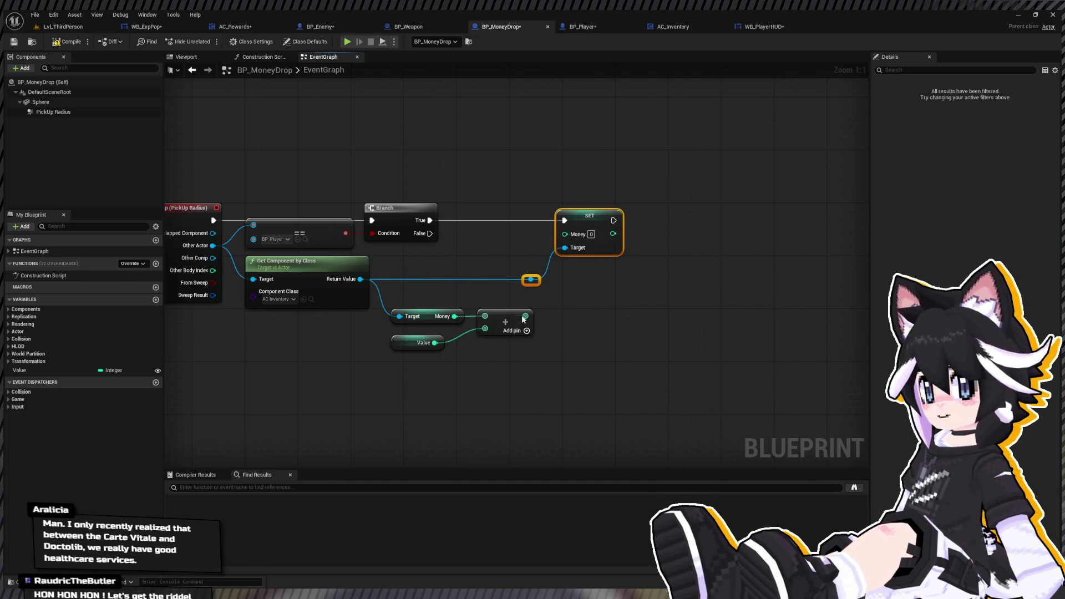
Wire the Add output into SET's Money pin, tidy the reroute point, and compile BP_MoneyDrop.
{"action": "mouse_move", "coordinate": [525, 315]}
{"action": "left_mouse_down"}
{"action": "mouse_move", "coordinate": [567, 235]}
{"action": "mouse_move", "coordinate": [601, 218]}
{"action": "left_mouse_up"}
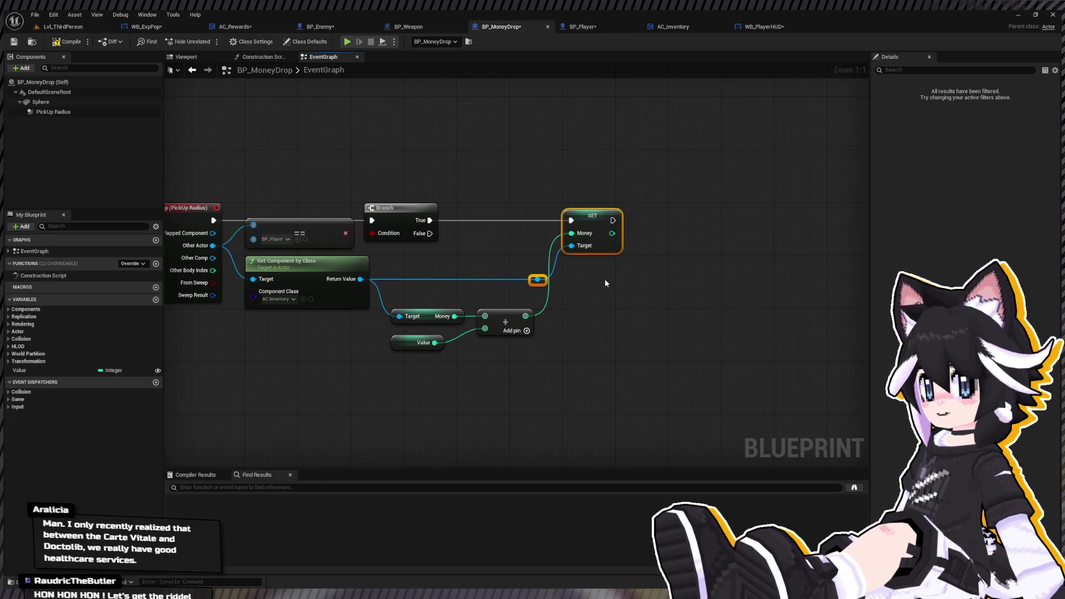
{"action": "left_click_drag", "start_coordinate": [537, 279], "coordinate": [524, 279]}
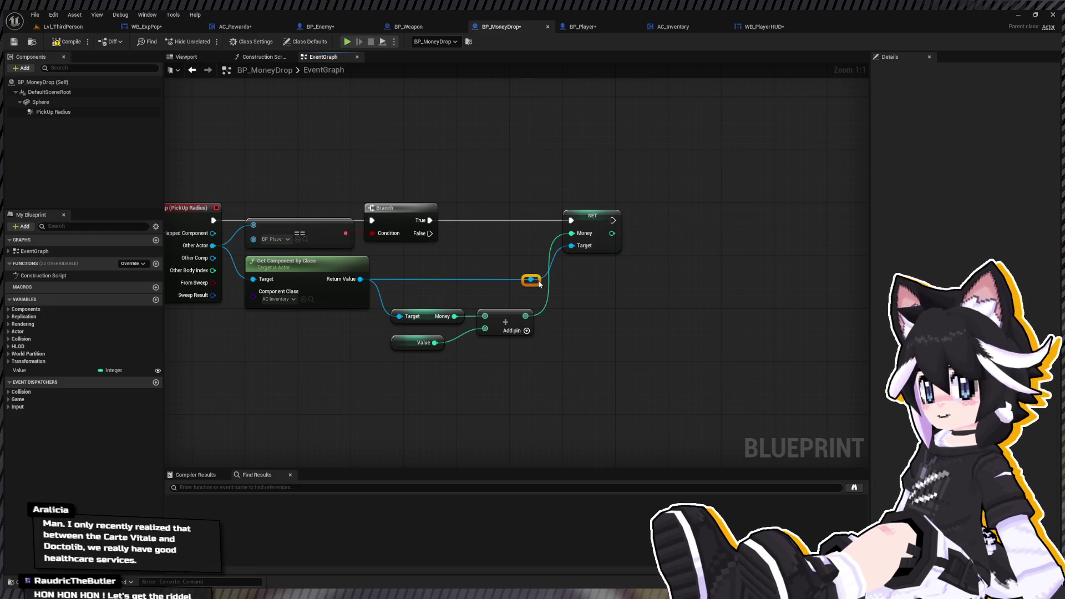
{"action": "scroll", "coordinate": [534, 284], "scroll_direction": "down", "scroll_amount": 1}
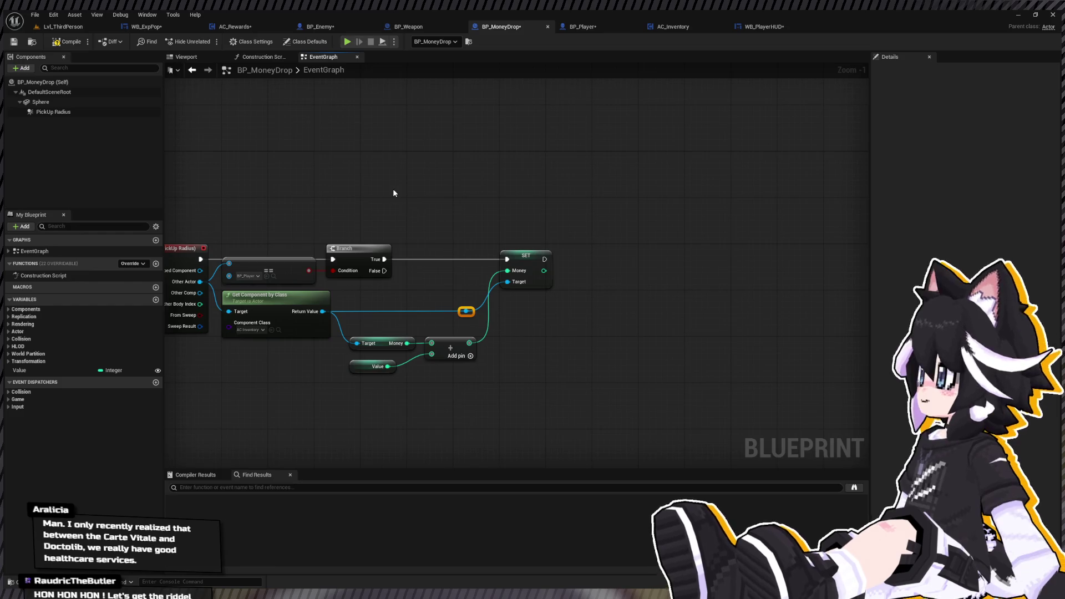
{"action": "left_click", "coordinate": [68, 43]}
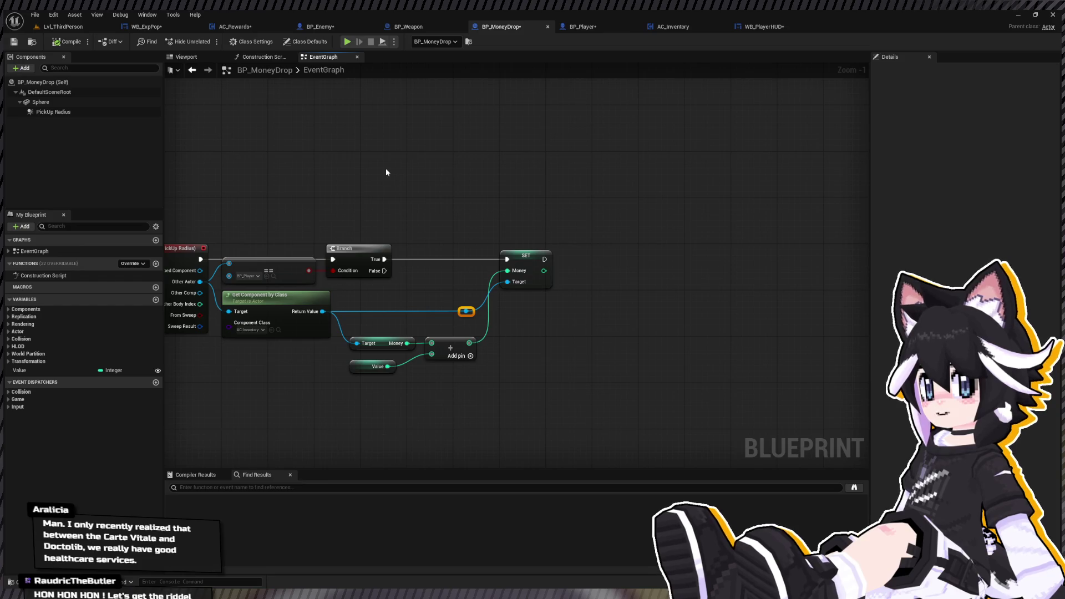
Frame and pan the graph, then paste a Destroy Actor node beside SET.
{"action": "key", "text": "Home"}
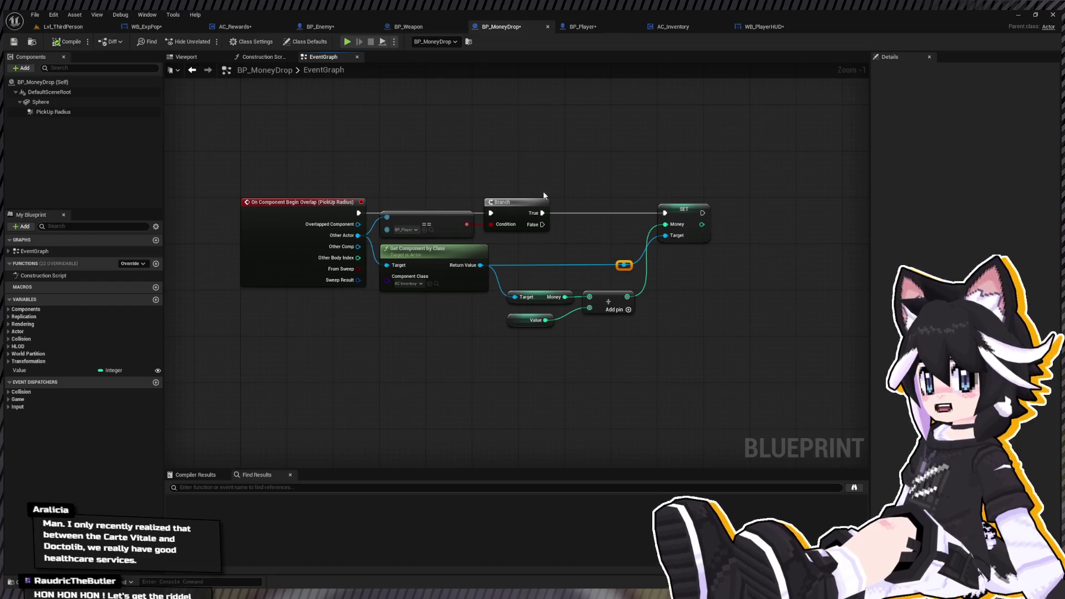
{"action": "left_click_drag", "start_coordinate": [479, 185], "coordinate": [305, 191]}
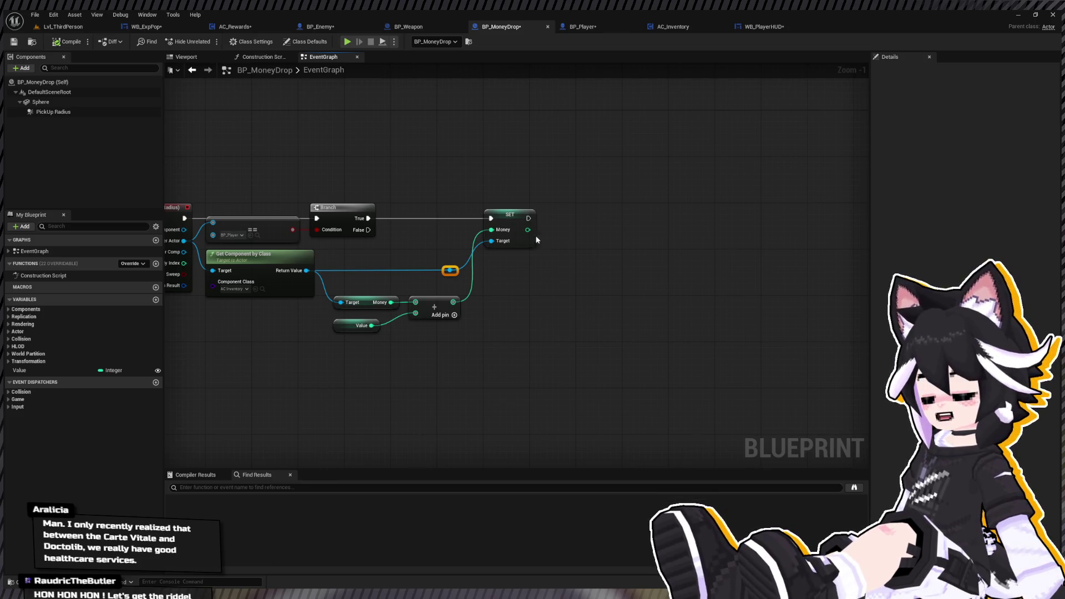
{"action": "left_click_drag", "start_coordinate": [595, 261], "coordinate": [537, 260]}
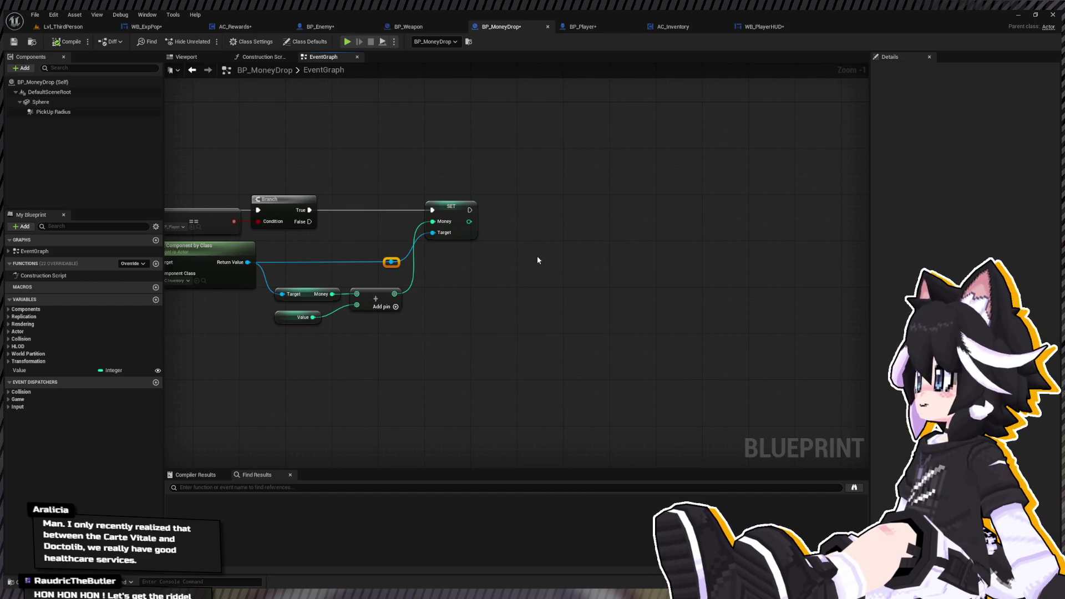
{"action": "key", "text": "ctrl+v"}
Chain SET Money's execution into Destroy Actor (Target self), leaving a Play Sound 2D node beside them.
{"action": "mouse_move", "coordinate": [469, 210]}
{"action": "left_mouse_down"}
{"action": "mouse_move", "coordinate": [552, 292]}
{"action": "mouse_move", "coordinate": [556, 211]}
{"action": "mouse_move", "coordinate": [536, 210]}
{"action": "left_mouse_up"}
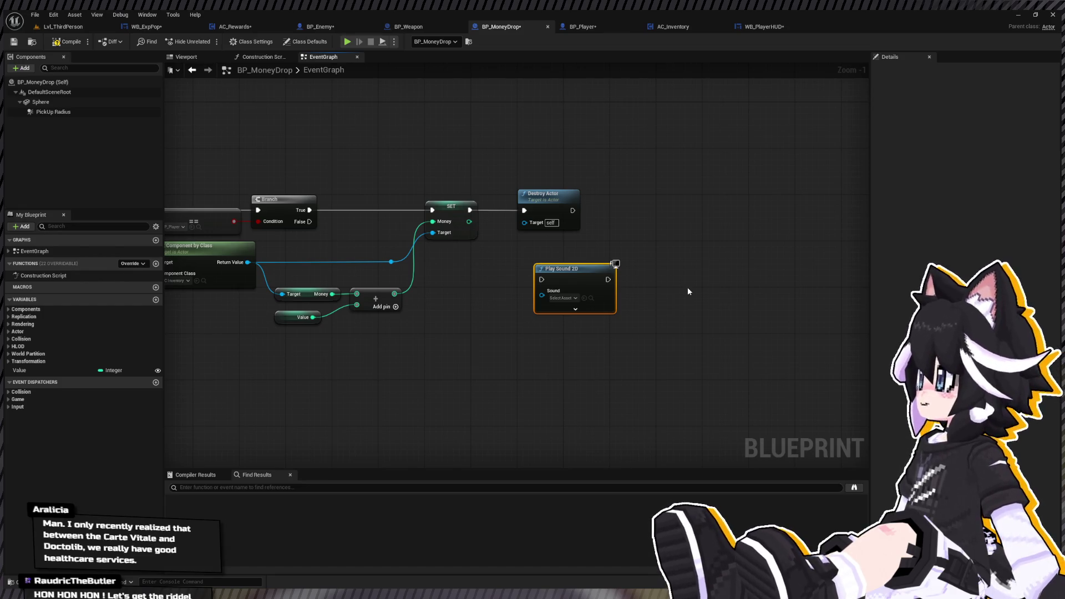
{"action": "left_click", "coordinate": [341, 405]}
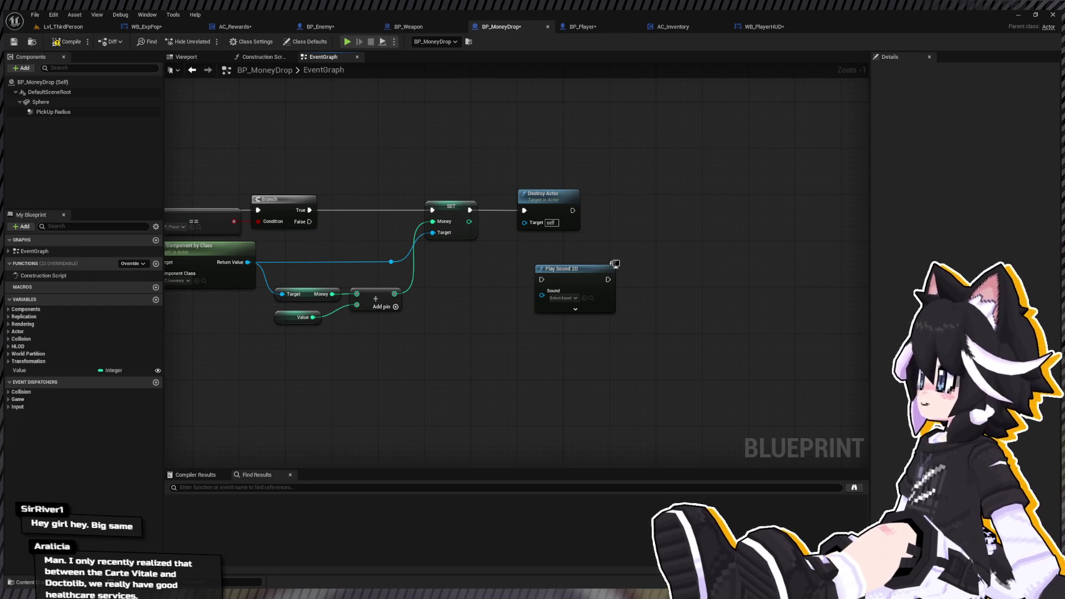
Create a new folder named Pickup inside the Sound folder.
{"action": "key", "text": "ctrl+space"}
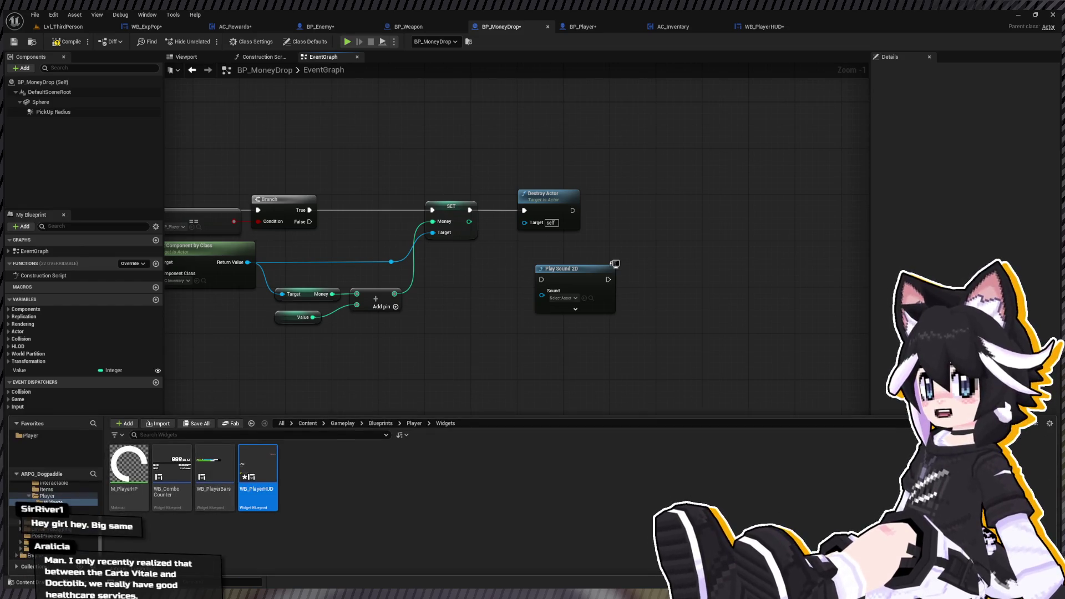
{"action": "left_click", "coordinate": [27, 555]}
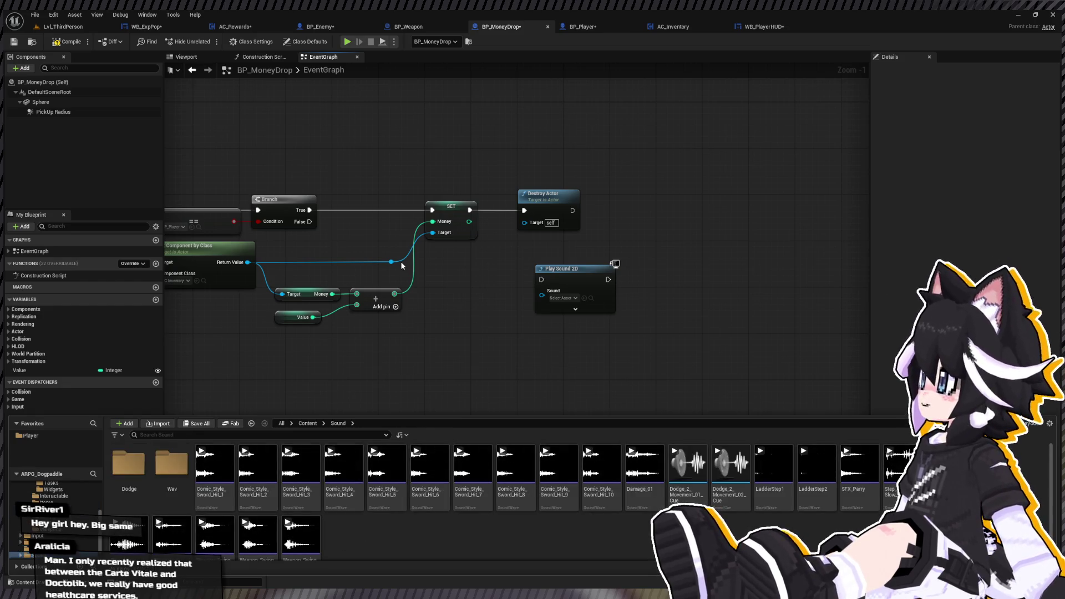
{"action": "key", "text": "ctrl+shift+n"}
{"action": "type", "text": "P"}
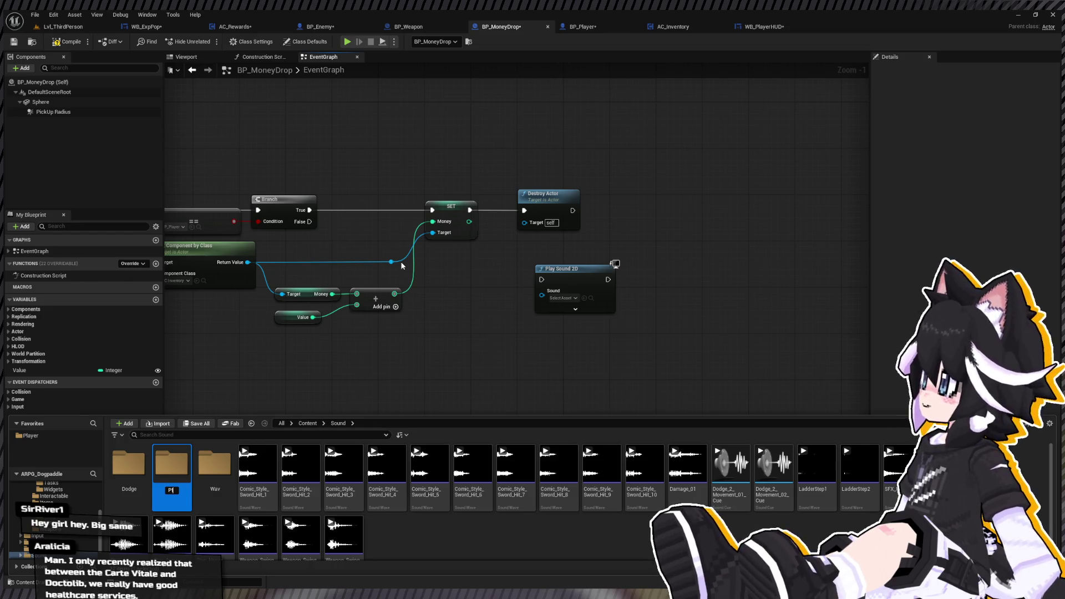
{"action": "type", "text": "ickups"}
{"action": "key", "text": "Return"}
Move the pickup sounds into Pickup and delete the nine old coin sound cues.
{"action": "double_click", "coordinate": [182, 461]}
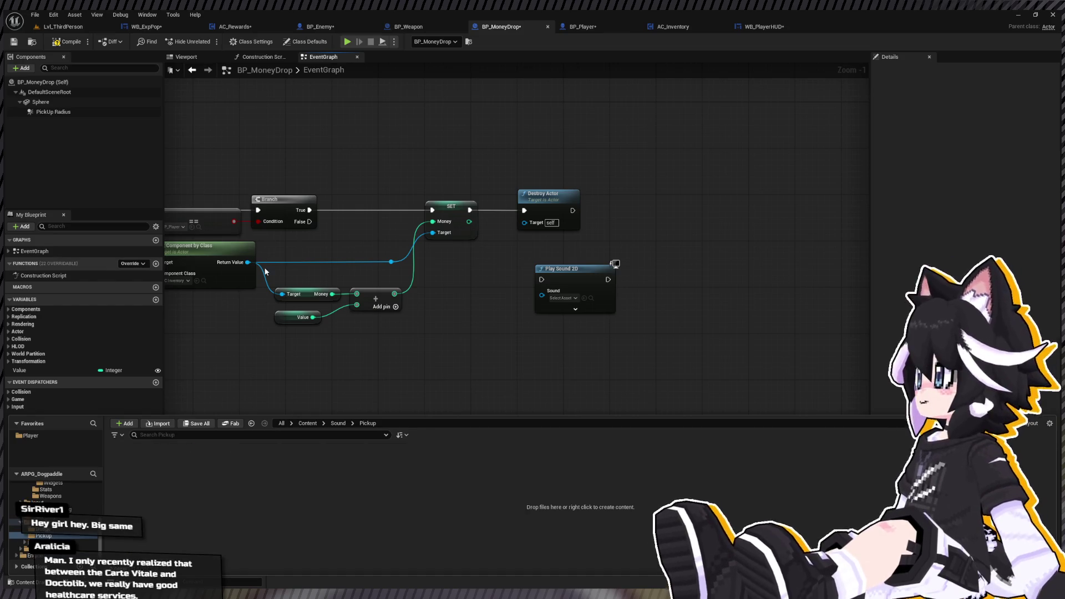
{"action": "left_click", "coordinate": [338, 422]}
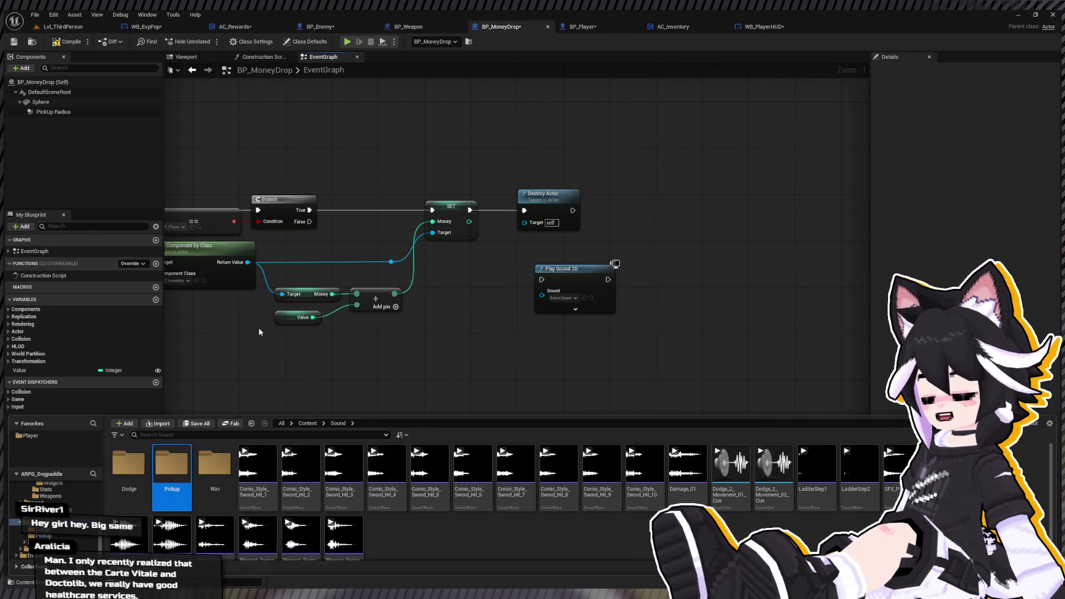
{"action": "double_click", "coordinate": [166, 466]}
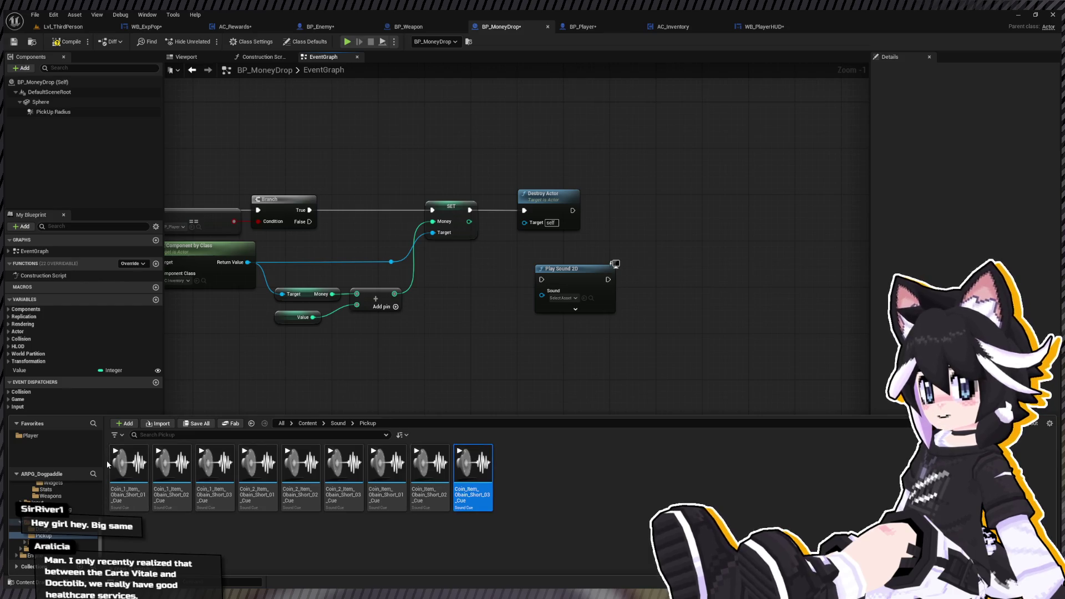
{"action": "left_click", "coordinate": [129, 466], "text": "shift"}
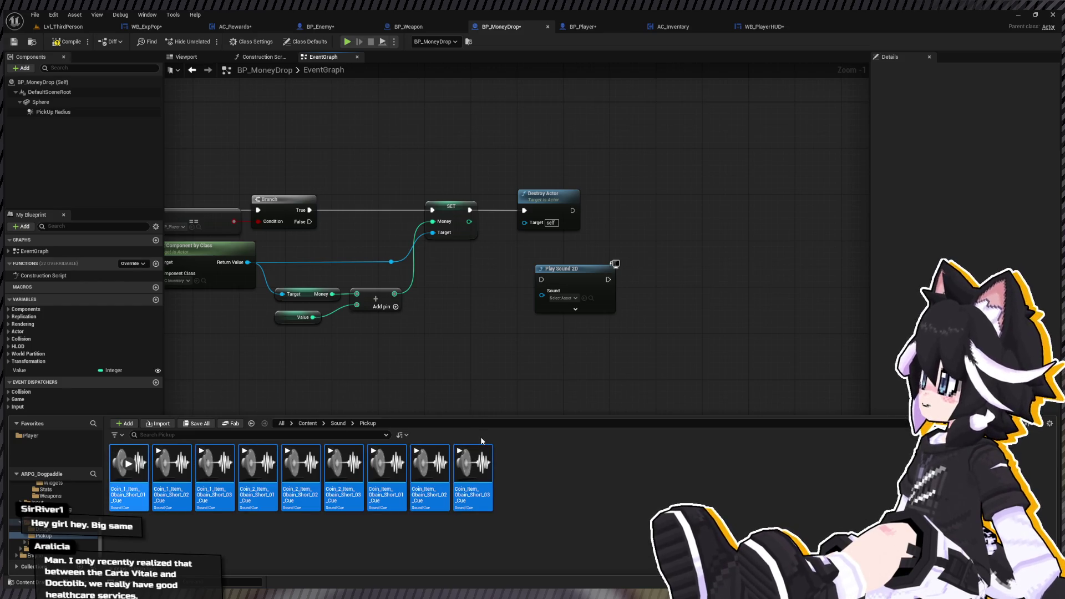
{"action": "key", "text": "Delete"}
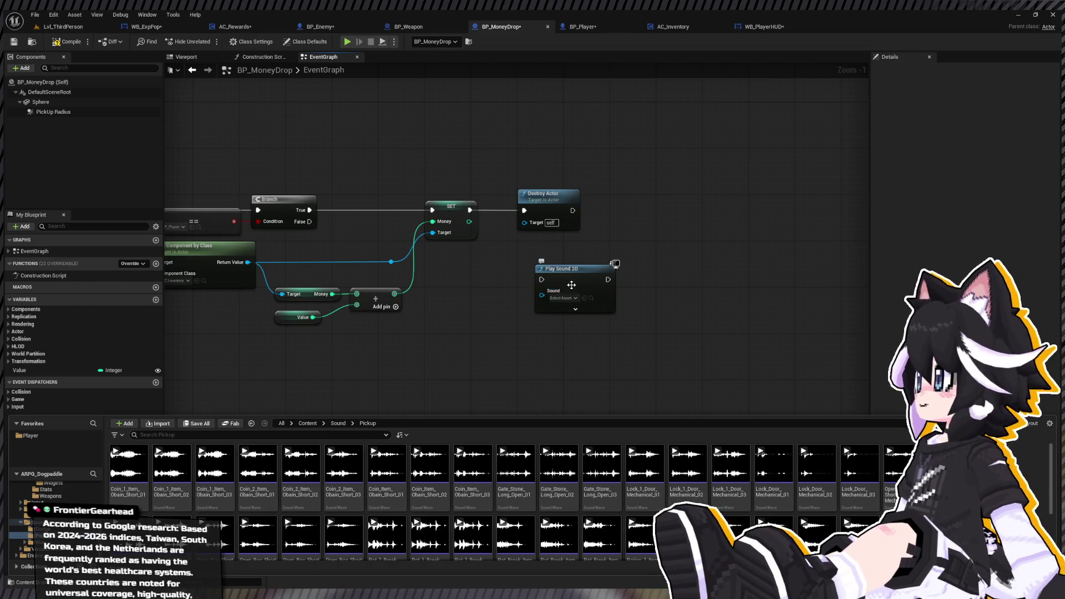
Preview the Coin_1 sounds and feed Play Sound 2D from RANDOM with a three-slot Make Array.
{"action": "left_click", "coordinate": [130, 465]}
{"action": "left_click", "coordinate": [171, 465]}
{"action": "left_click", "coordinate": [214, 464]}
{"action": "mouse_move", "coordinate": [219, 468]}
{"action": "left_mouse_down"}
{"action": "mouse_move", "coordinate": [257, 535]}
{"action": "mouse_move", "coordinate": [499, 310]}
{"action": "mouse_move", "coordinate": [557, 278]}
{"action": "mouse_move", "coordinate": [550, 298]}
{"action": "mouse_move", "coordinate": [475, 325]}
{"action": "mouse_move", "coordinate": [314, 349]}
{"action": "left_mouse_up"}
{"action": "scroll", "coordinate": [478, 332], "scroll_direction": "up", "scroll_amount": 1}
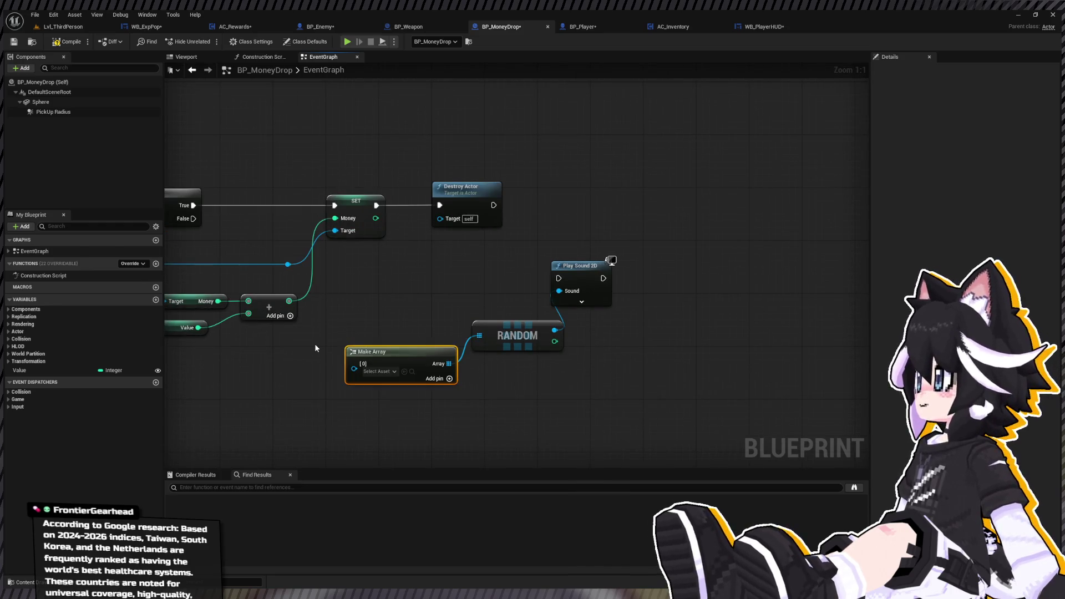
{"action": "left_click", "coordinate": [449, 379]}
{"action": "left_click", "coordinate": [449, 379]}
{"action": "left_click_drag", "start_coordinate": [438, 391], "coordinate": [432, 358]}
Fill the array slots with Coin_1 Short_01, Short_02 and Short_03, previewing other sounds.
{"action": "key", "text": "ctrl+space"}
{"action": "left_click_drag", "start_coordinate": [128, 466], "coordinate": [358, 336]}
{"action": "key", "text": "ctrl+space"}
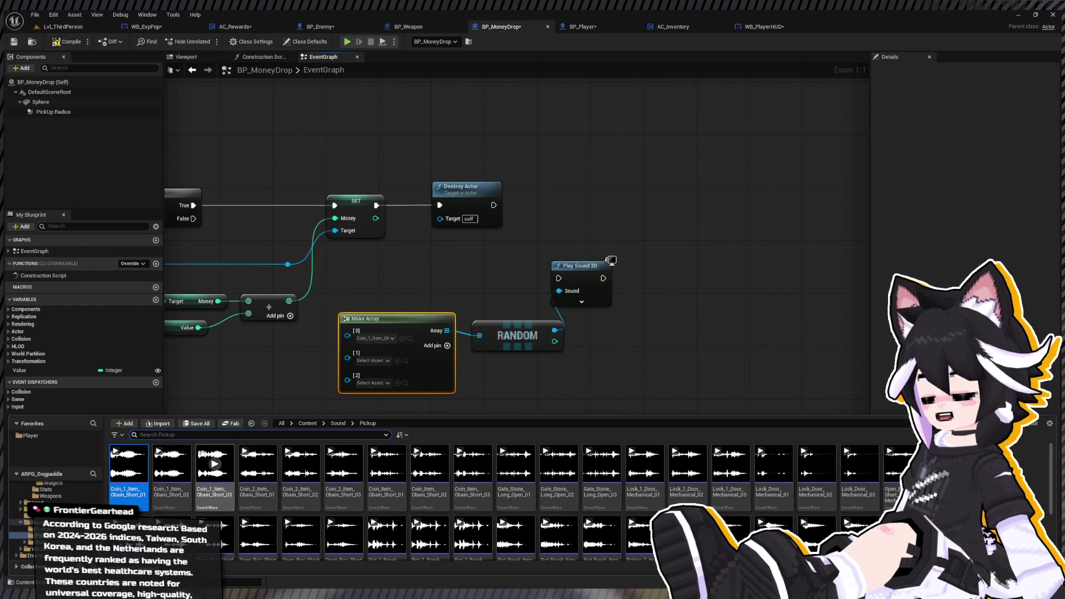
{"action": "mouse_move", "coordinate": [172, 466]}
{"action": "left_mouse_down"}
{"action": "mouse_move", "coordinate": [288, 388]}
{"action": "mouse_move", "coordinate": [377, 361]}
{"action": "left_mouse_up"}
{"action": "key", "text": "ctrl+space"}
{"action": "left_click_drag", "start_coordinate": [225, 478], "coordinate": [372, 383]}
{"action": "key", "text": "ctrl+space"}
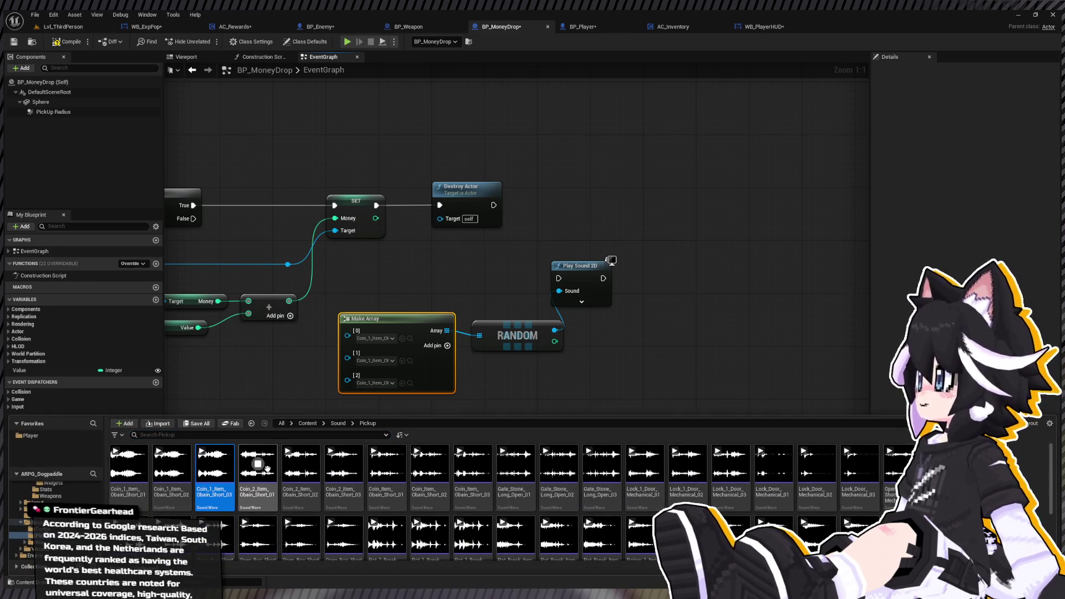
{"action": "left_click", "coordinate": [300, 463]}
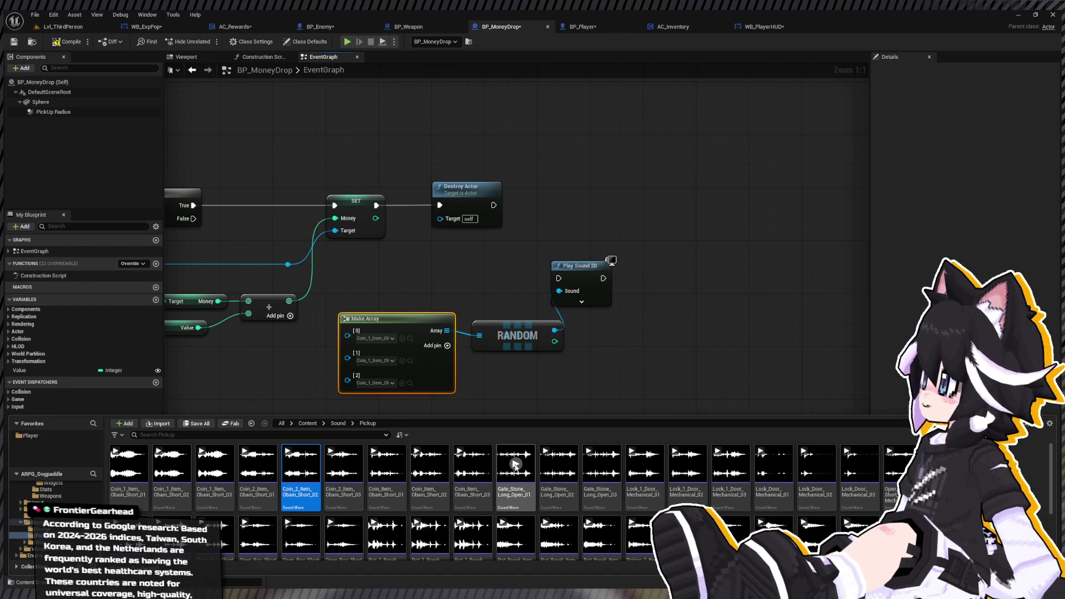
{"action": "scroll", "coordinate": [669, 481], "scroll_direction": "down", "scroll_amount": 2}
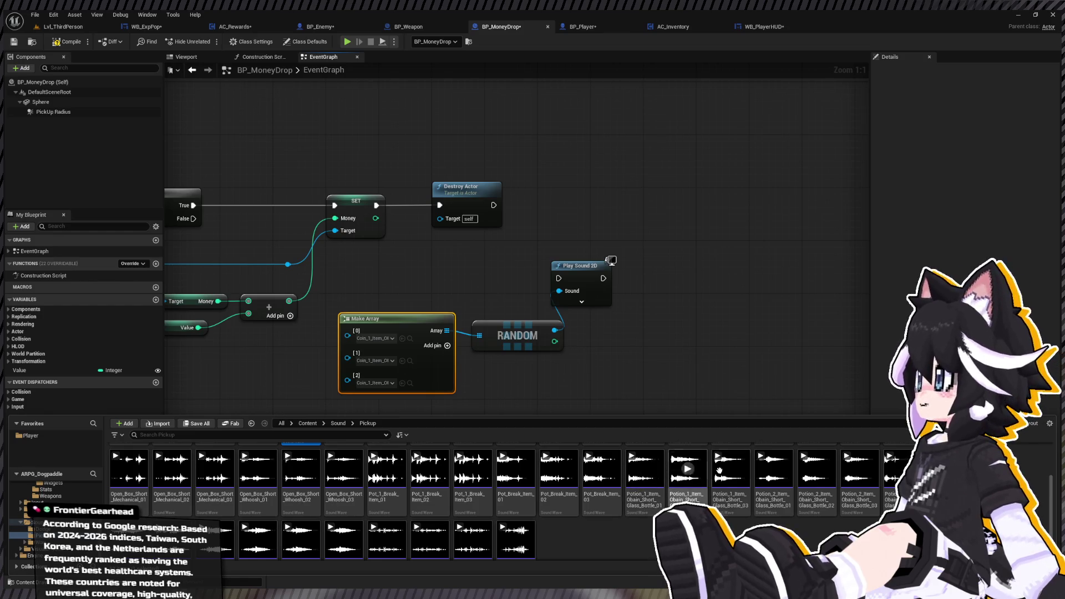
{"action": "left_click", "coordinate": [775, 470]}
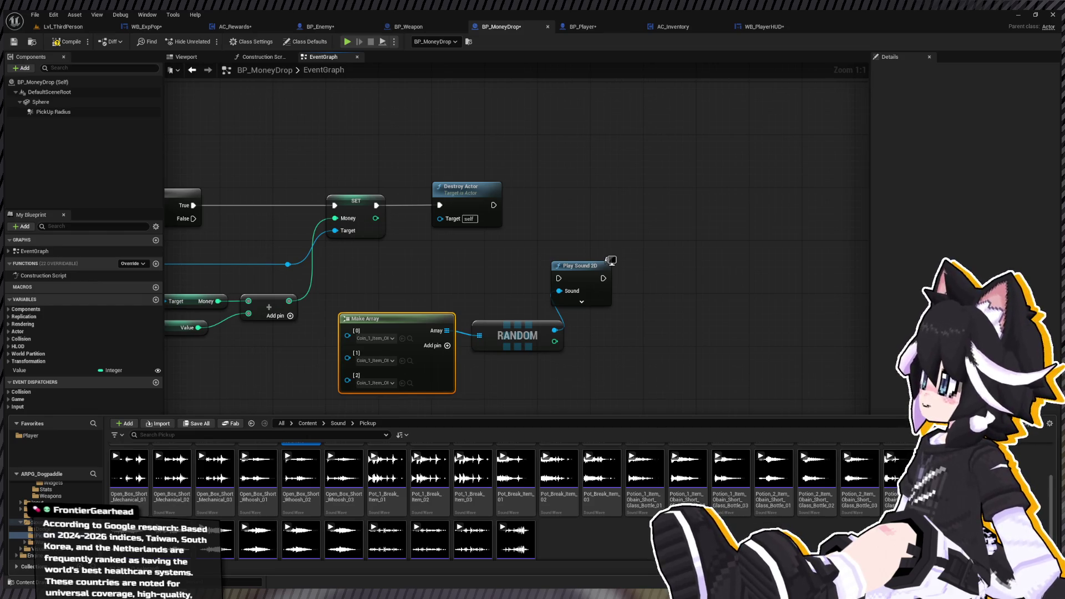
Wire SET → Play Sound 2D → Destroy Actor and tidy the node layout.
{"action": "left_click_drag", "start_coordinate": [651, 289], "coordinate": [685, 307]}
{"action": "left_click", "coordinate": [610, 266]}
{"action": "mouse_move", "coordinate": [528, 225]}
{"action": "left_mouse_down"}
{"action": "mouse_move", "coordinate": [567, 248]}
{"action": "mouse_move", "coordinate": [584, 216]}
{"action": "left_mouse_up"}
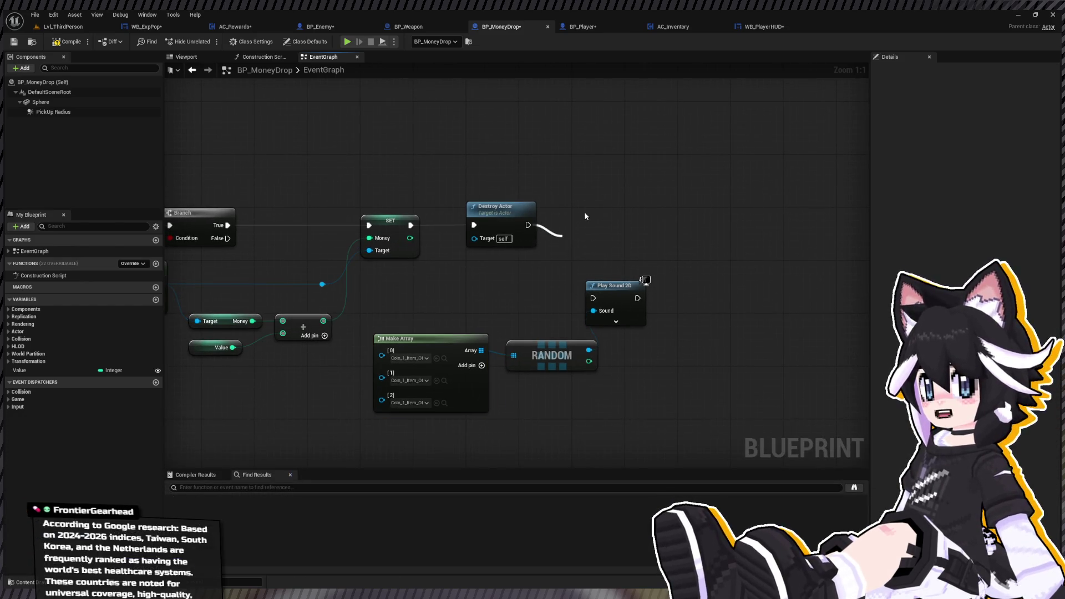
{"action": "left_click_drag", "start_coordinate": [494, 206], "coordinate": [704, 213]}
{"action": "mouse_move", "coordinate": [411, 225]}
{"action": "left_mouse_down"}
{"action": "mouse_move", "coordinate": [593, 298]}
{"action": "mouse_move", "coordinate": [634, 230]}
{"action": "mouse_move", "coordinate": [687, 231]}
{"action": "left_mouse_up"}
{"action": "left_click", "coordinate": [421, 338]}
{"action": "left_click", "coordinate": [551, 343], "text": "shift"}
{"action": "mouse_move", "coordinate": [381, 355]}
{"action": "left_mouse_down"}
{"action": "mouse_move", "coordinate": [406, 293]}
{"action": "mouse_move", "coordinate": [382, 355]}
{"action": "mouse_move", "coordinate": [448, 283]}
{"action": "mouse_move", "coordinate": [429, 284]}
{"action": "left_mouse_up"}
{"action": "mouse_move", "coordinate": [636, 204]}
{"action": "left_mouse_down"}
{"action": "mouse_move", "coordinate": [700, 236]}
{"action": "mouse_move", "coordinate": [623, 213]}
{"action": "left_mouse_up"}
{"action": "key", "text": "q"}
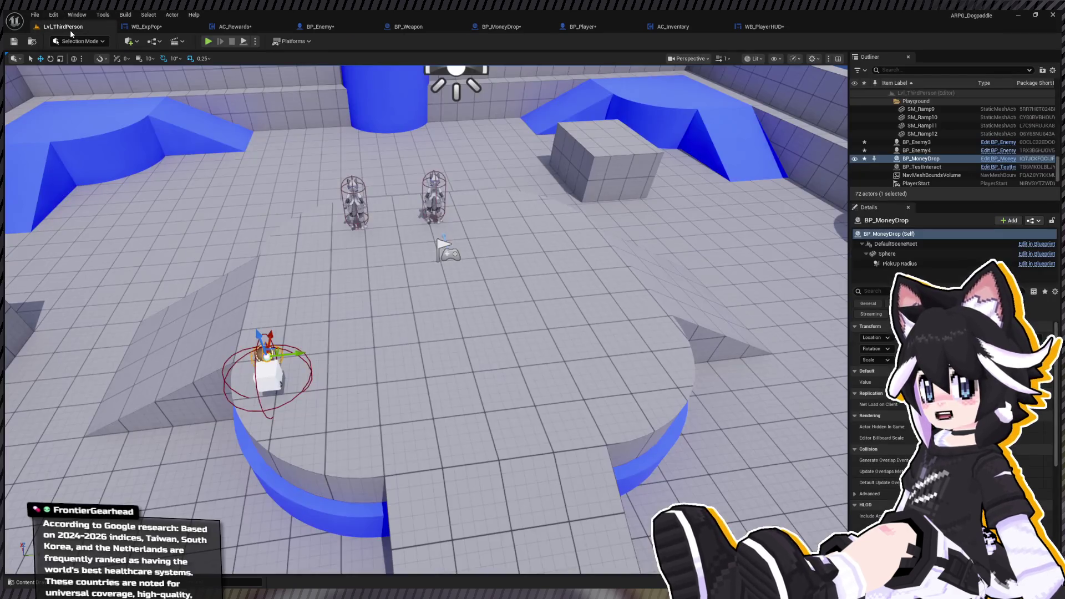
{"action": "left_click", "coordinate": [62, 27]}
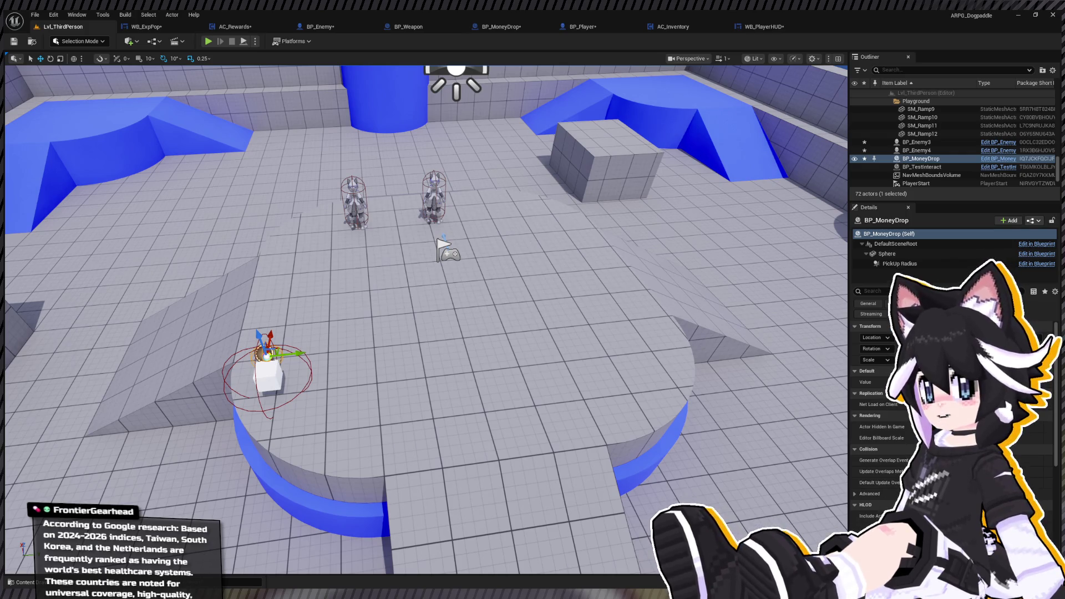
Playtest the level briefly, running the character forward.
{"action": "left_click", "coordinate": [208, 41]}
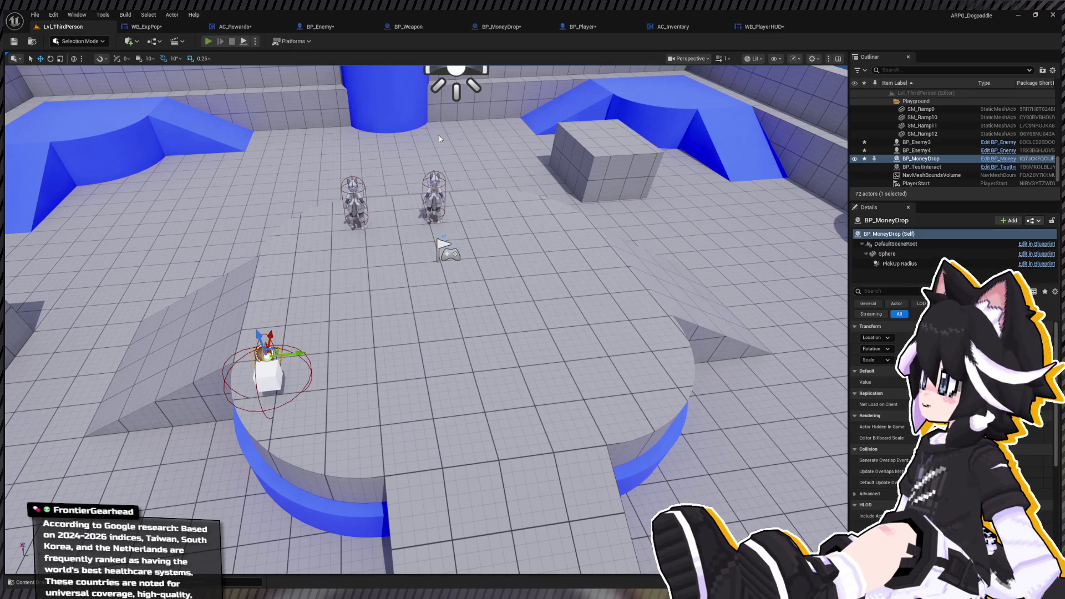
{"action": "key", "text": "w"}
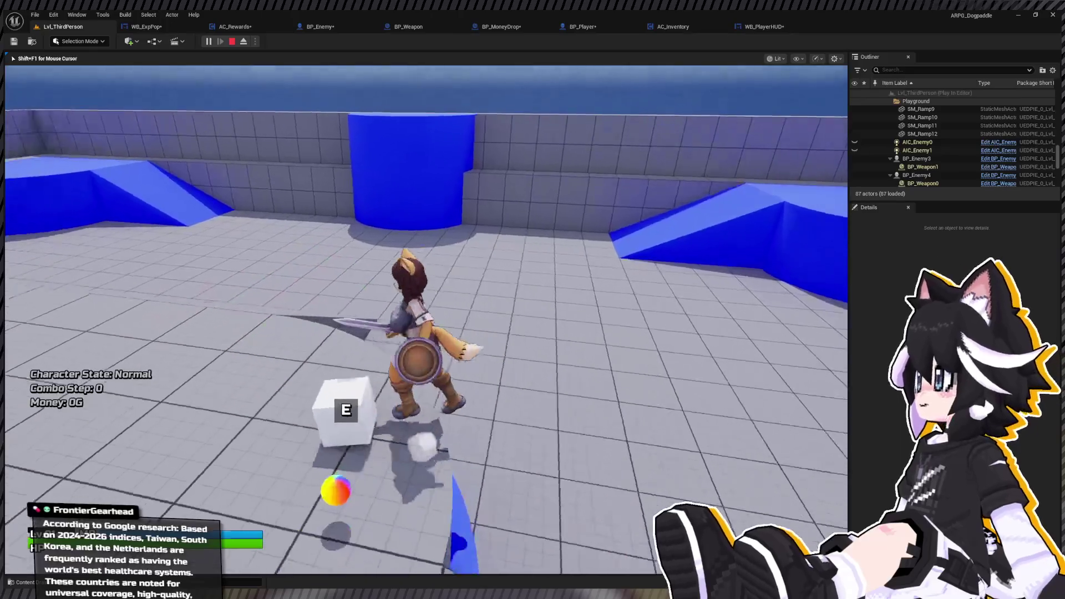
{"action": "key", "text": "Escape"}
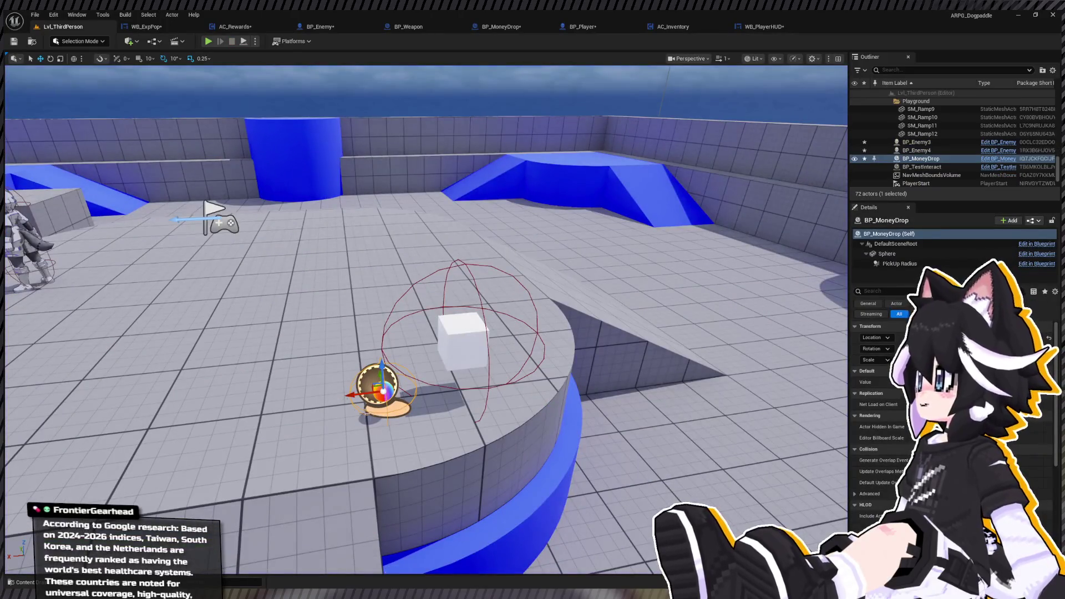
Move the BP_MoneyDrop actor further back past the white cube.
{"action": "key", "text": "ctrl+space"}
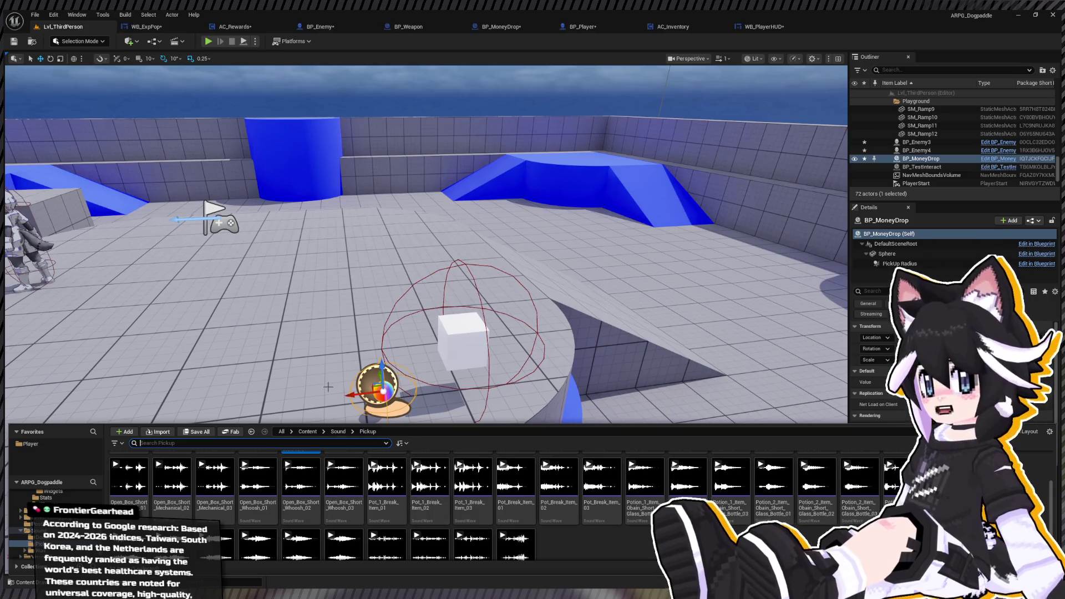
{"action": "left_click", "coordinate": [381, 383]}
{"action": "mouse_move", "coordinate": [382, 383]}
{"action": "left_mouse_down"}
{"action": "mouse_move", "coordinate": [358, 252]}
{"action": "mouse_move", "coordinate": [422, 251]}
{"action": "left_mouse_up"}
Open the BP_MoneyDrop Blueprint from Gameplay/Blueprints/Items in the Content Drawer.
{"action": "key", "text": "ctrl+space"}
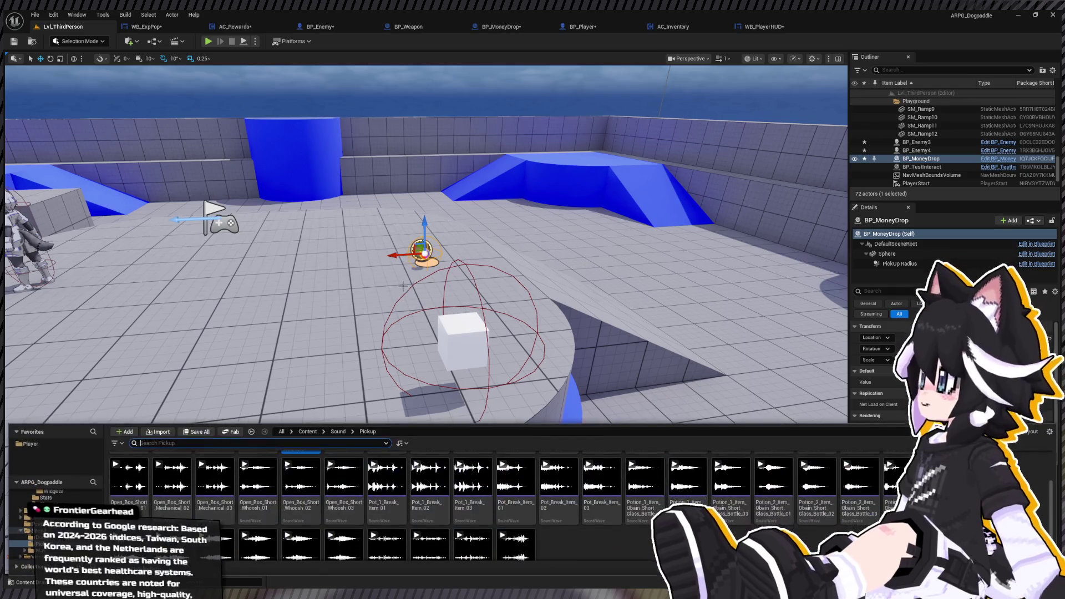
{"action": "left_click_drag", "start_coordinate": [402, 300], "coordinate": [451, 270]}
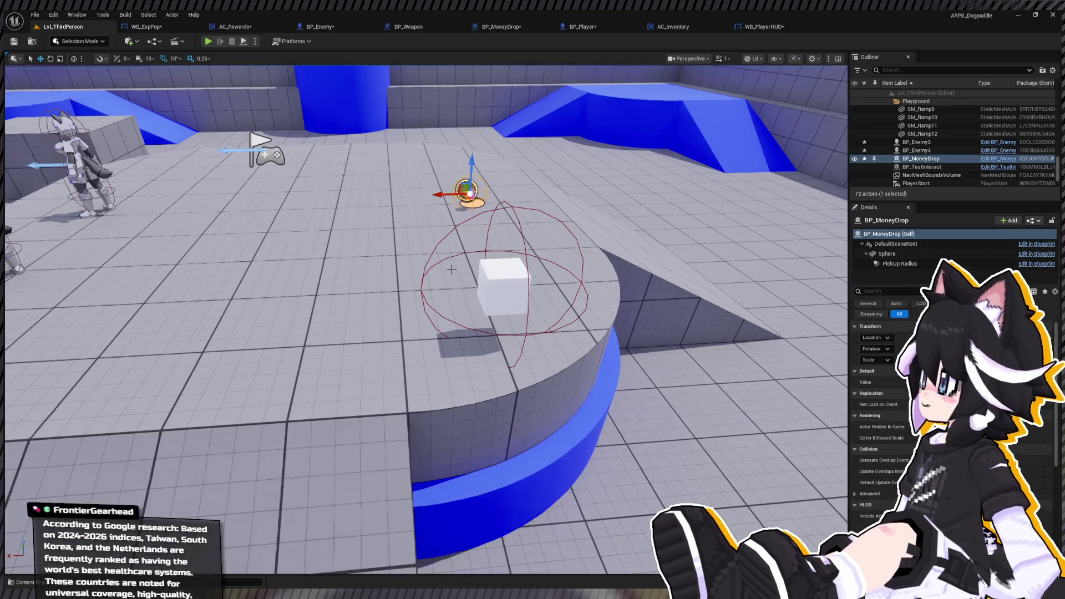
{"action": "key", "text": "ctrl+space"}
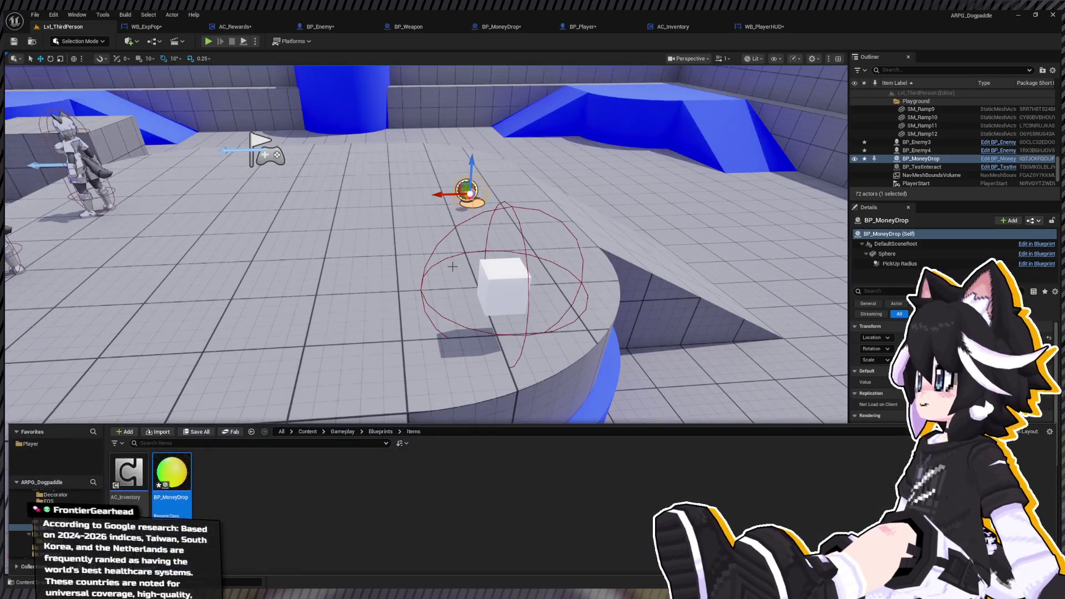
{"action": "double_click", "coordinate": [186, 468]}
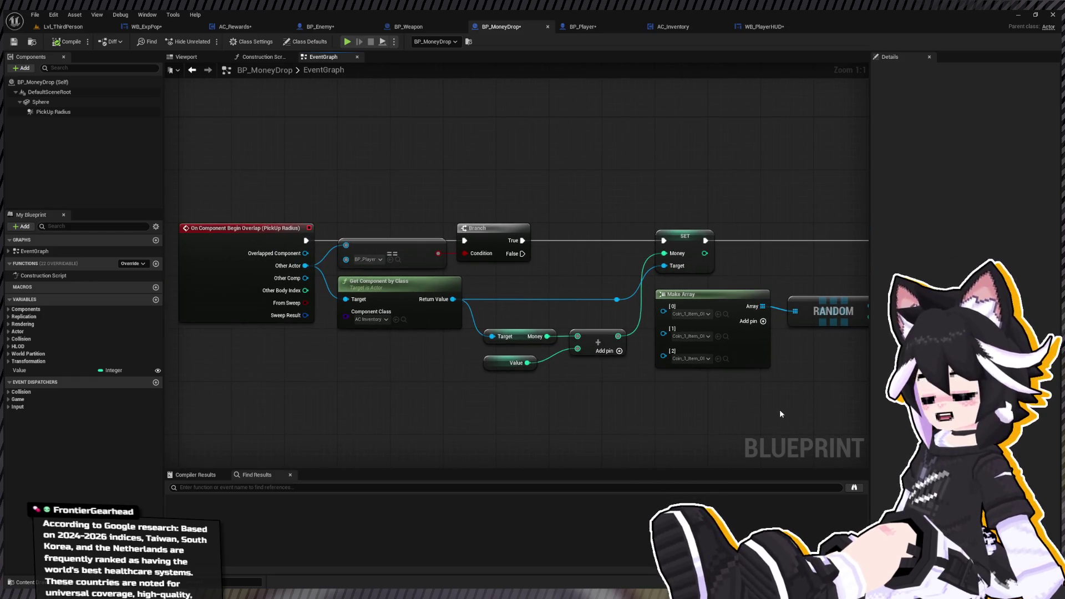
Select PickUp Radius and filter its Details by 'coll' to reveal the OverlapAllDynamic preset.
{"action": "left_click", "coordinate": [7, 113]}
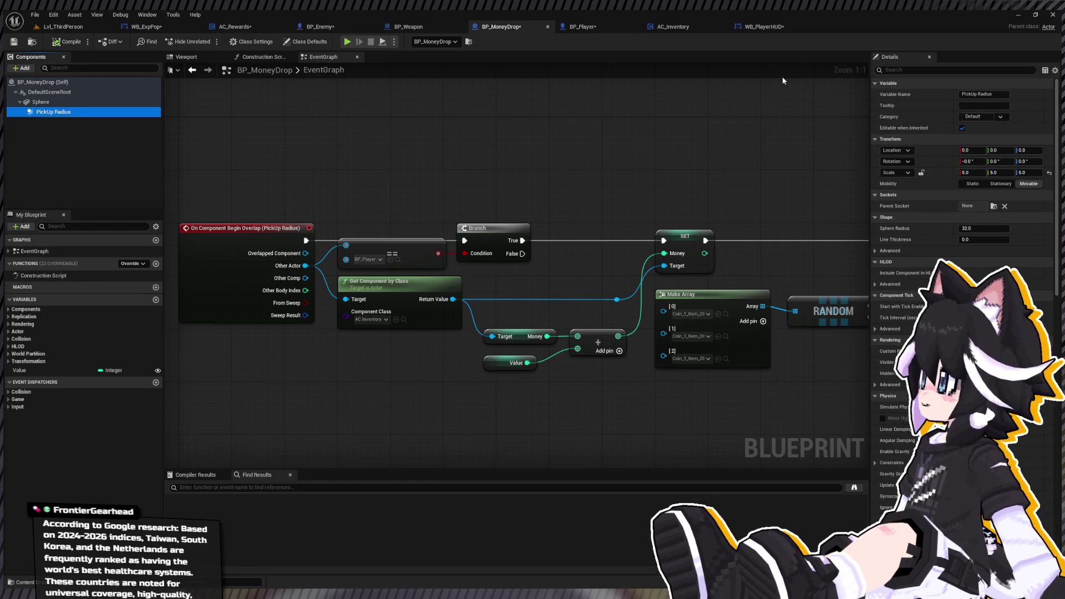
{"action": "left_click", "coordinate": [921, 69]}
{"action": "type", "text": "coll"}
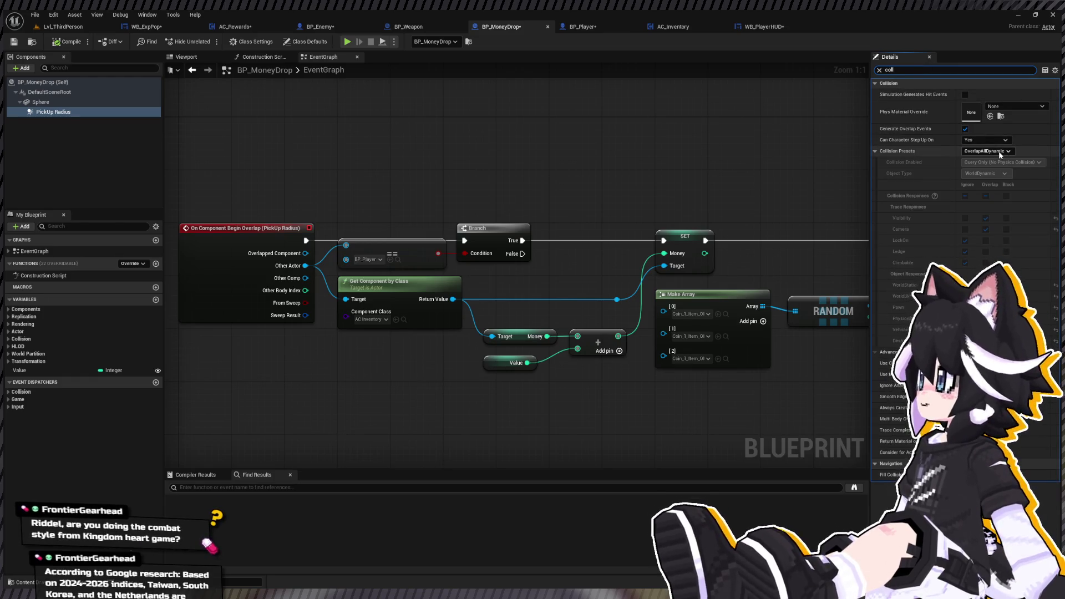
{"action": "mouse_move", "coordinate": [520, 179]}
{"action": "left_mouse_down"}
{"action": "mouse_move", "coordinate": [416, 186]}
{"action": "mouse_move", "coordinate": [571, 175]}
{"action": "left_mouse_up"}
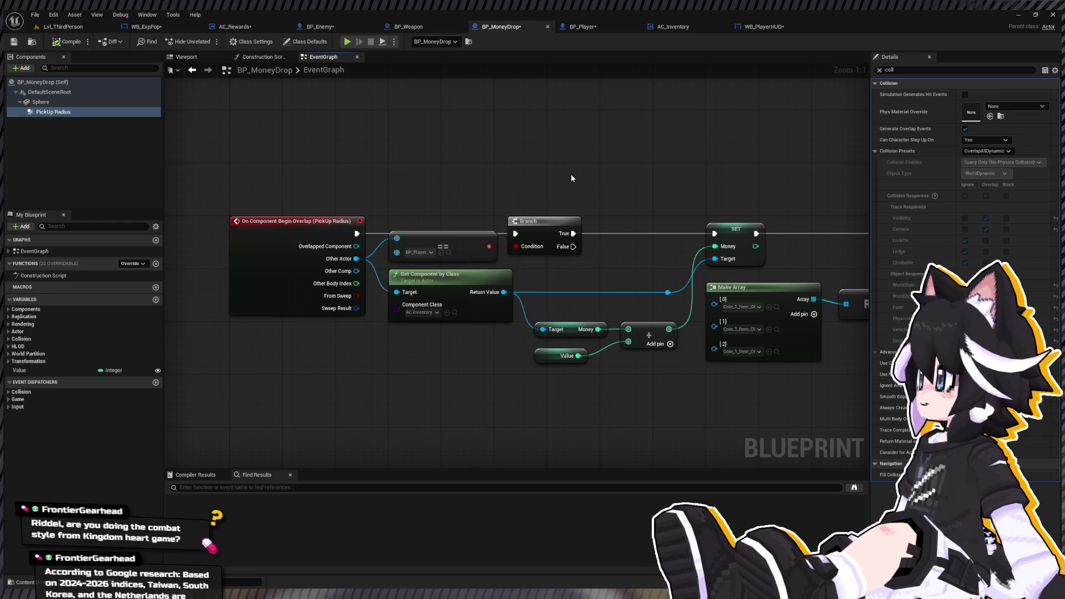
{"action": "mouse_move", "coordinate": [597, 97]}
{"action": "left_mouse_down"}
{"action": "mouse_move", "coordinate": [581, 119]}
{"action": "mouse_move", "coordinate": [411, 123]}
{"action": "mouse_move", "coordinate": [524, 129]}
{"action": "left_mouse_up"}
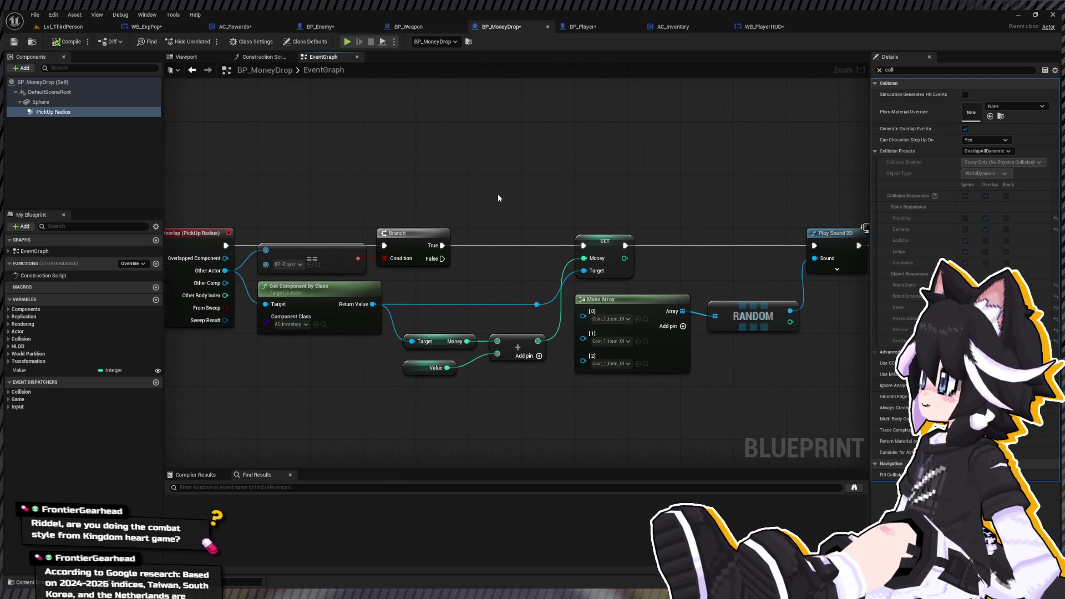
Add two Print String nodes, printing A and B.
{"action": "key", "text": "ctrl+v"}
{"action": "left_click_drag", "start_coordinate": [533, 199], "coordinate": [529, 174]}
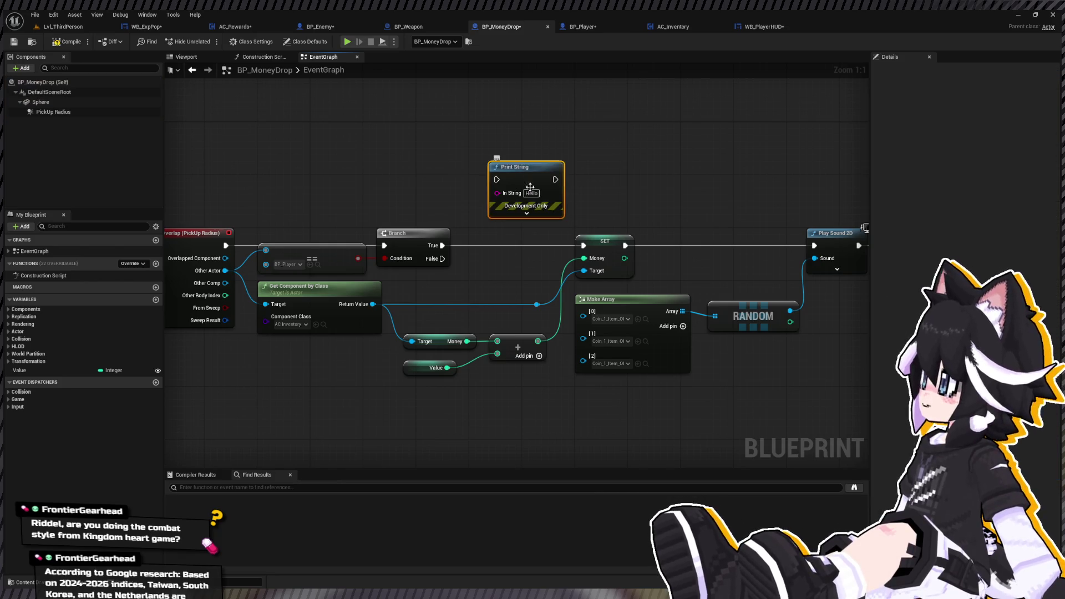
{"action": "key", "text": "ctrl+v"}
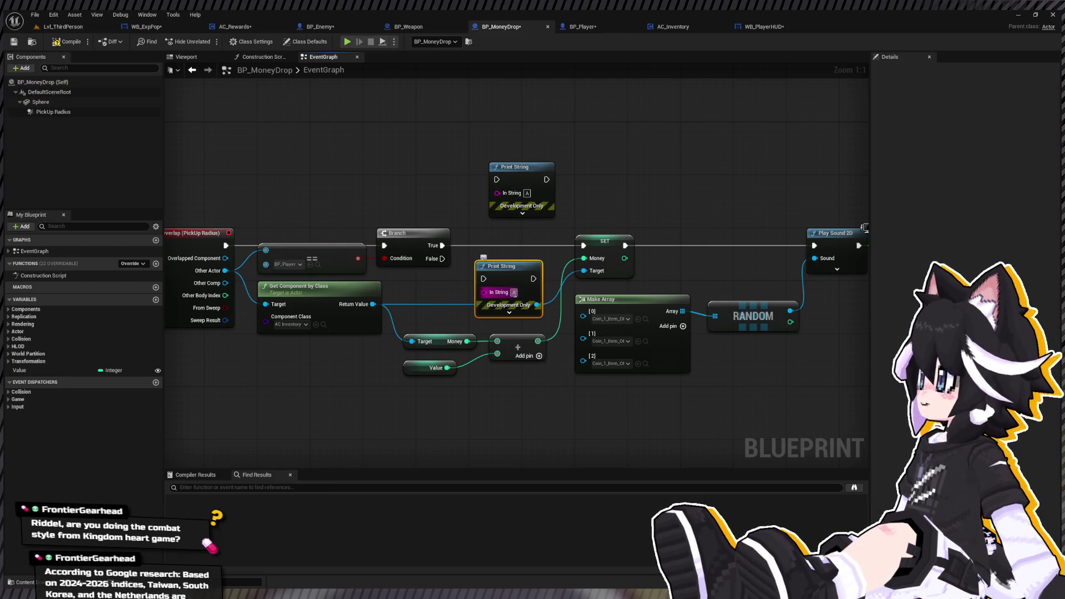
{"action": "type", "text": "B"}
{"action": "left_click", "coordinate": [480, 241]}
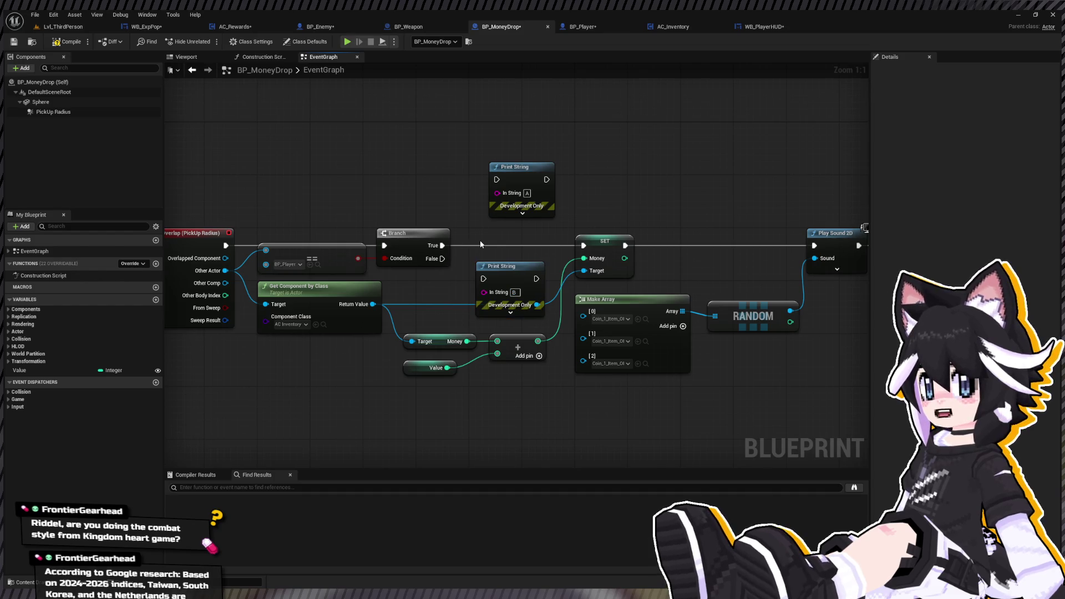
Route the Branch's False path through Print String B, arrange both prints, and compile.
{"action": "mouse_move", "coordinate": [442, 258]}
{"action": "left_mouse_down"}
{"action": "mouse_move", "coordinate": [483, 278]}
{"action": "mouse_move", "coordinate": [554, 269]}
{"action": "mouse_move", "coordinate": [585, 250]}
{"action": "mouse_move", "coordinate": [534, 185]}
{"action": "mouse_move", "coordinate": [546, 179]}
{"action": "mouse_move", "coordinate": [518, 172]}
{"action": "left_mouse_up"}
{"action": "left_click_drag", "start_coordinate": [512, 276], "coordinate": [512, 255]}
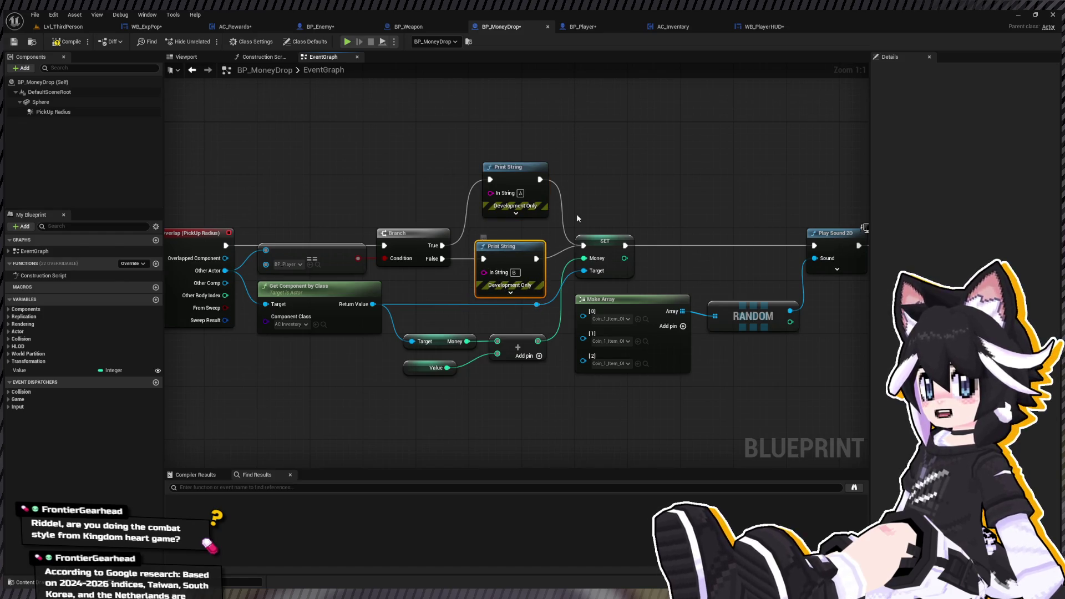
{"action": "left_click_drag", "start_coordinate": [503, 174], "coordinate": [490, 187]}
{"action": "left_click", "coordinate": [68, 47]}
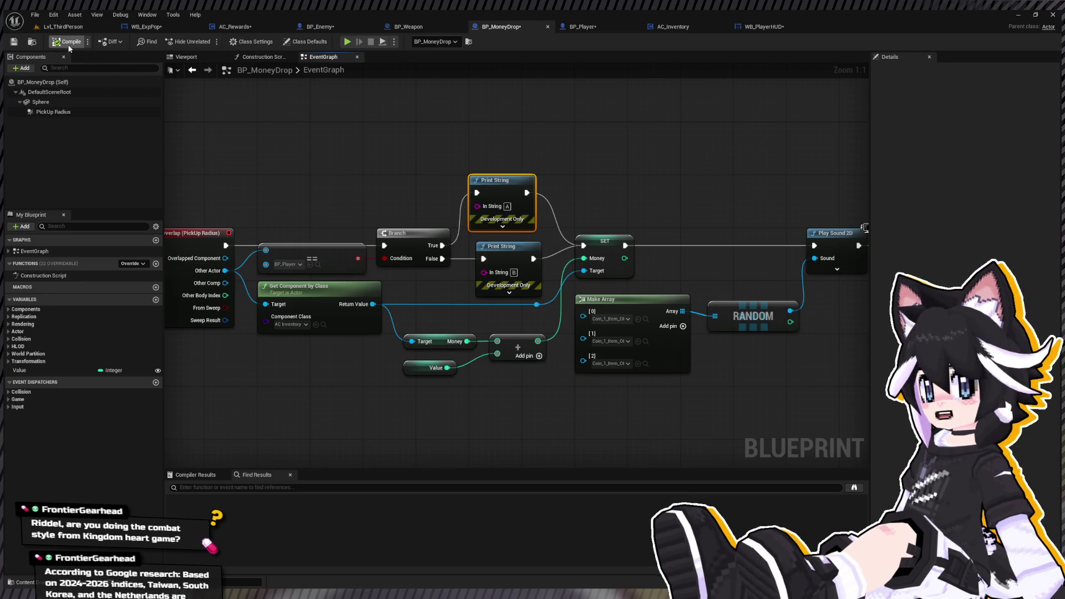
{"action": "left_click", "coordinate": [65, 27]}
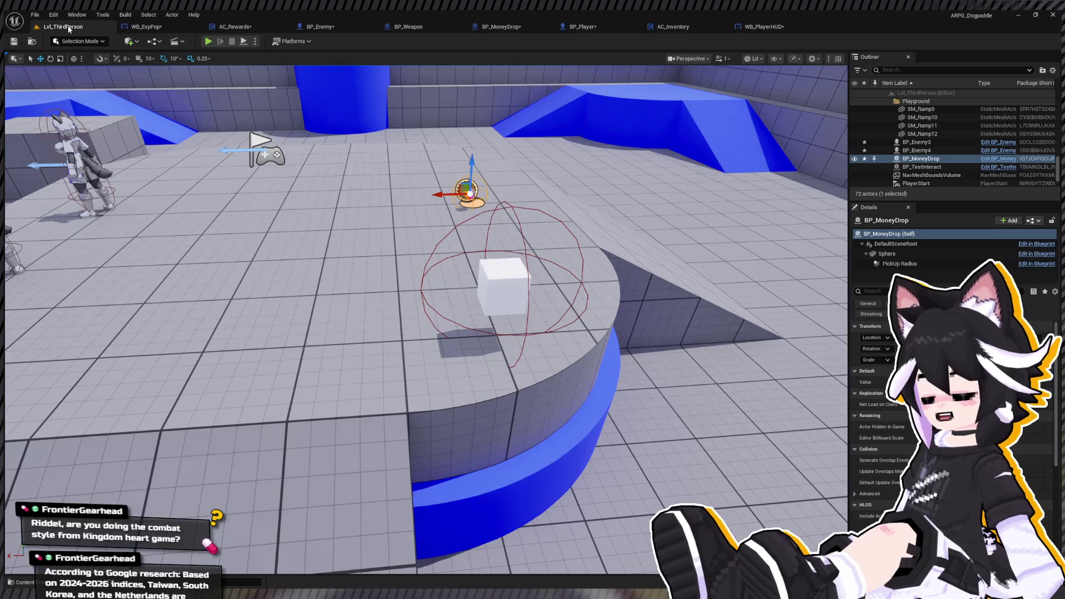
Playtest by attacking the dummy and collecting the coin, raising Money from 0G to 1G.
{"action": "left_click", "coordinate": [207, 42]}
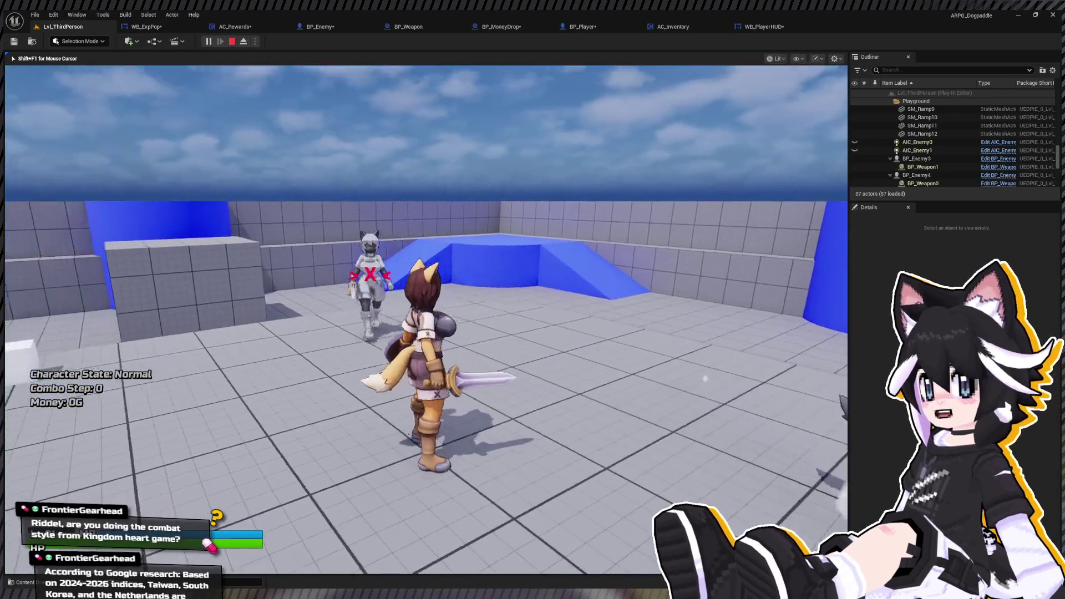
{"action": "key", "text": "w"}
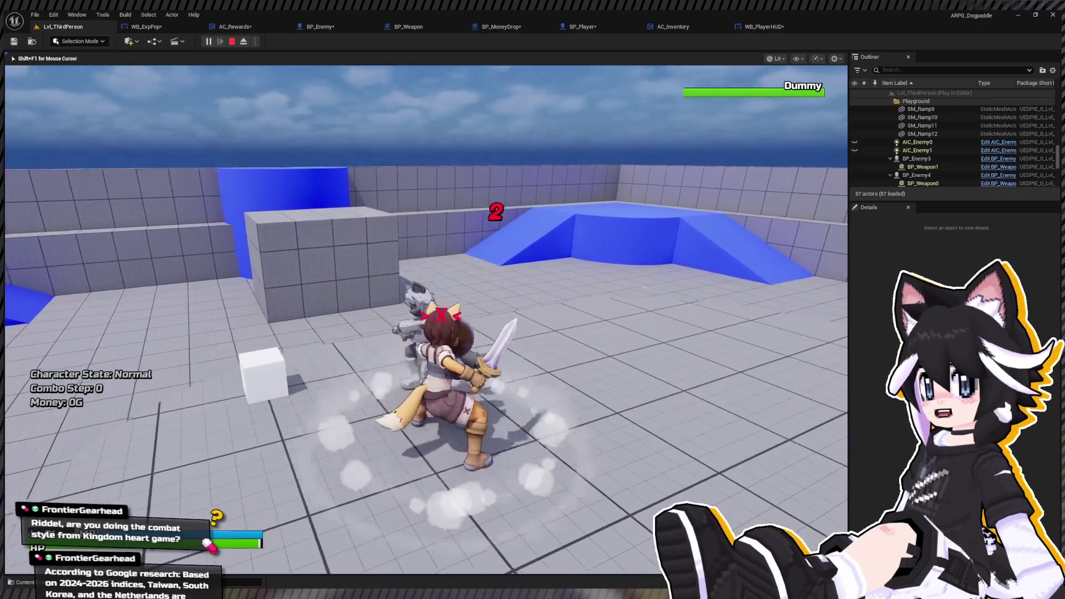
{"action": "key", "text": "s"}
{"action": "key", "text": "w"}
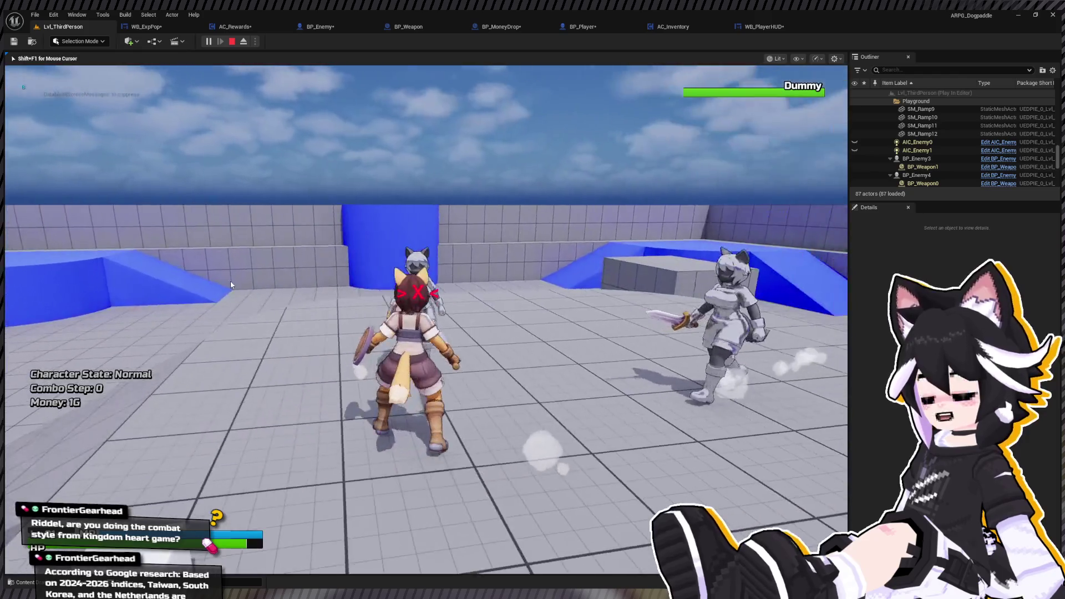
{"action": "key", "text": "Escape"}
{"action": "left_click", "coordinate": [779, 28]}
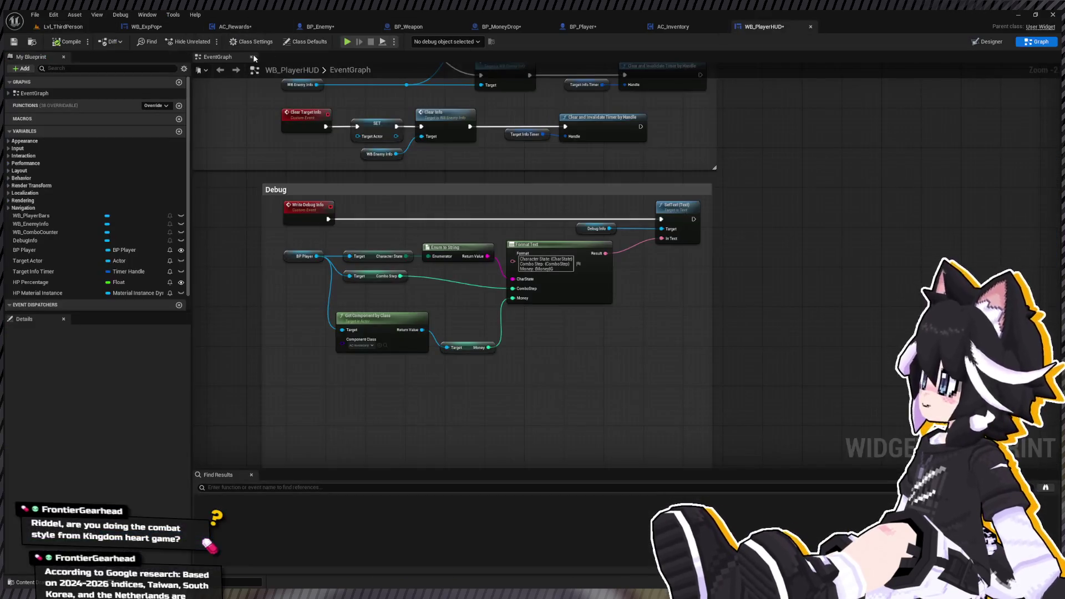
Review the WB_ExpPop and AC_Rewards graphs, then return to BP_MoneyDrop.
{"action": "left_click", "coordinate": [147, 26]}
{"action": "left_click", "coordinate": [230, 28]}
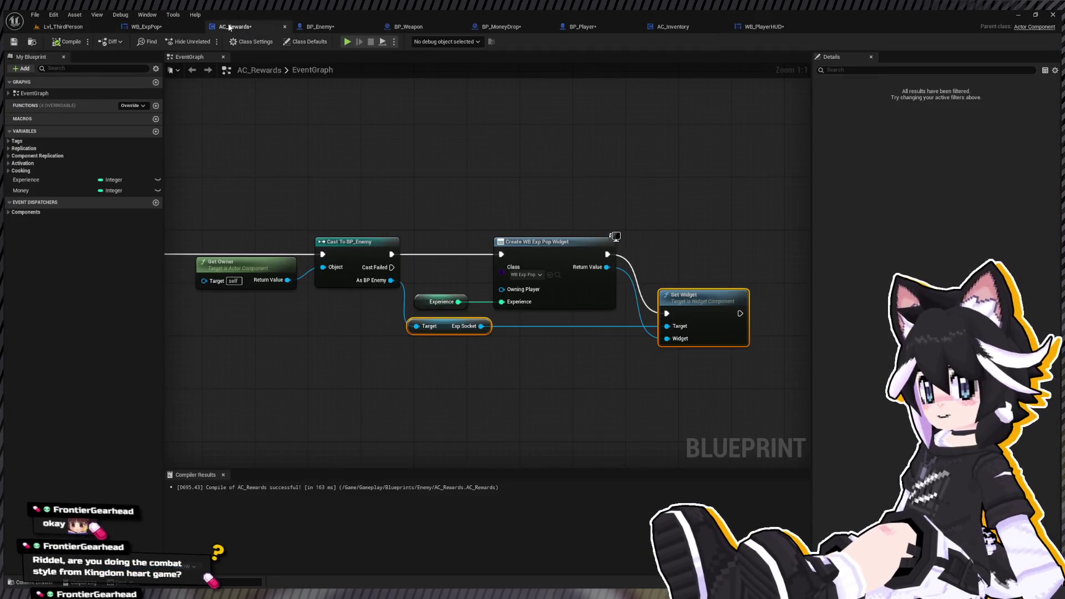
{"action": "left_click", "coordinate": [484, 28]}
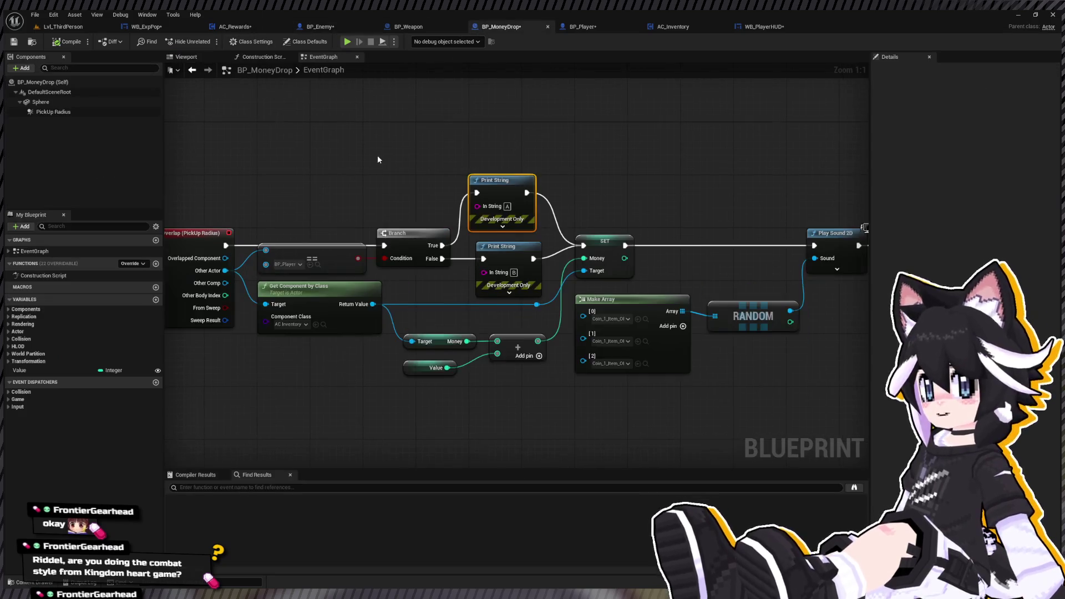
{"action": "left_click_drag", "start_coordinate": [483, 233], "coordinate": [498, 231]}
Delete Print String B, undo the deletion, and start a new playtest of Lvl_ThirdPerson.
{"action": "left_click", "coordinate": [547, 258]}
{"action": "key", "text": "Delete"}
{"action": "key", "text": "ctrl+z"}
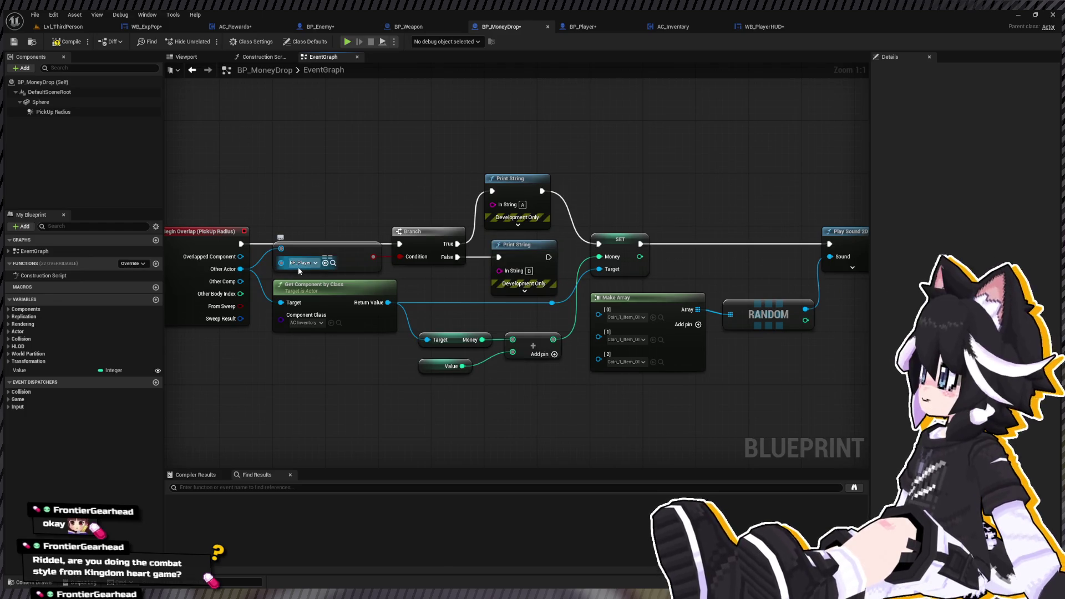
{"action": "left_click", "coordinate": [62, 26]}
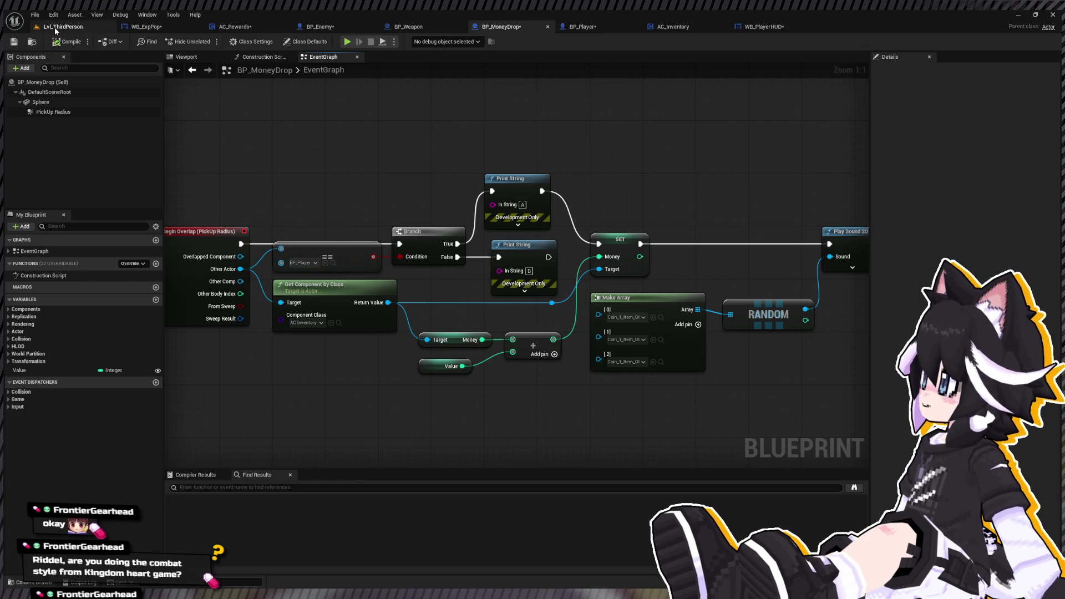
{"action": "left_click", "coordinate": [208, 41]}
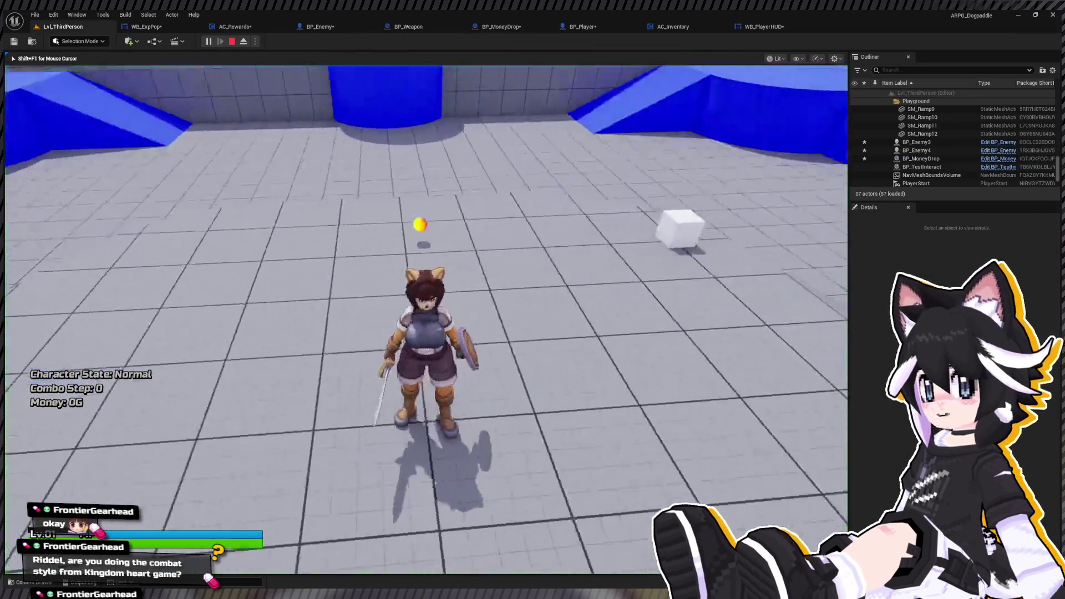
Stop the playtest and review the WB_ExpPop, BP_Enemy and BP_Player Blueprints.
{"action": "key", "text": "Escape"}
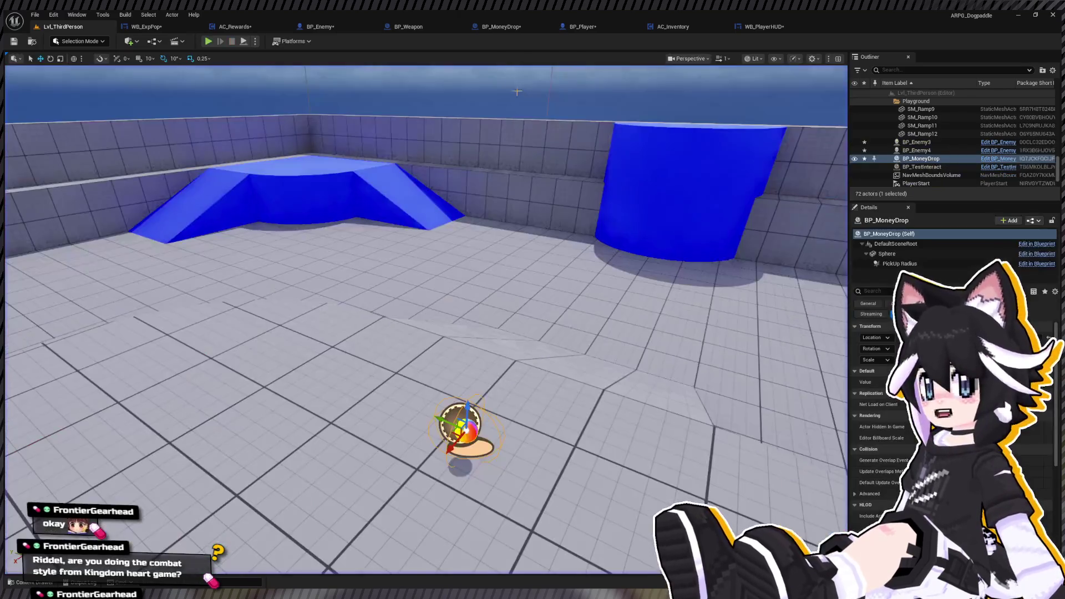
{"action": "left_click", "coordinate": [147, 26]}
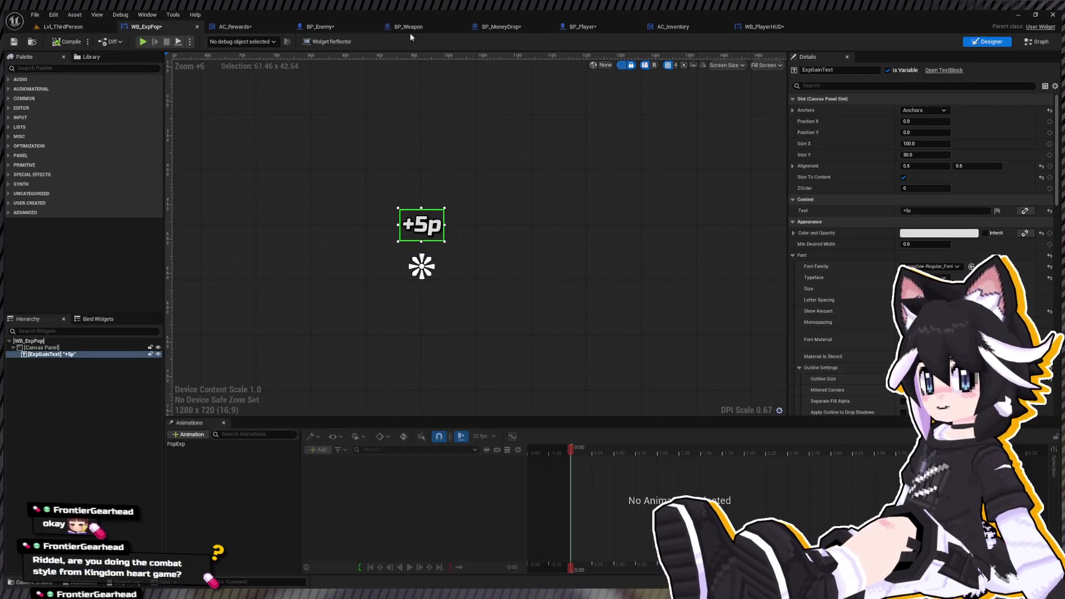
{"action": "left_click", "coordinate": [315, 27]}
{"action": "left_click", "coordinate": [583, 27]}
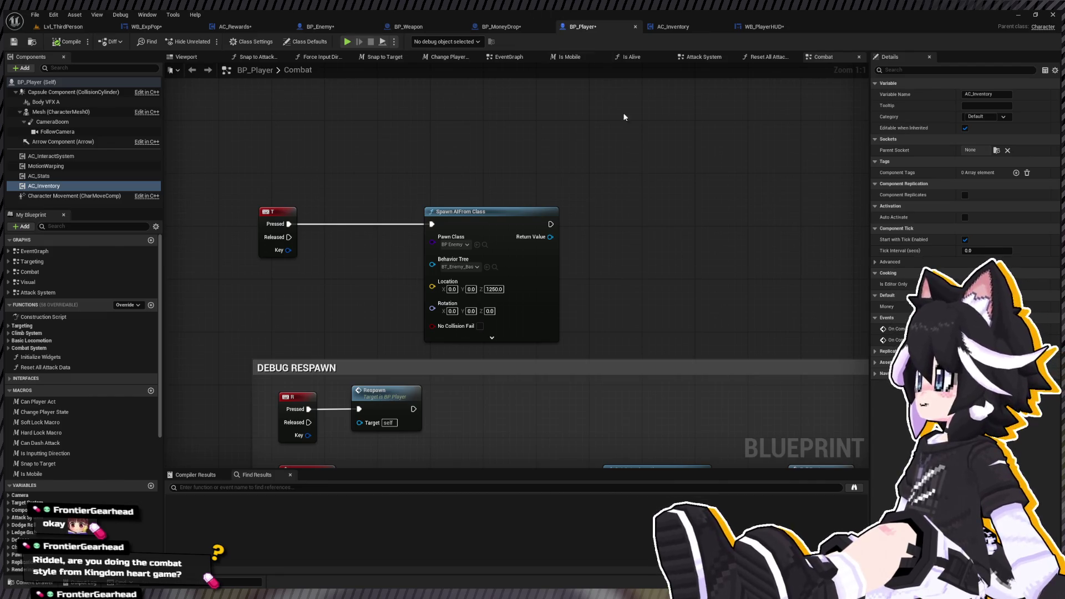
{"action": "scroll", "coordinate": [589, 112], "scroll_direction": "down", "scroll_amount": 4}
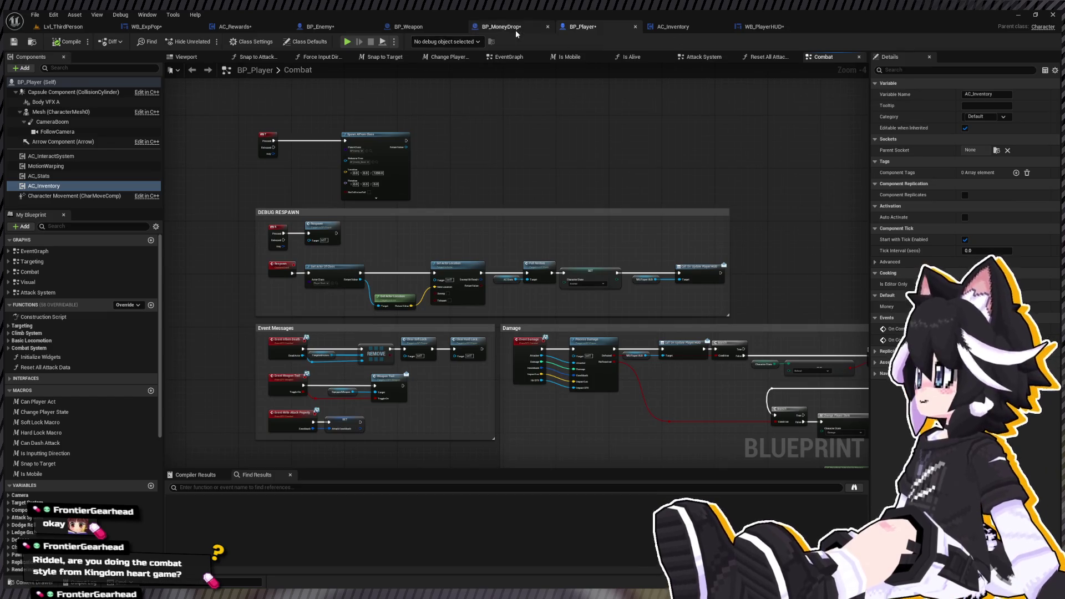
Go back to BP_MoneyDrop and inspect the overlap event's BP_Player == check.
{"action": "left_click", "coordinate": [513, 28]}
{"action": "left_click", "coordinate": [146, 27]}
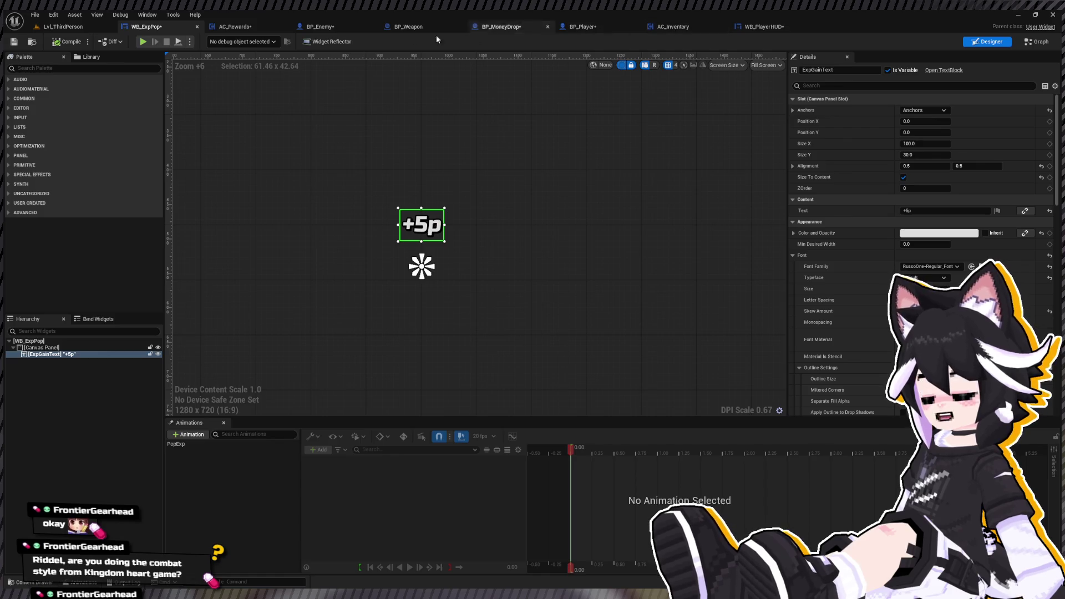
{"action": "left_click", "coordinate": [499, 27]}
{"action": "left_click", "coordinate": [360, 202]}
{"action": "left_click_drag", "start_coordinate": [219, 329], "coordinate": [310, 315]}
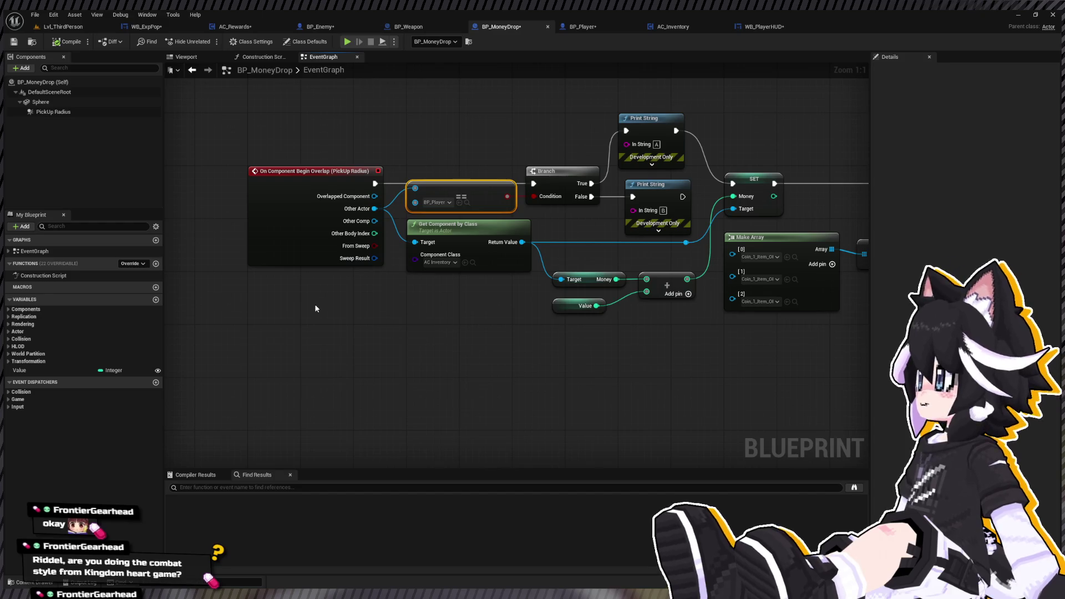
Add Get Player Character and compare it with Other Actor in the == node.
{"action": "key", "text": "ctrl+v"}
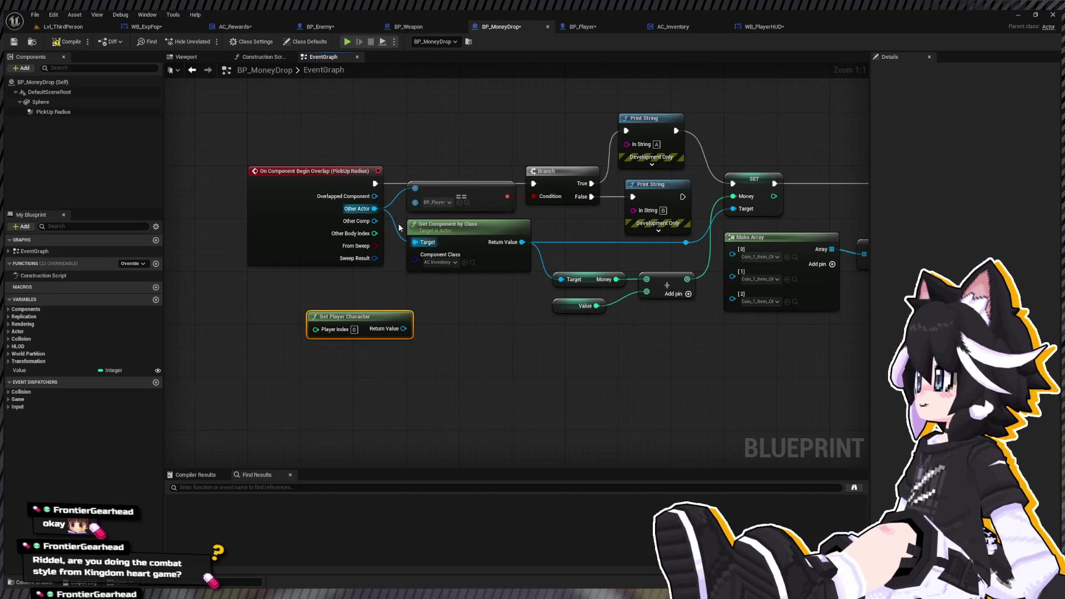
{"action": "mouse_move", "coordinate": [415, 202]}
{"action": "left_mouse_down"}
{"action": "mouse_move", "coordinate": [405, 328]}
{"action": "mouse_move", "coordinate": [303, 287]}
{"action": "left_mouse_up"}
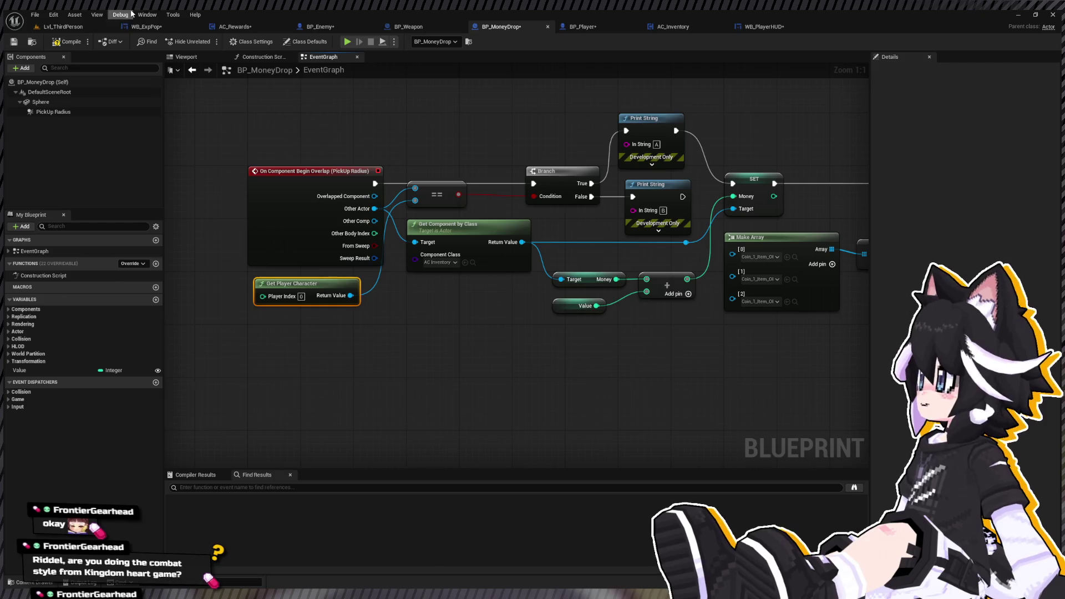
{"action": "left_click_drag", "start_coordinate": [671, 111], "coordinate": [347, 131]}
Delete both debug Print String nodes so Branch True feeds SET, then return to Lvl_ThirdPerson.
{"action": "left_click_drag", "start_coordinate": [267, 203], "coordinate": [408, 203]}
{"action": "left_click_drag", "start_coordinate": [289, 128], "coordinate": [372, 255]}
{"action": "key", "text": "Delete"}
{"action": "left_click", "coordinate": [108, 26]}
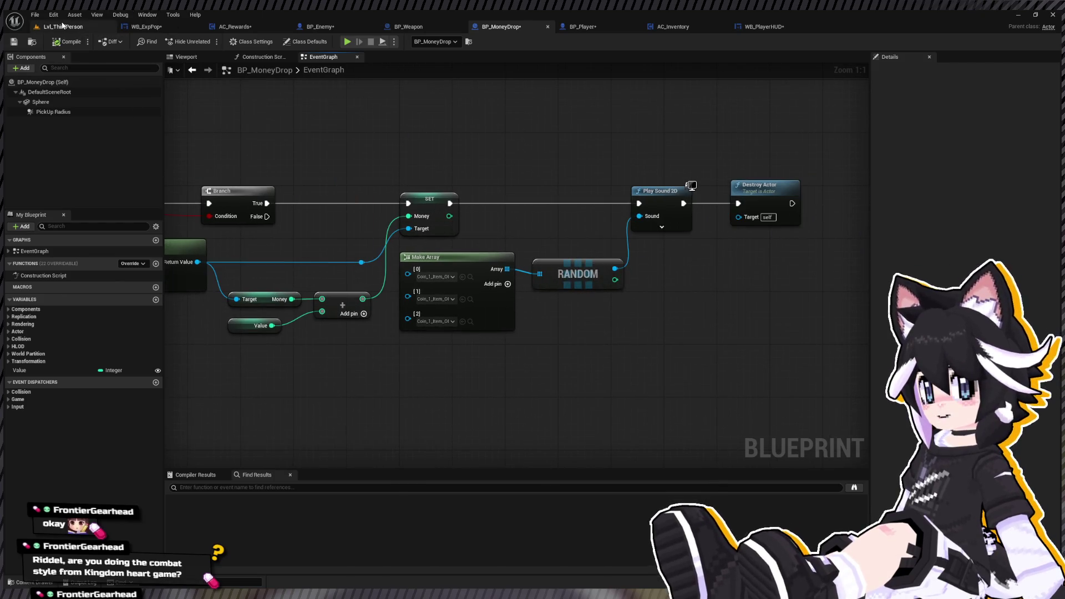
Playtest the level running forward, then bring up BP_MoneyDrop's coin viewport preview.
{"action": "key", "text": "alt+p"}
{"action": "key", "text": "w"}
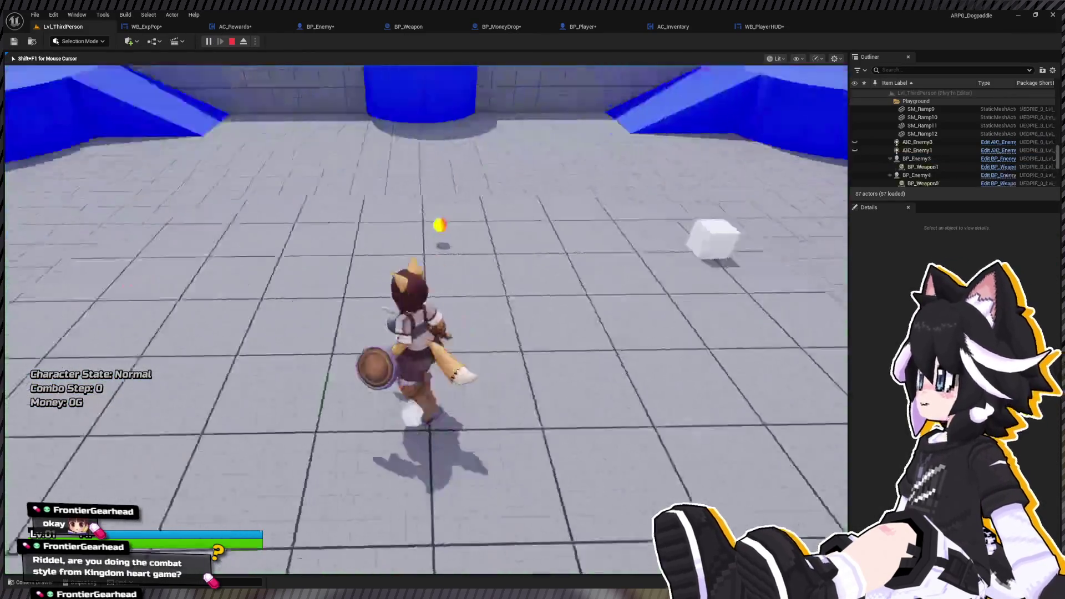
{"action": "key", "text": "Escape"}
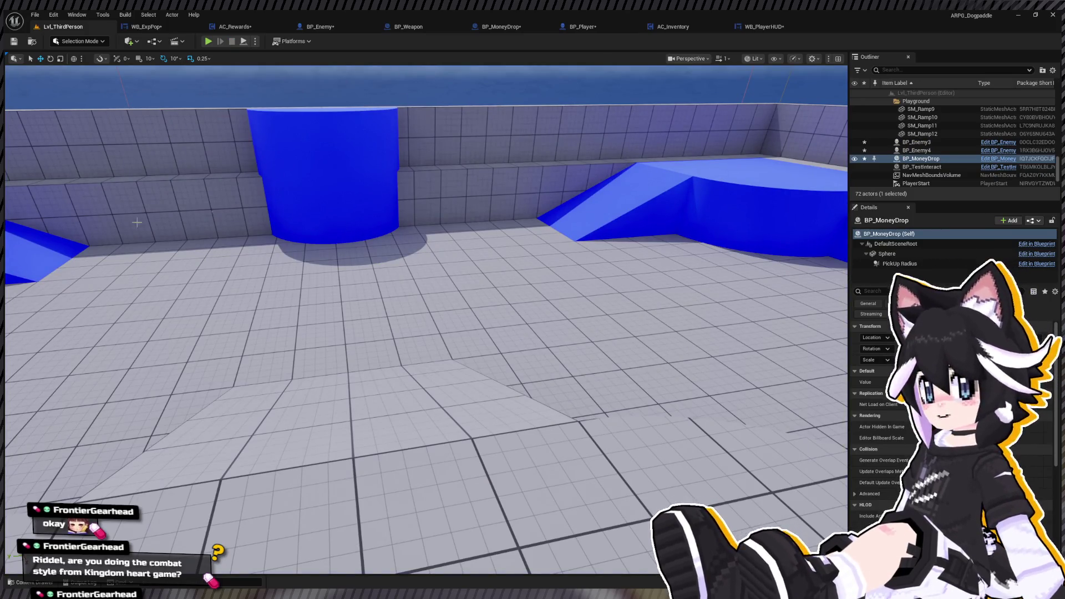
{"action": "left_click", "coordinate": [513, 28]}
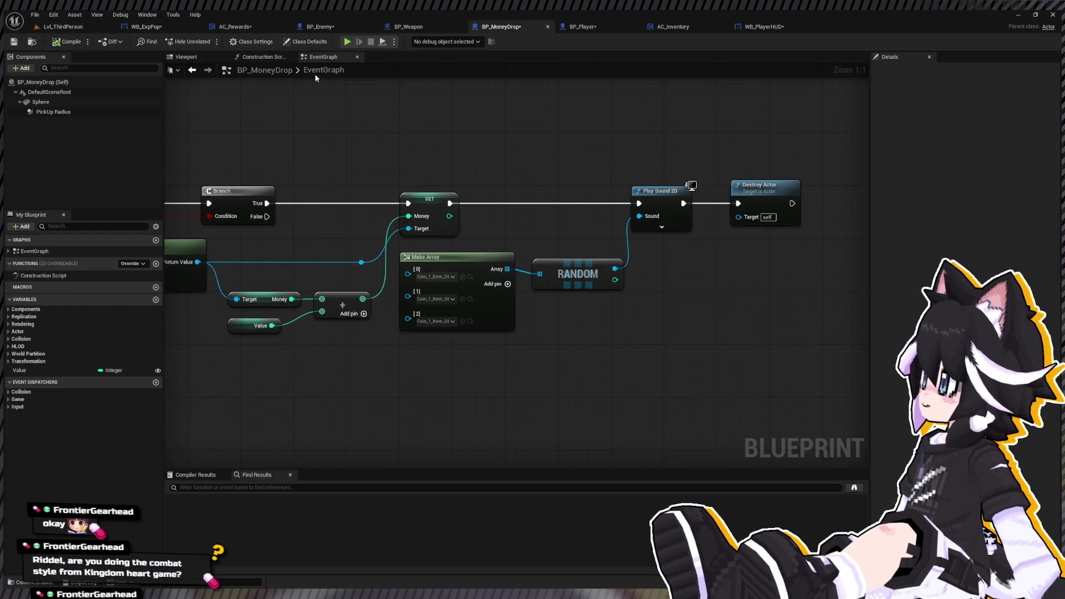
{"action": "left_click", "coordinate": [187, 59]}
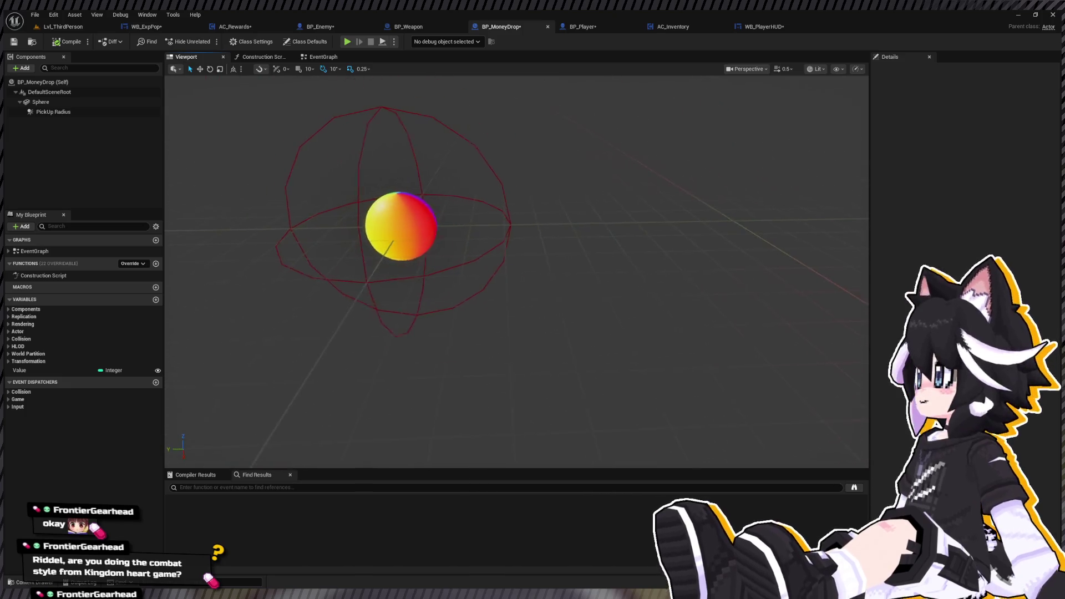
Turn on Simulate Physics for BP_MoneyDrop's Sphere component and return to Lvl_ThirdPerson.
{"action": "left_click", "coordinate": [54, 112]}
{"action": "left_click", "coordinate": [41, 102]}
{"action": "left_click", "coordinate": [936, 70]}
{"action": "type", "text": "coll"}
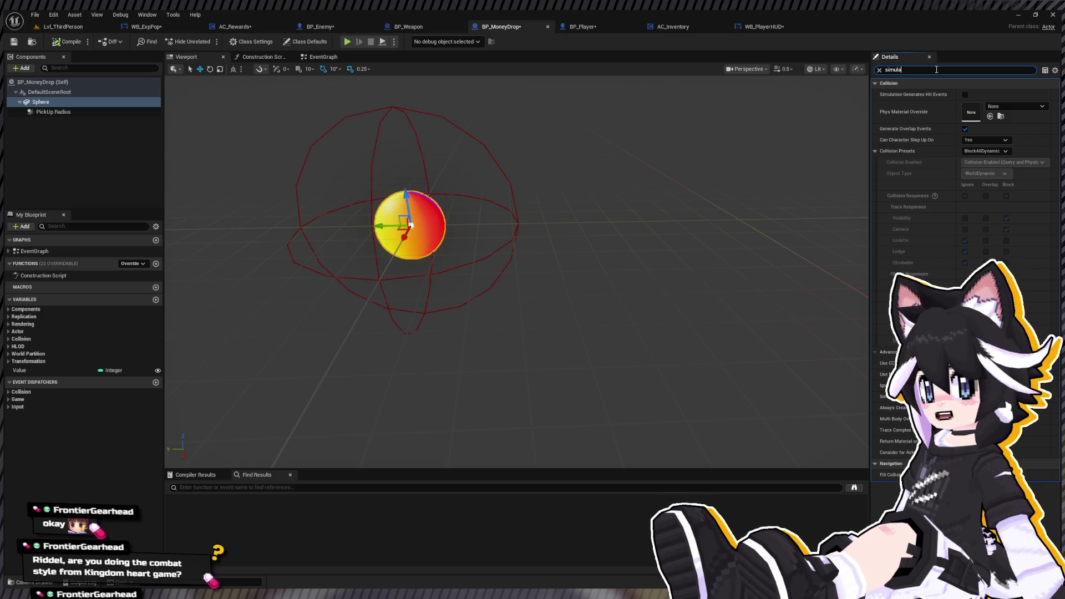
{"action": "type", "text": "te"}
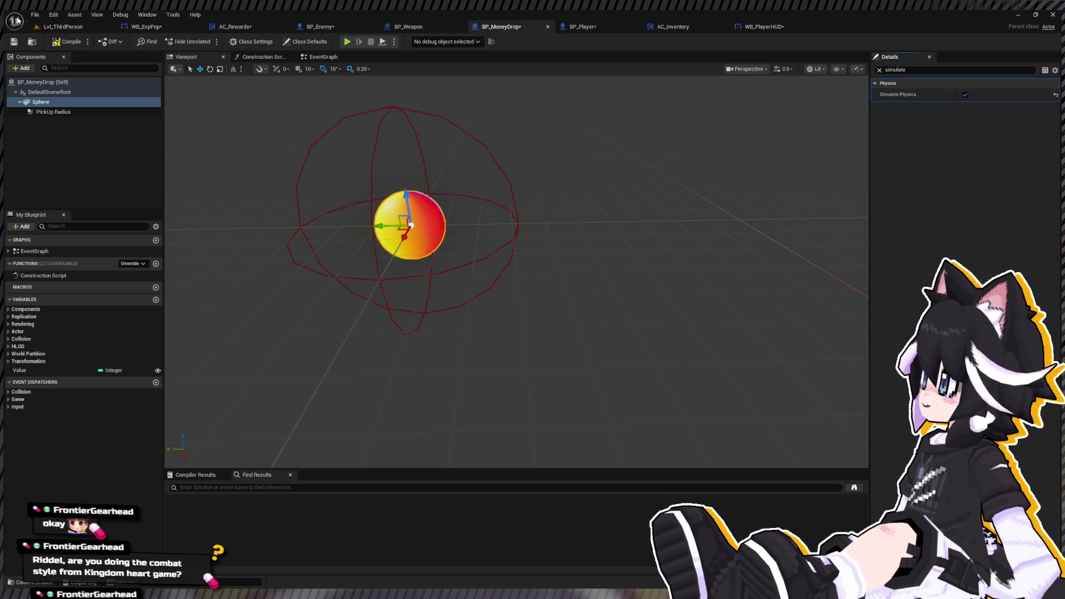
{"action": "left_click", "coordinate": [68, 29]}
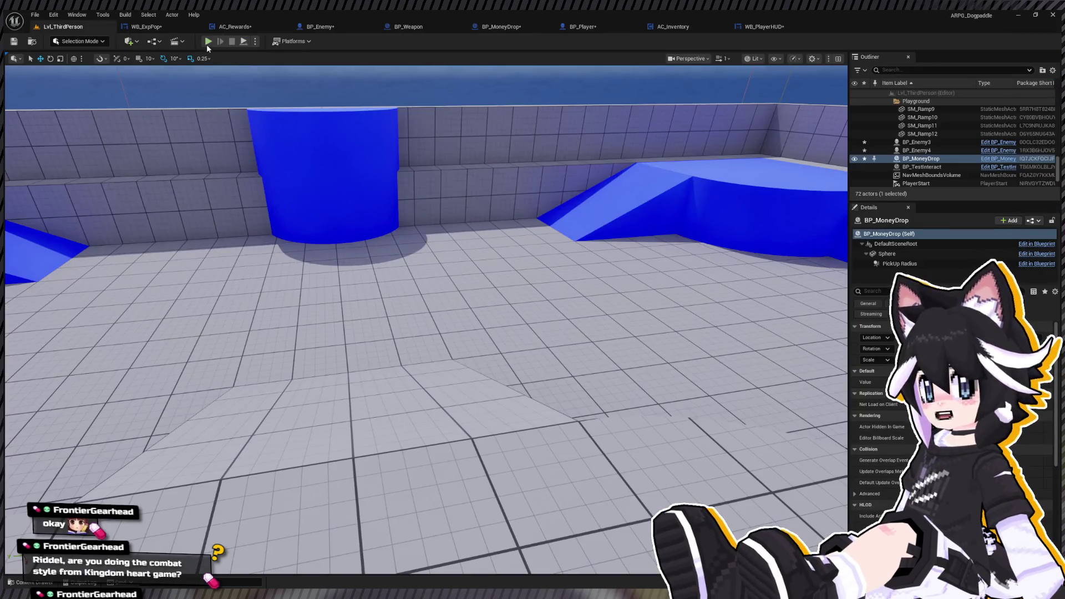
{"action": "key", "text": "alt+p"}
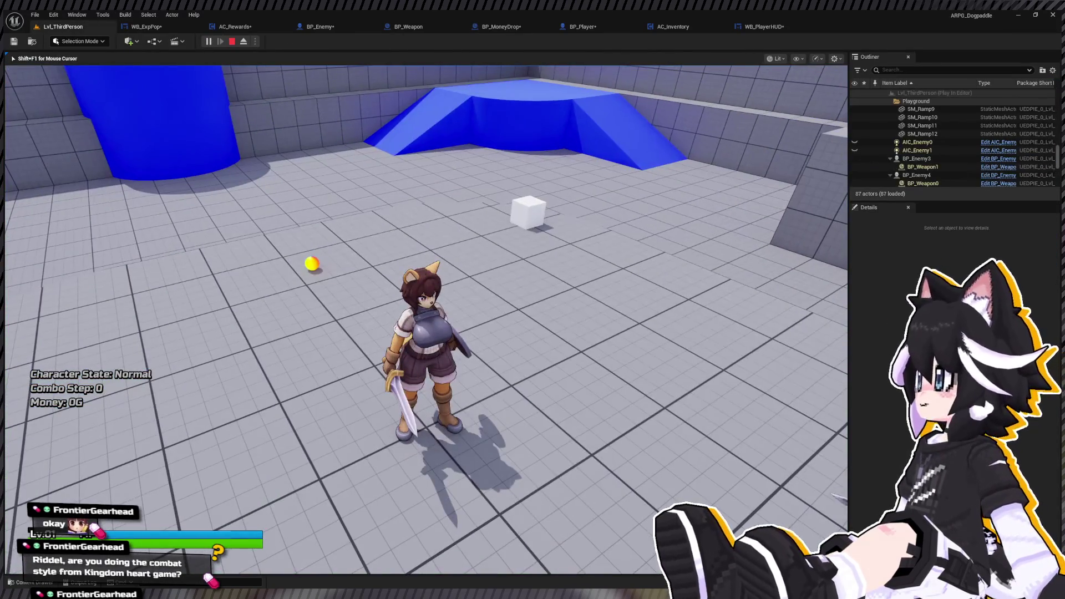
{"action": "key", "text": "w"}
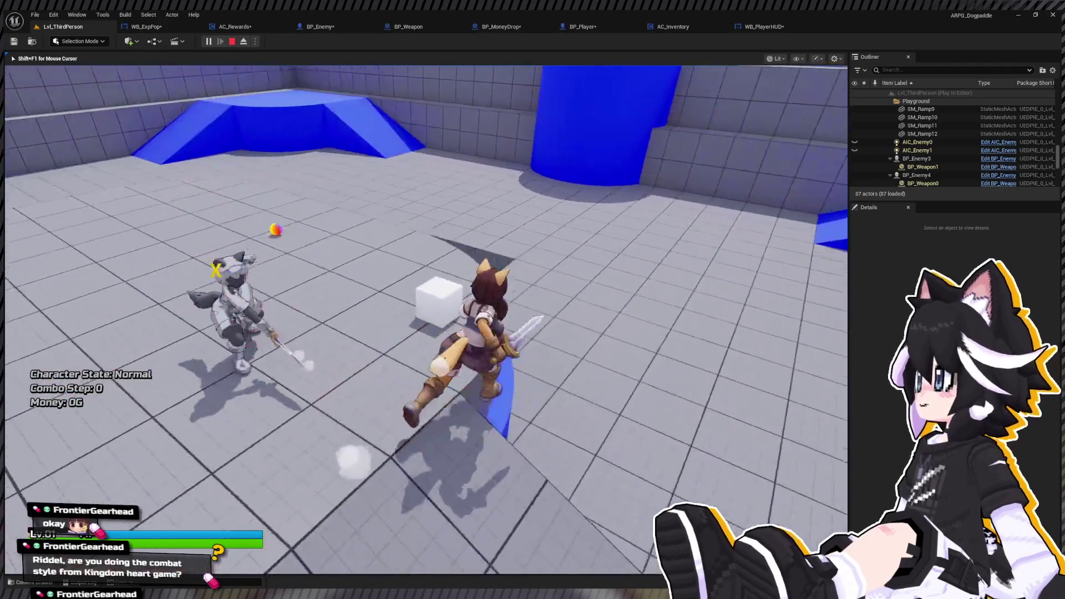
{"action": "key", "text": "w"}
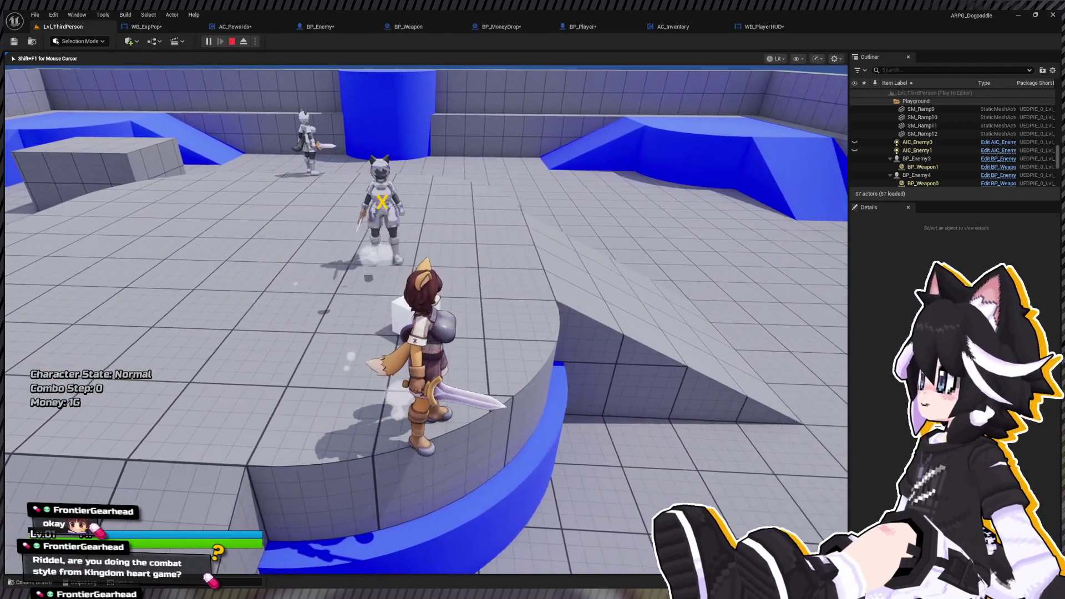
{"action": "key", "text": "Escape"}
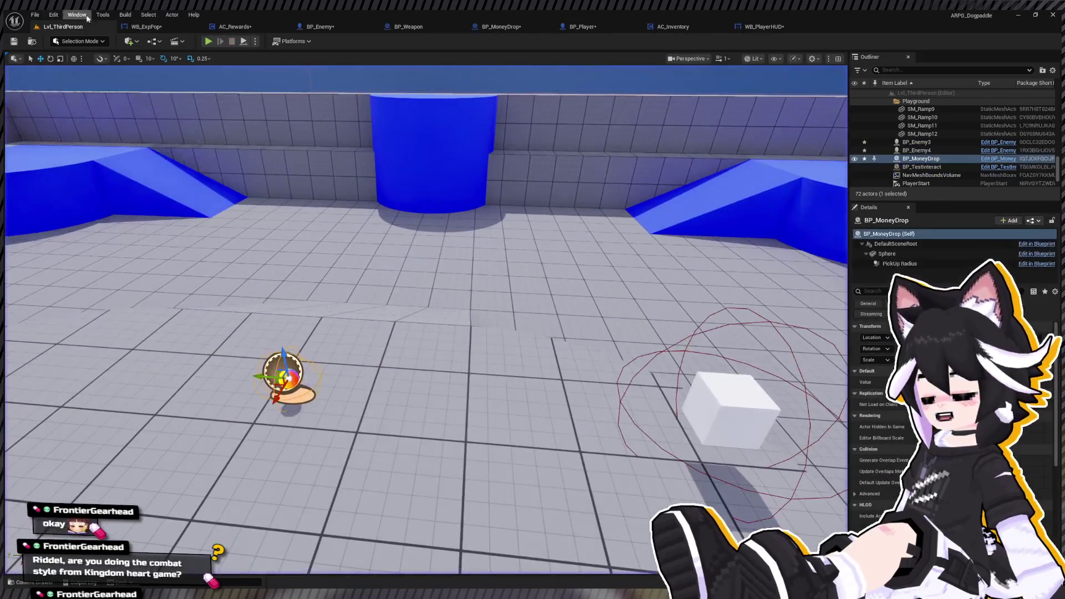
{"action": "key", "text": "alt+p"}
{"action": "key", "text": "w"}
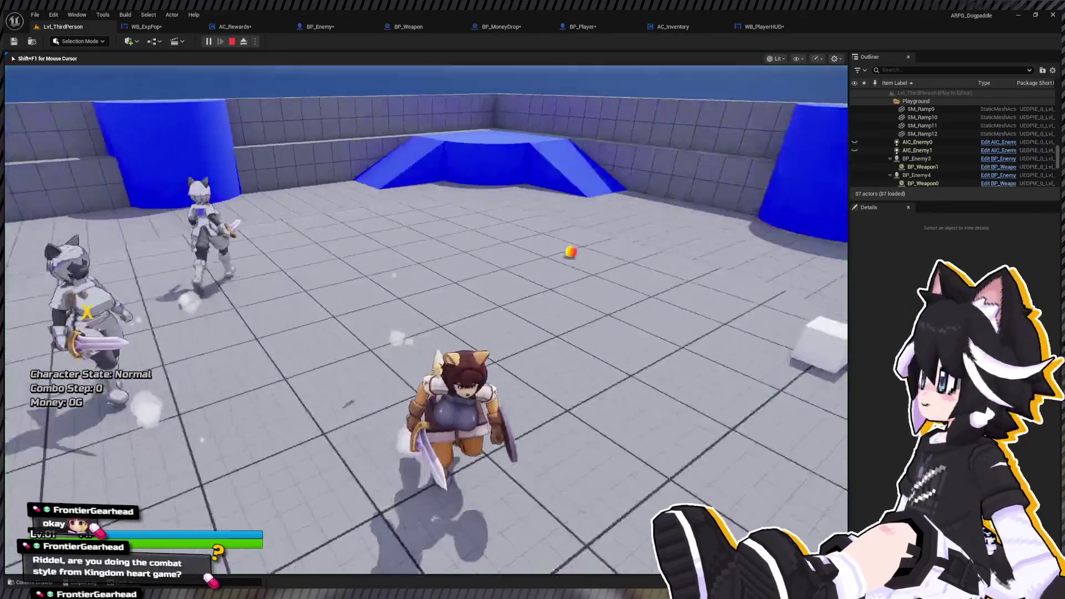
{"action": "key", "text": "w"}
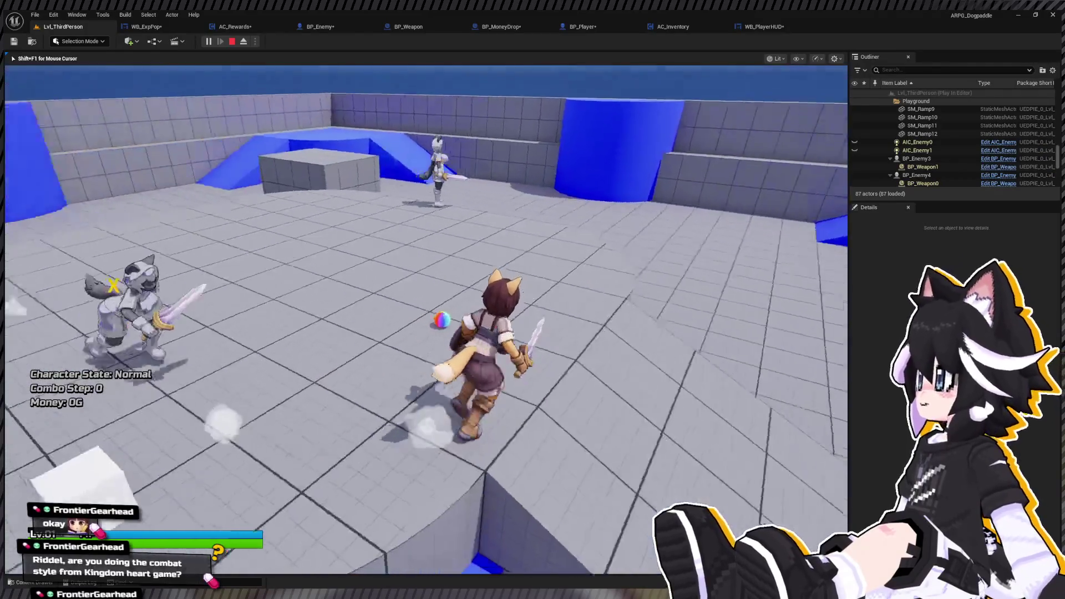
{"action": "key", "text": "w"}
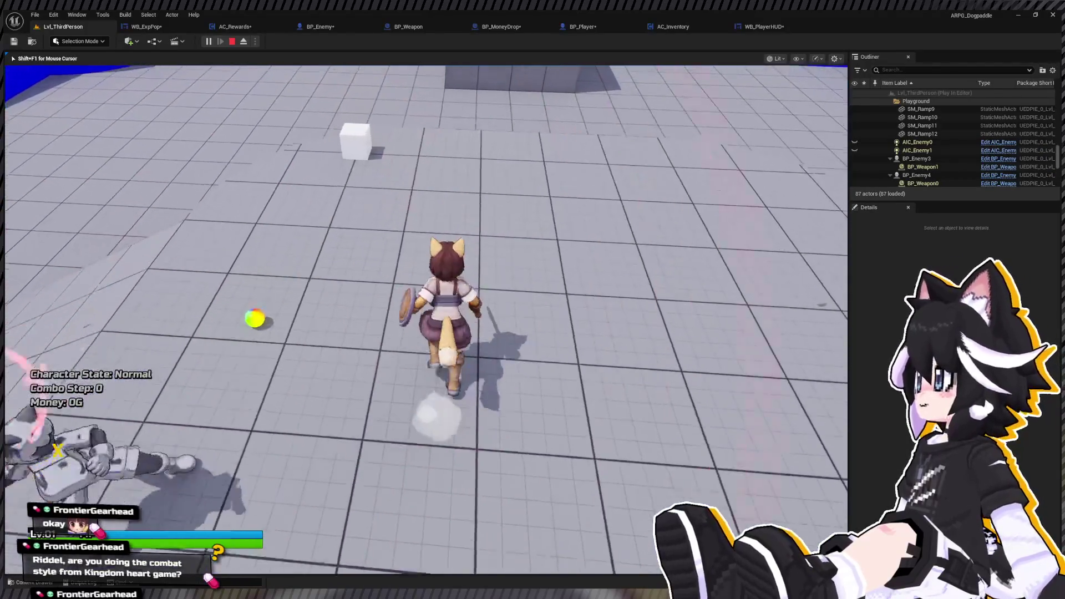
{"action": "key", "text": "w"}
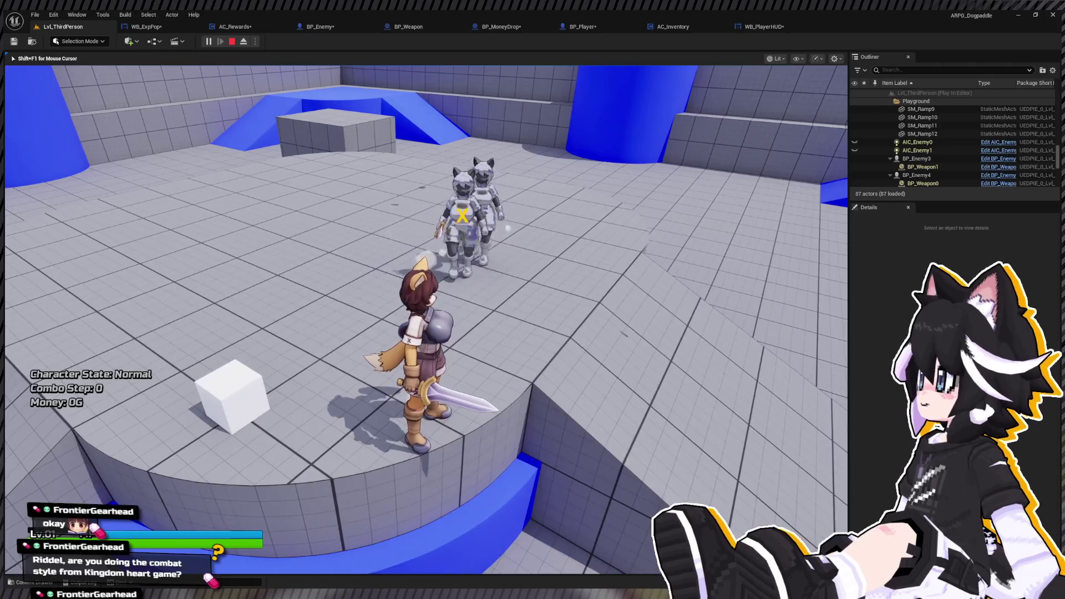
{"action": "key", "text": "w"}
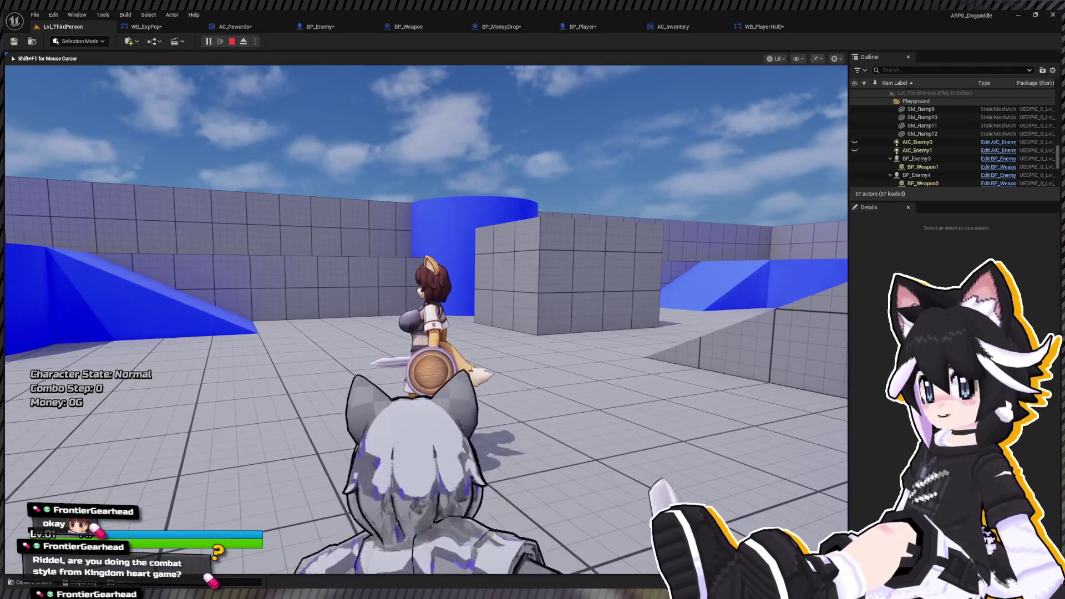
{"action": "key", "text": "Escape"}
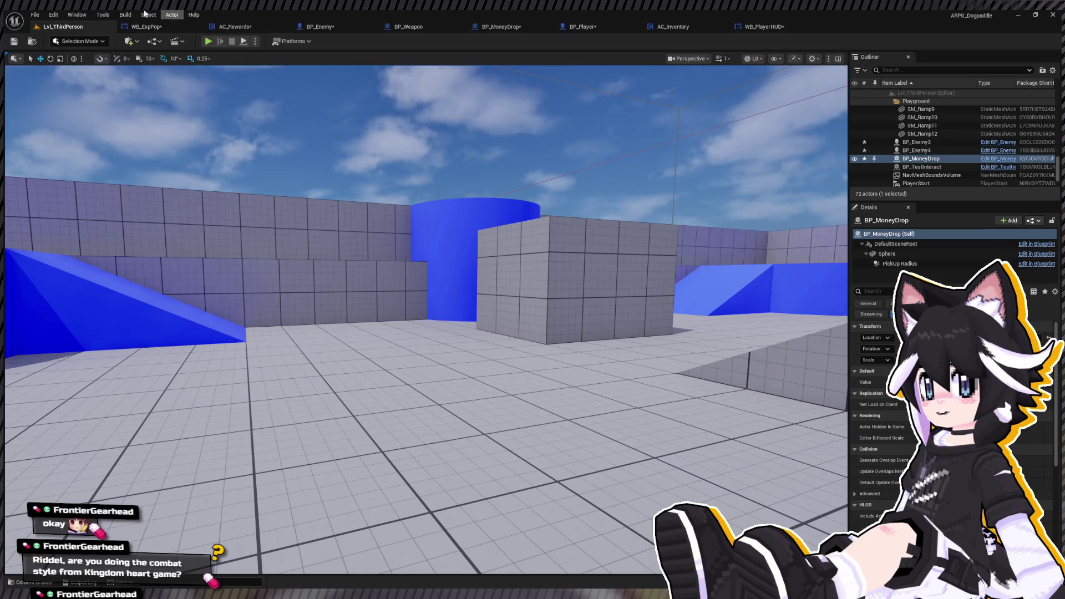
{"action": "left_click", "coordinate": [145, 27]}
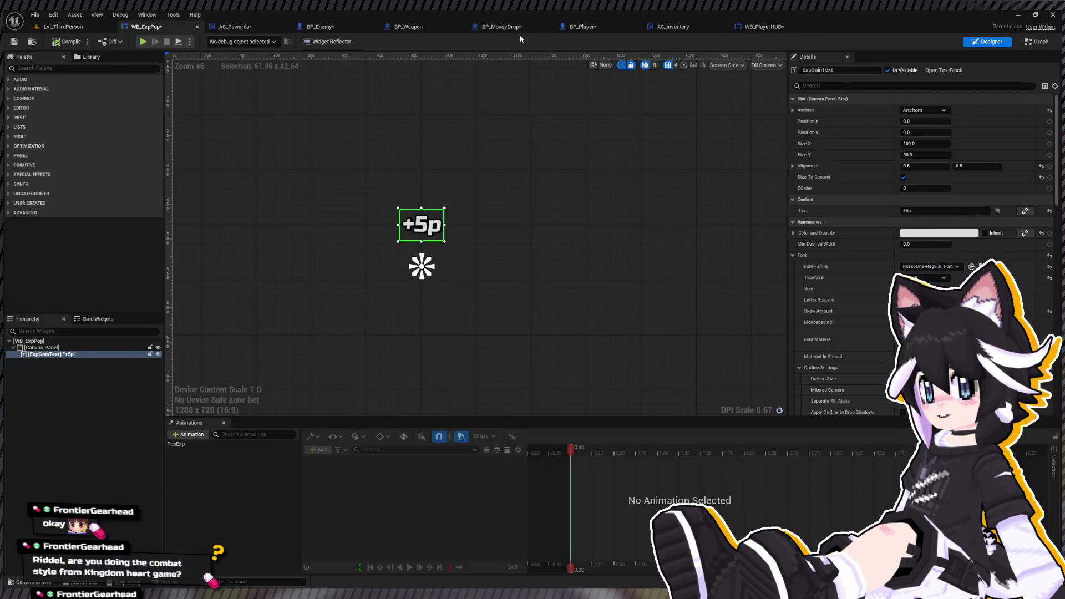
Set the coin Sphere's Collision Presets to Custom via a 'coll' Details search.
{"action": "left_click", "coordinate": [538, 29]}
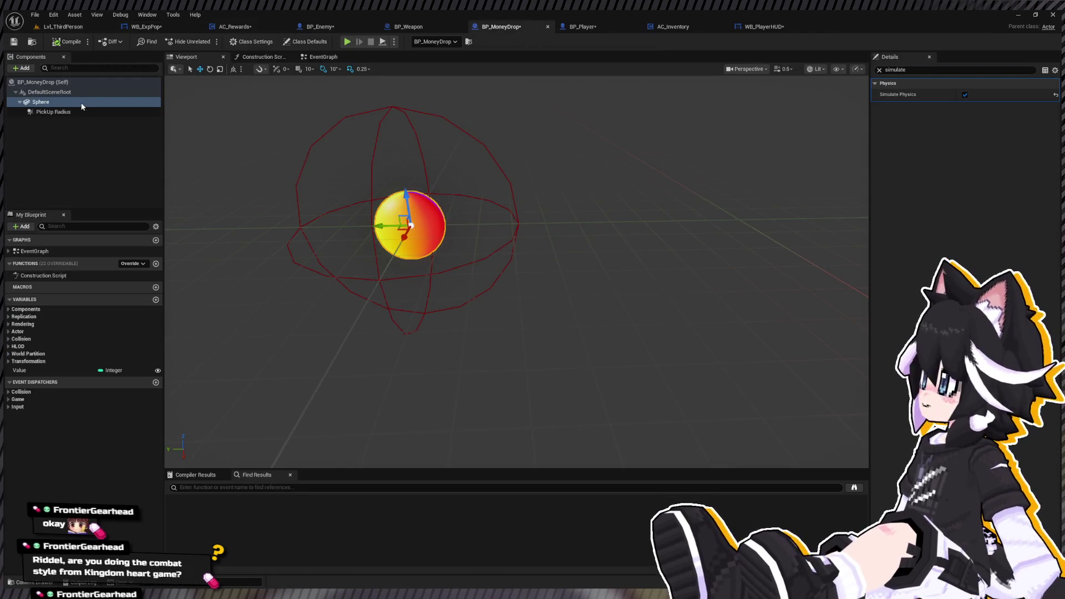
{"action": "double_click", "coordinate": [928, 71]}
{"action": "type", "text": "coll"}
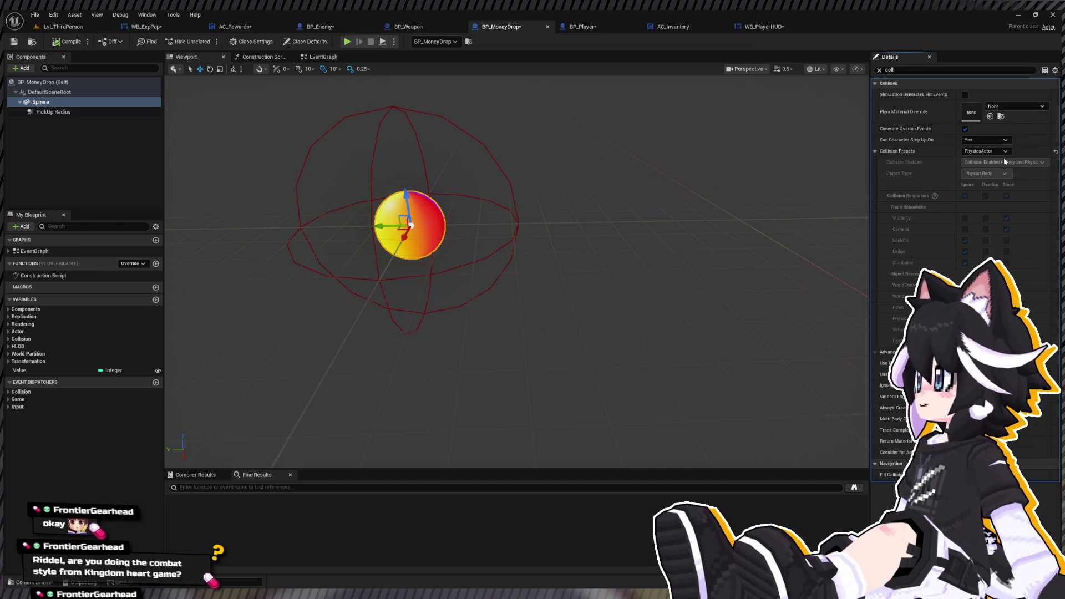
{"action": "left_click", "coordinate": [1003, 151]}
{"action": "left_click", "coordinate": [984, 173]}
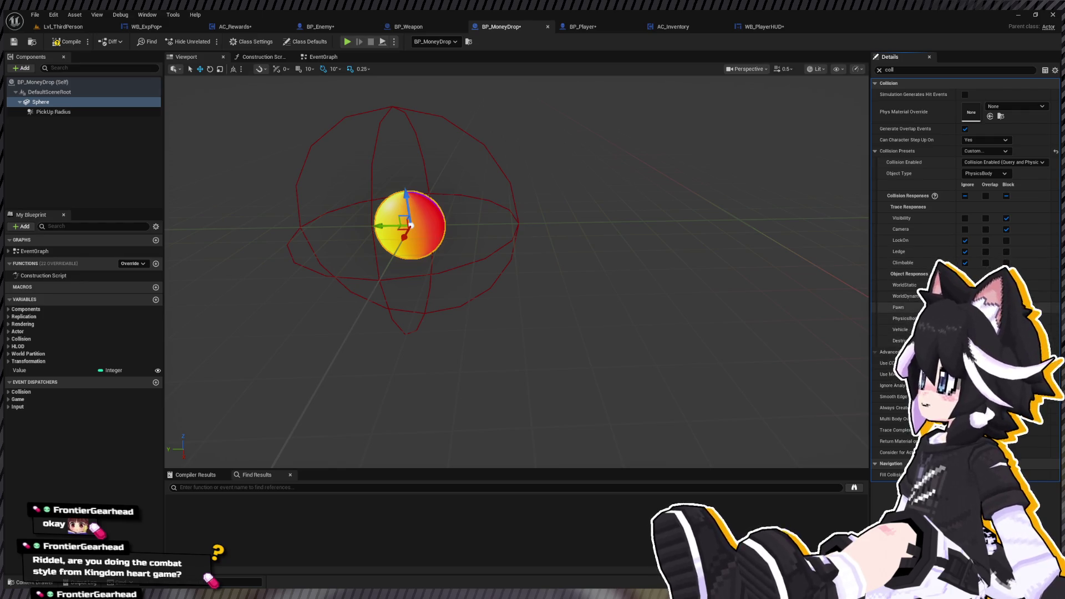
Compile BP_MoneyDrop and check the coin in the preview.
{"action": "left_click", "coordinate": [73, 43]}
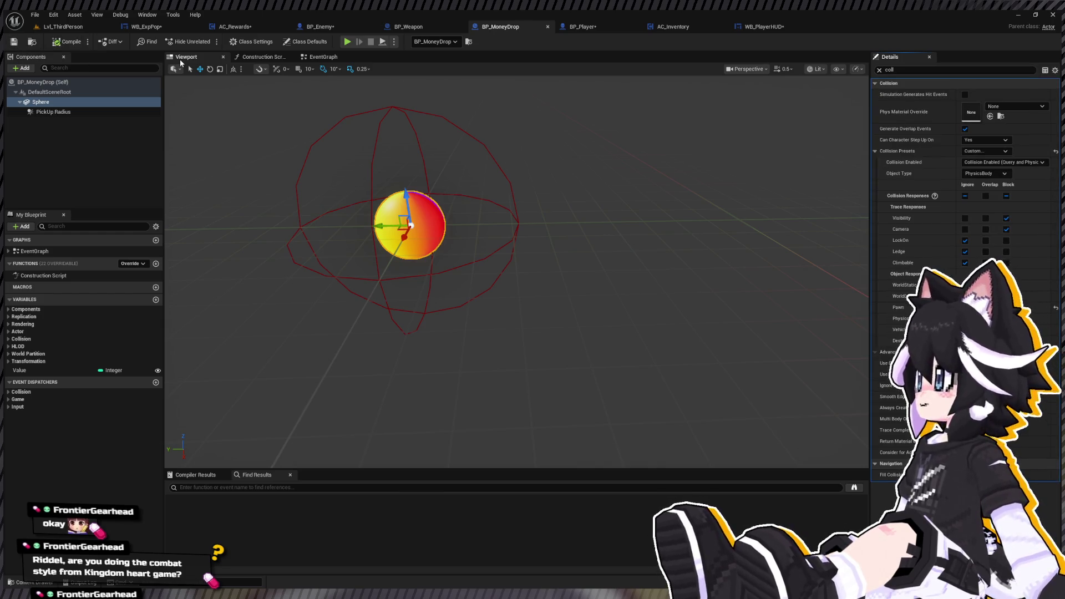
{"action": "left_click_drag", "start_coordinate": [388, 277], "coordinate": [399, 266]}
{"action": "left_click_drag", "start_coordinate": [519, 142], "coordinate": [519, 142]}
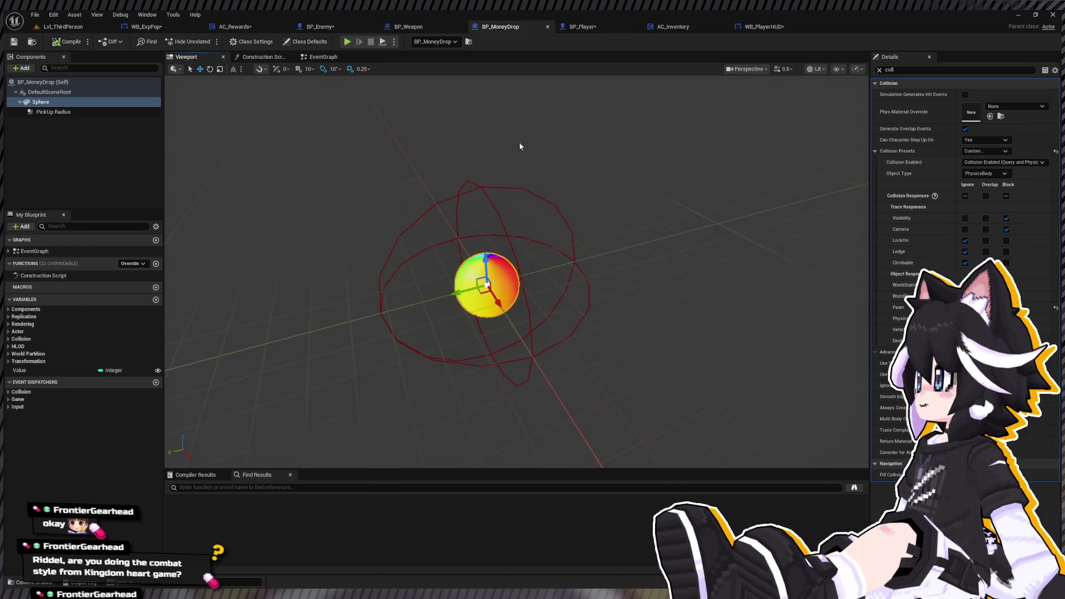
{"action": "left_click", "coordinate": [606, 29]}
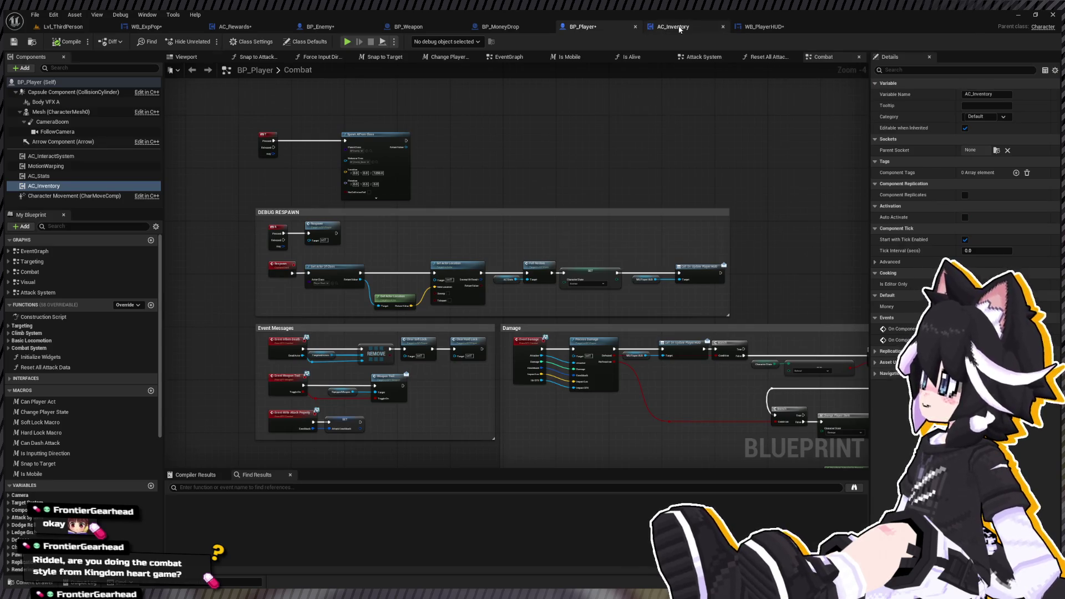
Look through the AC_Inventory, WB_PlayerHUD and AC_Rewards graphs.
{"action": "left_click", "coordinate": [680, 29]}
{"action": "left_click", "coordinate": [764, 27]}
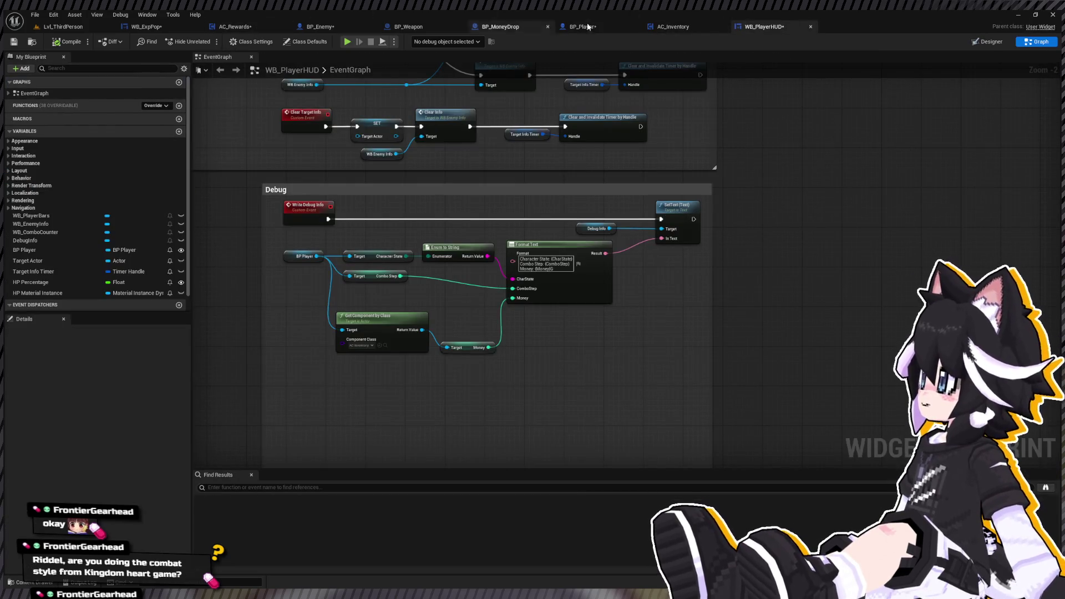
{"action": "left_click", "coordinate": [235, 27]}
{"action": "left_click_drag", "start_coordinate": [422, 254], "coordinate": [530, 272]}
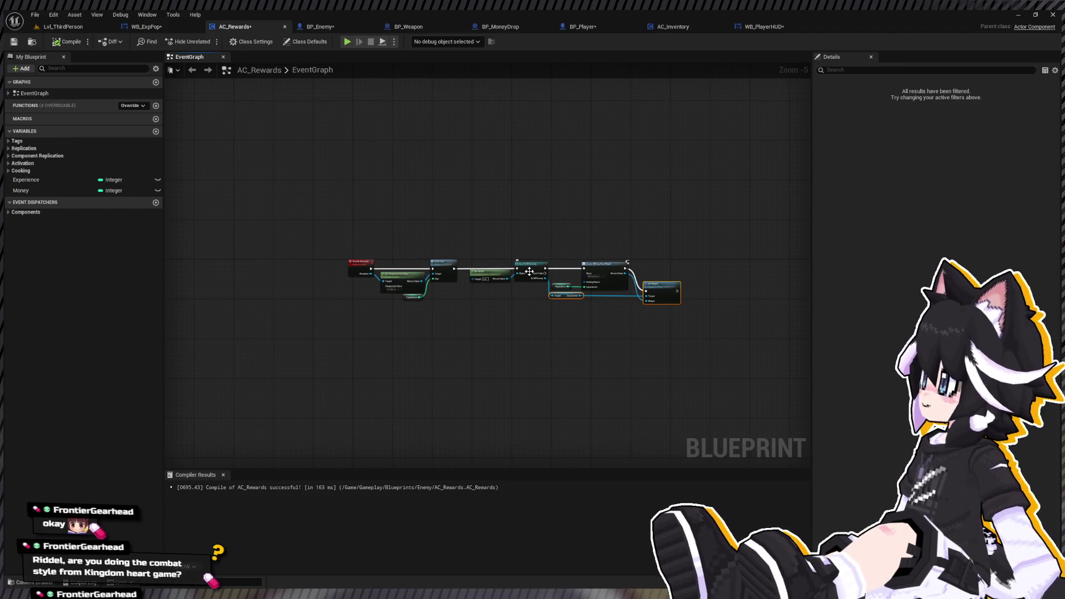
In BP_Enemy, set the AC_Rewards component's default Money to 12.
{"action": "left_click", "coordinate": [310, 24]}
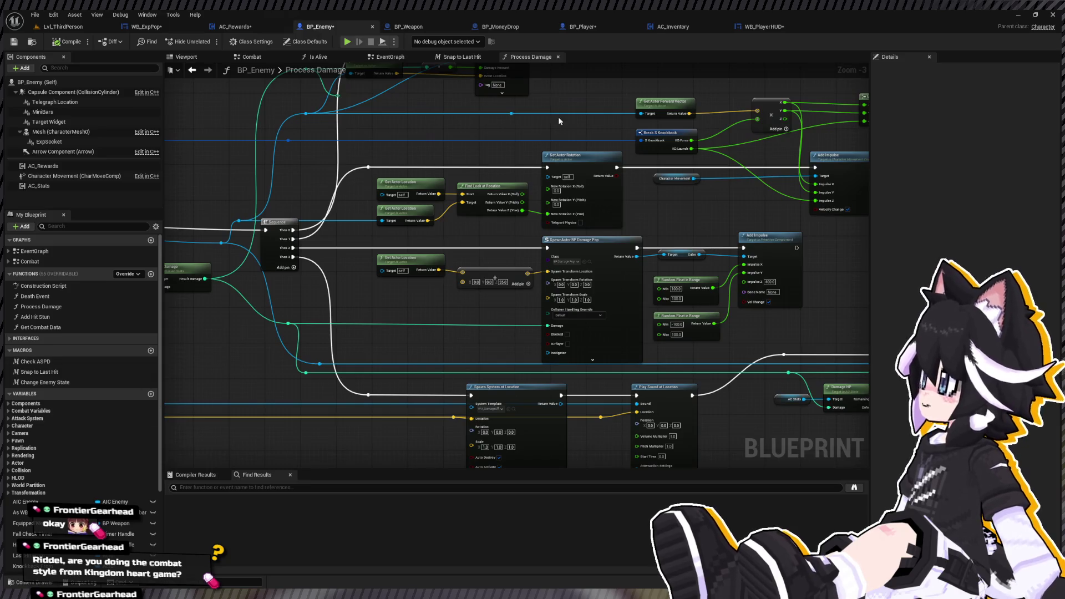
{"action": "left_click", "coordinate": [78, 166]}
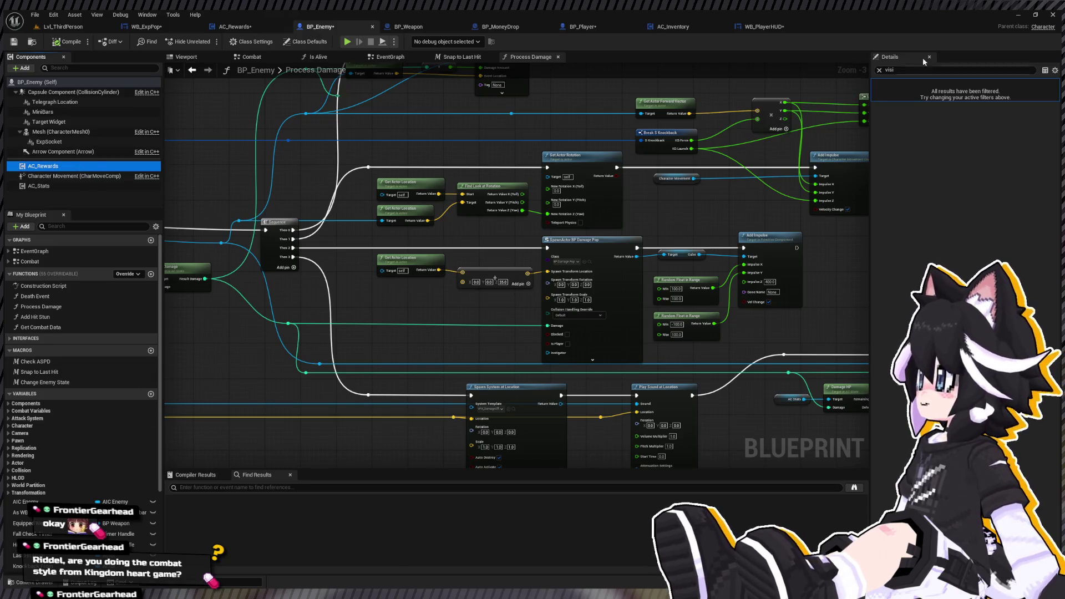
{"action": "left_click", "coordinate": [879, 69]}
{"action": "left_click", "coordinate": [878, 94]}
{"action": "left_click", "coordinate": [876, 82]}
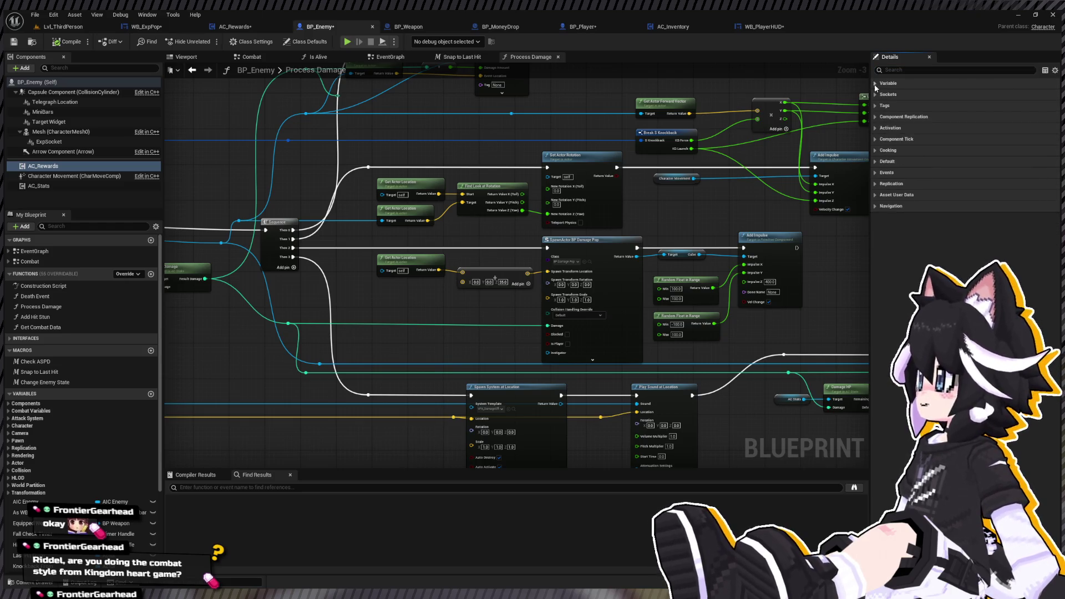
{"action": "left_click", "coordinate": [882, 161]}
{"action": "type", "text": "12"}
{"action": "key", "text": "Return"}
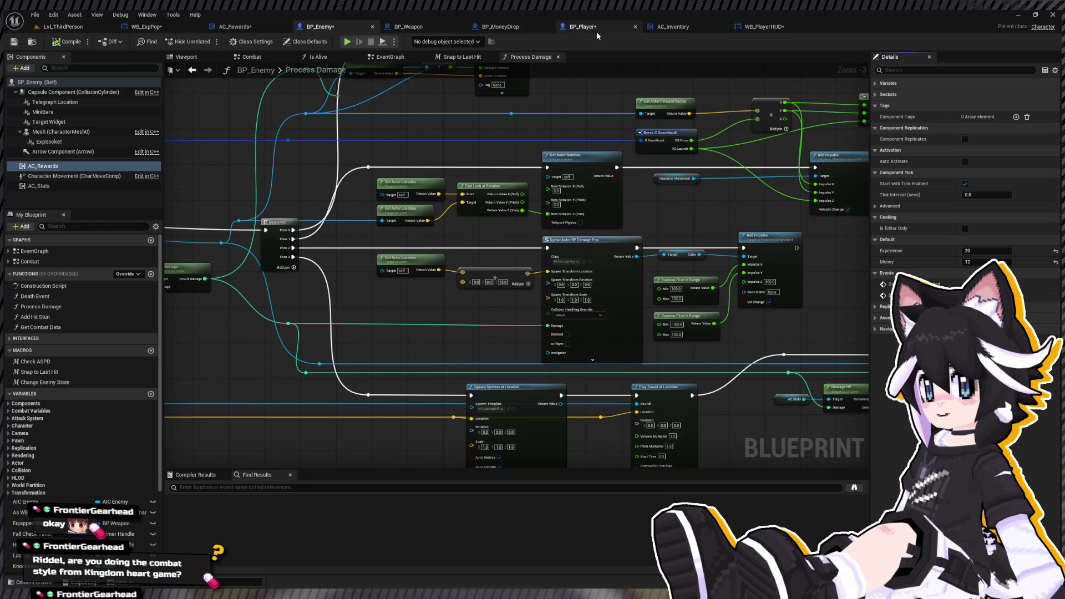
Bring up AC_Rewards' event graph with the existing reward nodes in view.
{"action": "left_click", "coordinate": [236, 27]}
{"action": "scroll", "coordinate": [396, 176], "scroll_direction": "up", "scroll_amount": 2}
{"action": "mouse_move", "coordinate": [382, 254]}
{"action": "left_mouse_down"}
{"action": "mouse_move", "coordinate": [392, 202]}
{"action": "mouse_move", "coordinate": [392, 260]}
{"action": "left_mouse_up"}
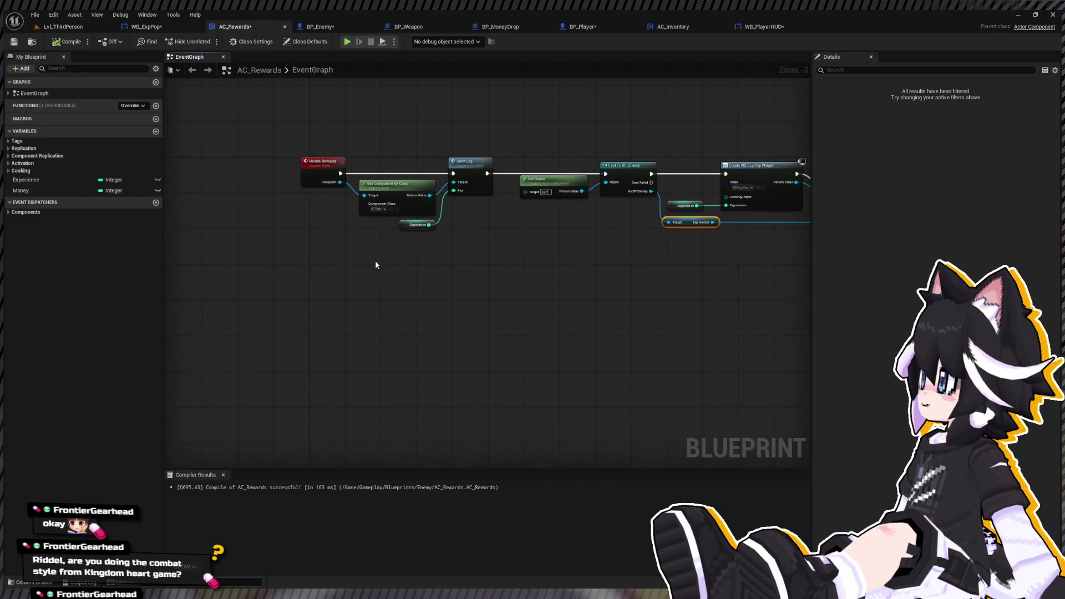
Create a custom event named Drop Money below the reward chain.
{"action": "left_click", "coordinate": [375, 266]}
{"action": "type", "text": "Drop Money"}
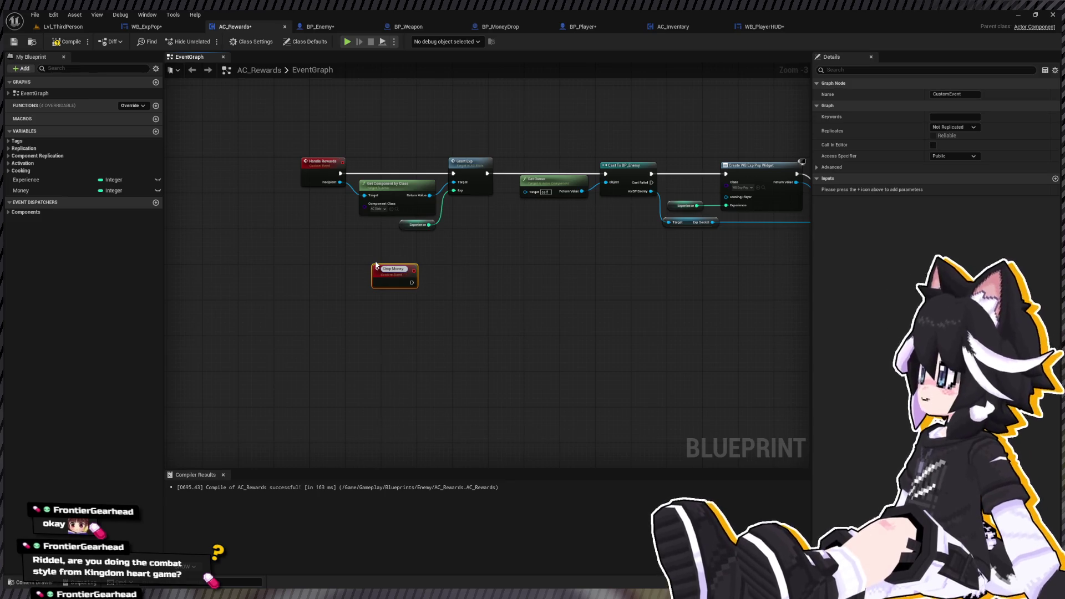
{"action": "key", "text": "Return"}
{"action": "left_click_drag", "start_coordinate": [382, 264], "coordinate": [321, 281]}
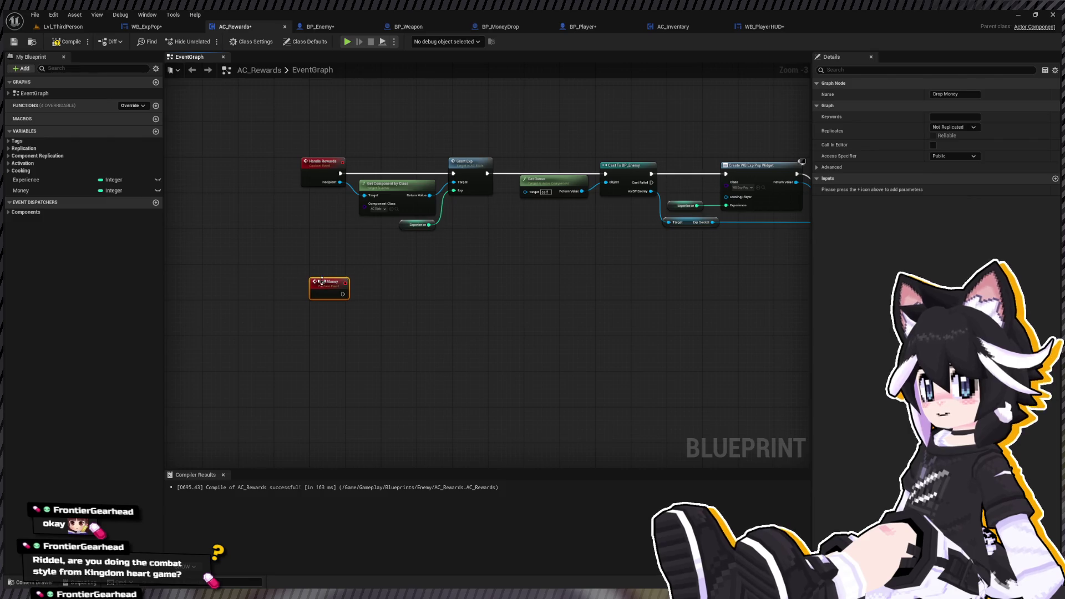
Add a Money getter and a For Loop with Money wired into Last Index.
{"action": "left_click", "coordinate": [66, 187]}
{"action": "left_click_drag", "start_coordinate": [21, 190], "coordinate": [347, 345]}
{"action": "scroll", "coordinate": [352, 324], "scroll_direction": "up", "scroll_amount": 3}
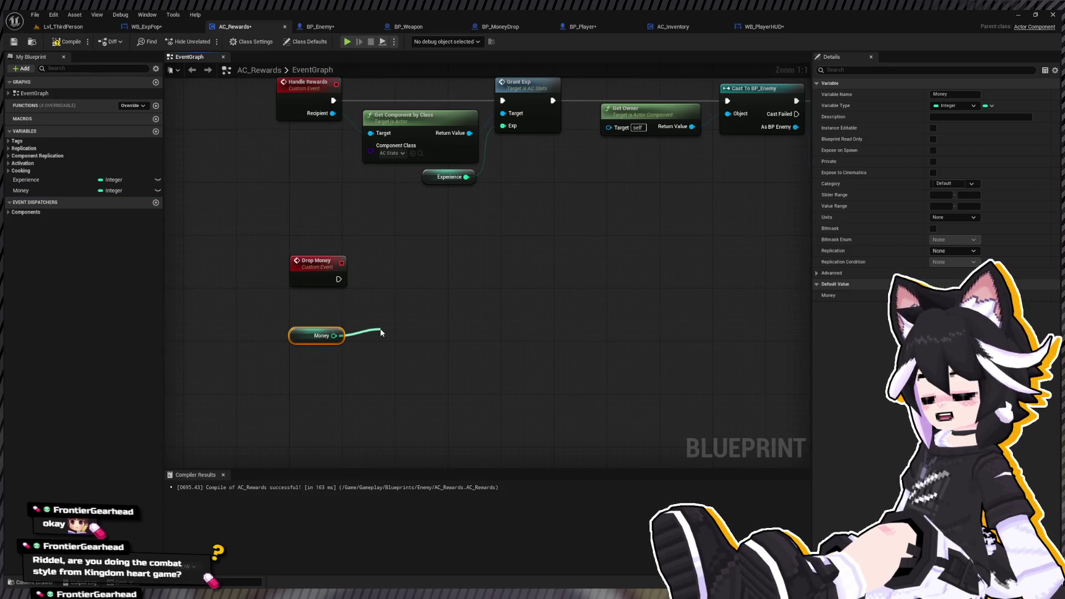
{"action": "left_click_drag", "start_coordinate": [381, 333], "coordinate": [381, 332]}
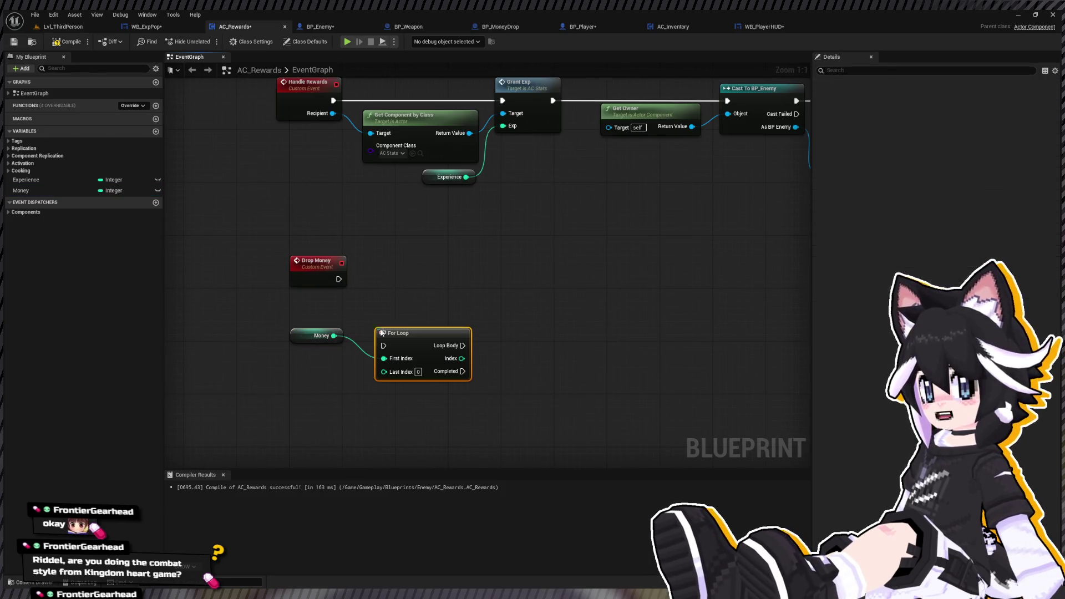
{"action": "key", "text": "q"}
{"action": "mouse_move", "coordinate": [312, 323]}
{"action": "left_mouse_down"}
{"action": "mouse_move", "coordinate": [400, 355]}
{"action": "mouse_move", "coordinate": [445, 307]}
{"action": "mouse_move", "coordinate": [391, 338]}
{"action": "left_mouse_up"}
{"action": "left_click_drag", "start_coordinate": [275, 365], "coordinate": [437, 297]}
{"action": "key", "text": "q"}
Make Drop Money execute the For Loop and add a SpawnActor from Class node.
{"action": "left_click", "coordinate": [399, 277]}
{"action": "left_click_drag", "start_coordinate": [338, 279], "coordinate": [390, 312]}
{"action": "left_click_drag", "start_coordinate": [290, 295], "coordinate": [479, 370]}
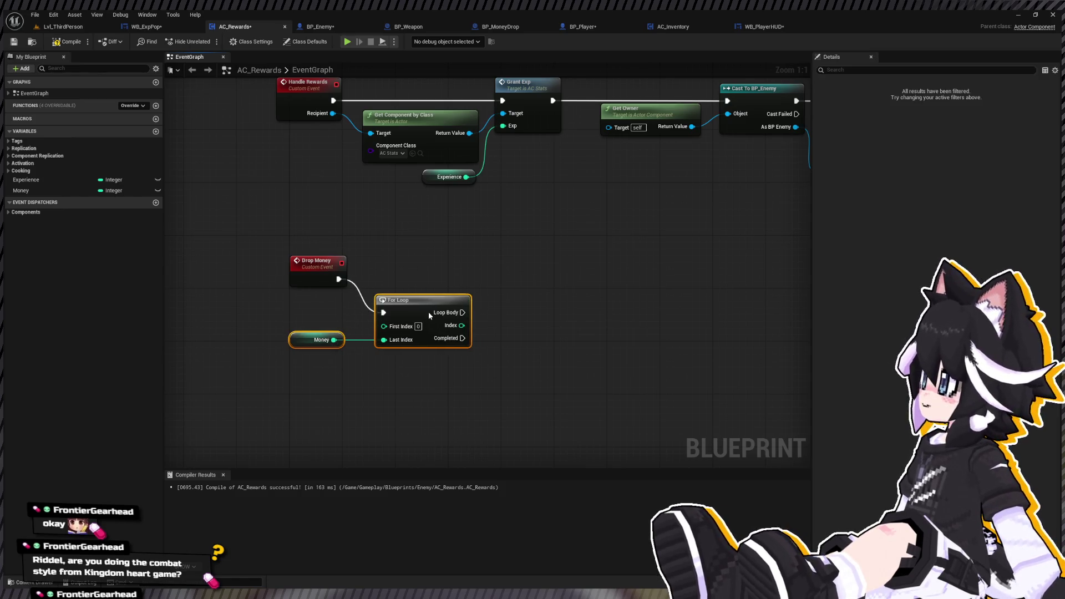
{"action": "left_click_drag", "start_coordinate": [561, 304], "coordinate": [509, 300]}
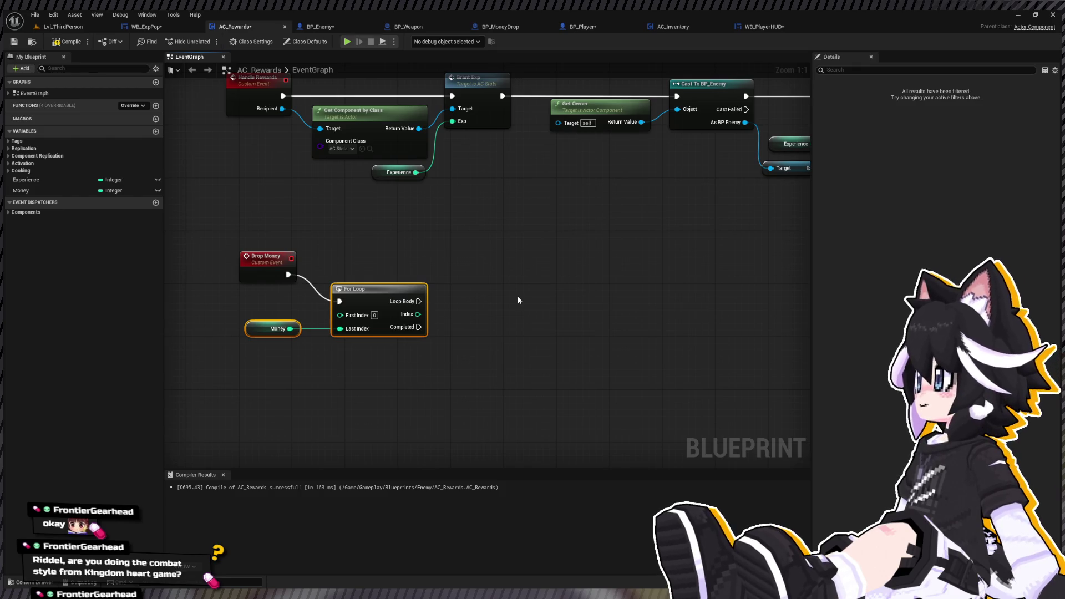
{"action": "key", "text": "ctrl+v"}
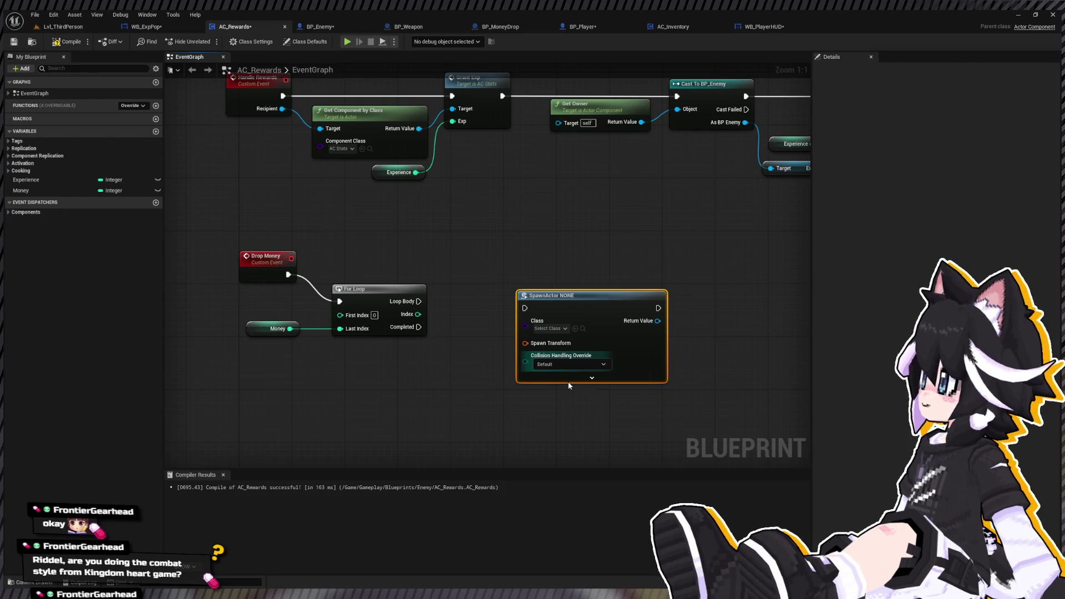
Add Get Owner feeding a Get Actor Location node below the loop.
{"action": "left_click_drag", "start_coordinate": [575, 386], "coordinate": [491, 352]}
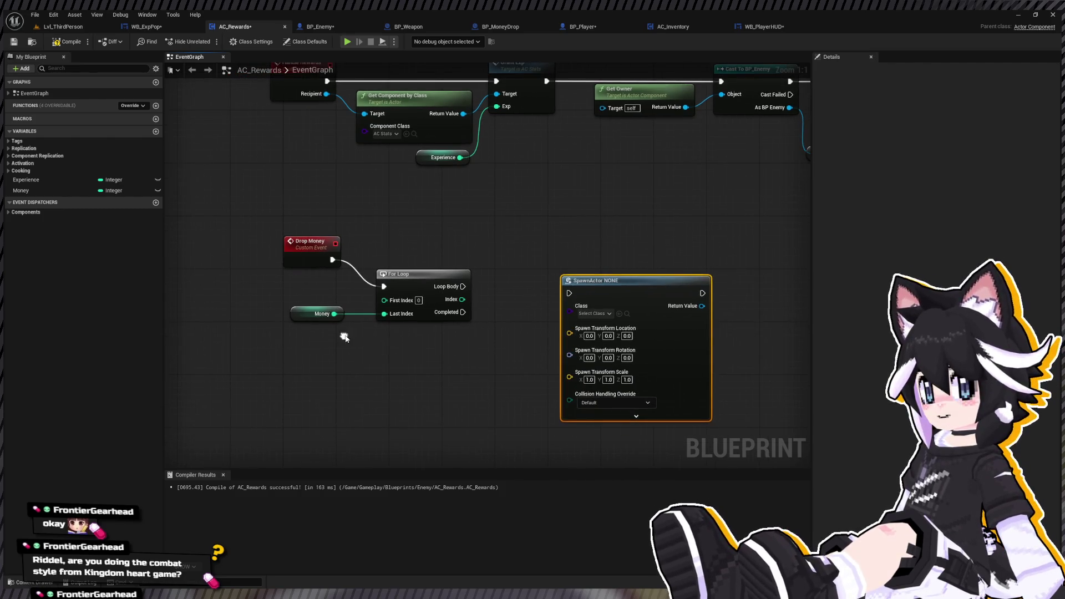
{"action": "key", "text": "ctrl+v"}
{"action": "mouse_move", "coordinate": [444, 347]}
{"action": "left_mouse_down"}
{"action": "mouse_move", "coordinate": [368, 369]}
{"action": "mouse_move", "coordinate": [380, 383]}
{"action": "left_mouse_up"}
{"action": "type", "text": "get actor location"}
{"action": "key", "text": "Return"}
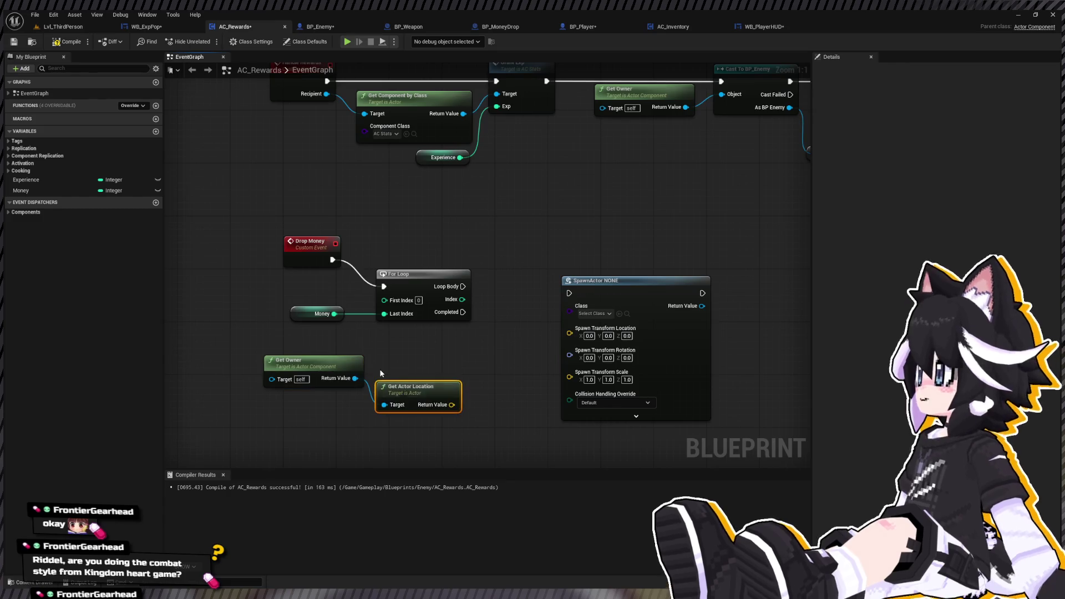
{"action": "left_click_drag", "start_coordinate": [452, 405], "coordinate": [491, 392]}
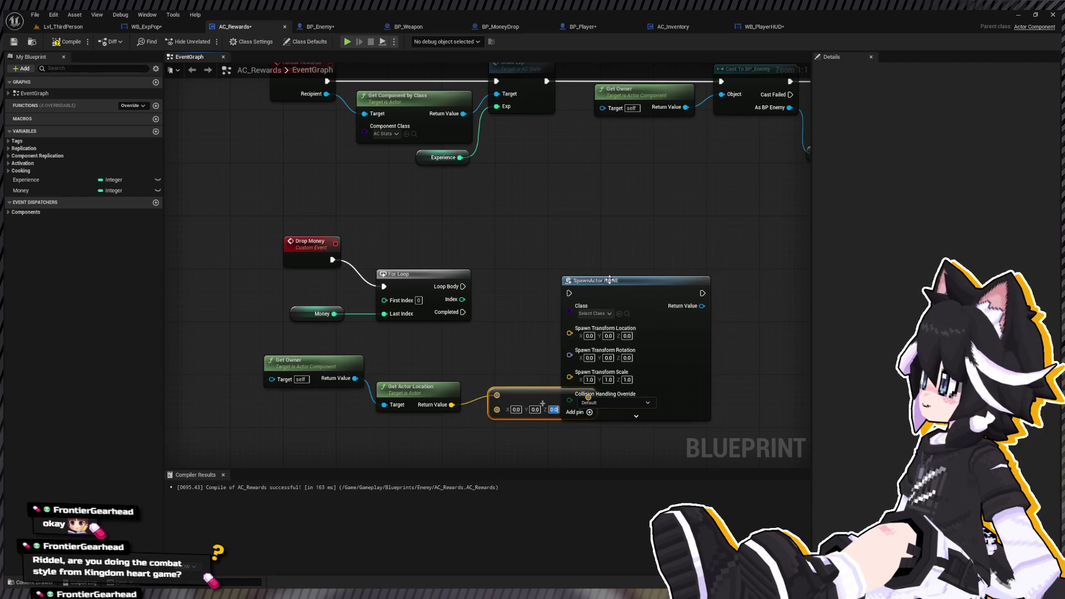
Remove a stray vector add node and wire the owner's location into Spawn Location.
{"action": "left_click_drag", "start_coordinate": [609, 280], "coordinate": [695, 287]}
{"action": "left_click", "coordinate": [524, 395]}
{"action": "key", "text": "Delete"}
{"action": "left_click_drag", "start_coordinate": [432, 392], "coordinate": [438, 364]}
{"action": "left_click", "coordinate": [310, 362], "text": "shift"}
{"action": "left_click_drag", "start_coordinate": [311, 361], "coordinate": [329, 348]}
{"action": "mouse_move", "coordinate": [447, 365]}
{"action": "left_mouse_down"}
{"action": "mouse_move", "coordinate": [618, 314]}
{"action": "mouse_move", "coordinate": [618, 335]}
{"action": "left_mouse_up"}
Spawn BP Money Drop on each Loop Body pass and feed its Sphere into Add Impulse.
{"action": "mouse_move", "coordinate": [425, 287]}
{"action": "left_mouse_down"}
{"action": "mouse_move", "coordinate": [617, 299]}
{"action": "mouse_move", "coordinate": [542, 281]}
{"action": "left_mouse_up"}
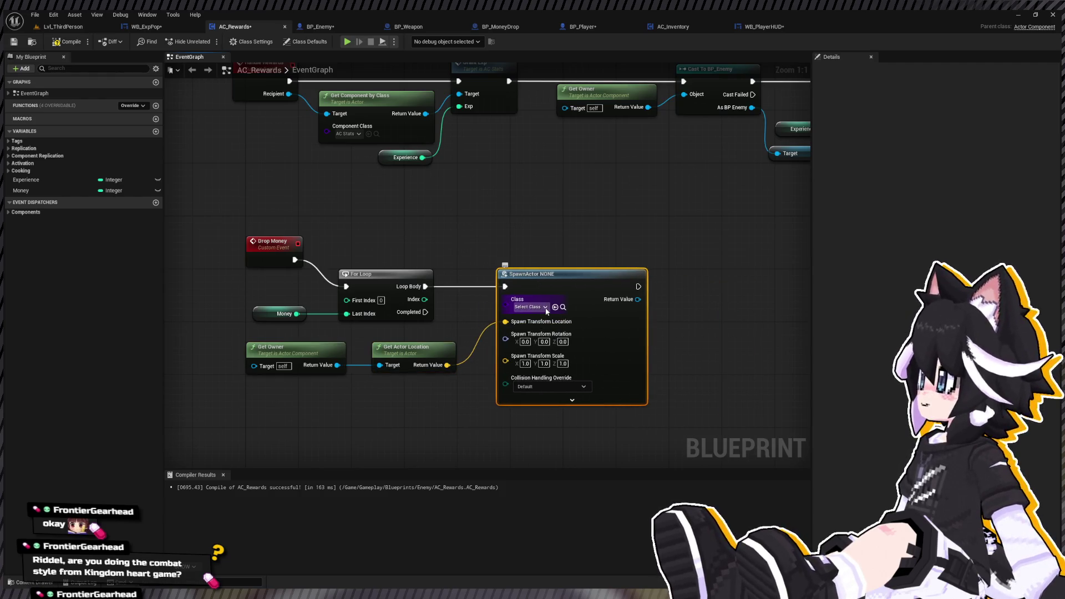
{"action": "left_click", "coordinate": [545, 306]}
{"action": "left_click", "coordinate": [591, 324]}
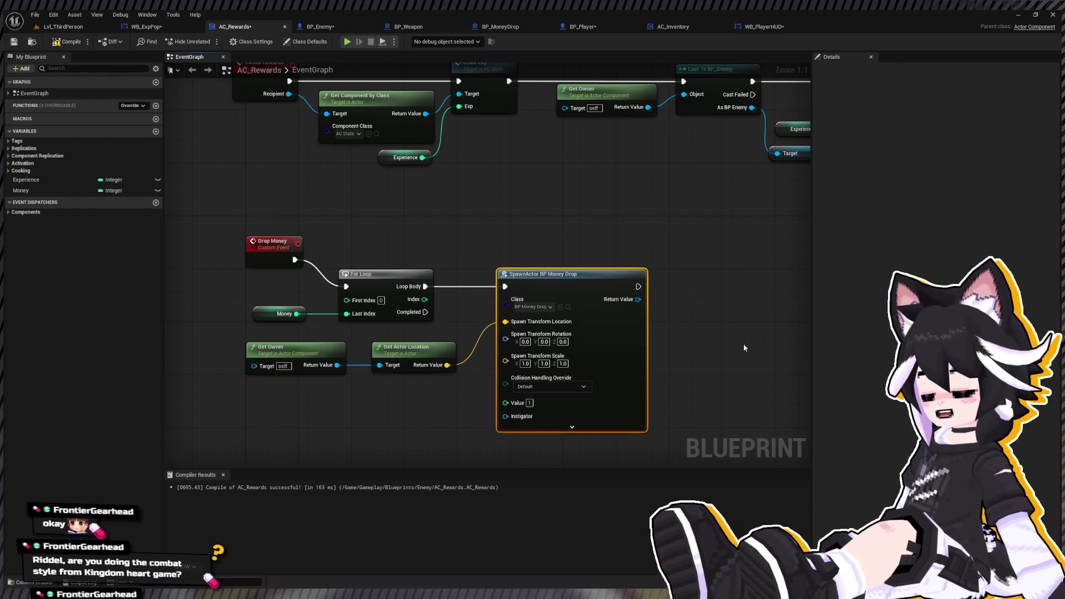
{"action": "left_click_drag", "start_coordinate": [744, 344], "coordinate": [607, 327]}
{"action": "left_click_drag", "start_coordinate": [502, 281], "coordinate": [553, 284]}
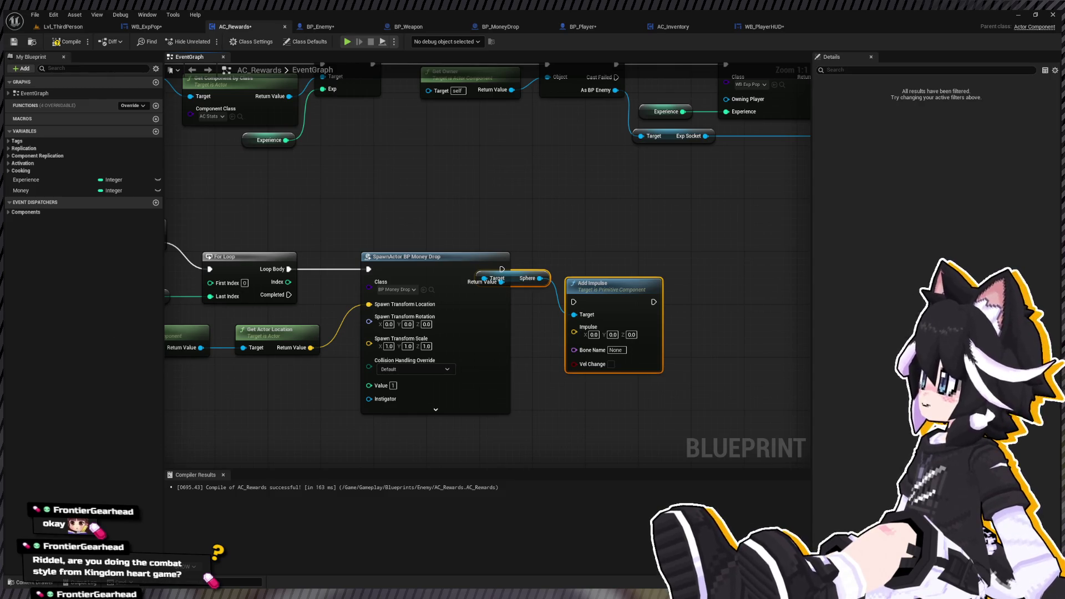
Run Add Impulse after the spawn and split its Impulse into X, Y and Z.
{"action": "mouse_move", "coordinate": [497, 278]}
{"action": "left_mouse_down"}
{"action": "mouse_move", "coordinate": [536, 291]}
{"action": "mouse_move", "coordinate": [644, 280]}
{"action": "mouse_move", "coordinate": [654, 294]}
{"action": "mouse_move", "coordinate": [657, 271]}
{"action": "left_mouse_up"}
{"action": "left_click_drag", "start_coordinate": [669, 309], "coordinate": [702, 296]}
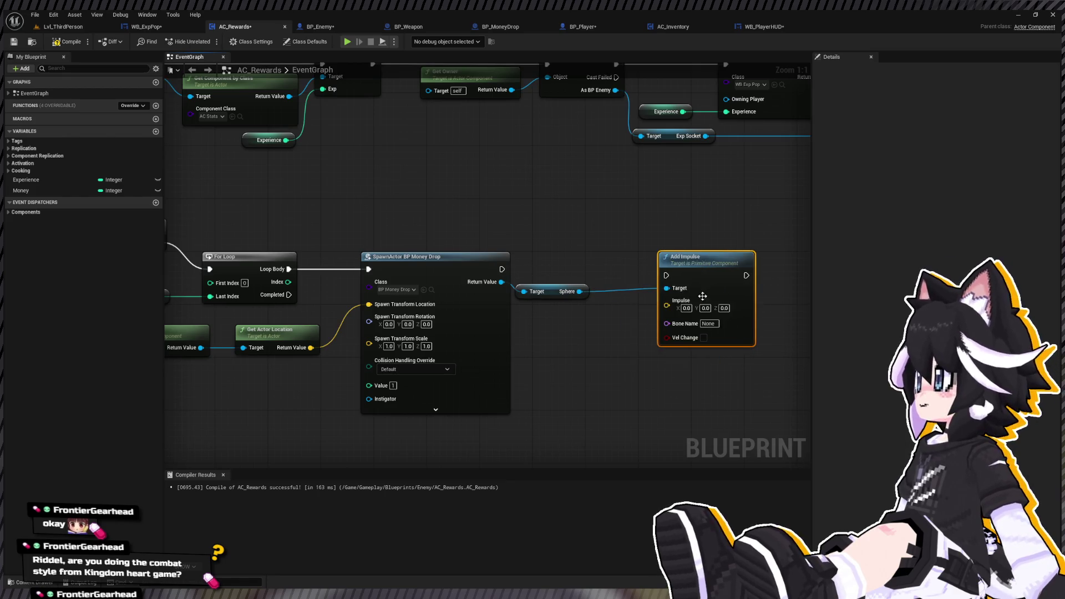
{"action": "left_click_drag", "start_coordinate": [503, 269], "coordinate": [666, 275]}
{"action": "right_click", "coordinate": [666, 305]}
{"action": "left_click", "coordinate": [694, 332]}
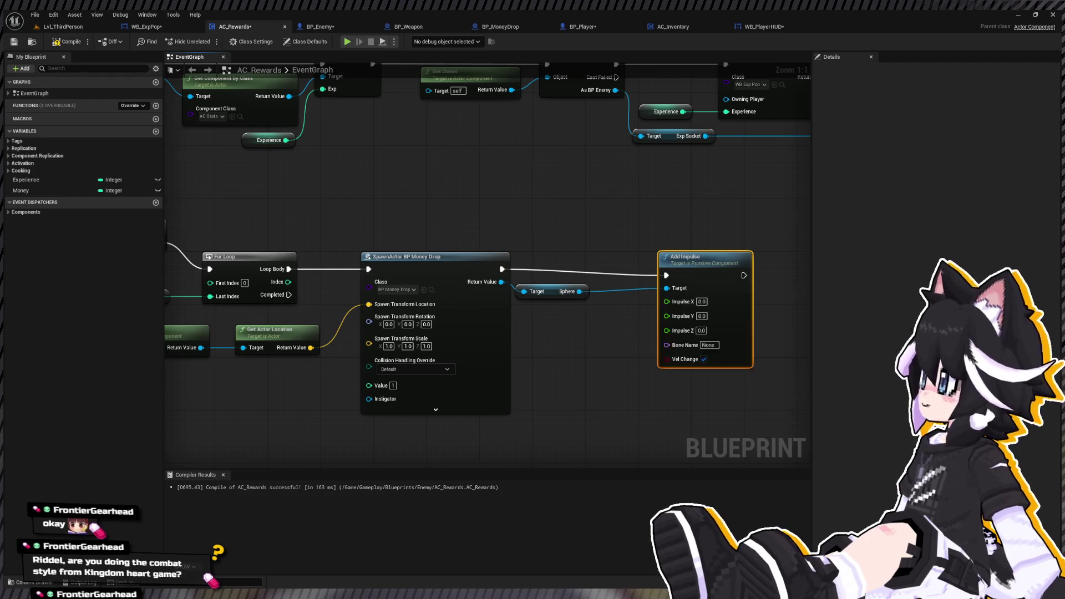
{"action": "scroll", "coordinate": [721, 333], "scroll_direction": "down", "scroll_amount": 2}
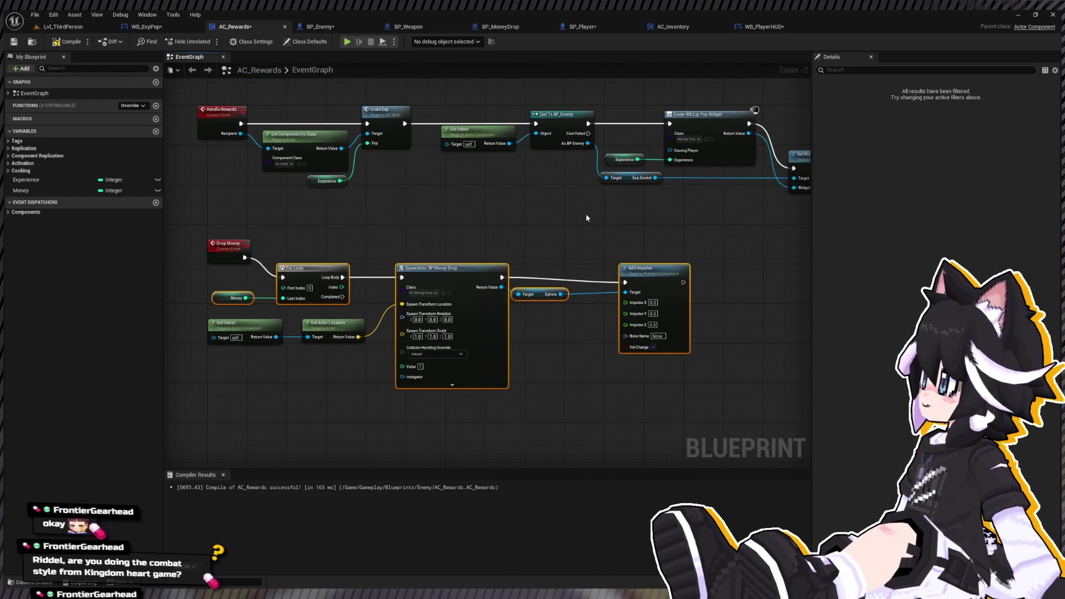
{"action": "key", "text": "q"}
{"action": "left_click", "coordinate": [618, 240]}
{"action": "left_click_drag", "start_coordinate": [662, 284], "coordinate": [717, 284]}
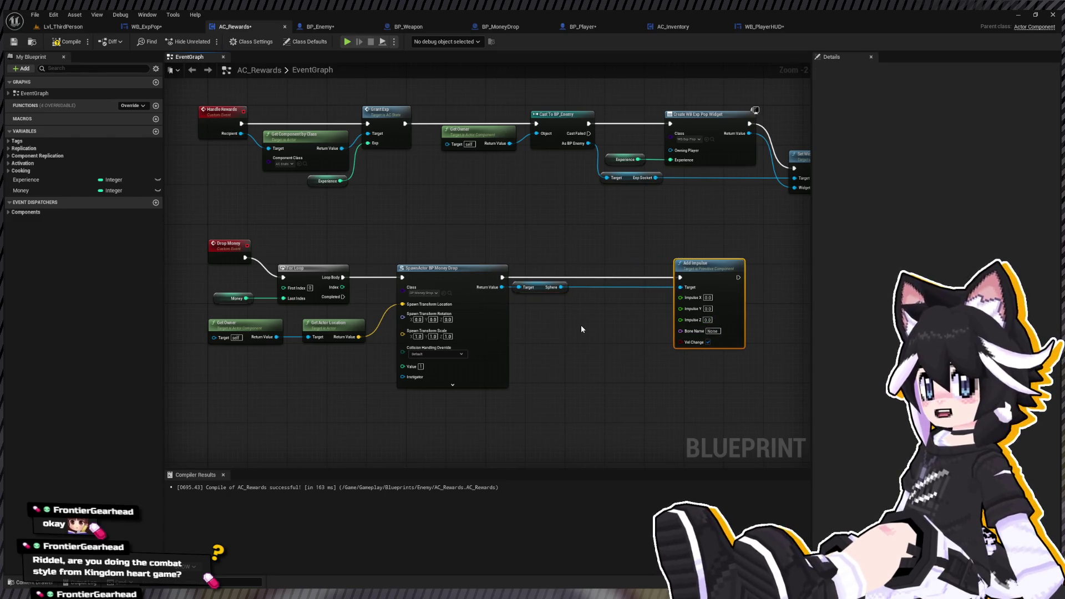
Feed three Random Float in Range nodes into Impulse X, Y and Z.
{"action": "key", "text": "ctrl+v"}
{"action": "scroll", "coordinate": [610, 322], "scroll_direction": "up", "scroll_amount": 2}
{"action": "mouse_move", "coordinate": [601, 341]}
{"action": "left_mouse_down"}
{"action": "mouse_move", "coordinate": [561, 297]}
{"action": "mouse_move", "coordinate": [522, 297]}
{"action": "left_mouse_up"}
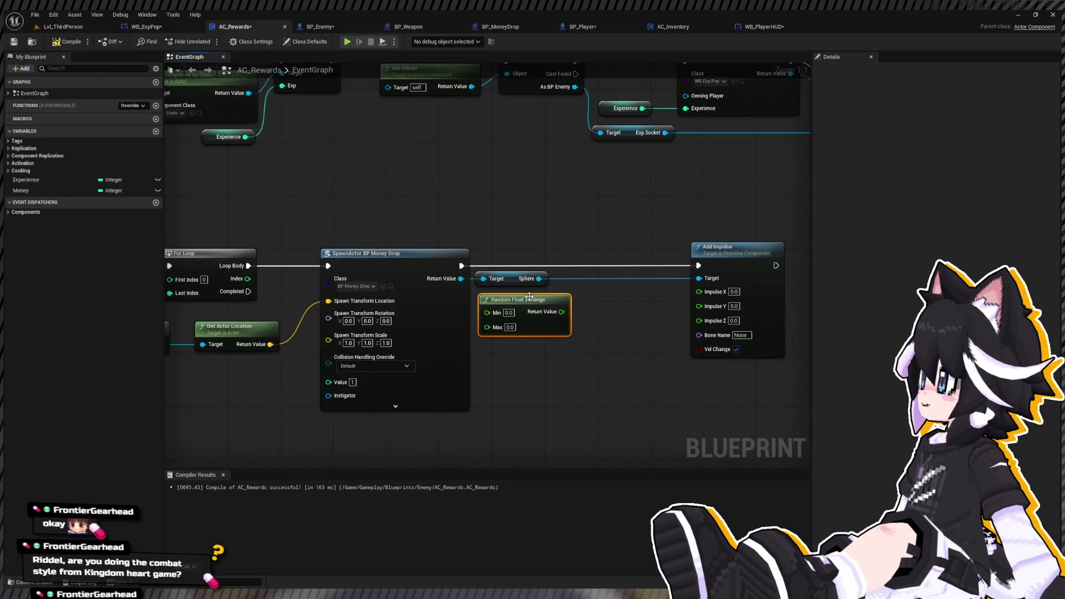
{"action": "key", "text": "ctrl+v"}
{"action": "left_click_drag", "start_coordinate": [573, 356], "coordinate": [528, 351]}
{"action": "key", "text": "ctrl+d"}
{"action": "mouse_move", "coordinate": [518, 430]}
{"action": "left_mouse_down"}
{"action": "mouse_move", "coordinate": [518, 395]}
{"action": "mouse_move", "coordinate": [719, 328]}
{"action": "left_mouse_up"}
{"action": "left_click_drag", "start_coordinate": [562, 358], "coordinate": [702, 305]}
{"action": "left_click_drag", "start_coordinate": [561, 312], "coordinate": [730, 298]}
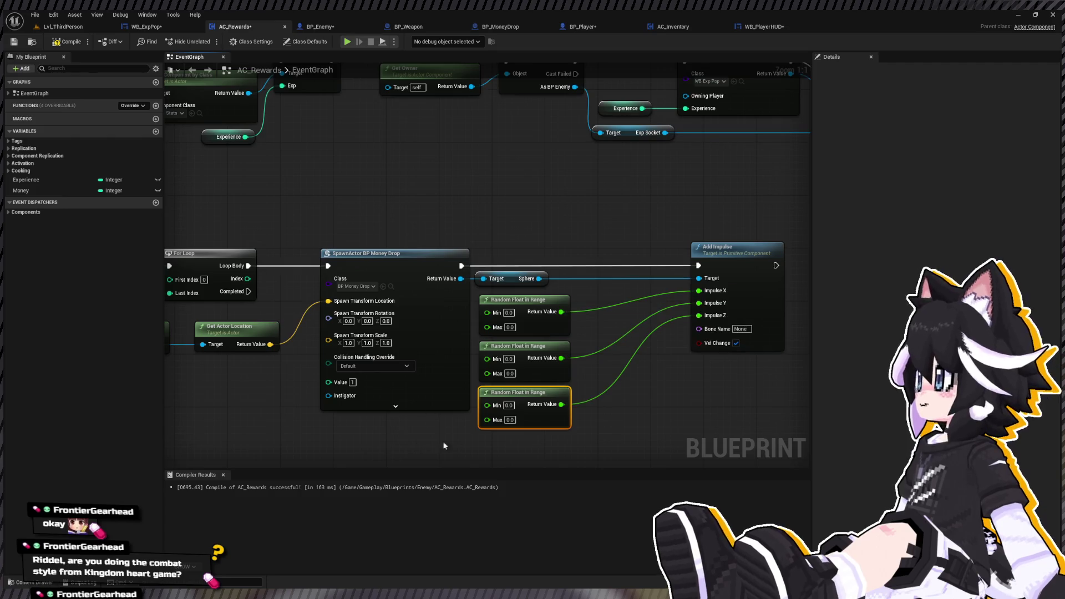
Set random ranges: Z 300 to 600, X and Y -25 to 25.
{"action": "left_click", "coordinate": [509, 406]}
{"action": "type", "text": "300"}
{"action": "key", "text": "Tab"}
{"action": "type", "text": "600"}
{"action": "key", "text": "Tab"}
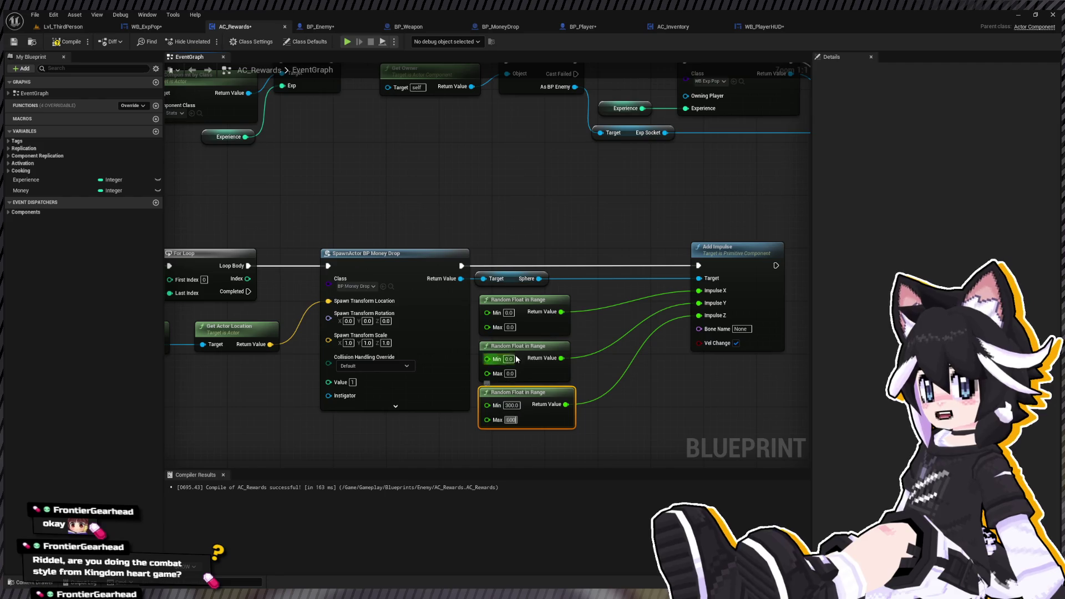
{"action": "key", "text": "Tab"}
{"action": "type", "text": "20"}
{"action": "key", "text": "Tab"}
{"action": "type", "text": "25"}
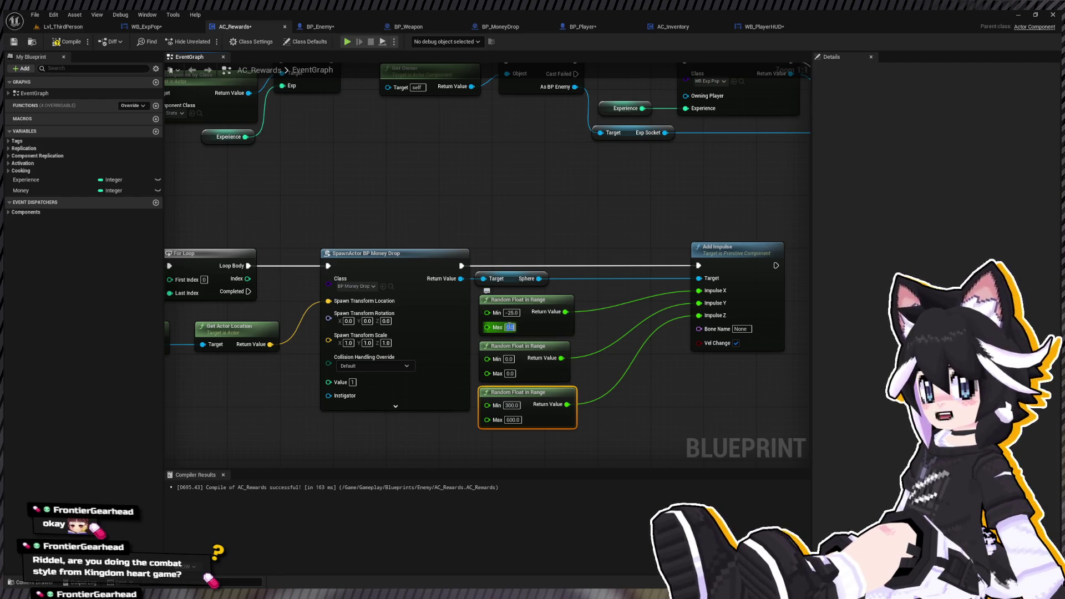
{"action": "key", "text": "Tab"}
{"action": "key", "text": "Tab"}
{"action": "type", "text": "25"}
{"action": "left_click", "coordinate": [668, 379]}
Compile and save AC_Rewards, then return to Lvl_ThirdPerson.
{"action": "left_click", "coordinate": [65, 41]}
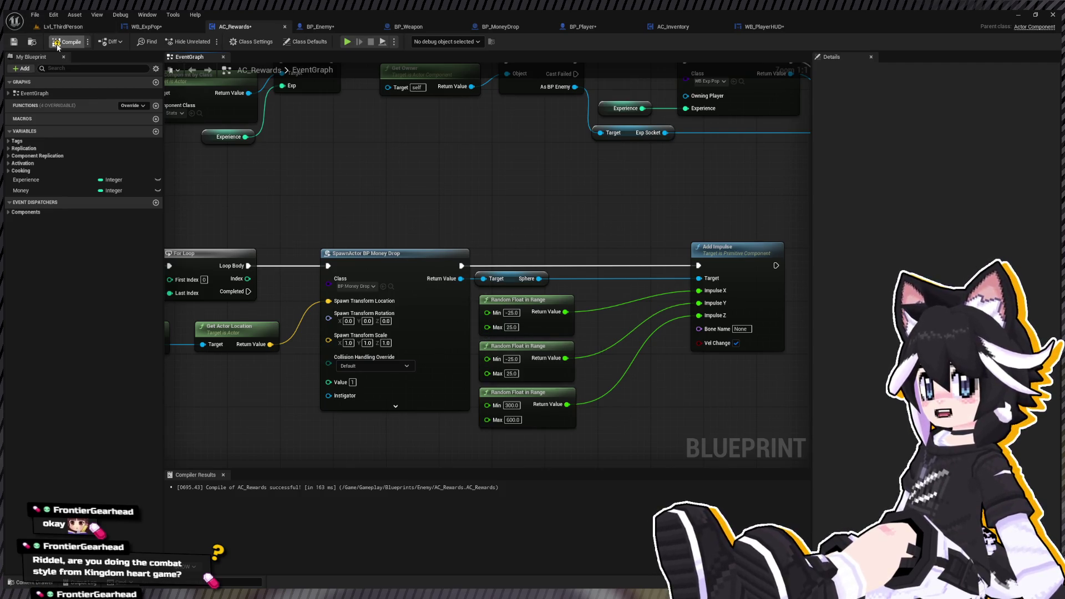
{"action": "left_click", "coordinate": [15, 43]}
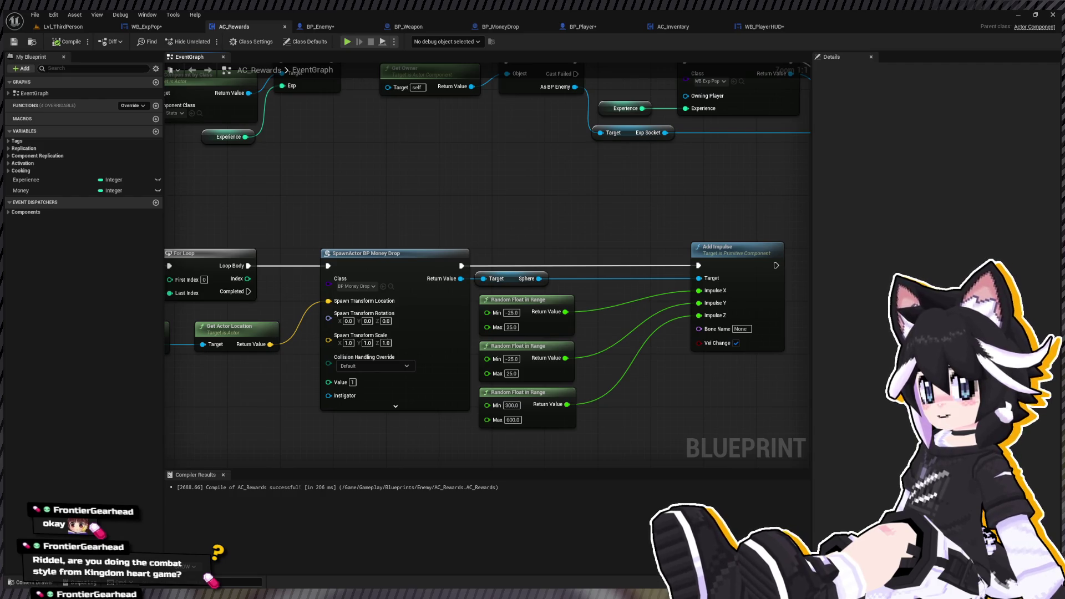
{"action": "left_click", "coordinate": [69, 28]}
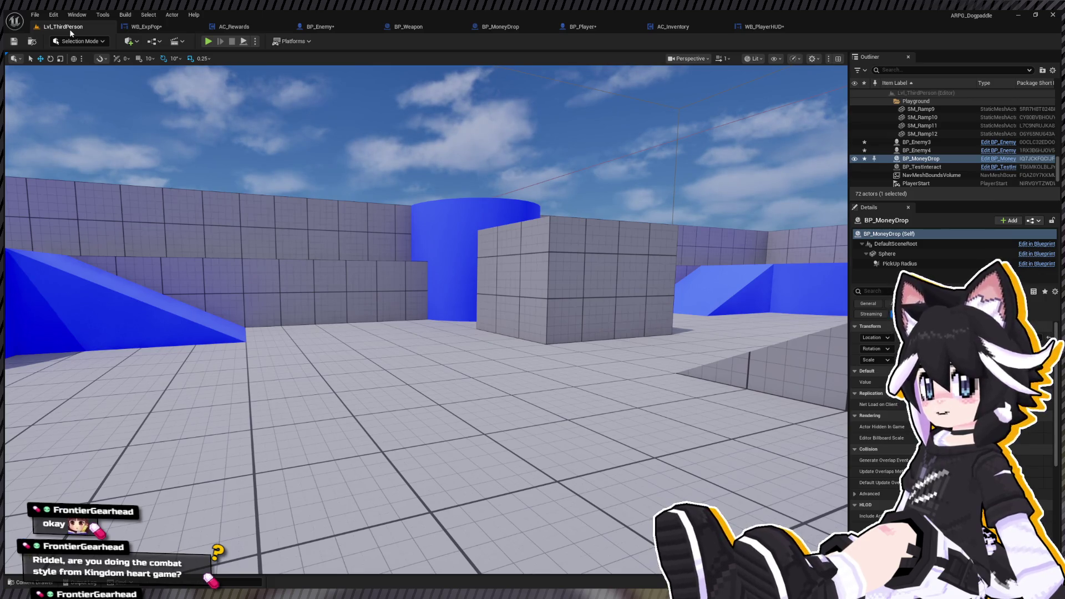
Play the level and attack the training dummy with the sword until it is defeated.
{"action": "left_click", "coordinate": [208, 41]}
{"action": "key", "text": "w"}
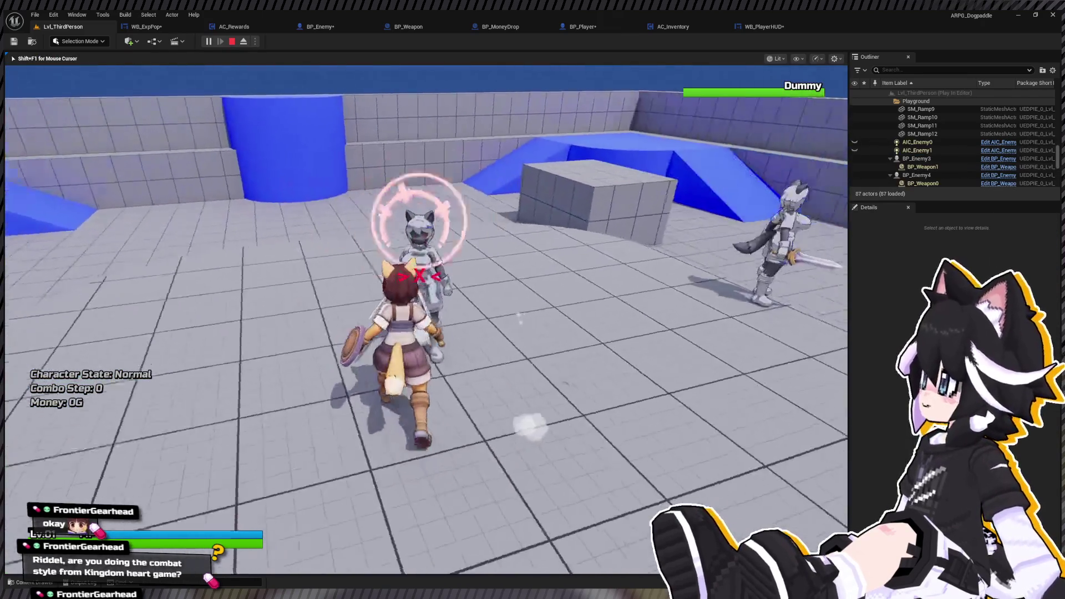
{"action": "left_click", "coordinate": [426, 319]}
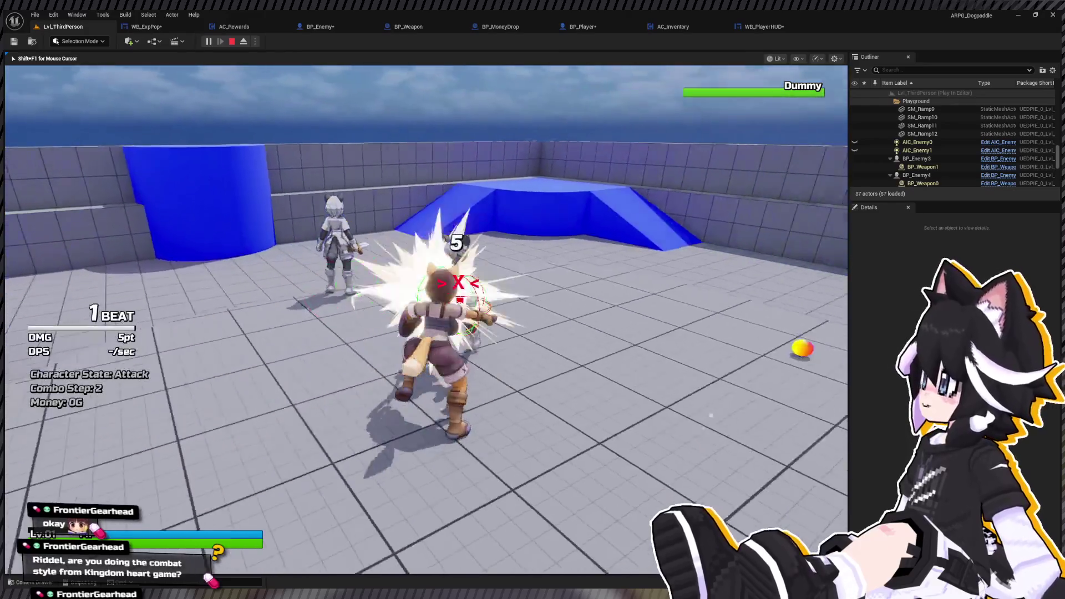
{"action": "left_click", "coordinate": [426, 320]}
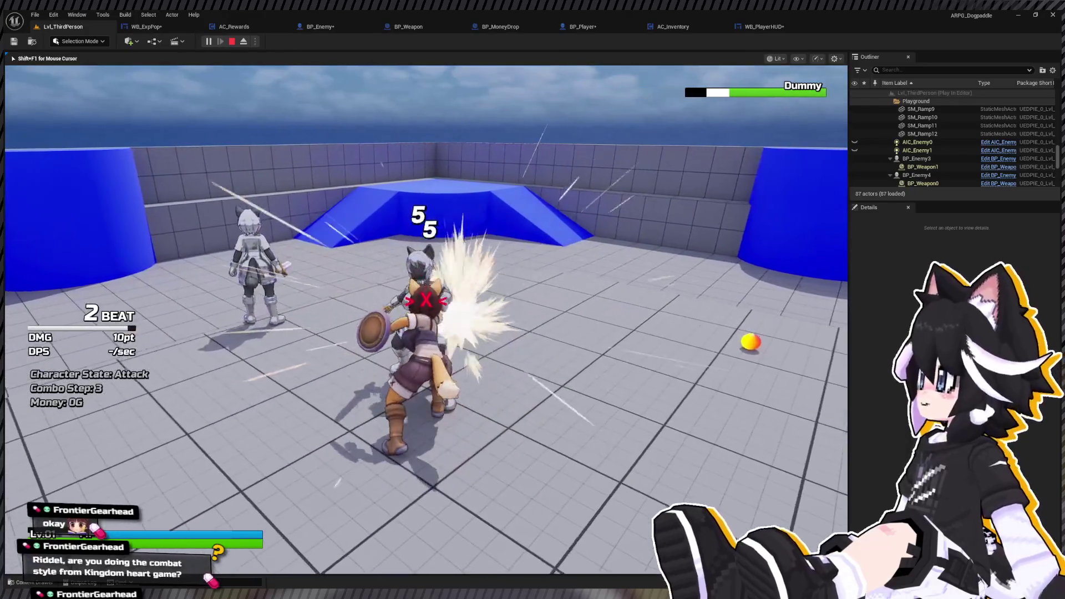
{"action": "left_click", "coordinate": [426, 320]}
{"action": "left_click", "coordinate": [426, 320]}
{"action": "left_click", "coordinate": [426, 320]}
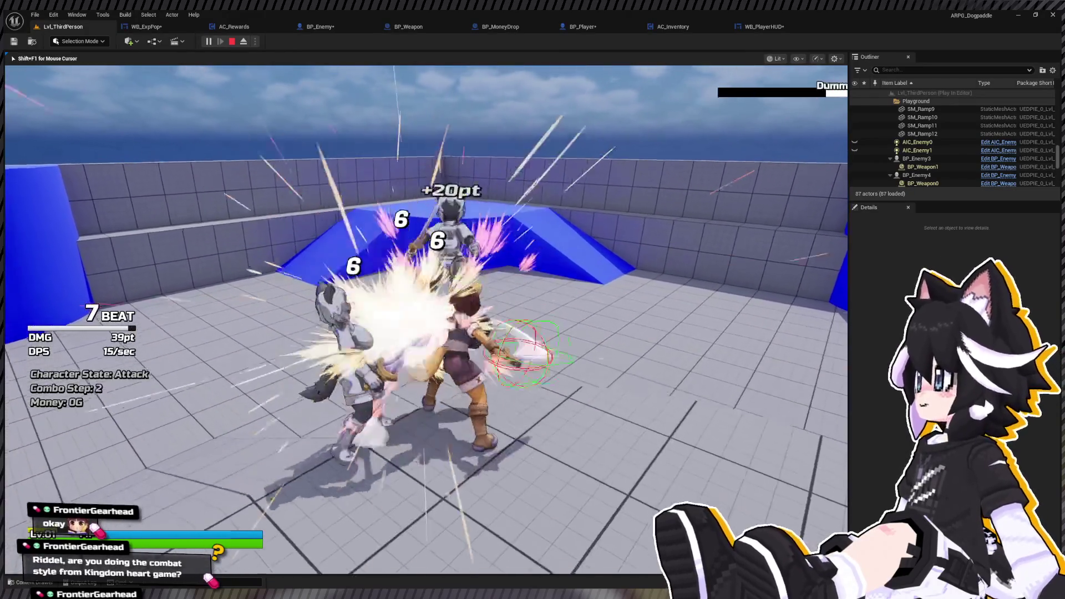
Stop the play session with Money still at 0G and reopen AC_Rewards' event graph.
{"action": "key", "text": "w"}
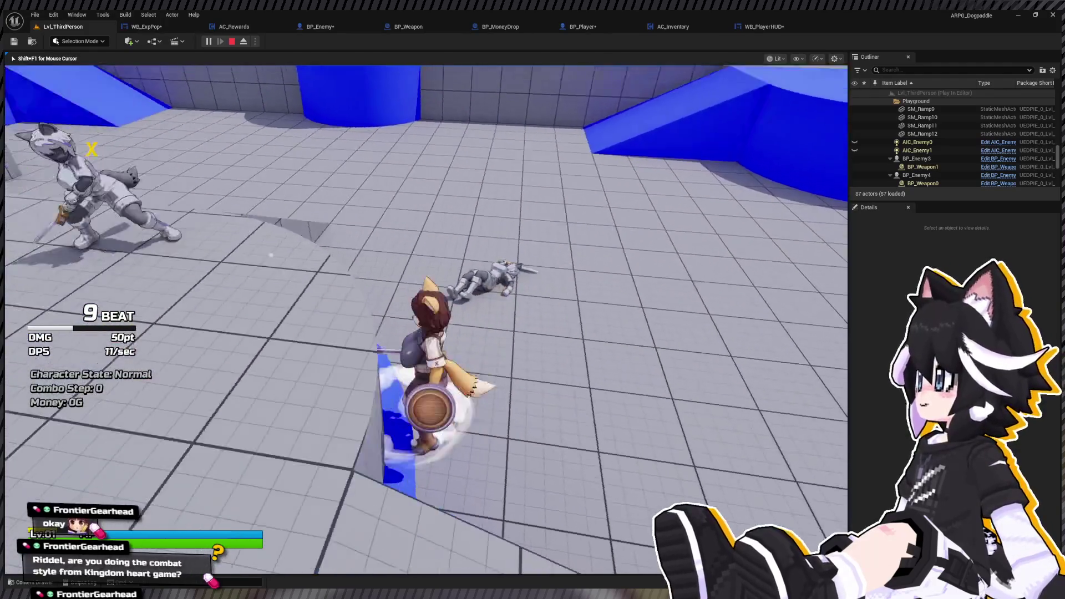
{"action": "key", "text": "Escape"}
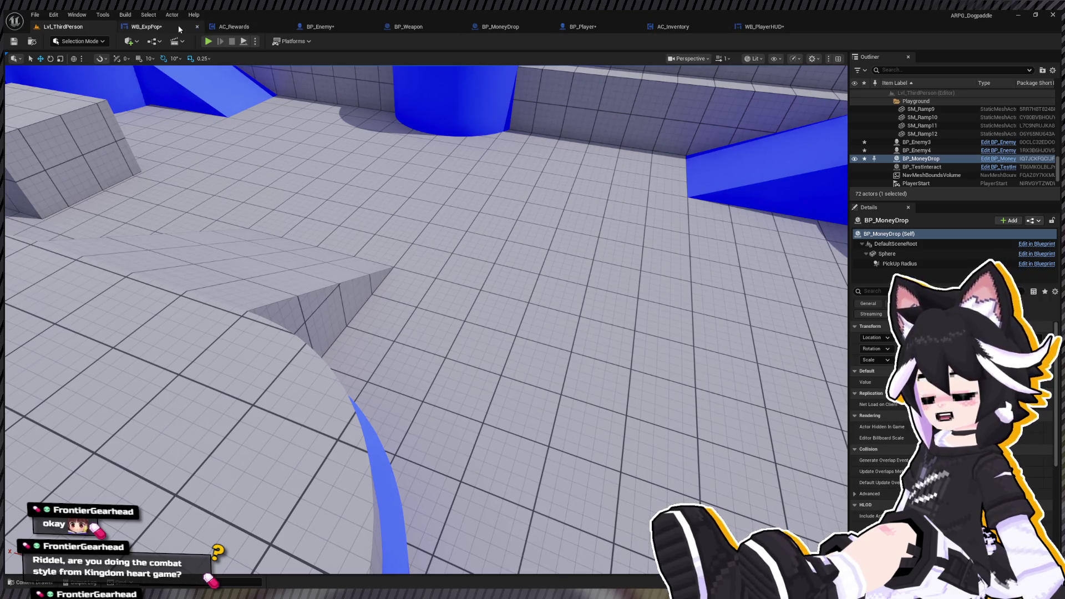
{"action": "left_click", "coordinate": [262, 28]}
{"action": "scroll", "coordinate": [332, 228], "scroll_direction": "down", "scroll_amount": 4}
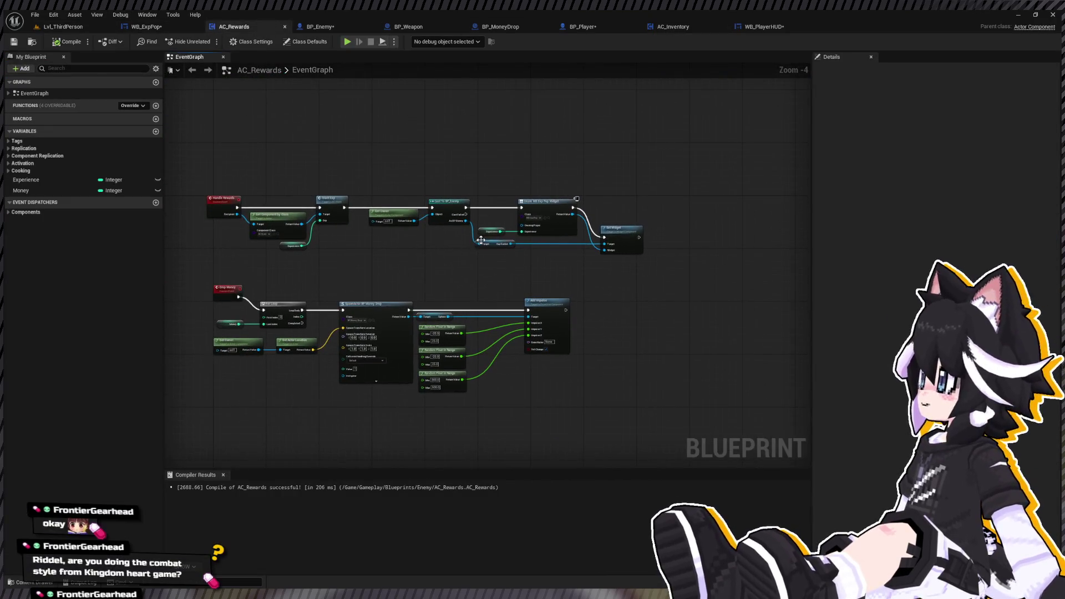
Add a Drop Money call after Grant Exp, continuing into Cast To BP_Enemy.
{"action": "scroll", "coordinate": [732, 259], "scroll_direction": "up", "scroll_amount": 2}
{"action": "mouse_move", "coordinate": [731, 256]}
{"action": "left_mouse_down"}
{"action": "mouse_move", "coordinate": [355, 144]}
{"action": "mouse_move", "coordinate": [468, 135]}
{"action": "left_mouse_up"}
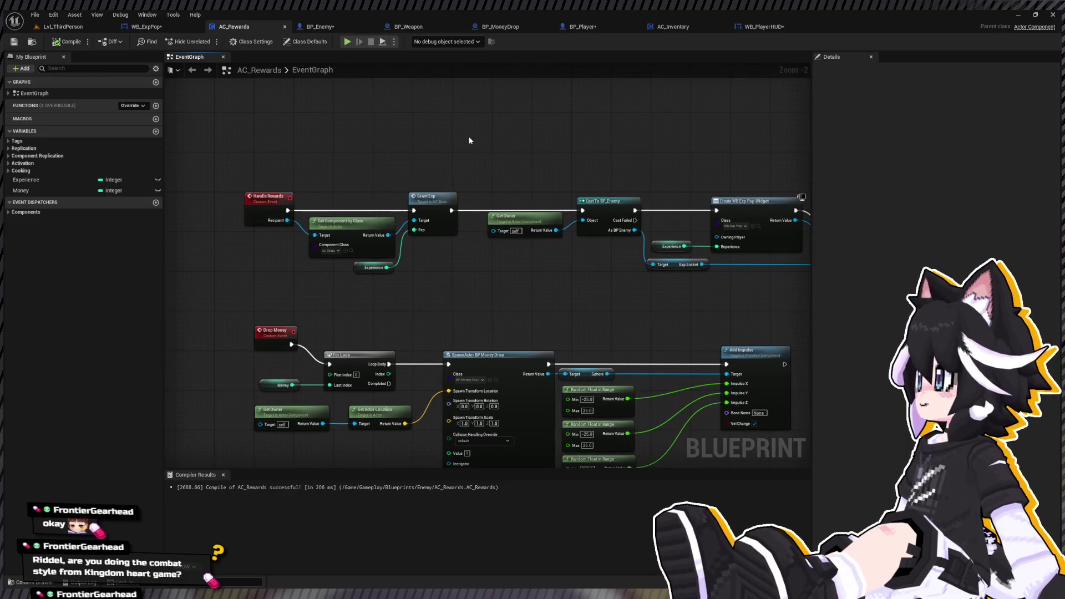
{"action": "key", "text": "ctrl+v"}
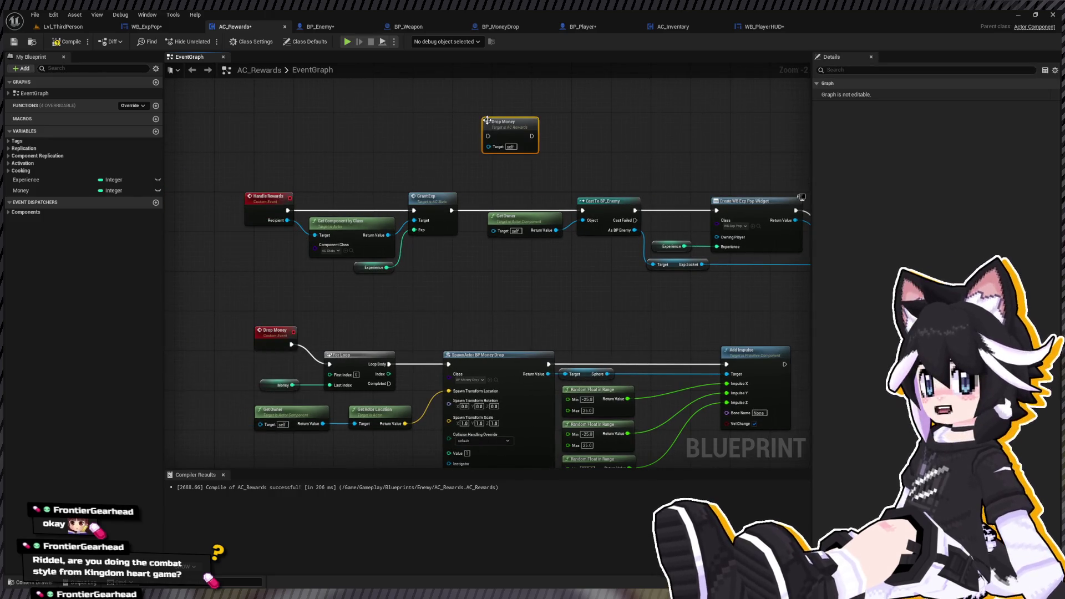
{"action": "mouse_move", "coordinate": [452, 211]}
{"action": "left_mouse_down"}
{"action": "mouse_move", "coordinate": [488, 136]}
{"action": "mouse_move", "coordinate": [581, 210]}
{"action": "left_mouse_up"}
{"action": "left_click_drag", "start_coordinate": [215, 152], "coordinate": [459, 274]}
Align the Handle Rewards chain in one row and jump to the Drop Money event.
{"action": "mouse_move", "coordinate": [430, 203]}
{"action": "left_mouse_down"}
{"action": "mouse_move", "coordinate": [437, 116]}
{"action": "mouse_move", "coordinate": [439, 129]}
{"action": "left_mouse_up"}
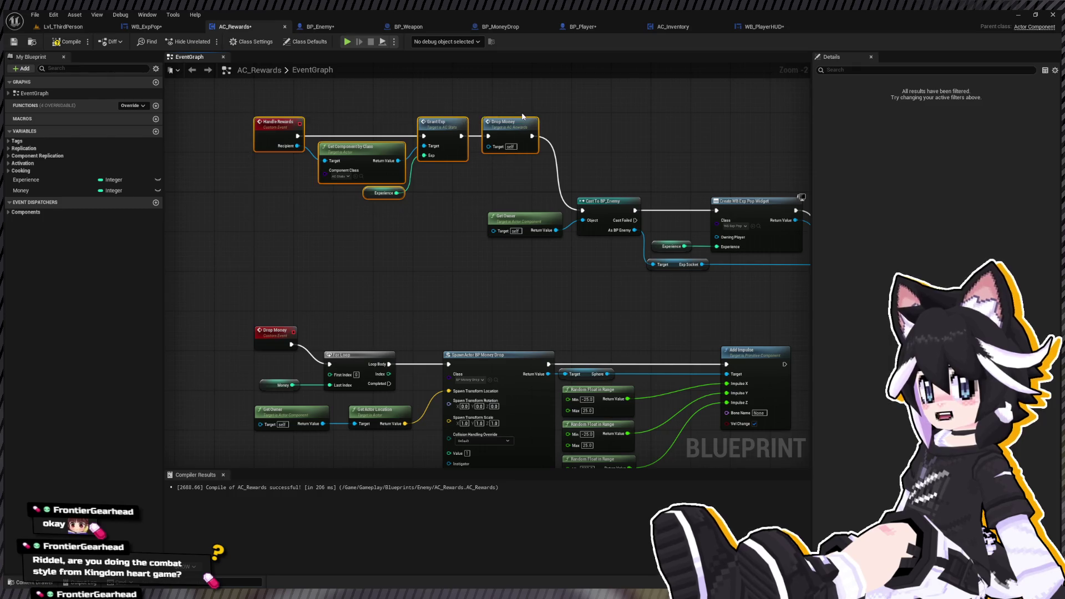
{"action": "left_click_drag", "start_coordinate": [239, 112], "coordinate": [499, 188]}
{"action": "left_click_drag", "start_coordinate": [514, 126], "coordinate": [430, 195]}
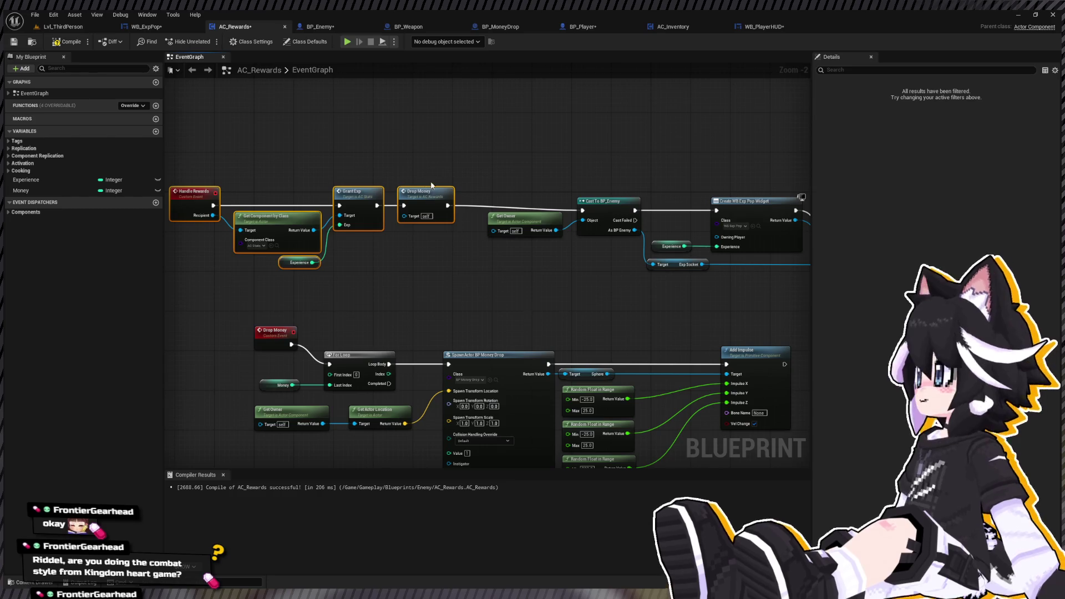
{"action": "left_click", "coordinate": [432, 184]}
{"action": "mouse_move", "coordinate": [168, 142]}
{"action": "left_mouse_down"}
{"action": "mouse_move", "coordinate": [328, 256]}
{"action": "mouse_move", "coordinate": [427, 242]}
{"action": "left_mouse_up"}
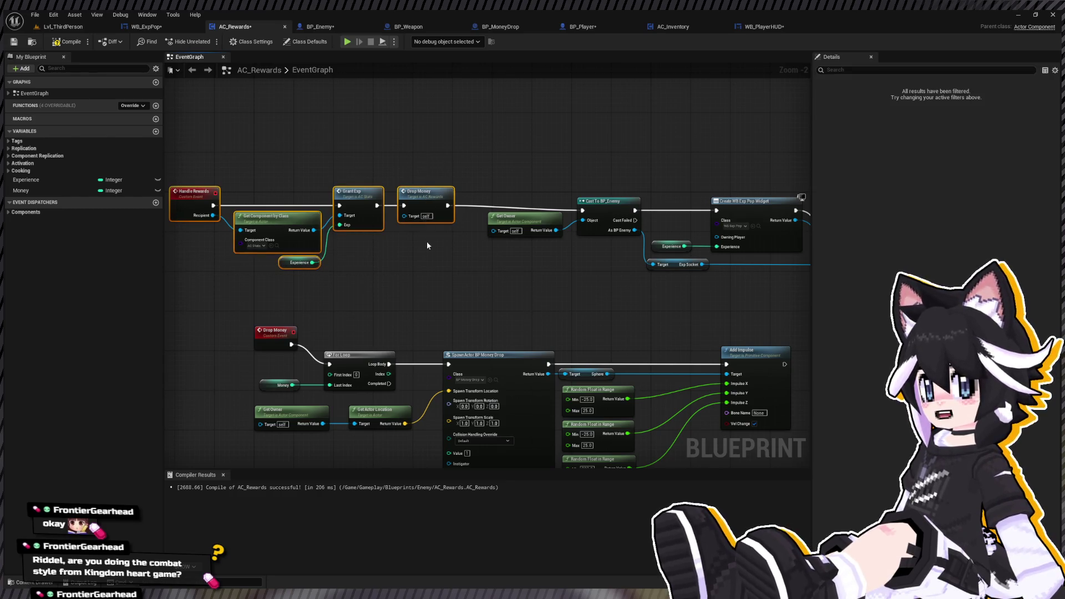
{"action": "left_click_drag", "start_coordinate": [424, 199], "coordinate": [424, 204]}
{"action": "left_click", "coordinate": [424, 160]}
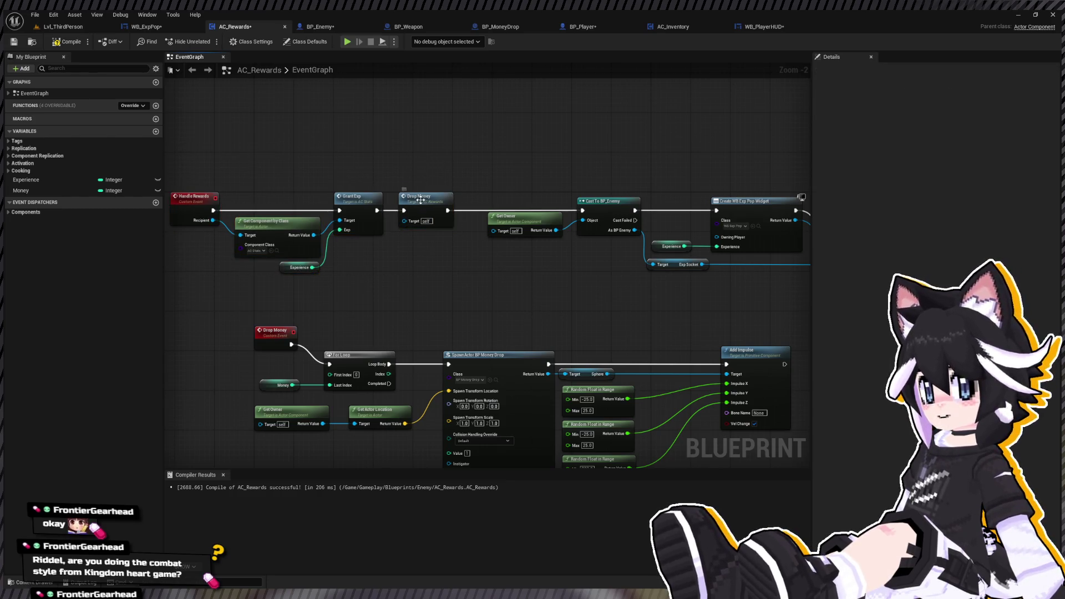
{"action": "double_click", "coordinate": [420, 197]}
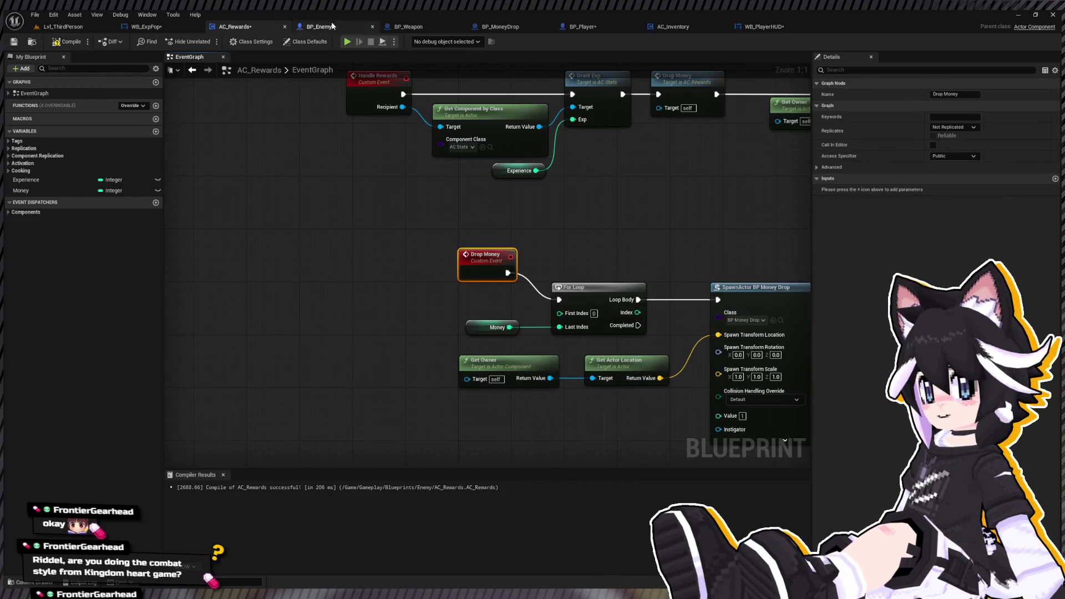
Add a new integer variable in BP_MoneyDrop's event graph.
{"action": "left_click", "coordinate": [509, 27]}
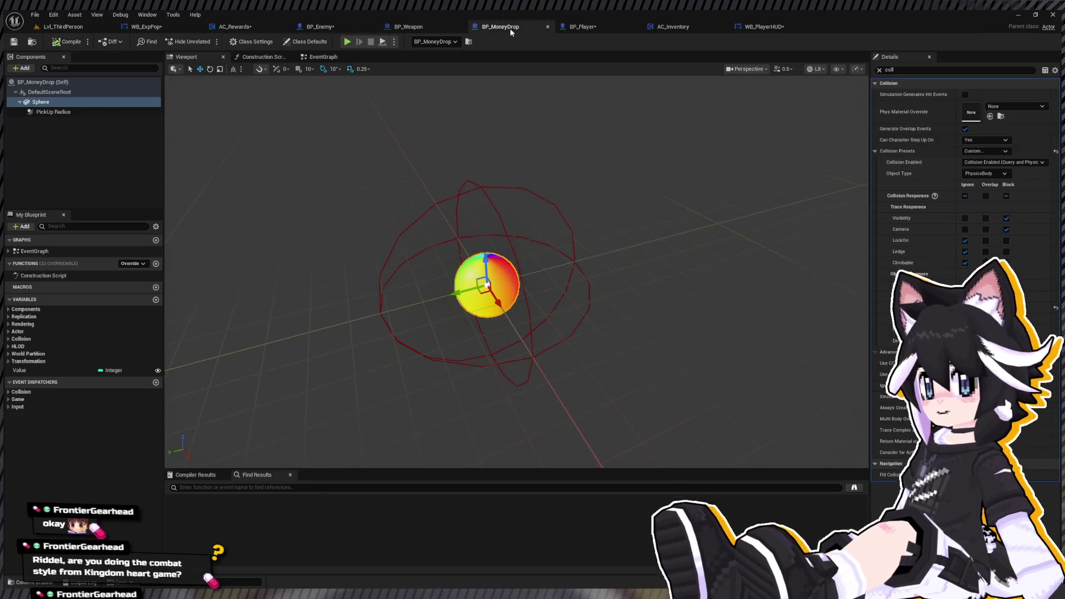
{"action": "left_click", "coordinate": [321, 56]}
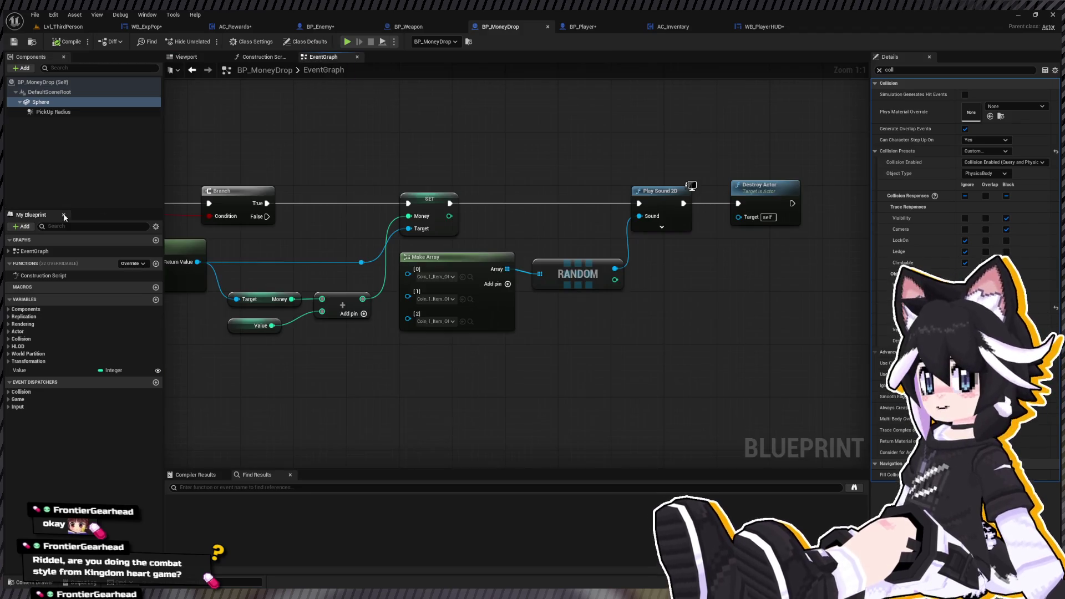
{"action": "left_click", "coordinate": [156, 300]}
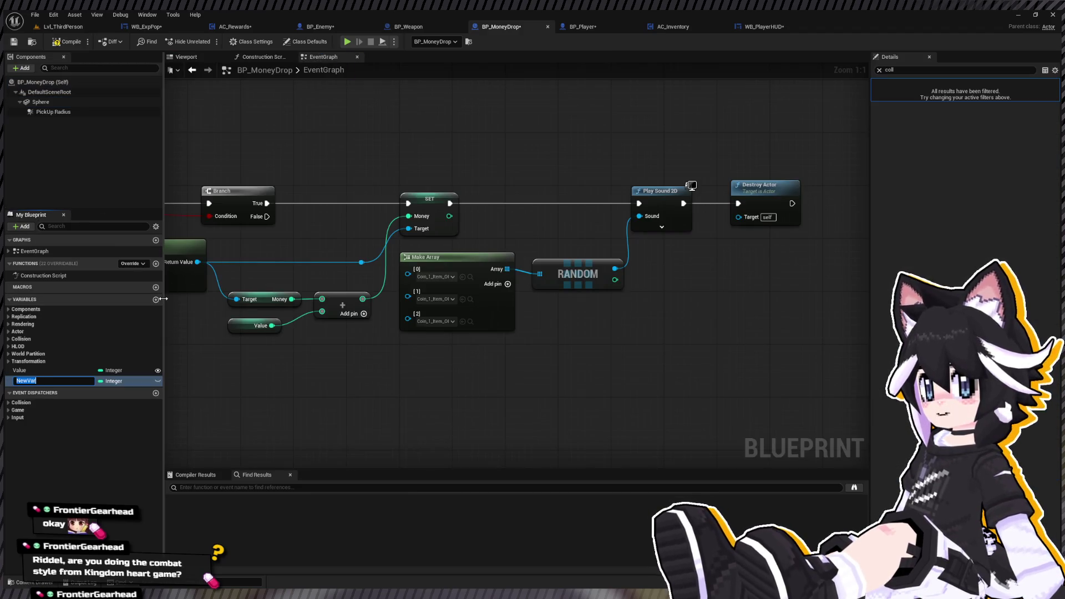
Name the new Boolean variable Can Pick Up and check the Sphere's collision settings.
{"action": "type", "text": "Car"}
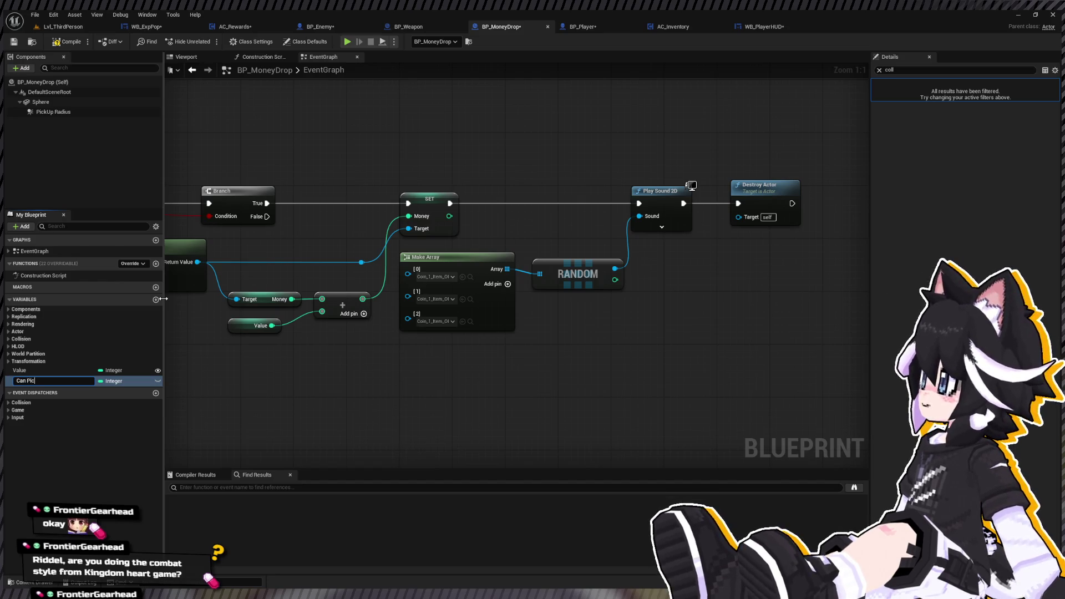
{"action": "type", "text": "p"}
{"action": "key", "text": "Return"}
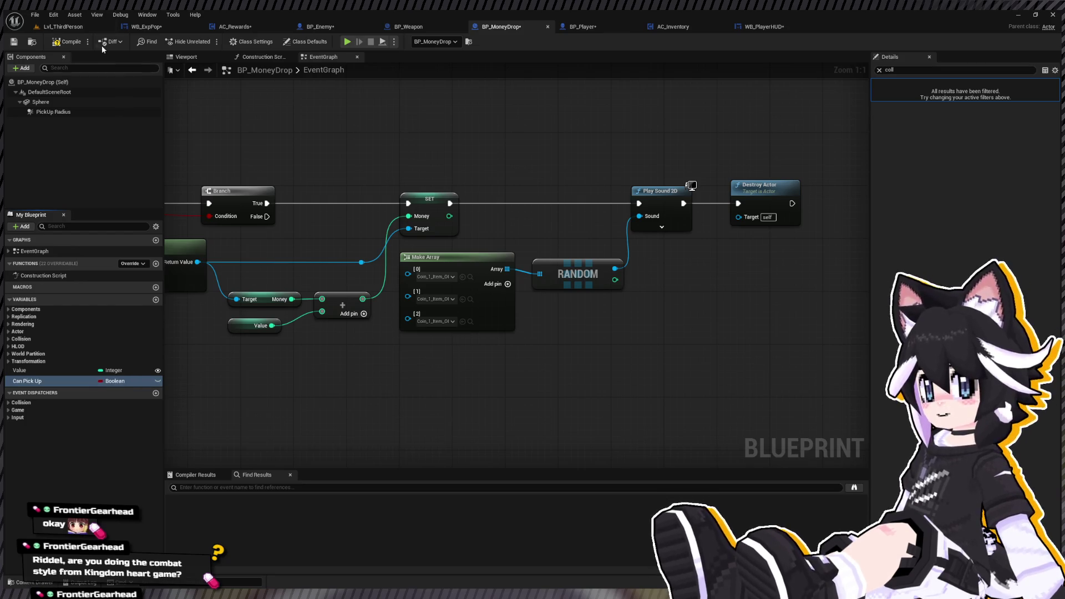
{"action": "mouse_move", "coordinate": [329, 168]}
{"action": "left_mouse_down"}
{"action": "mouse_move", "coordinate": [537, 217]}
{"action": "mouse_move", "coordinate": [352, 188]}
{"action": "left_mouse_up"}
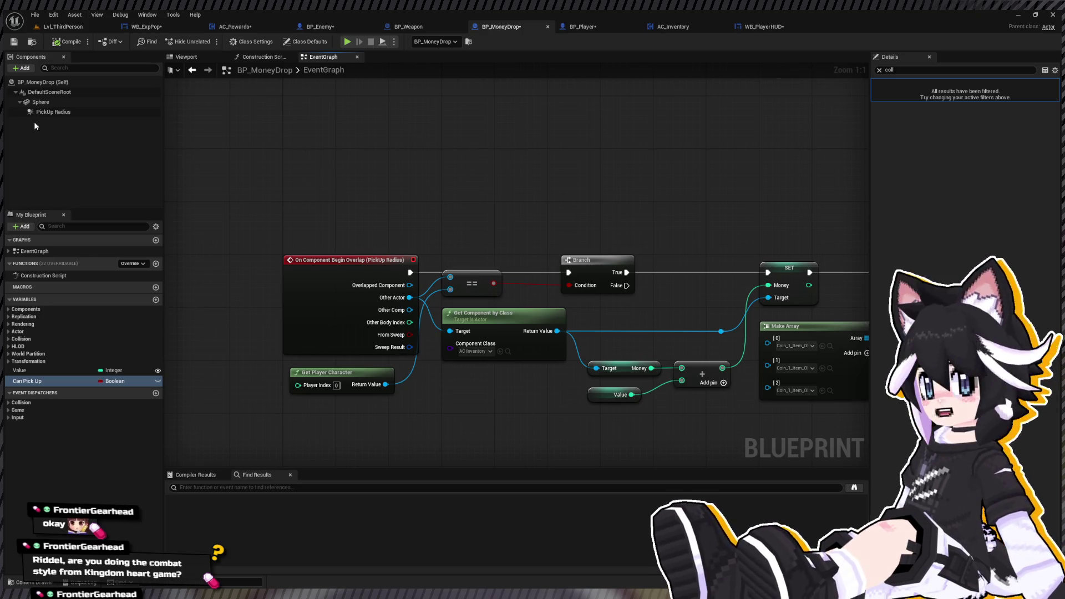
{"action": "left_click", "coordinate": [36, 103]}
Add an Event BeginPlay node in the empty space above the overlap logic.
{"action": "left_click", "coordinate": [321, 138]}
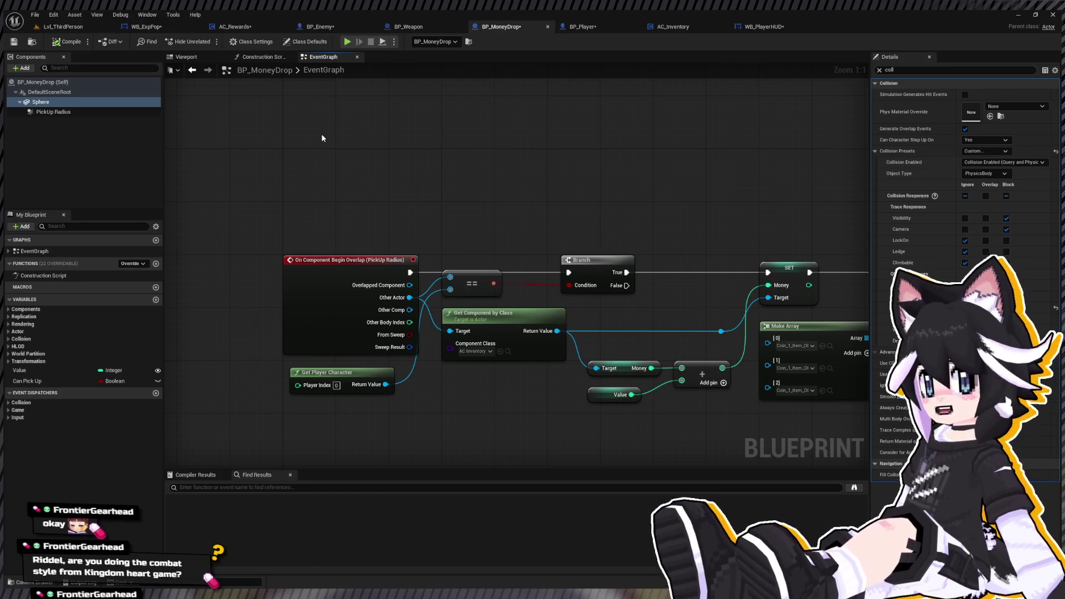
{"action": "mouse_move", "coordinate": [322, 137]}
{"action": "left_mouse_down"}
{"action": "mouse_move", "coordinate": [311, 132]}
{"action": "mouse_move", "coordinate": [294, 192]}
{"action": "left_mouse_up"}
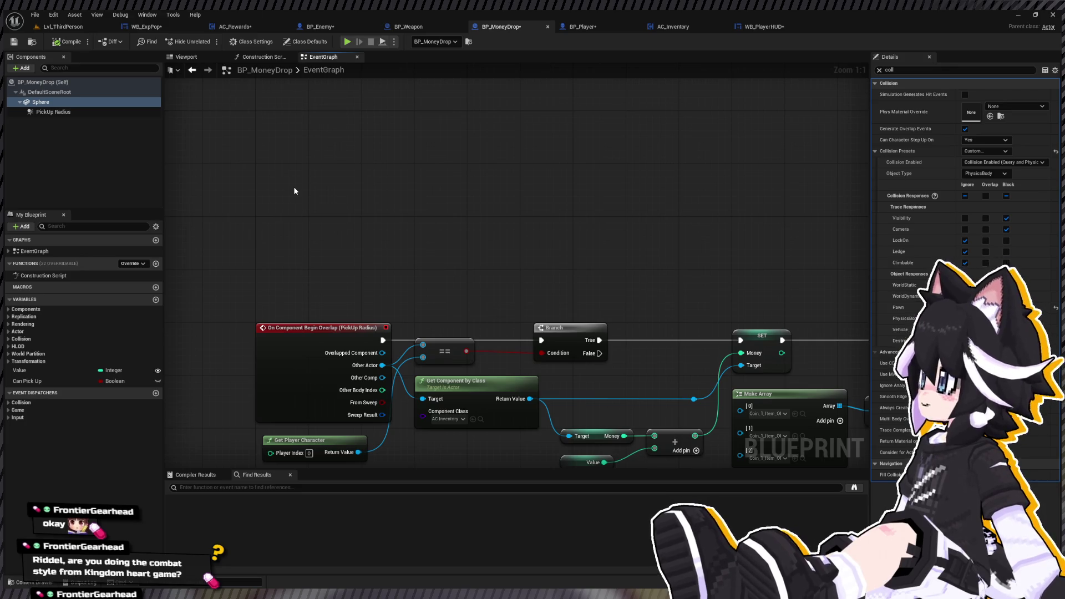
{"action": "key", "text": "ctrl+v"}
{"action": "mouse_move", "coordinate": [340, 200]}
{"action": "left_mouse_down"}
{"action": "mouse_move", "coordinate": [305, 190]}
{"action": "mouse_move", "coordinate": [341, 186]}
{"action": "left_mouse_up"}
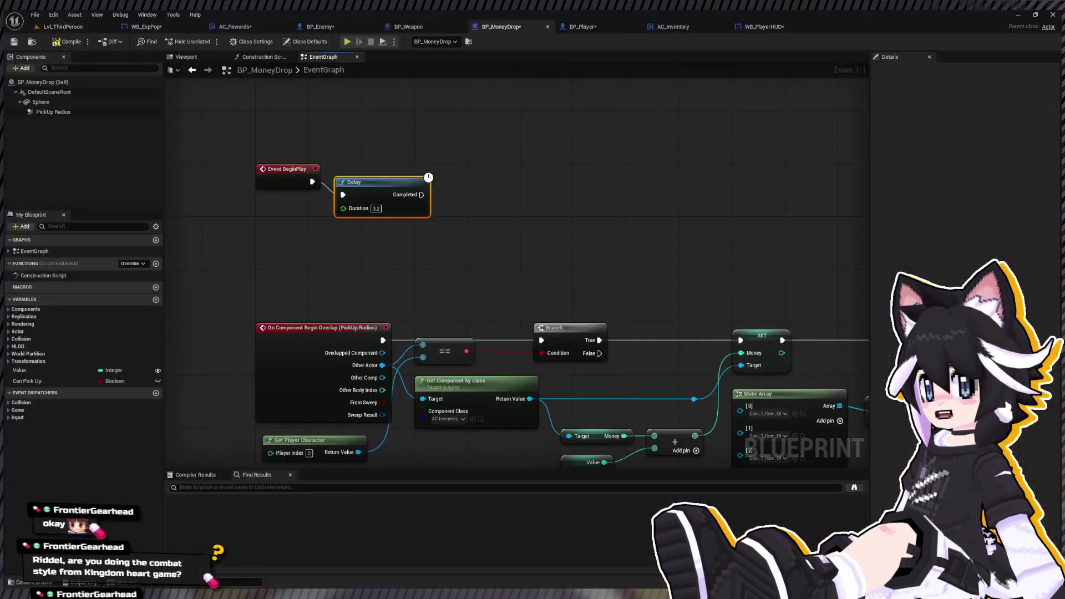
Wire BeginPlay straight into the Delay node and set its duration to 1.0.
{"action": "mouse_move", "coordinate": [247, 158]}
{"action": "left_mouse_down"}
{"action": "mouse_move", "coordinate": [427, 214]}
{"action": "mouse_move", "coordinate": [404, 202]}
{"action": "left_mouse_up"}
{"action": "key", "text": "q"}
{"action": "left_click", "coordinate": [401, 155]}
{"action": "left_click", "coordinate": [396, 208]}
{"action": "type", "text": "1"}
{"action": "left_click", "coordinate": [481, 215]}
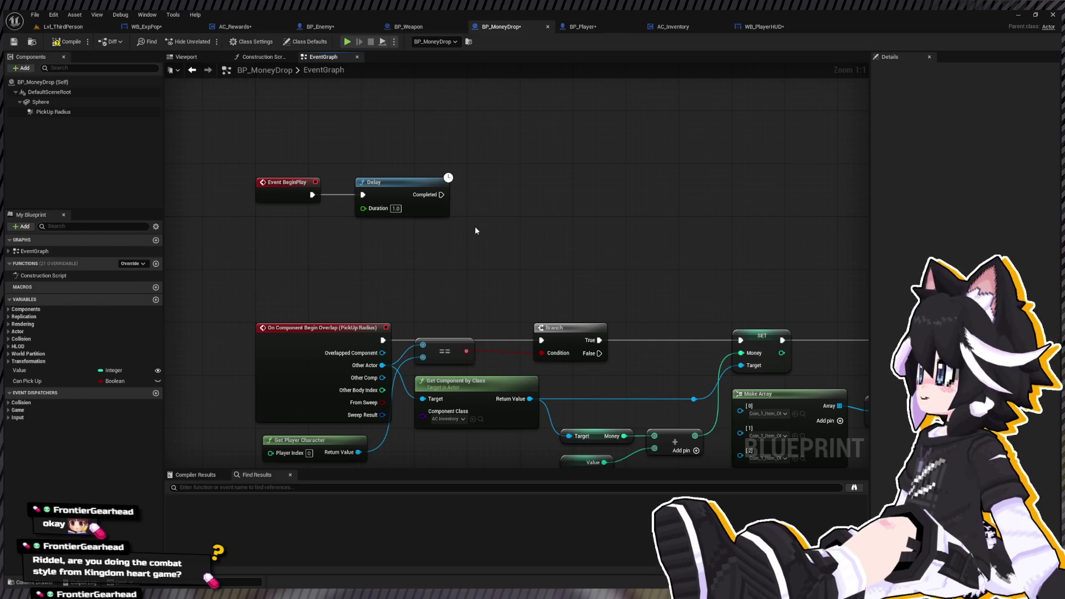
Add a SET Can Pick Up node after the Delay with the value checked true.
{"action": "left_click", "coordinate": [28, 381]}
{"action": "left_click_drag", "start_coordinate": [28, 381], "coordinate": [454, 208]}
{"action": "left_click", "coordinate": [516, 222]}
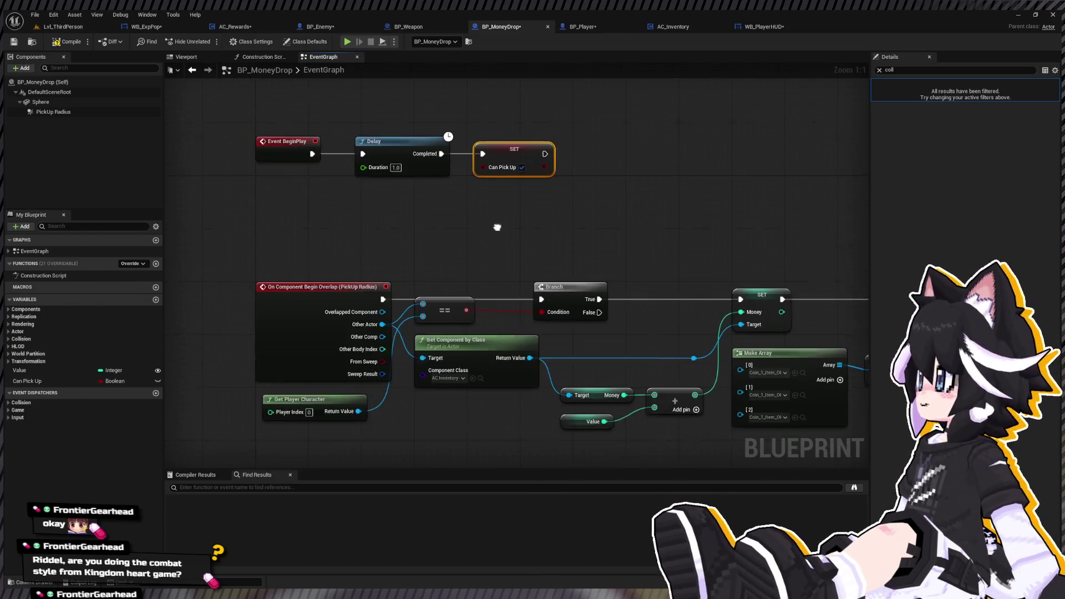
{"action": "scroll", "coordinate": [453, 198], "scroll_direction": "down", "scroll_amount": 1}
{"action": "scroll", "coordinate": [454, 198], "scroll_direction": "up", "scroll_amount": 1}
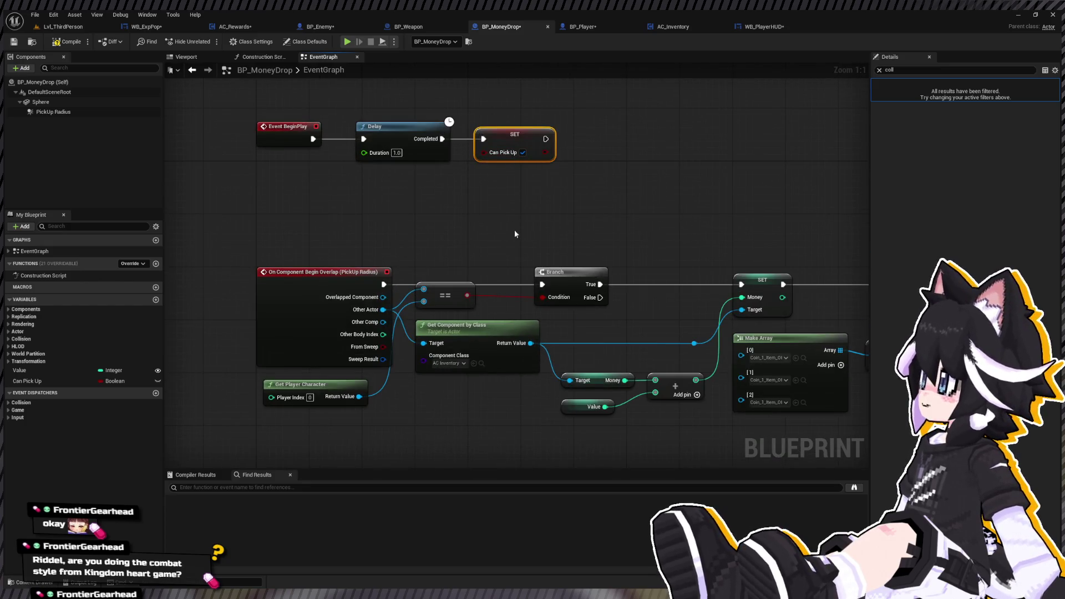
AND Can Pick Up with the == result for the Branch, then compile and save.
{"action": "left_click", "coordinate": [469, 194]}
{"action": "left_click_drag", "start_coordinate": [444, 295], "coordinate": [481, 234]}
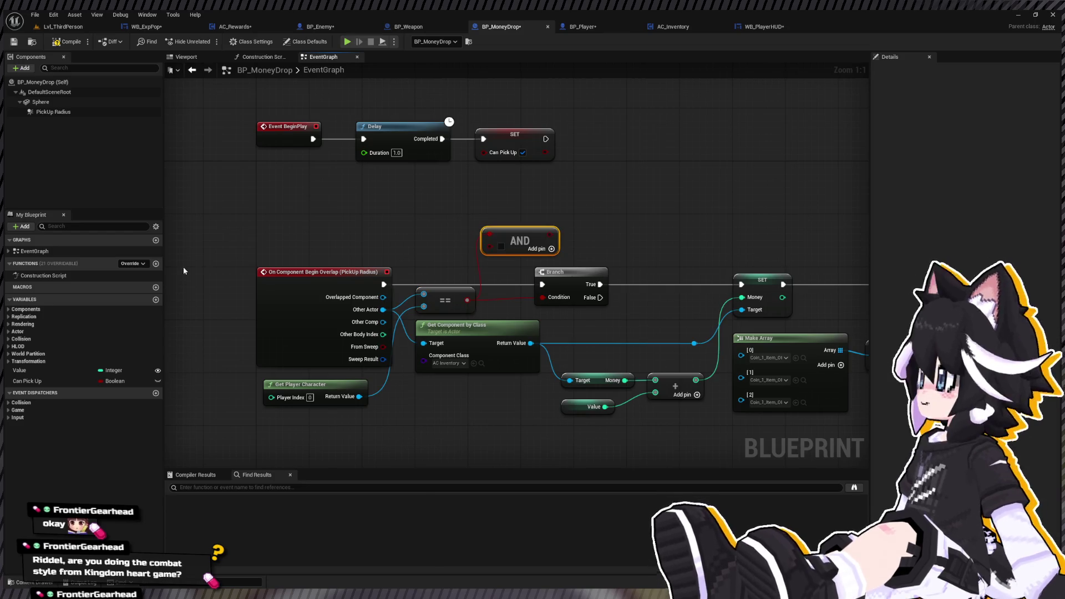
{"action": "left_click", "coordinate": [28, 381]}
{"action": "mouse_move", "coordinate": [480, 272]}
{"action": "left_mouse_down"}
{"action": "mouse_move", "coordinate": [489, 234]}
{"action": "mouse_move", "coordinate": [618, 275]}
{"action": "left_mouse_up"}
{"action": "left_click", "coordinate": [539, 231]}
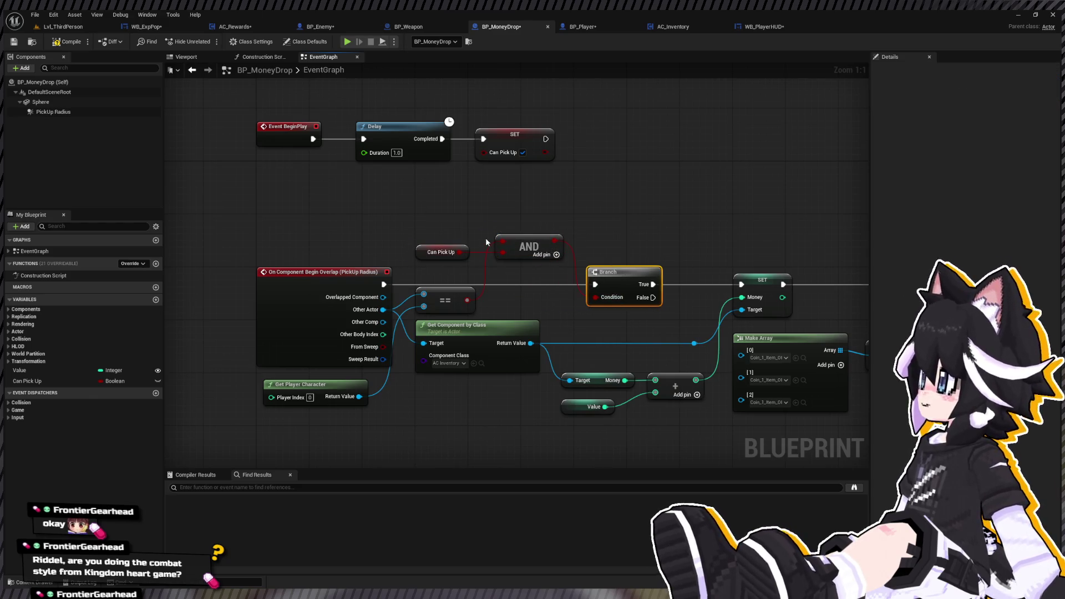
{"action": "left_click", "coordinate": [67, 42]}
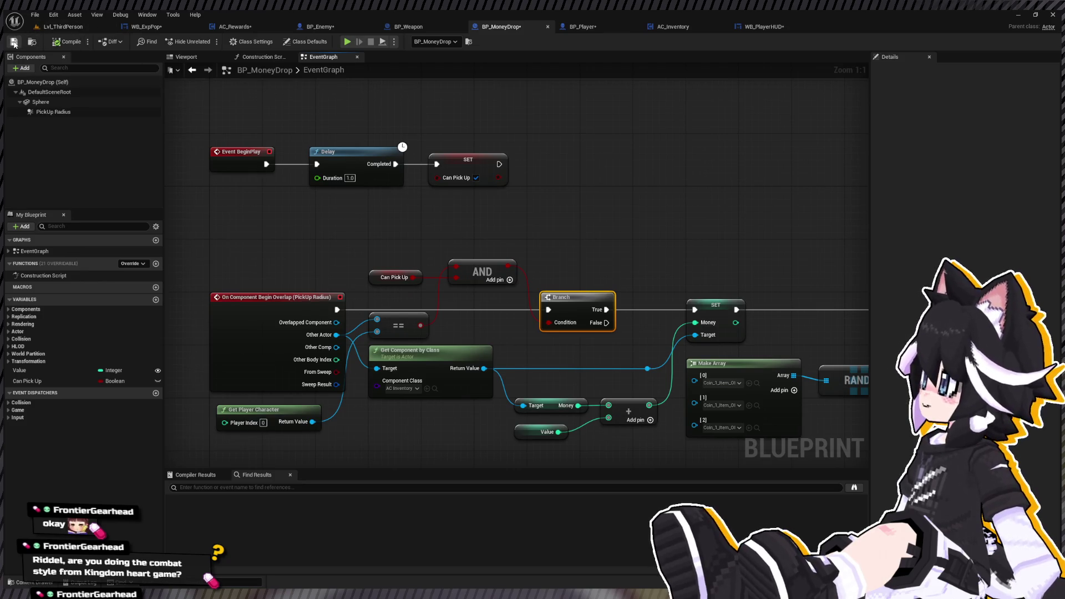
{"action": "left_click_drag", "start_coordinate": [409, 138], "coordinate": [404, 172]}
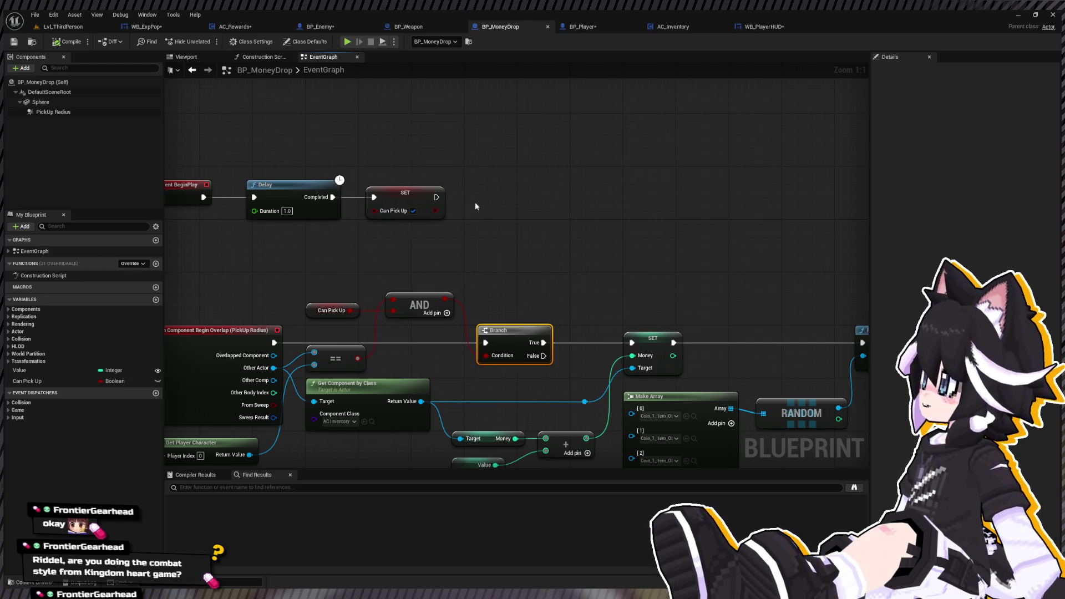
{"action": "left_click", "coordinate": [62, 27]}
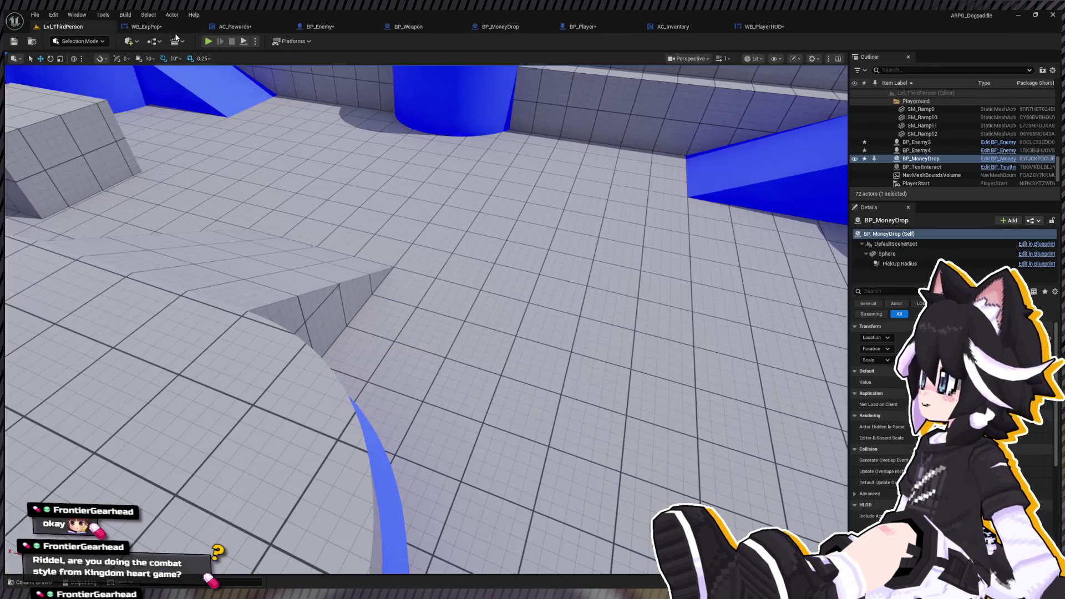
Start Play-In-Editor and attack the Dummy repeatedly until it scatters coins.
{"action": "left_click", "coordinate": [208, 42]}
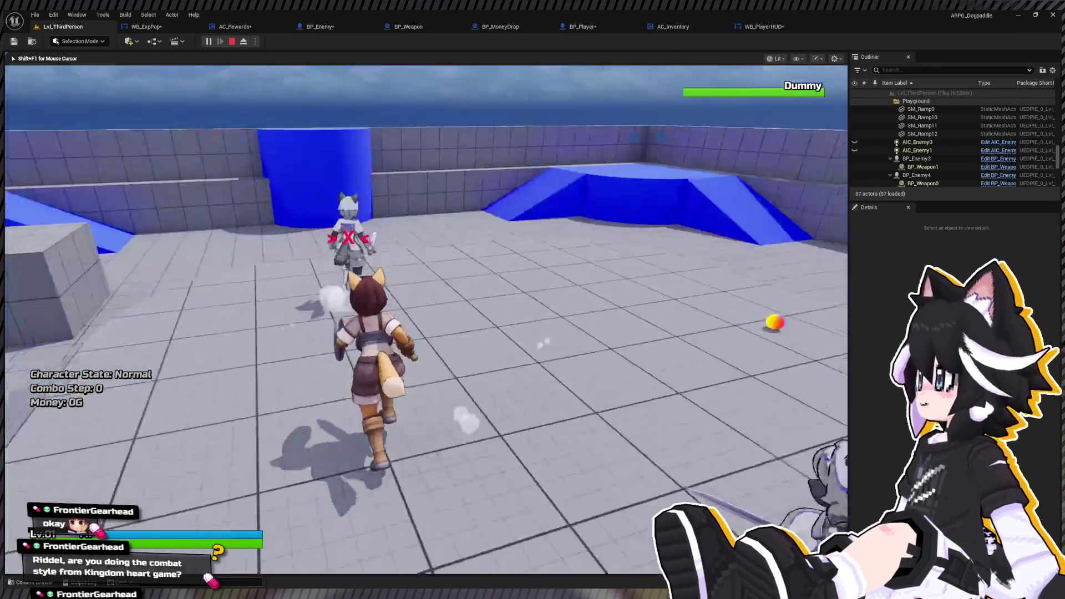
{"action": "key", "text": "w"}
{"action": "left_click", "coordinate": [426, 320]}
{"action": "left_click", "coordinate": [426, 320]}
{"action": "left_click", "coordinate": [426, 320]}
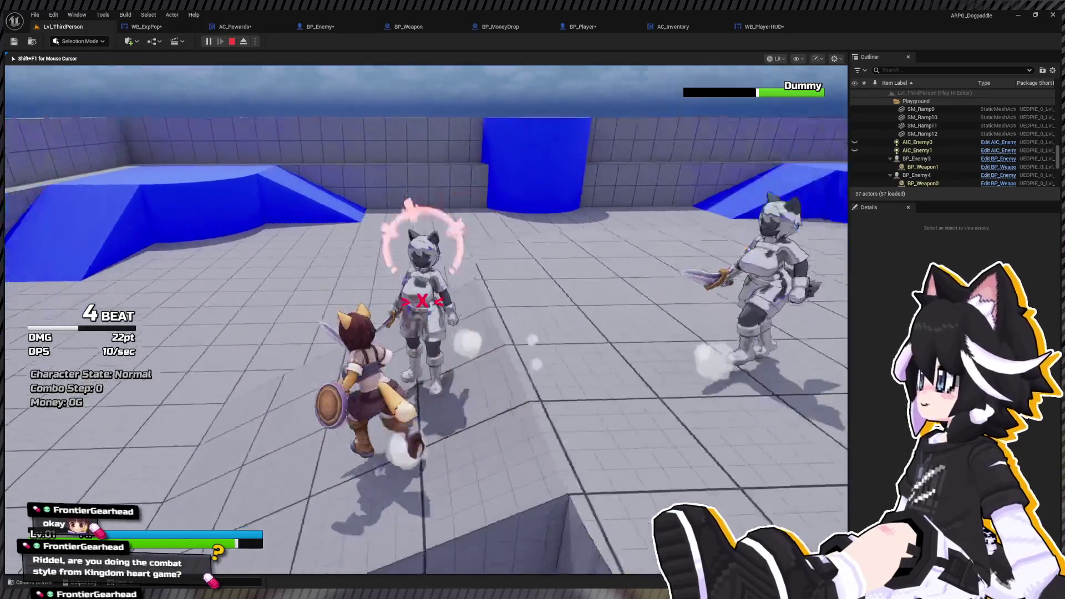
{"action": "left_click", "coordinate": [426, 319]}
{"action": "left_click", "coordinate": [426, 319]}
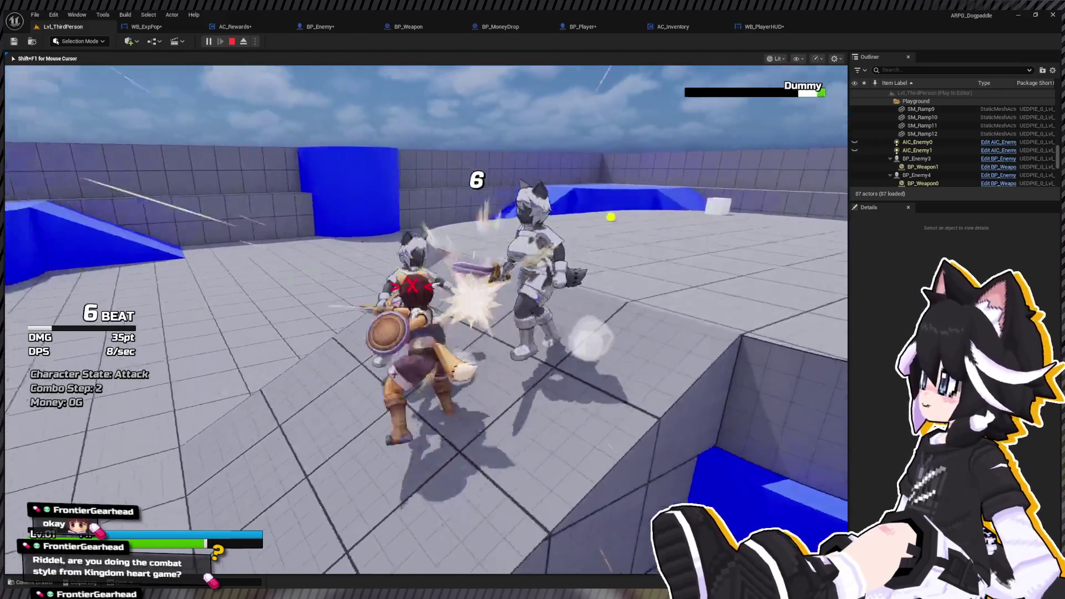
{"action": "left_click", "coordinate": [426, 320]}
{"action": "key", "text": "w"}
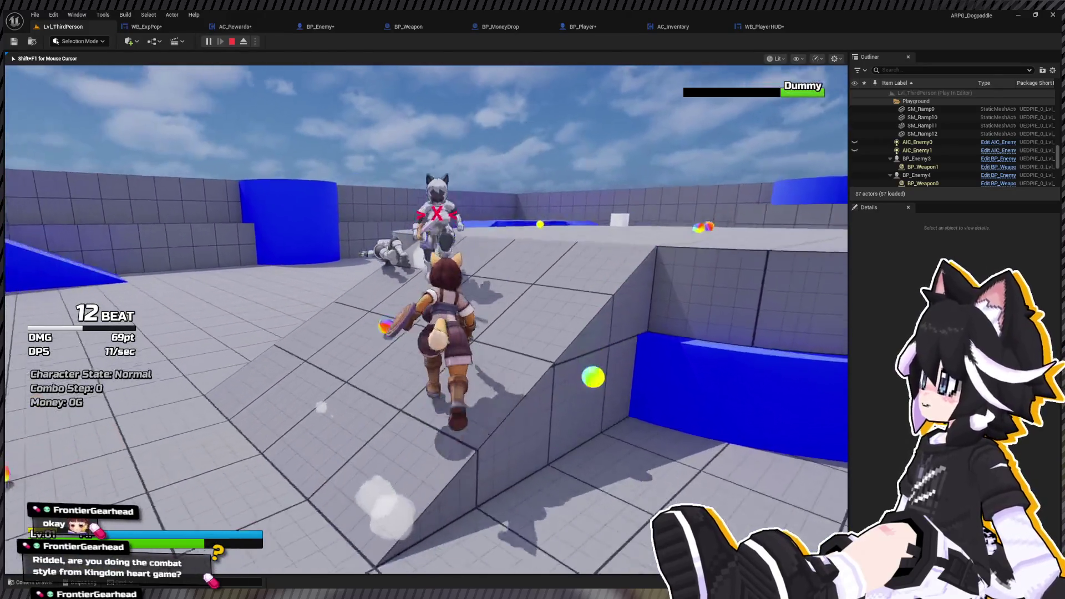
{"action": "left_click", "coordinate": [426, 320]}
{"action": "left_click", "coordinate": [426, 320]}
{"action": "left_click", "coordinate": [426, 320]}
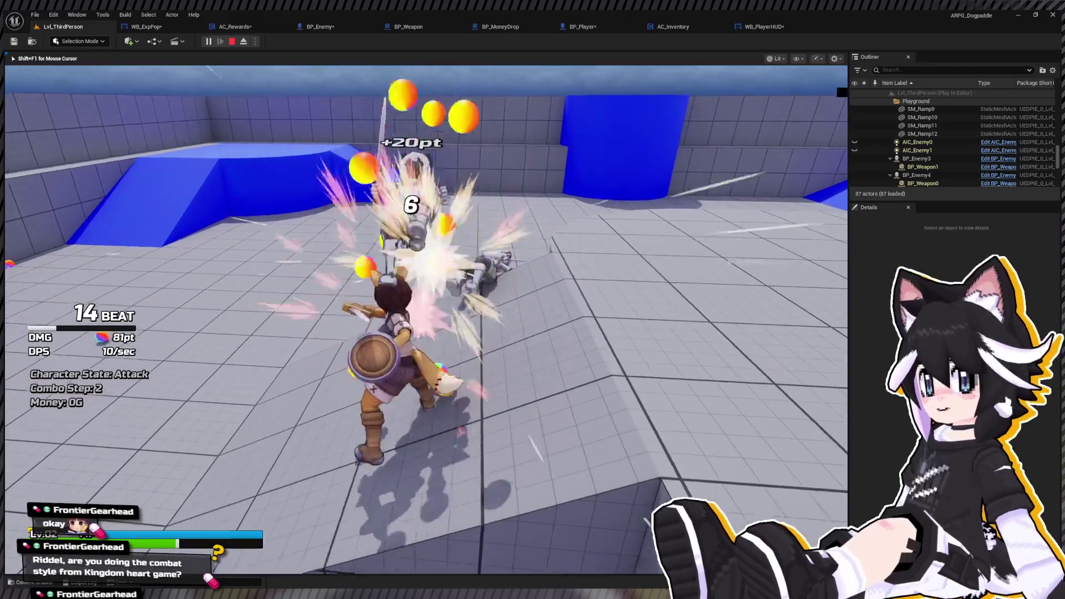
{"action": "key", "text": "s"}
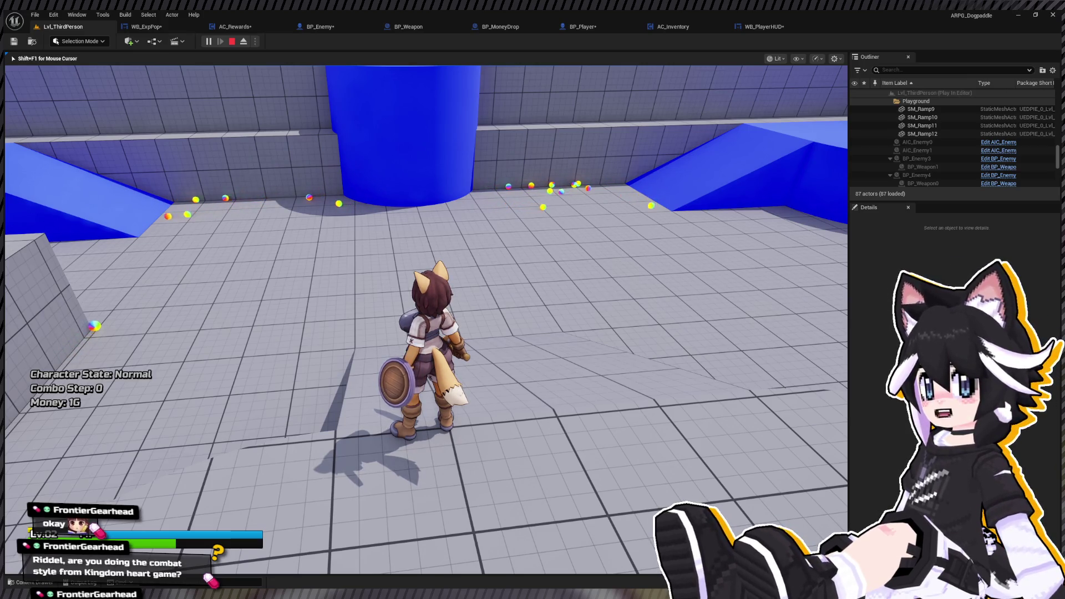
Run along the wall and past the blue ramp collecting coins to 17G, then stop playing.
{"action": "key", "text": "w"}
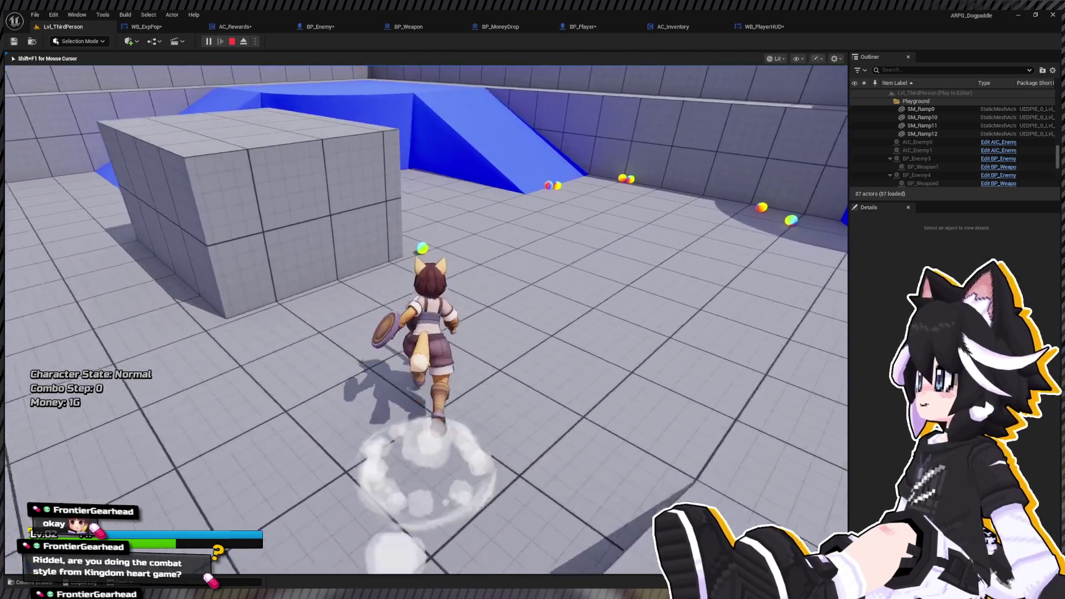
{"action": "key", "text": "w"}
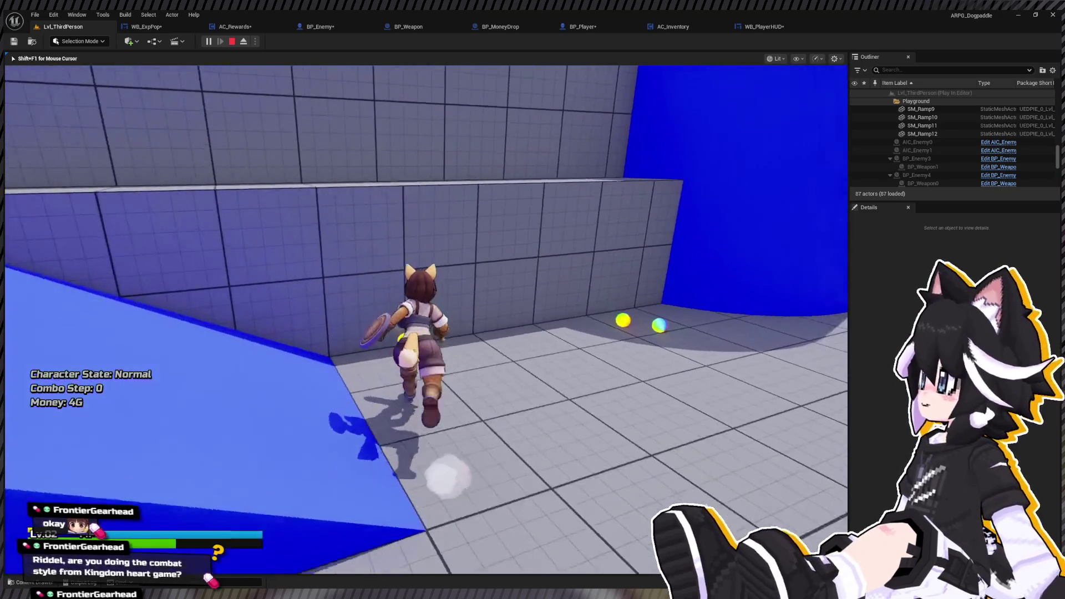
{"action": "key", "text": "w"}
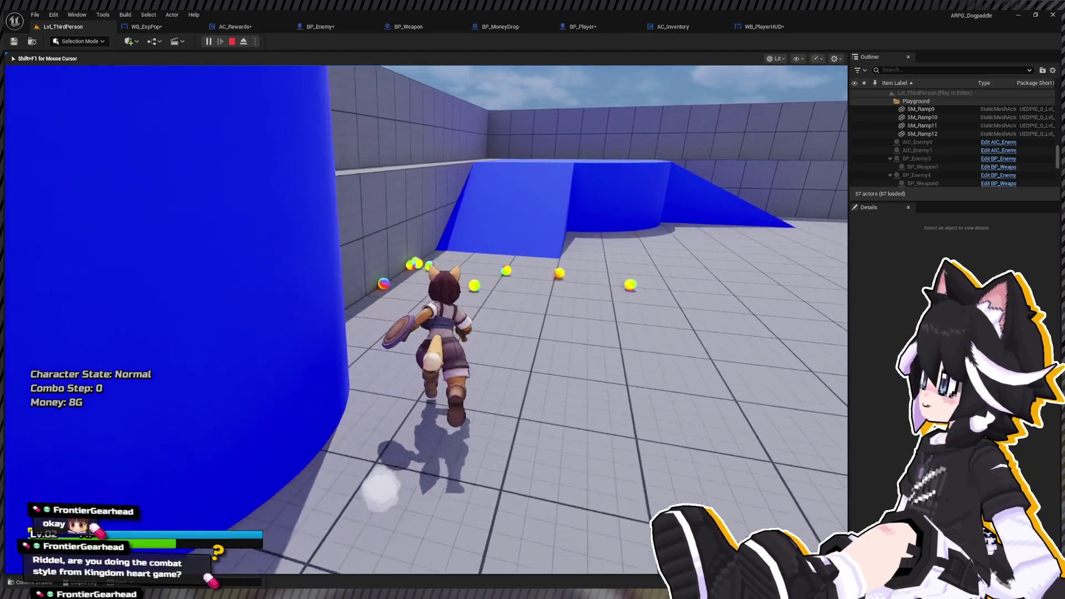
{"action": "key", "text": "w"}
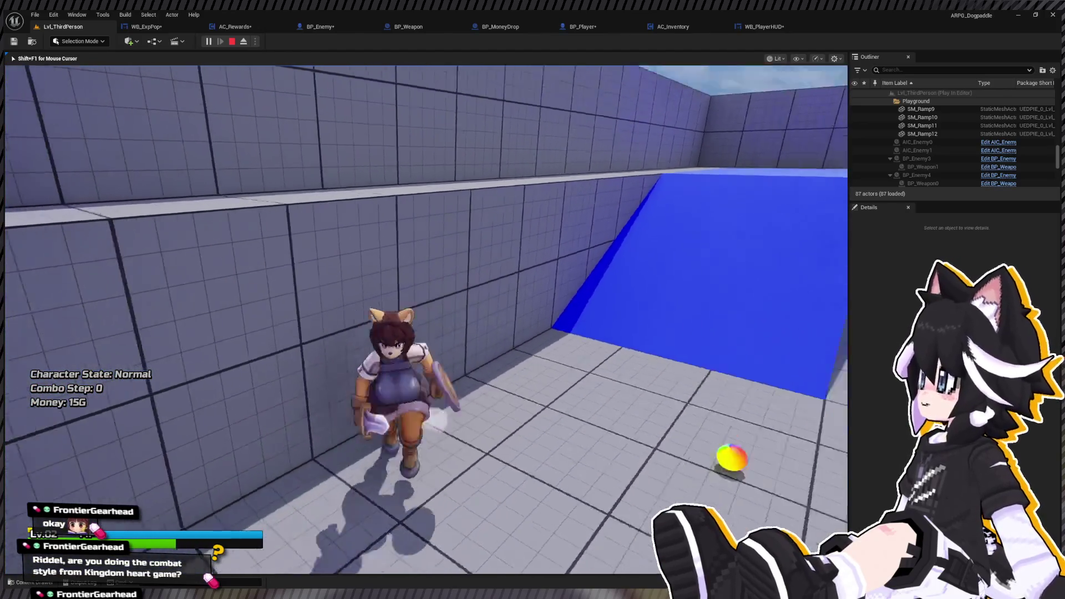
{"action": "key", "text": "w"}
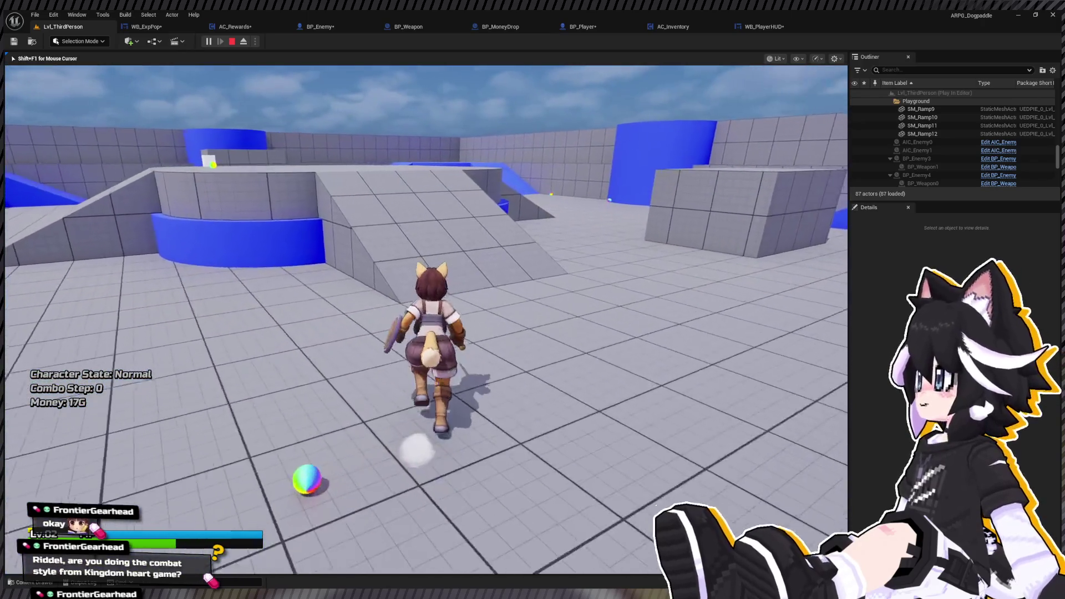
{"action": "key", "text": "Escape"}
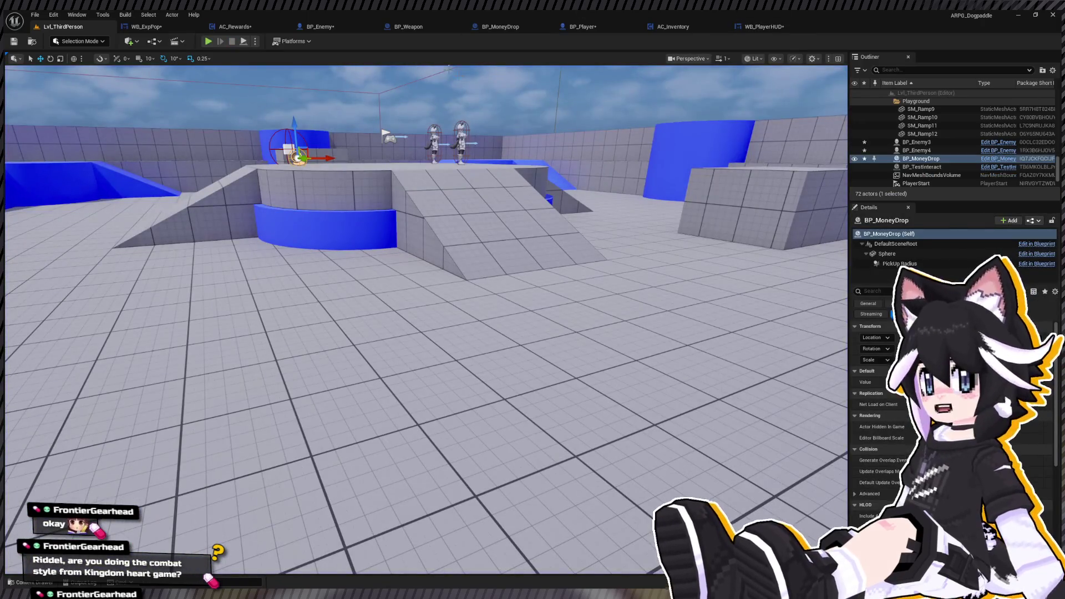
Add a Cube component to BP_MoneyDrop directly under DefaultSceneRoot, above the Sphere.
{"action": "left_click", "coordinate": [170, 29]}
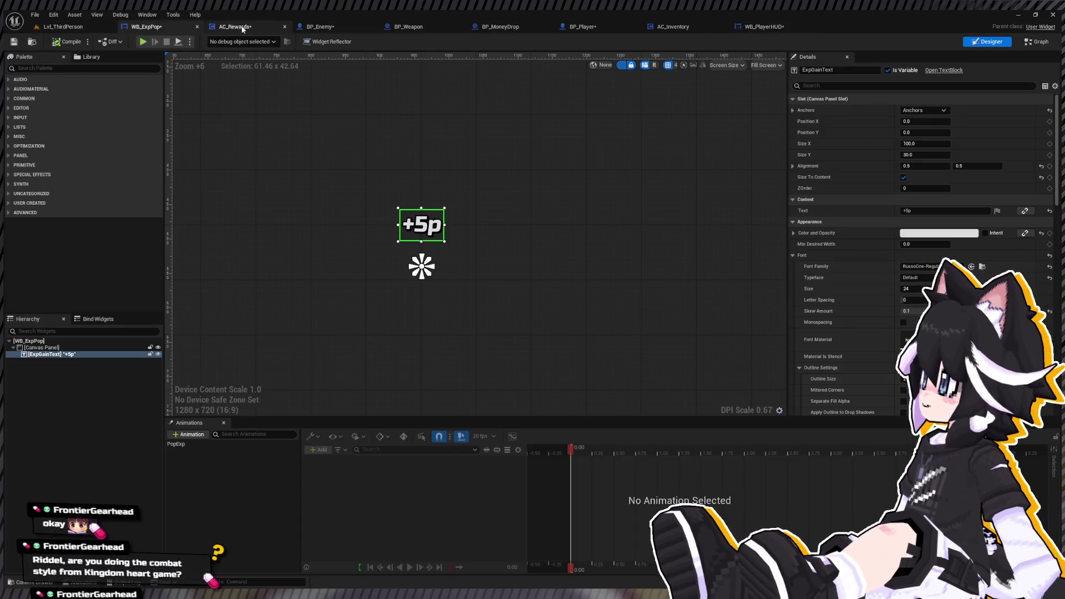
{"action": "left_click", "coordinate": [499, 27]}
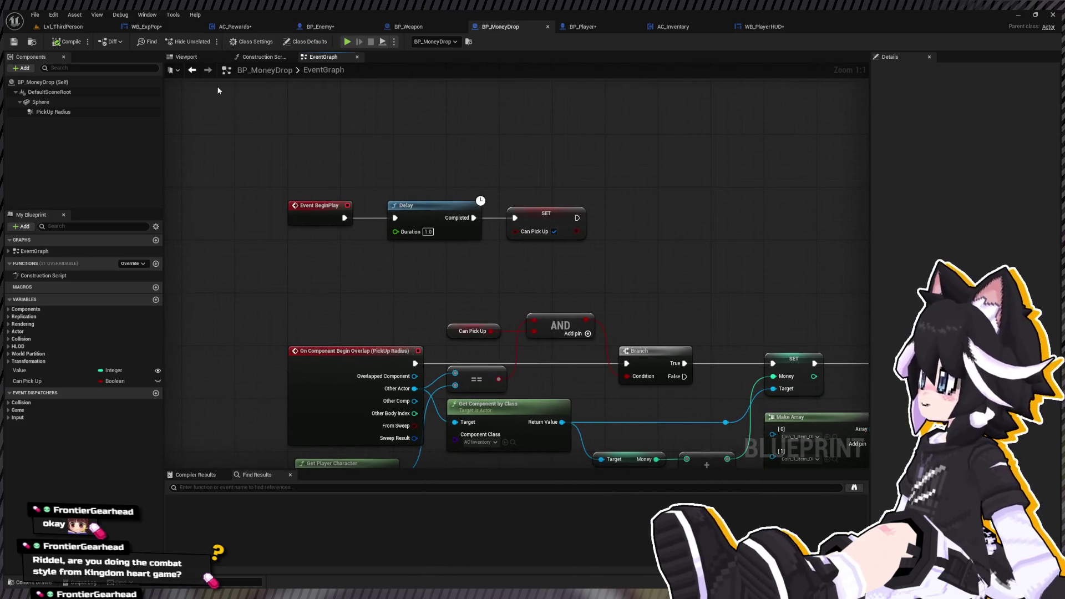
{"action": "left_click", "coordinate": [181, 56]}
{"action": "left_click", "coordinate": [63, 103]}
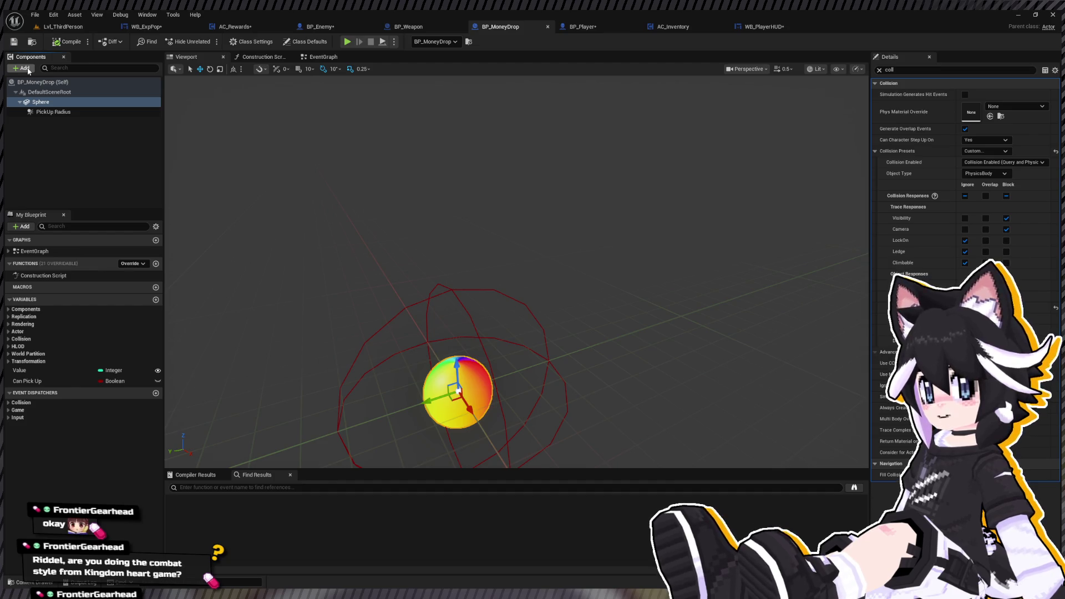
{"action": "key", "text": "ctrl+v"}
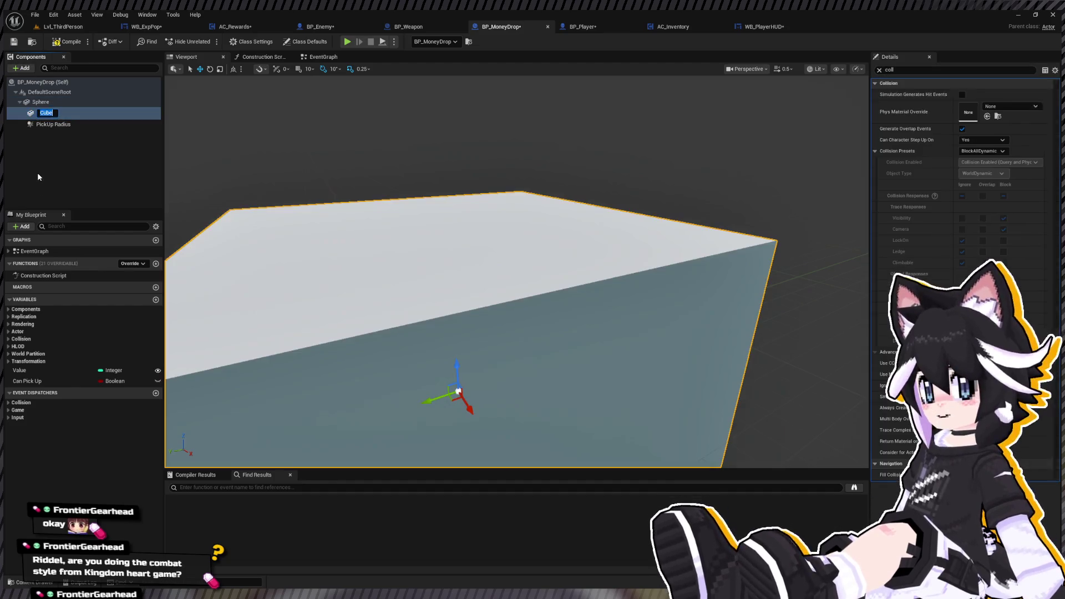
{"action": "mouse_move", "coordinate": [49, 104]}
{"action": "left_mouse_down"}
{"action": "mouse_move", "coordinate": [39, 105]}
{"action": "mouse_move", "coordinate": [39, 92]}
{"action": "mouse_move", "coordinate": [34, 105]}
{"action": "left_mouse_up"}
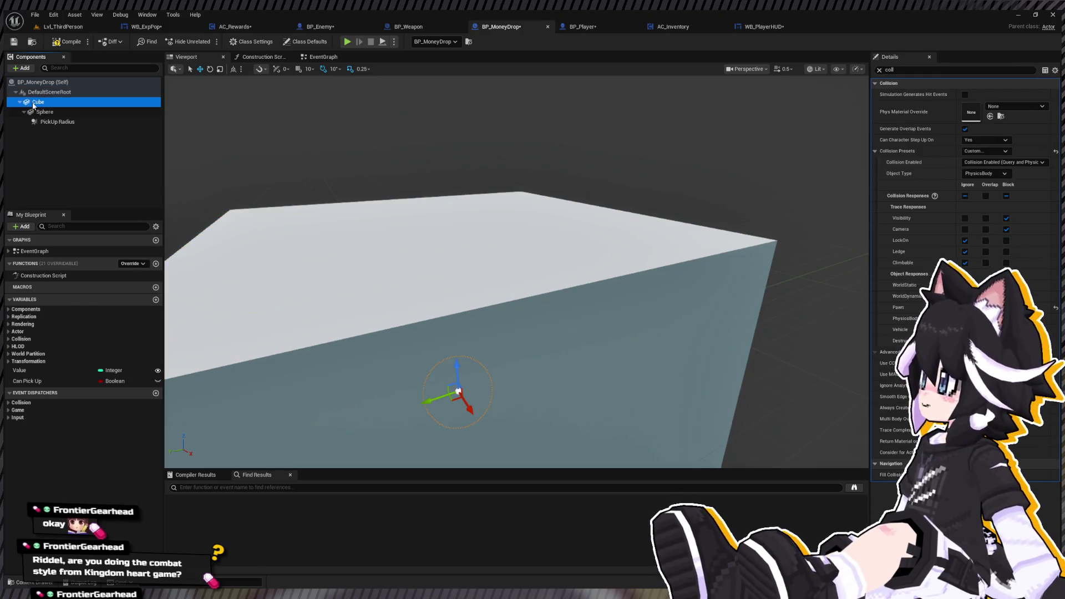
Find the Cube's Visible property with a 'visi' search and try toggling it.
{"action": "left_click", "coordinate": [35, 104]}
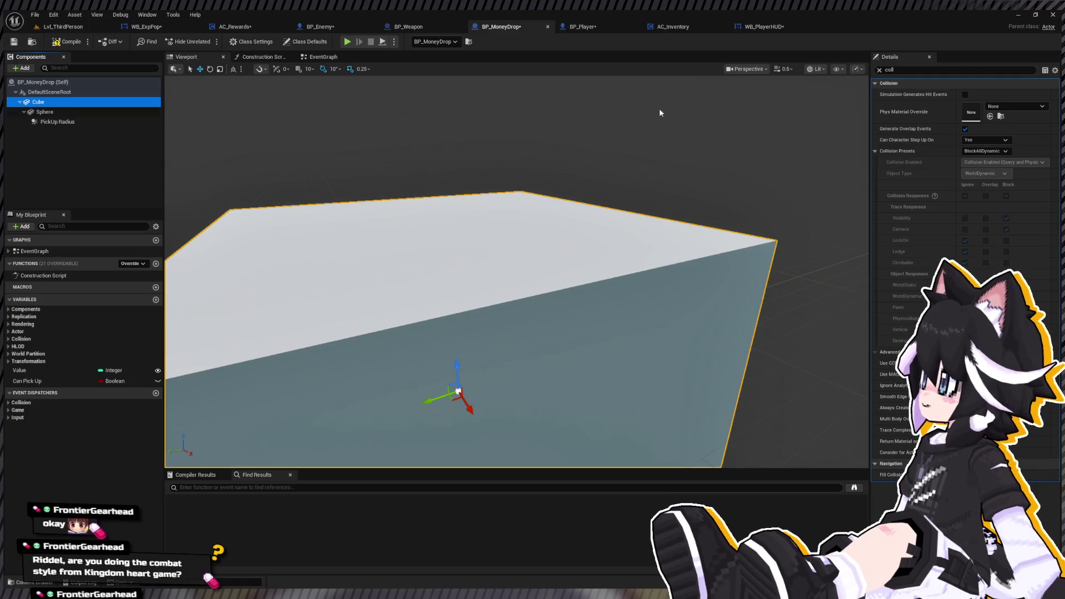
{"action": "left_click", "coordinate": [914, 72]}
{"action": "key", "text": "ctrl+a"}
{"action": "type", "text": "visi"}
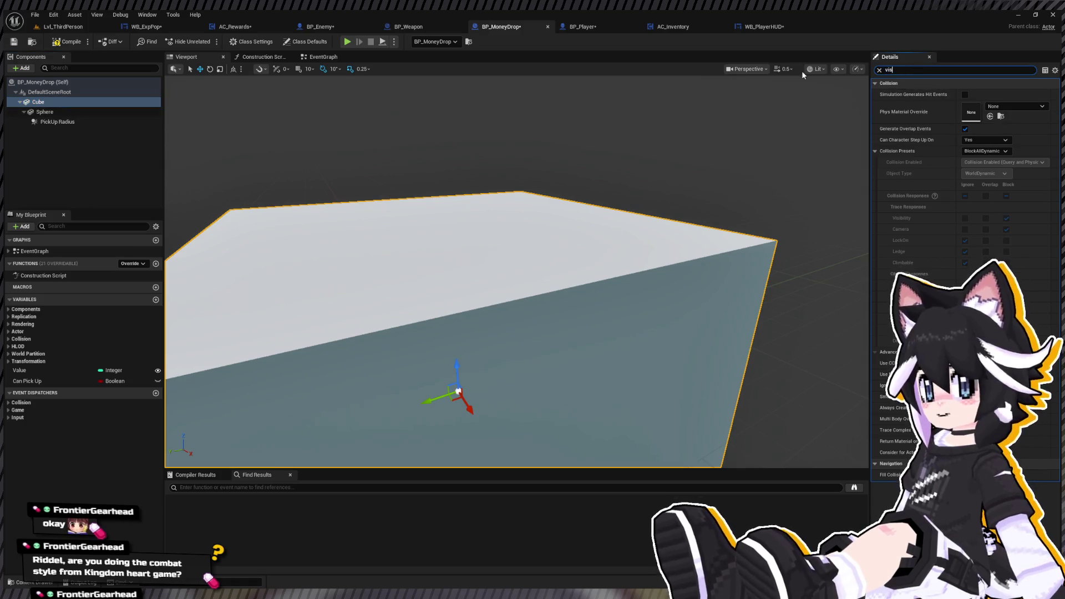
{"action": "left_click", "coordinate": [965, 128]}
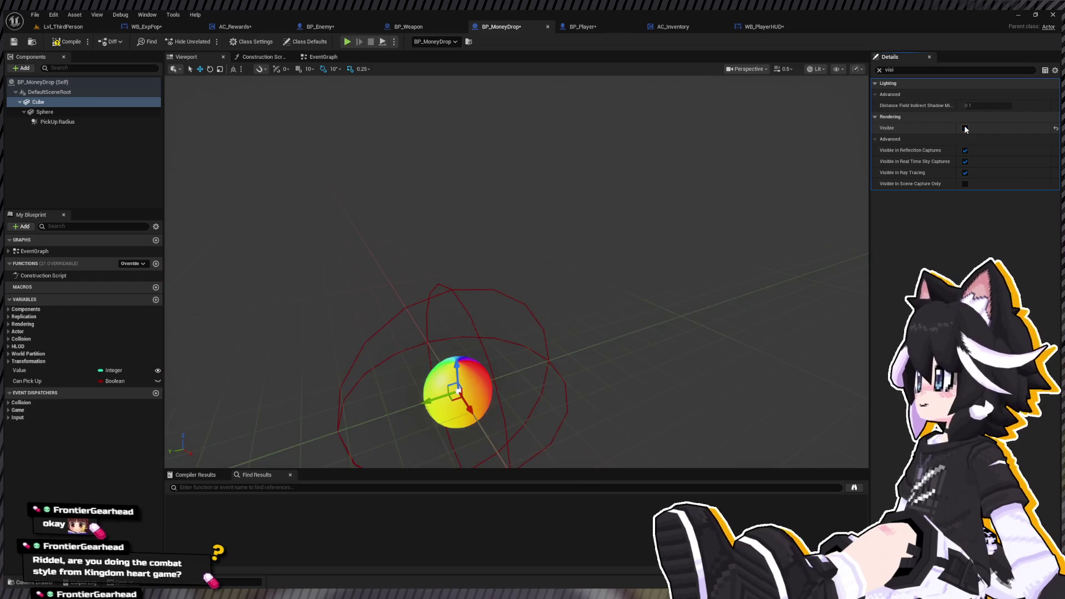
{"action": "left_click", "coordinate": [965, 129]}
{"action": "left_click", "coordinate": [879, 70]}
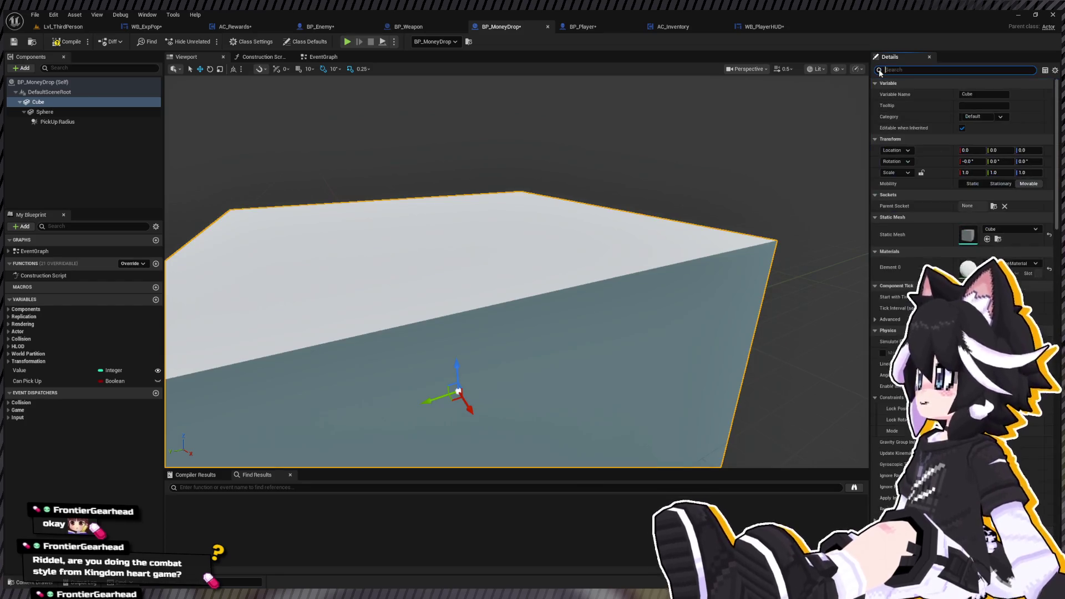
Scale the Cube to 0.2 on X, Y and Z.
{"action": "left_click", "coordinate": [970, 173]}
{"action": "type", "text": "0.2"}
{"action": "key", "text": "Tab"}
{"action": "type", "text": "0.2"}
{"action": "key", "text": "Tab"}
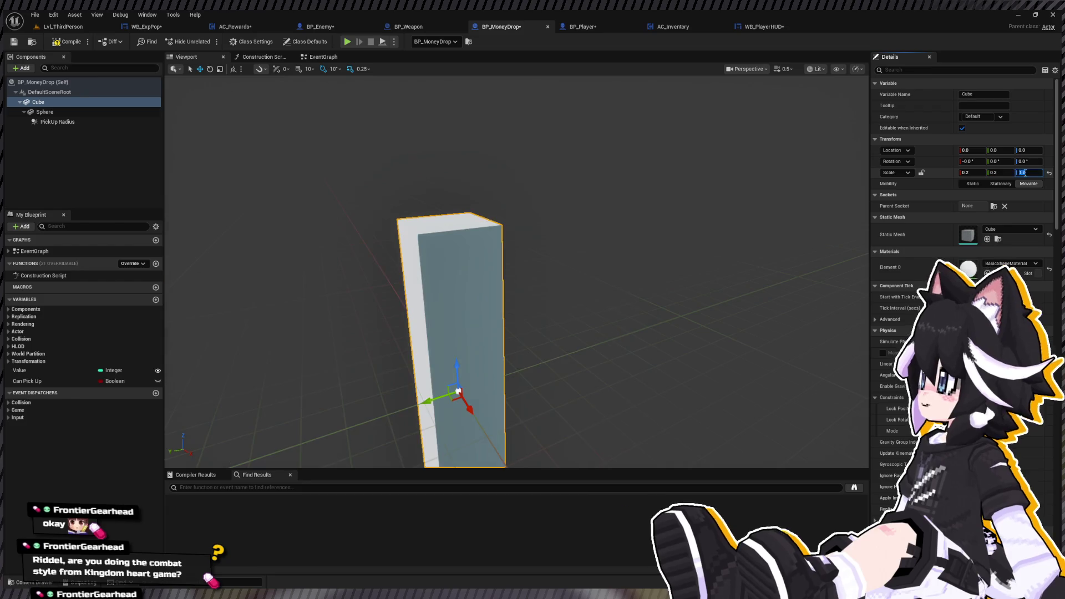
{"action": "key", "text": "Return"}
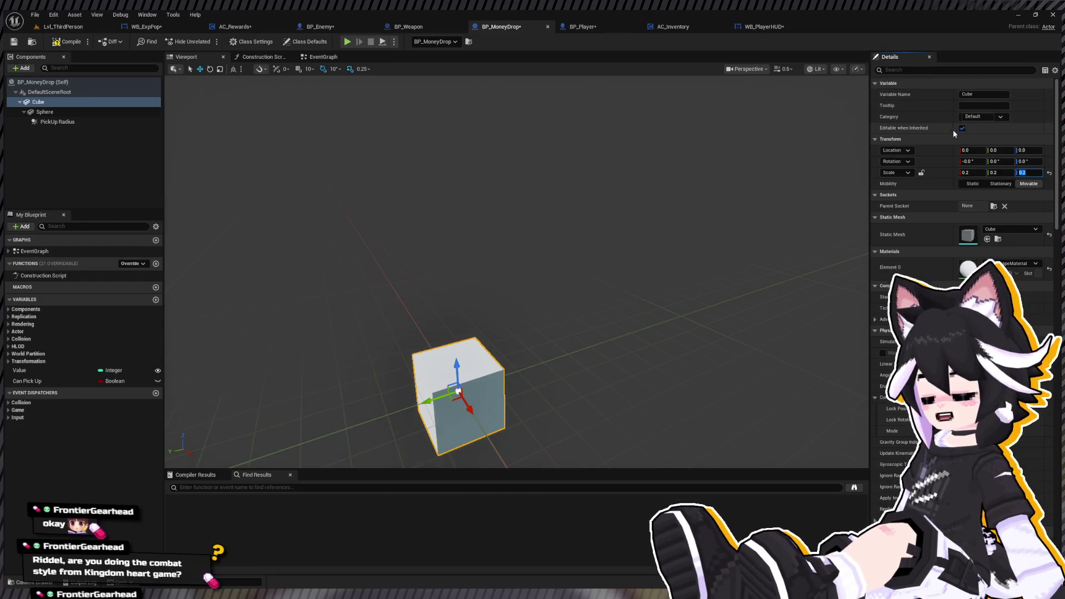
Hide the Cube and reset the Sphere's scale back to 1.0.
{"action": "left_click", "coordinate": [921, 70]}
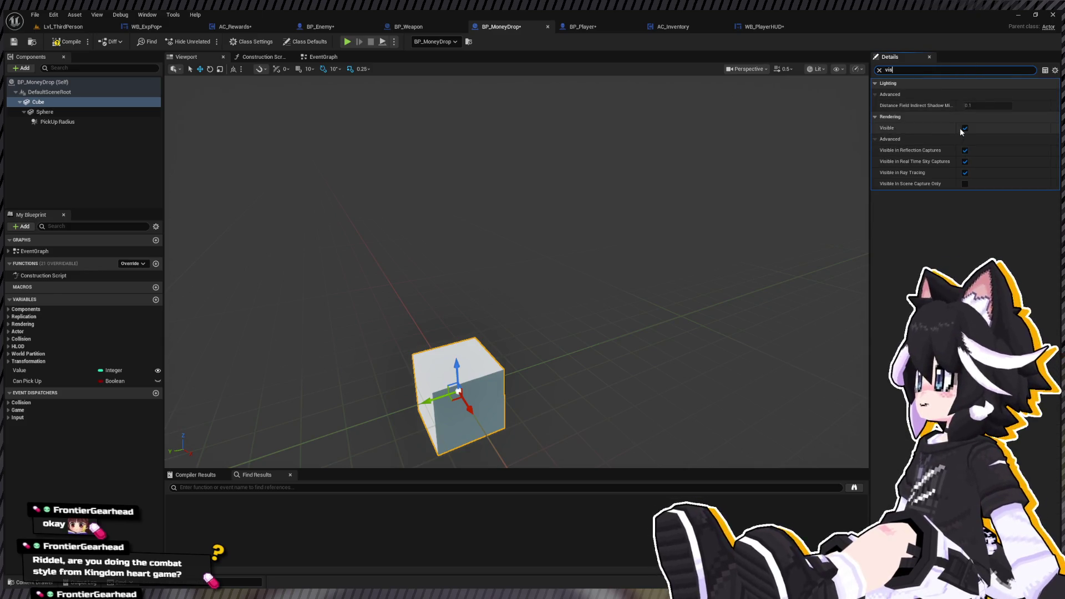
{"action": "left_click", "coordinate": [965, 128]}
{"action": "left_click", "coordinate": [44, 111]}
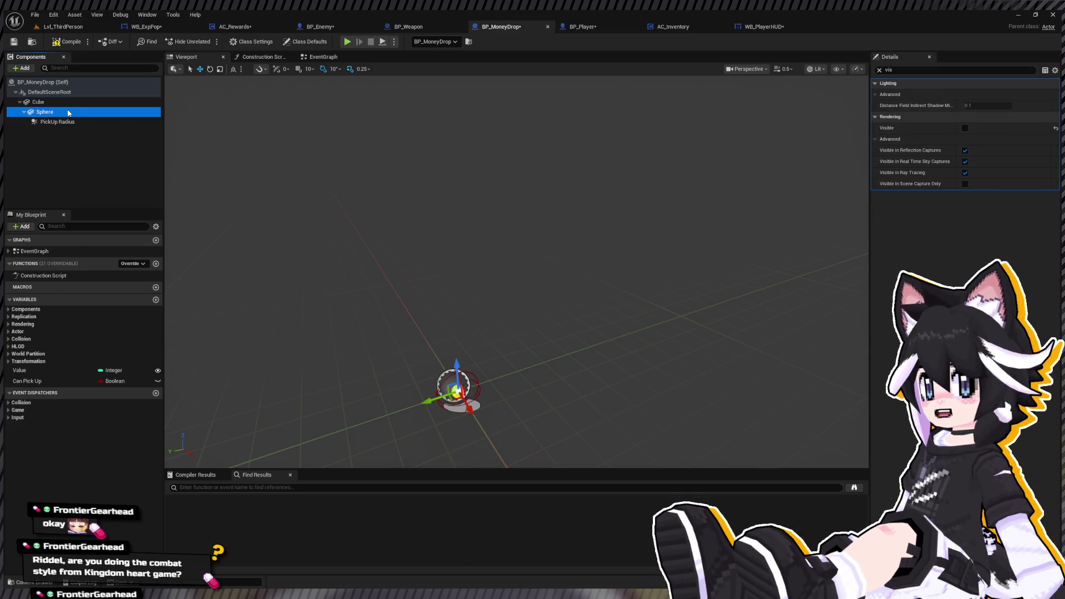
{"action": "left_click", "coordinate": [879, 71]}
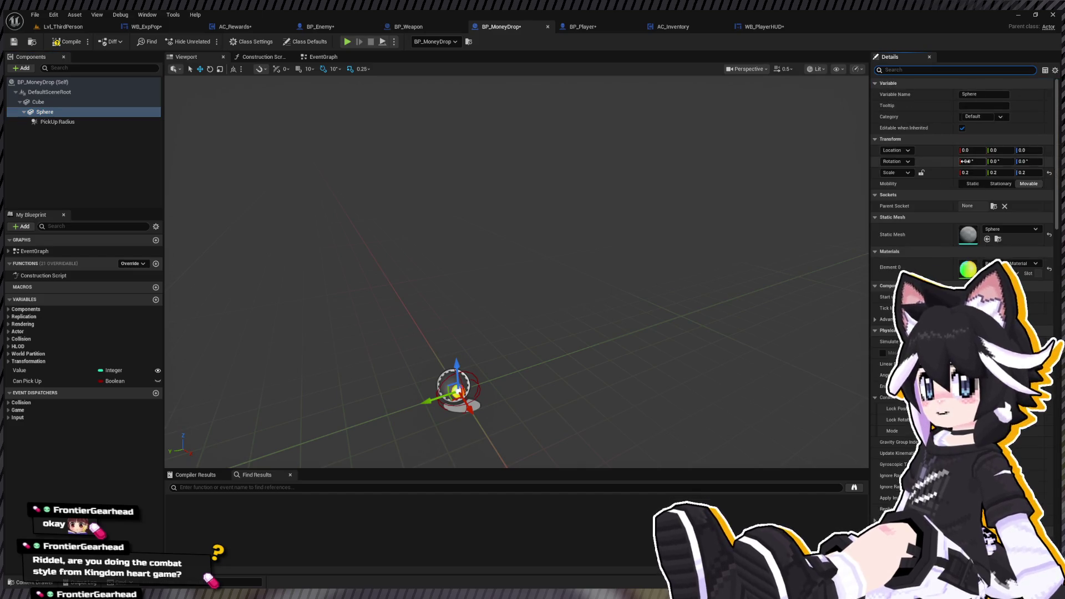
{"action": "left_click", "coordinate": [1046, 174]}
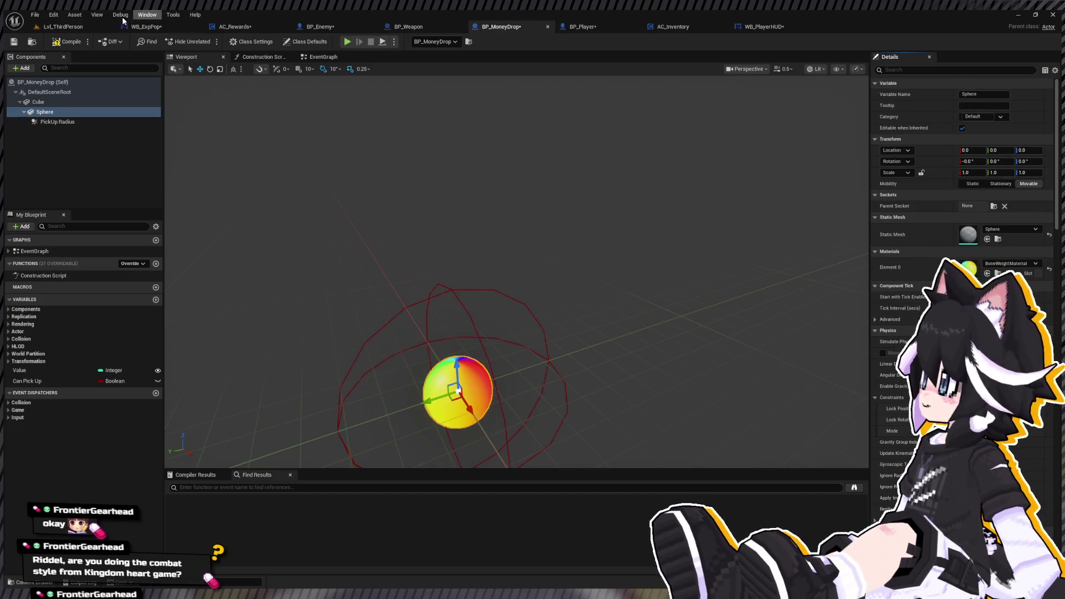
{"action": "left_click", "coordinate": [67, 26]}
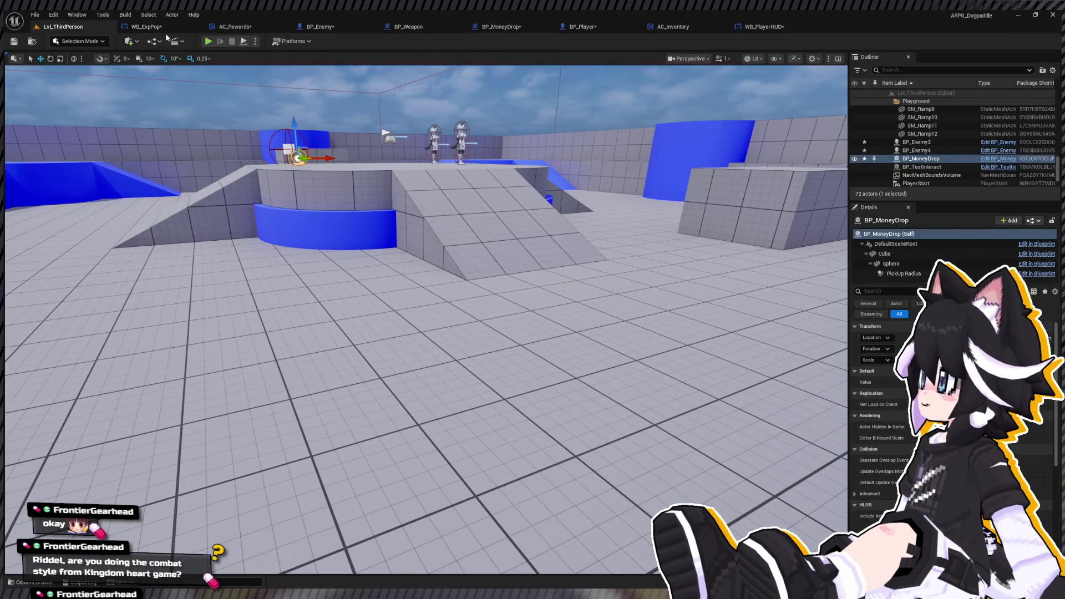
Check WB_PlayerHUD and fly the level view to the placed money pickup, then reopen BP_MoneyDrop.
{"action": "left_click", "coordinate": [755, 29]}
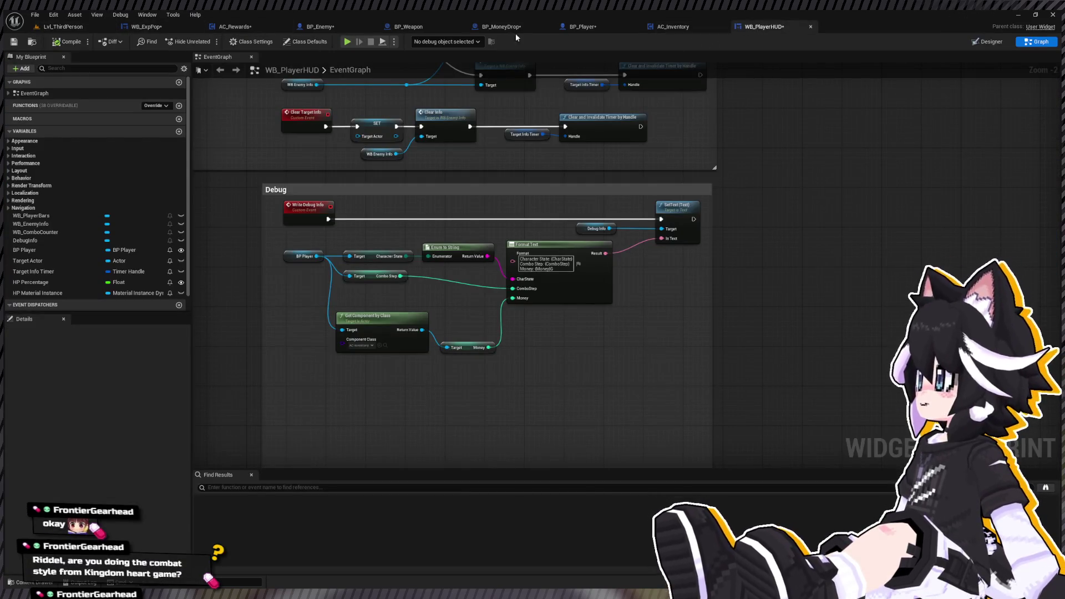
{"action": "left_click", "coordinate": [501, 27]}
{"action": "left_click", "coordinate": [64, 27]}
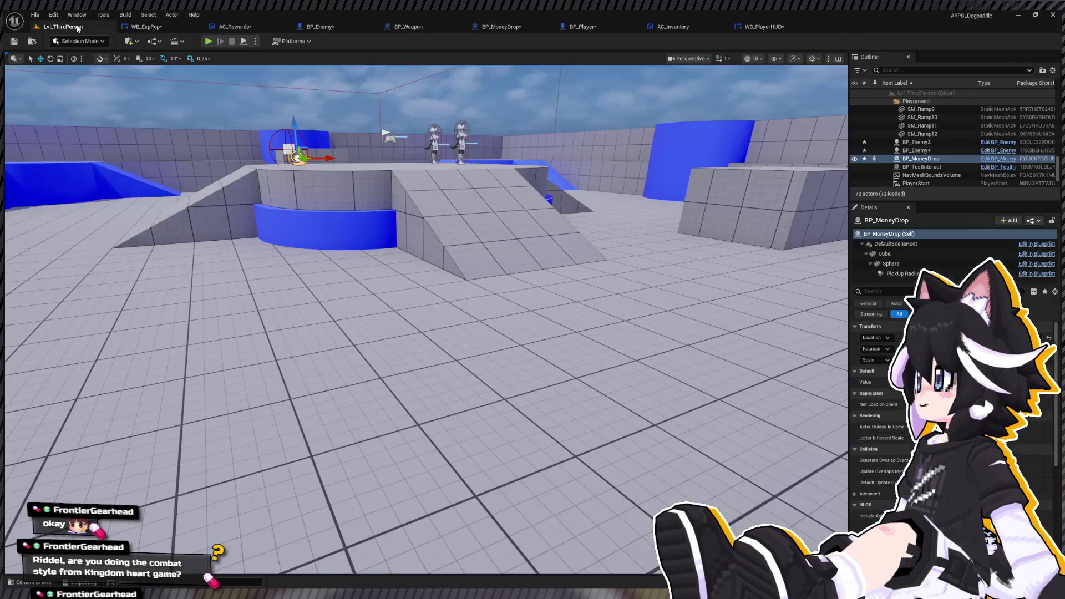
{"action": "key", "text": "w"}
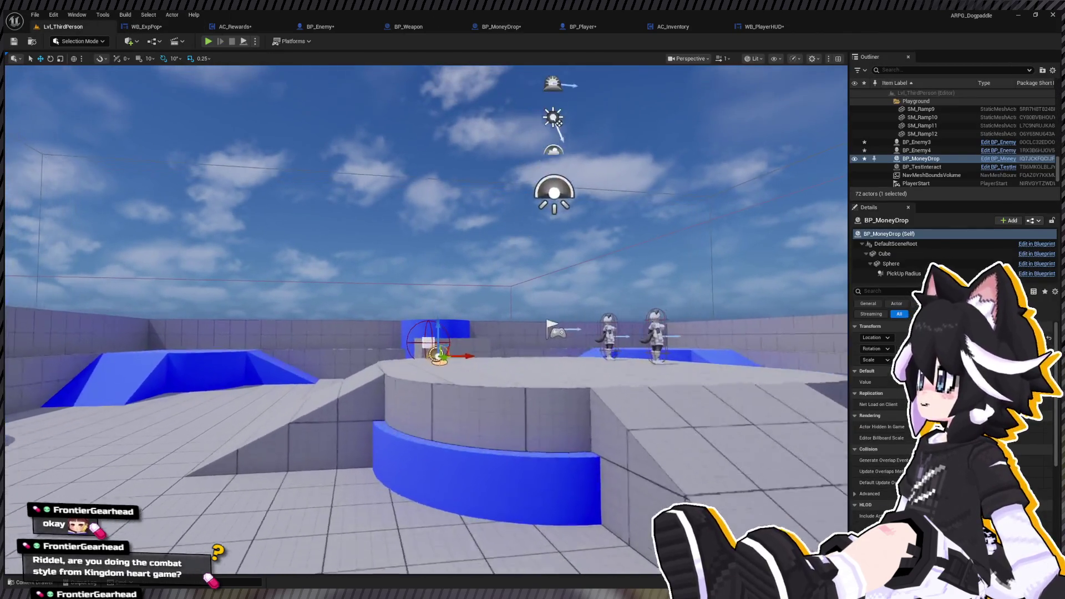
{"action": "key", "text": "a"}
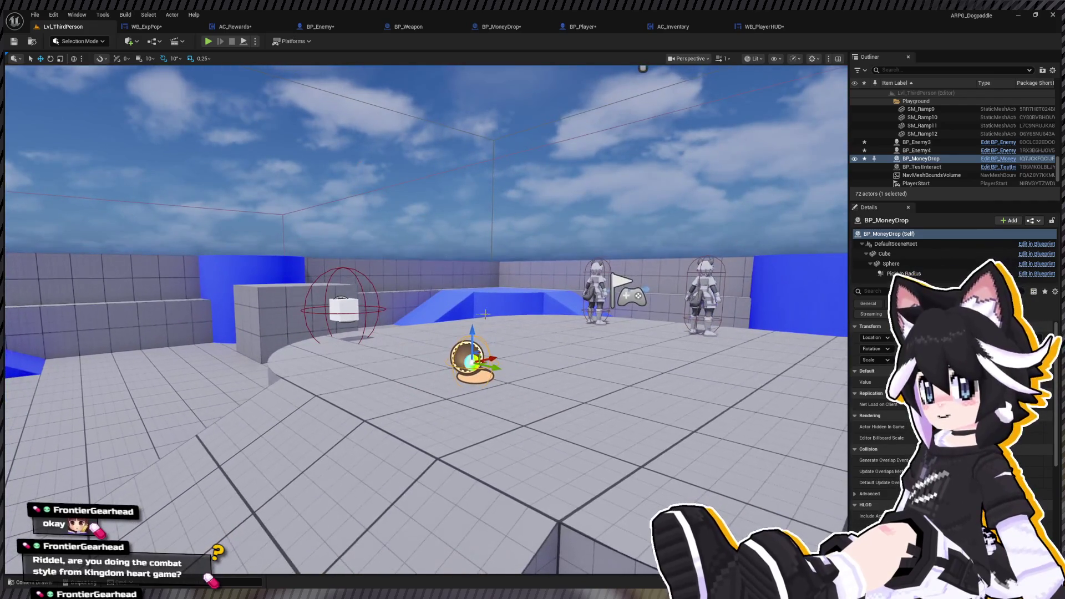
{"action": "left_click", "coordinate": [146, 26]}
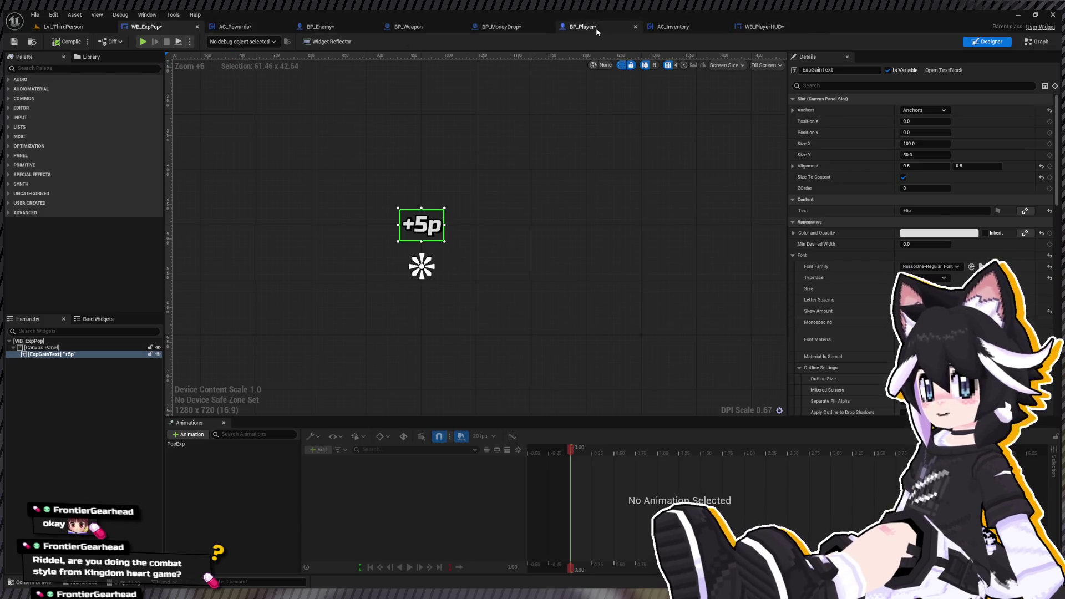
{"action": "left_click", "coordinate": [513, 28]}
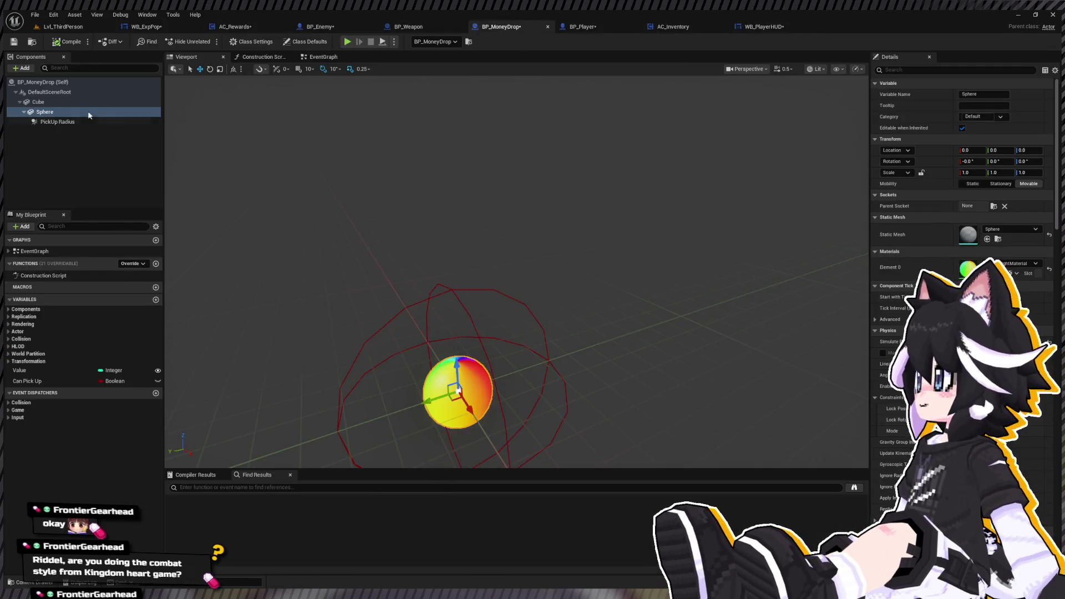
Filter the Cube's properties and confirm it stays hidden by toggling Visible off again.
{"action": "left_click", "coordinate": [111, 103]}
{"action": "left_click", "coordinate": [957, 71]}
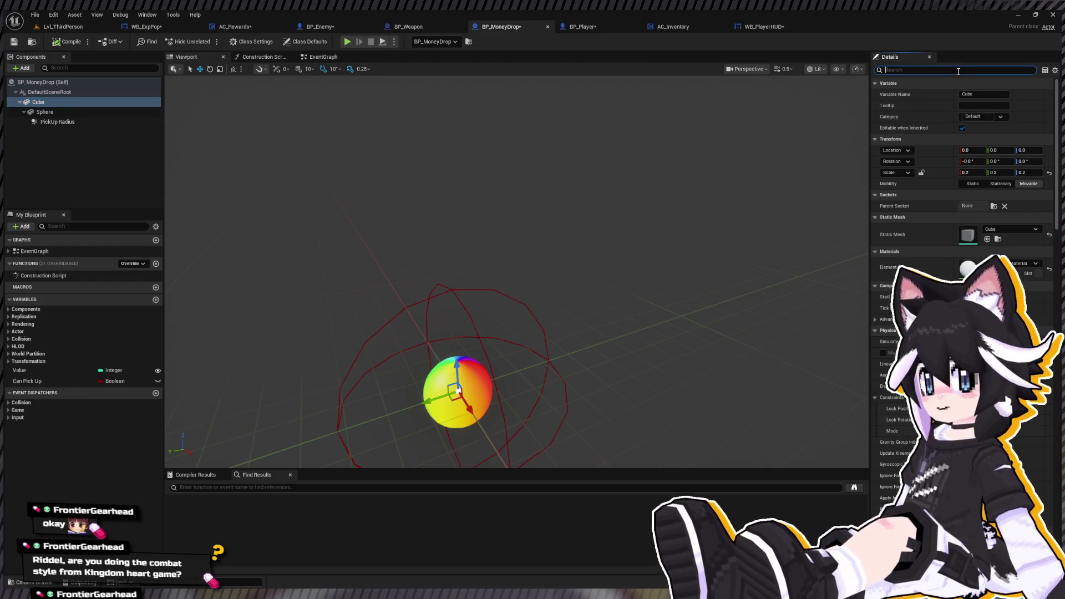
{"action": "type", "text": "vis"}
{"action": "left_click", "coordinate": [964, 128]}
{"action": "left_click", "coordinate": [964, 128]}
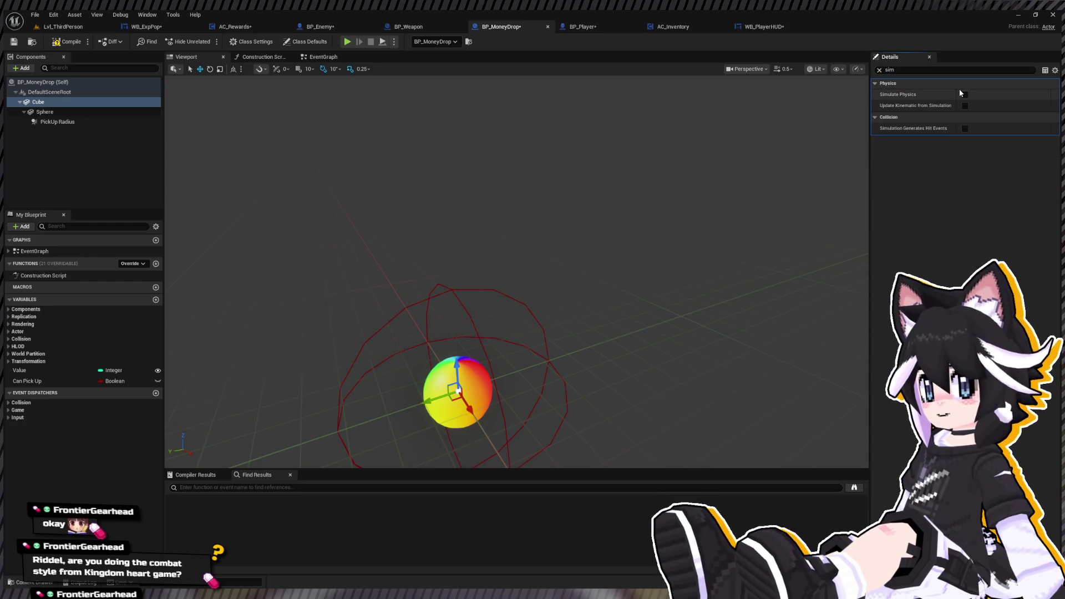
Select the Sphere, clear the property filter, and compile from the event graph.
{"action": "left_click", "coordinate": [43, 112]}
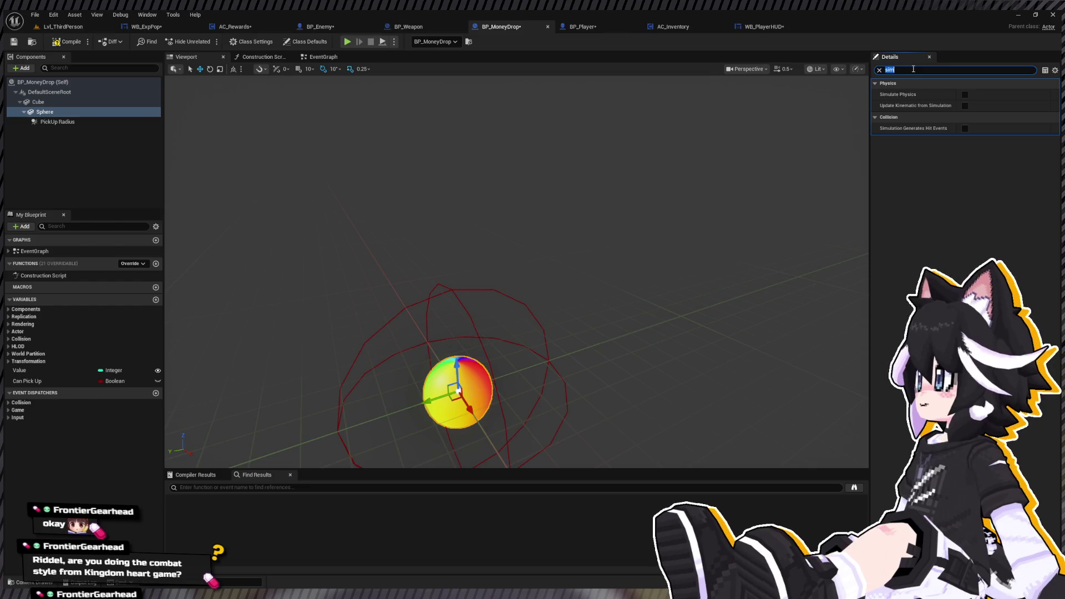
{"action": "key", "text": "BackSpace"}
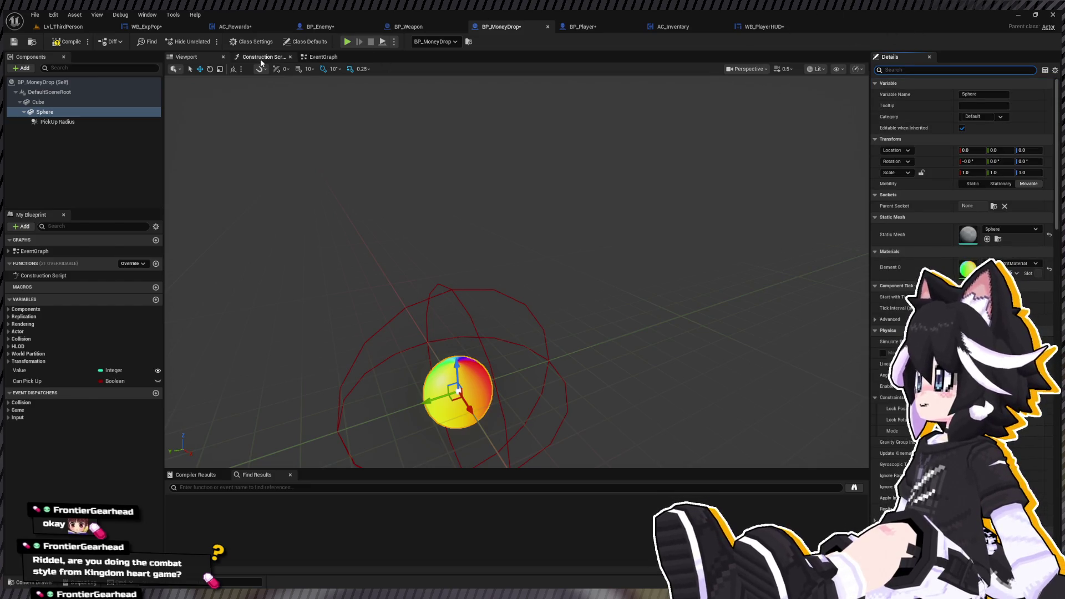
{"action": "left_click", "coordinate": [322, 57]}
{"action": "left_click", "coordinate": [75, 43]}
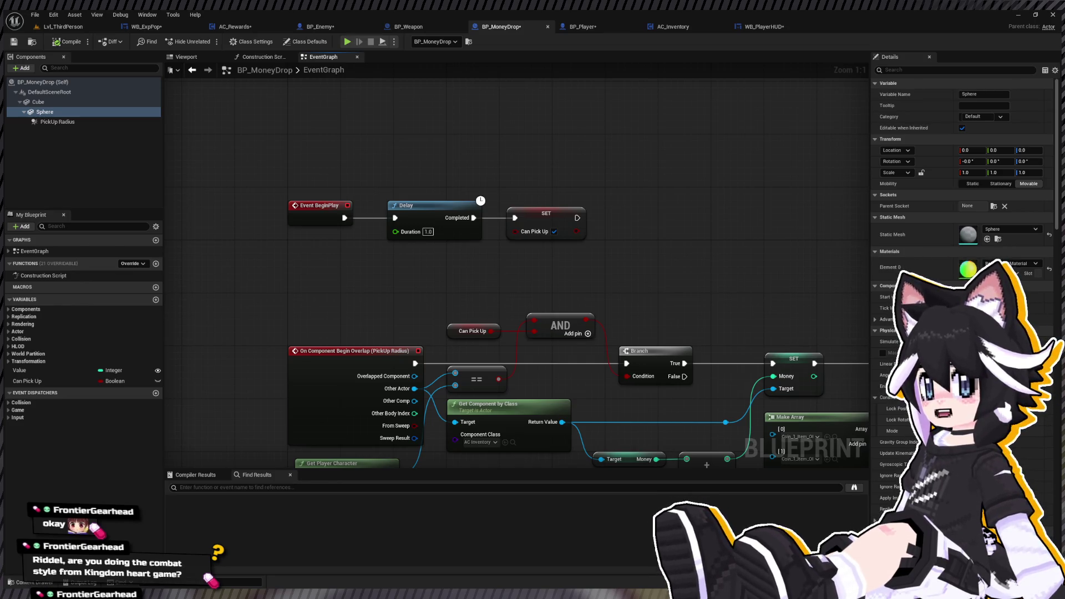
Insert Set Actor Enable Collision (off) between BeginPlay and the Delay, now set to 0.5.
{"action": "left_click_drag", "start_coordinate": [500, 171], "coordinate": [391, 185]}
{"action": "left_click_drag", "start_coordinate": [420, 222], "coordinate": [582, 231]}
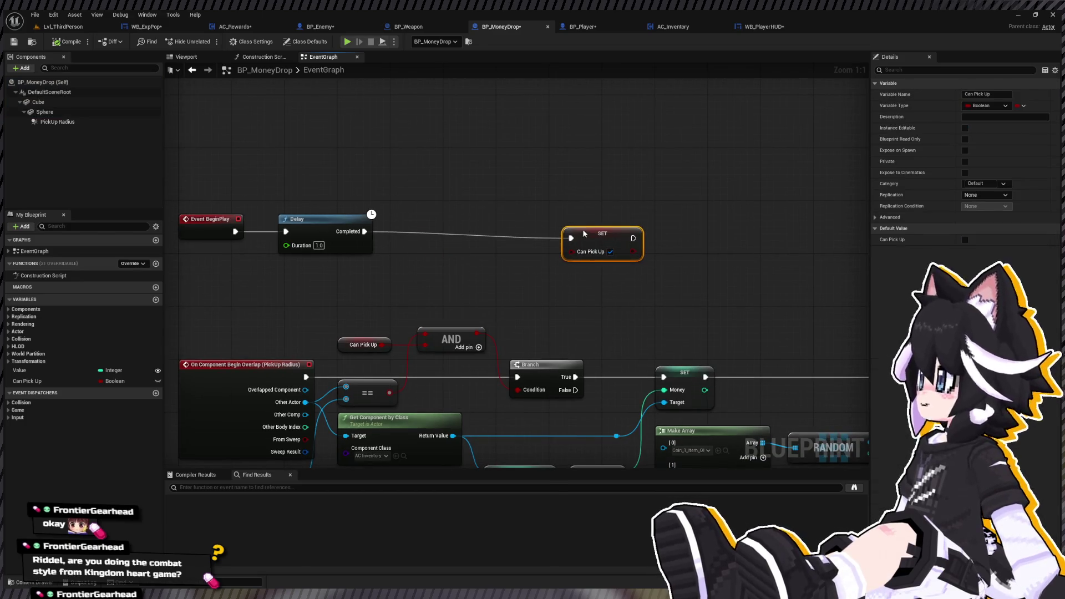
{"action": "left_click_drag", "start_coordinate": [333, 192], "coordinate": [358, 191]}
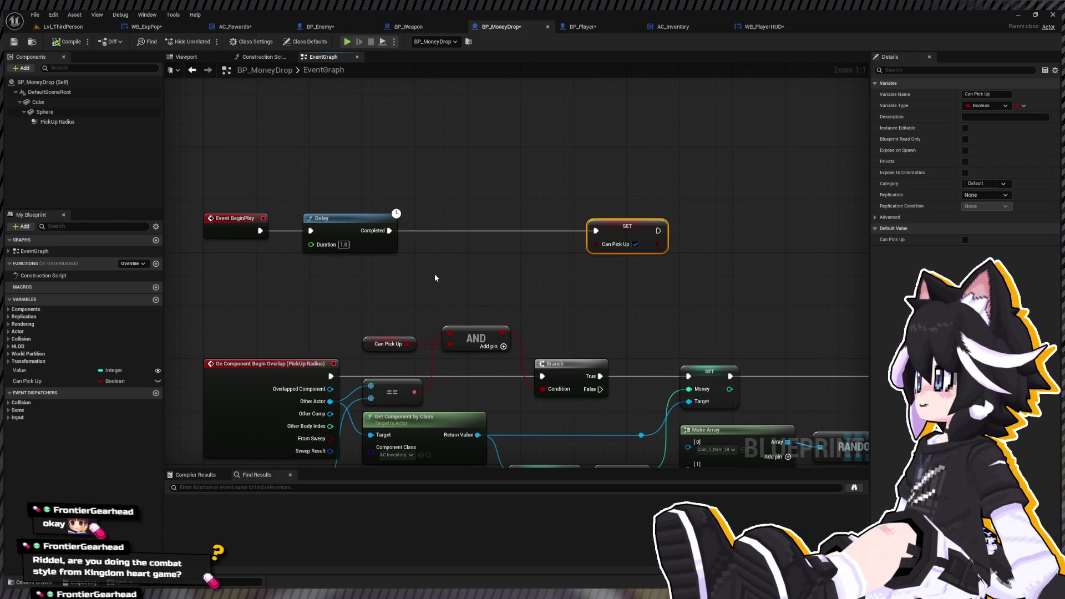
{"action": "key", "text": "ctrl+v"}
{"action": "left_click_drag", "start_coordinate": [346, 242], "coordinate": [511, 242]}
{"action": "left_click_drag", "start_coordinate": [396, 166], "coordinate": [338, 222]}
{"action": "left_click_drag", "start_coordinate": [260, 230], "coordinate": [324, 231]}
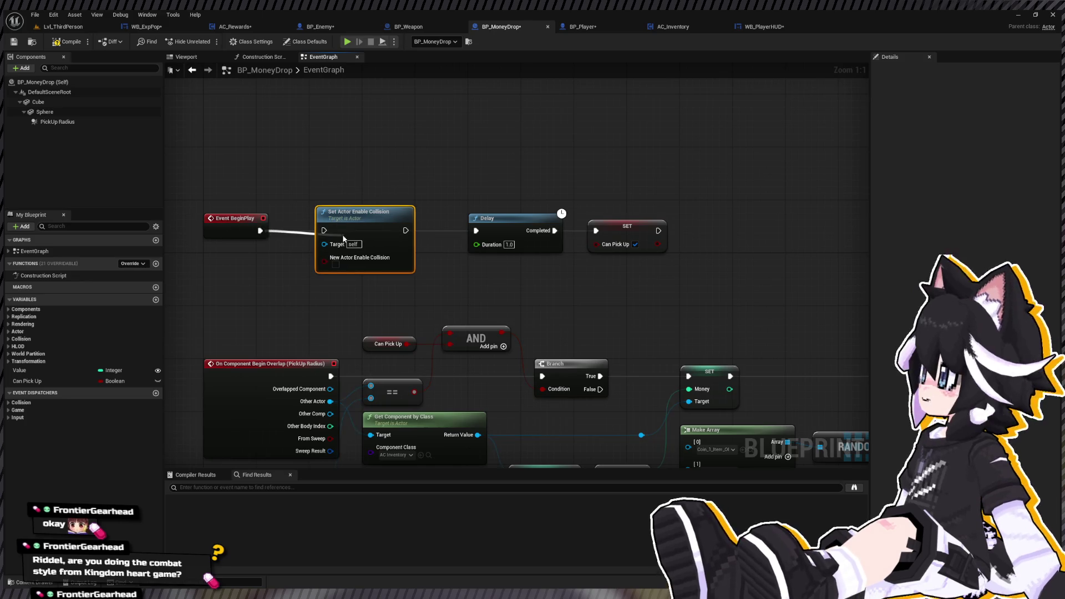
{"action": "left_click_drag", "start_coordinate": [406, 231], "coordinate": [477, 232]}
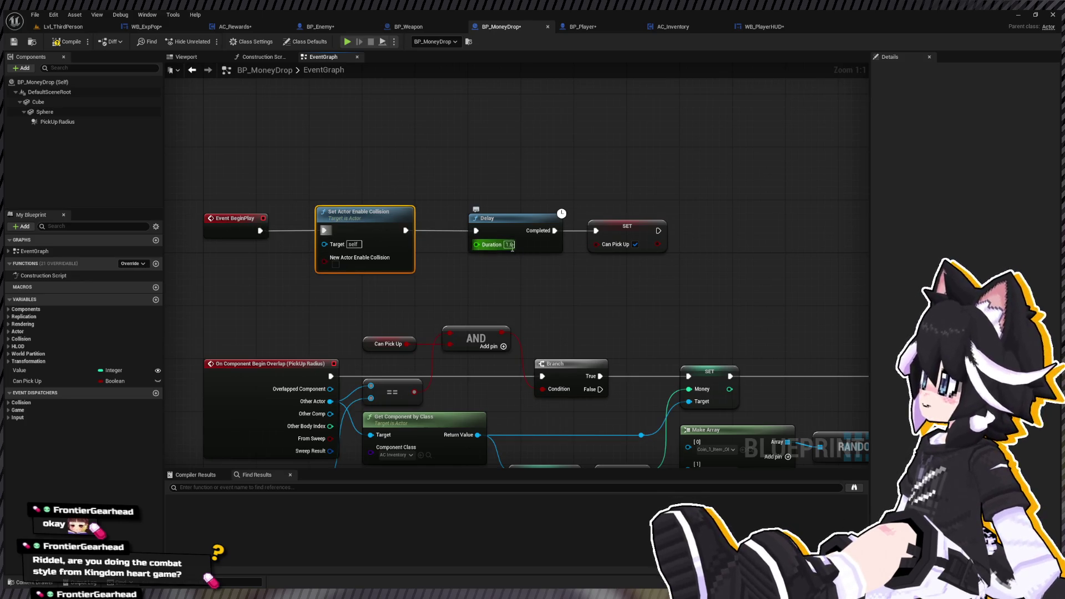
{"action": "type", "text": "0.5"}
{"action": "key", "text": "Return"}
Paste a second Set Actor Enable Collision after the Delay, feeding SET Can Pick Up.
{"action": "left_click", "coordinate": [503, 228]}
{"action": "left_click_drag", "start_coordinate": [503, 228], "coordinate": [487, 228]}
{"action": "left_click_drag", "start_coordinate": [645, 235], "coordinate": [742, 231]}
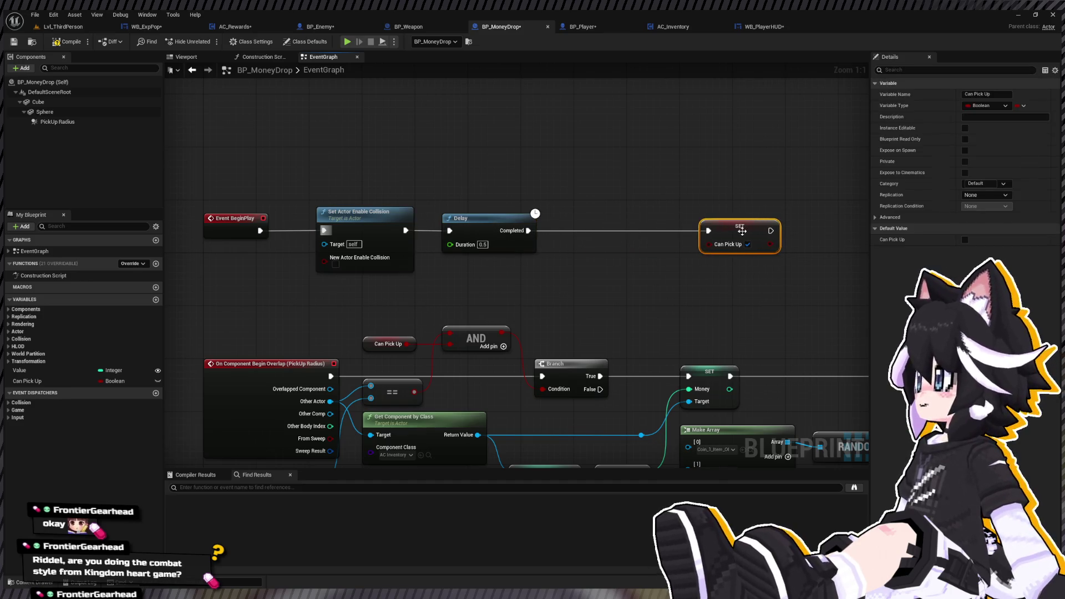
{"action": "left_click", "coordinate": [367, 217]}
{"action": "key", "text": "ctrl+c"}
{"action": "key", "text": "ctrl+v"}
{"action": "left_click_drag", "start_coordinate": [527, 230], "coordinate": [575, 237]}
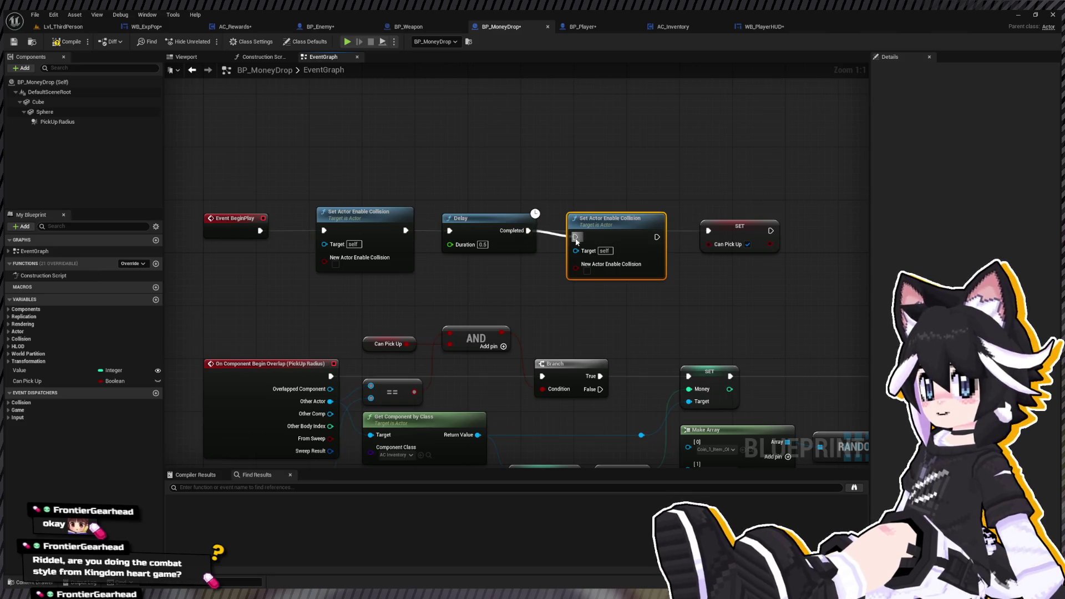
{"action": "mouse_move", "coordinate": [657, 237]}
{"action": "left_mouse_down"}
{"action": "mouse_move", "coordinate": [708, 230]}
{"action": "mouse_move", "coordinate": [634, 225]}
{"action": "left_mouse_up"}
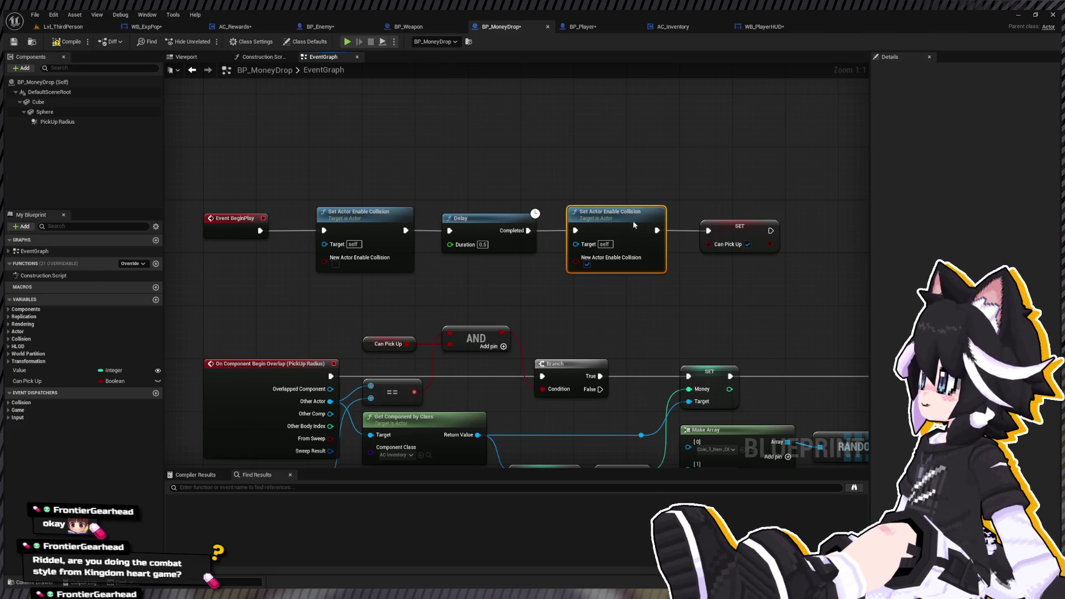
{"action": "left_click", "coordinate": [82, 28]}
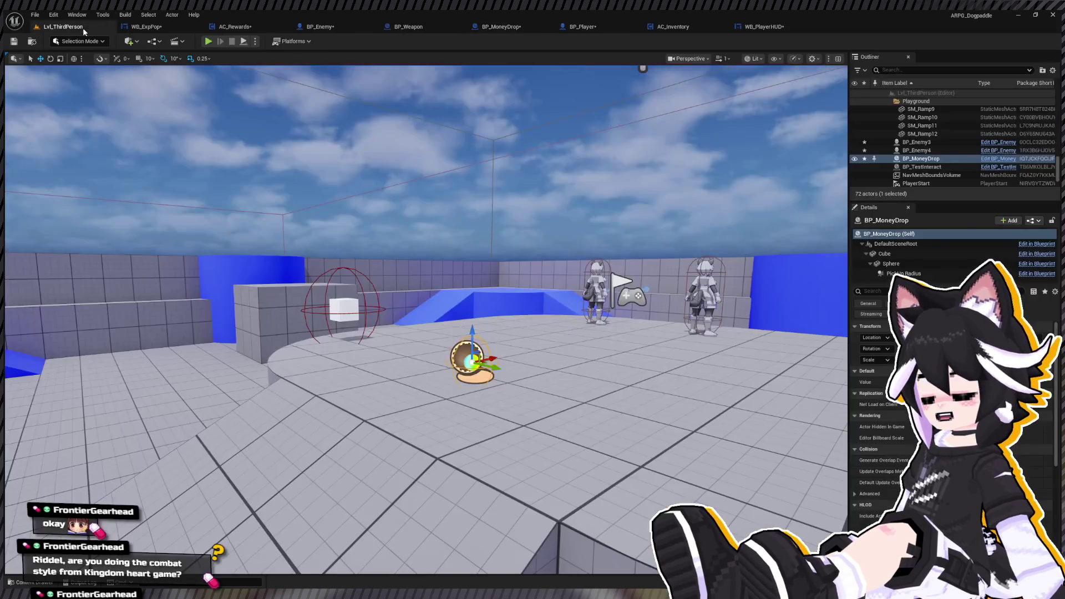
Start a playtest, hit the Dummy until it drops coins, and collect them.
{"action": "left_click", "coordinate": [208, 41]}
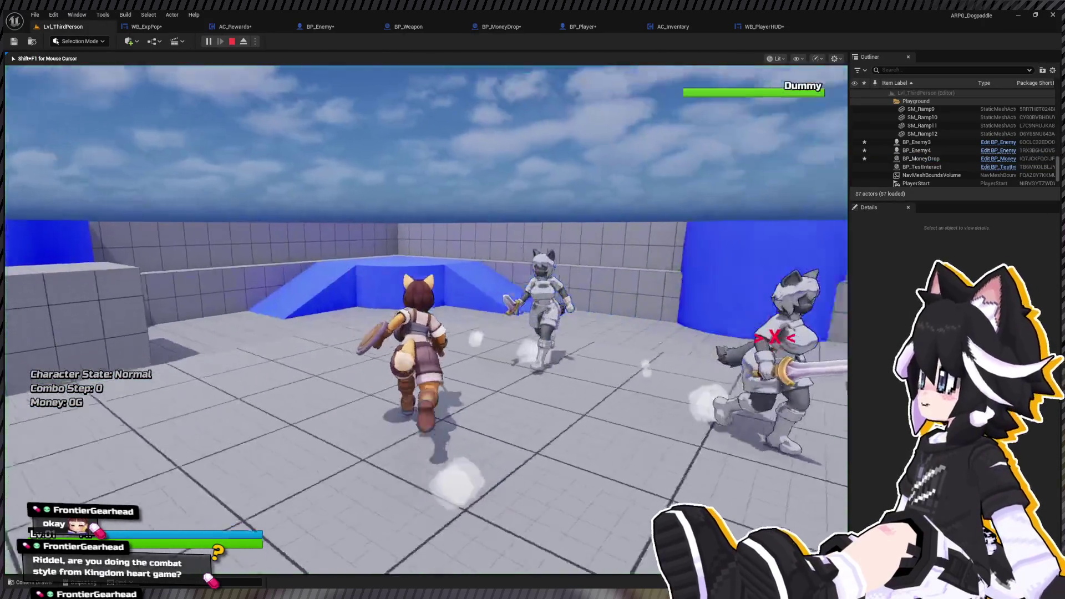
{"action": "key", "text": "w"}
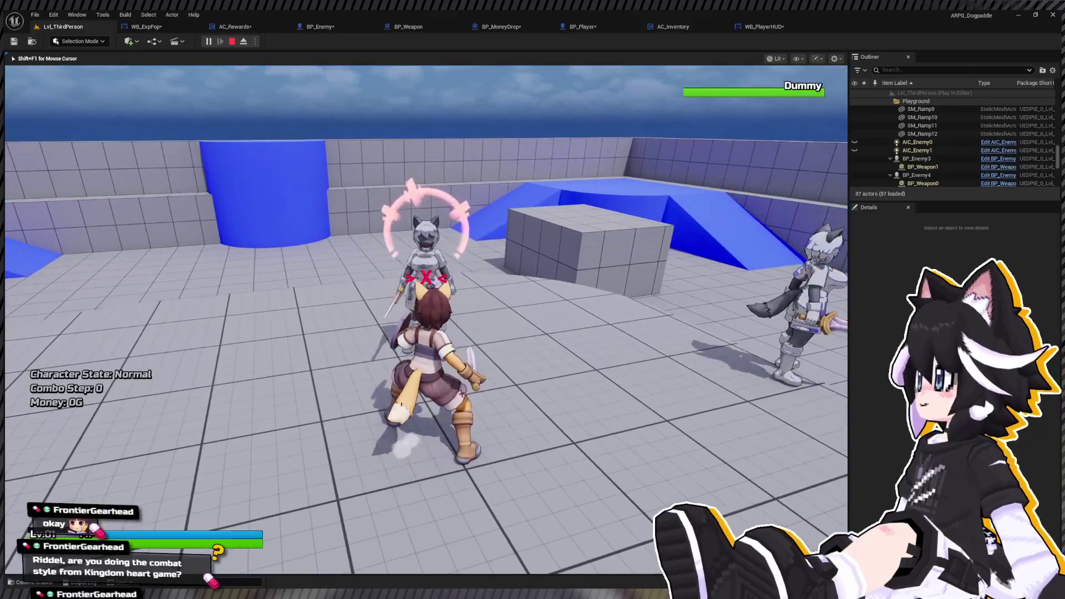
{"action": "key", "text": "w"}
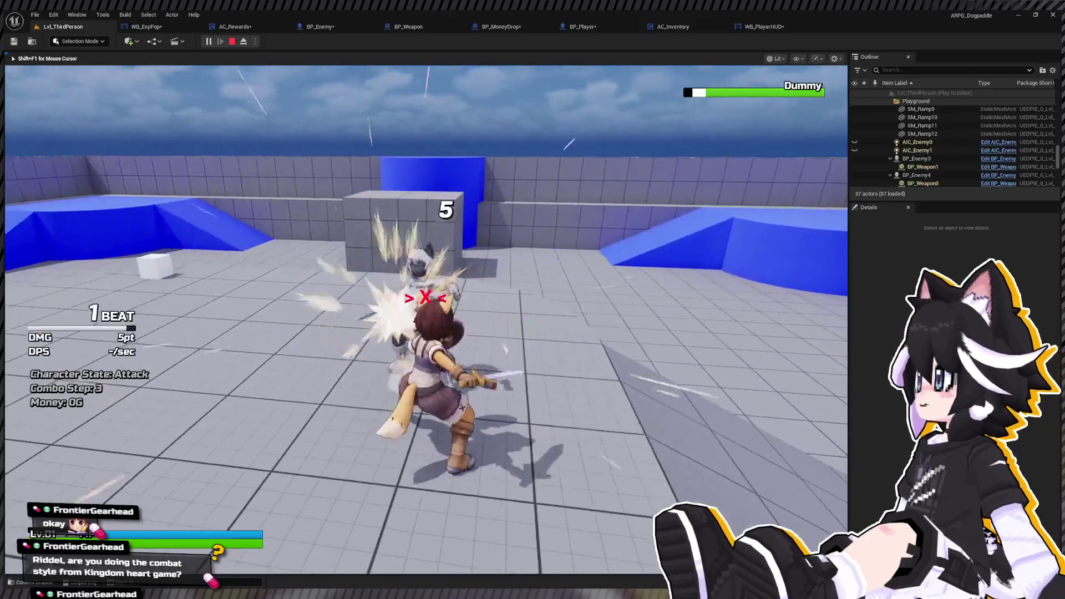
{"action": "key", "text": "w"}
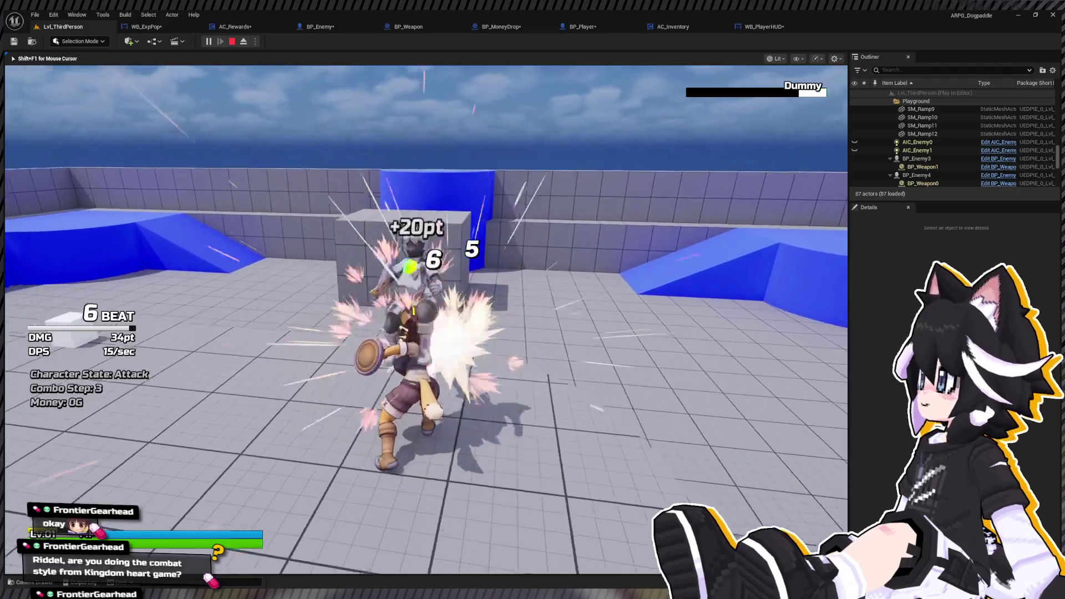
{"action": "key", "text": "w"}
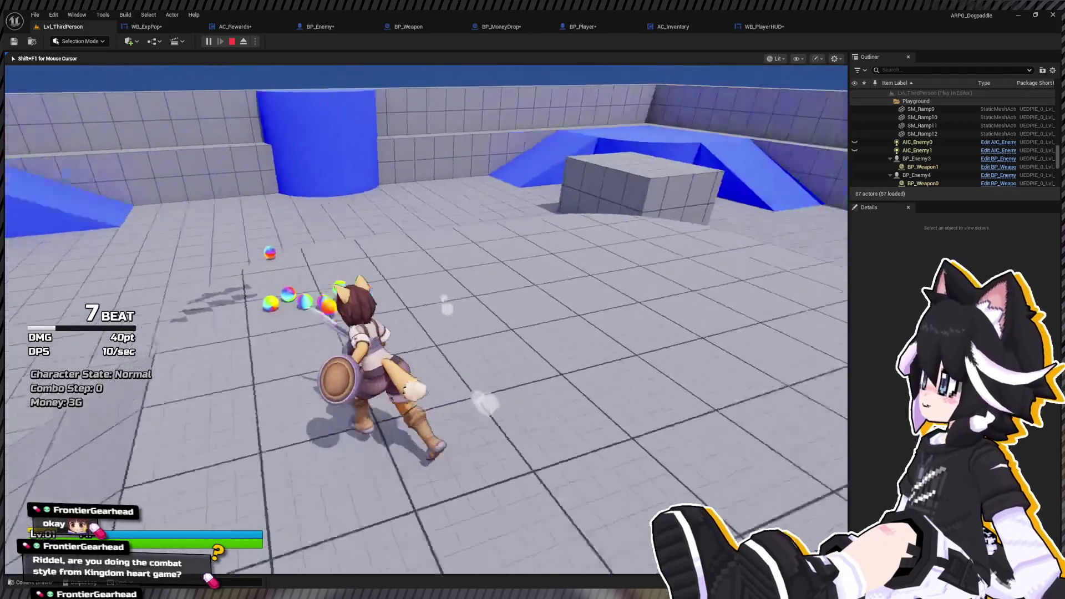
Chase the remaining coins up the ramp, attack the Dummy again, and stop at 21G Money.
{"action": "key", "text": "w"}
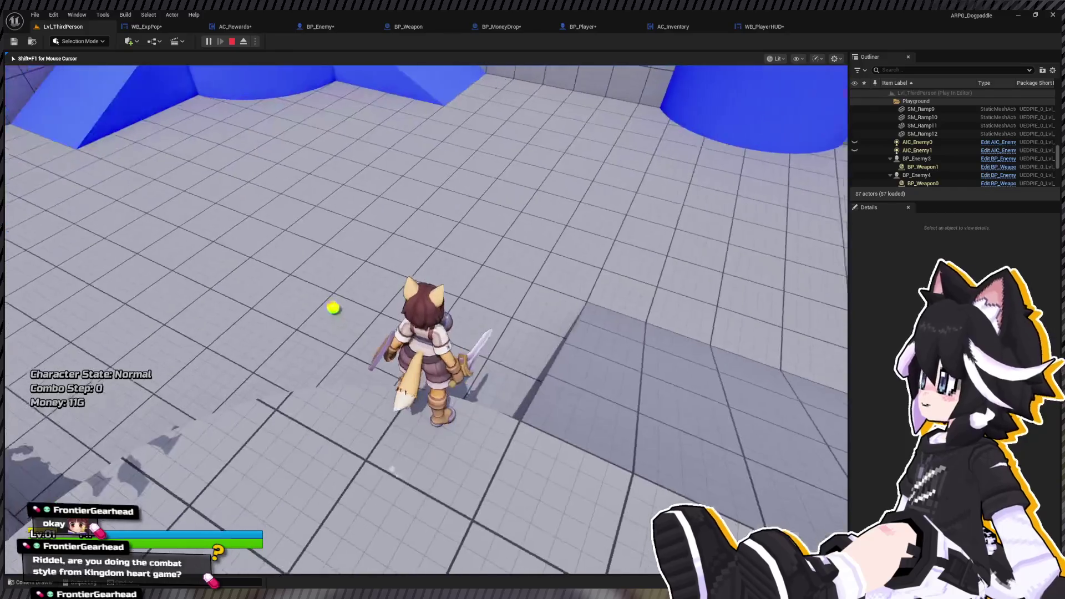
{"action": "key", "text": "w"}
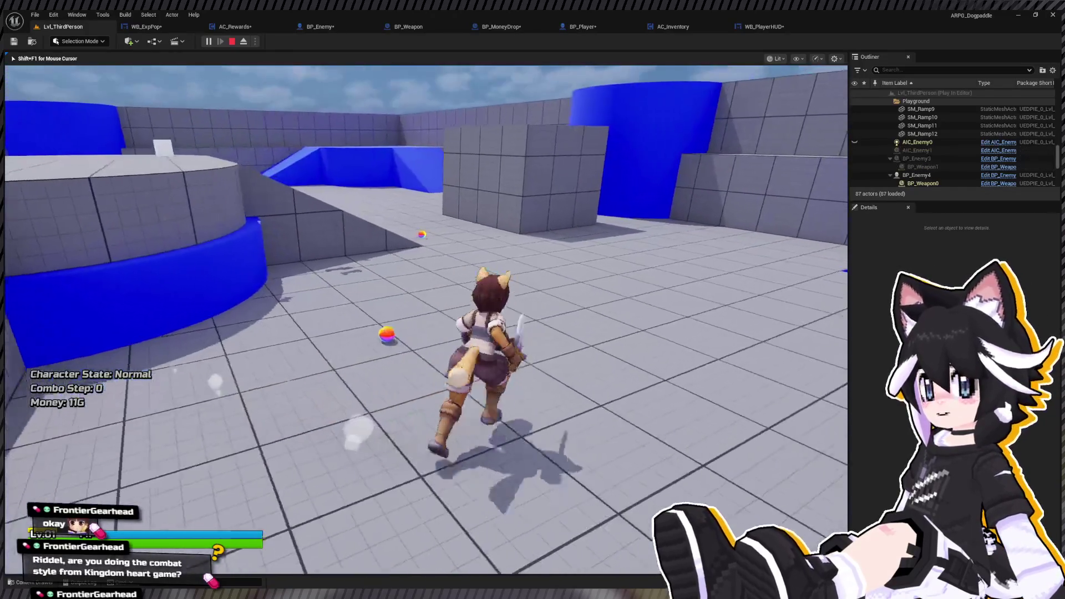
{"action": "key", "text": "w"}
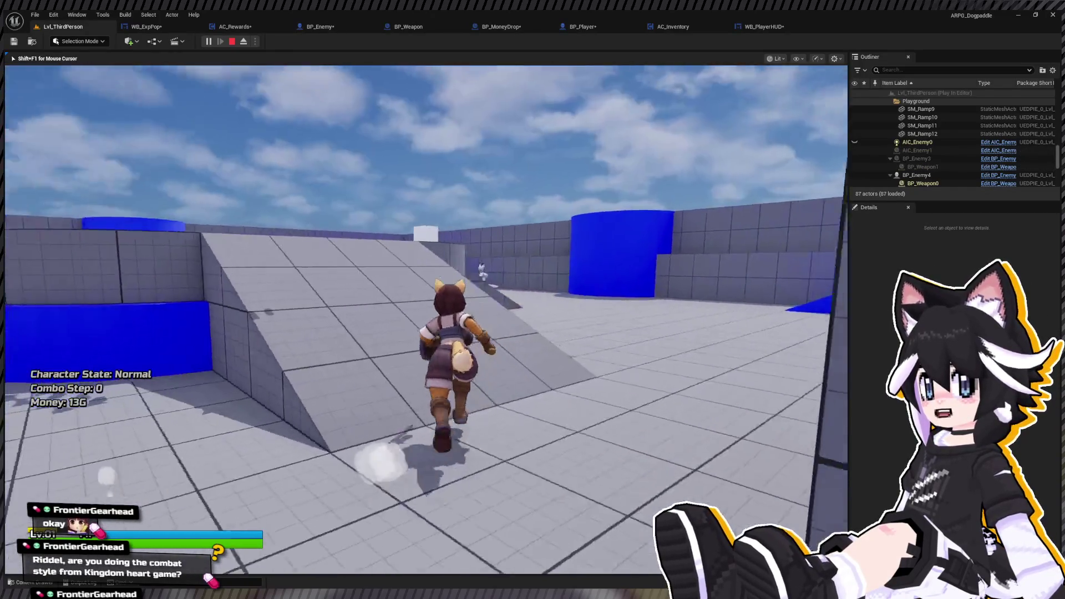
{"action": "key", "text": "w"}
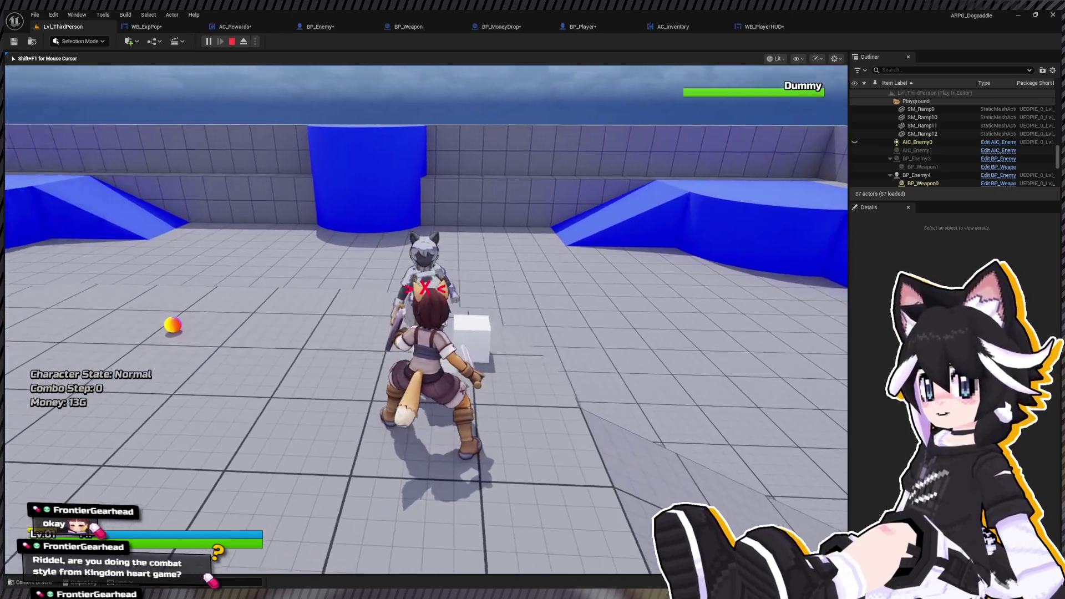
{"action": "left_click", "coordinate": [426, 319]}
{"action": "left_click", "coordinate": [426, 319]}
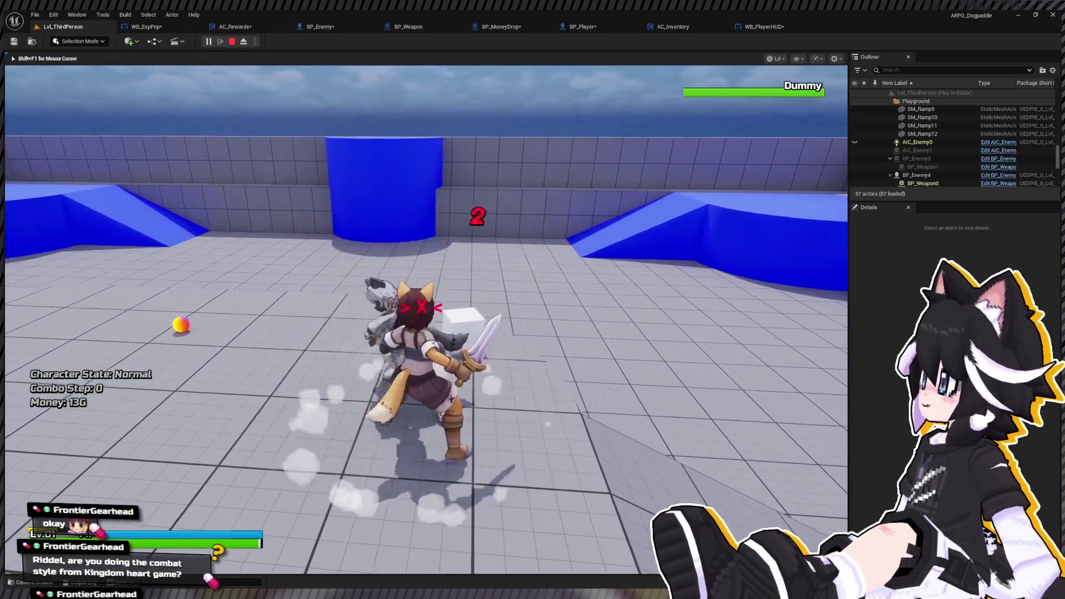
{"action": "left_click", "coordinate": [426, 319]}
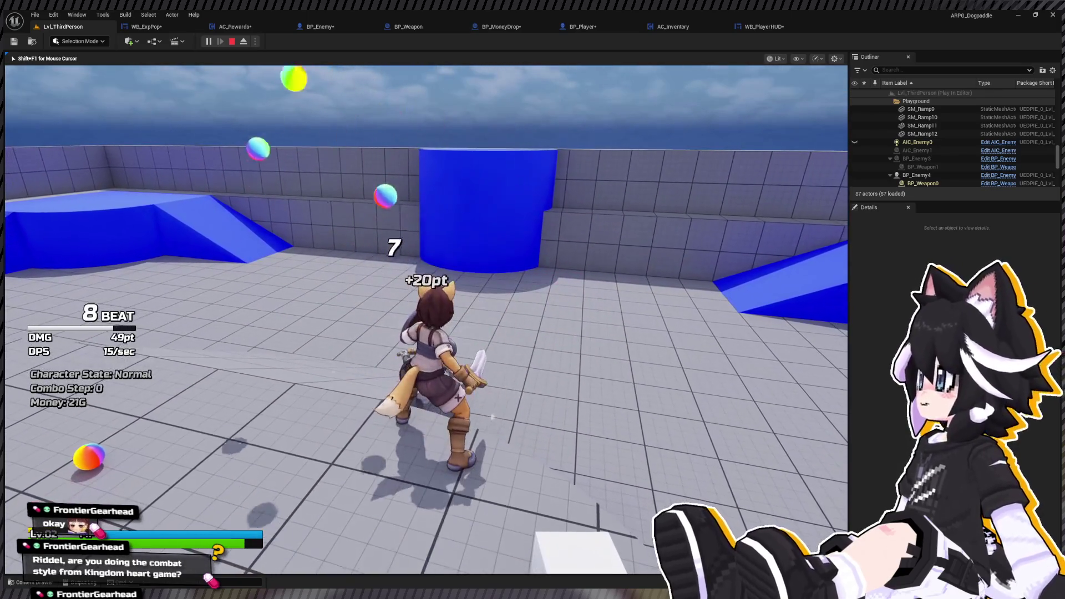
{"action": "key", "text": "Escape"}
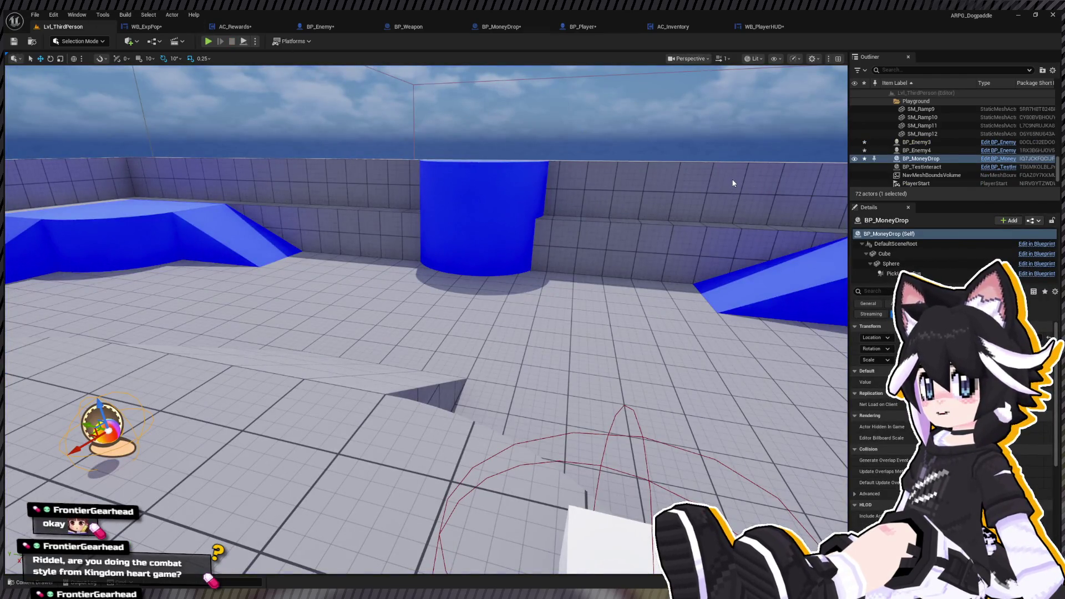
Delete both collision nodes and wire BeginPlay through the 0.5-second Delay into SET Can Pick Up.
{"action": "left_click", "coordinate": [501, 27]}
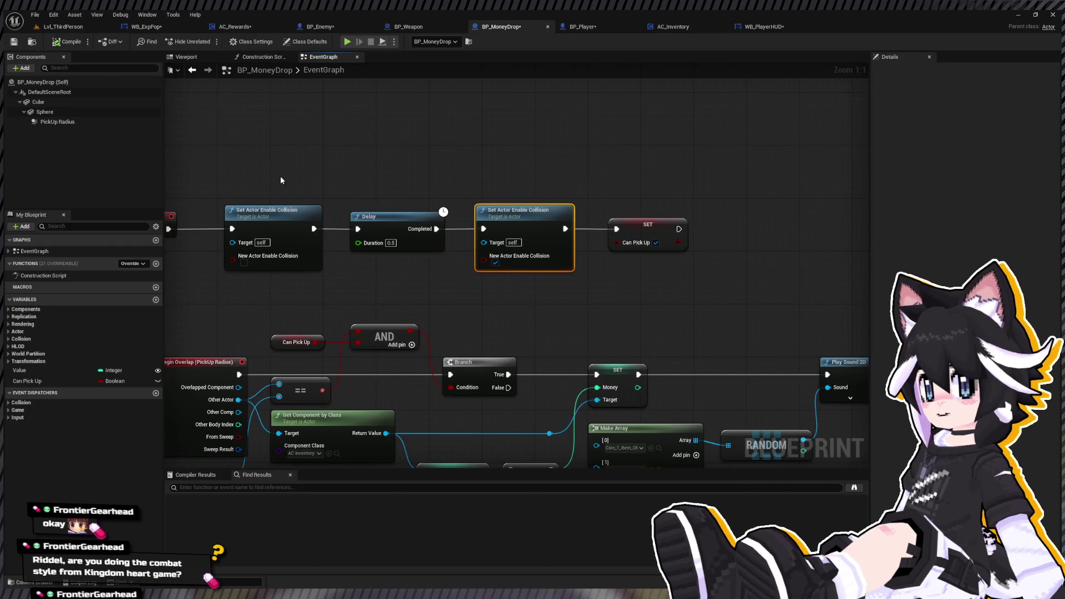
{"action": "left_click", "coordinate": [272, 211]}
{"action": "key", "text": "Delete"}
{"action": "left_click", "coordinate": [522, 211]}
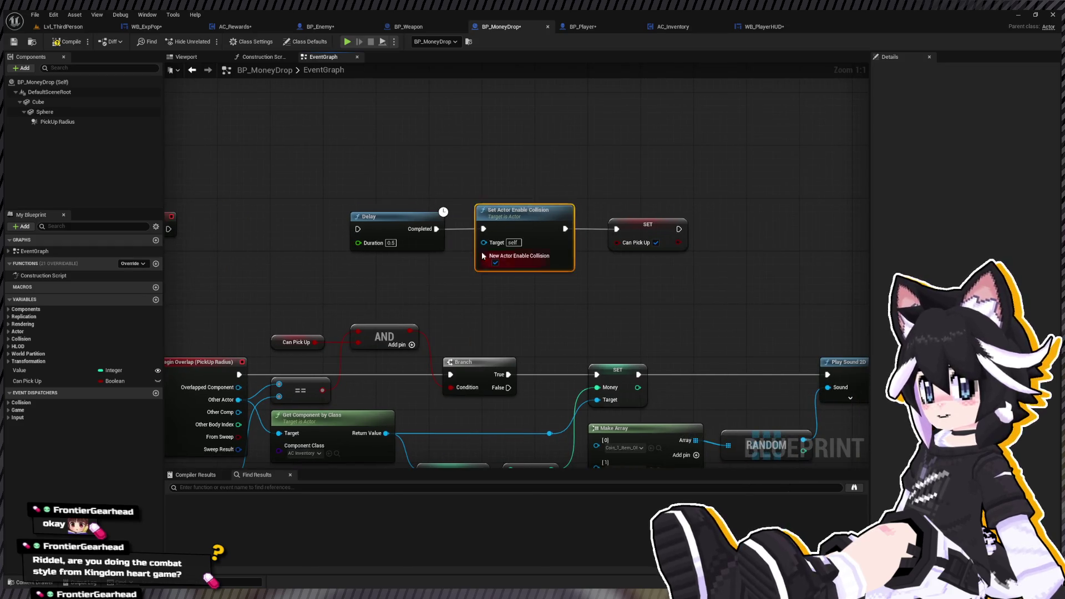
{"action": "key", "text": "Delete"}
{"action": "left_click_drag", "start_coordinate": [168, 229], "coordinate": [371, 230]}
{"action": "mouse_move", "coordinate": [449, 229]}
{"action": "left_mouse_down"}
{"action": "mouse_move", "coordinate": [630, 229]}
{"action": "mouse_move", "coordinate": [514, 224]}
{"action": "left_mouse_up"}
{"action": "left_click", "coordinate": [406, 224], "text": "shift"}
{"action": "left_click_drag", "start_coordinate": [406, 224], "coordinate": [262, 224]}
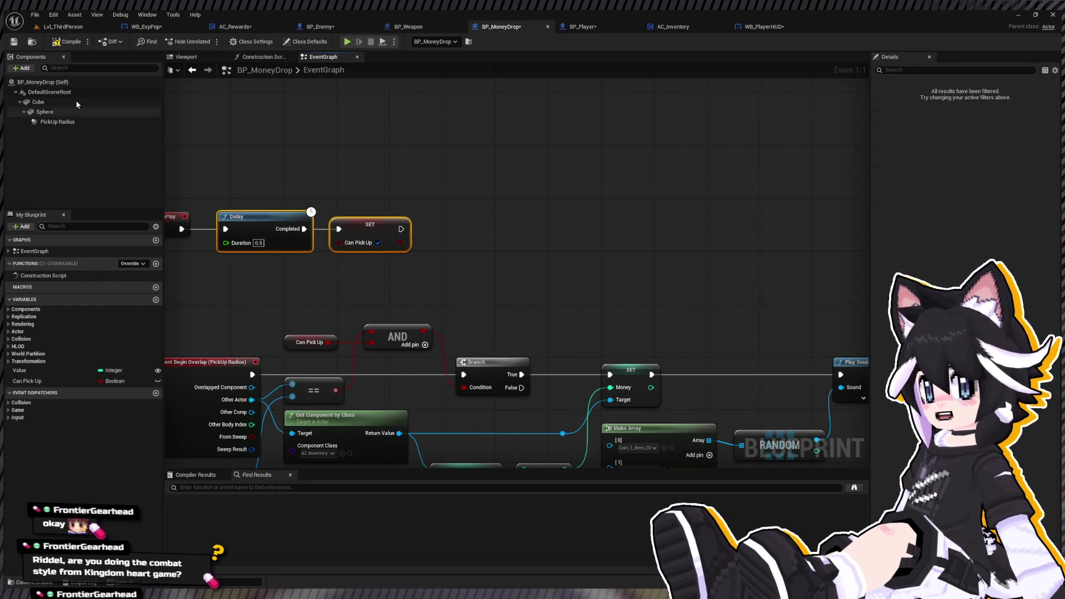
{"action": "left_click", "coordinate": [60, 27]}
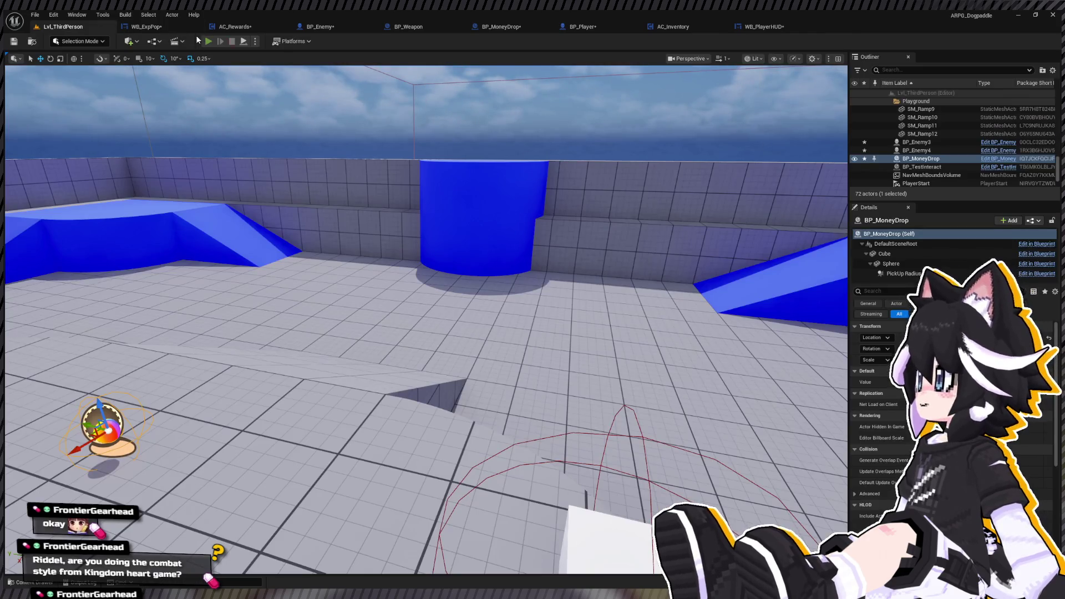
Playtest by attacking the dummy and collecting coins to 17G Money, then stop and open WB_ExpPop.
{"action": "left_click", "coordinate": [209, 41]}
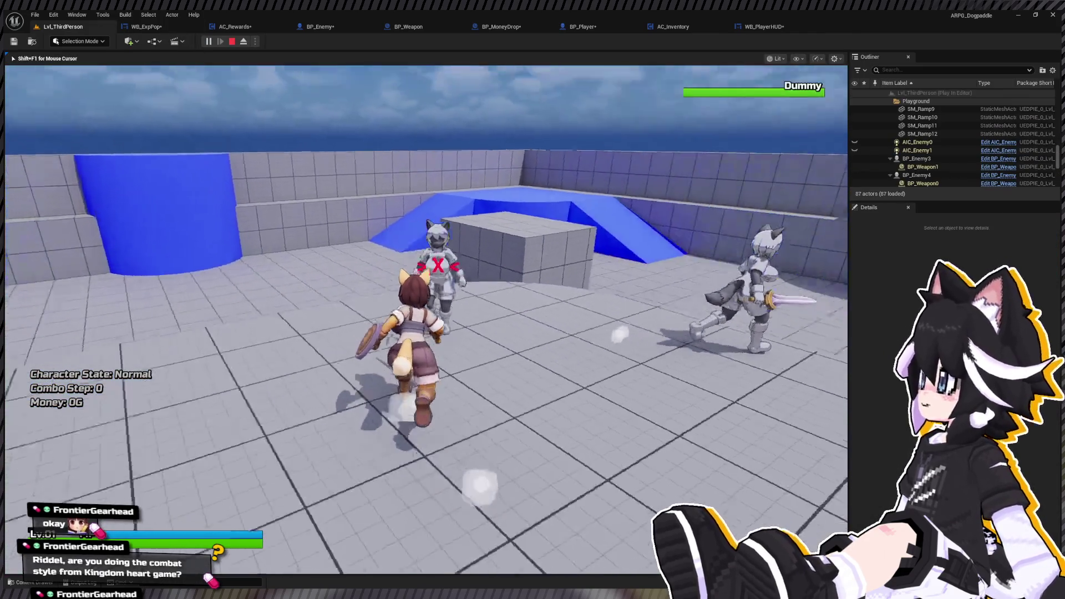
{"action": "left_click", "coordinate": [426, 319]}
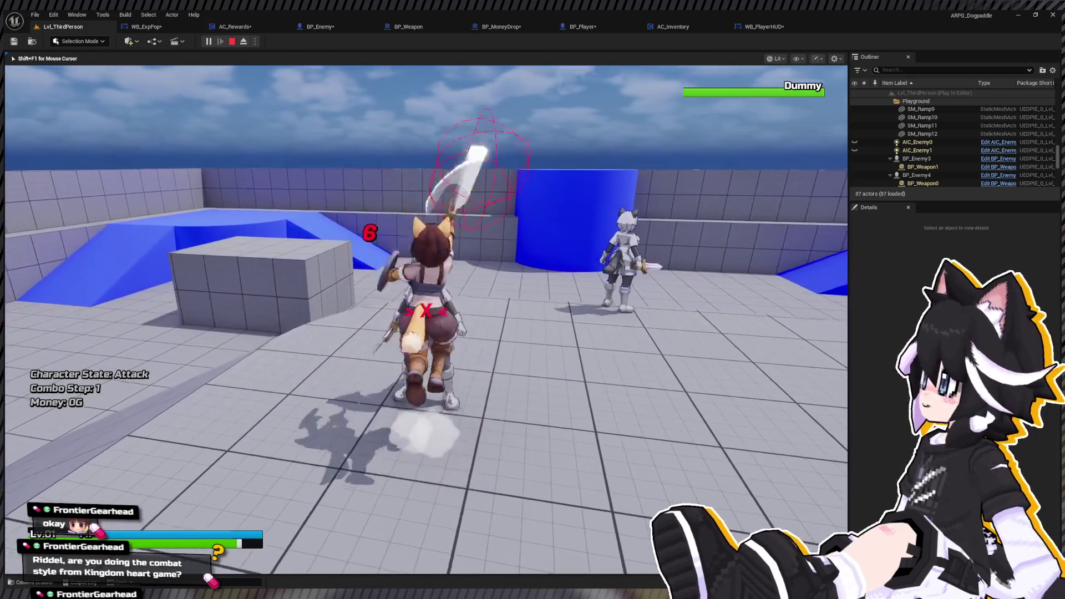
{"action": "left_click", "coordinate": [426, 310]}
{"action": "left_click", "coordinate": [426, 311]}
{"action": "left_click", "coordinate": [426, 310]}
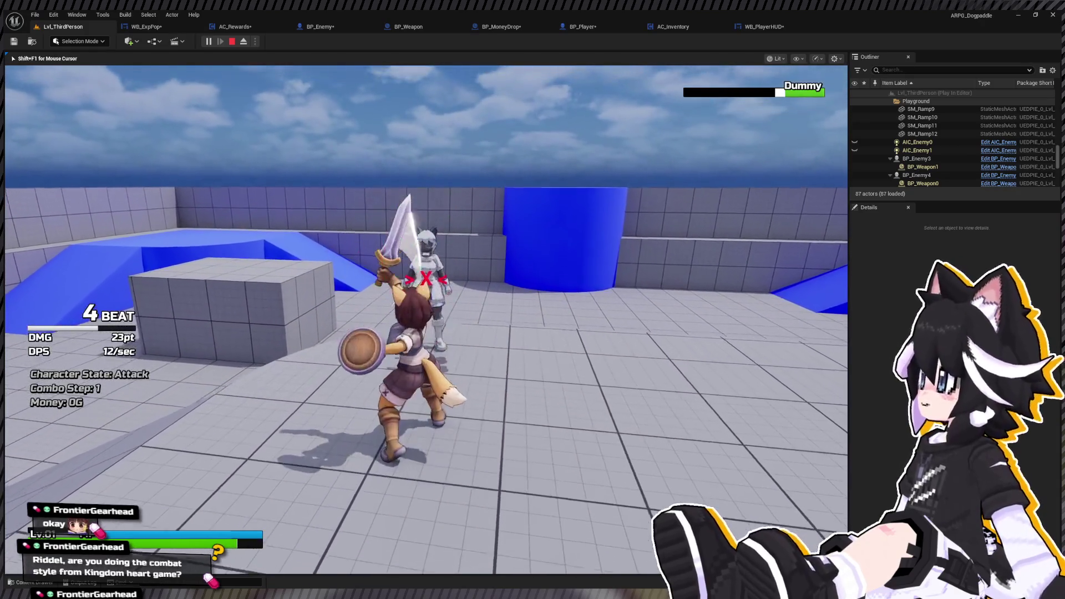
{"action": "key", "text": "w"}
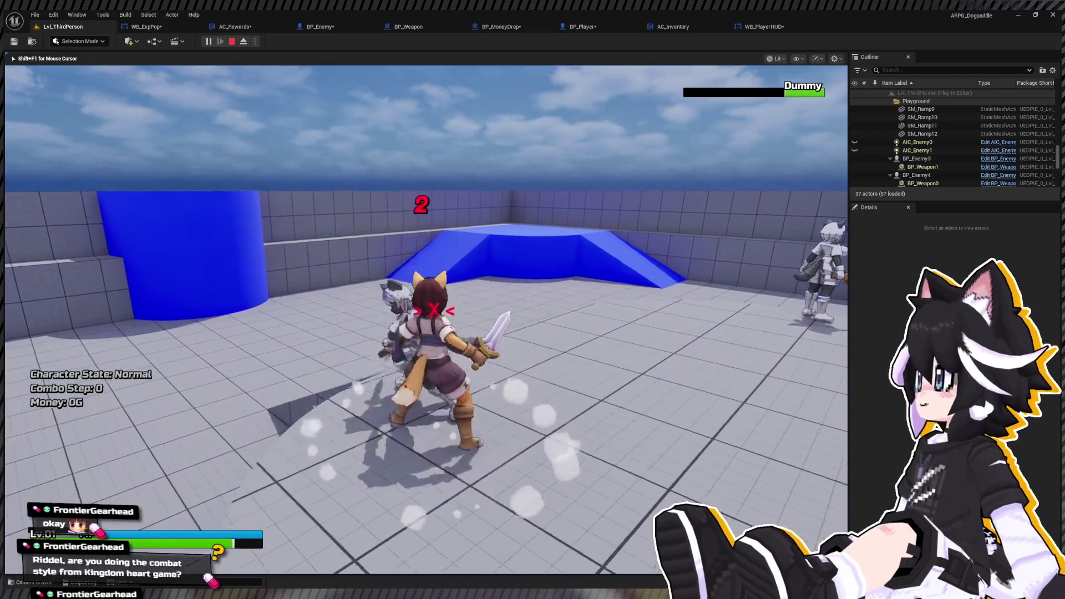
{"action": "left_click", "coordinate": [426, 310]}
{"action": "left_click", "coordinate": [425, 311]}
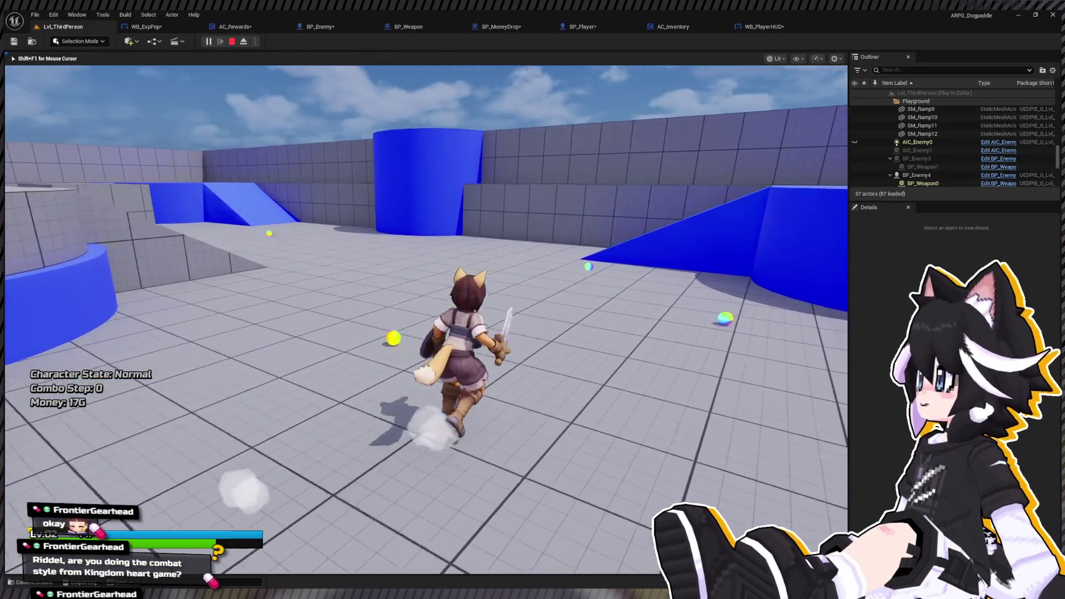
{"action": "key", "text": "Escape"}
{"action": "left_click", "coordinate": [145, 27]}
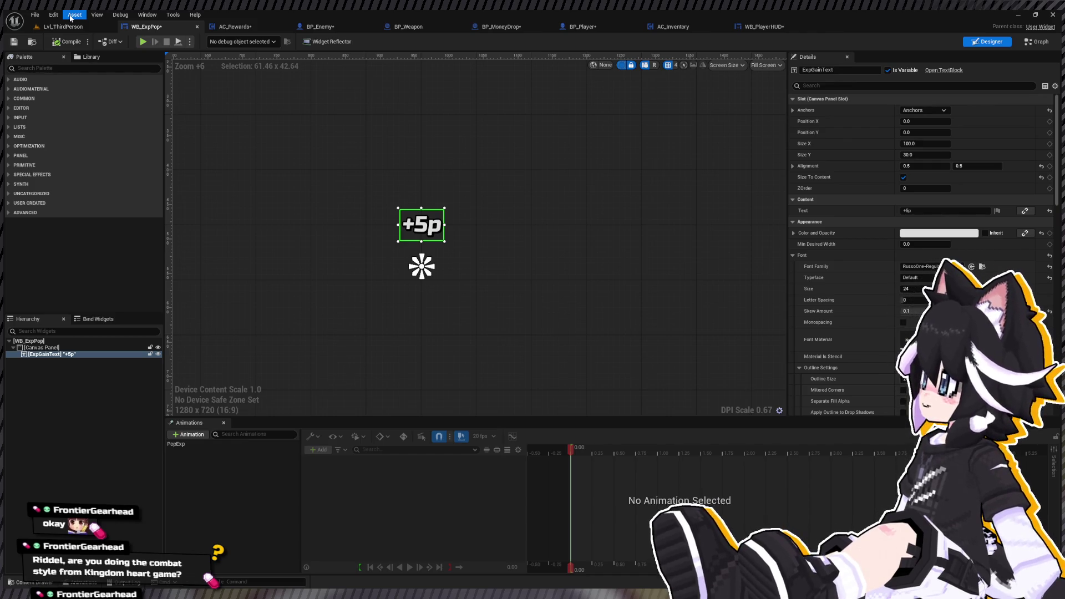
Open BP_MoneyDrop, select the Cube and filter its Details to the collision settings.
{"action": "left_click", "coordinate": [301, 150]}
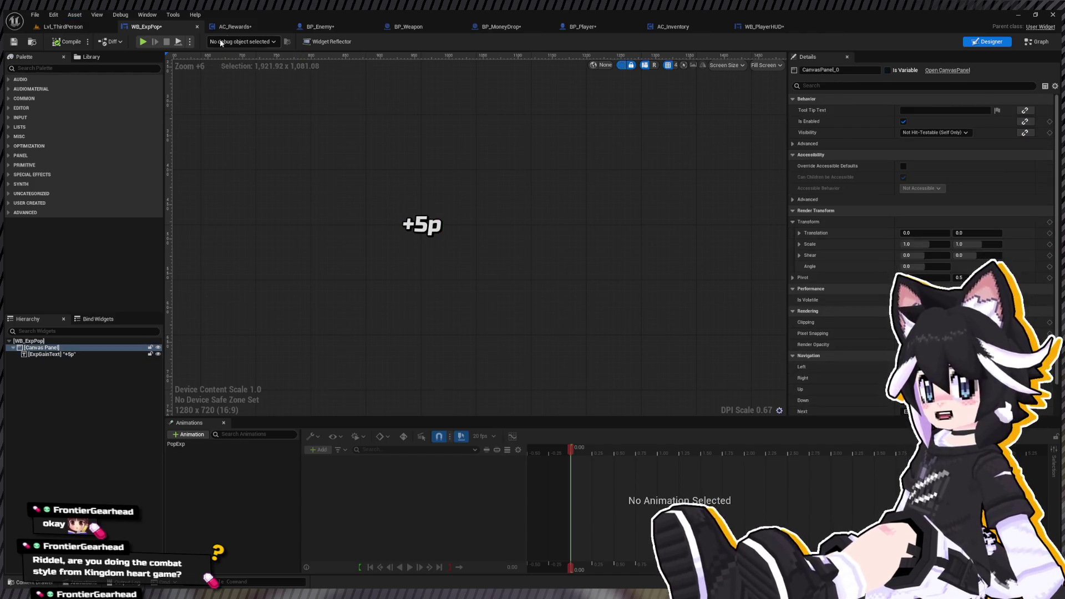
{"action": "left_click", "coordinate": [515, 29]}
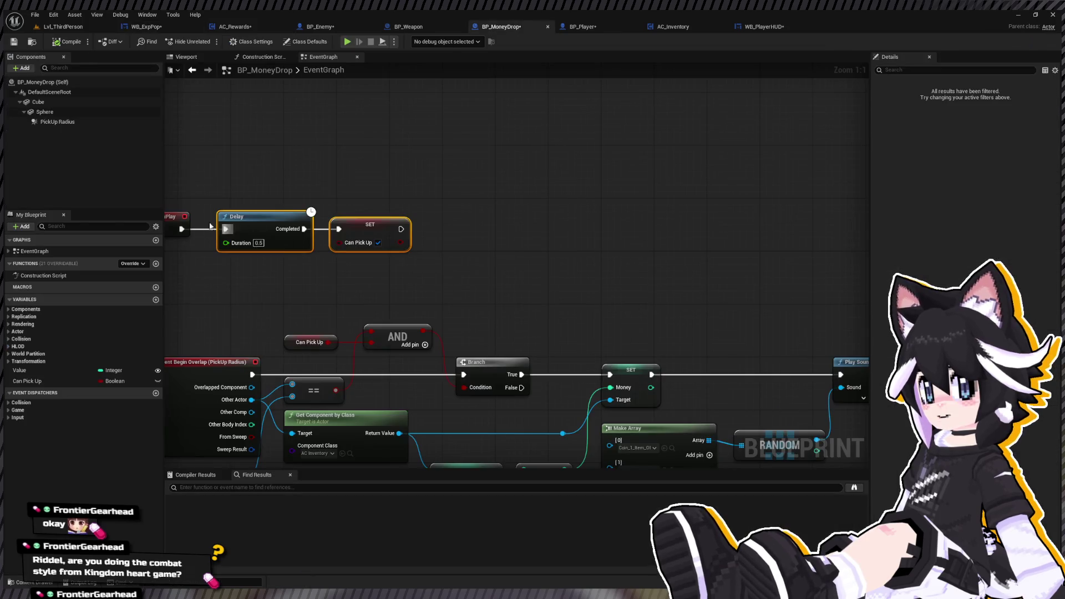
{"action": "left_click", "coordinate": [58, 121]}
{"action": "left_click", "coordinate": [38, 101]}
{"action": "left_click", "coordinate": [952, 70]}
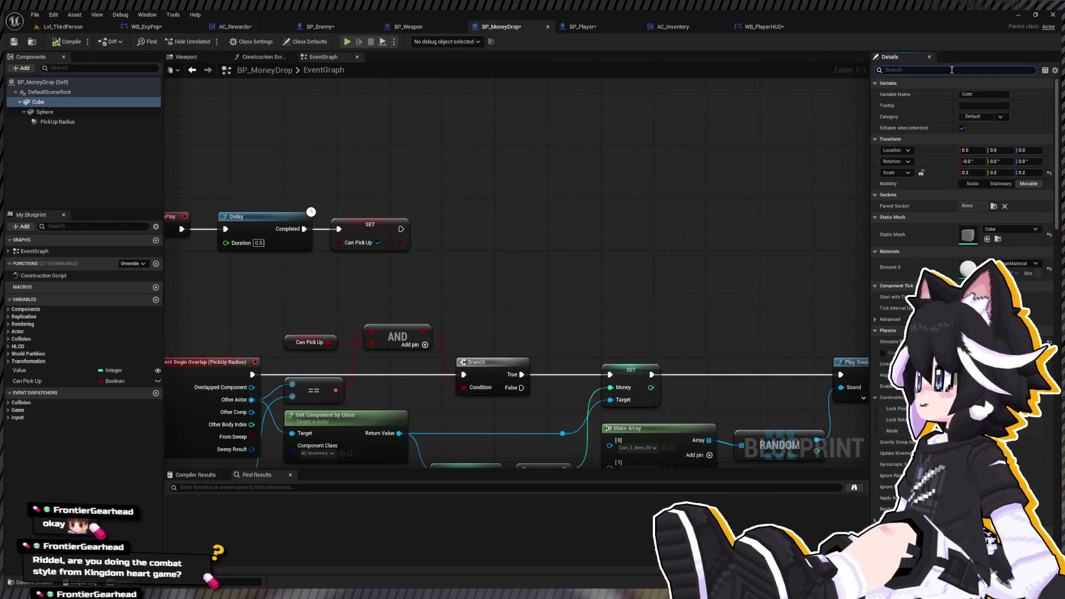
{"action": "type", "text": "coll"}
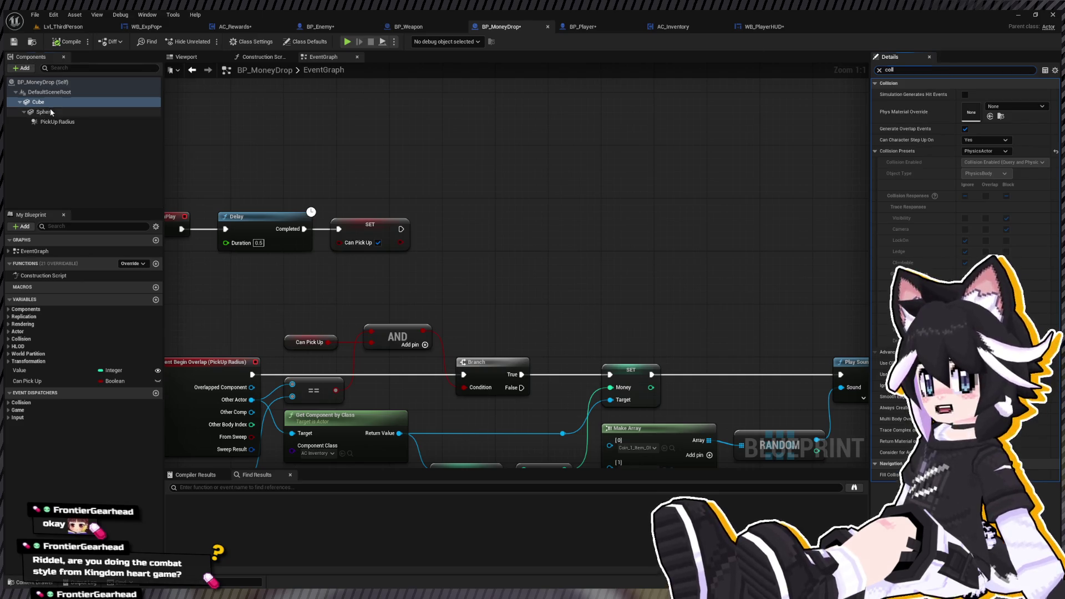
{"action": "left_click", "coordinate": [44, 111]}
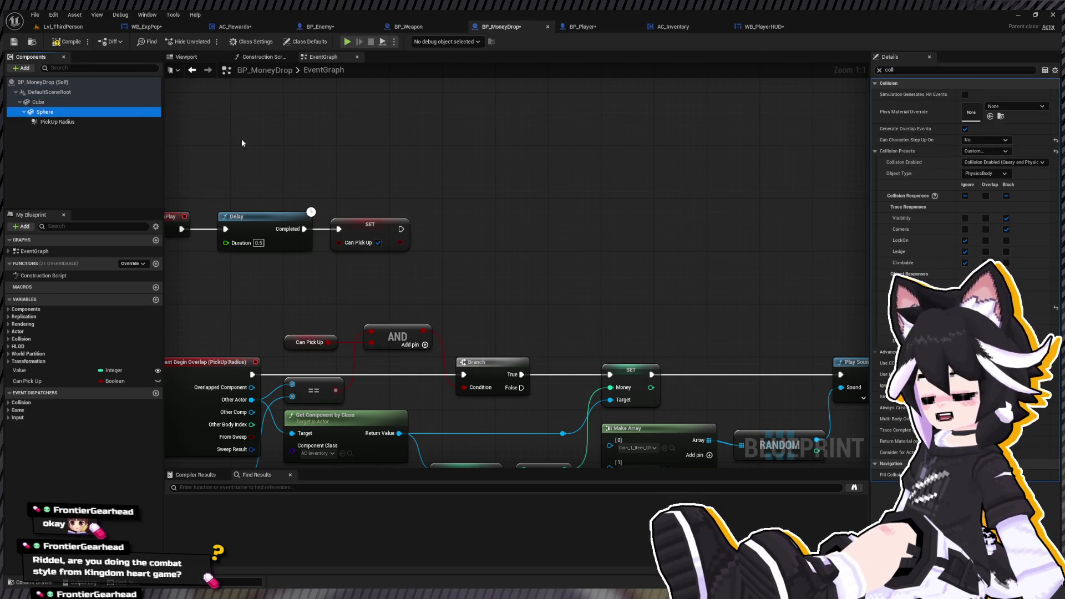
{"action": "left_click", "coordinate": [38, 101]}
Set the Cube's Collision Presets to Custom, save the blueprint, and return to Lvl_ThirdPerson.
{"action": "left_click", "coordinate": [997, 152]}
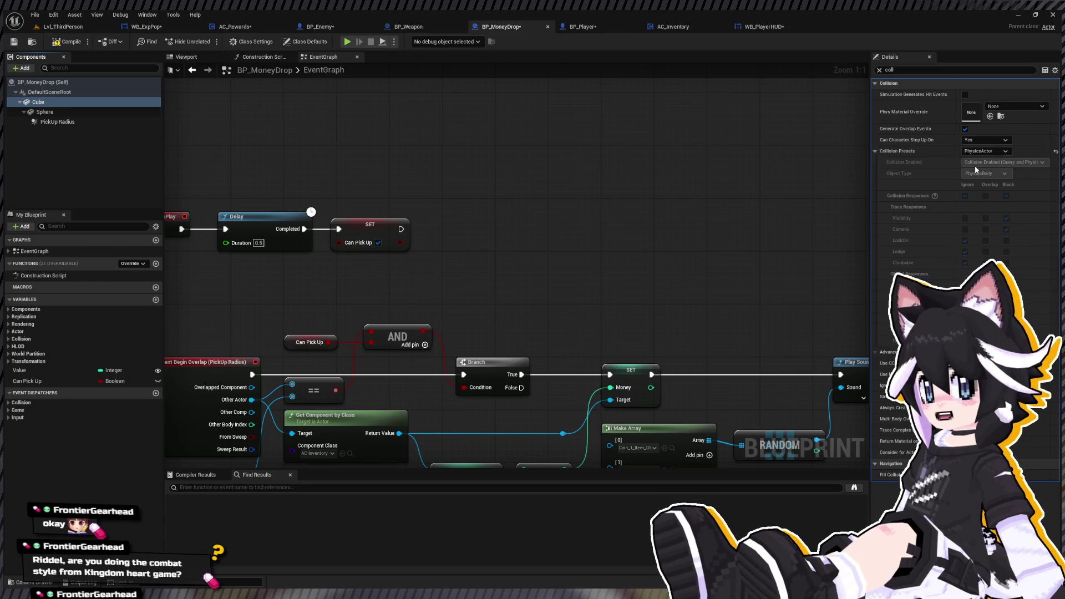
{"action": "left_click", "coordinate": [974, 165]}
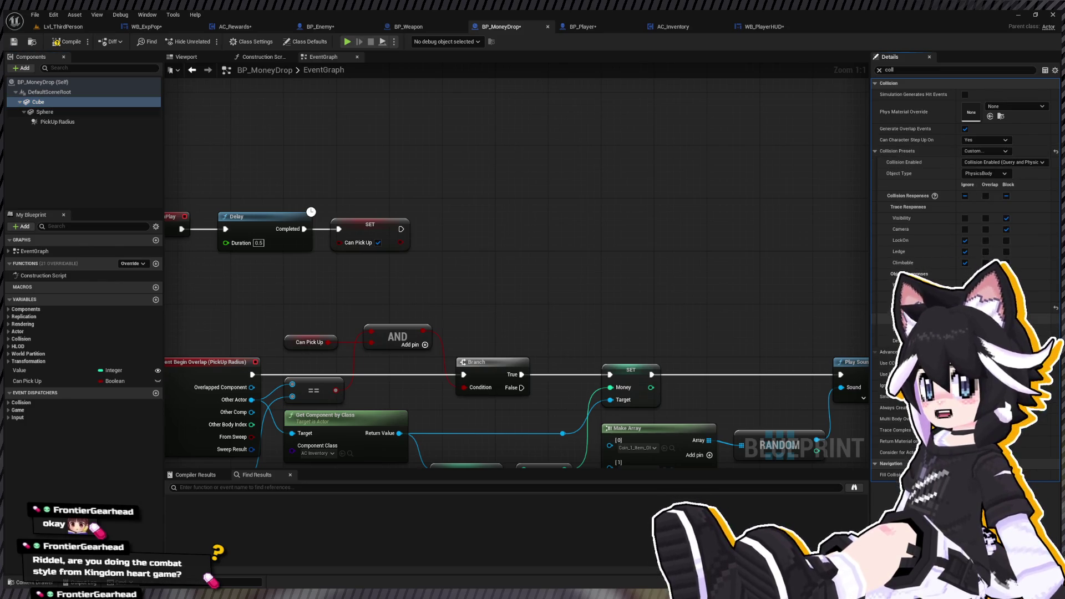
{"action": "left_click", "coordinate": [14, 42]}
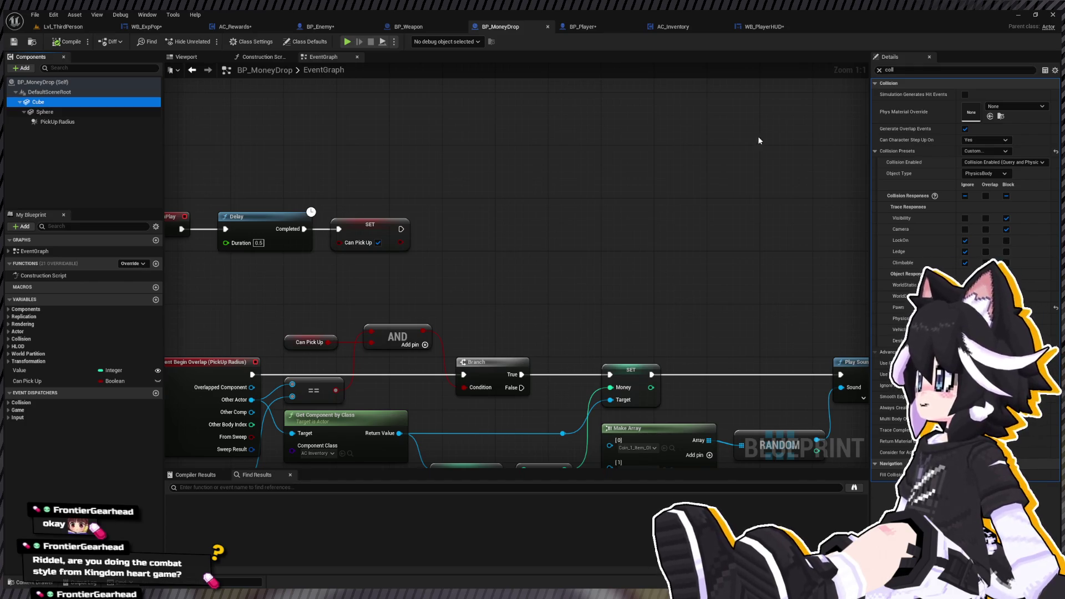
{"action": "left_click", "coordinate": [54, 43]}
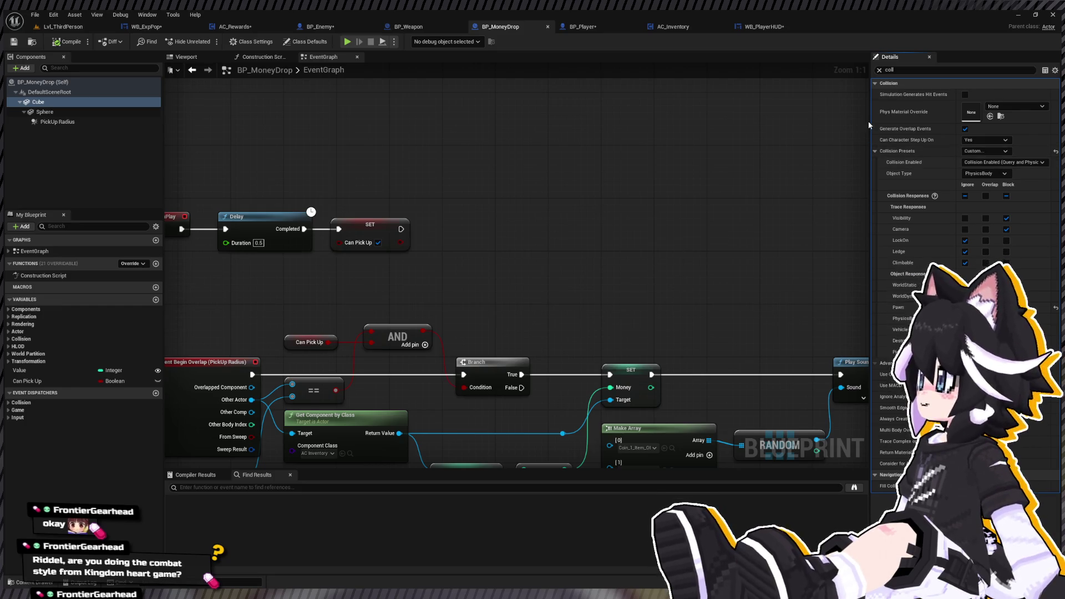
{"action": "left_click", "coordinate": [62, 27]}
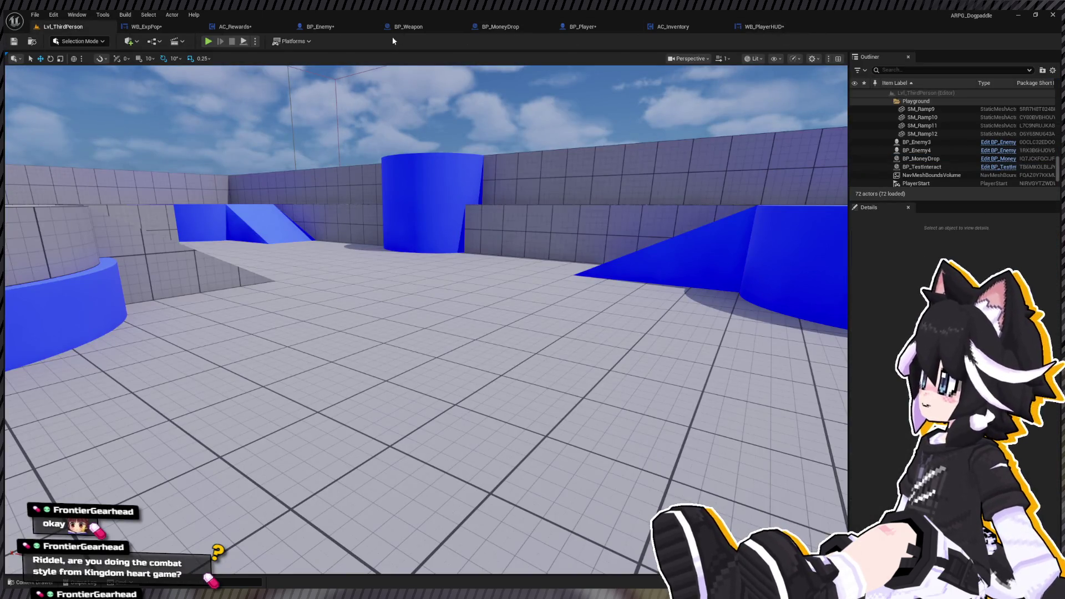
Reopen BP_MoneyDrop from the content drawer and change the Cube's PhysicsBody collision response.
{"action": "left_click", "coordinate": [498, 27]}
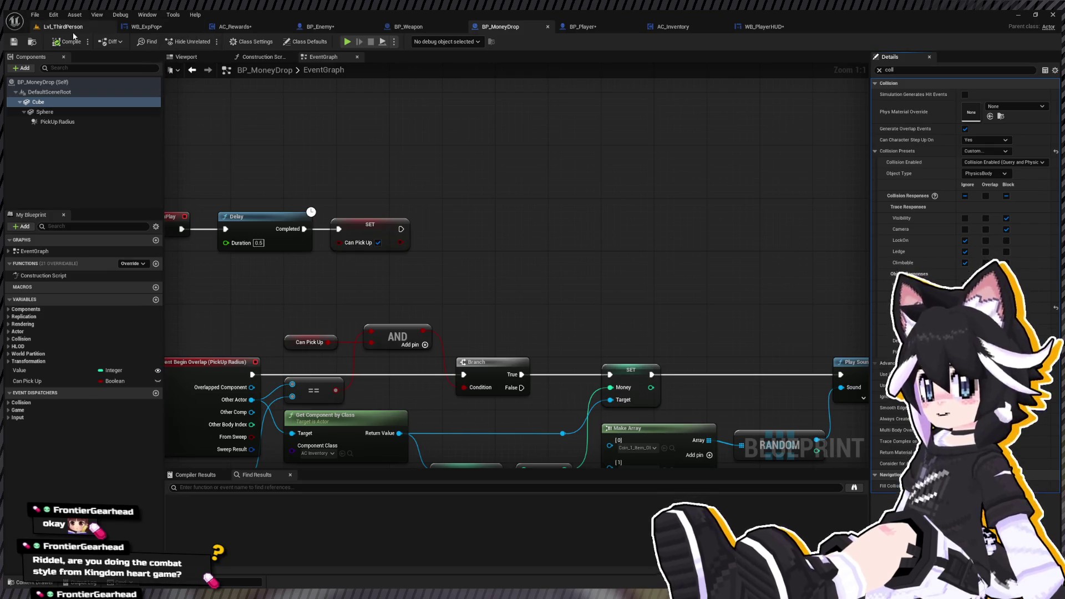
{"action": "left_click", "coordinate": [70, 28]}
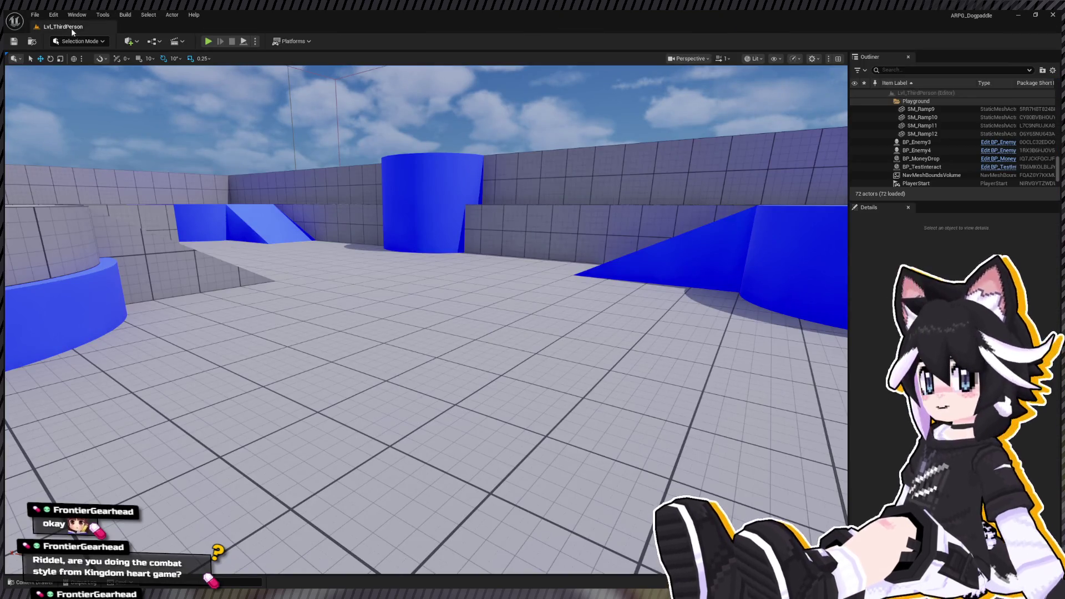
{"action": "key", "text": "ctrl+space"}
{"action": "double_click", "coordinate": [175, 475]}
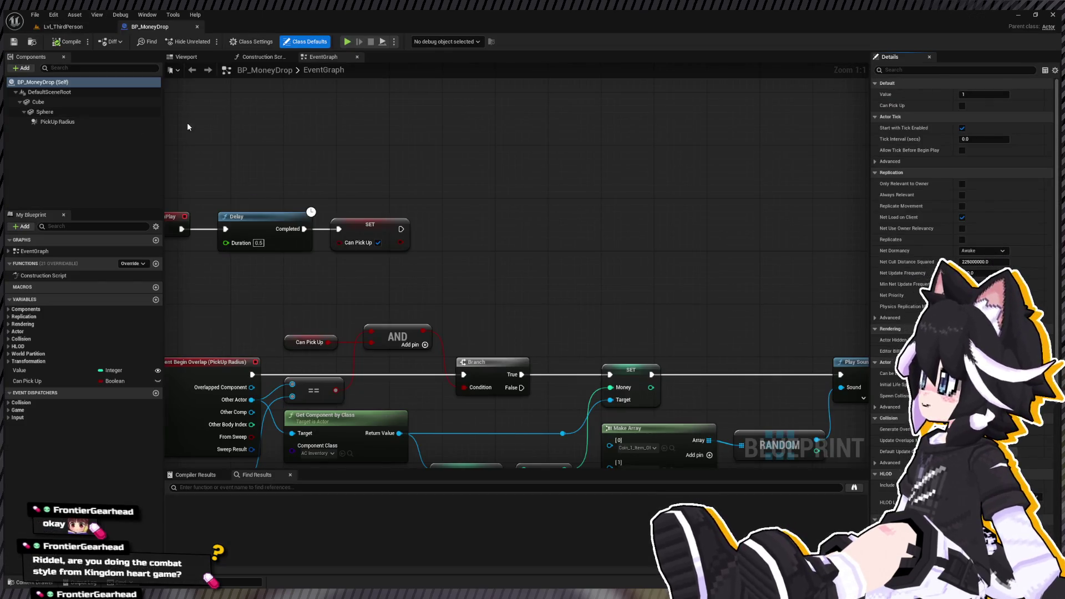
{"action": "left_click", "coordinate": [37, 102]}
{"action": "left_click", "coordinate": [964, 70]}
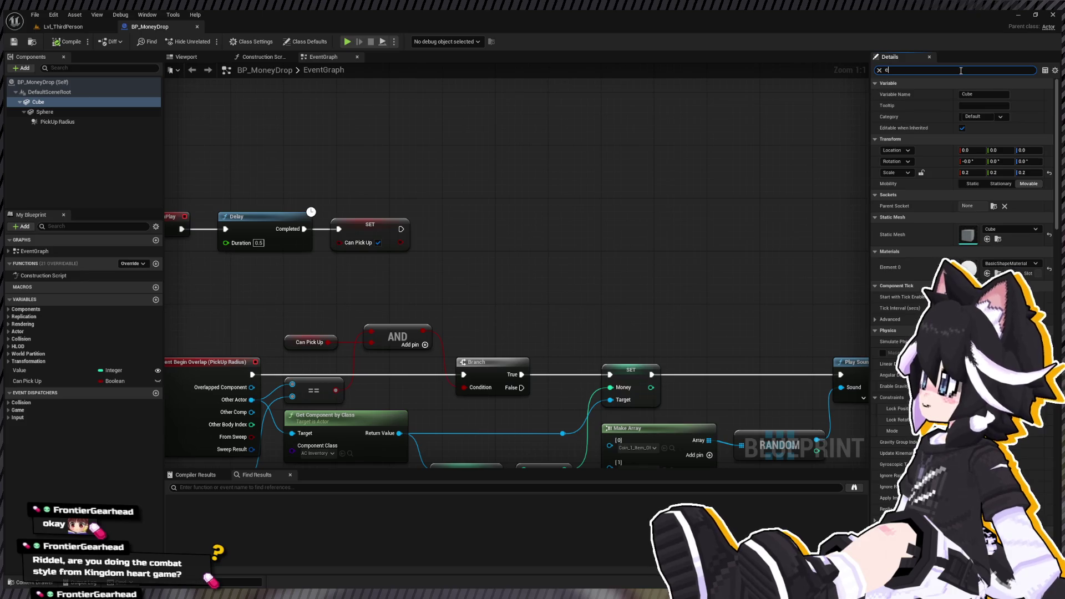
{"action": "type", "text": "coll"}
{"action": "left_click", "coordinate": [965, 318]}
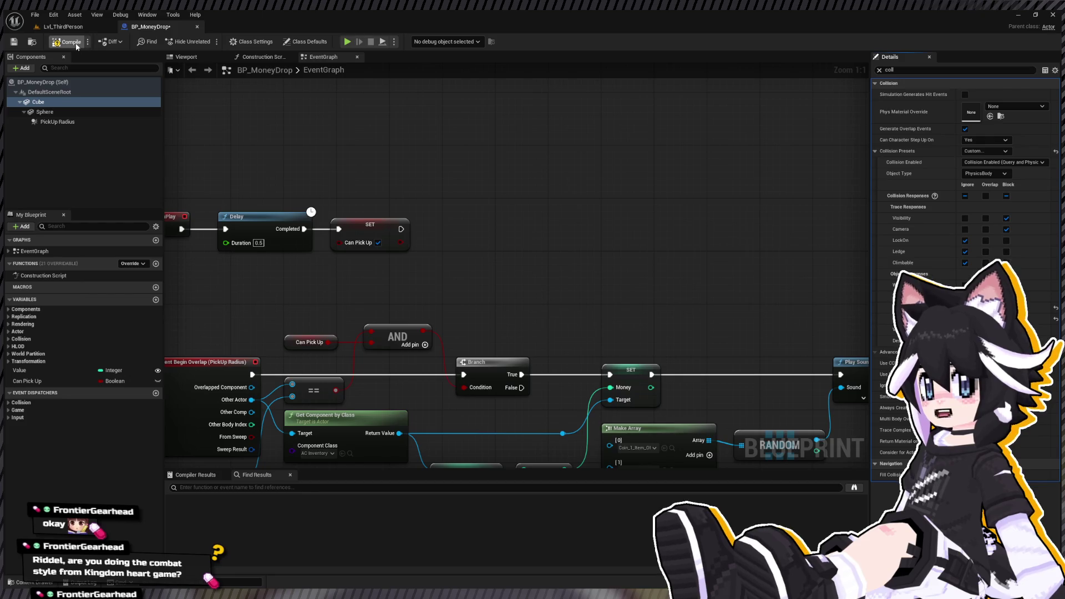
Playtest the level, attacking the dummy repeatedly until coins drop, then stop.
{"action": "left_click", "coordinate": [62, 27]}
{"action": "left_click", "coordinate": [209, 41]}
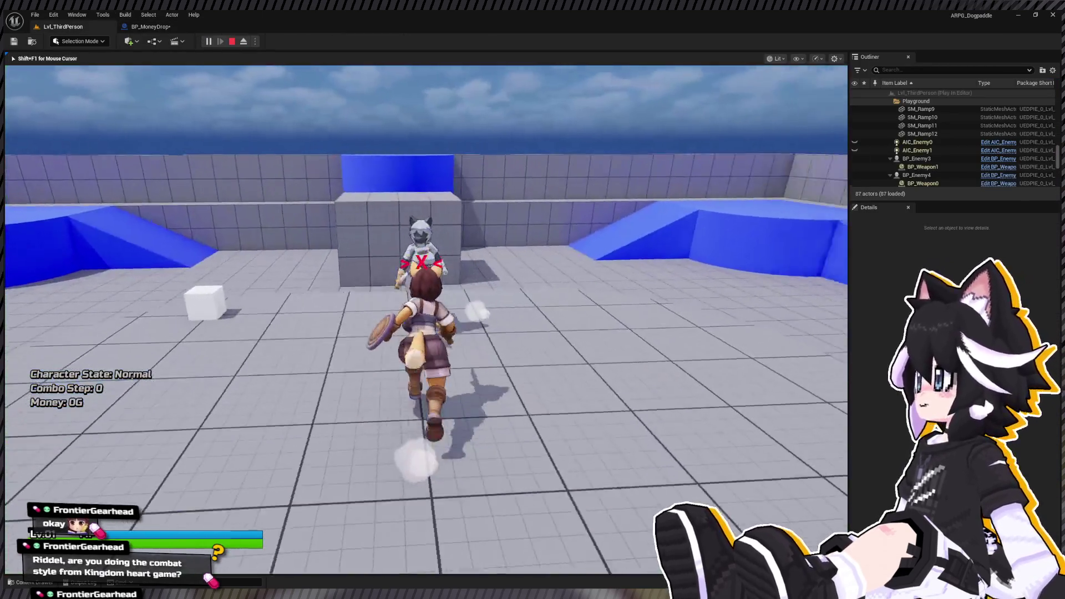
{"action": "left_click", "coordinate": [426, 320]}
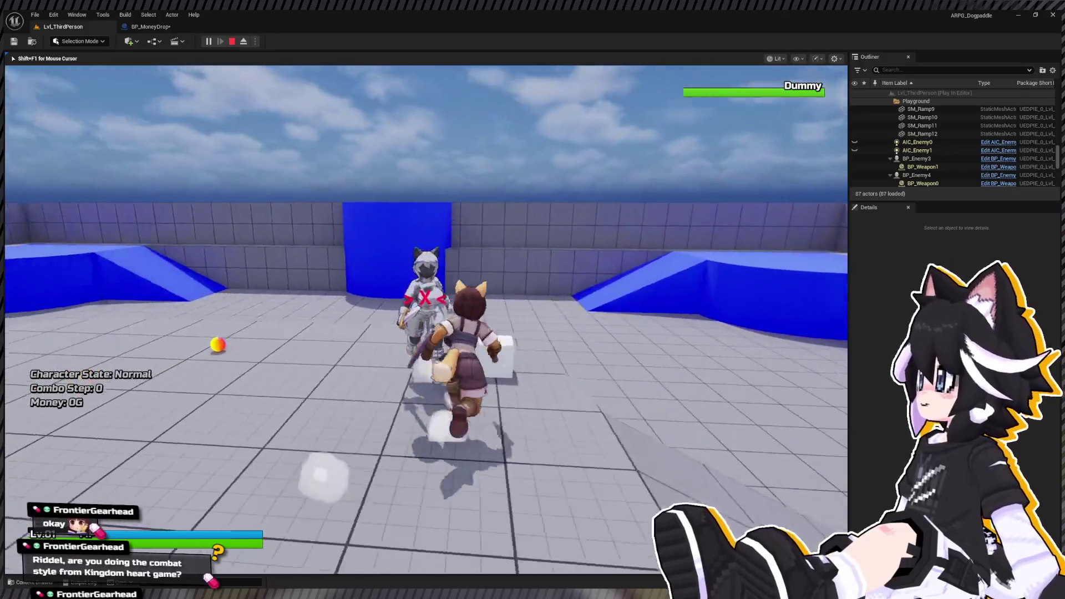
{"action": "left_click", "coordinate": [426, 320]}
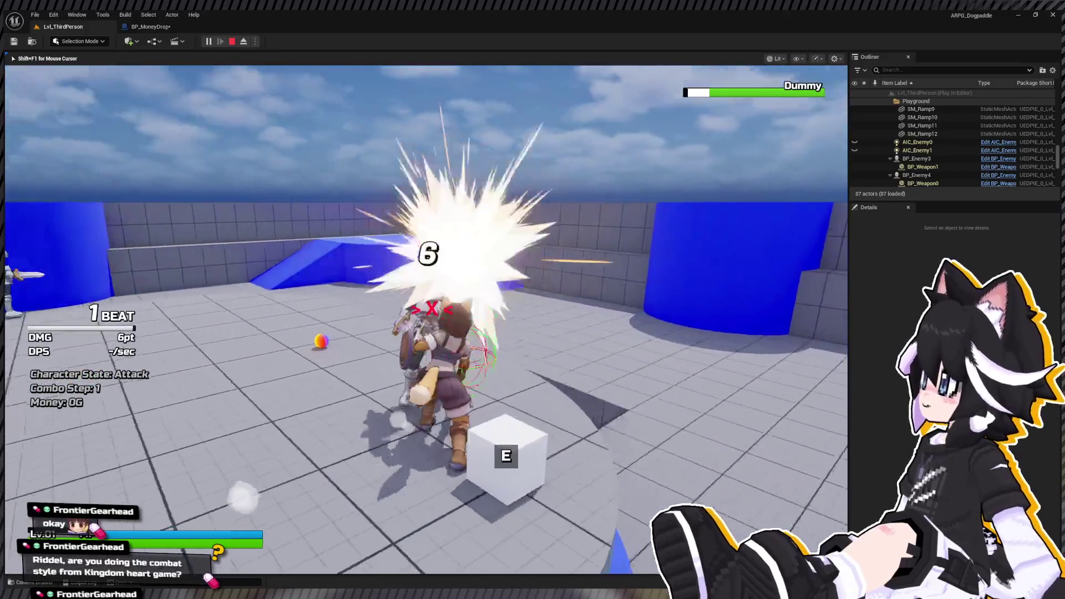
{"action": "left_click", "coordinate": [426, 319]}
{"action": "left_click", "coordinate": [426, 320]}
{"action": "left_click", "coordinate": [426, 320]}
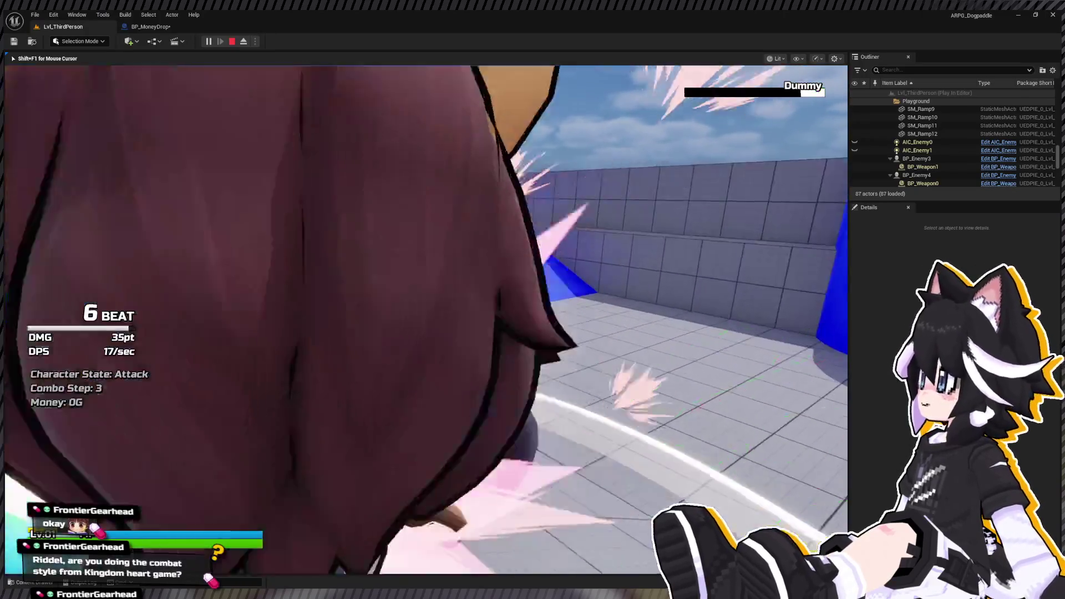
{"action": "left_click", "coordinate": [426, 320]}
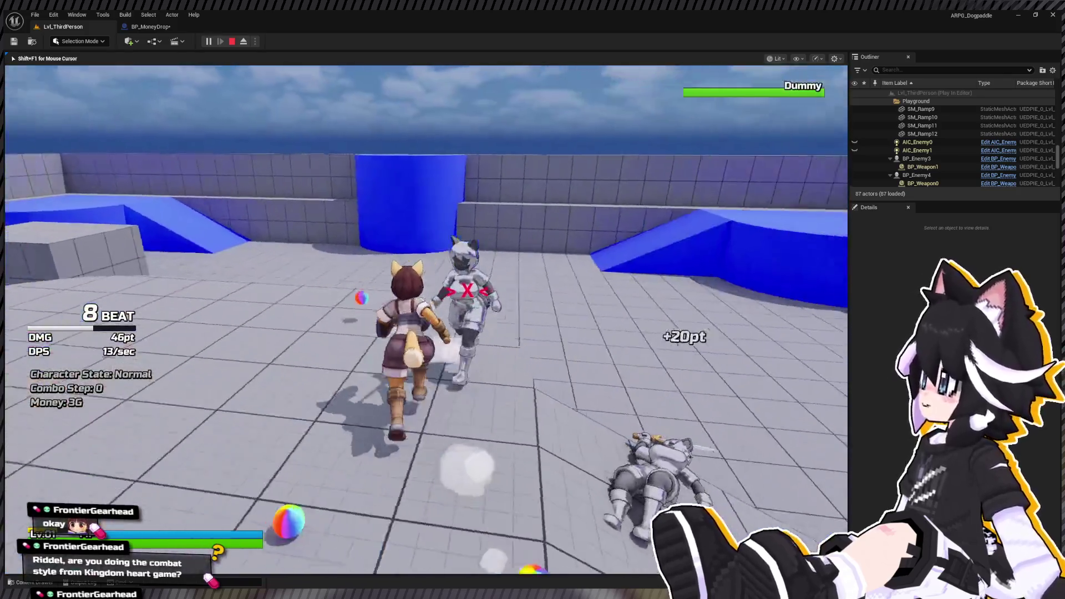
{"action": "left_click", "coordinate": [426, 319]}
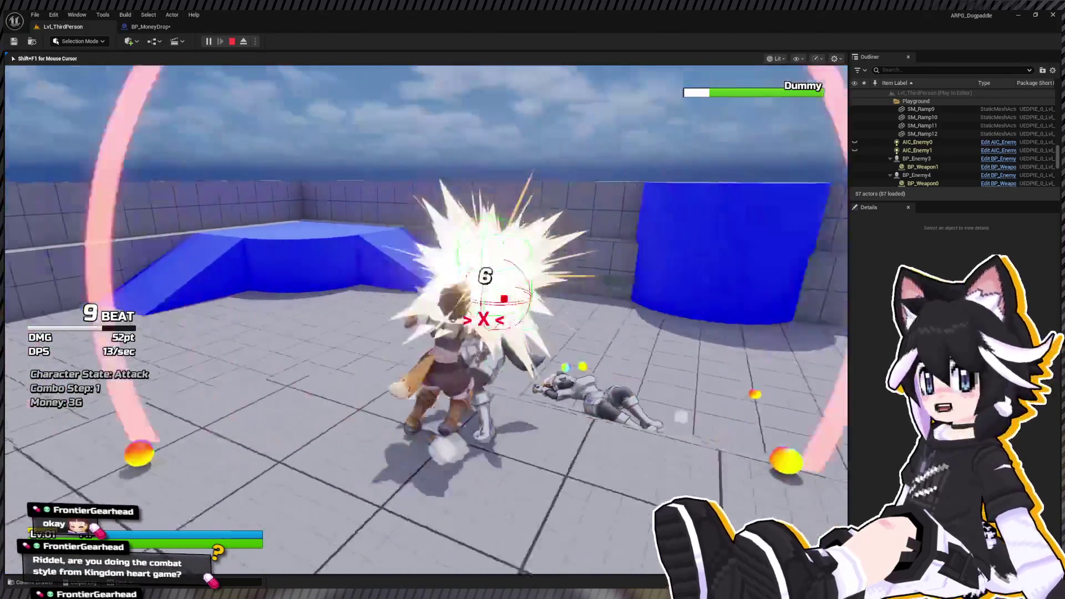
{"action": "left_click", "coordinate": [426, 319]}
{"action": "key", "text": "Escape"}
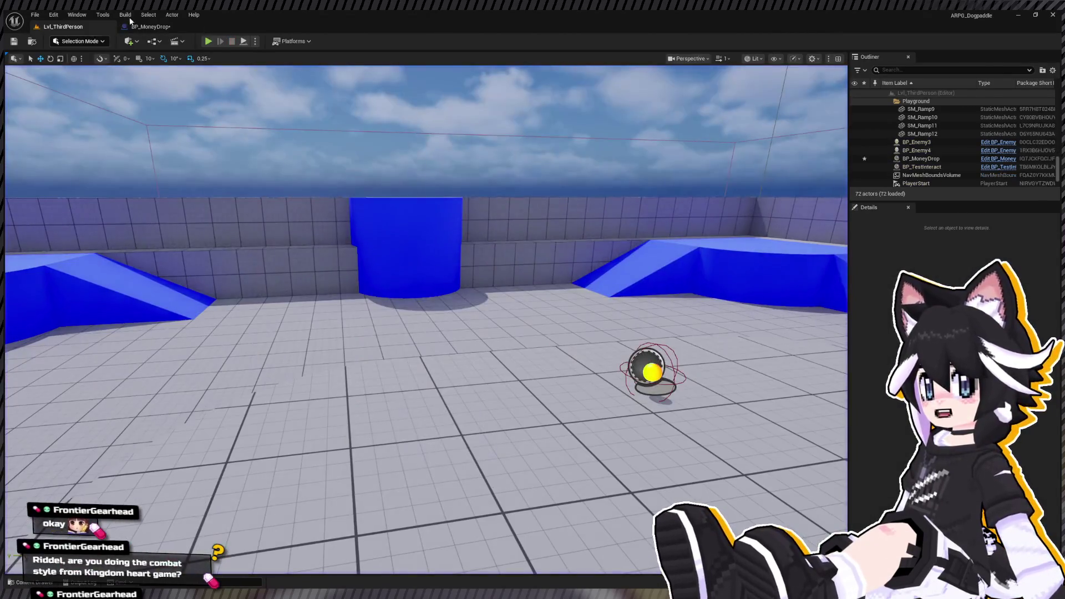
Make the coin Cube ignore Visibility and Camera traces.
{"action": "left_click", "coordinate": [149, 27]}
{"action": "left_click", "coordinate": [965, 217]}
{"action": "left_click", "coordinate": [965, 229]}
Start a new playtest and attack the dummy to make it drop coins.
{"action": "key", "text": "alt+p"}
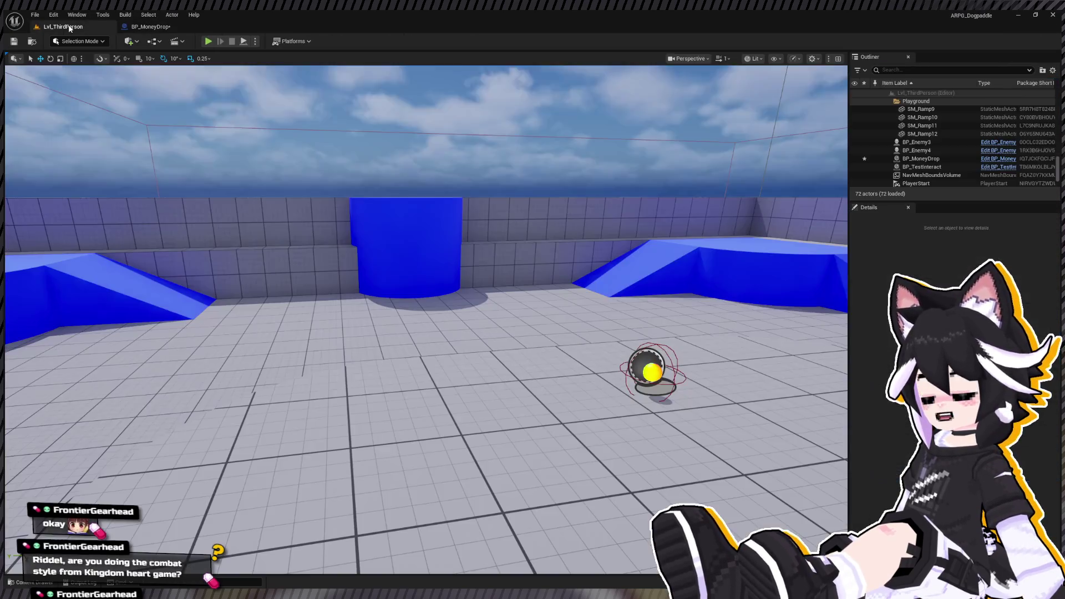
{"action": "key", "text": "w"}
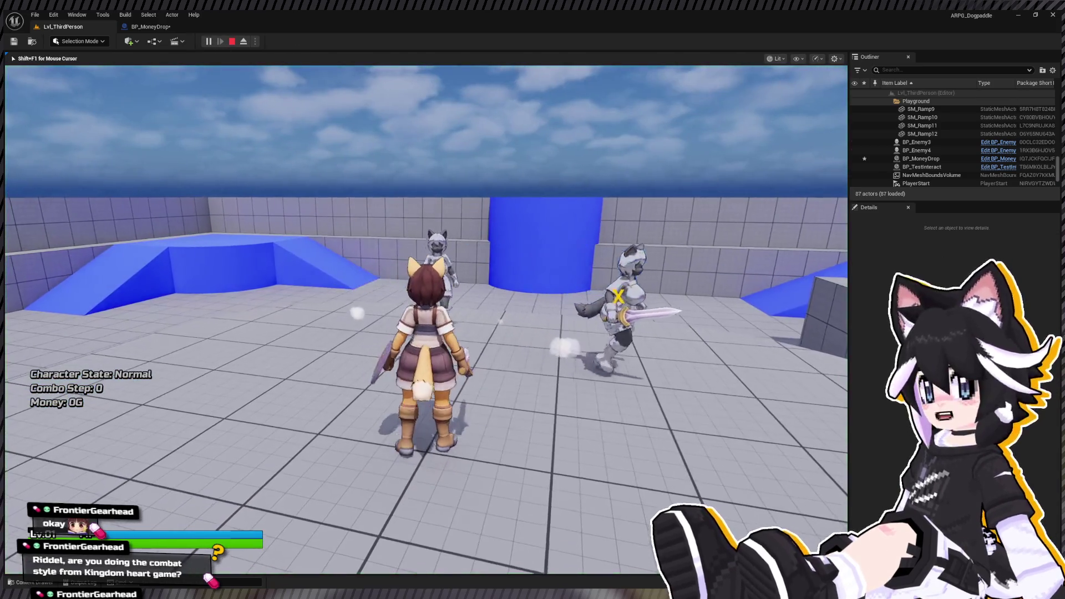
{"action": "key", "text": "w"}
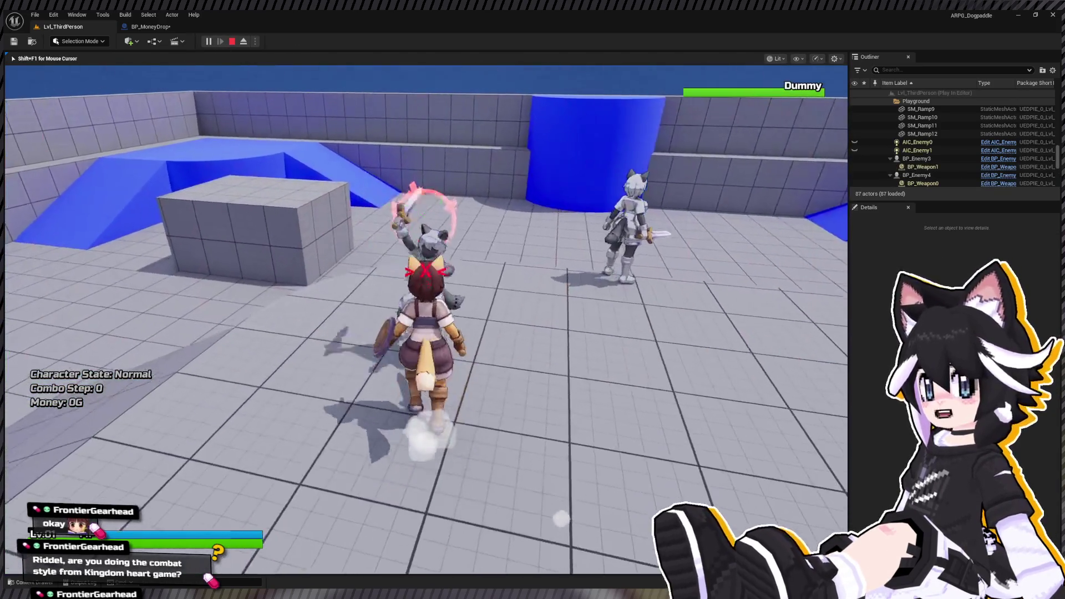
{"action": "left_click", "coordinate": [426, 319]}
{"action": "left_click", "coordinate": [426, 320]}
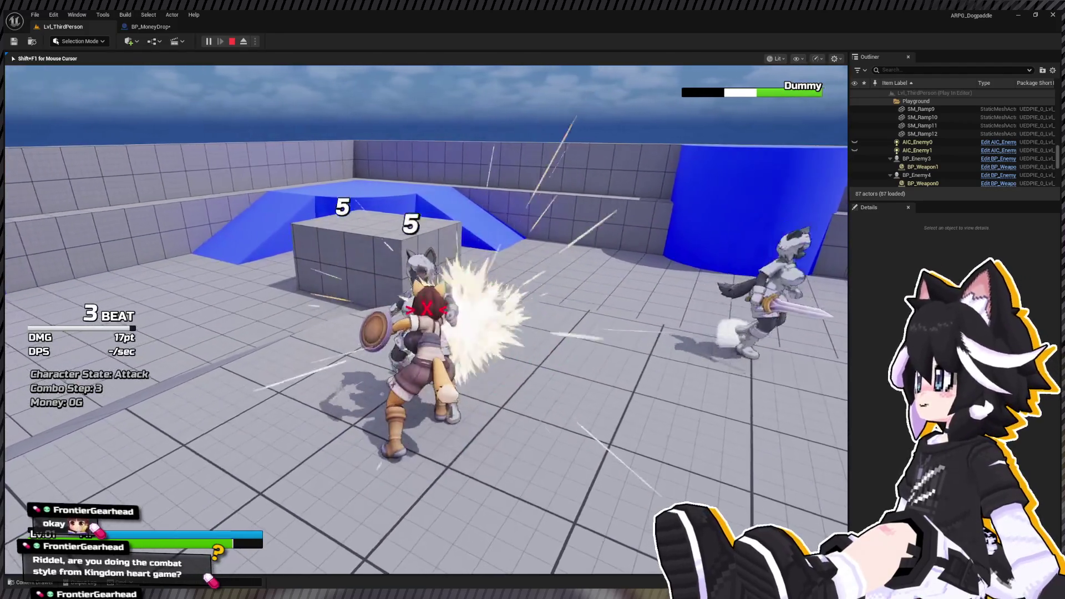
{"action": "left_click", "coordinate": [426, 319]}
{"action": "left_click", "coordinate": [426, 319]}
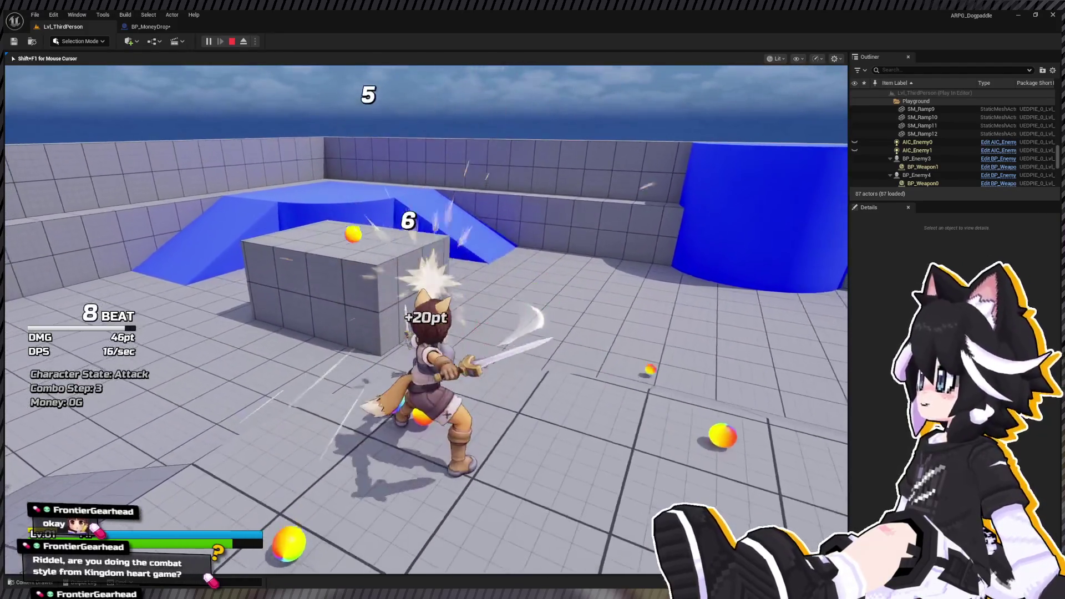
Run over the scattered coins to collect Money up to 4G, then stop the playtest.
{"action": "key", "text": "w"}
{"action": "key", "text": "w"}
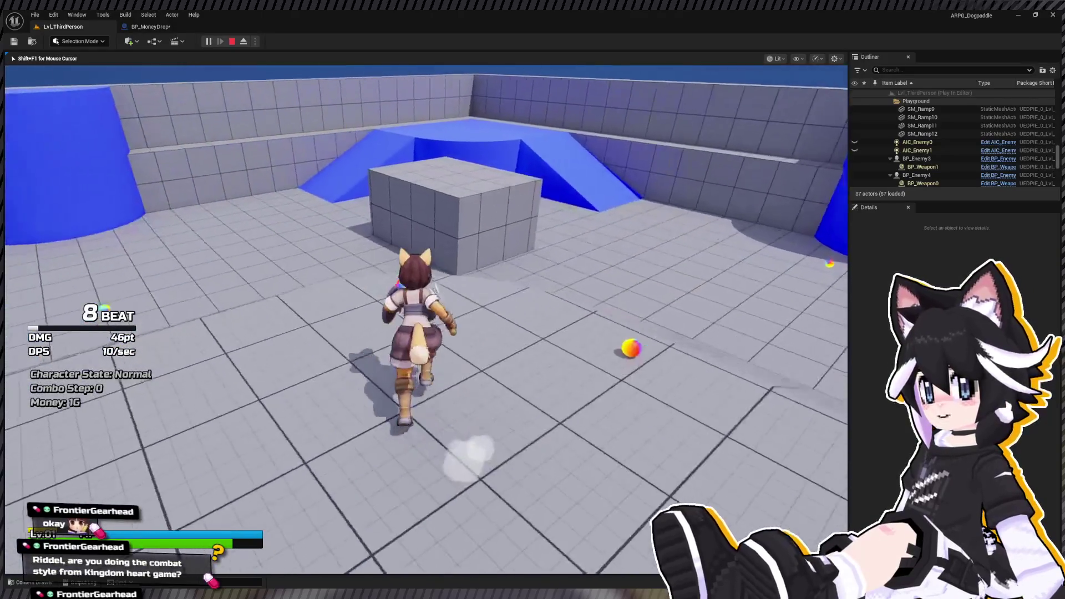
{"action": "key", "text": "w"}
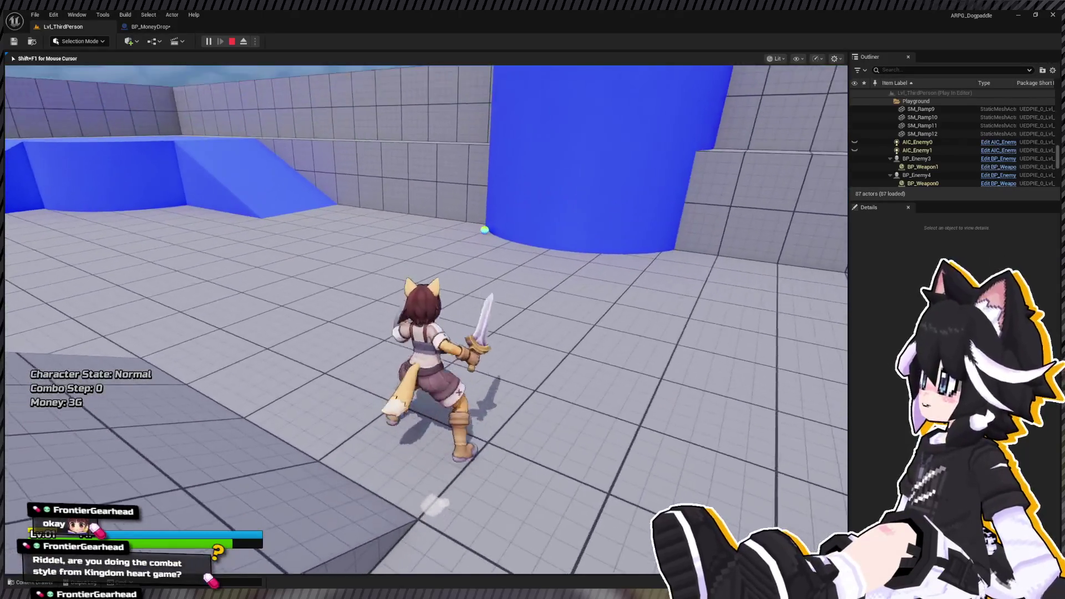
{"action": "key", "text": "w"}
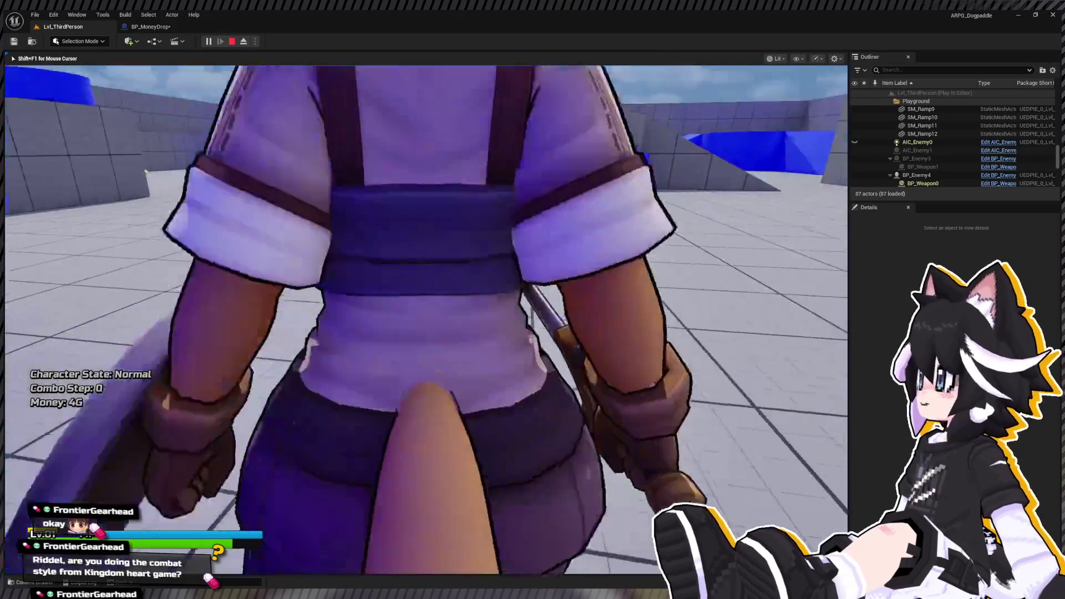
{"action": "key", "text": "w"}
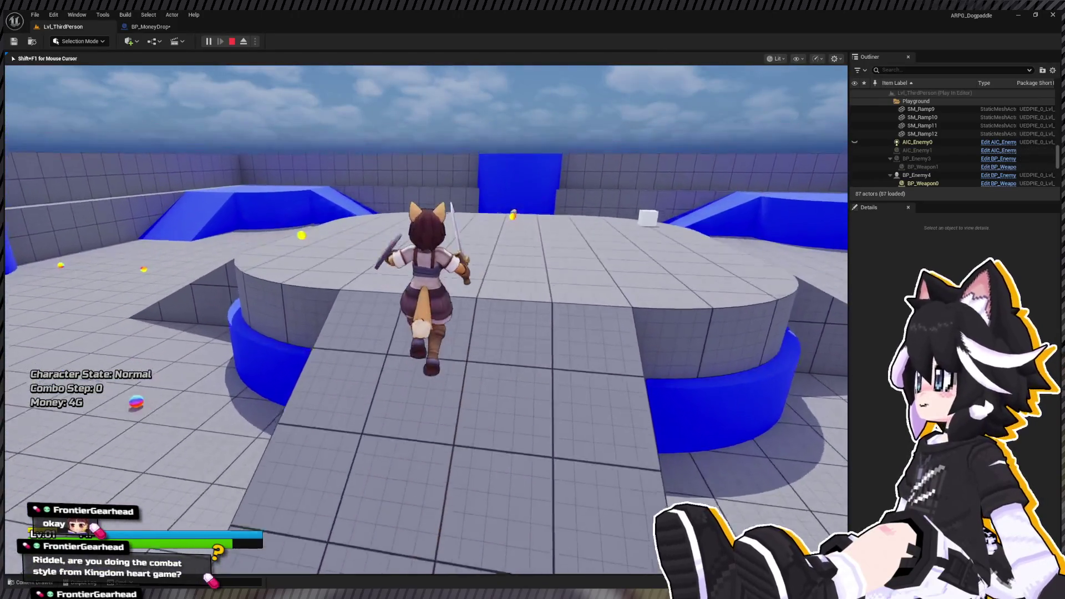
{"action": "key", "text": "Escape"}
{"action": "left_click", "coordinate": [155, 28]}
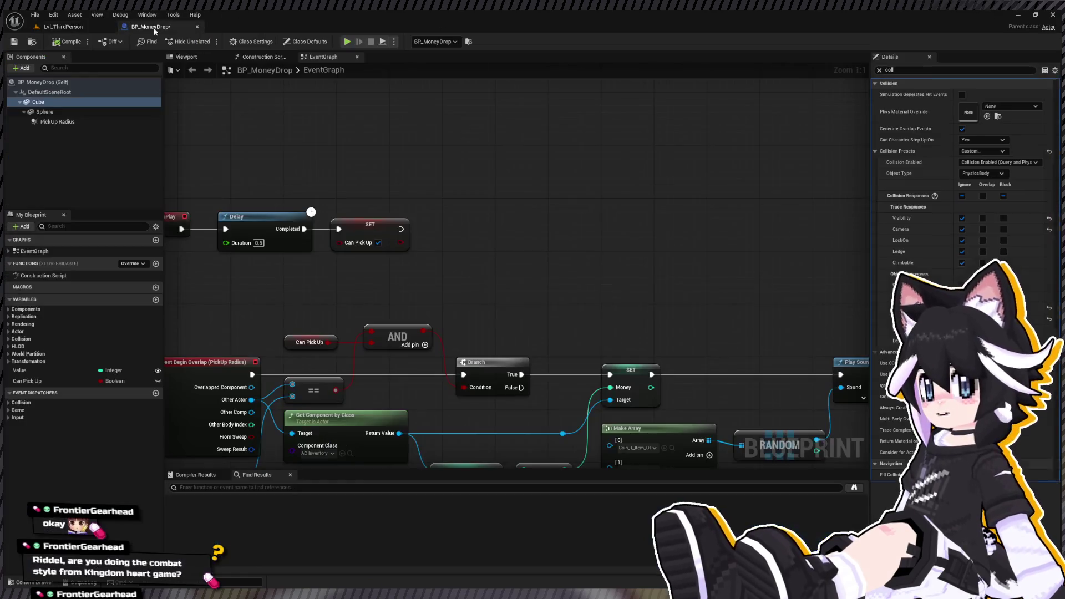
Override the Cube's Mass (kg) and set it to 100.
{"action": "left_click", "coordinate": [64, 122]}
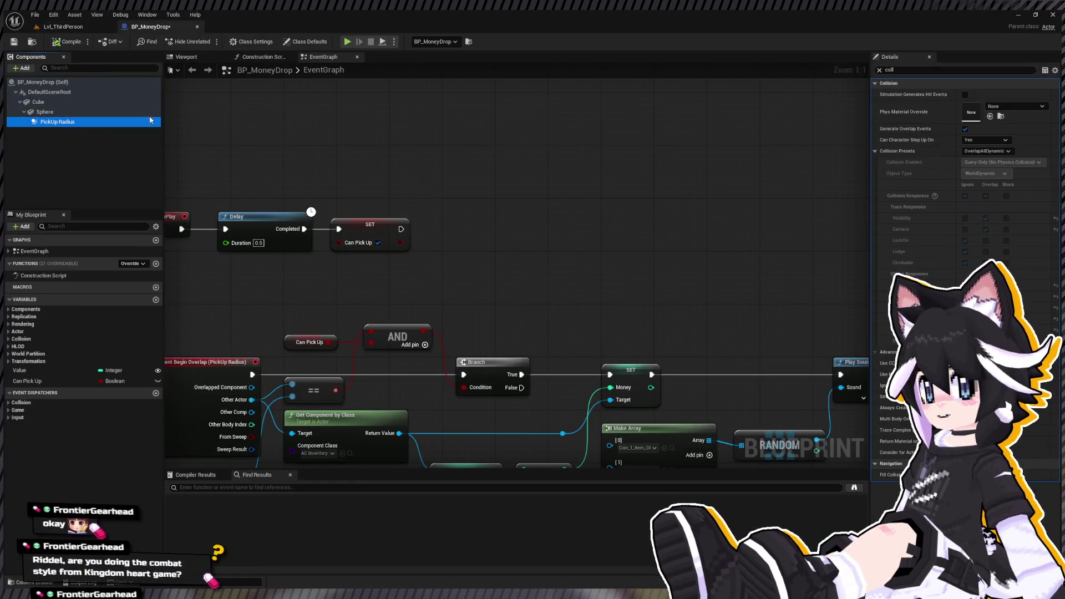
{"action": "left_click", "coordinate": [38, 102]}
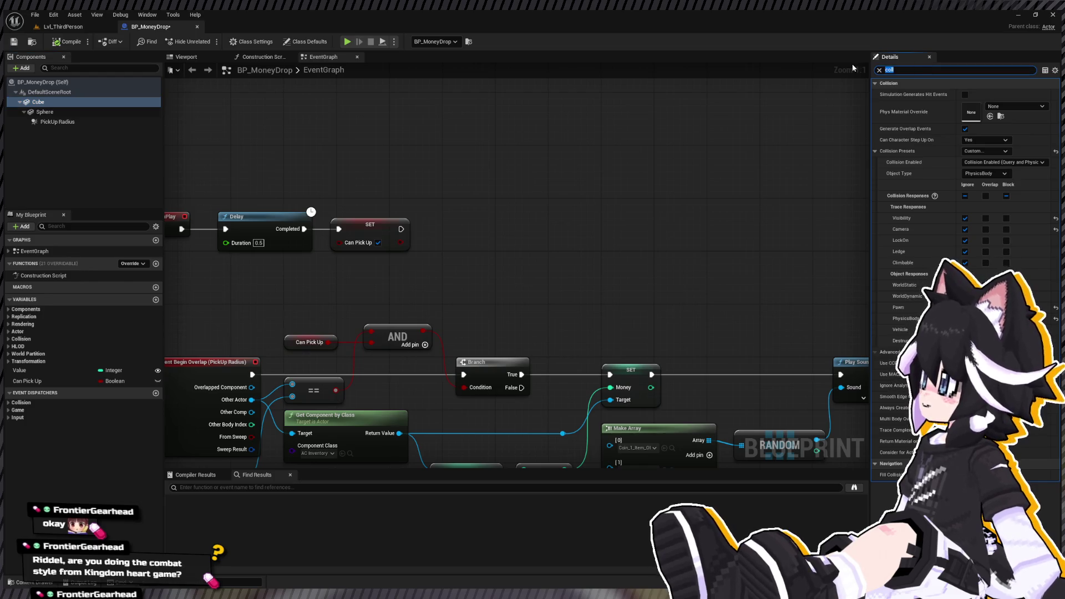
{"action": "left_click", "coordinate": [956, 69]}
{"action": "type", "text": "mass"}
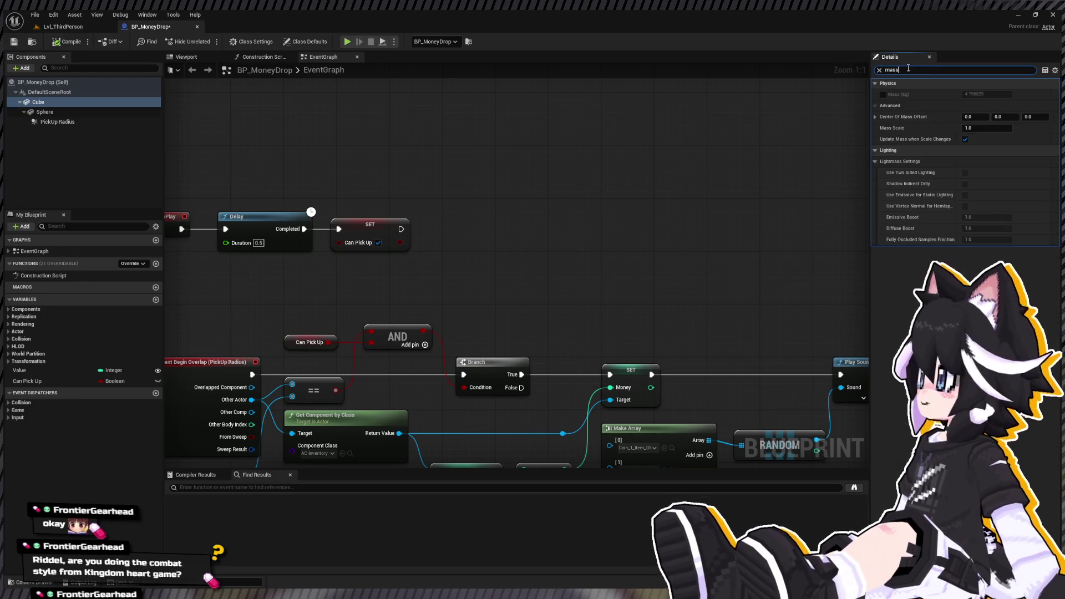
{"action": "left_click", "coordinate": [882, 94]}
{"action": "left_click", "coordinate": [976, 94]}
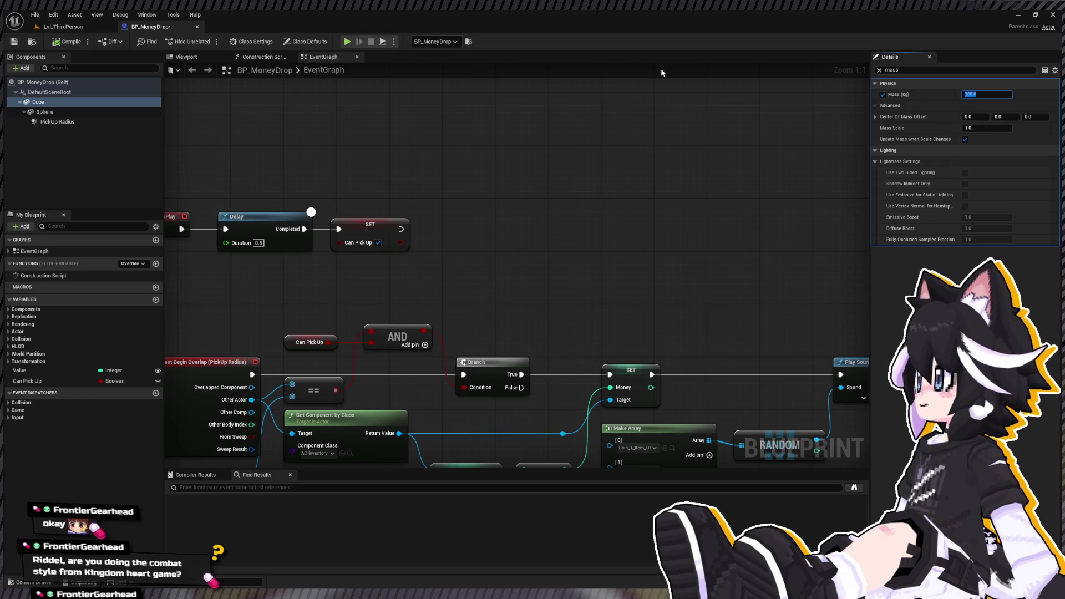
Search the Cube's properties for gravity, clear the Details filter, and open the content drawer.
{"action": "key", "text": "ctrl+a"}
{"action": "type", "text": "grav"}
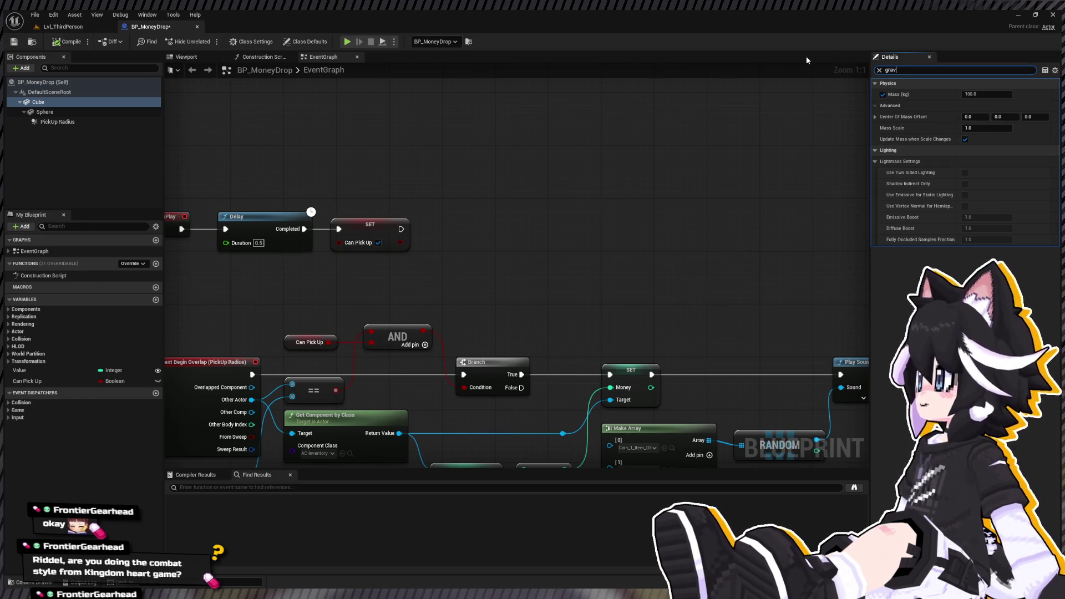
{"action": "key", "text": "ctrl+a"}
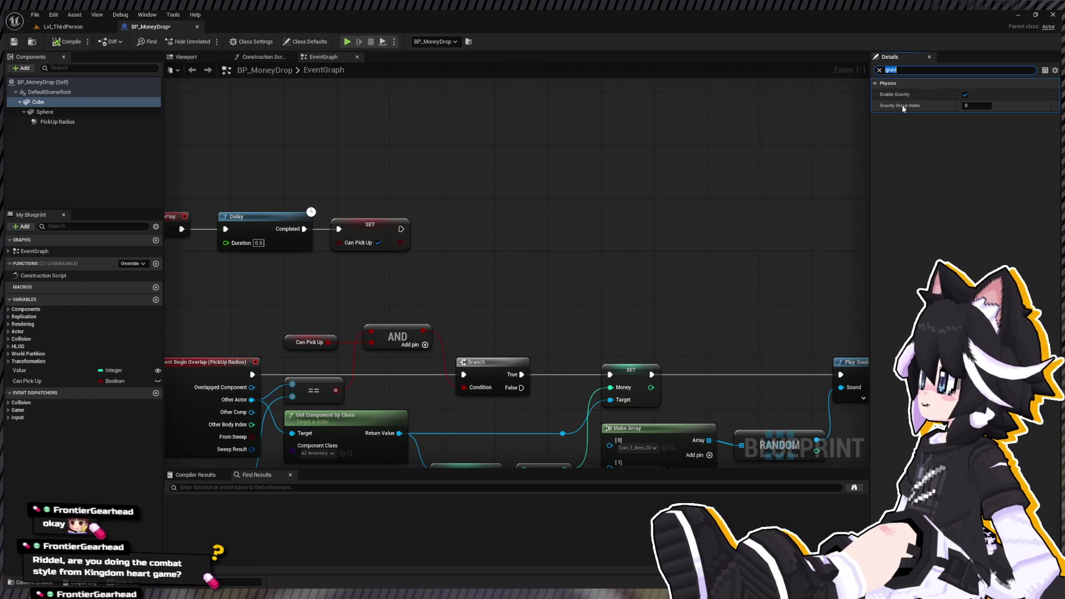
{"action": "key", "text": "BackSpace"}
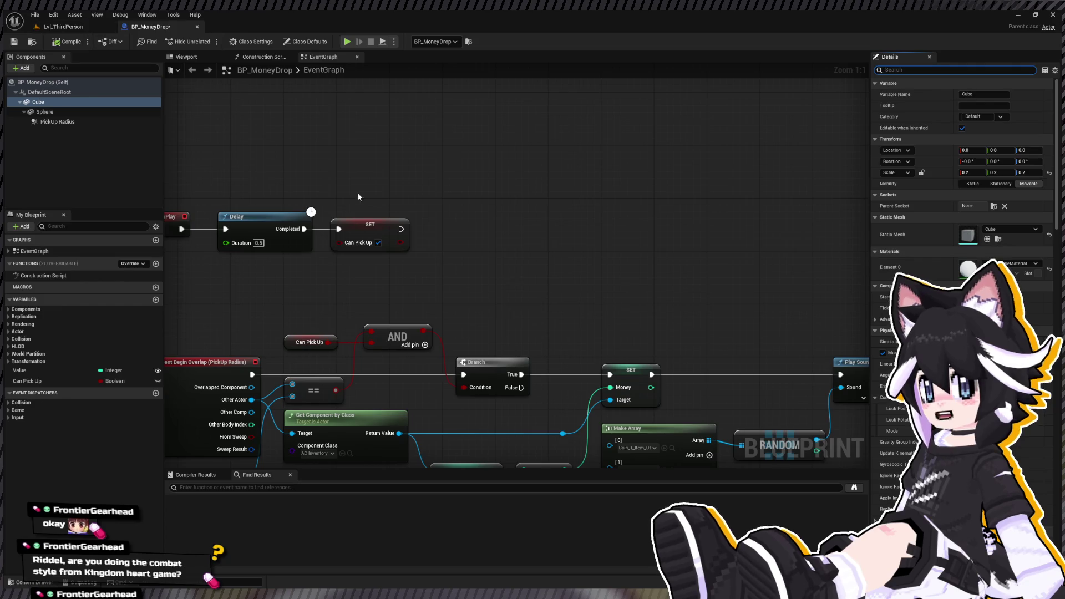
{"action": "scroll", "coordinate": [467, 216], "scroll_direction": "down", "scroll_amount": 2}
{"action": "scroll", "coordinate": [471, 221], "scroll_direction": "up", "scroll_amount": 2}
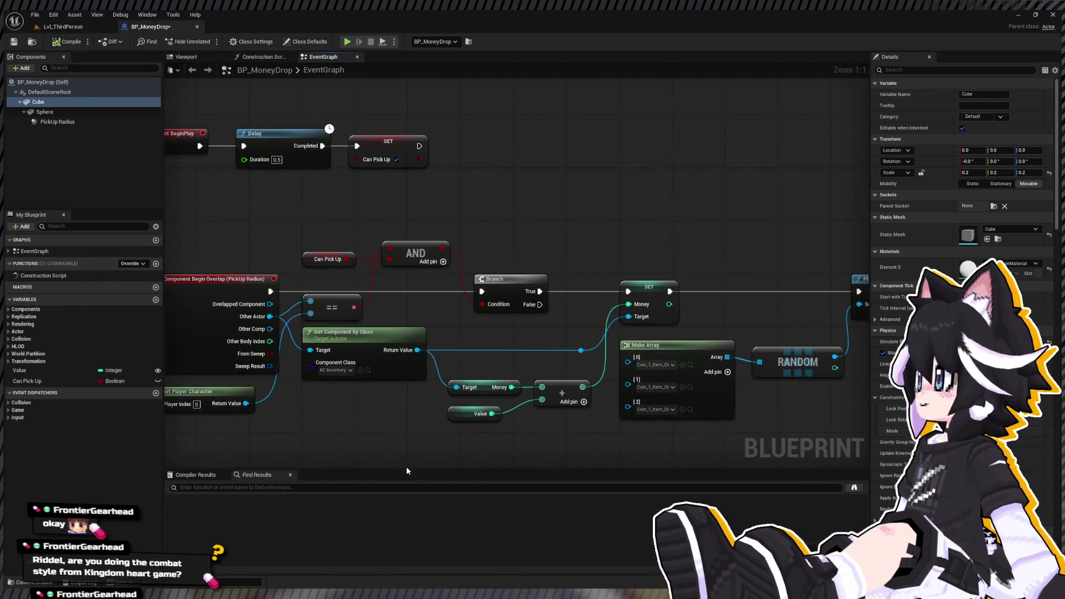
{"action": "key", "text": "ctrl+space"}
{"action": "scroll", "coordinate": [55, 537], "scroll_direction": "up", "scroll_amount": 3}
Open AC_Rewards from the Enemy folder, inspect its Add Impulse nodes, then go back to Lvl_ThirdPerson.
{"action": "left_click", "coordinate": [56, 534]}
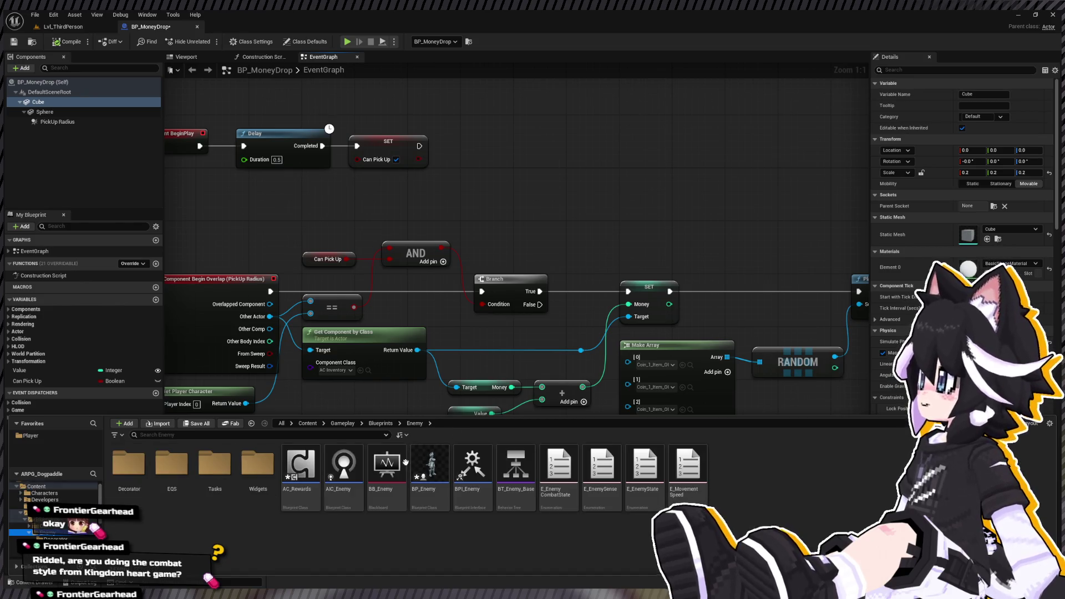
{"action": "left_click", "coordinate": [287, 472]}
{"action": "double_click", "coordinate": [298, 467]}
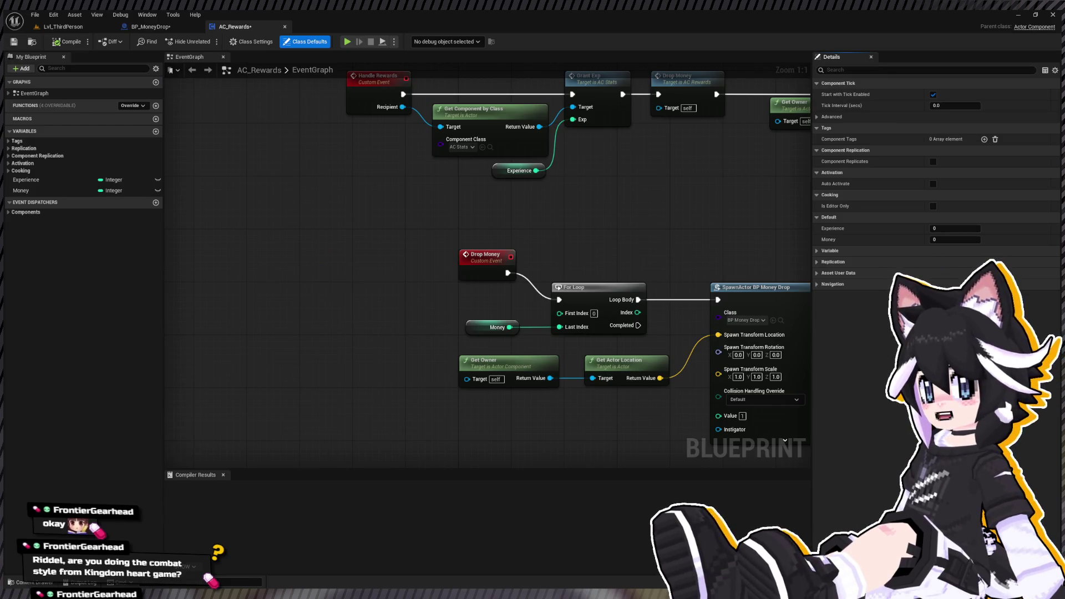
{"action": "scroll", "coordinate": [537, 256], "scroll_direction": "down", "scroll_amount": 1}
{"action": "mouse_move", "coordinate": [536, 257]}
{"action": "left_mouse_down"}
{"action": "mouse_move", "coordinate": [375, 238]}
{"action": "mouse_move", "coordinate": [261, 177]}
{"action": "left_mouse_up"}
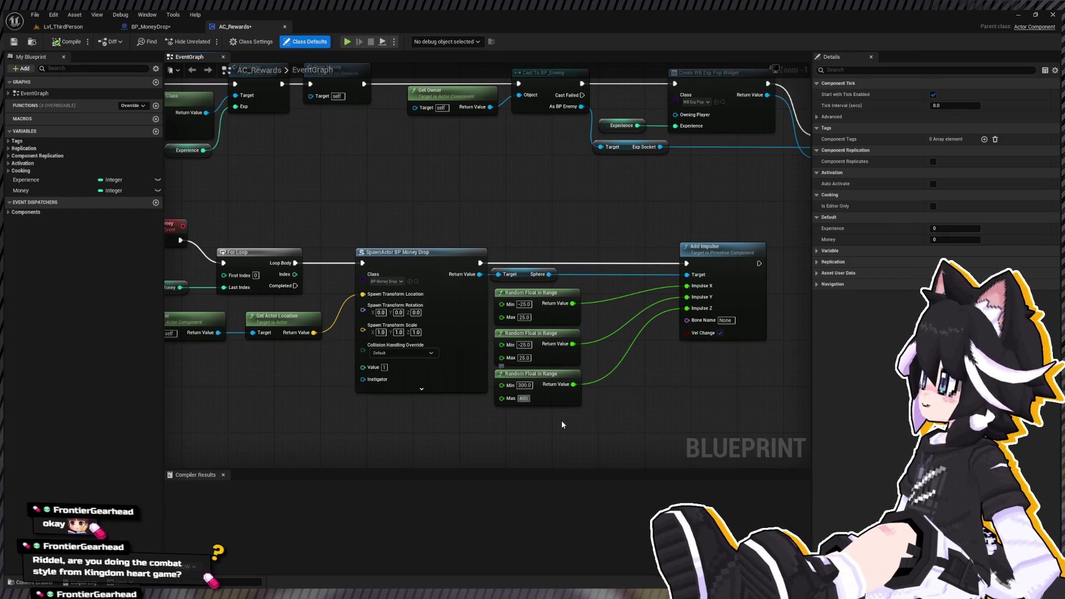
{"action": "left_click", "coordinate": [65, 29]}
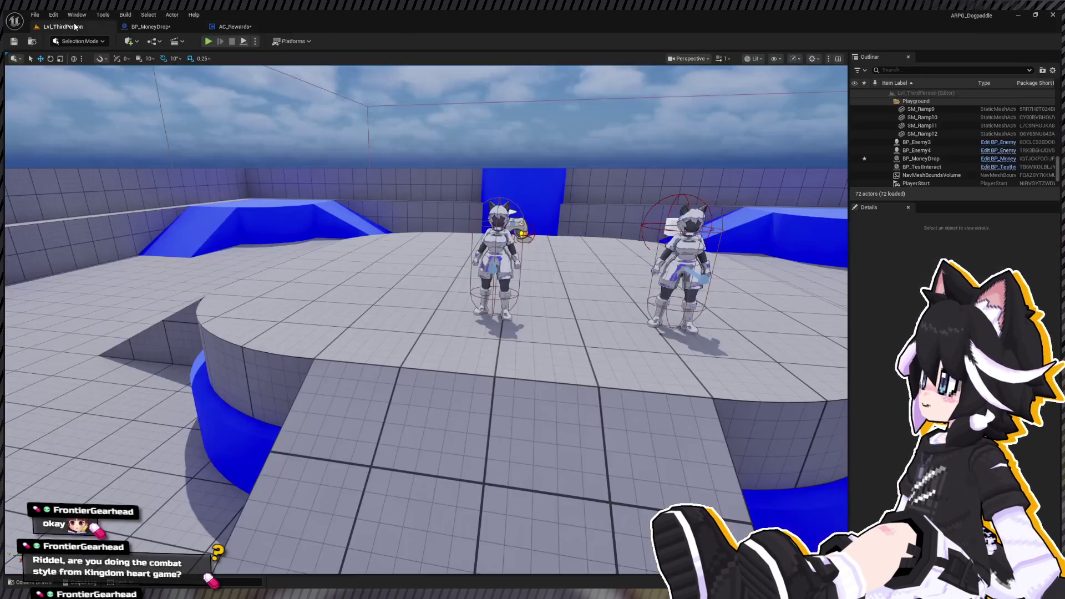
Remove the second BP_Enemy, start a playtest, and hit the dummy to drop a coin.
{"action": "key", "text": "ctrl+z"}
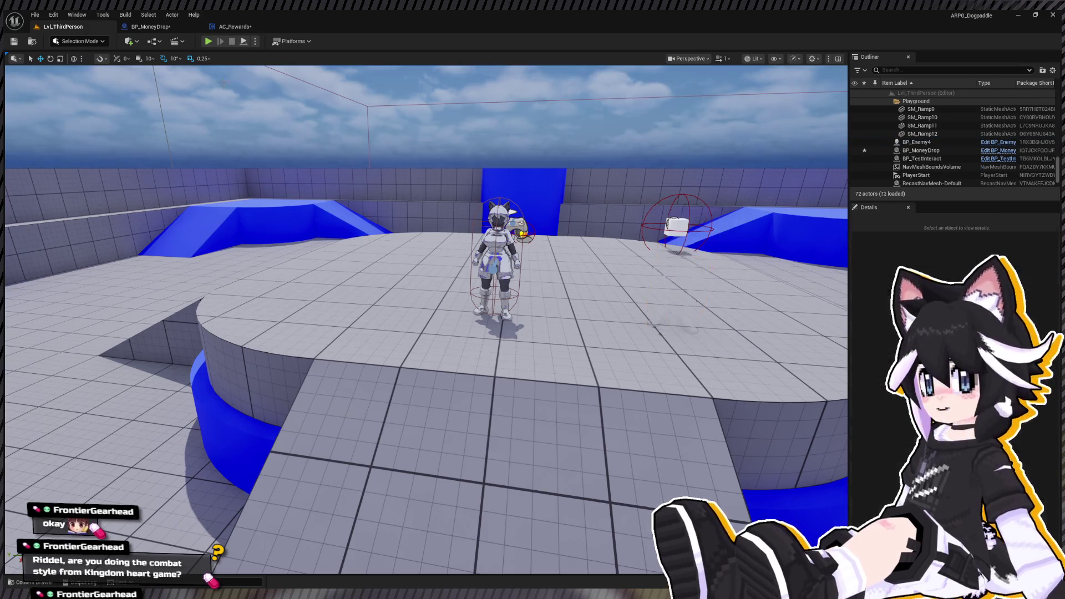
{"action": "left_click", "coordinate": [206, 42]}
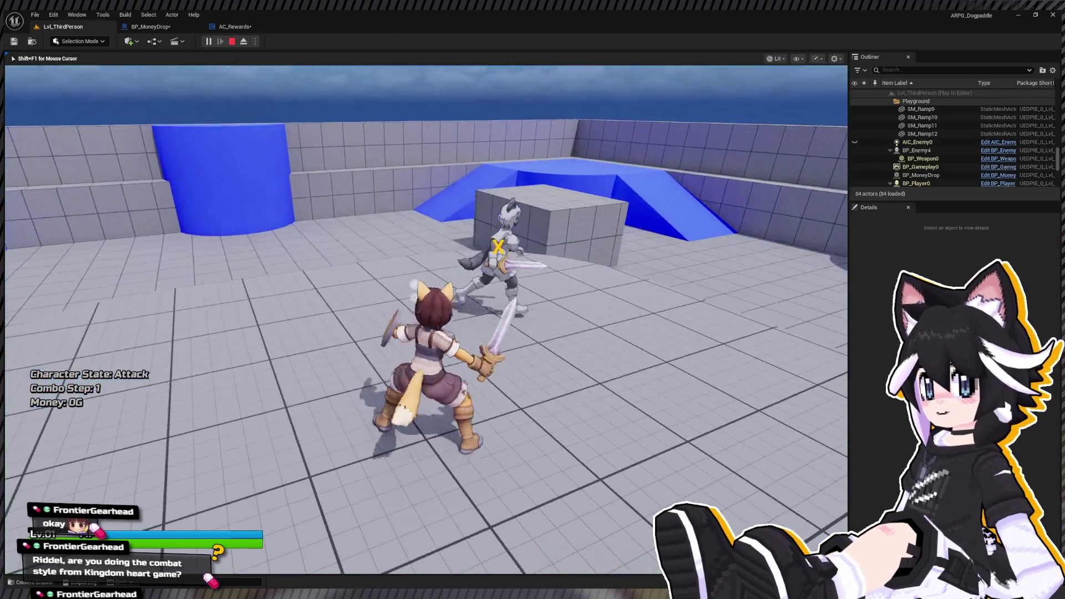
{"action": "left_click", "coordinate": [426, 319]}
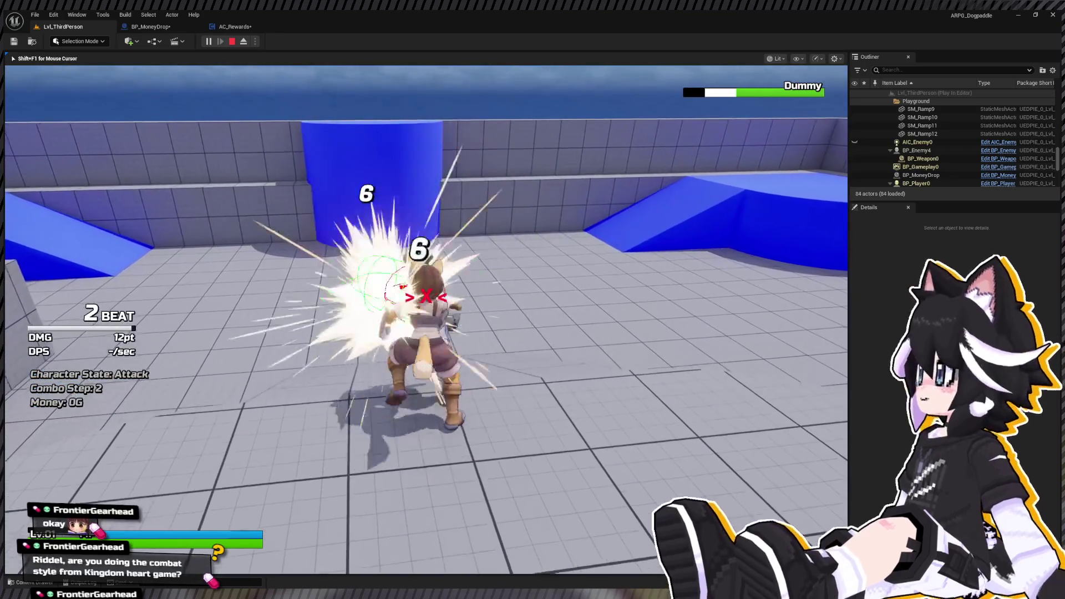
{"action": "key", "text": "space"}
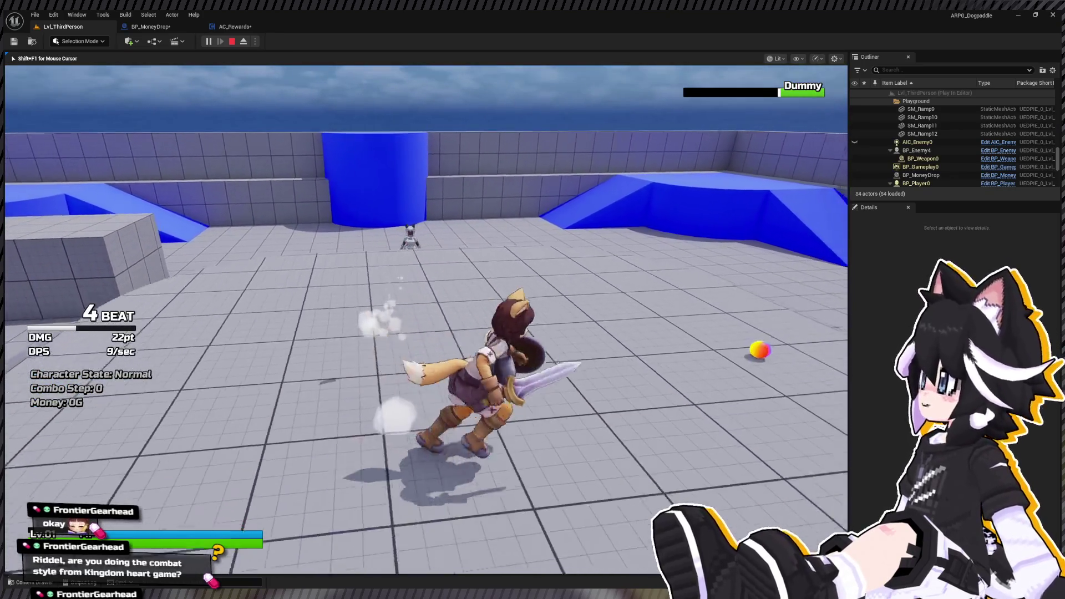
{"action": "key", "text": "w"}
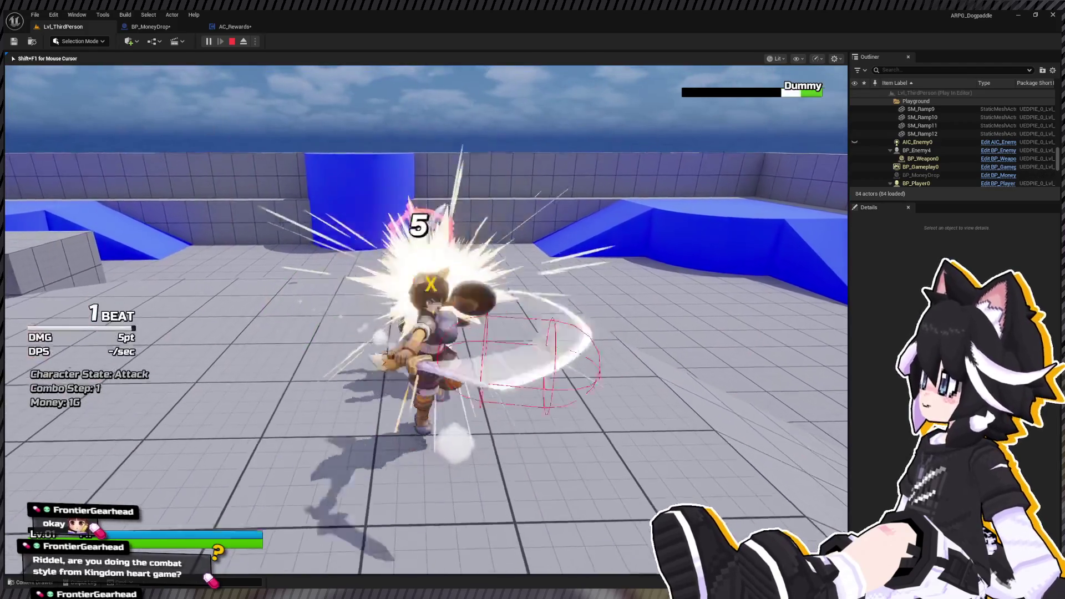
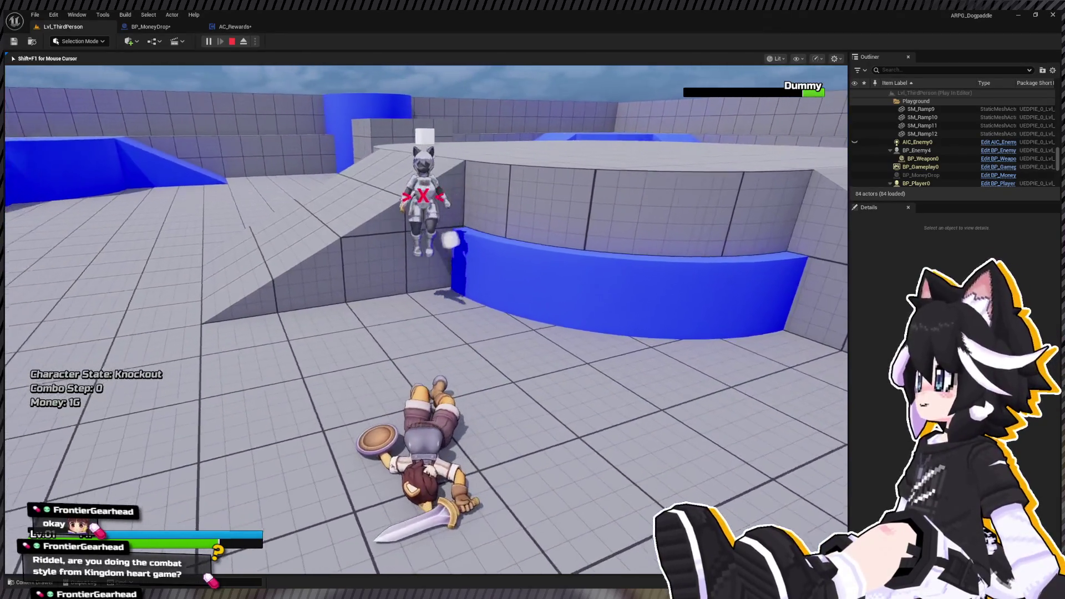
Knock down the Dummy, collect its dropped coins to reach 4G, and stop the playtest.
{"action": "key", "text": "w"}
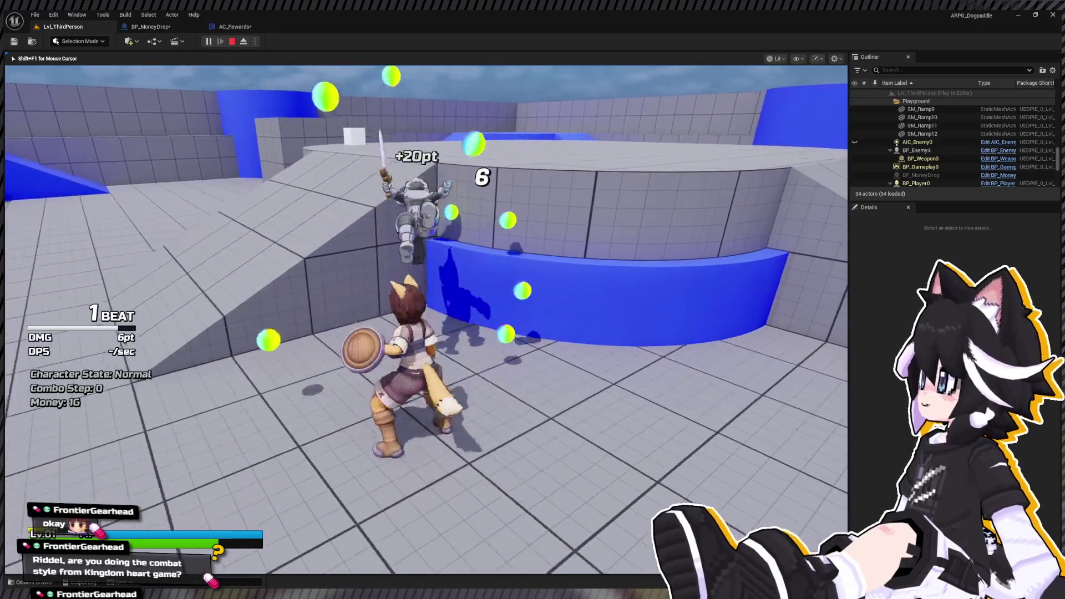
{"action": "key", "text": "s"}
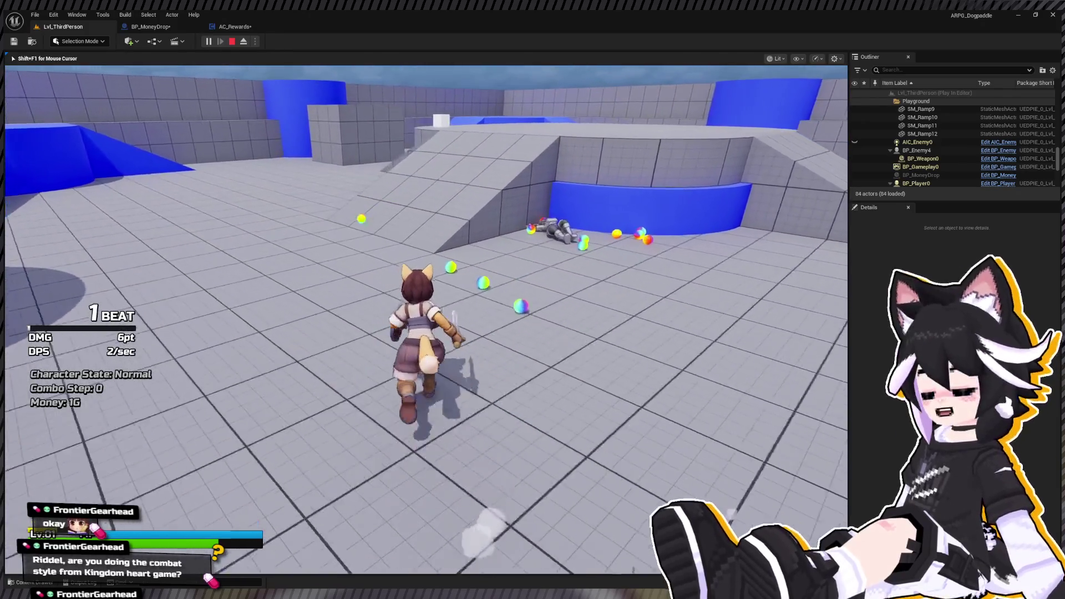
{"action": "key", "text": "w"}
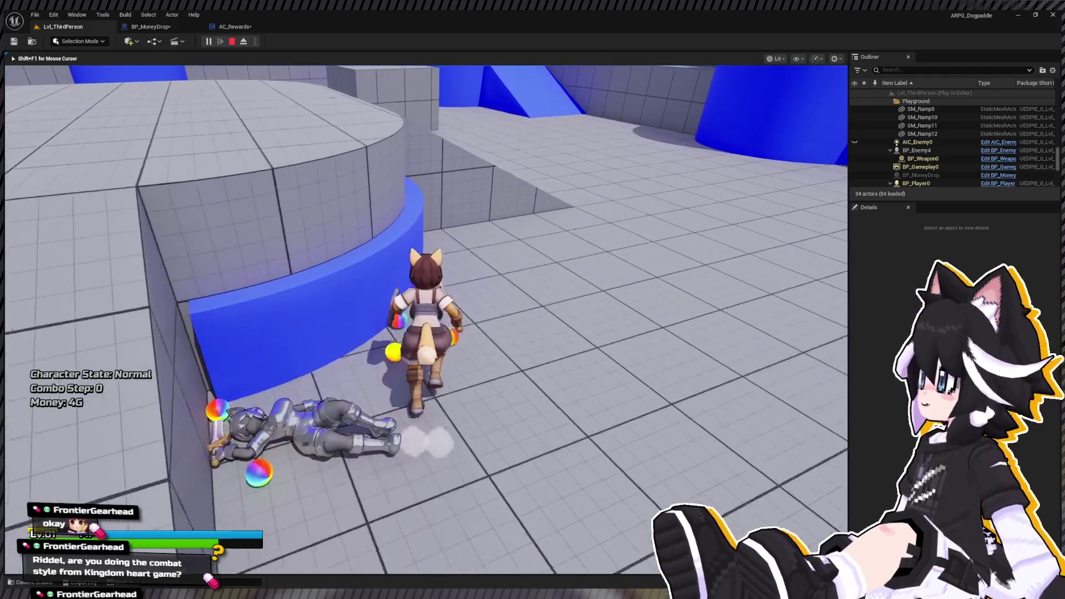
{"action": "key", "text": "Escape"}
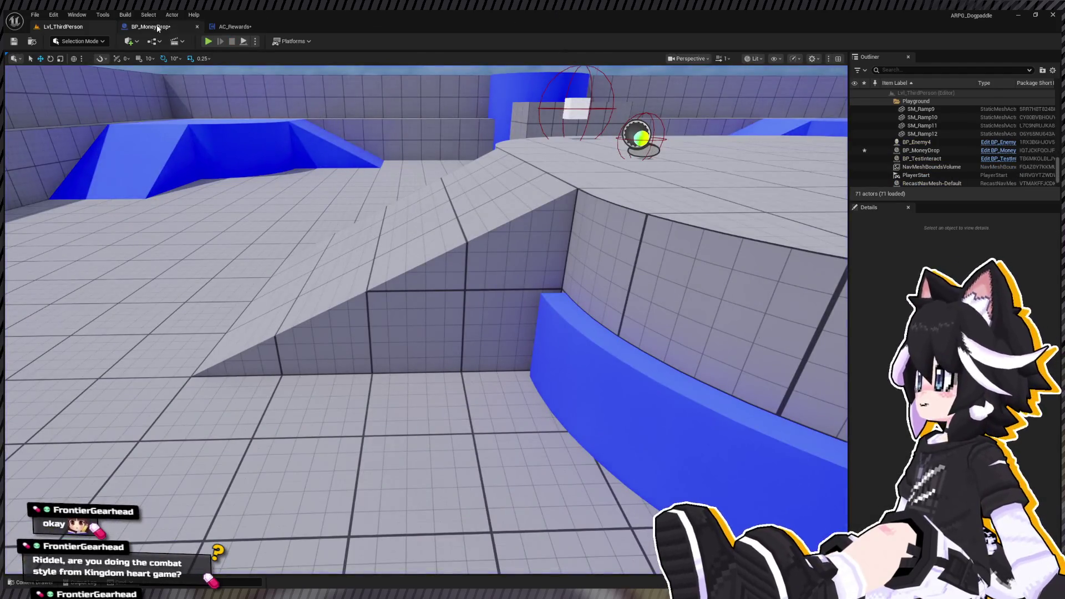
Set the BP_MoneyDrop cube's Mass to 200 kg and start a new playtest of the level.
{"action": "left_click", "coordinate": [158, 27]}
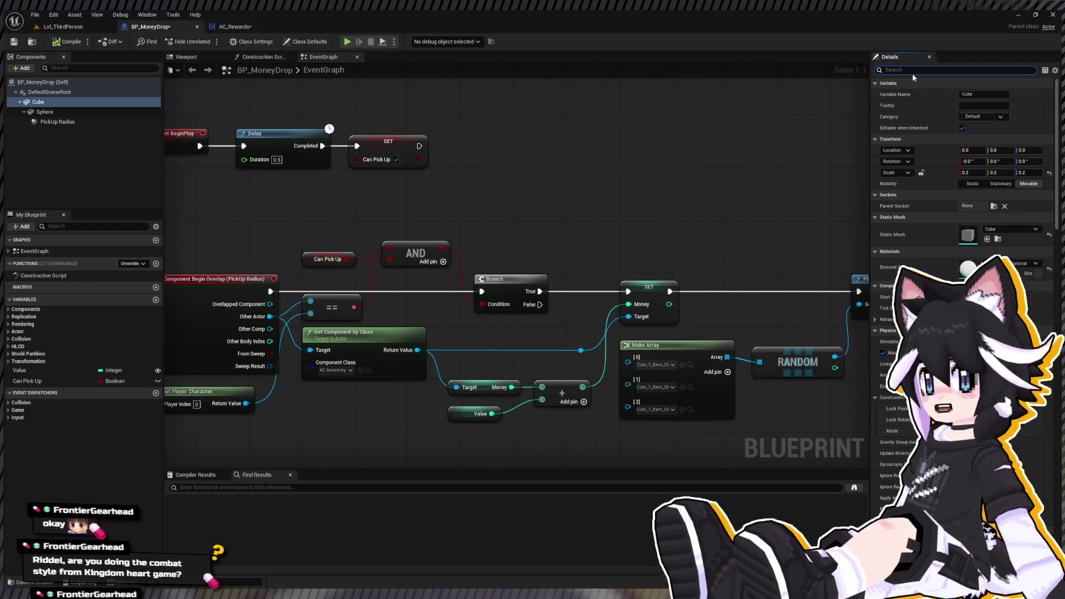
{"action": "type", "text": "mass"}
{"action": "left_click", "coordinate": [987, 95]}
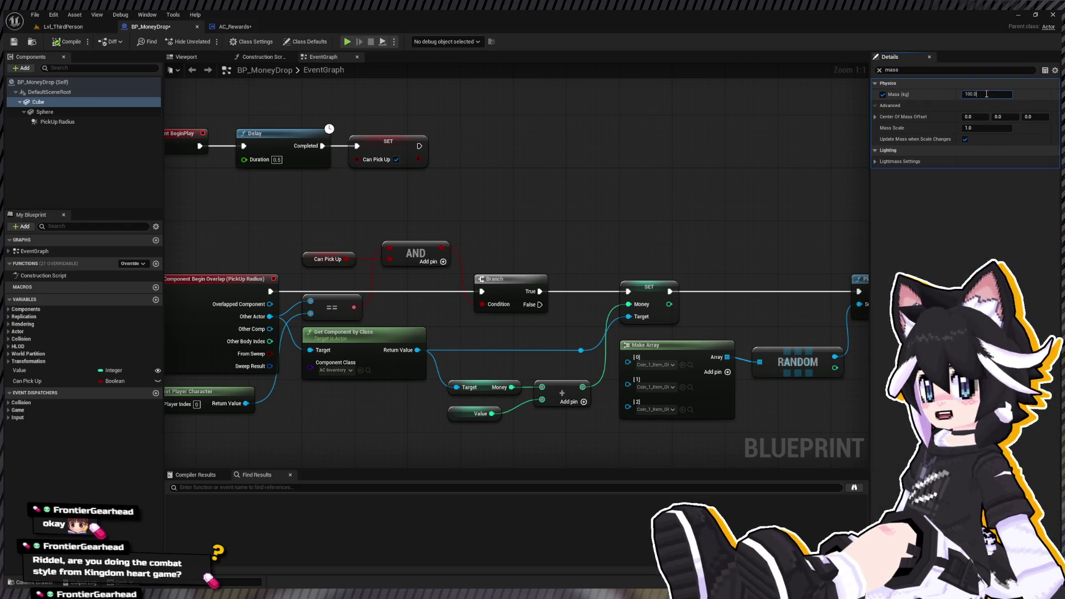
{"action": "left_click", "coordinate": [66, 27]}
{"action": "left_click", "coordinate": [208, 41]}
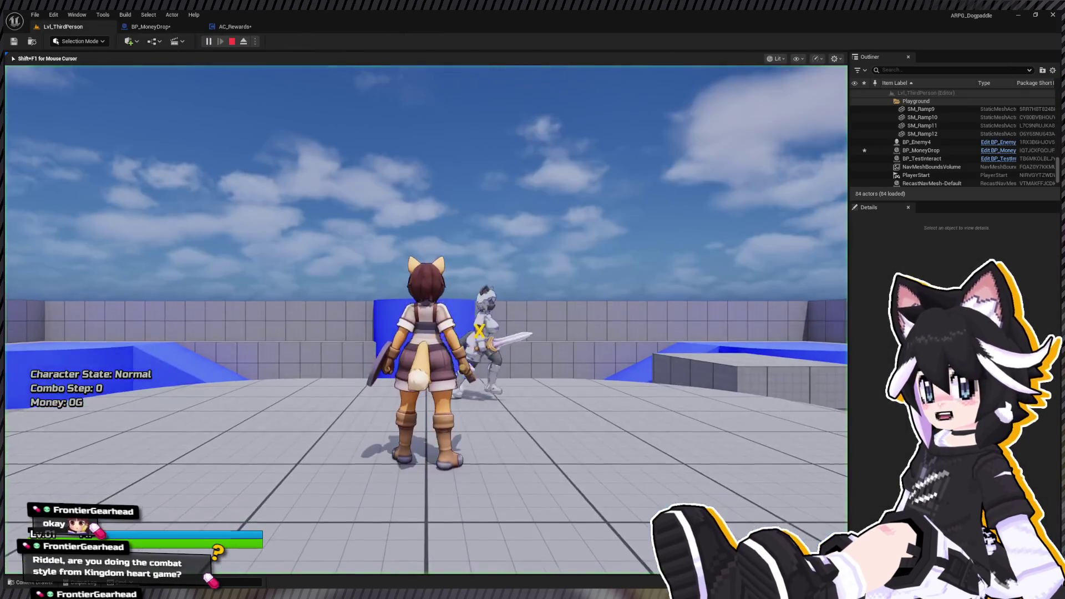
Run to the Dummy and combo-attack it until it is knocked down.
{"action": "key", "text": "w"}
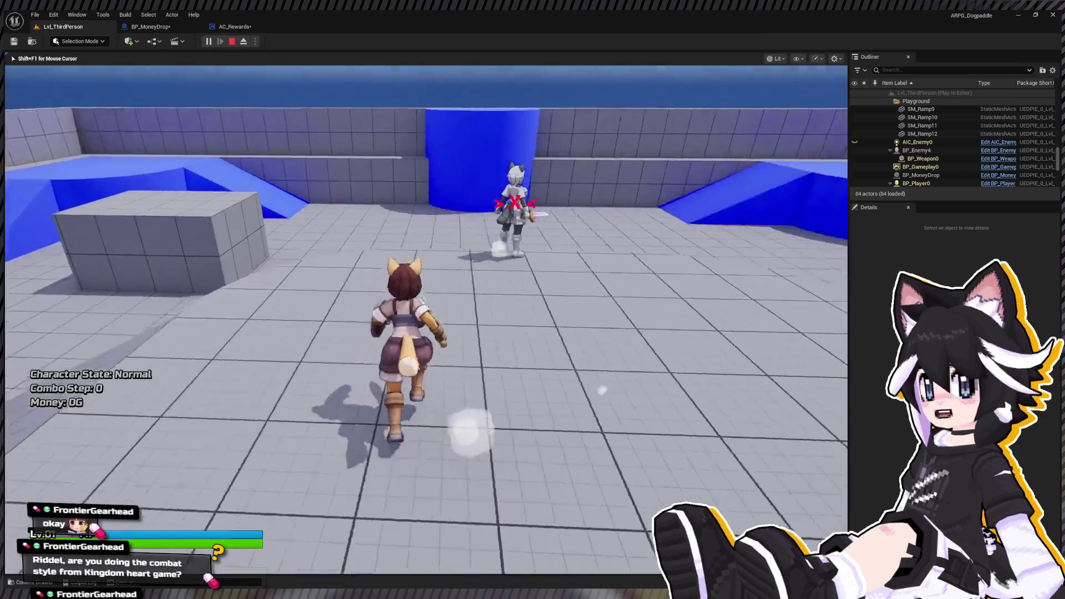
{"action": "left_click", "coordinate": [426, 320]}
{"action": "left_click", "coordinate": [426, 319]}
{"action": "left_click", "coordinate": [426, 319]}
{"action": "left_click", "coordinate": [426, 319]}
{"action": "key", "text": "w"}
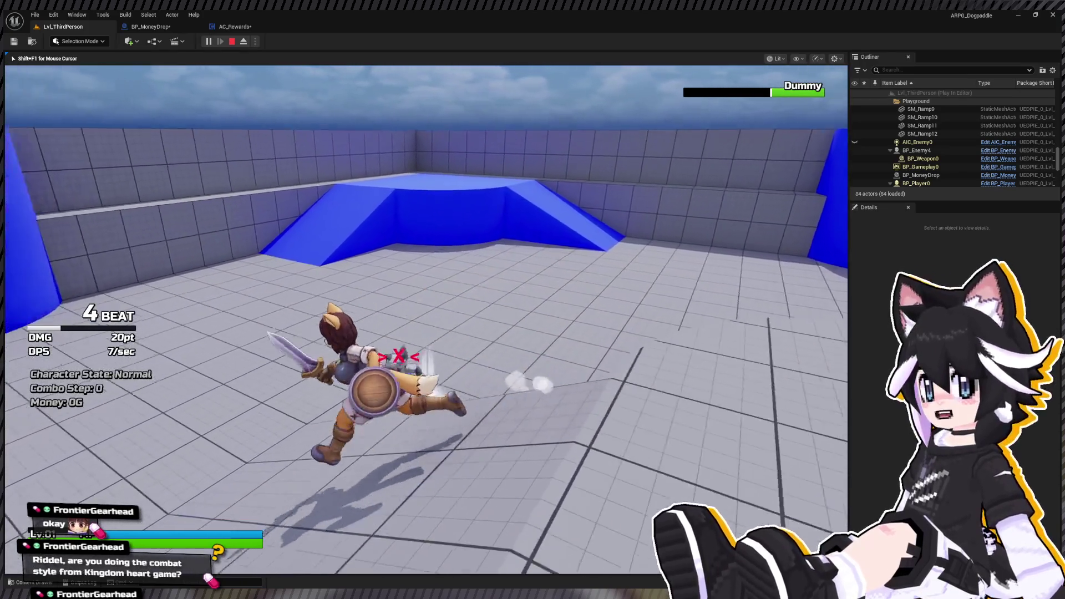
{"action": "left_click", "coordinate": [426, 319]}
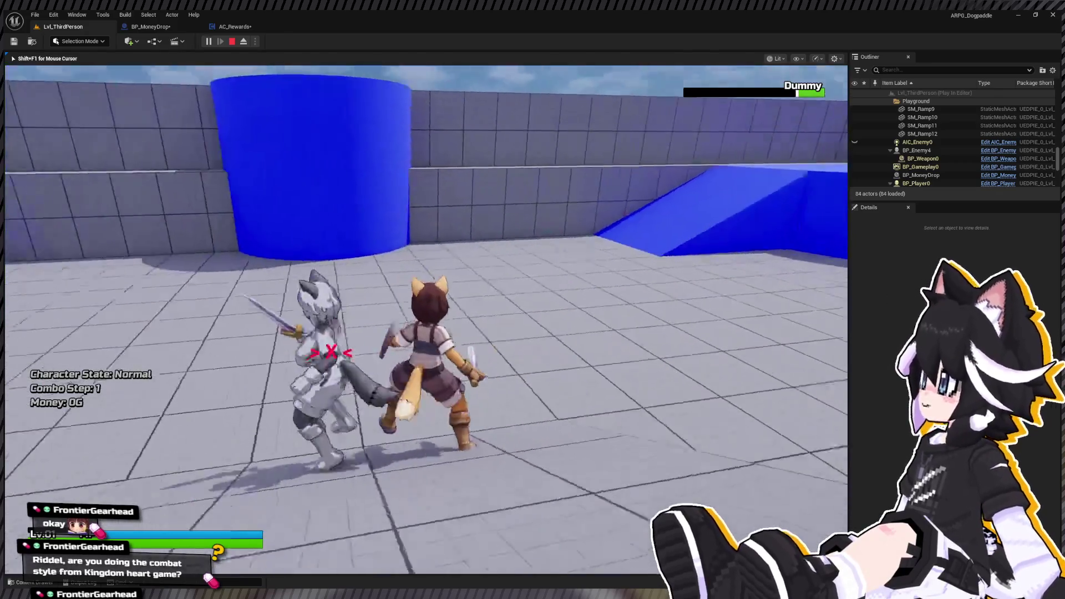
{"action": "left_click", "coordinate": [425, 319]}
{"action": "left_click", "coordinate": [426, 319]}
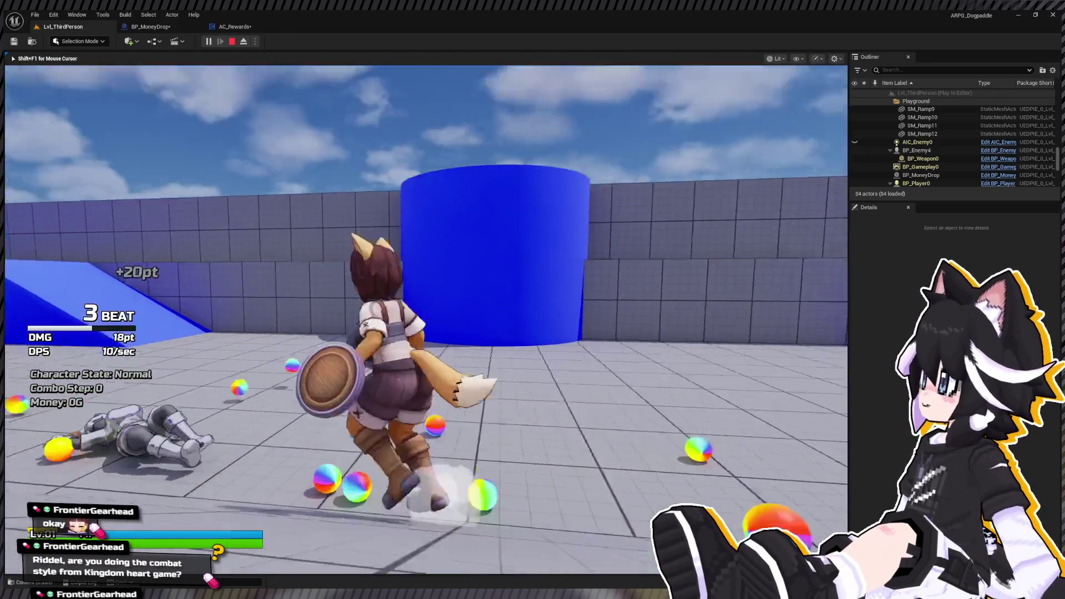
Collect the dropped coins for 3G, stop playing, and bring up the AC_Rewards event graph.
{"action": "key", "text": "w"}
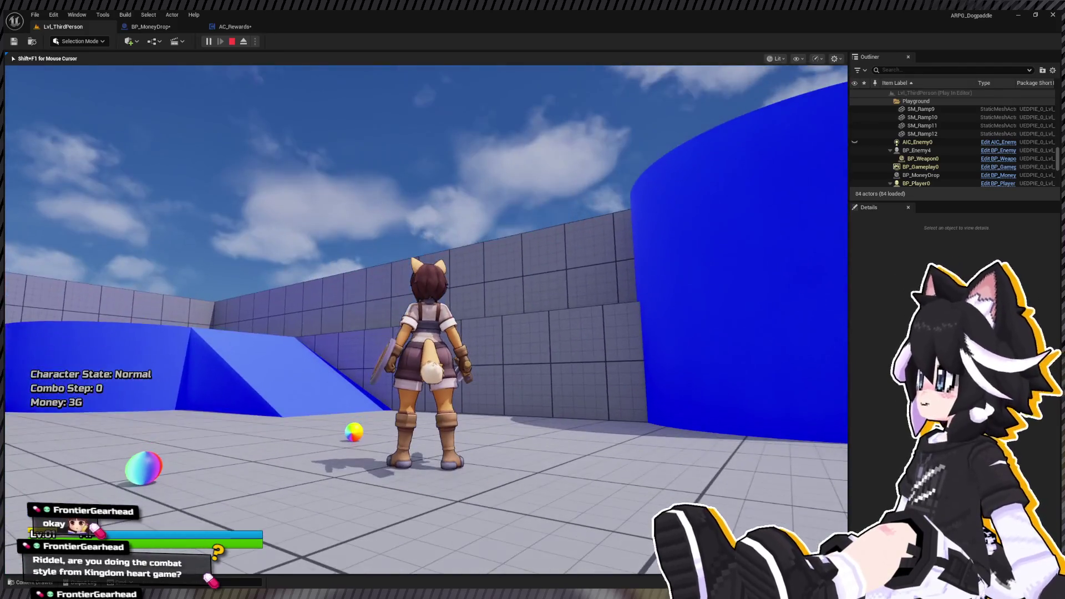
{"action": "key", "text": "Escape"}
{"action": "left_click", "coordinate": [233, 27]}
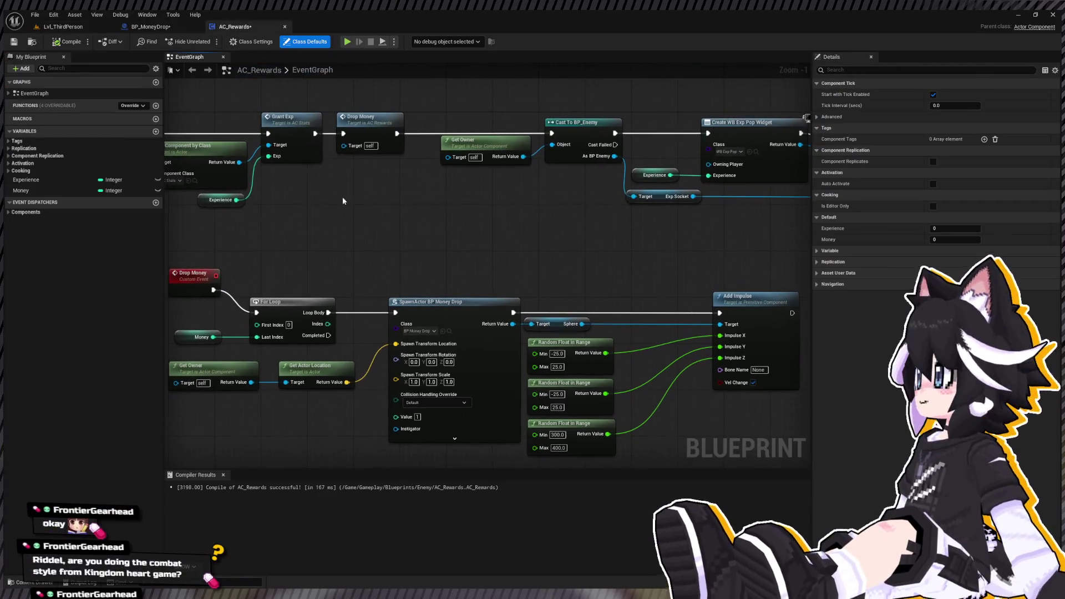
In BP_MoneyDrop, filter Details for collision and make the Sphere ignore Visibility and Camera traces.
{"action": "key", "text": "ctrl+space"}
{"action": "left_click", "coordinate": [150, 26]}
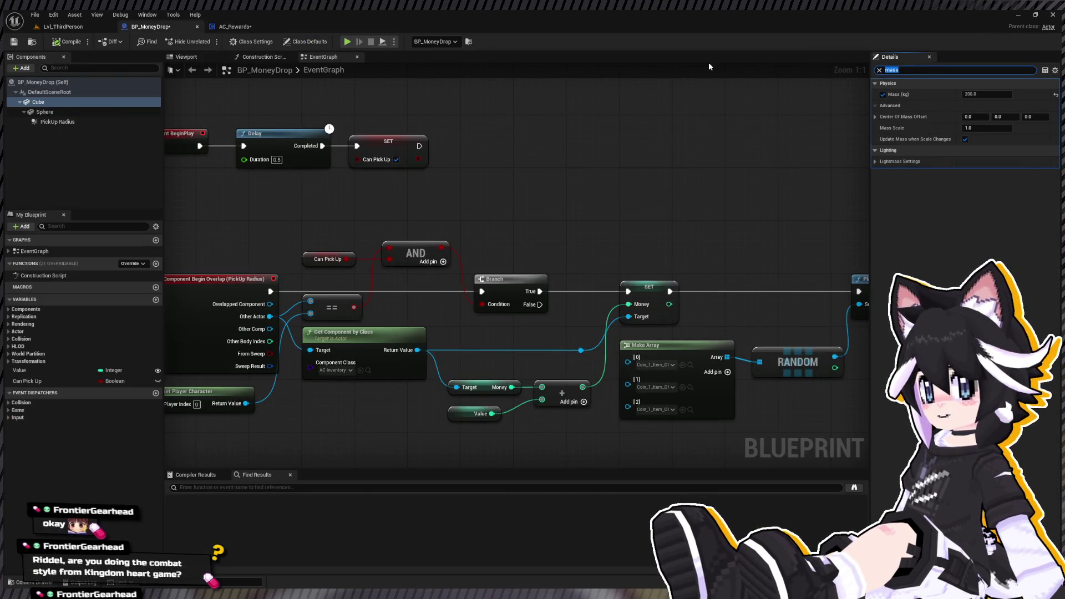
{"action": "type", "text": "collision"}
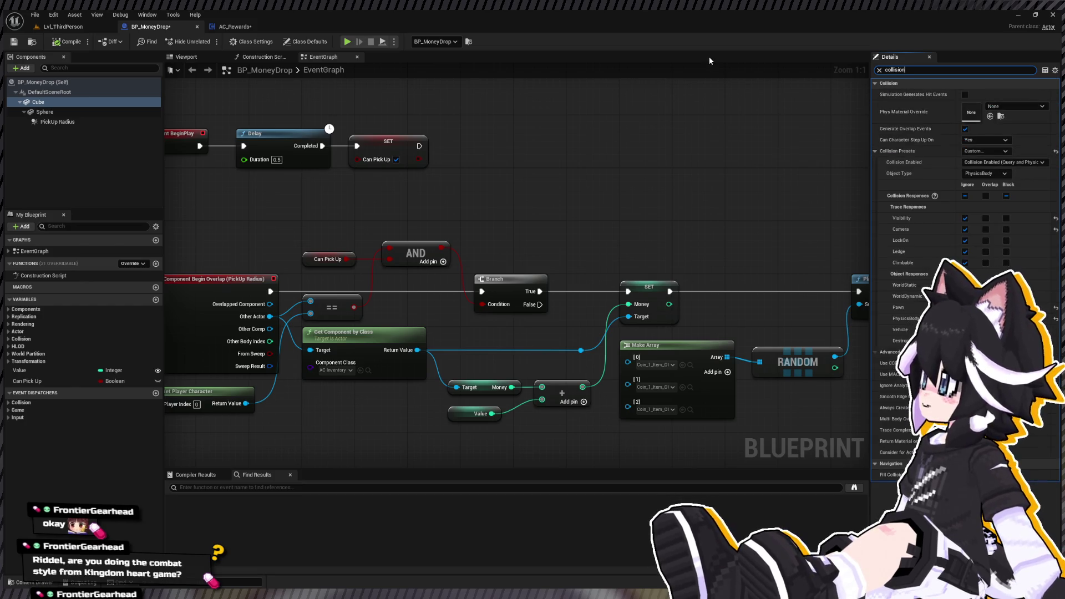
{"action": "left_click", "coordinate": [45, 112]}
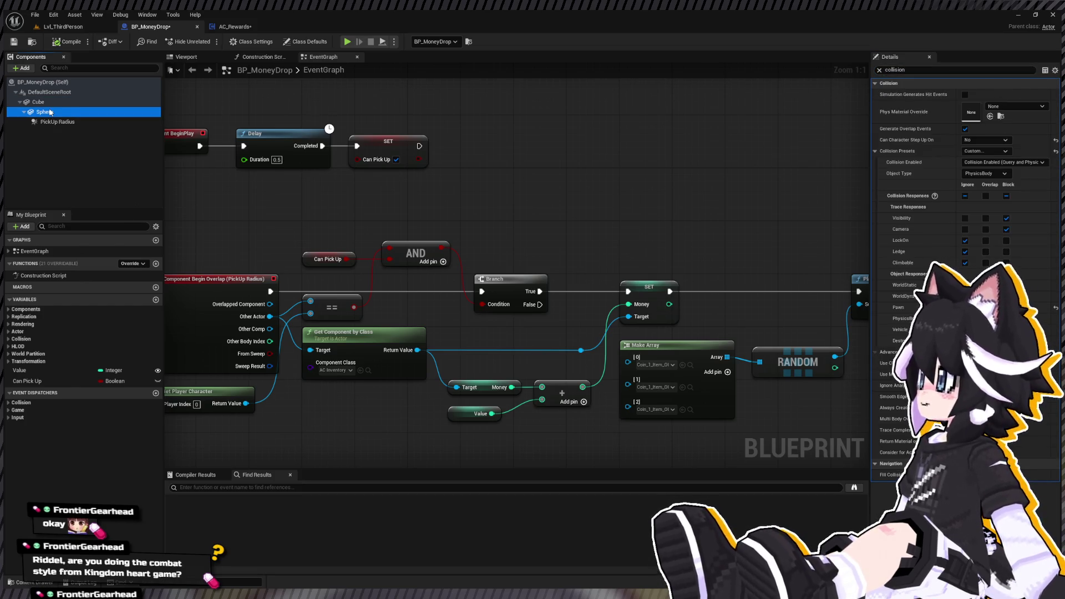
{"action": "left_click", "coordinate": [965, 218]}
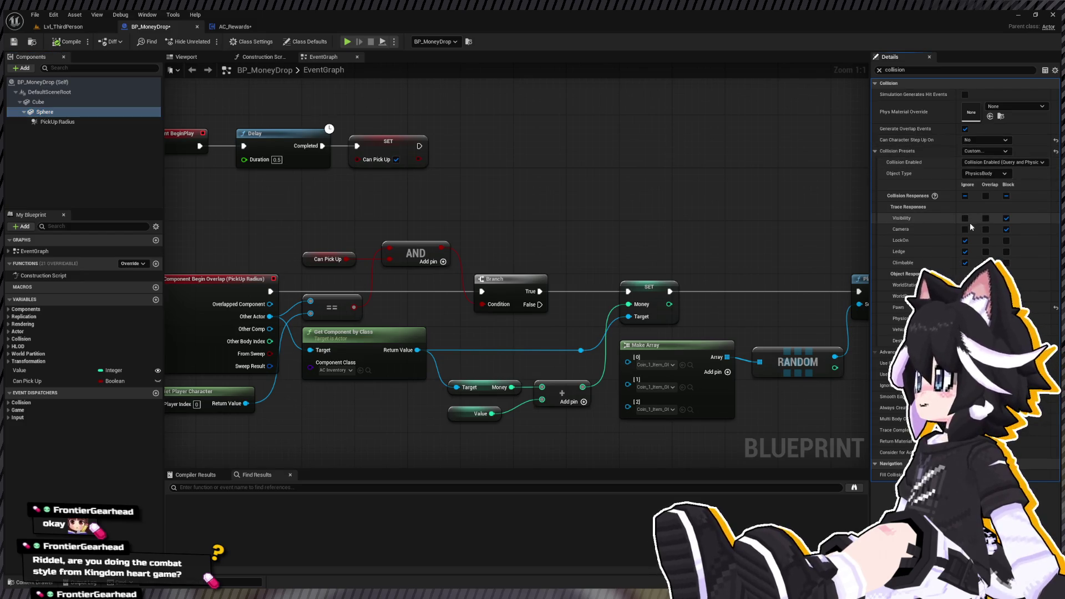
{"action": "left_click", "coordinate": [965, 229]}
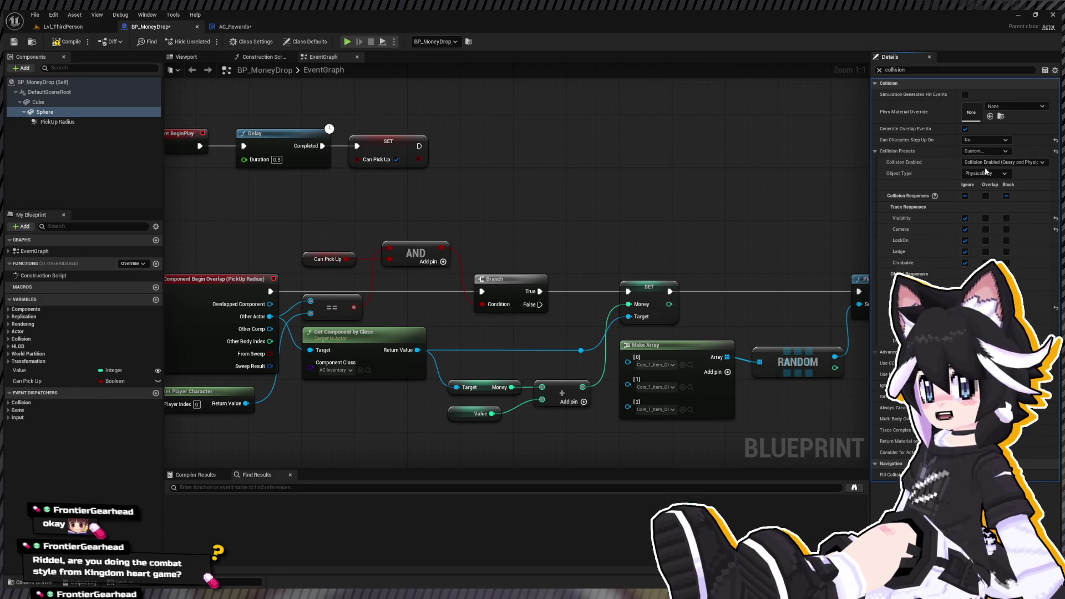
Set the Sphere's collision preset to NoCollision, compile and save BP_MoneyDrop, and return to the level.
{"action": "left_click", "coordinate": [44, 114]}
{"action": "left_click", "coordinate": [47, 121]}
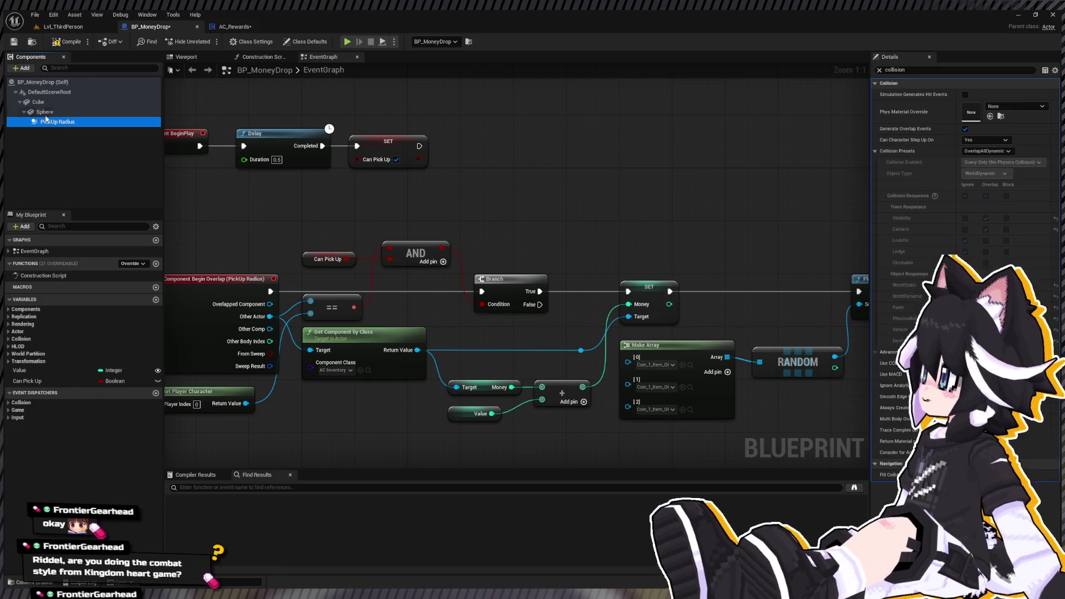
{"action": "left_click", "coordinate": [64, 42]}
{"action": "left_click", "coordinate": [63, 26]}
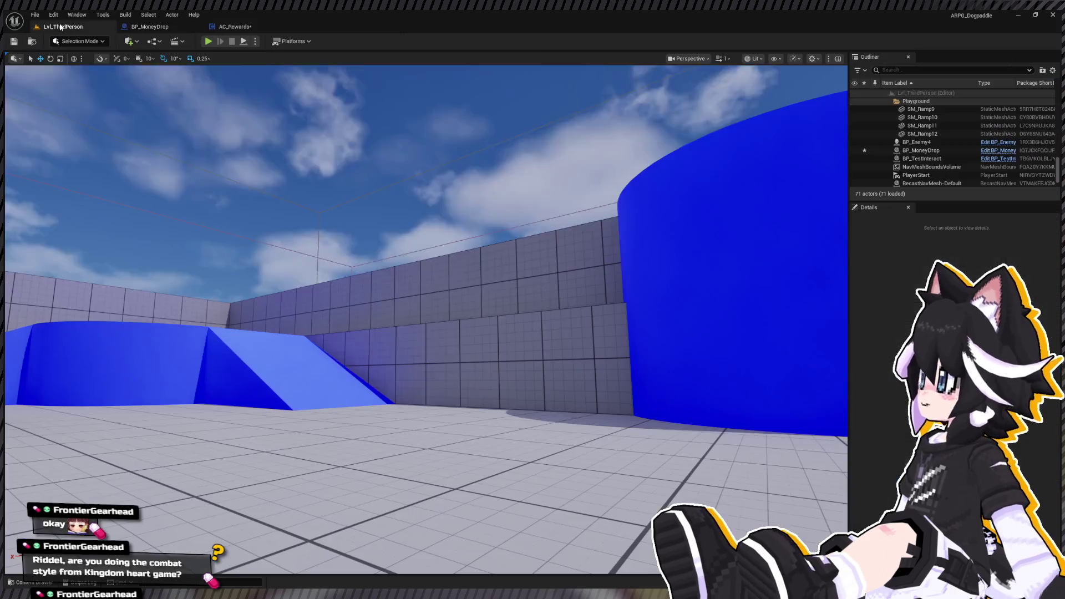
Start a playtest and combo-attack the Dummy until it goes down.
{"action": "left_click", "coordinate": [207, 42]}
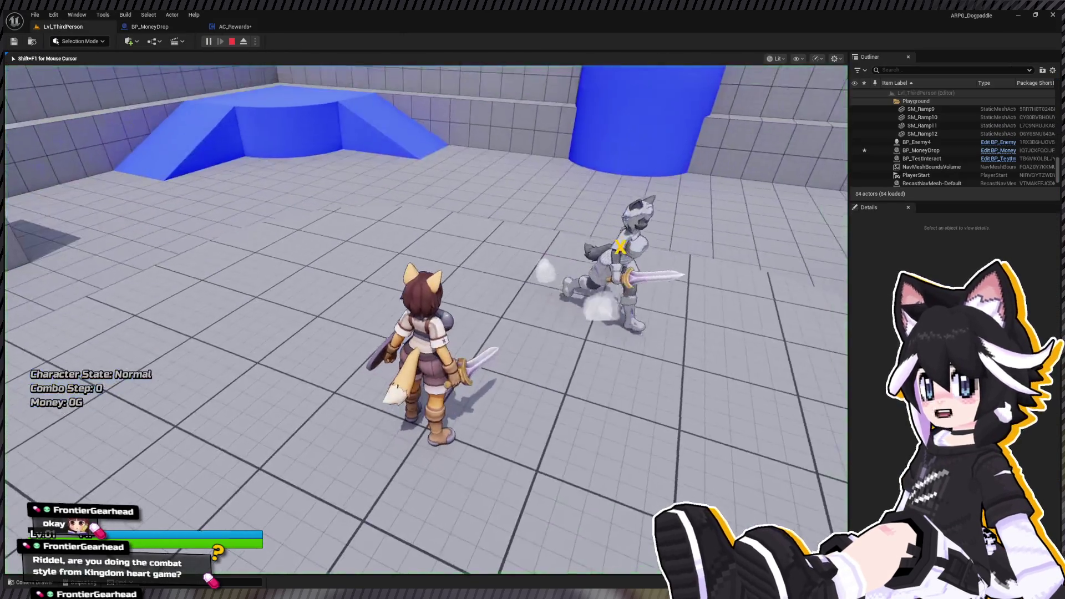
{"action": "key", "text": "w"}
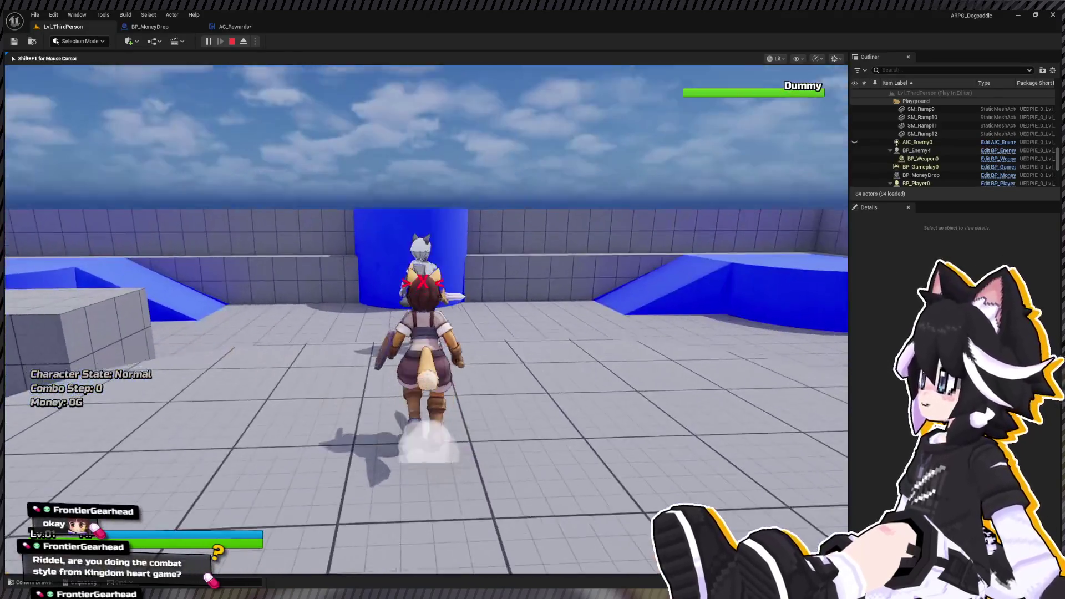
{"action": "left_click", "coordinate": [426, 320]}
{"action": "left_click", "coordinate": [426, 319]}
{"action": "left_click", "coordinate": [426, 320]}
{"action": "left_click", "coordinate": [426, 319]}
{"action": "left_click", "coordinate": [426, 319]}
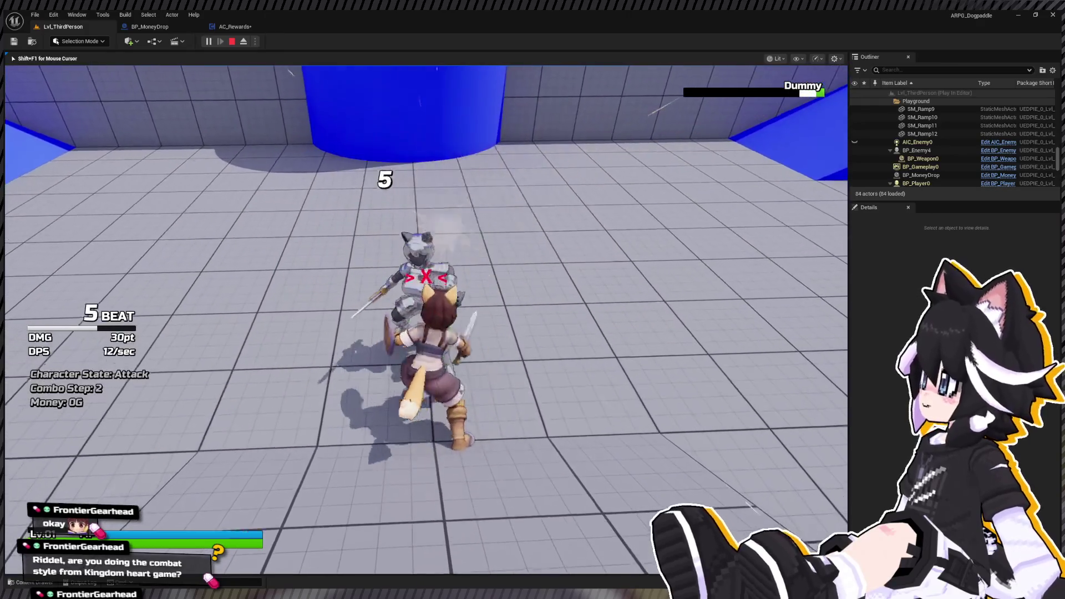
{"action": "left_click", "coordinate": [426, 319]}
Run over the dropped coins to collect 13G, then stop the play session.
{"action": "key", "text": "s"}
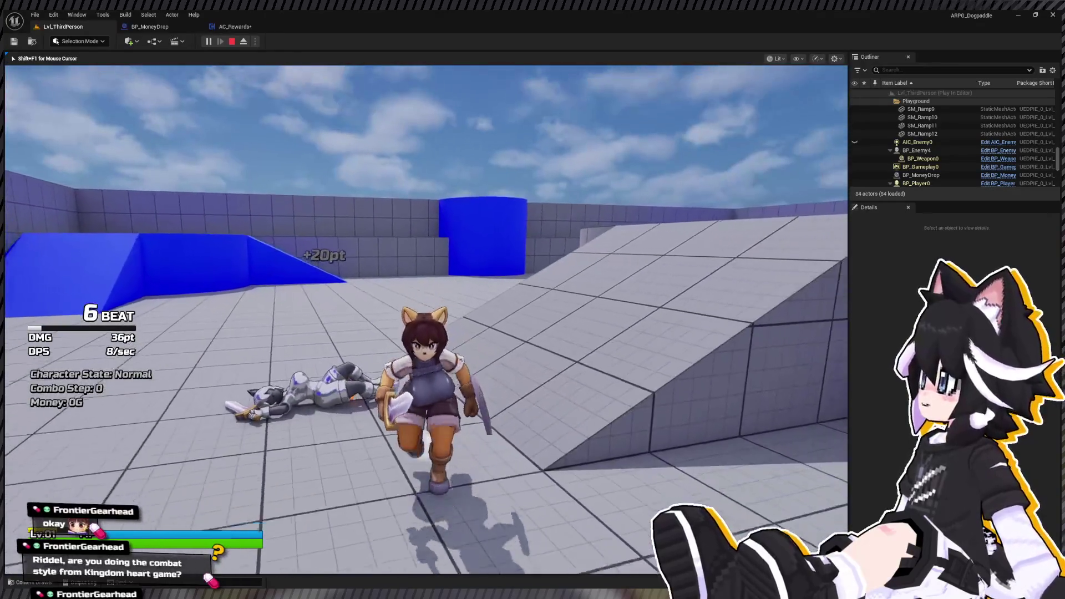
{"action": "key", "text": "w"}
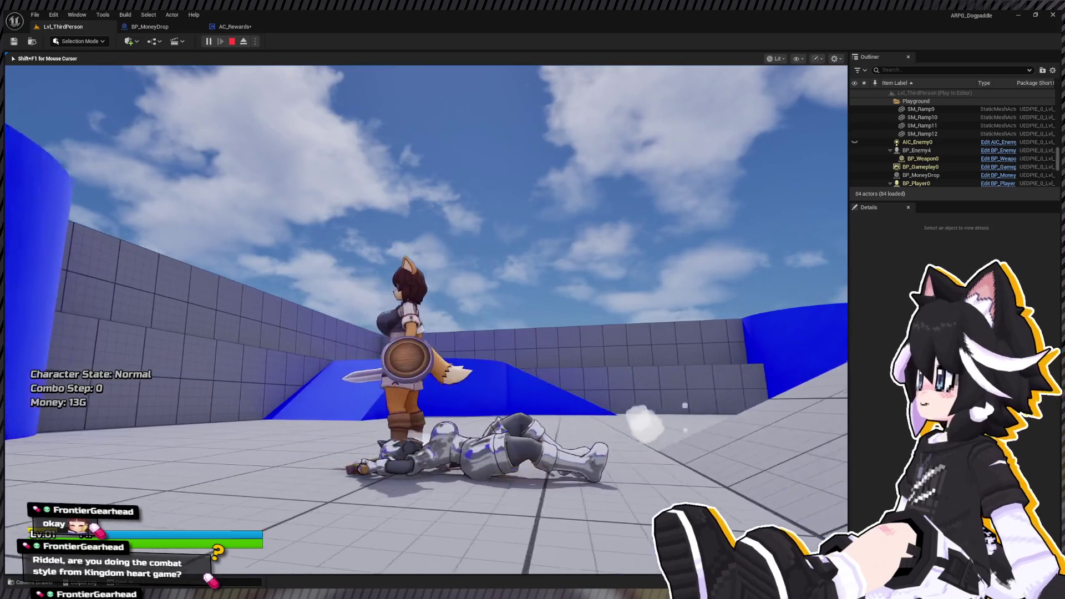
{"action": "key", "text": "Escape"}
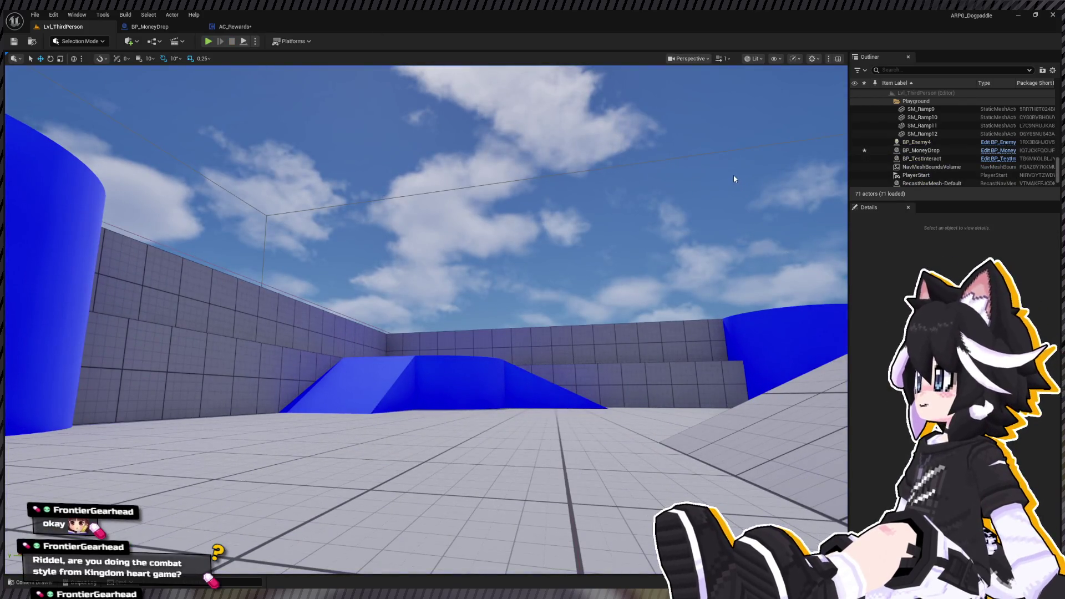
In BP_MoneyDrop, compare the Sphere and Cube components' physics simulation settings.
{"action": "left_click", "coordinate": [171, 28]}
{"action": "left_click", "coordinate": [45, 112]}
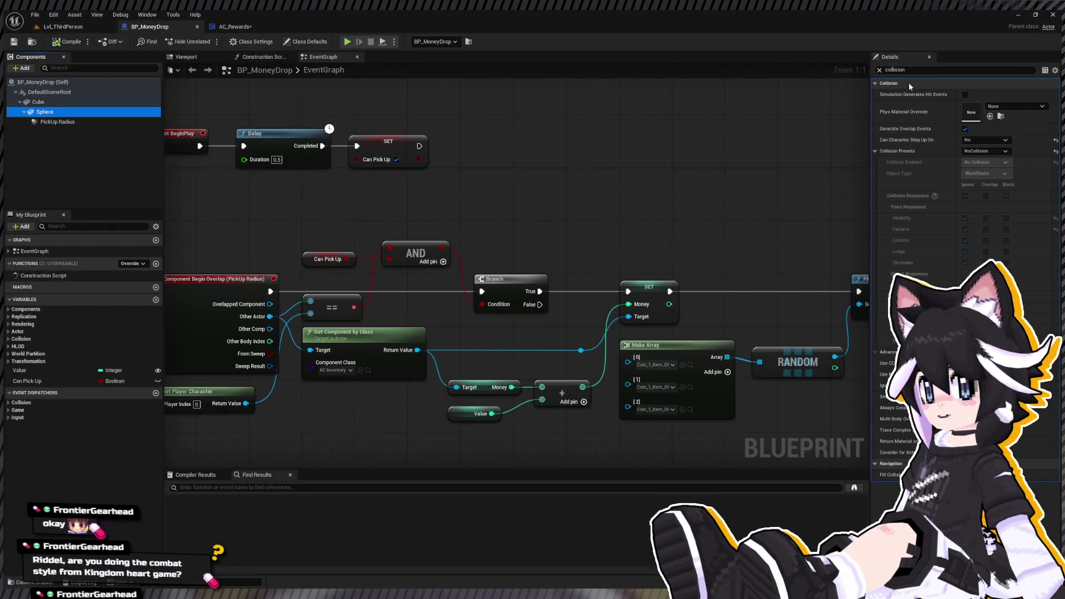
{"action": "type", "text": "re"}
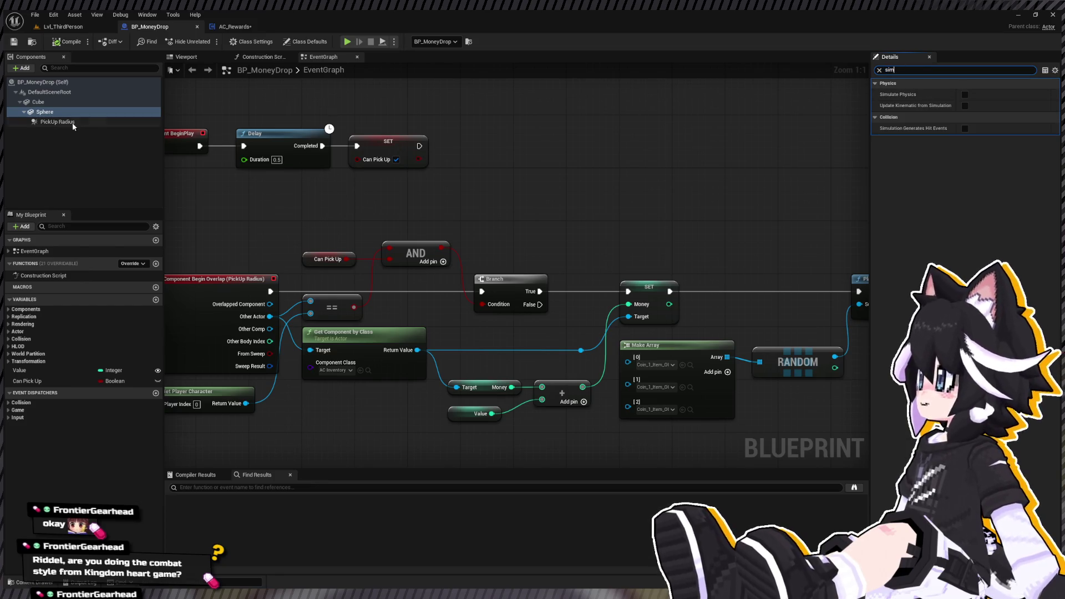
{"action": "left_click", "coordinate": [58, 104]}
{"action": "left_click", "coordinate": [58, 111]}
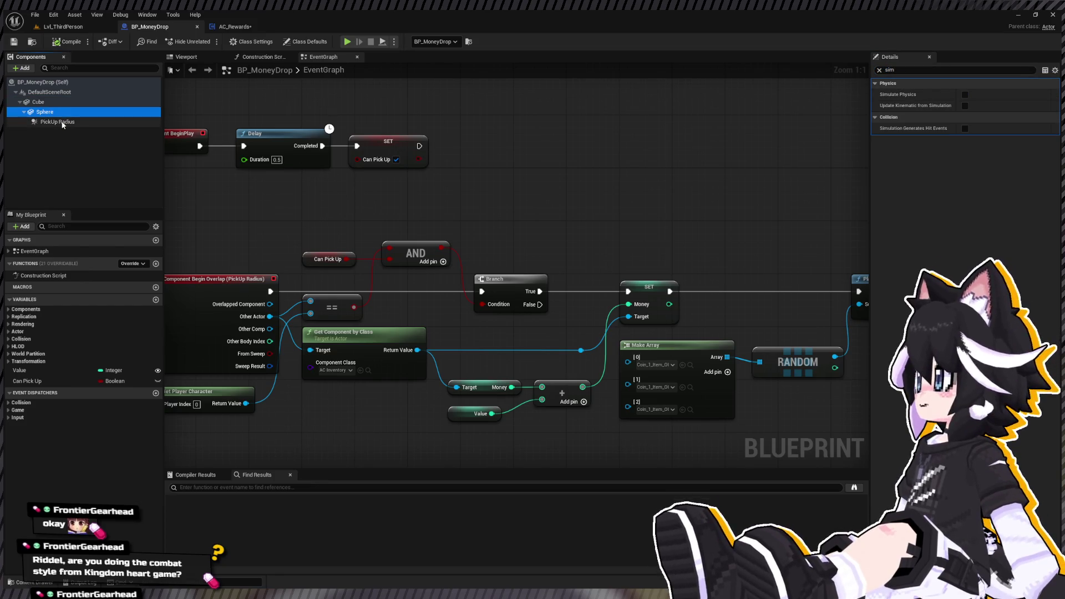
{"action": "left_click", "coordinate": [108, 100]}
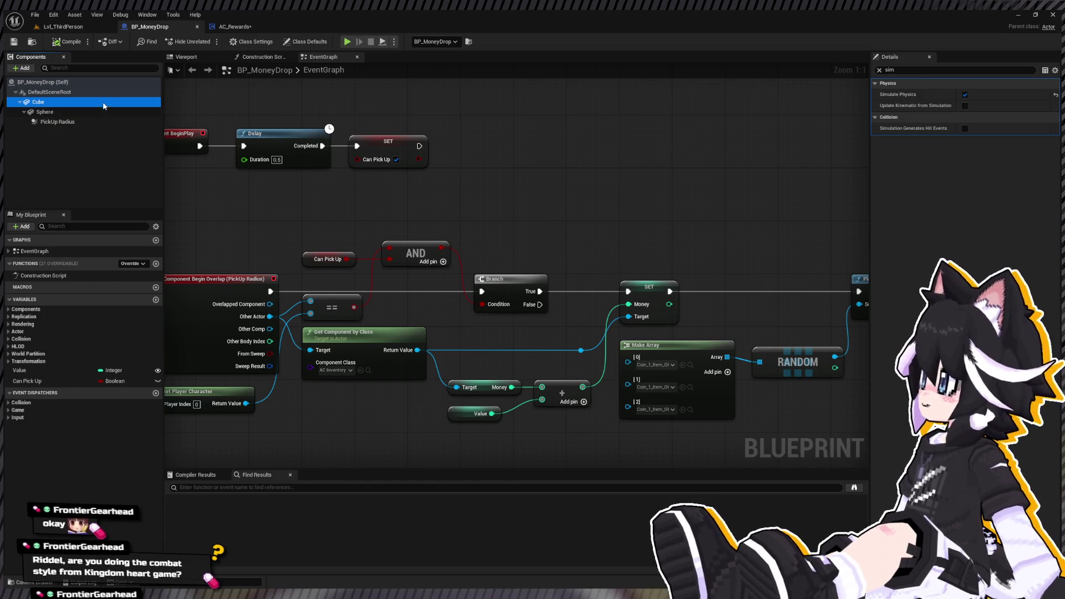
{"action": "left_click", "coordinate": [120, 111]}
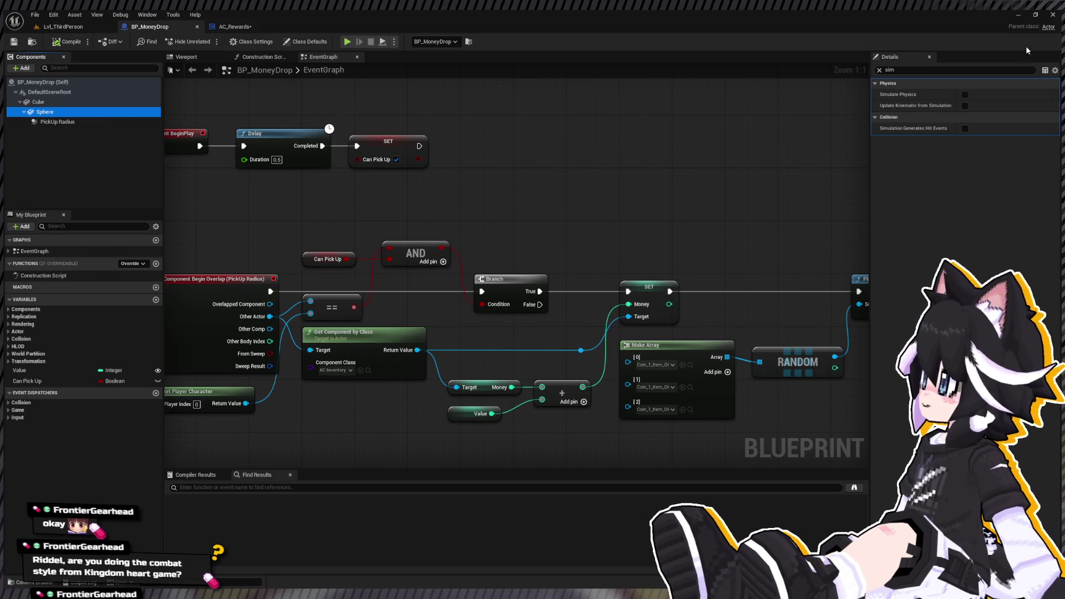
{"action": "left_click", "coordinate": [965, 94]}
Filter Details for 'colli' and set the Sphere's Collision Presets to Custom.
{"action": "left_click", "coordinate": [879, 70]}
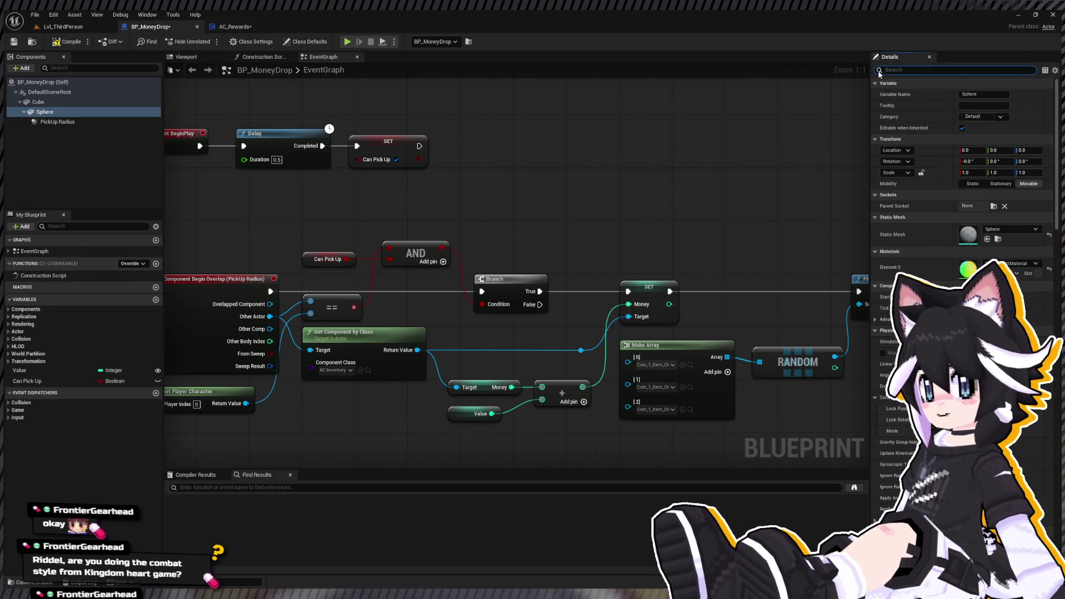
{"action": "type", "text": "col"}
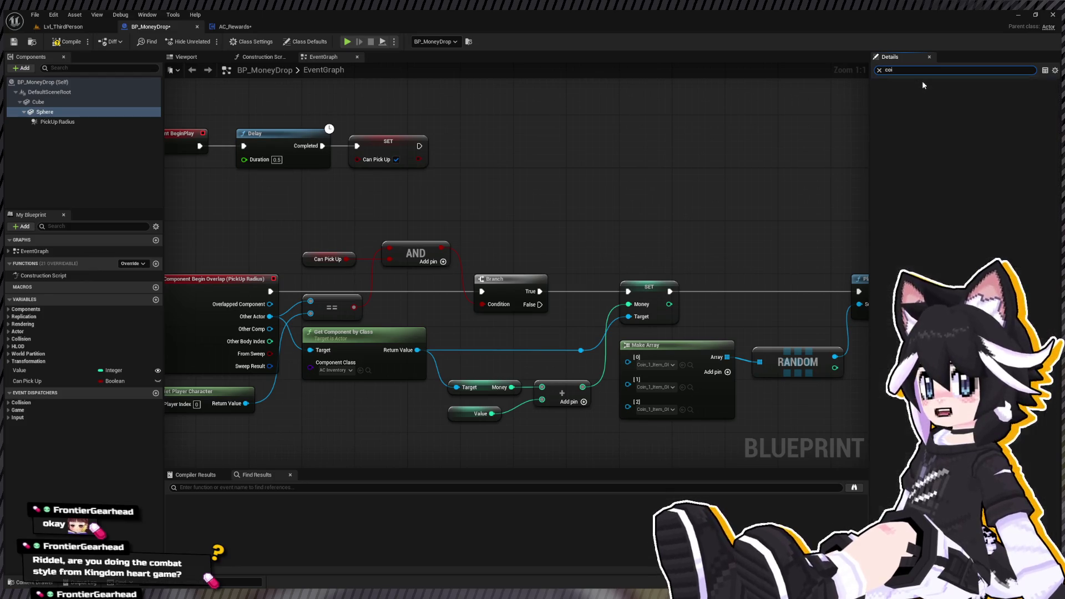
{"action": "type", "text": "li"}
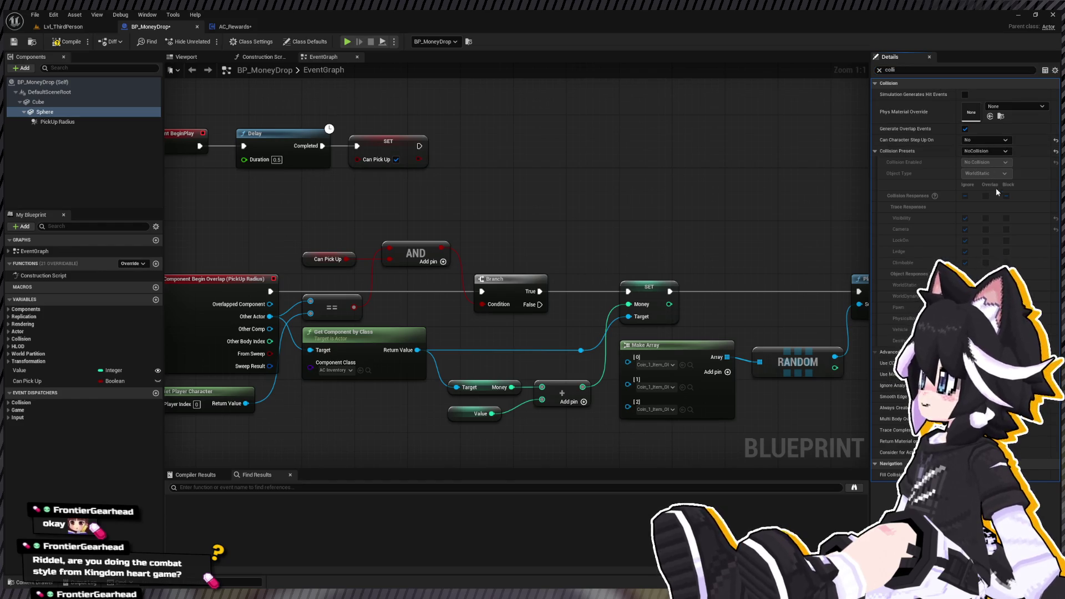
{"action": "left_click", "coordinate": [987, 151]}
{"action": "left_click", "coordinate": [993, 233]}
{"action": "left_click", "coordinate": [993, 150]}
{"action": "left_click", "coordinate": [959, 131]}
{"action": "left_click", "coordinate": [987, 151]}
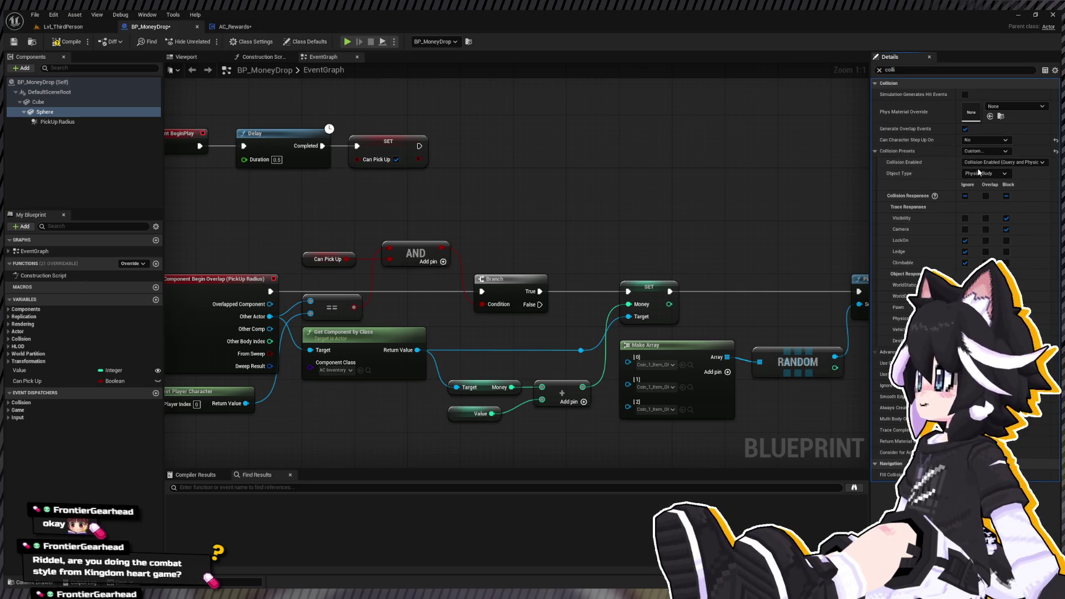
{"action": "left_click", "coordinate": [992, 165]}
{"action": "left_click", "coordinate": [993, 151]}
{"action": "left_click", "coordinate": [997, 165]}
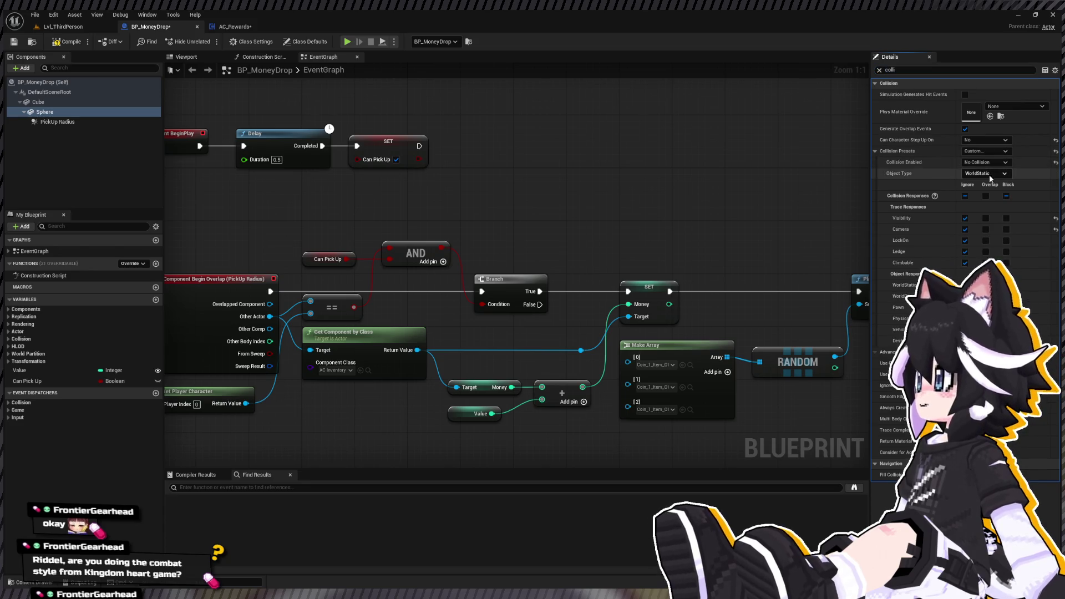
Set the Sphere's Object Type to PhysicsBody and start a playtest of Lvl_ThirdPerson.
{"action": "left_click", "coordinate": [994, 173]}
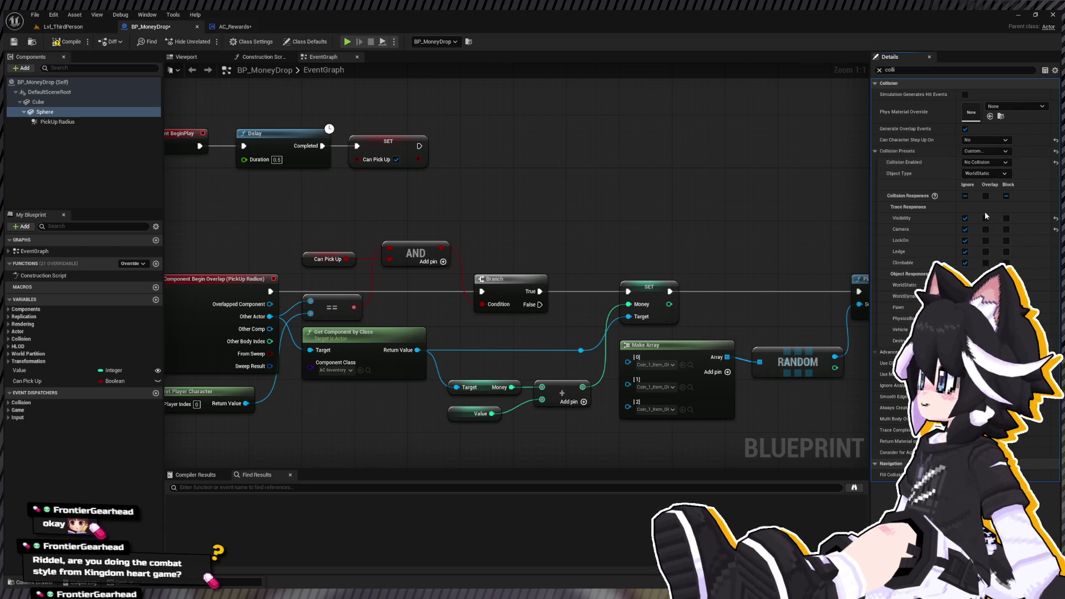
{"action": "left_click", "coordinate": [985, 209]}
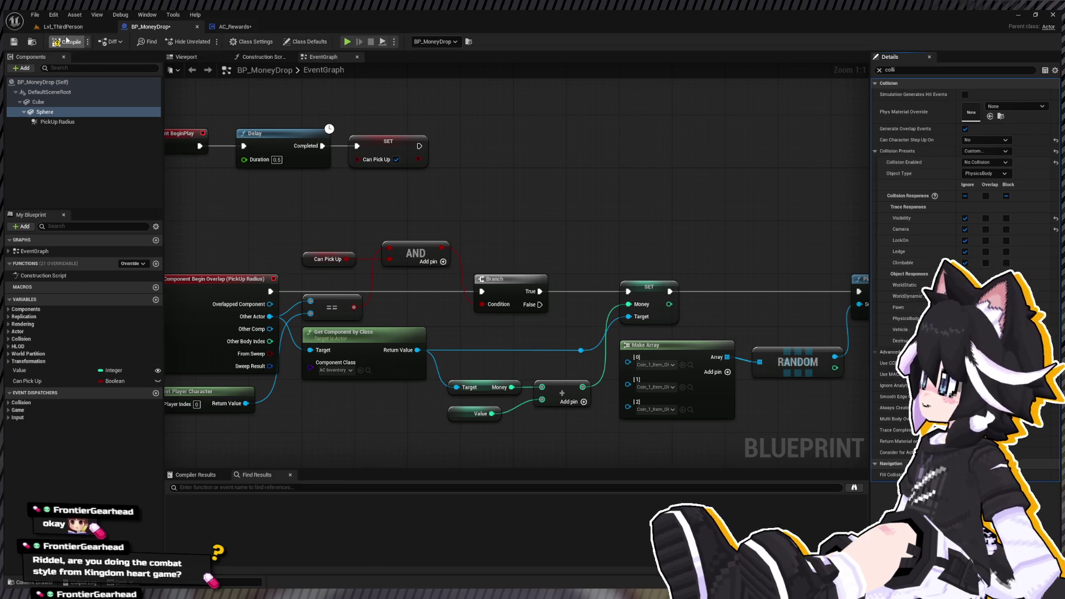
{"action": "left_click", "coordinate": [63, 26]}
{"action": "left_click", "coordinate": [208, 41]}
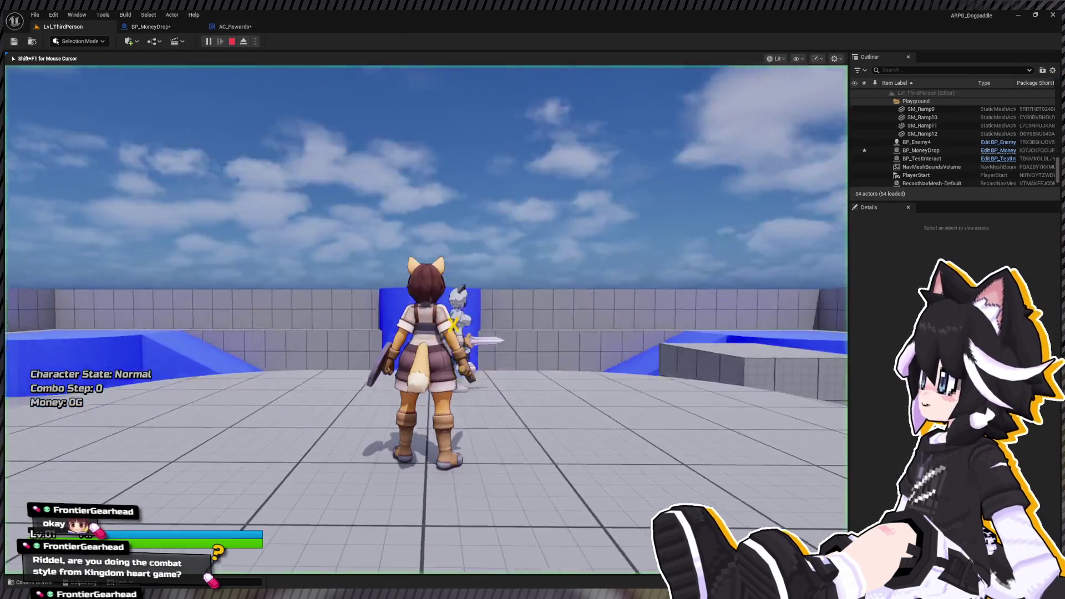
Run to the Dummy and hit it several times while Money stays at 0G, then stop playing.
{"action": "key", "text": "w"}
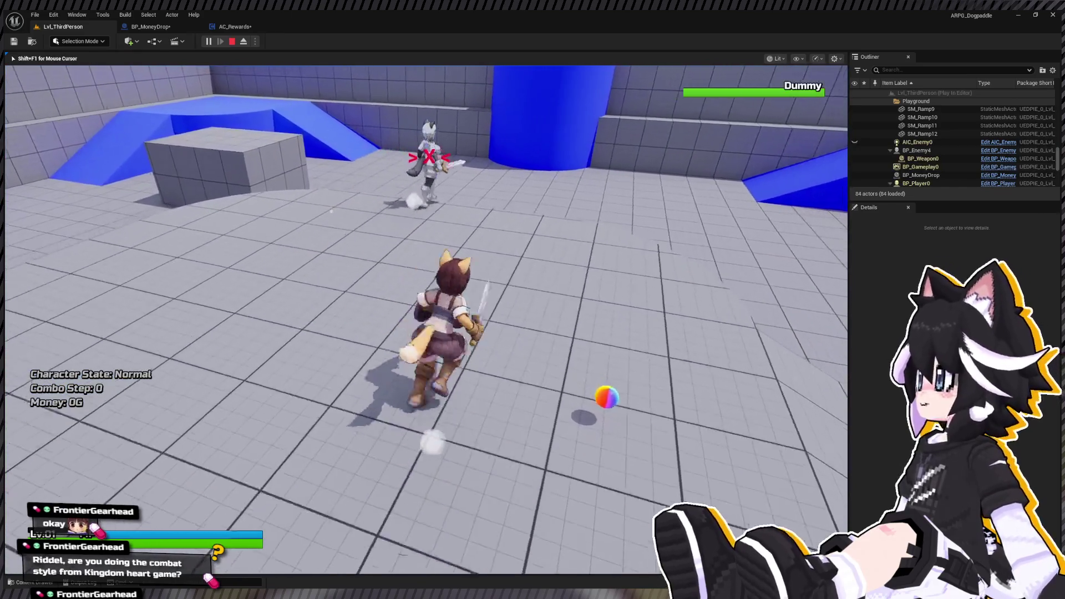
{"action": "left_click", "coordinate": [426, 319]}
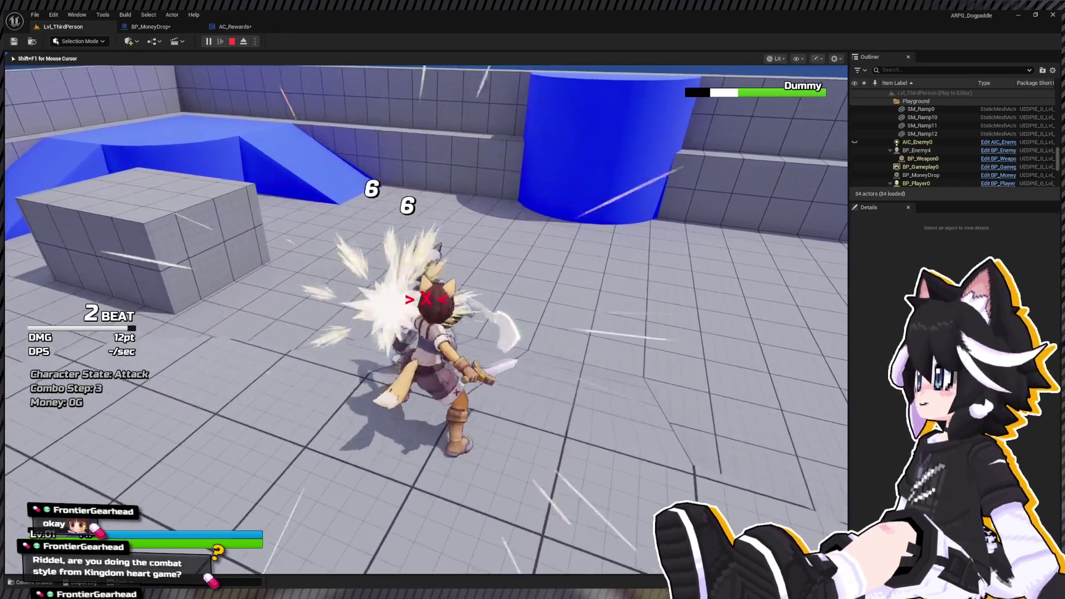
{"action": "key", "text": "w"}
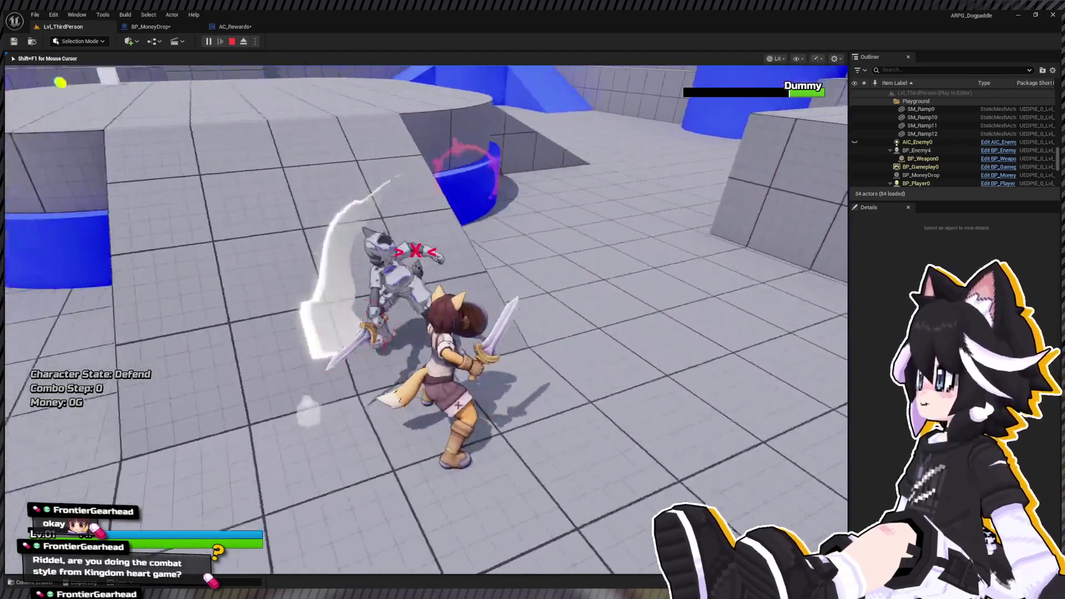
{"action": "left_click", "coordinate": [426, 320]}
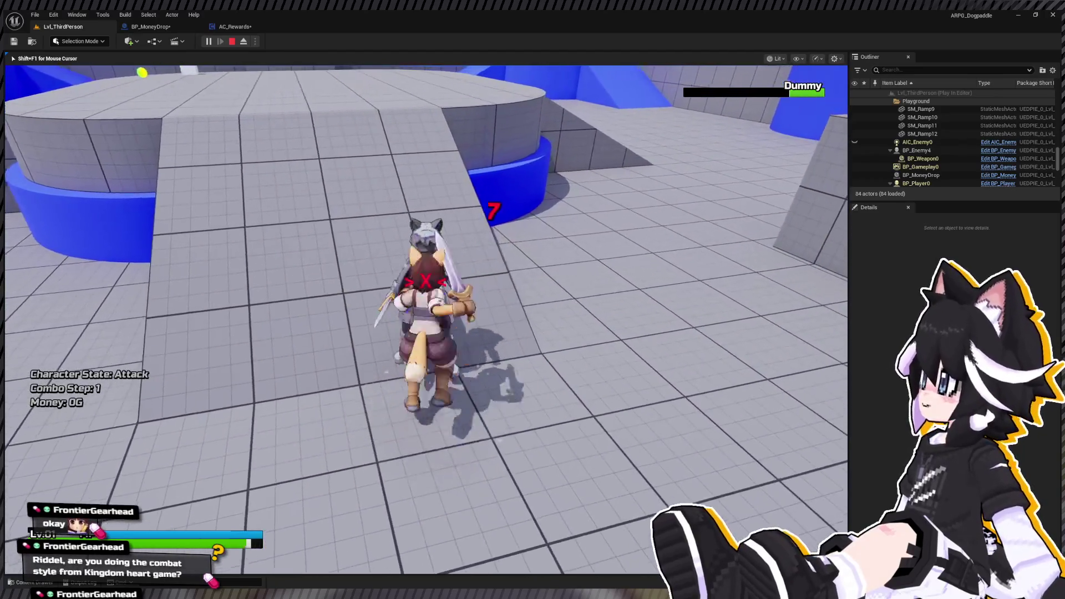
{"action": "left_click", "coordinate": [426, 320]}
{"action": "key", "text": "Escape"}
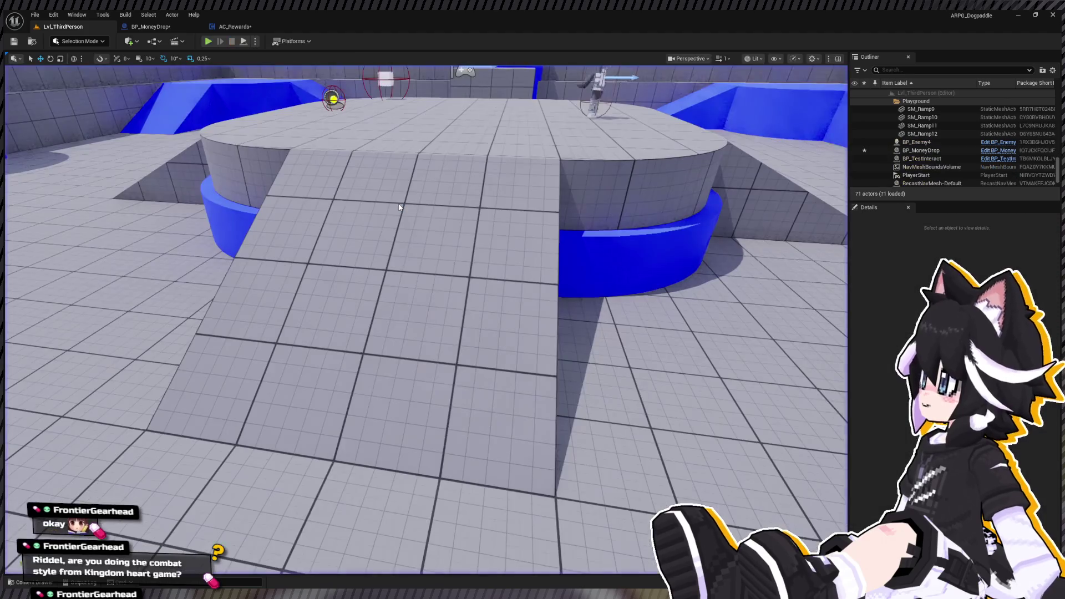
Set the Sphere's Collision Enabled to Query and Physics, then start a playtest of the level.
{"action": "left_click", "coordinate": [159, 28]}
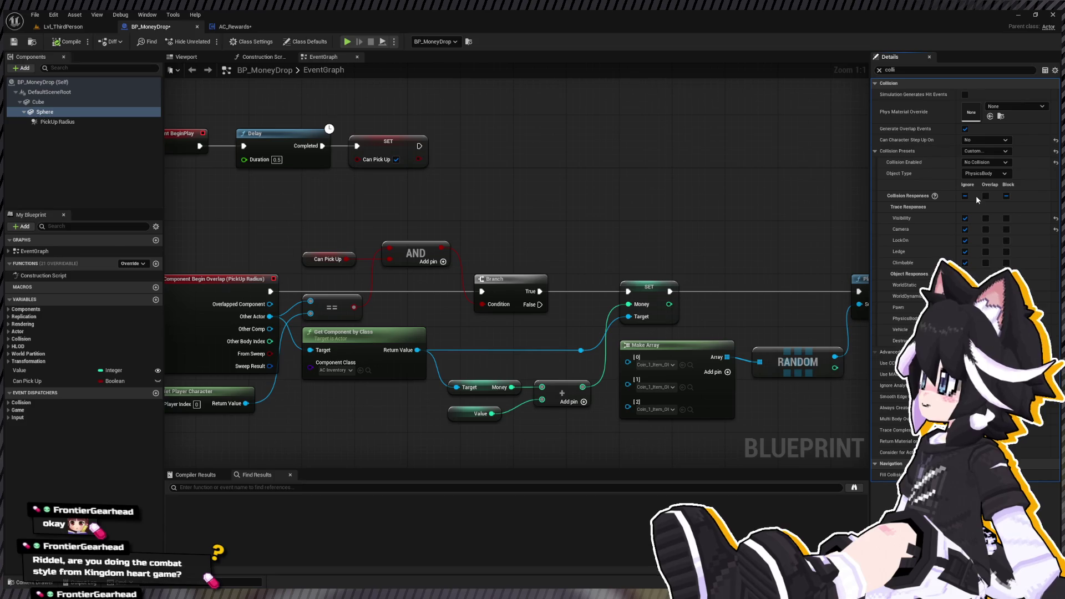
{"action": "left_click", "coordinate": [953, 192]}
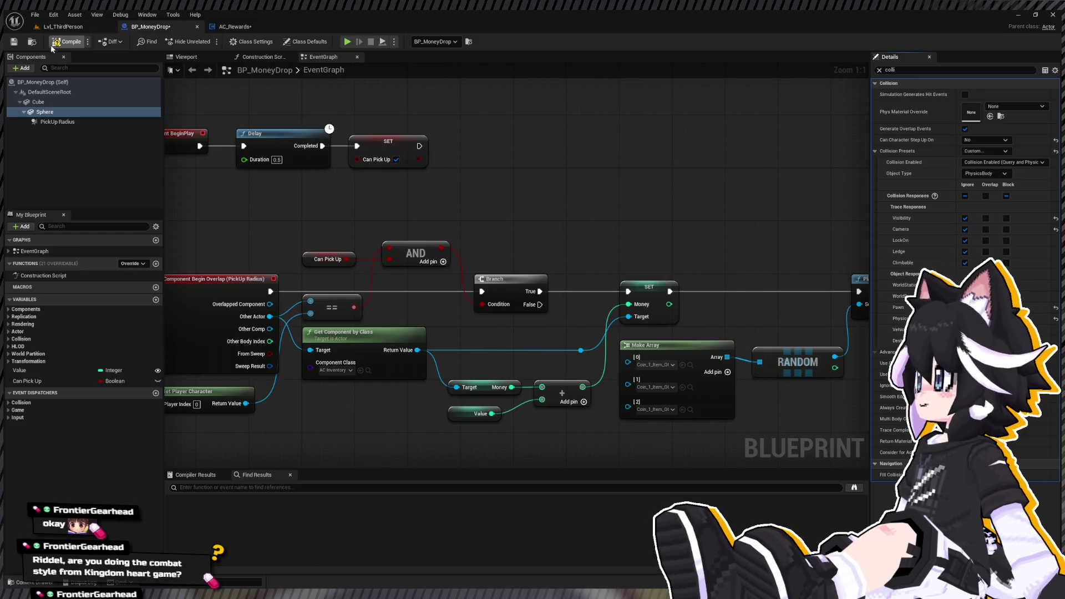
{"action": "left_click", "coordinate": [71, 29]}
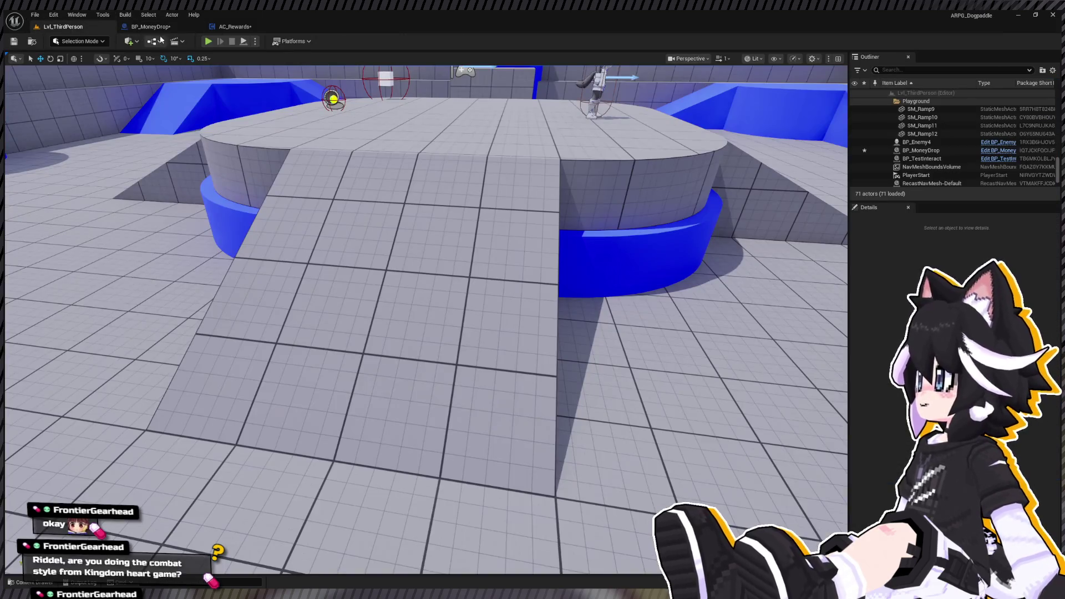
{"action": "left_click", "coordinate": [204, 41]}
Attack the Dummy so coins drop to the floor with Money staying 0G, then stop and reopen BP_MoneyDrop.
{"action": "key", "text": "w"}
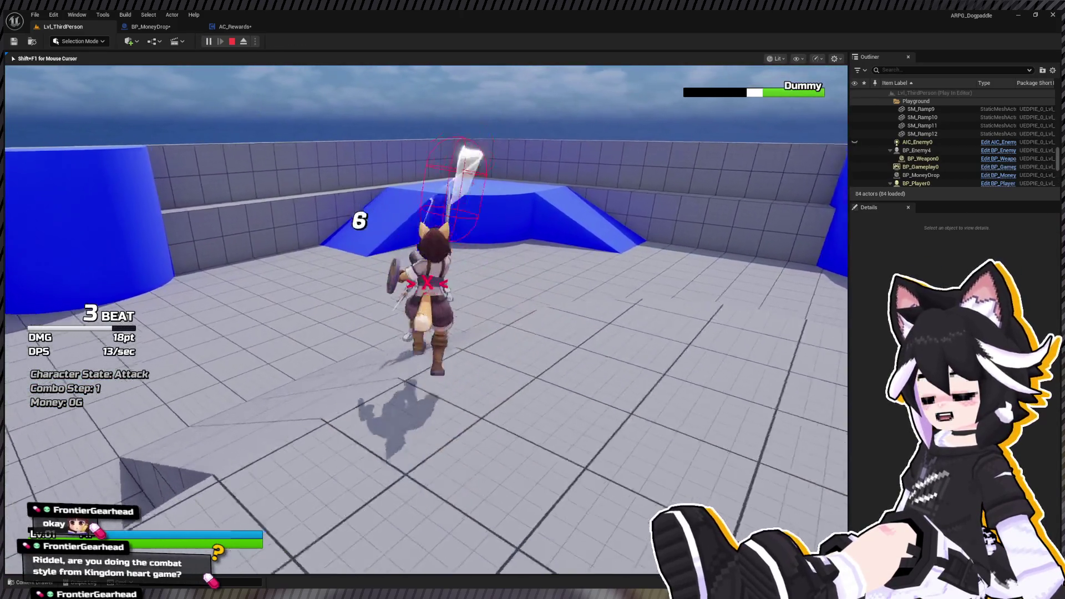
{"action": "key", "text": "w"}
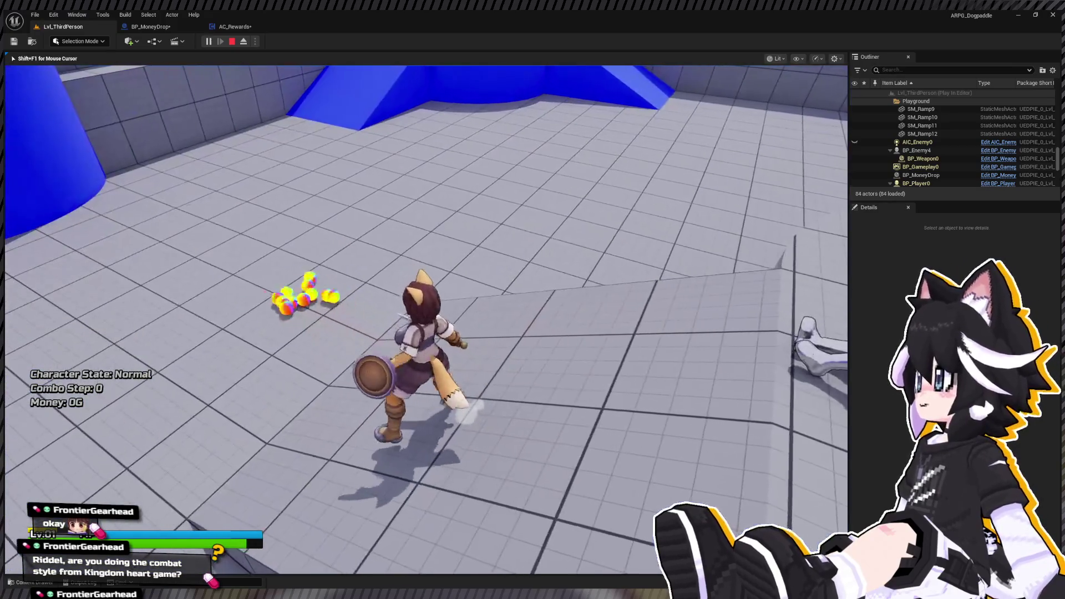
{"action": "key", "text": "Escape"}
{"action": "left_click", "coordinate": [164, 30]}
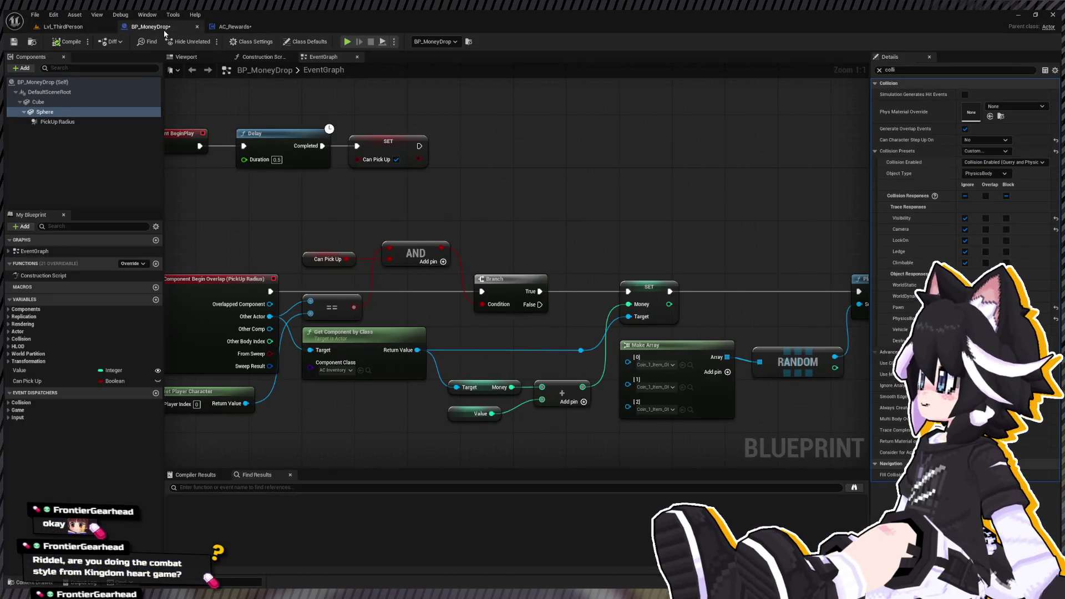
Compare the Cube and Sphere collision settings, including in the BP_MoneyDrop Viewport preview.
{"action": "left_click", "coordinate": [32, 101]}
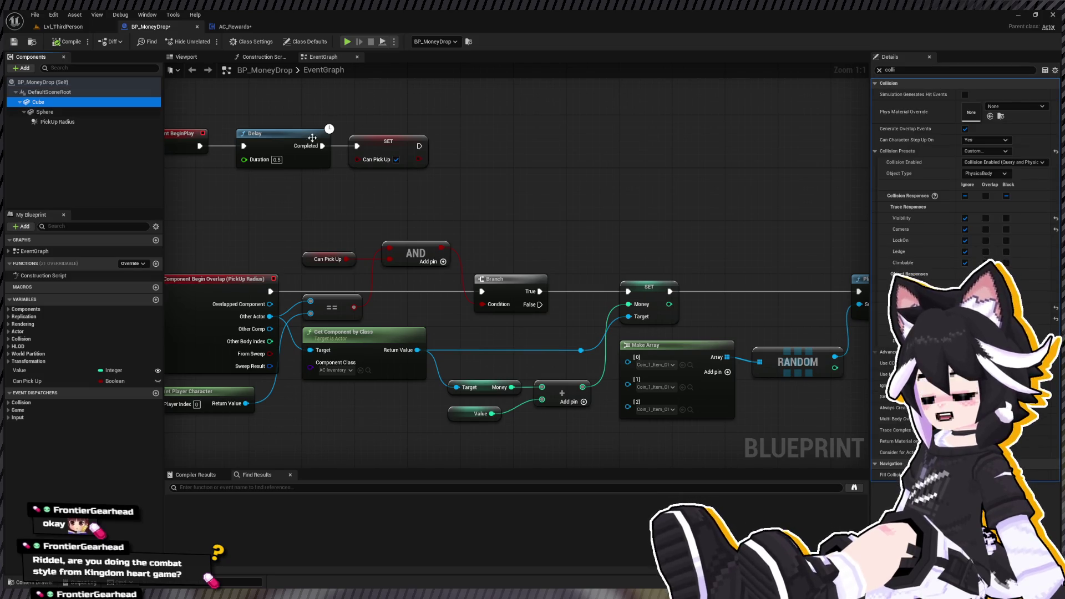
{"action": "left_click", "coordinate": [30, 113]}
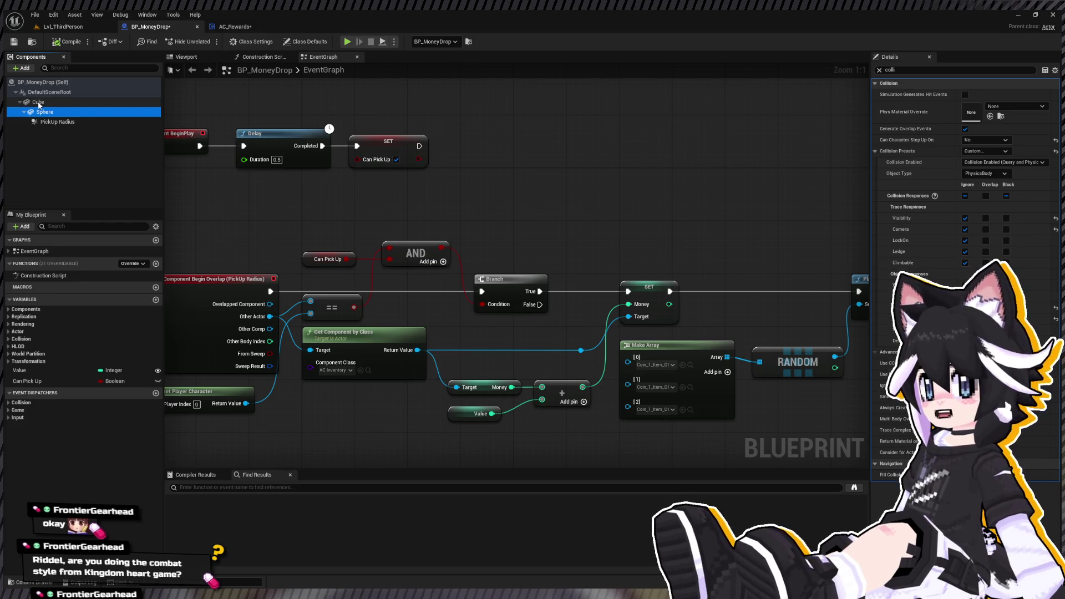
{"action": "left_click", "coordinate": [39, 103]}
{"action": "left_click", "coordinate": [54, 114]}
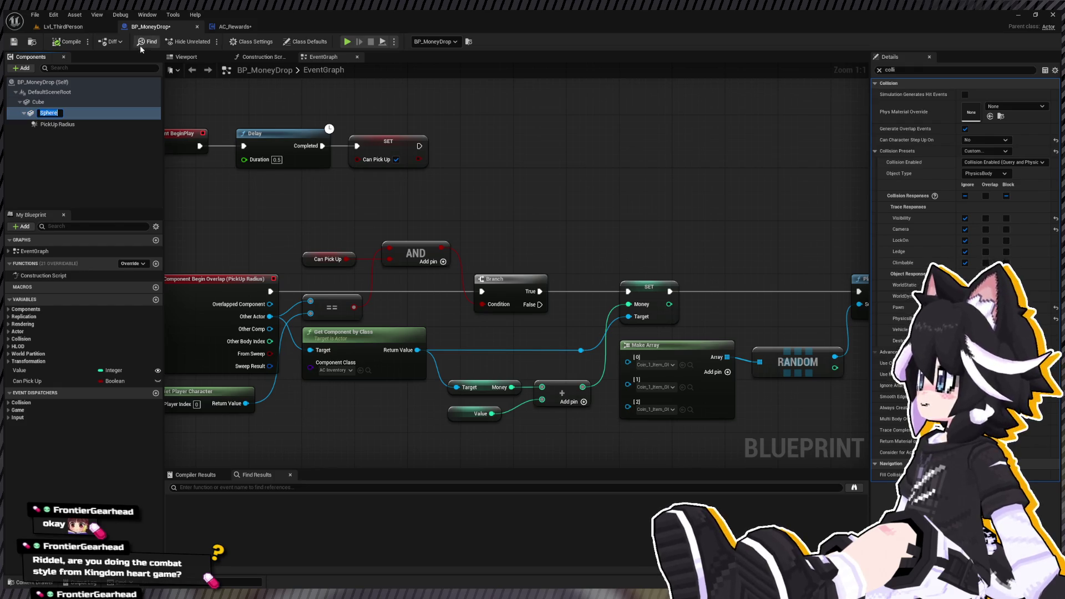
{"action": "left_click", "coordinate": [179, 57]}
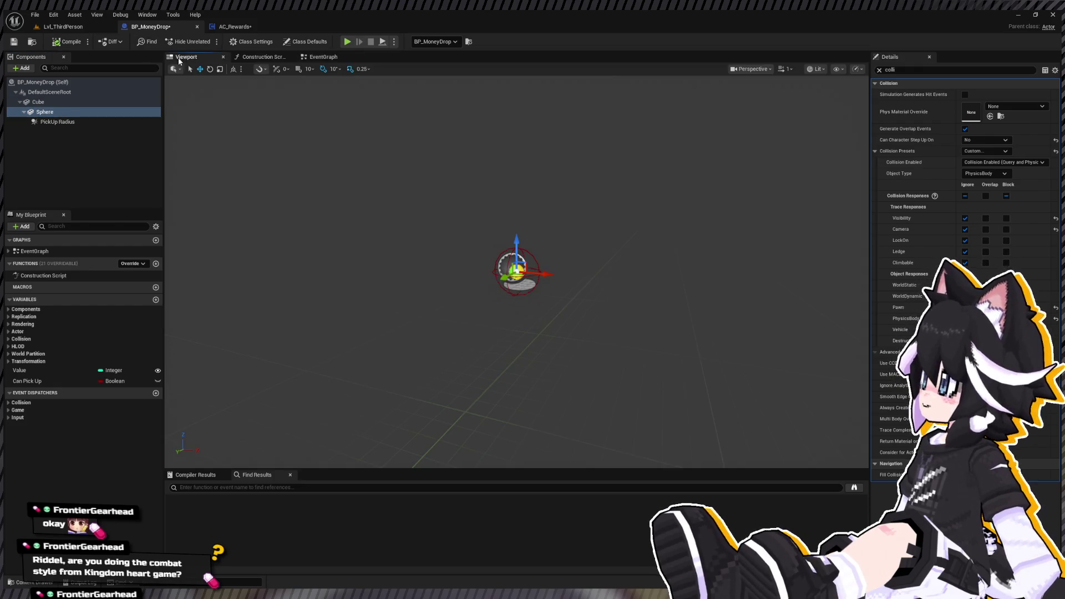
{"action": "left_click", "coordinate": [95, 102]}
{"action": "left_click", "coordinate": [43, 112]}
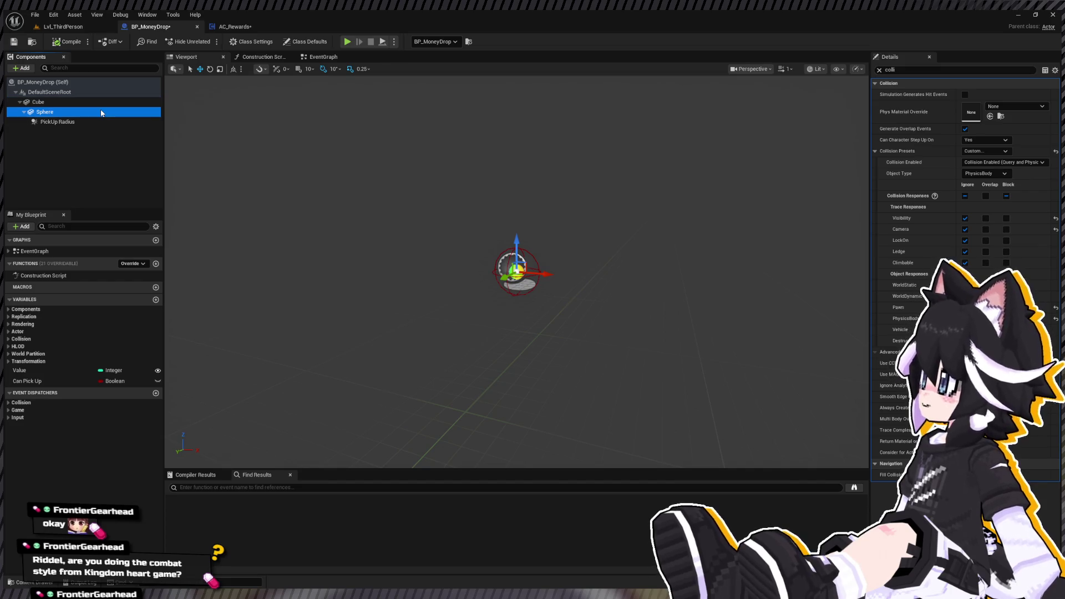
Filter Details for 'sim phy', turn on Simulate Physics for the Cube, and start a playtest.
{"action": "left_click", "coordinate": [945, 71]}
{"action": "type", "text": "y"}
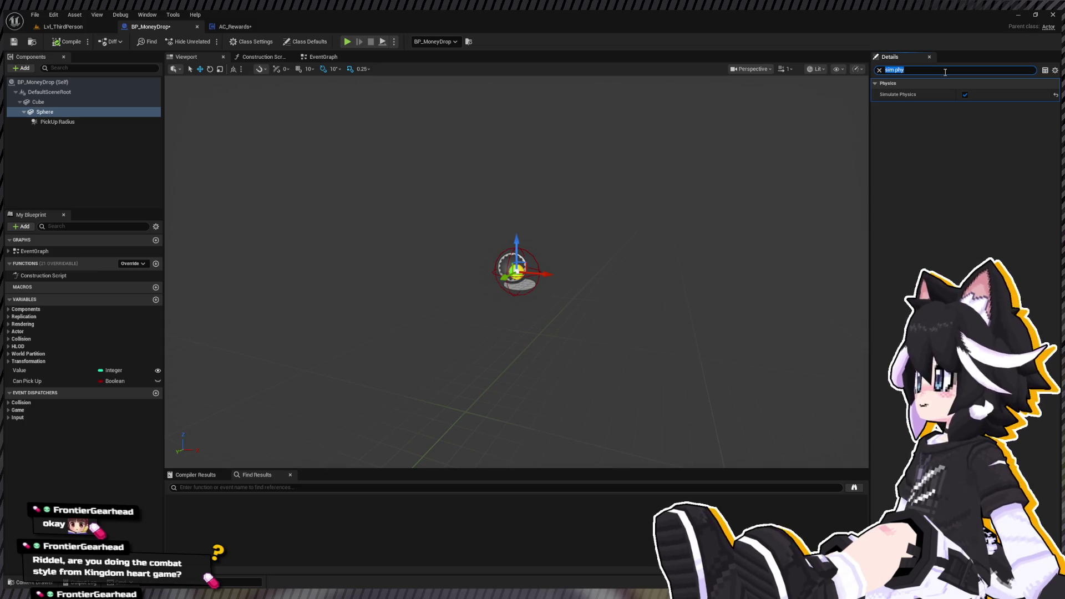
{"action": "left_click", "coordinate": [64, 102]}
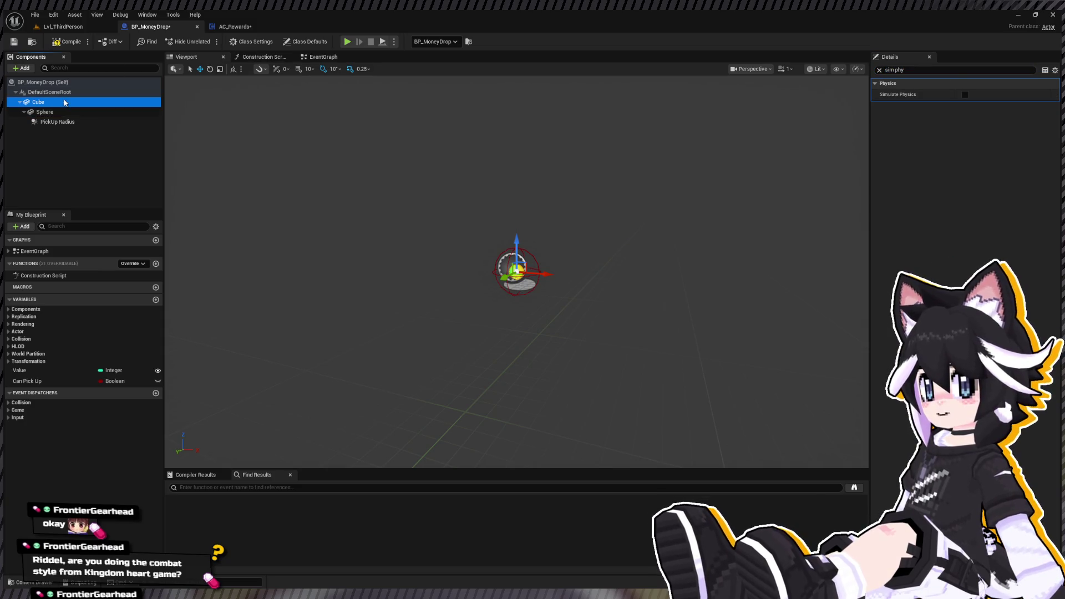
{"action": "left_click", "coordinate": [62, 26]}
{"action": "left_click", "coordinate": [208, 42]}
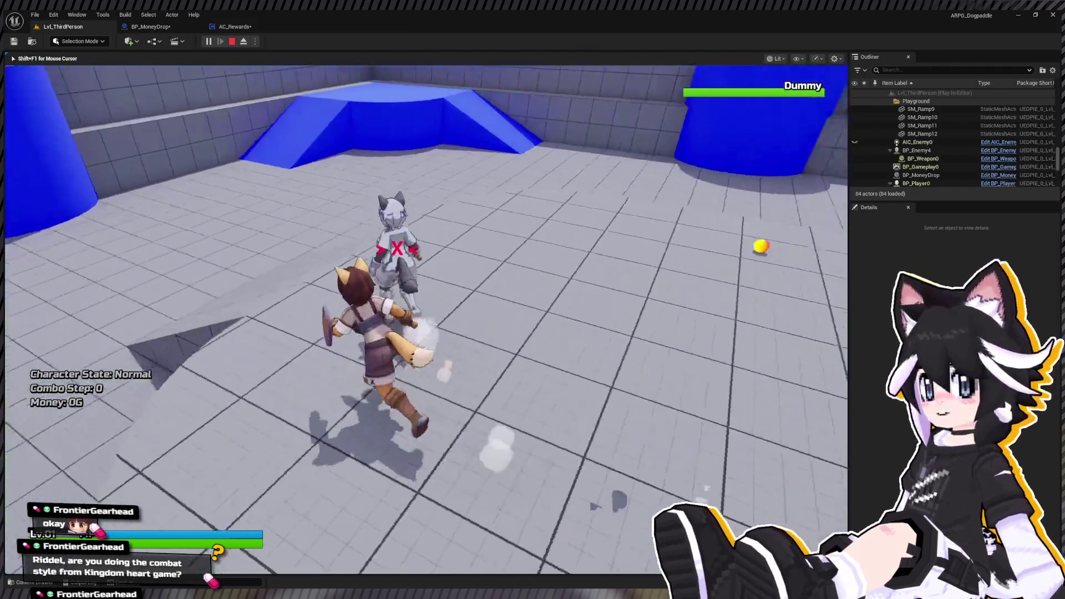
Combo-attack the Dummy until it drops money, then release game input and stop playing.
{"action": "left_click", "coordinate": [426, 319]}
{"action": "left_click", "coordinate": [426, 319]}
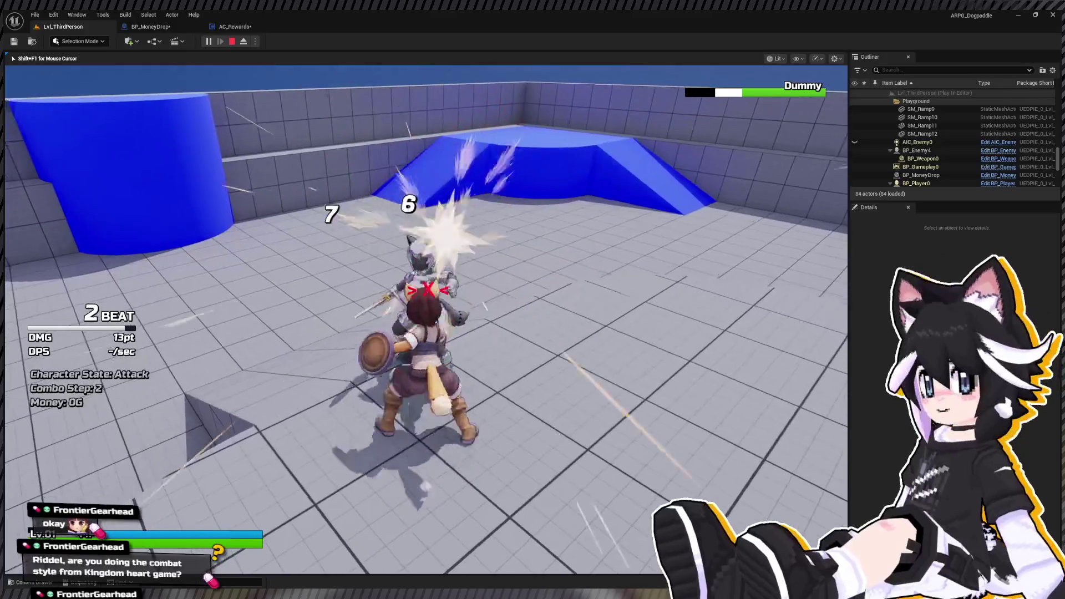
{"action": "left_click", "coordinate": [426, 319]}
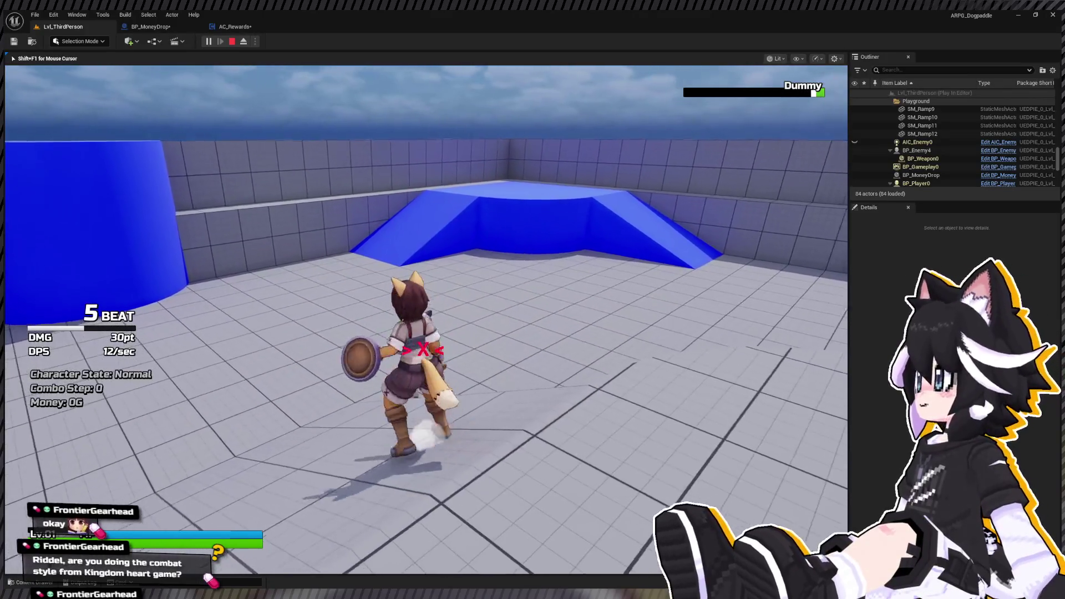
{"action": "left_click", "coordinate": [426, 319]}
{"action": "left_click", "coordinate": [426, 319]}
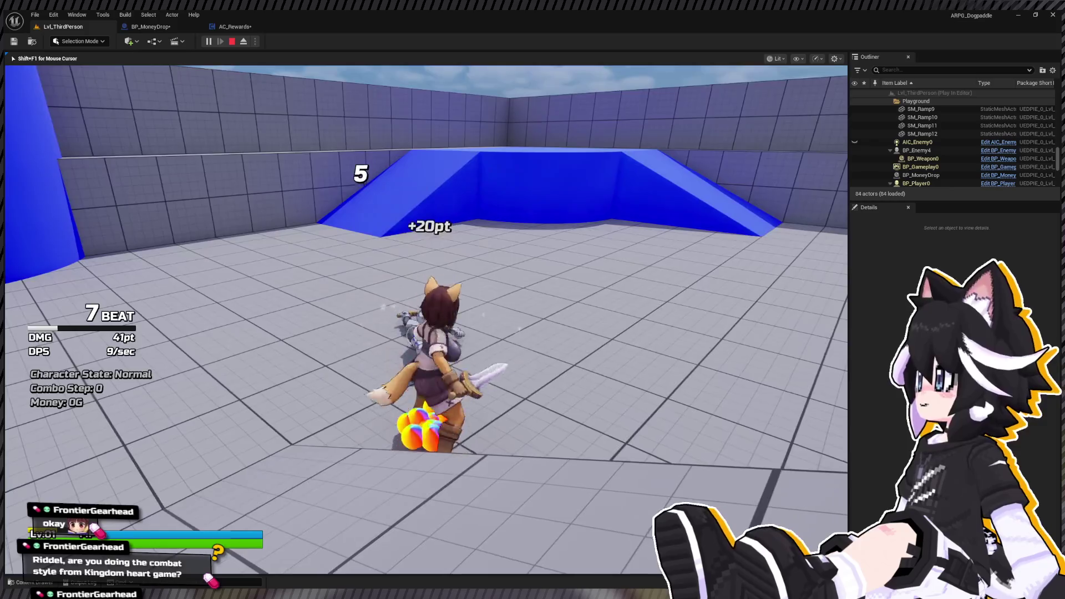
{"action": "key", "text": "shift+F1"}
{"action": "key", "text": "Escape"}
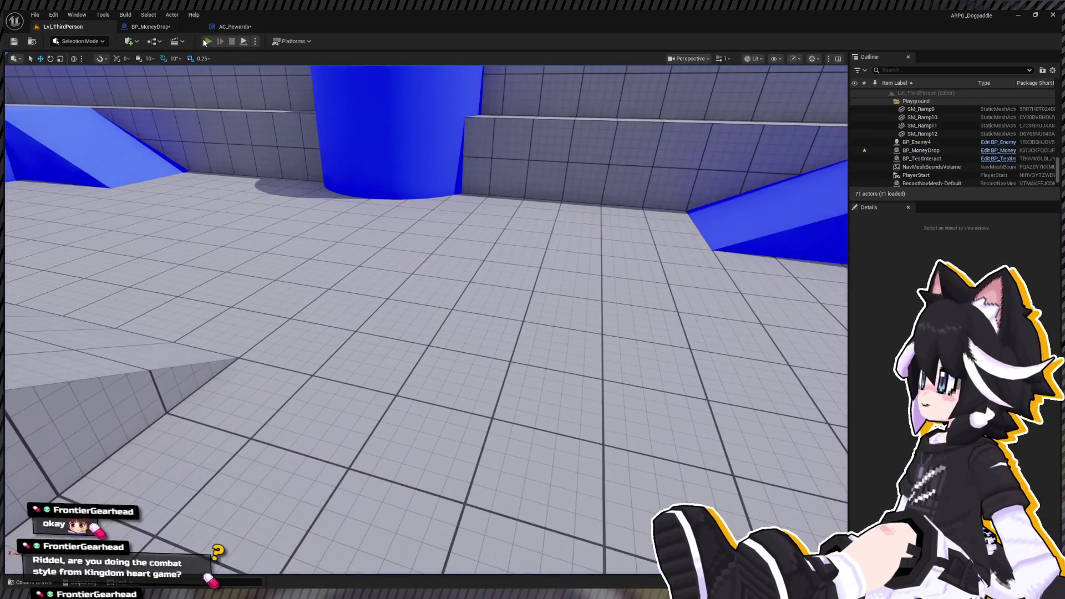
Replay, defeat the Dummy for another coin drop with Money still 0G, then stop and reopen BP_MoneyDrop.
{"action": "left_click", "coordinate": [206, 42]}
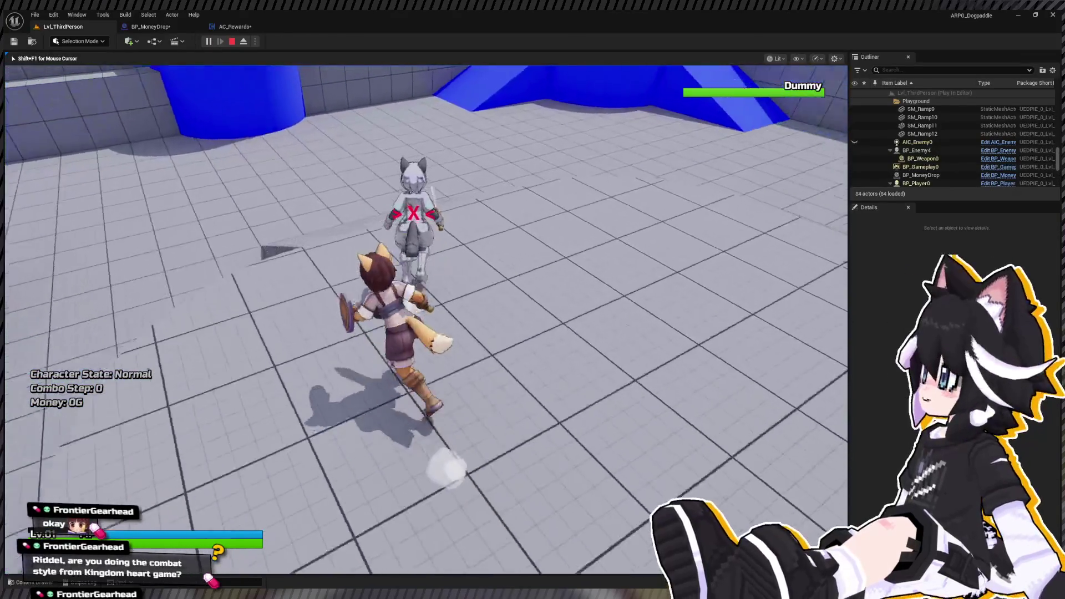
{"action": "left_click", "coordinate": [426, 319]}
{"action": "left_click", "coordinate": [426, 319]}
{"action": "left_click", "coordinate": [425, 319]}
{"action": "left_click", "coordinate": [426, 318]}
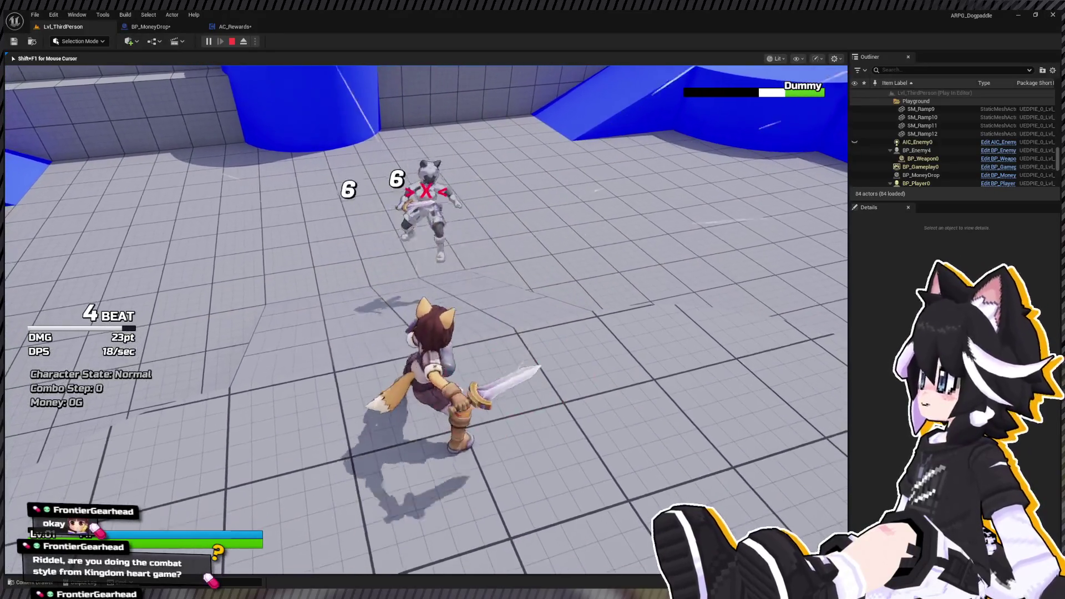
{"action": "key", "text": "w"}
{"action": "left_click", "coordinate": [426, 319]}
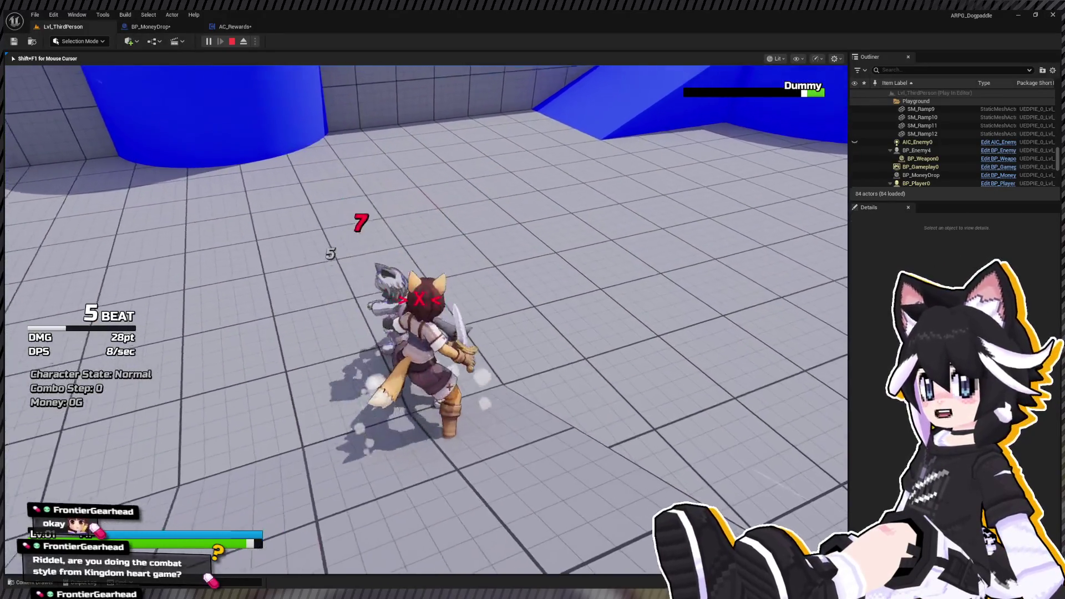
{"action": "left_click", "coordinate": [465, 165]}
{"action": "left_click", "coordinate": [464, 165]}
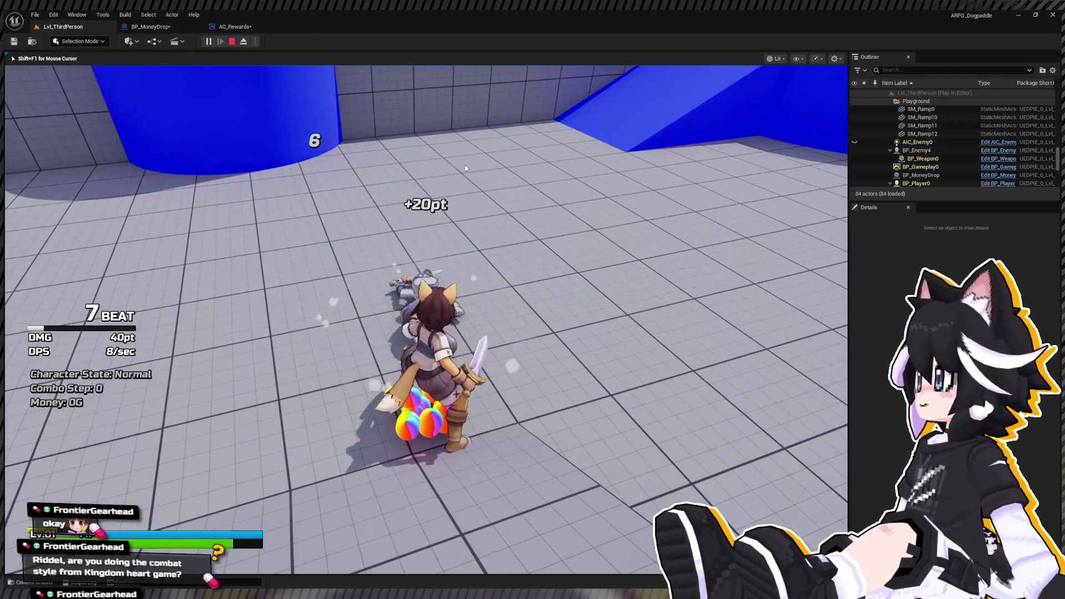
{"action": "key", "text": "Escape"}
{"action": "left_click", "coordinate": [167, 26]}
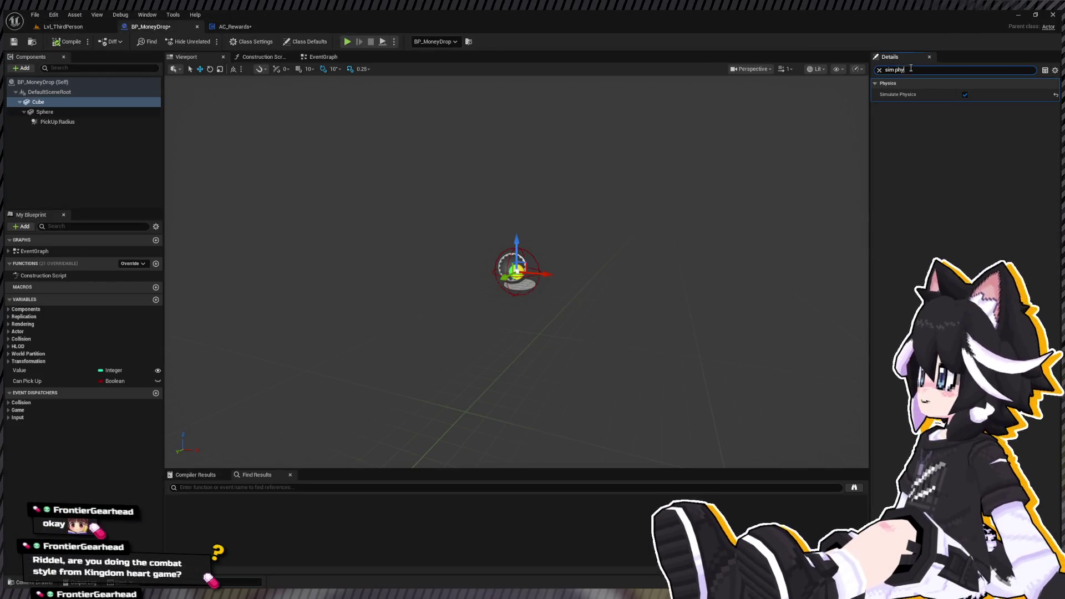
Set the Cube's Mass (kg) to 100, compile BP_MoneyDrop, and playtest the drops in Lvl_ThirdPerson.
{"action": "type", "text": "mass"}
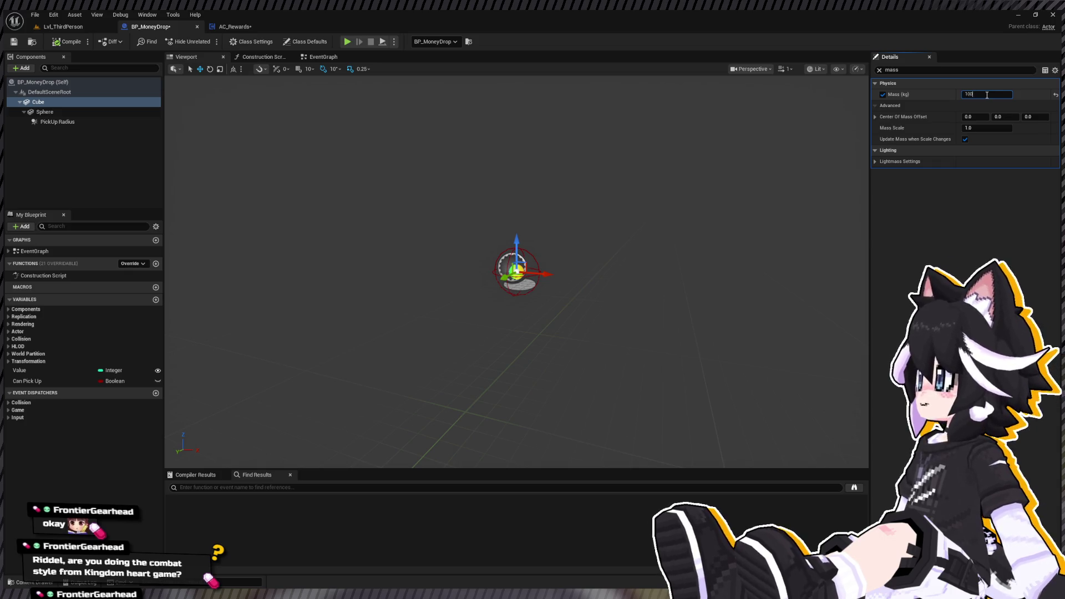
{"action": "left_click", "coordinate": [55, 44]}
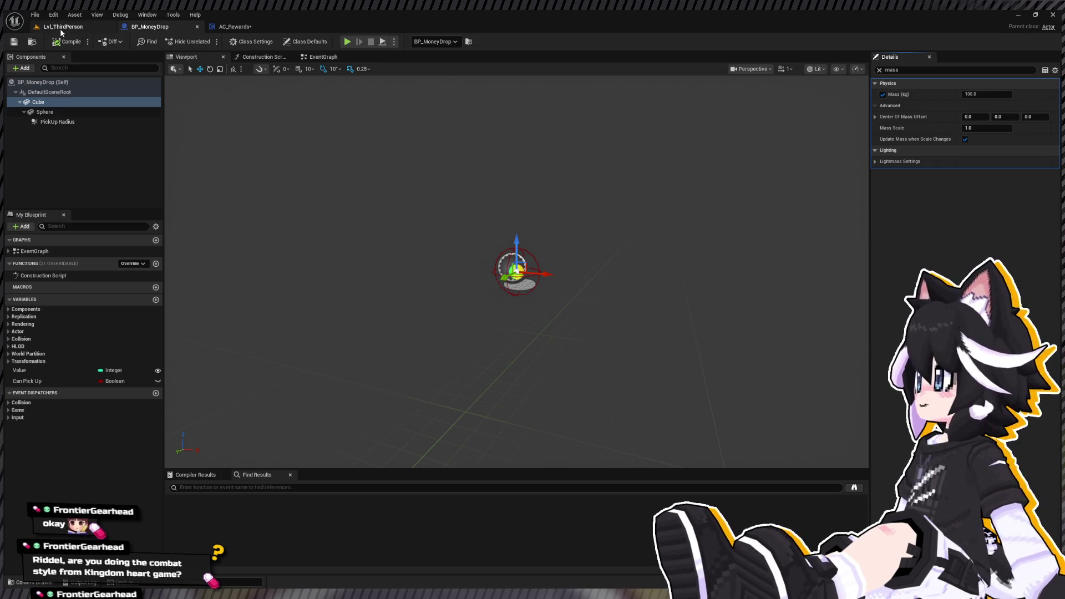
{"action": "left_click", "coordinate": [60, 28]}
{"action": "left_click", "coordinate": [207, 46]}
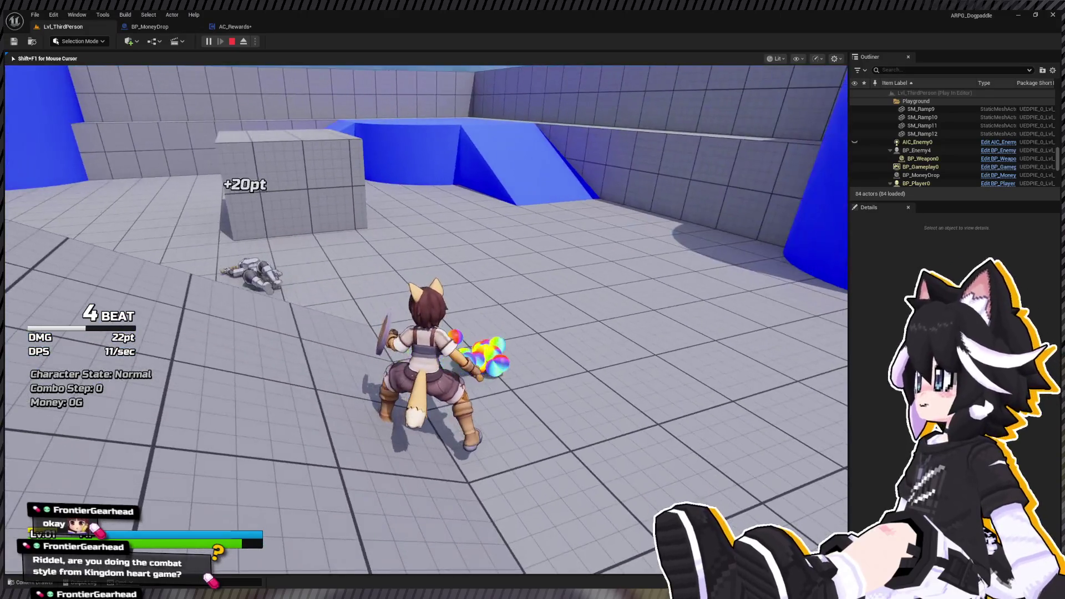
{"action": "key", "text": "shift+F1"}
{"action": "left_click", "coordinate": [166, 26]}
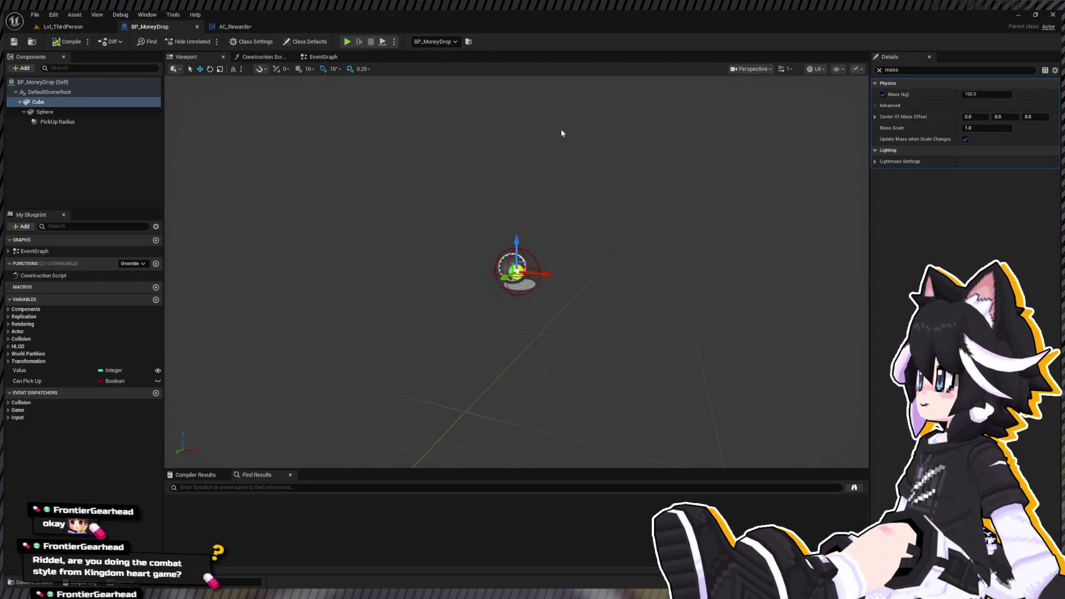
Lower the Cube component's Mass (kg) from 100 to 50.
{"action": "left_click", "coordinate": [99, 104]}
{"action": "left_click", "coordinate": [977, 95]}
{"action": "left_click", "coordinate": [977, 95]}
{"action": "type", "text": "50"}
{"action": "key", "text": "Return"}
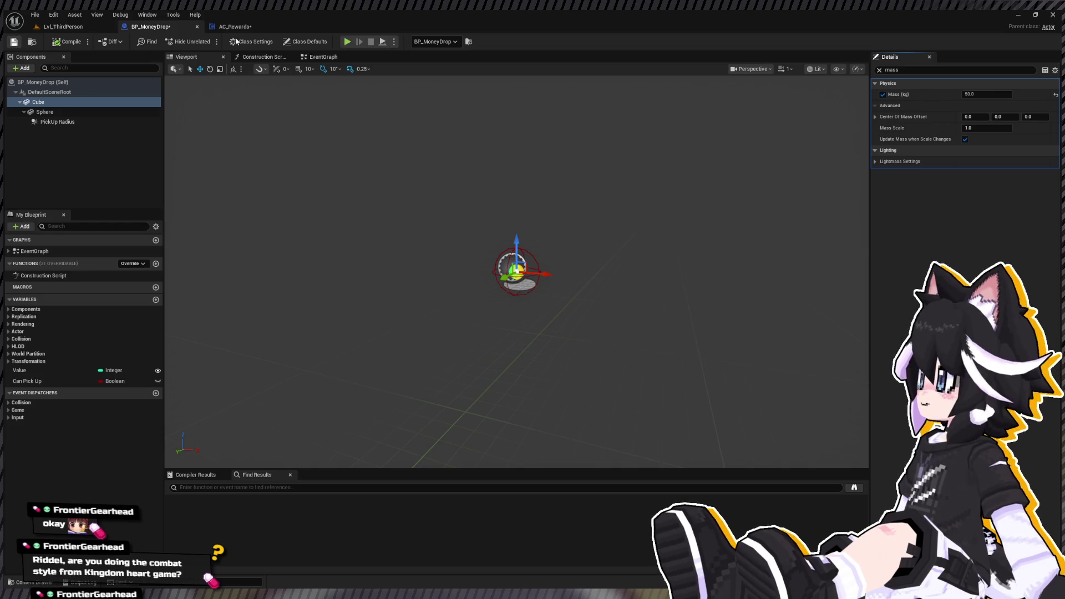
Set the AC_Rewards drop impulse ranges to -100–100 on Y and 300–700 on Z.
{"action": "left_click", "coordinate": [235, 27]}
{"action": "left_click_drag", "start_coordinate": [517, 228], "coordinate": [464, 204]}
{"action": "left_click", "coordinate": [513, 330]}
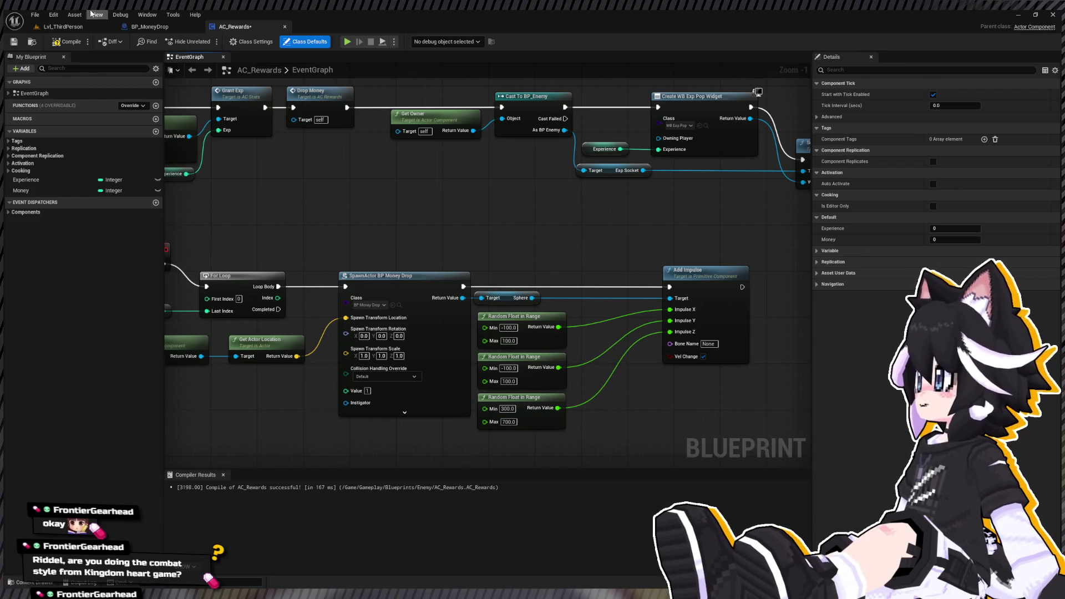
{"action": "left_click", "coordinate": [71, 28]}
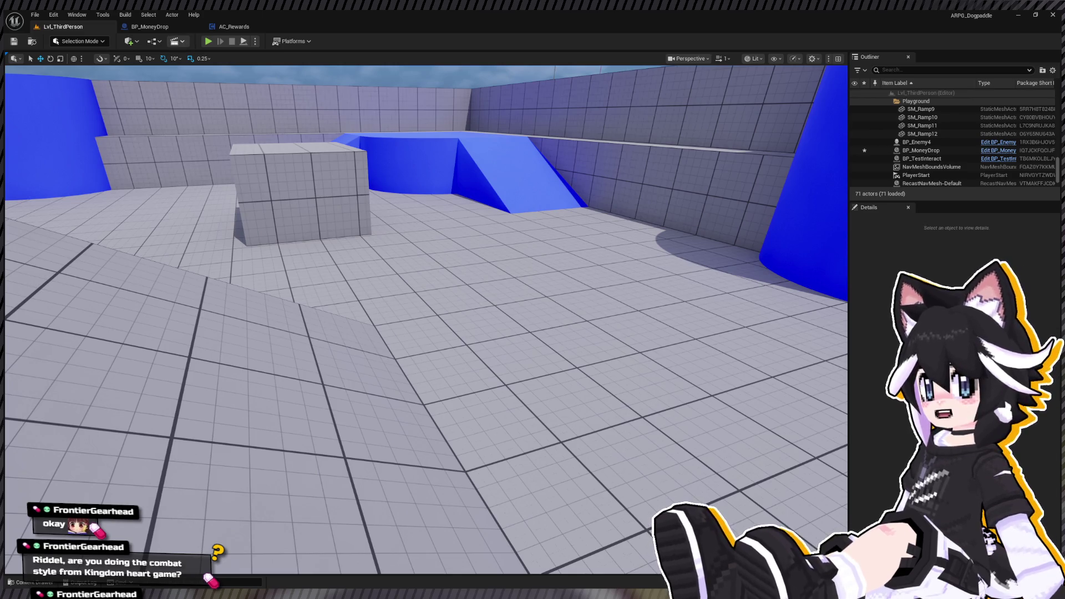
Play the level, beat the Dummy until coins scatter, collect one for 1G, then reopen BP_MoneyDrop.
{"action": "left_click", "coordinate": [208, 41]}
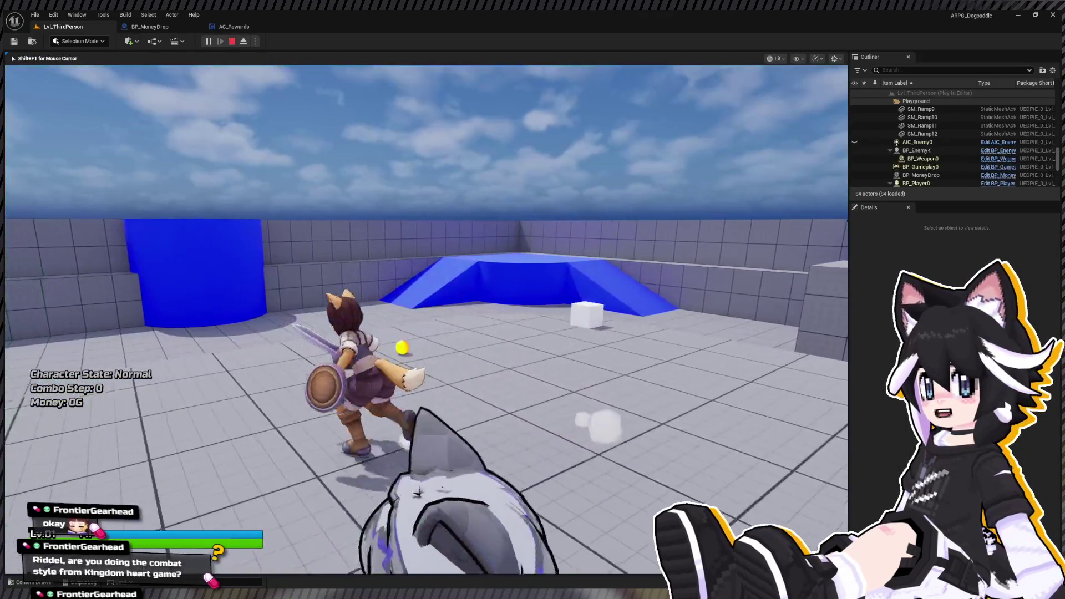
{"action": "key", "text": "w"}
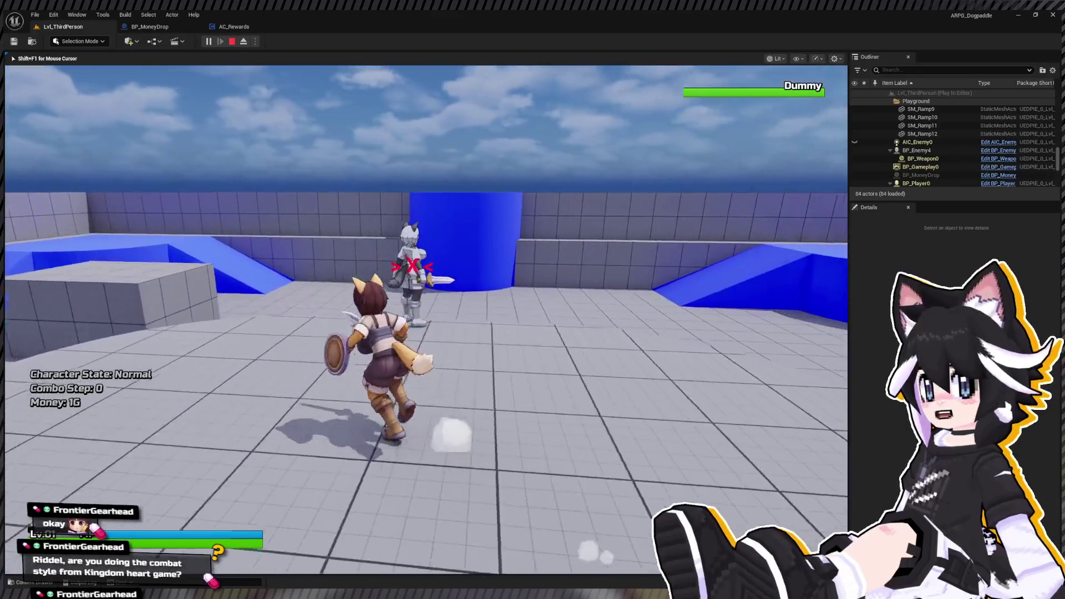
{"action": "left_click", "coordinate": [426, 320]}
{"action": "left_click", "coordinate": [426, 320]}
{"action": "left_click", "coordinate": [426, 319]}
{"action": "left_click", "coordinate": [426, 320]}
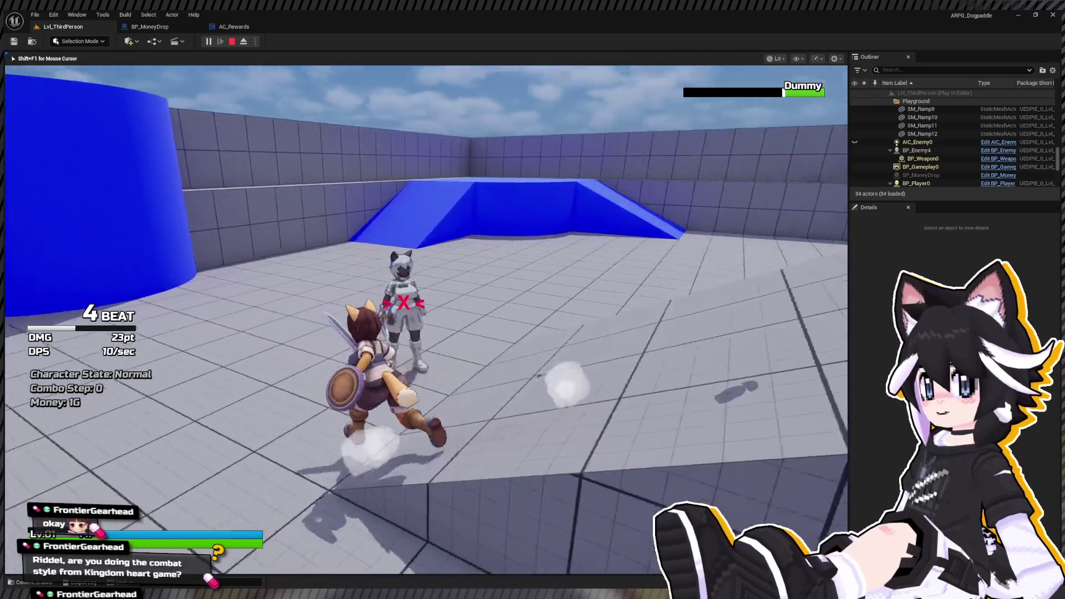
{"action": "left_click", "coordinate": [426, 319]}
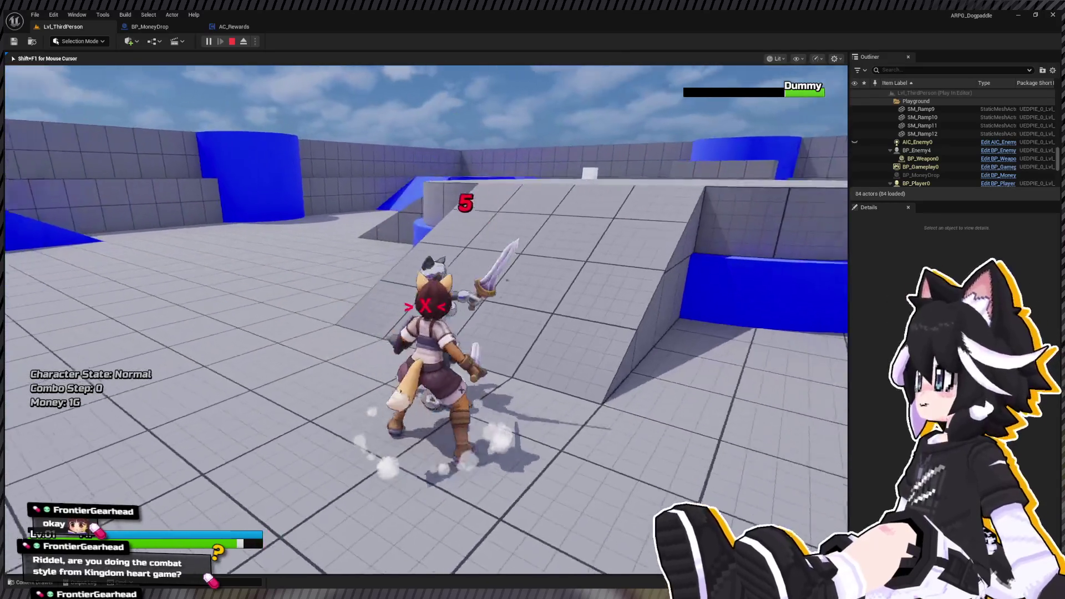
{"action": "left_click", "coordinate": [426, 319]}
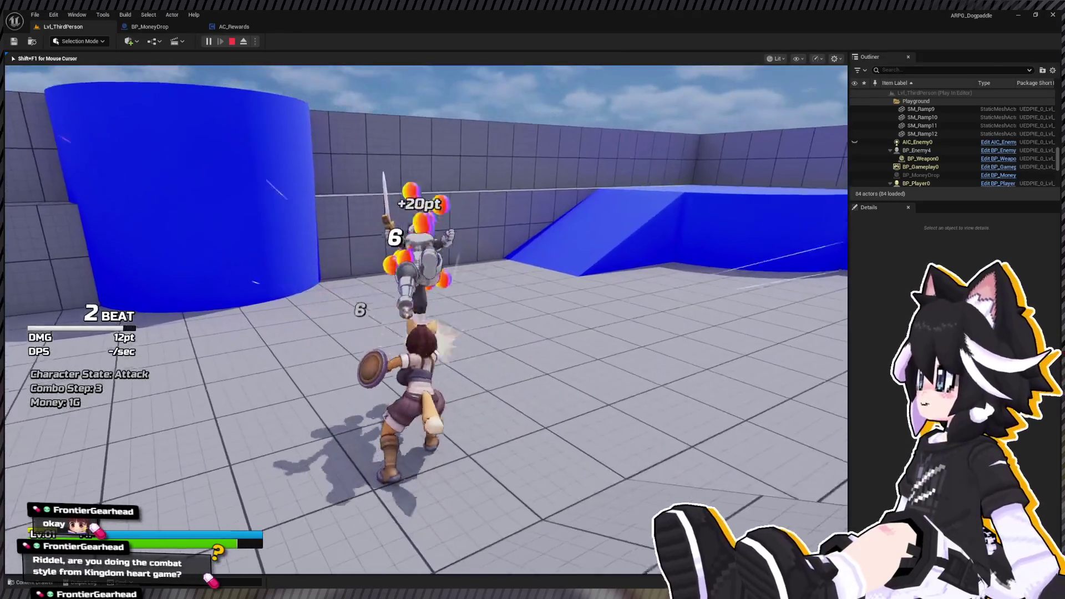
{"action": "key", "text": "w"}
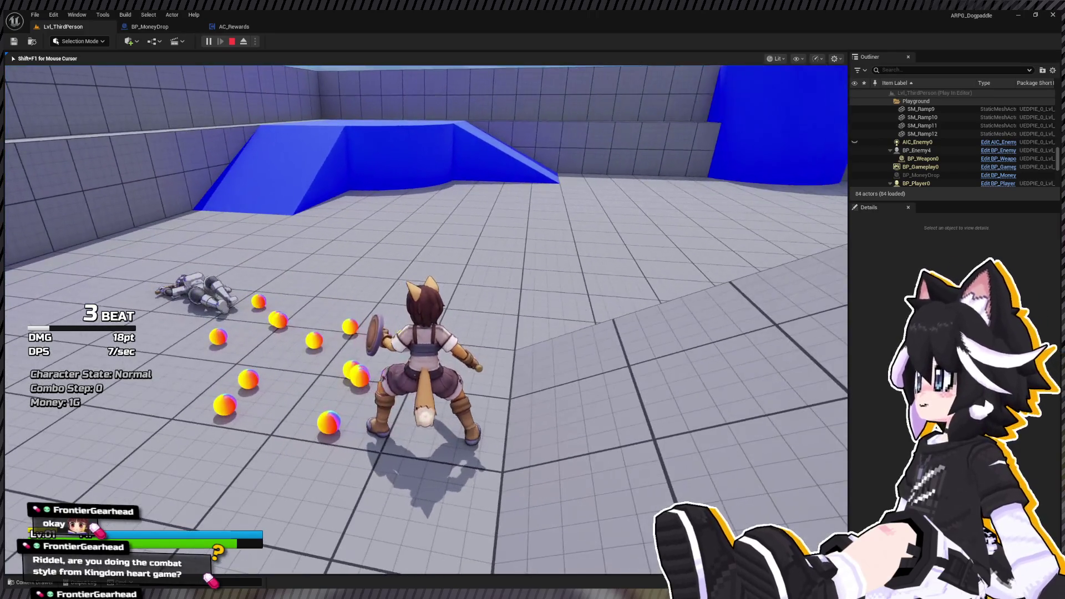
{"action": "key", "text": "Escape"}
{"action": "left_click", "coordinate": [150, 27]}
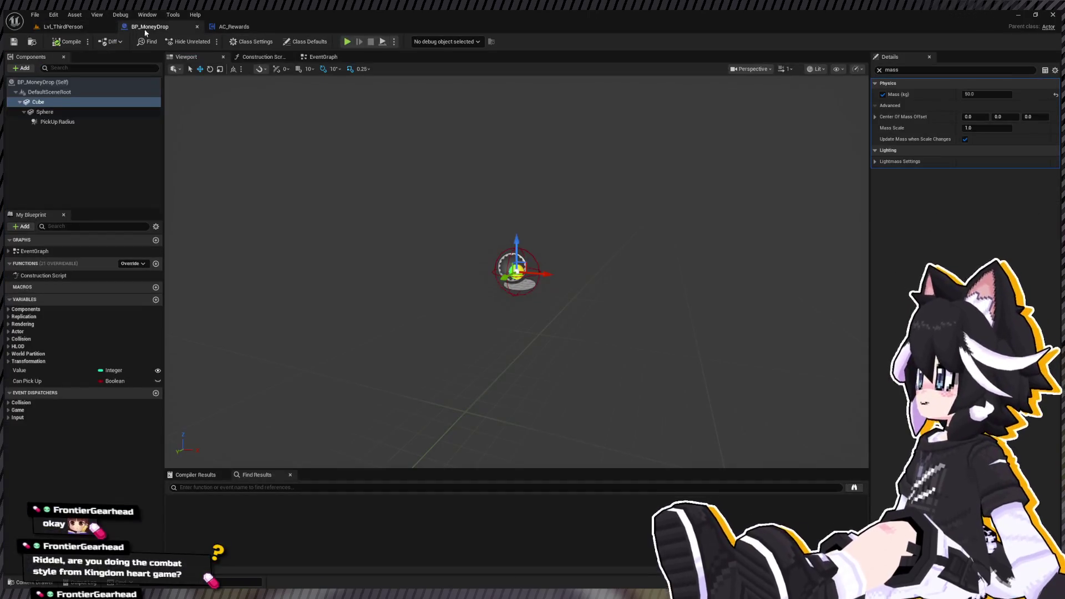
Set impulse ranges to -200/200, -200/200 and 300/500, then playtest collecting coins up to 13G.
{"action": "left_click", "coordinate": [214, 27]}
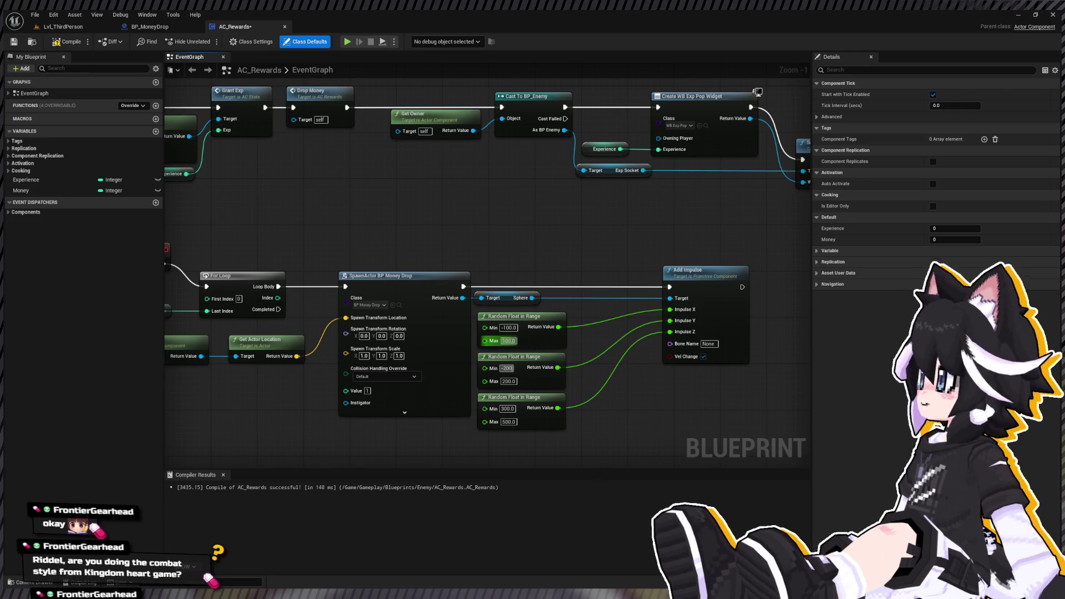
{"action": "scroll", "coordinate": [509, 328], "scroll_direction": "down", "scroll_amount": 1}
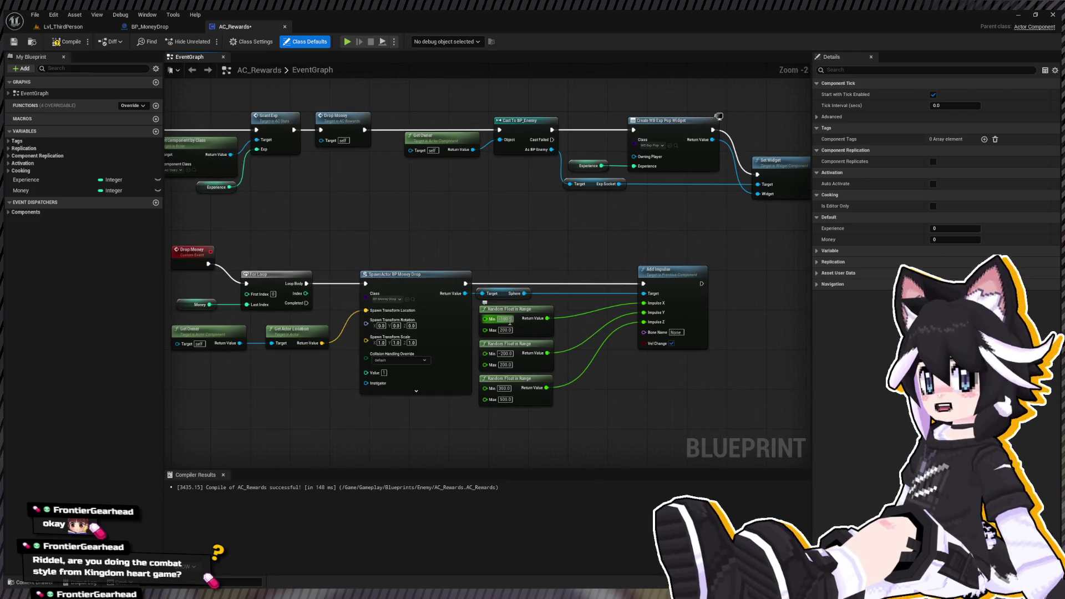
{"action": "left_click", "coordinate": [67, 26]}
{"action": "key", "text": "alt+p"}
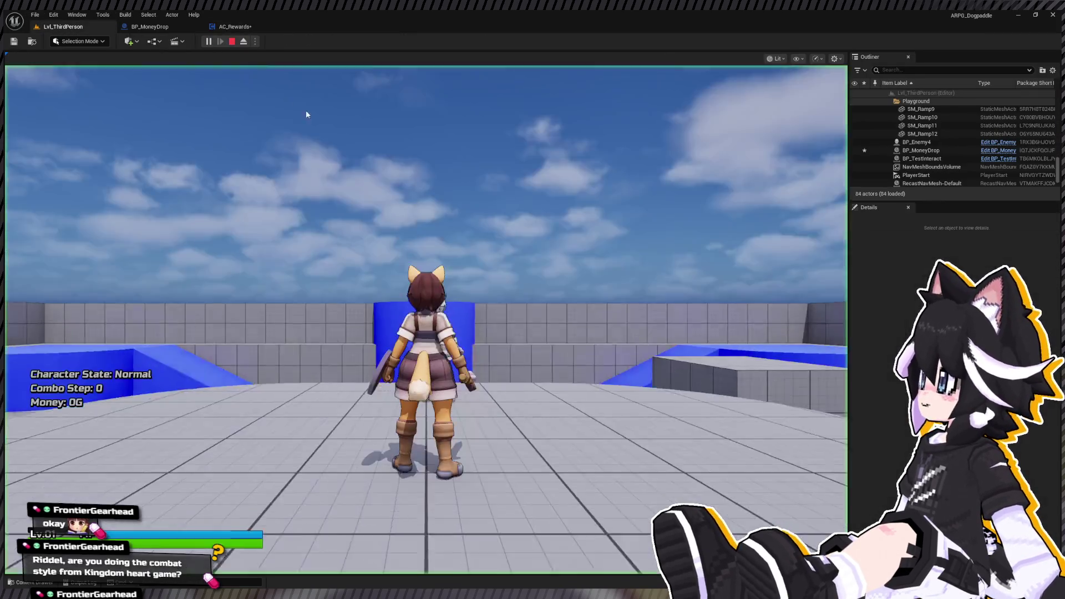
{"action": "left_click", "coordinate": [306, 114]}
{"action": "key", "text": "w"}
{"action": "left_click", "coordinate": [306, 114]}
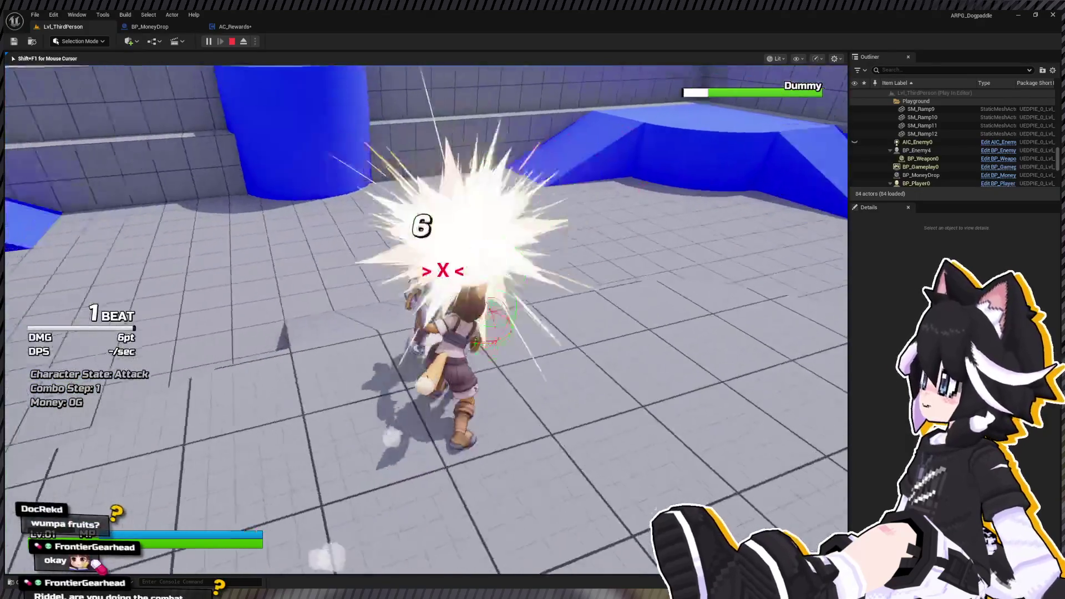
{"action": "left_click", "coordinate": [306, 115]}
{"action": "left_click", "coordinate": [306, 114]}
{"action": "left_click", "coordinate": [306, 114]}
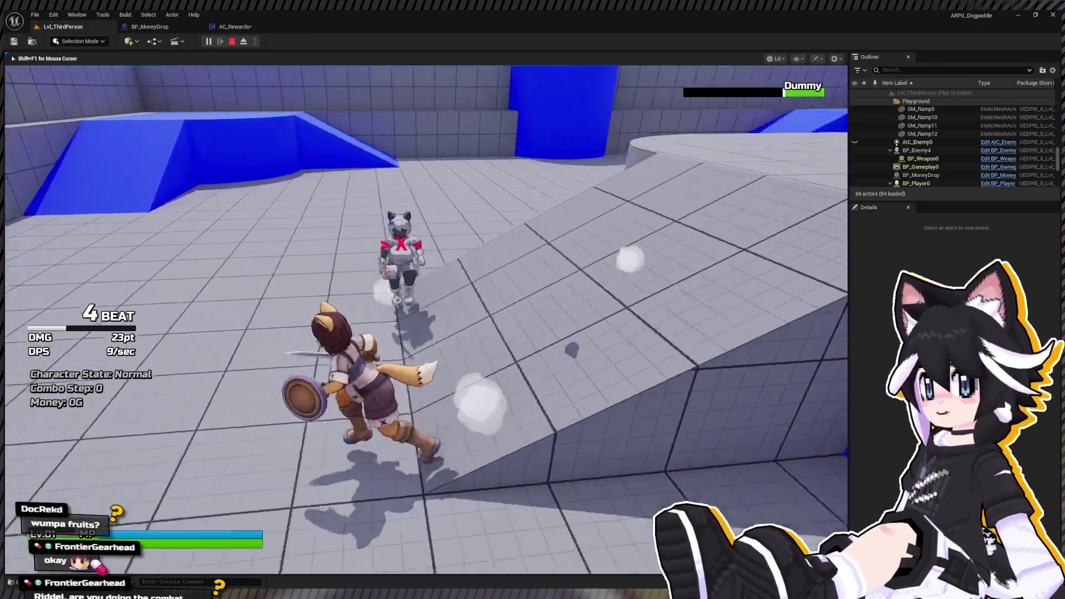
{"action": "right_click", "coordinate": [306, 114]}
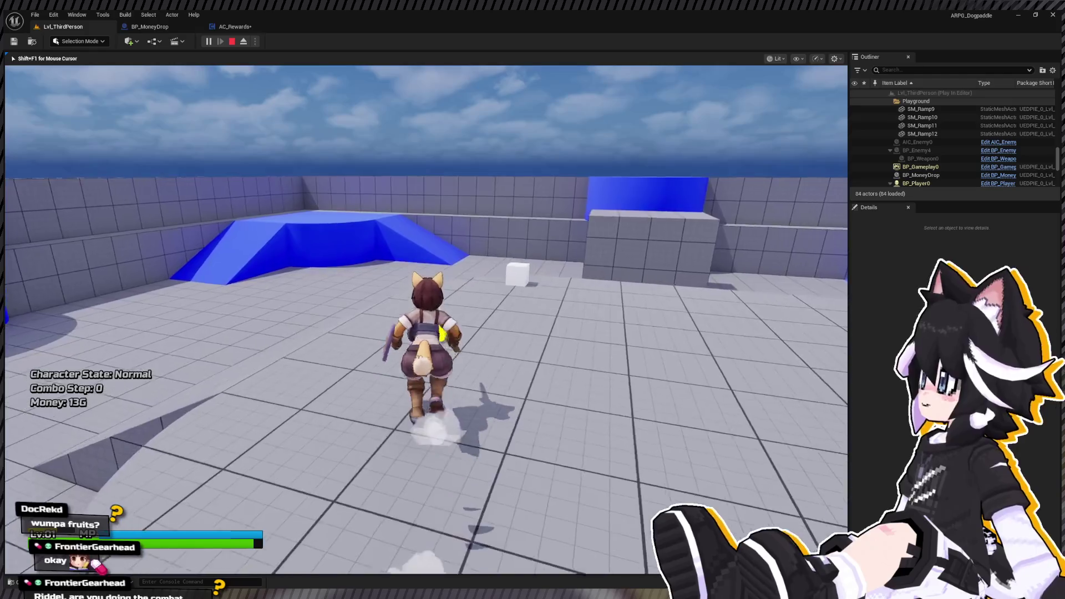
{"action": "key", "text": "Escape"}
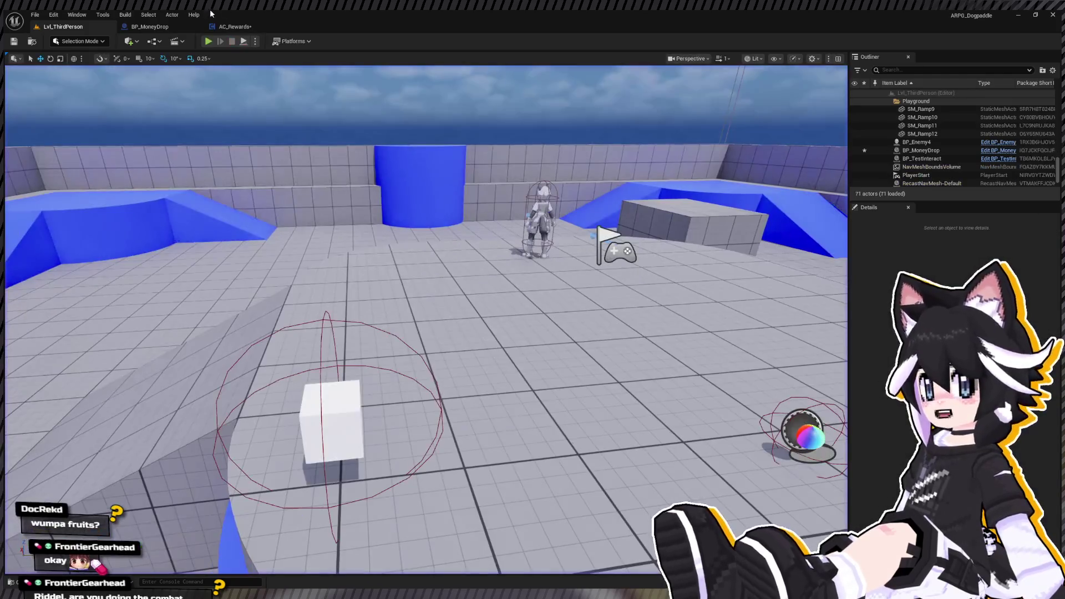
Clear the 'mass' filter from BP_MoneyDrop's Details search.
{"action": "left_click", "coordinate": [153, 29]}
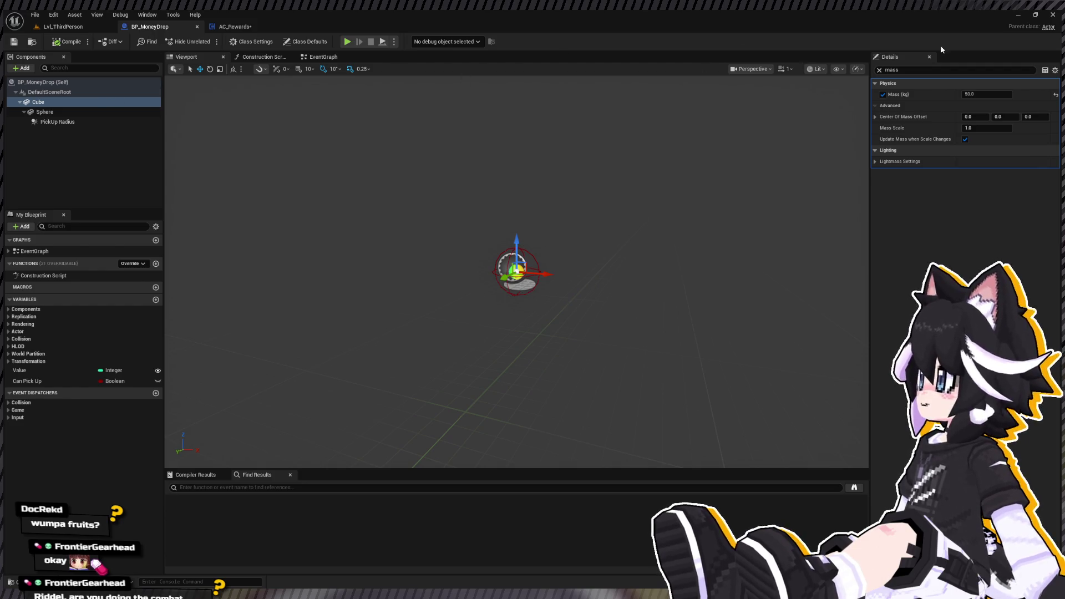
{"action": "left_click", "coordinate": [880, 71]}
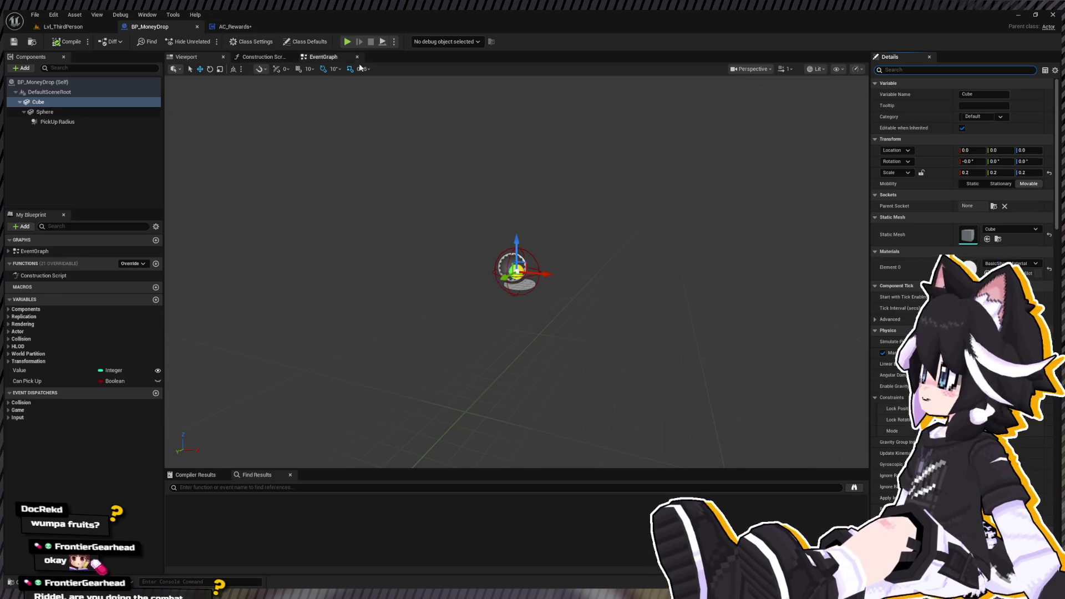
{"action": "left_click", "coordinate": [331, 57]}
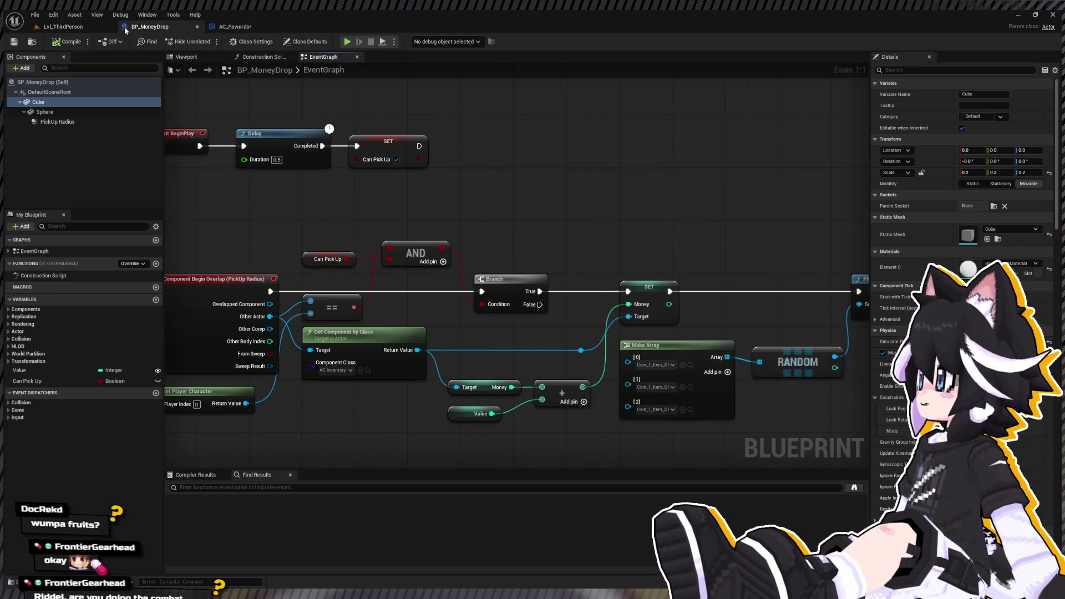
{"action": "left_click", "coordinate": [64, 29]}
Move the For Loop through Add Impulse nodes down-right and disconnect them from Drop Money.
{"action": "left_click", "coordinate": [233, 27]}
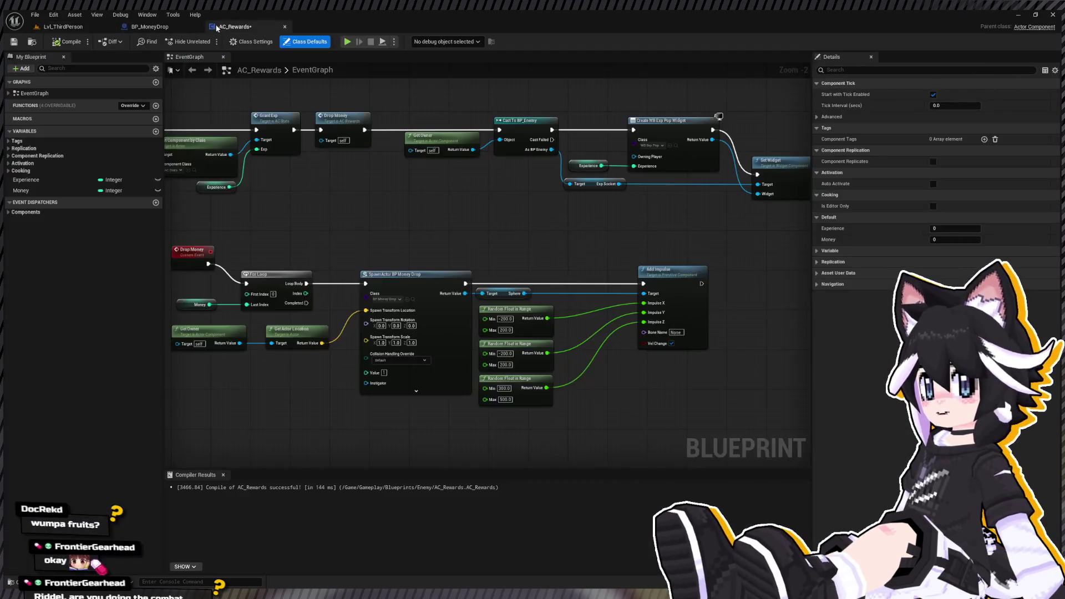
{"action": "scroll", "coordinate": [458, 360], "scroll_direction": "down", "scroll_amount": 1}
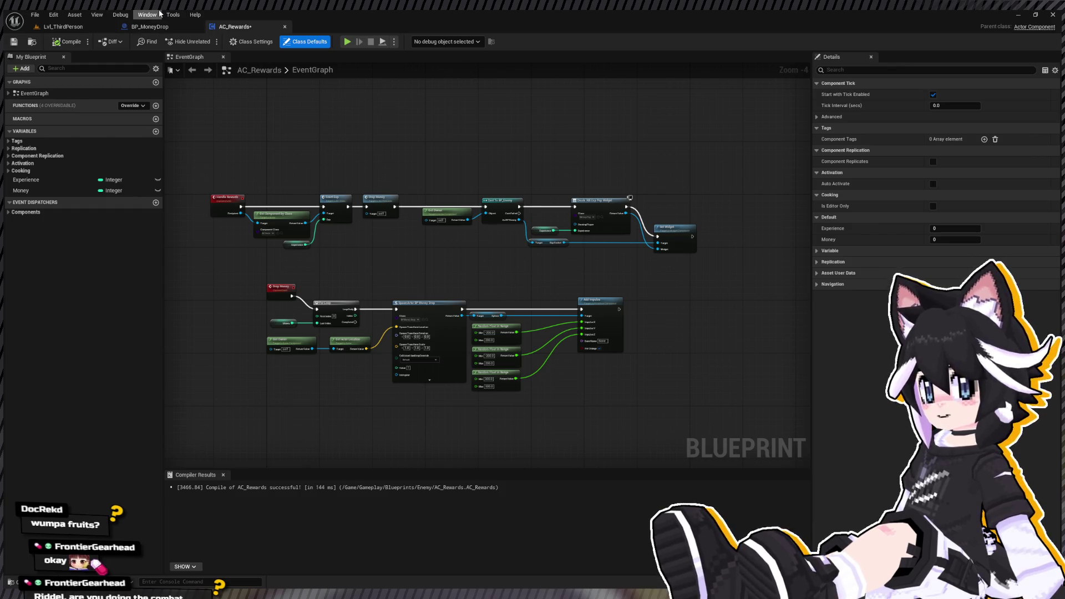
{"action": "mouse_move", "coordinate": [337, 230]}
{"action": "left_mouse_down"}
{"action": "mouse_move", "coordinate": [294, 134]}
{"action": "mouse_move", "coordinate": [292, 149]}
{"action": "mouse_move", "coordinate": [305, 146]}
{"action": "left_mouse_up"}
{"action": "left_click_drag", "start_coordinate": [245, 179], "coordinate": [694, 310]}
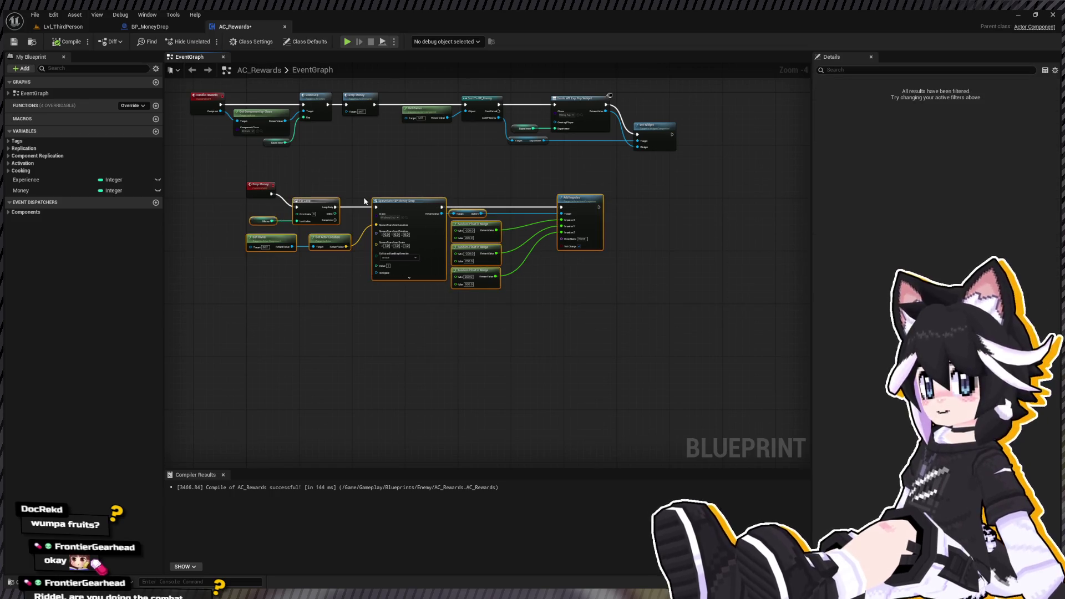
{"action": "scroll", "coordinate": [358, 184], "scroll_direction": "up", "scroll_amount": 2}
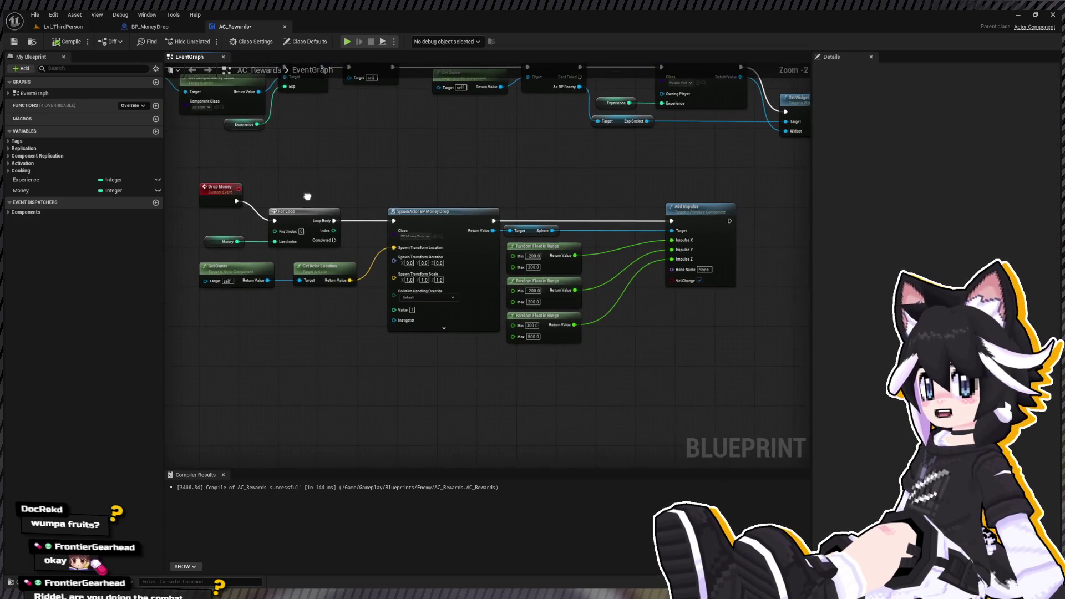
{"action": "mouse_move", "coordinate": [423, 212]}
{"action": "left_mouse_down"}
{"action": "mouse_move", "coordinate": [439, 226]}
{"action": "mouse_move", "coordinate": [483, 371]}
{"action": "left_mouse_up"}
{"action": "left_click", "coordinate": [236, 201], "text": "alt"}
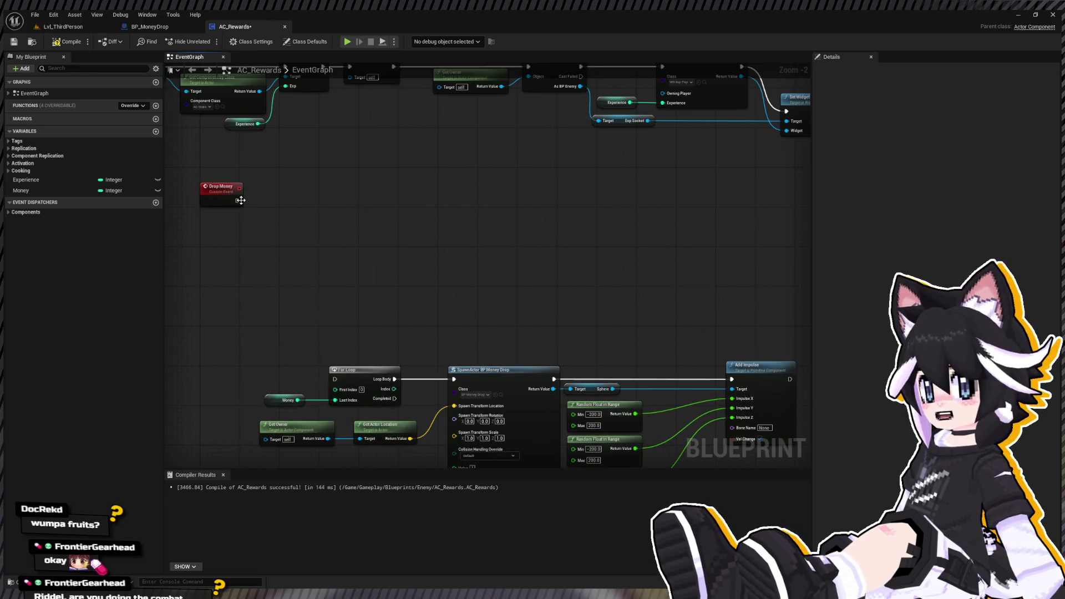
Add a Money getter, a While Loop node, and a subtract node fed by Money.
{"action": "left_click", "coordinate": [77, 190]}
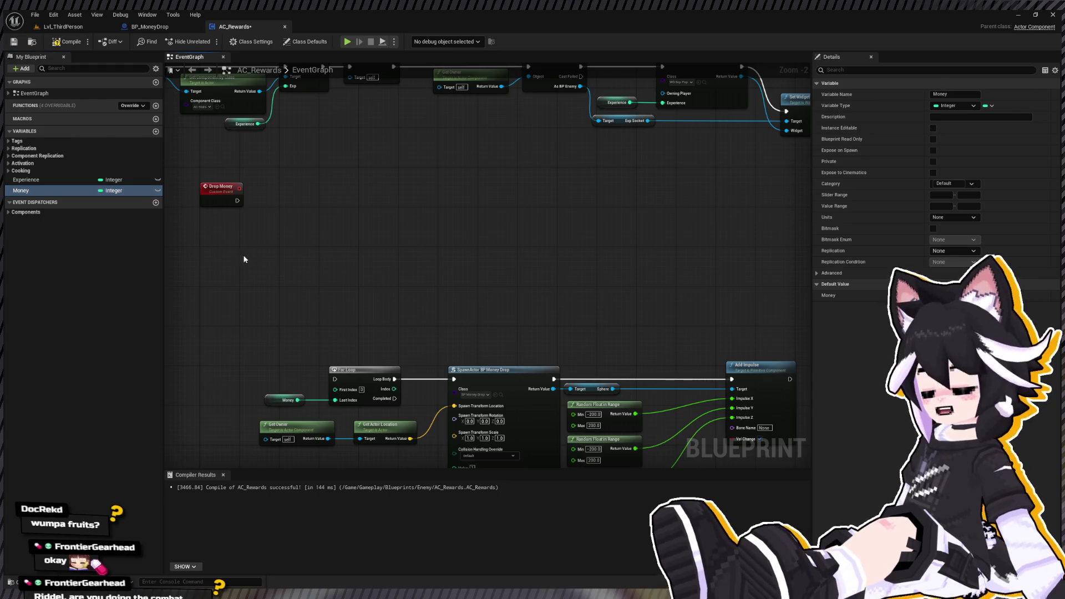
{"action": "key", "text": "ctrl+v"}
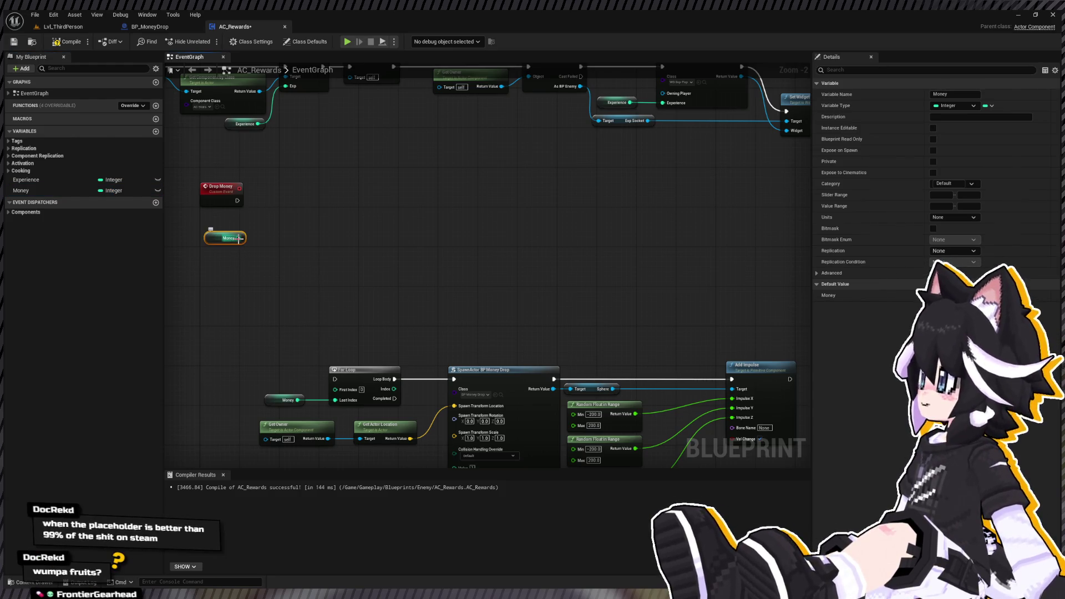
{"action": "mouse_move", "coordinate": [268, 242]}
{"action": "left_mouse_down"}
{"action": "mouse_move", "coordinate": [235, 247]}
{"action": "mouse_move", "coordinate": [279, 243]}
{"action": "left_mouse_up"}
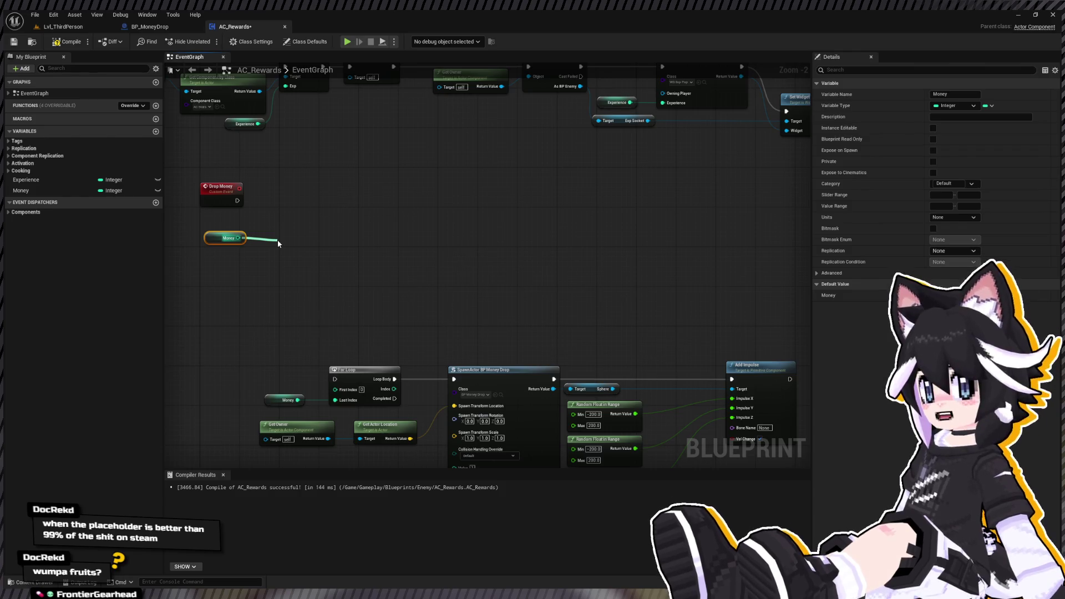
{"action": "left_click_drag", "start_coordinate": [278, 242], "coordinate": [279, 243]}
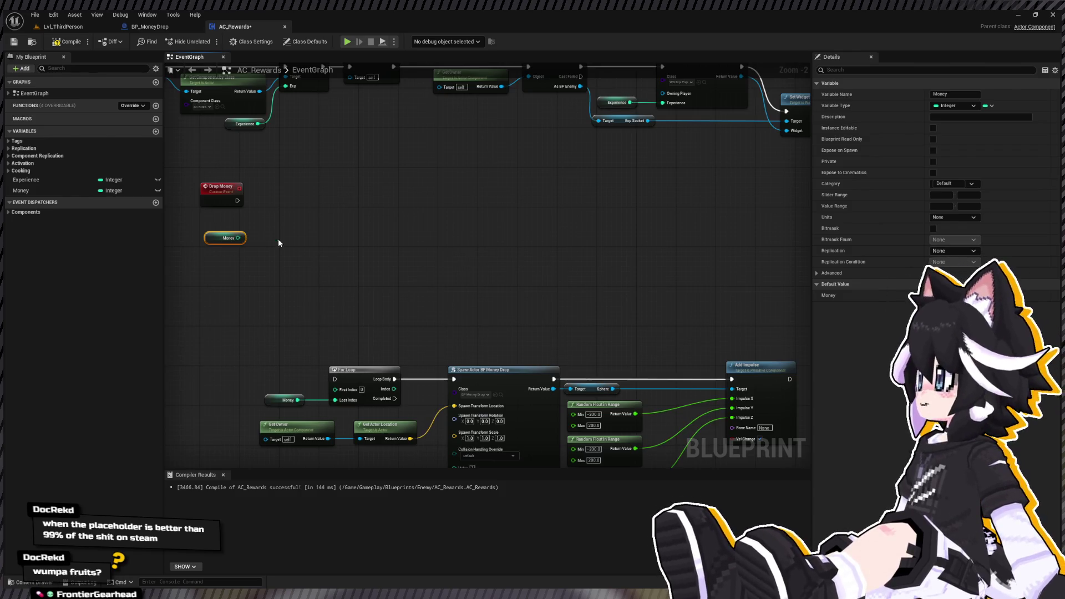
{"action": "key", "text": "ctrl+v"}
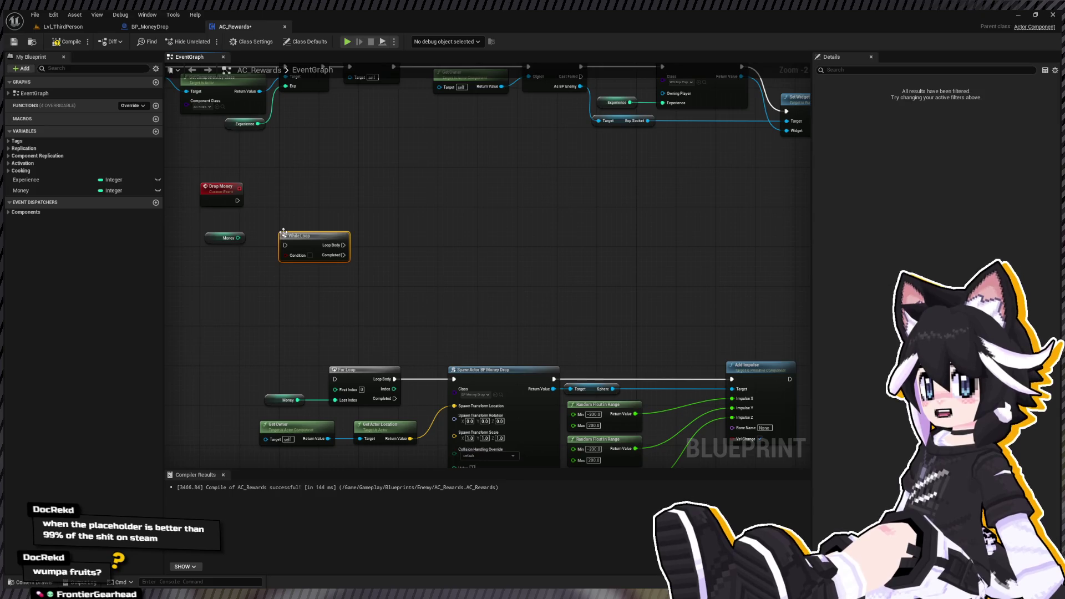
{"action": "scroll", "coordinate": [274, 219], "scroll_direction": "up", "scroll_amount": 3}
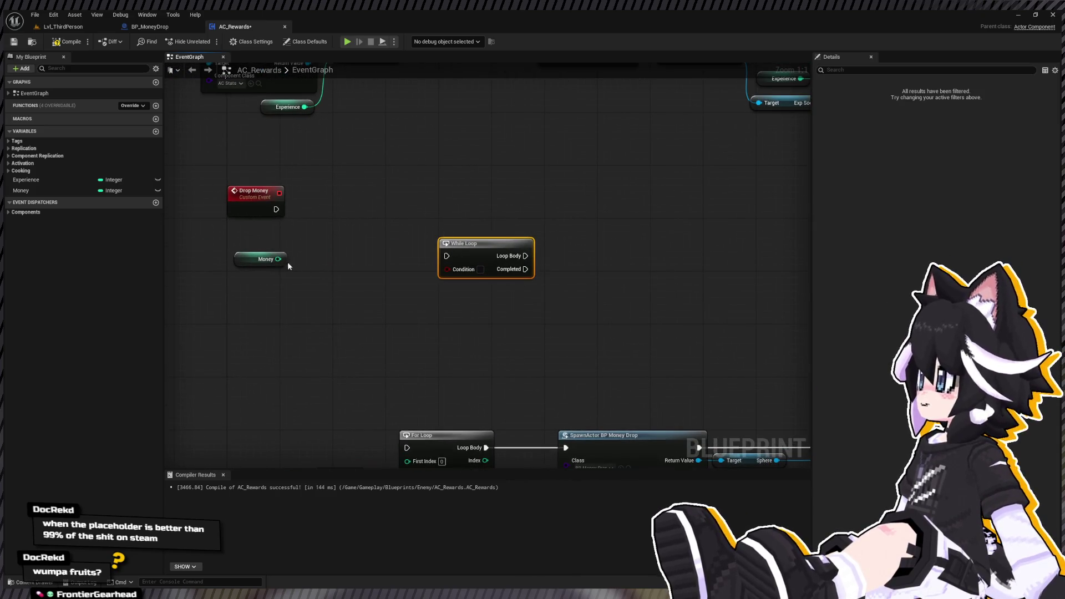
{"action": "left_click_drag", "start_coordinate": [278, 259], "coordinate": [560, 245]}
{"action": "scroll", "coordinate": [561, 245], "scroll_direction": "down", "scroll_amount": 2}
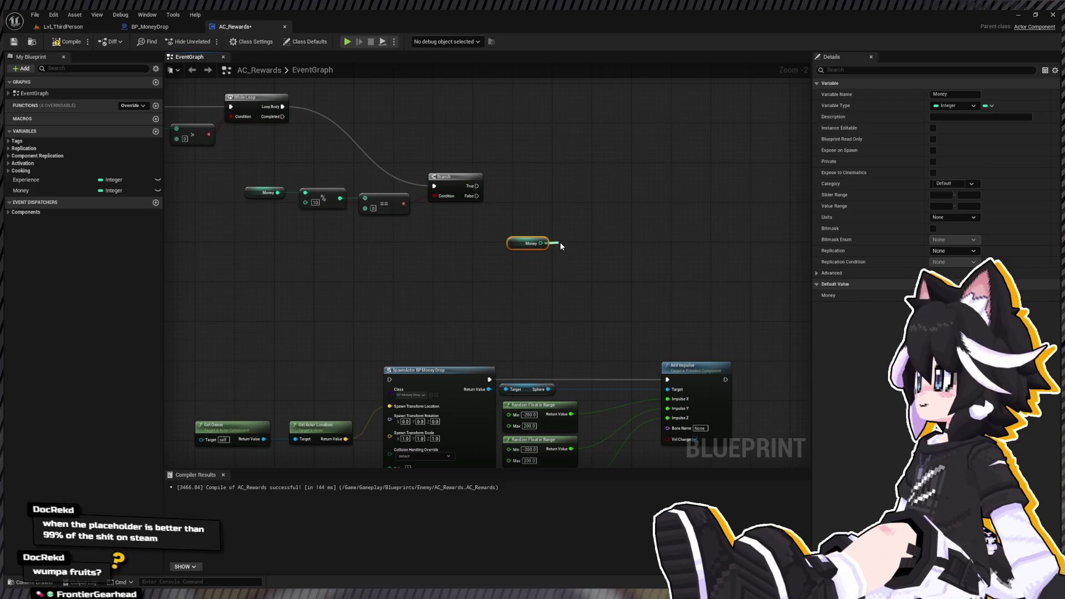
{"action": "left_click_drag", "start_coordinate": [647, 267], "coordinate": [575, 238]}
{"action": "type", "text": "-"}
{"action": "key", "text": "Return"}
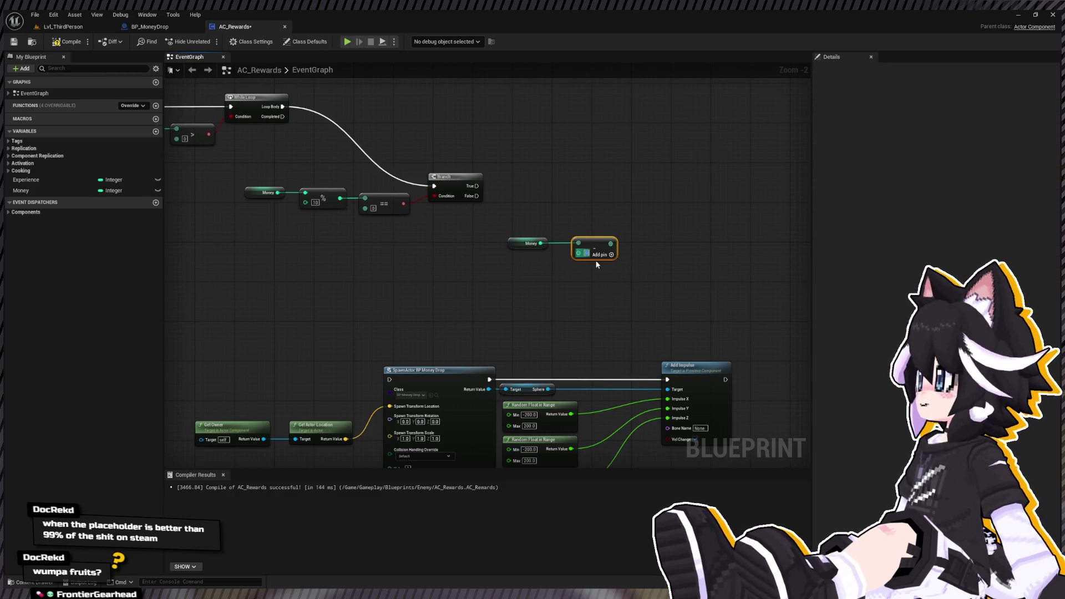
Move the money-spawning node group up beside the Money subtraction.
{"action": "scroll", "coordinate": [611, 224], "scroll_direction": "down", "scroll_amount": 2}
{"action": "left_click_drag", "start_coordinate": [244, 314], "coordinate": [627, 416]}
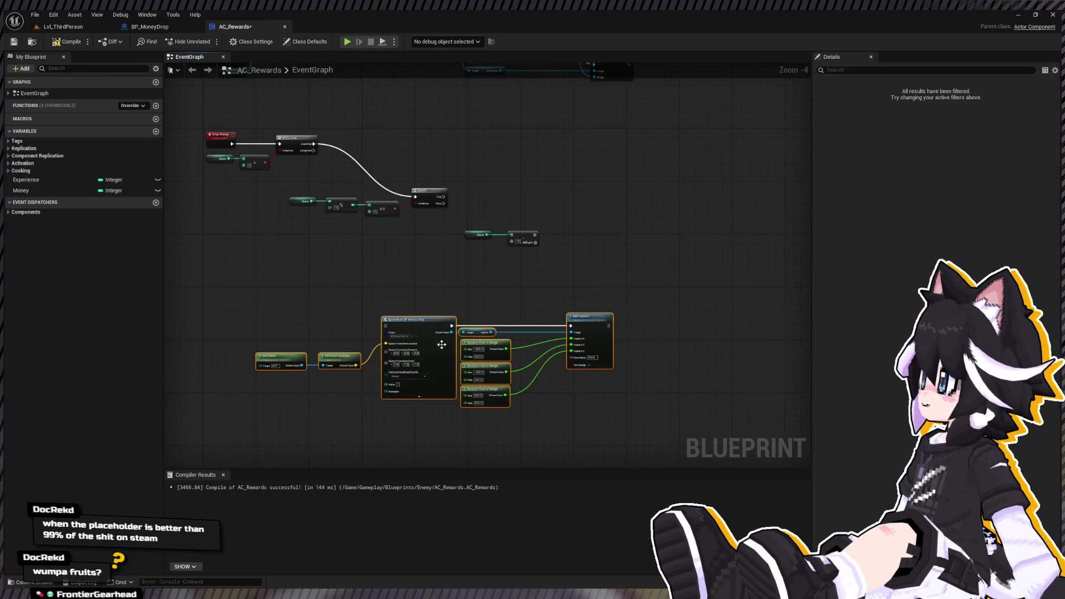
{"action": "mouse_move", "coordinate": [421, 328]}
{"action": "left_mouse_down"}
{"action": "mouse_move", "coordinate": [634, 249]}
{"action": "mouse_move", "coordinate": [610, 229]}
{"action": "left_mouse_up"}
{"action": "scroll", "coordinate": [482, 213], "scroll_direction": "up", "scroll_amount": 4}
{"action": "left_click", "coordinate": [480, 174]}
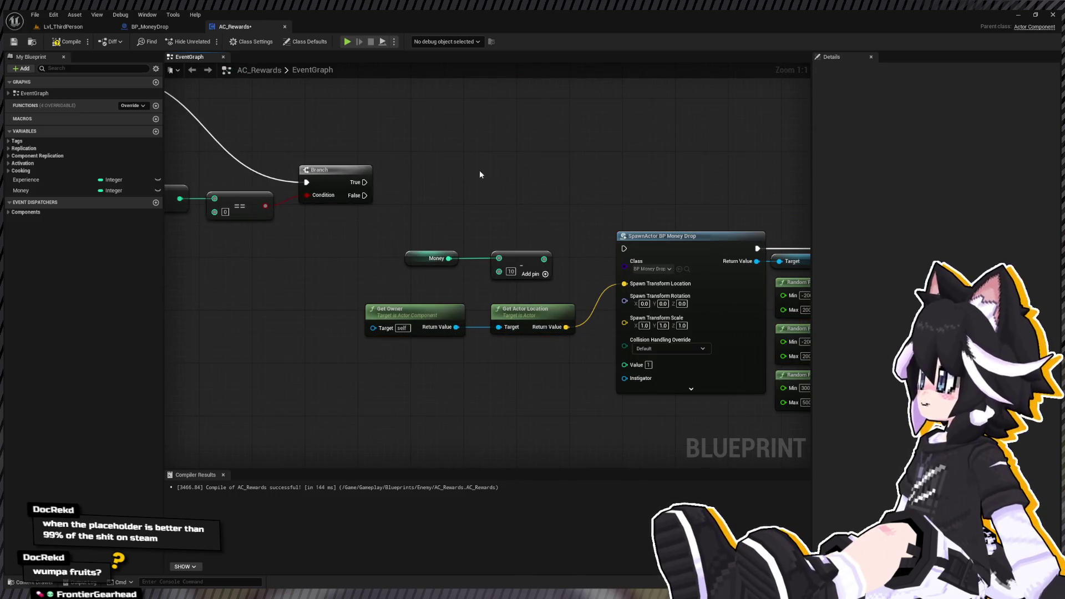
Add a SET Money fed by the subtraction and wire Branch True → SET Money → SpawnActor.
{"action": "left_click", "coordinate": [22, 190]}
{"action": "left_click_drag", "start_coordinate": [23, 190], "coordinate": [544, 260]}
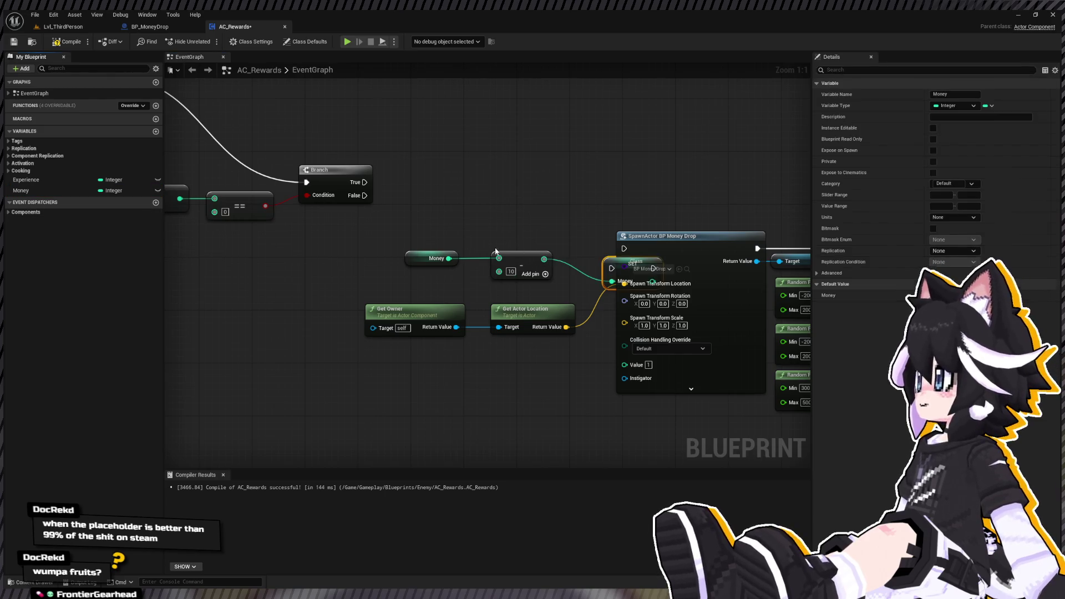
{"action": "left_click", "coordinate": [524, 258]}
{"action": "left_click", "coordinate": [432, 258], "text": "ctrl"}
{"action": "left_click_drag", "start_coordinate": [433, 258], "coordinate": [399, 265]}
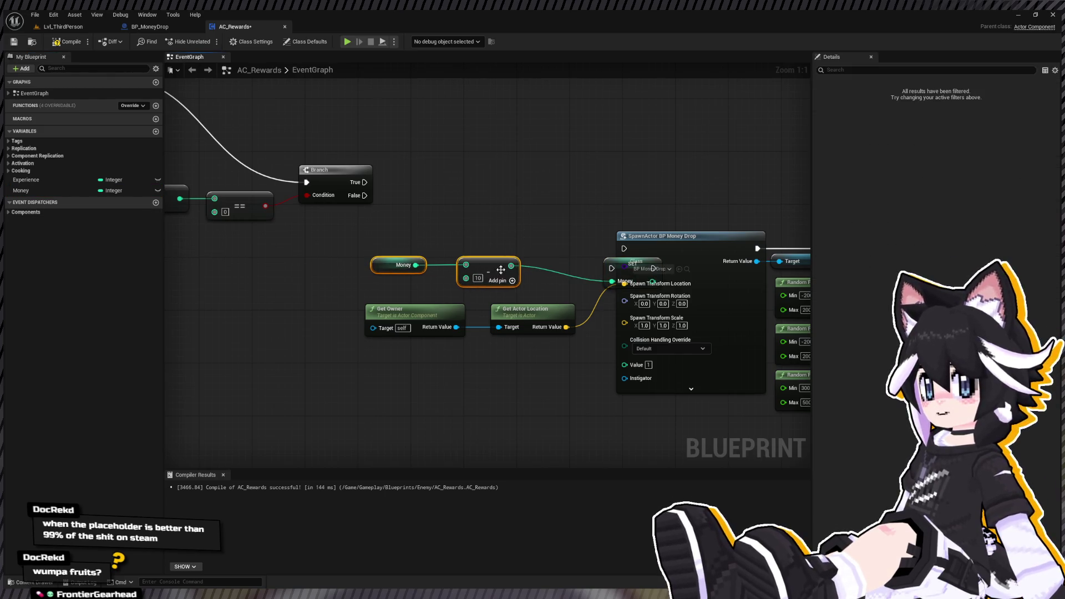
{"action": "left_click", "coordinate": [620, 267]}
{"action": "left_click_drag", "start_coordinate": [620, 268], "coordinate": [554, 230]}
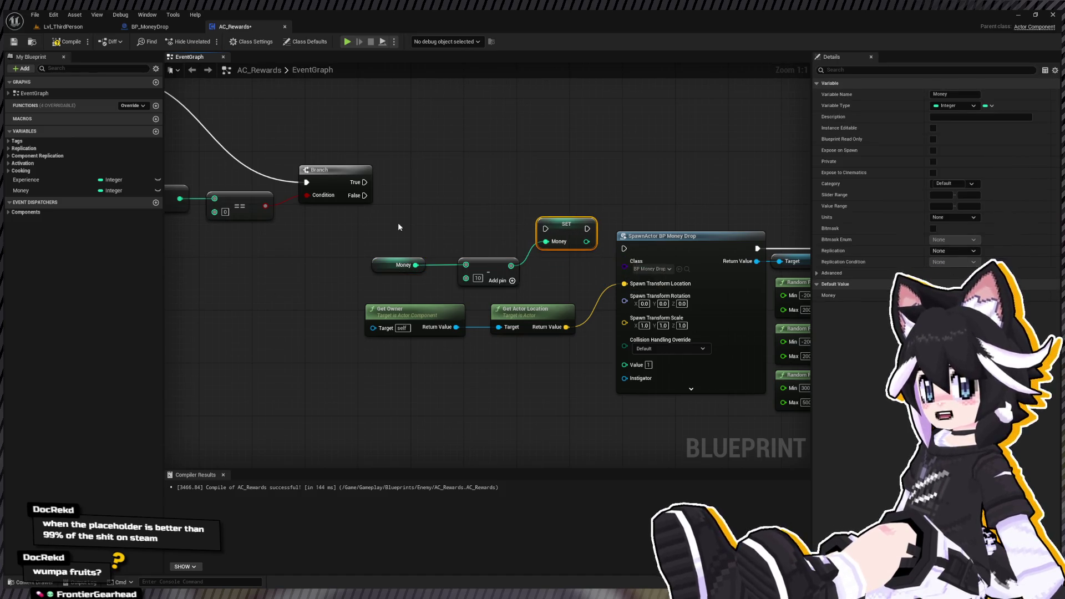
{"action": "mouse_move", "coordinate": [364, 182]}
{"action": "left_mouse_down"}
{"action": "mouse_move", "coordinate": [519, 232]}
{"action": "mouse_move", "coordinate": [546, 228]}
{"action": "left_mouse_up"}
{"action": "mouse_move", "coordinate": [624, 236]}
{"action": "left_mouse_down"}
{"action": "mouse_move", "coordinate": [521, 234]}
{"action": "mouse_move", "coordinate": [542, 235]}
{"action": "mouse_move", "coordinate": [541, 246]}
{"action": "left_mouse_up"}
{"action": "mouse_move", "coordinate": [439, 228]}
{"action": "left_mouse_down"}
{"action": "mouse_move", "coordinate": [575, 260]}
{"action": "mouse_move", "coordinate": [390, 234]}
{"action": "left_mouse_up"}
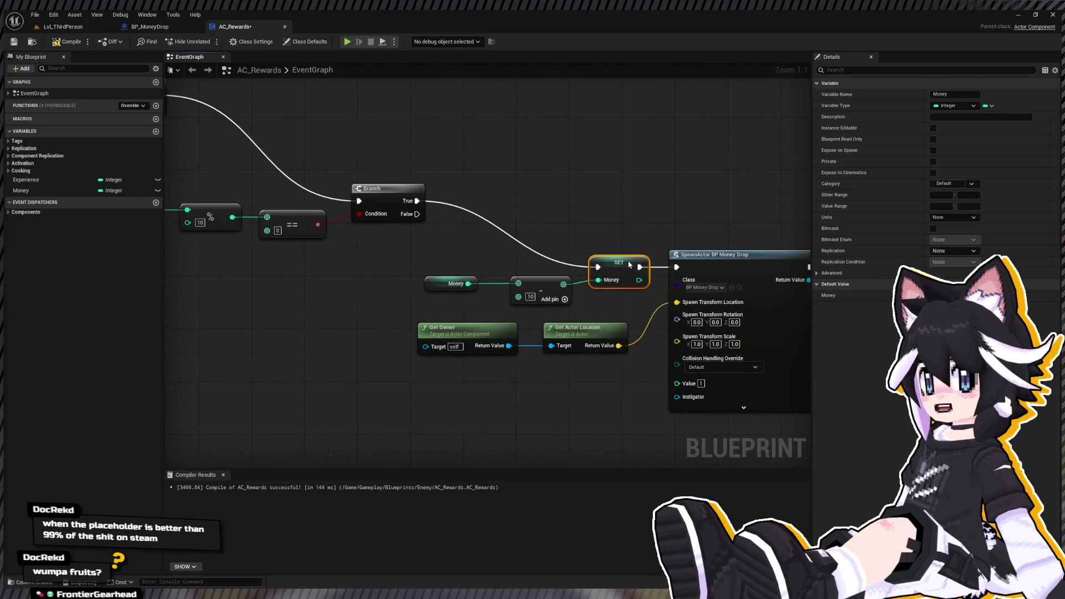
{"action": "left_click_drag", "start_coordinate": [630, 265], "coordinate": [636, 265]}
Replace the modulo node with a Money ÷ 10 divide node.
{"action": "mouse_move", "coordinate": [162, 242]}
{"action": "left_mouse_down"}
{"action": "mouse_move", "coordinate": [354, 273]}
{"action": "mouse_move", "coordinate": [369, 244]}
{"action": "left_mouse_up"}
{"action": "left_click", "coordinate": [381, 247]}
{"action": "key", "text": "Delete"}
{"action": "type", "text": "/"}
{"action": "key", "text": "Return"}
{"action": "left_click", "coordinate": [373, 292]}
{"action": "type", "text": "10"}
{"action": "mouse_move", "coordinate": [238, 203]}
{"action": "left_mouse_down"}
{"action": "mouse_move", "coordinate": [322, 255]}
{"action": "mouse_move", "coordinate": [396, 240]}
{"action": "mouse_move", "coordinate": [411, 291]}
{"action": "mouse_move", "coordinate": [515, 246]}
{"action": "mouse_move", "coordinate": [466, 299]}
{"action": "left_mouse_up"}
{"action": "type", "text": ">"}
{"action": "key", "text": "Return"}
{"action": "left_click", "coordinate": [432, 306]}
{"action": "type", "text": "1"}
Replace the equals check with a quotient >= 1 comparison wired into the Branch Condition.
{"action": "key", "text": "Delete"}
{"action": "left_click", "coordinate": [443, 293]}
{"action": "key", "text": "Delete"}
{"action": "mouse_move", "coordinate": [393, 240]}
{"action": "left_mouse_down"}
{"action": "mouse_move", "coordinate": [408, 266]}
{"action": "mouse_move", "coordinate": [527, 242]}
{"action": "left_mouse_up"}
{"action": "type", "text": ">="}
{"action": "key", "text": "Return"}
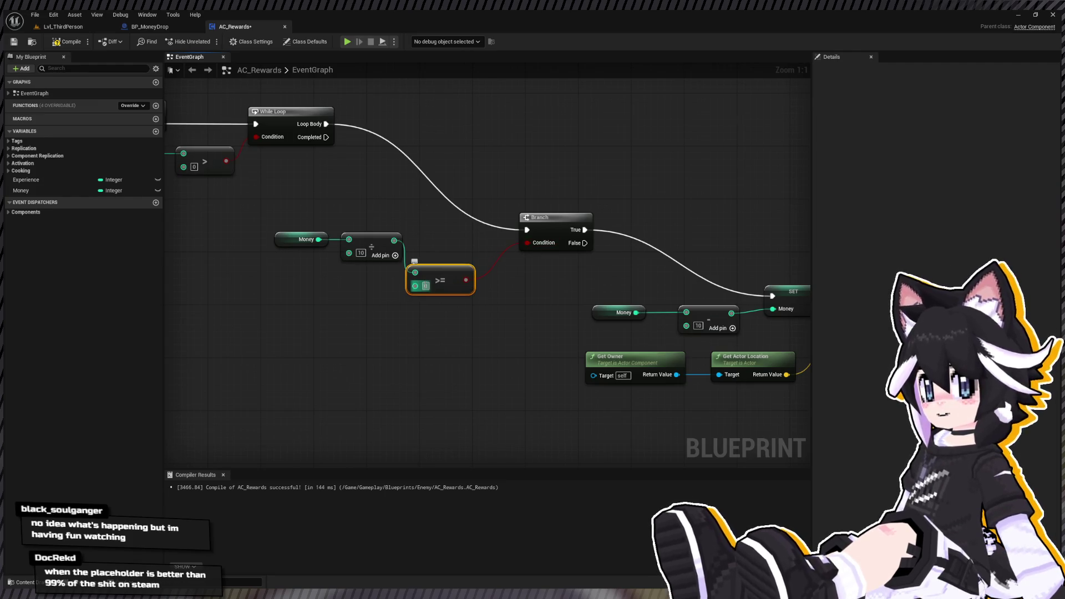
{"action": "type", "text": "1"}
{"action": "left_click", "coordinate": [437, 324]}
{"action": "mouse_move", "coordinate": [466, 280]}
{"action": "left_mouse_down"}
{"action": "mouse_move", "coordinate": [457, 246]}
{"action": "mouse_move", "coordinate": [243, 306]}
{"action": "left_mouse_up"}
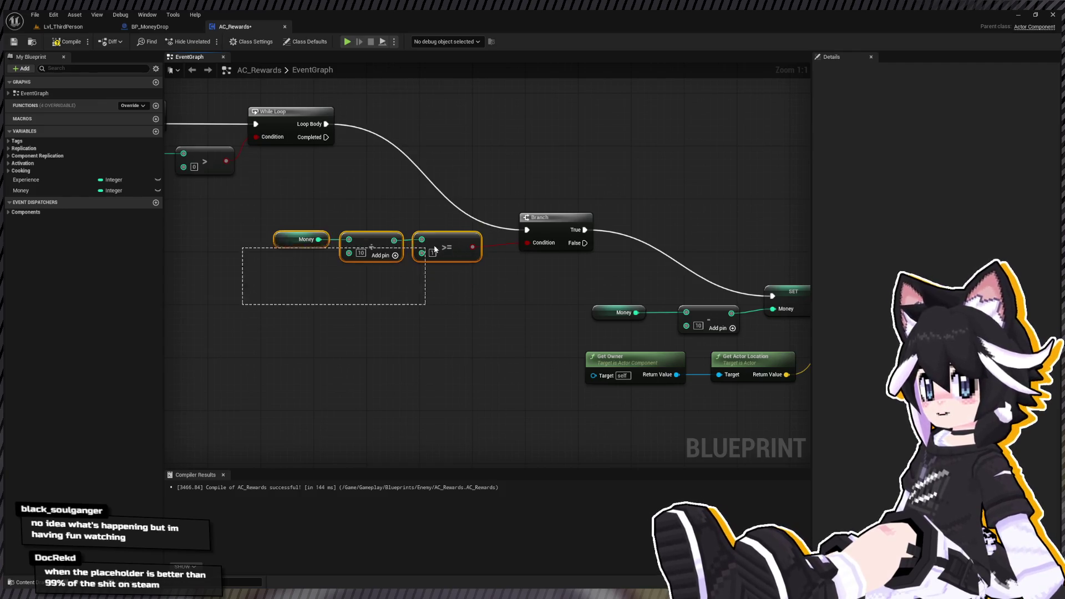
Set the spawned money drop's Value to 10 and its scale to 5.
{"action": "left_click_drag", "start_coordinate": [377, 287], "coordinate": [513, 339]}
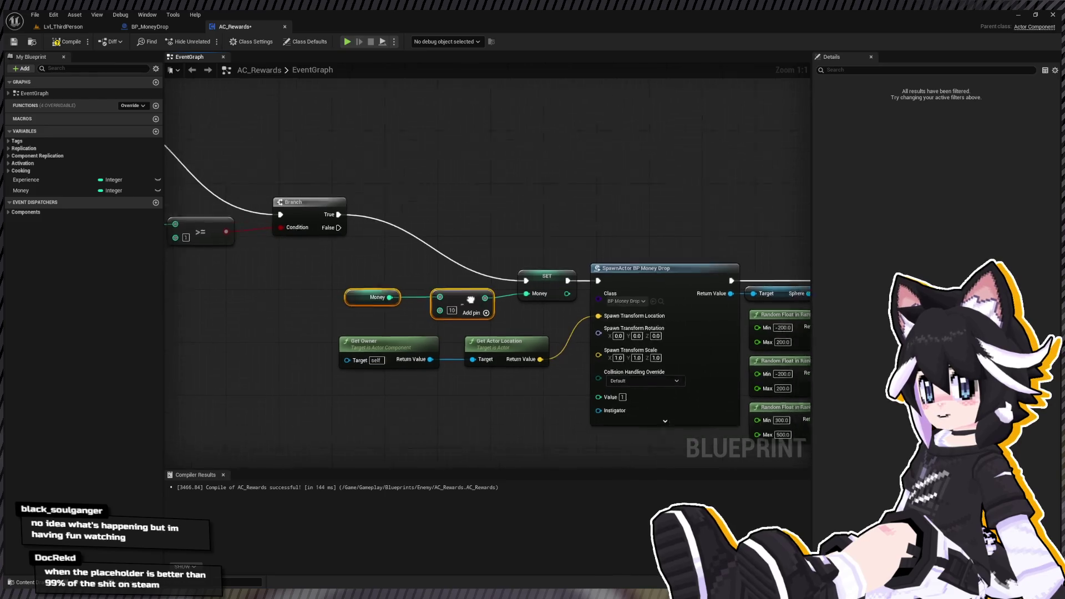
{"action": "type", "text": "10"}
{"action": "key", "text": "Return"}
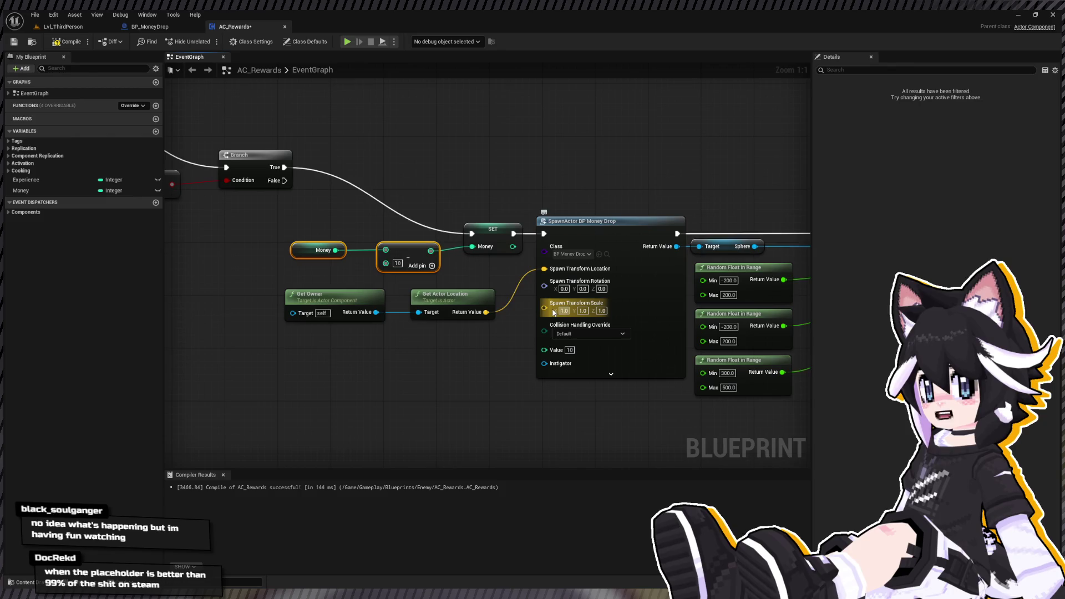
{"action": "type", "text": "5"}
{"action": "left_click", "coordinate": [581, 312]}
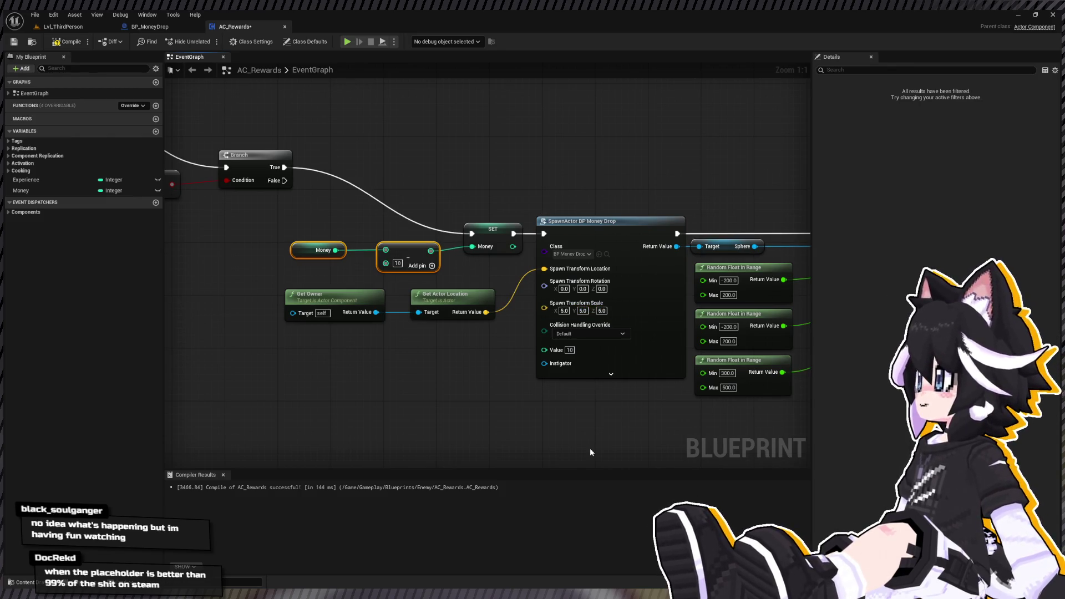
Rearrange the money-spawning nodes up and right of the Branch.
{"action": "scroll", "coordinate": [439, 354], "scroll_direction": "down", "scroll_amount": 5}
{"action": "mouse_move", "coordinate": [399, 308]}
{"action": "left_mouse_down"}
{"action": "mouse_move", "coordinate": [599, 388]}
{"action": "mouse_move", "coordinate": [549, 344]}
{"action": "mouse_move", "coordinate": [449, 302]}
{"action": "mouse_move", "coordinate": [787, 407]}
{"action": "left_mouse_up"}
{"action": "mouse_move", "coordinate": [525, 324]}
{"action": "left_mouse_down"}
{"action": "mouse_move", "coordinate": [556, 296]}
{"action": "mouse_move", "coordinate": [576, 297]}
{"action": "mouse_move", "coordinate": [564, 295]}
{"action": "left_mouse_up"}
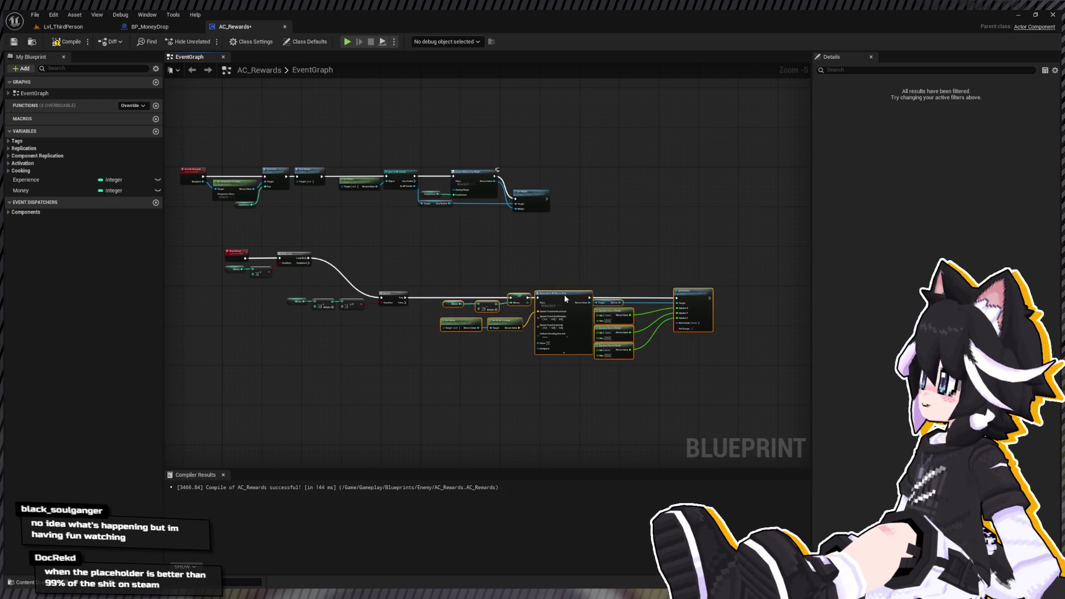
{"action": "left_click", "coordinate": [448, 285]}
{"action": "scroll", "coordinate": [362, 260], "scroll_direction": "up", "scroll_amount": 2}
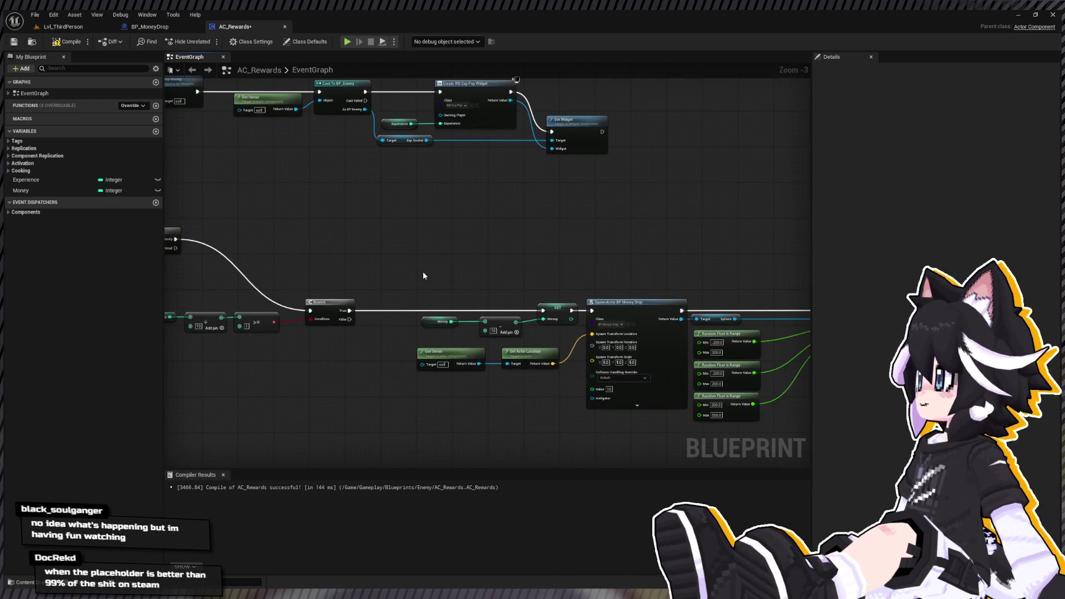
{"action": "left_click_drag", "start_coordinate": [200, 285], "coordinate": [414, 343]}
{"action": "mouse_move", "coordinate": [376, 298]}
{"action": "left_mouse_down"}
{"action": "mouse_move", "coordinate": [359, 218]}
{"action": "mouse_move", "coordinate": [74, 156]}
{"action": "left_mouse_up"}
Duplicate the SET/SpawnActor/Add Impulse chain below, subtract 1 instead, and run it on Branch False.
{"action": "left_click_drag", "start_coordinate": [284, 166], "coordinate": [784, 318]}
{"action": "key", "text": "ctrl+c"}
{"action": "key", "text": "ctrl+v"}
{"action": "left_click_drag", "start_coordinate": [468, 328], "coordinate": [445, 307]}
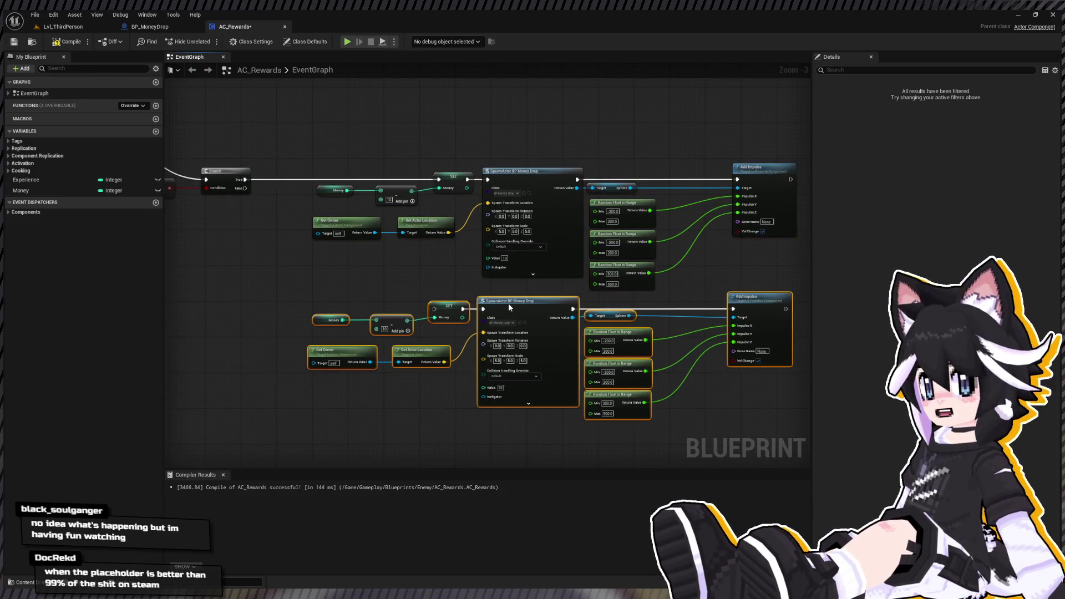
{"action": "left_click", "coordinate": [383, 329]}
{"action": "type", "text": "1"}
{"action": "left_click", "coordinate": [430, 315]}
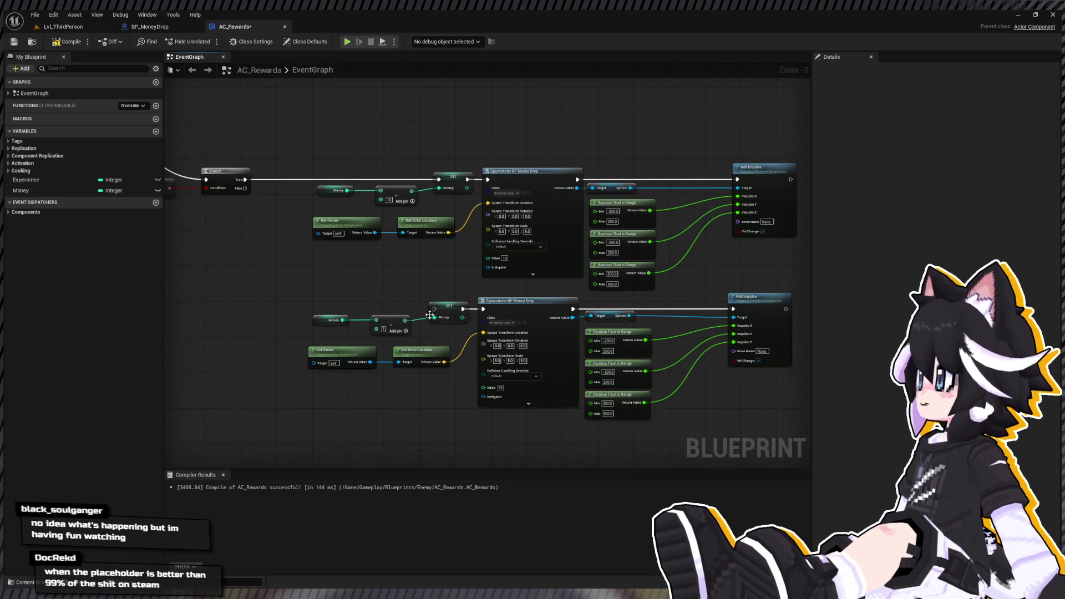
{"action": "mouse_move", "coordinate": [434, 309]}
{"action": "left_mouse_down"}
{"action": "mouse_move", "coordinate": [265, 189]}
{"action": "mouse_move", "coordinate": [310, 309]}
{"action": "left_mouse_up"}
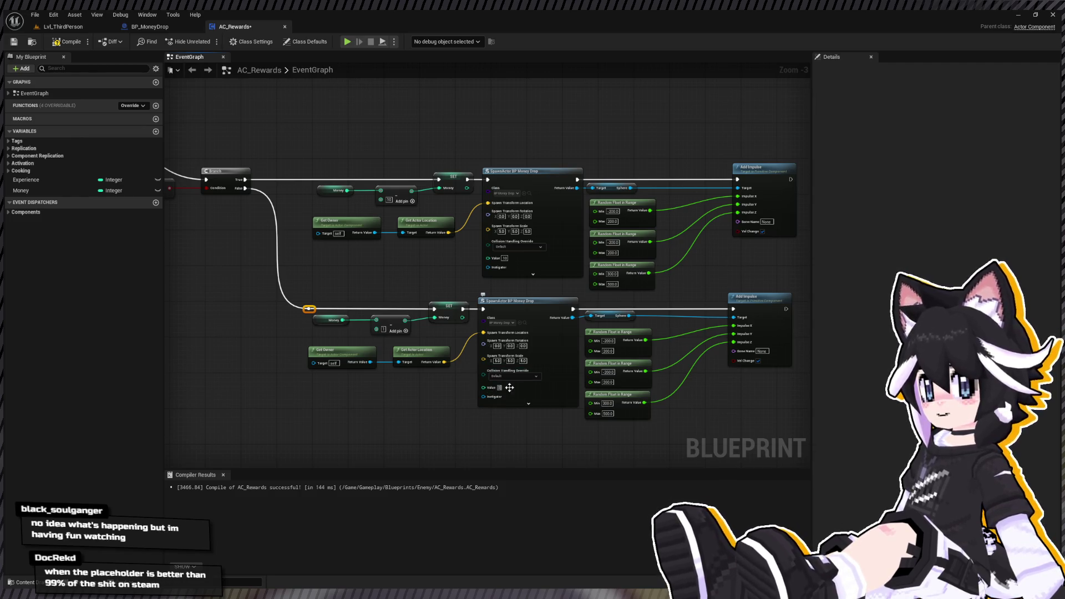
Compile AC_Rewards successfully and review the Drop Money loop.
{"action": "left_click", "coordinate": [521, 404]}
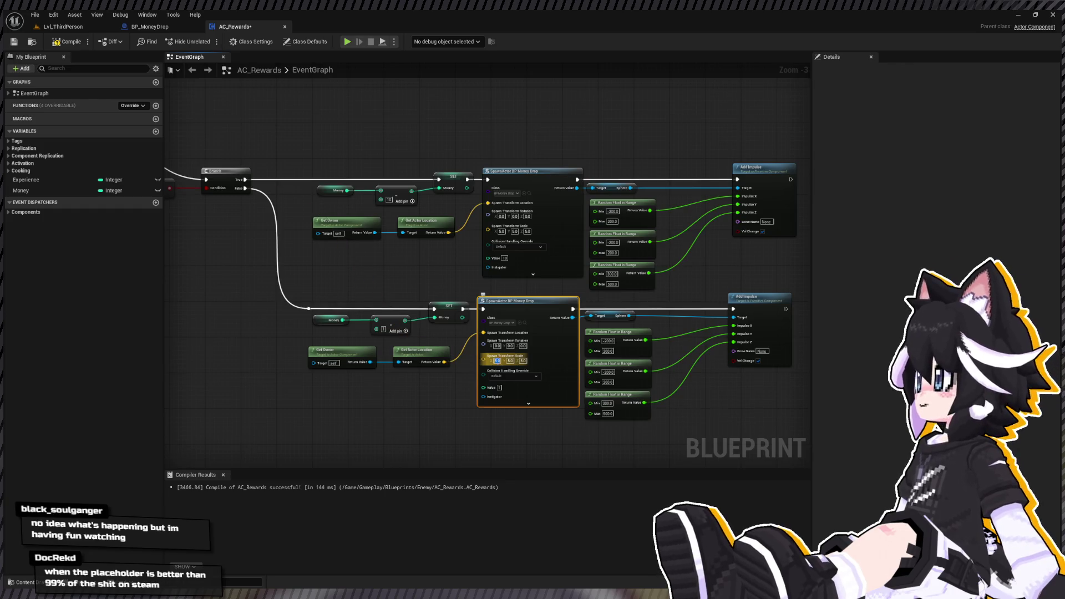
{"action": "left_click", "coordinate": [361, 386]}
{"action": "left_click", "coordinate": [69, 43]}
{"action": "mouse_move", "coordinate": [288, 174]}
{"action": "left_mouse_down"}
{"action": "mouse_move", "coordinate": [499, 238]}
{"action": "mouse_move", "coordinate": [539, 257]}
{"action": "mouse_move", "coordinate": [544, 273]}
{"action": "left_mouse_up"}
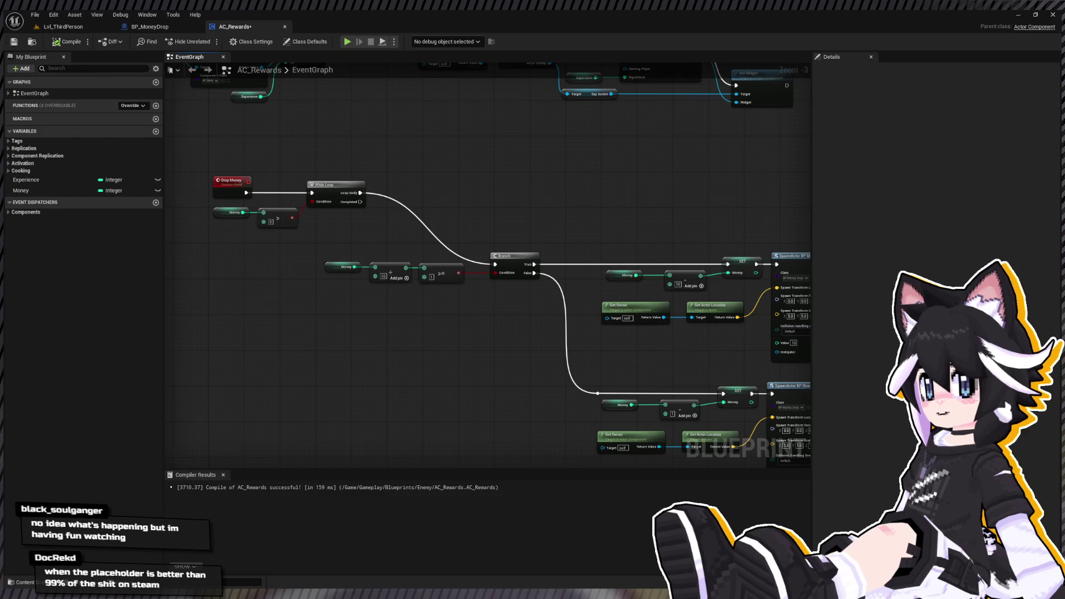
Playtest the looped drops in Lvl_ThirdPerson, then look over the AC_Rewards graph.
{"action": "left_click", "coordinate": [63, 27]}
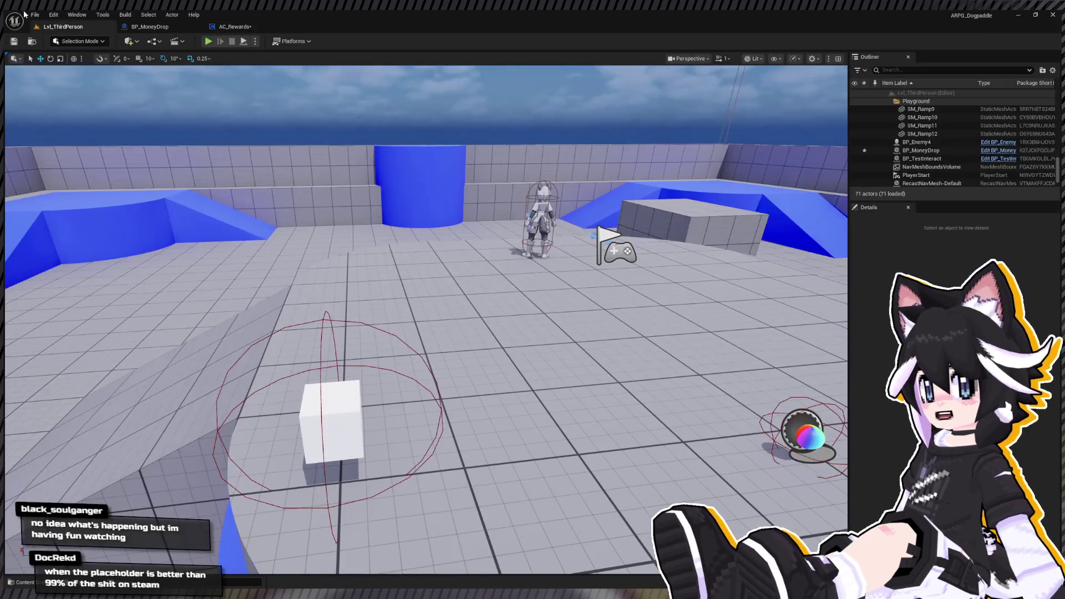
{"action": "left_click_drag", "start_coordinate": [285, 182], "coordinate": [197, 68]}
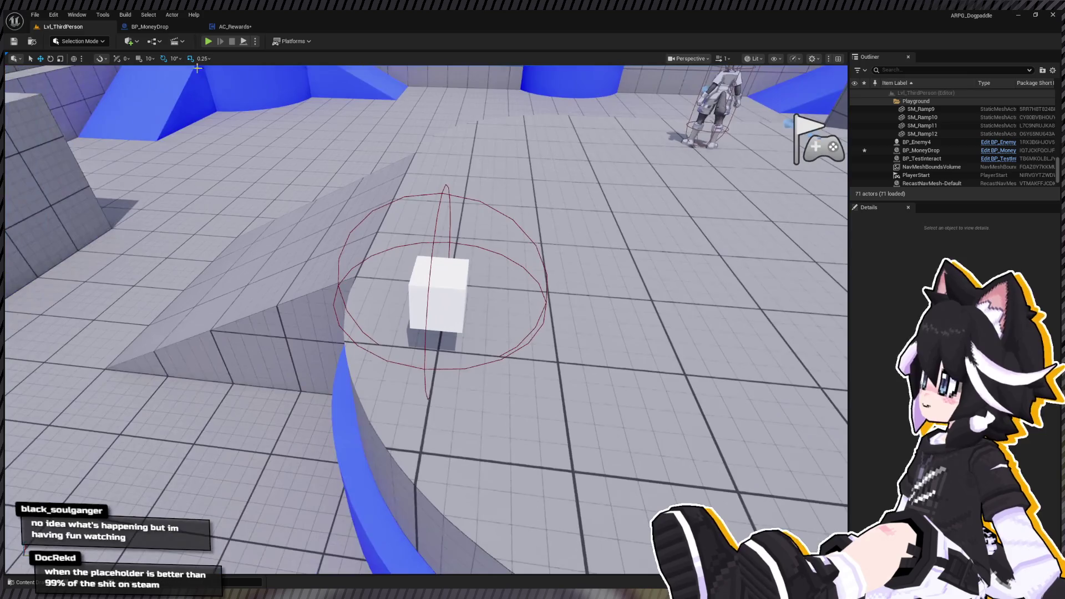
{"action": "left_click", "coordinate": [206, 42]}
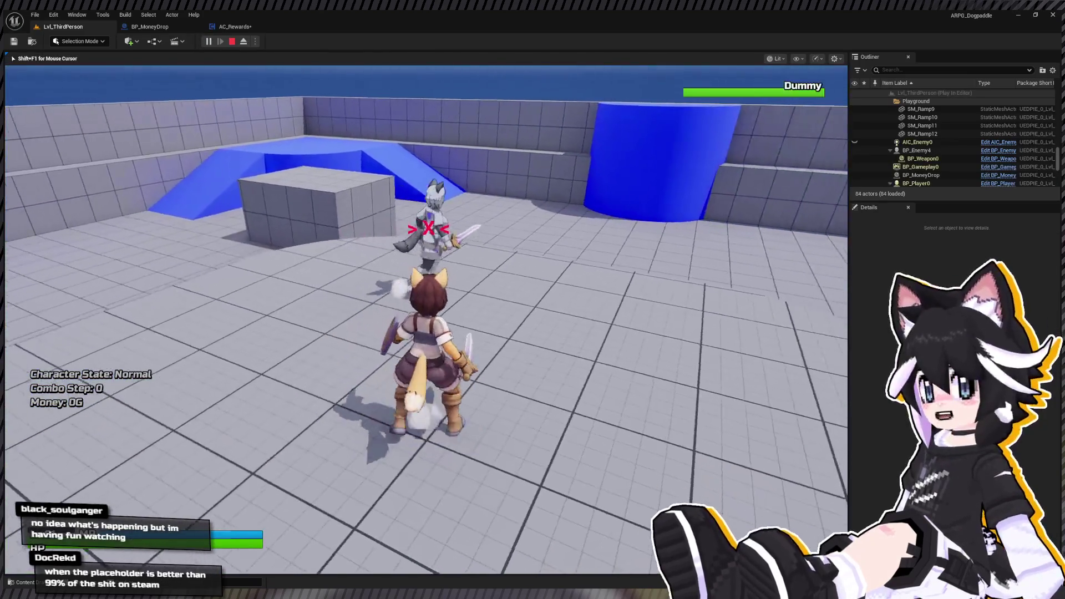
{"action": "key", "text": "Escape"}
{"action": "left_click", "coordinate": [150, 27]}
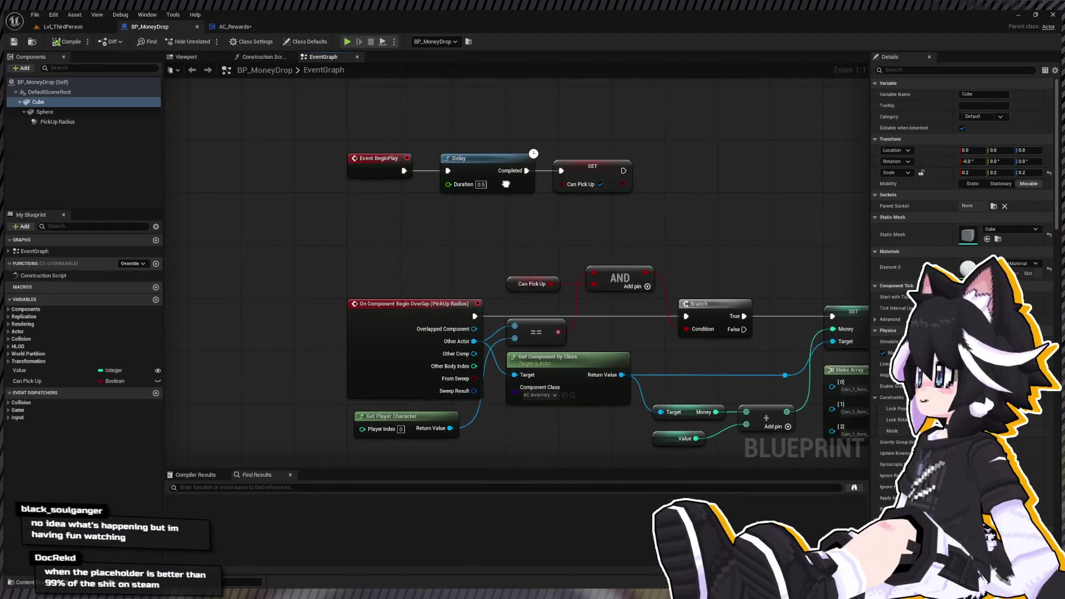
{"action": "left_click", "coordinate": [235, 27]}
{"action": "mouse_move", "coordinate": [332, 160]}
{"action": "left_mouse_down"}
{"action": "mouse_move", "coordinate": [359, 221]}
{"action": "mouse_move", "coordinate": [451, 265]}
{"action": "left_mouse_up"}
Run another playtest reaching Money 1G, then return to the AC_Rewards event graph.
{"action": "left_click", "coordinate": [45, 25]}
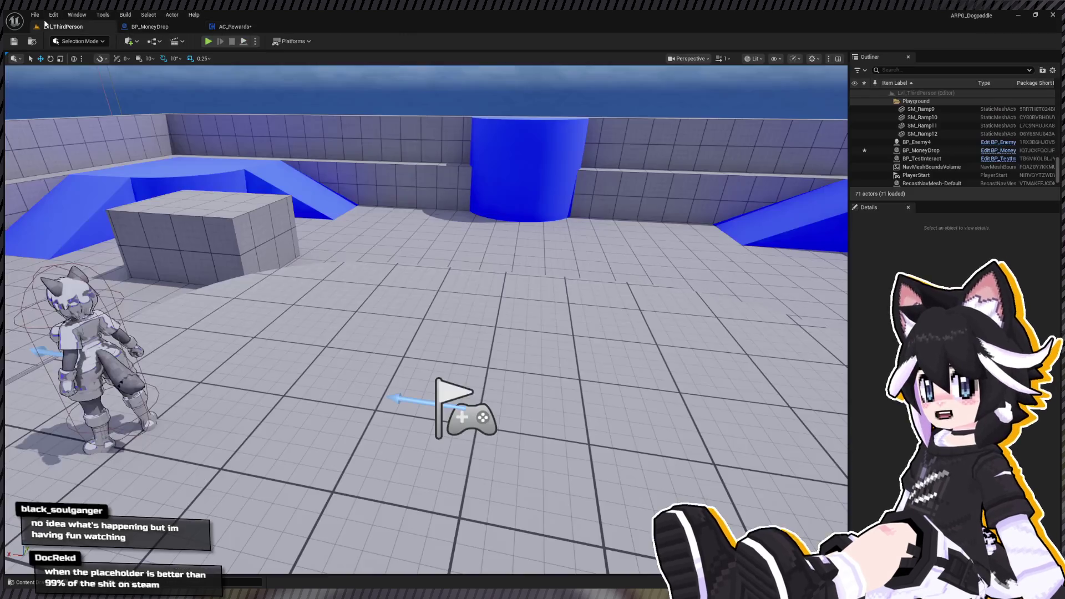
{"action": "left_click", "coordinate": [209, 42]}
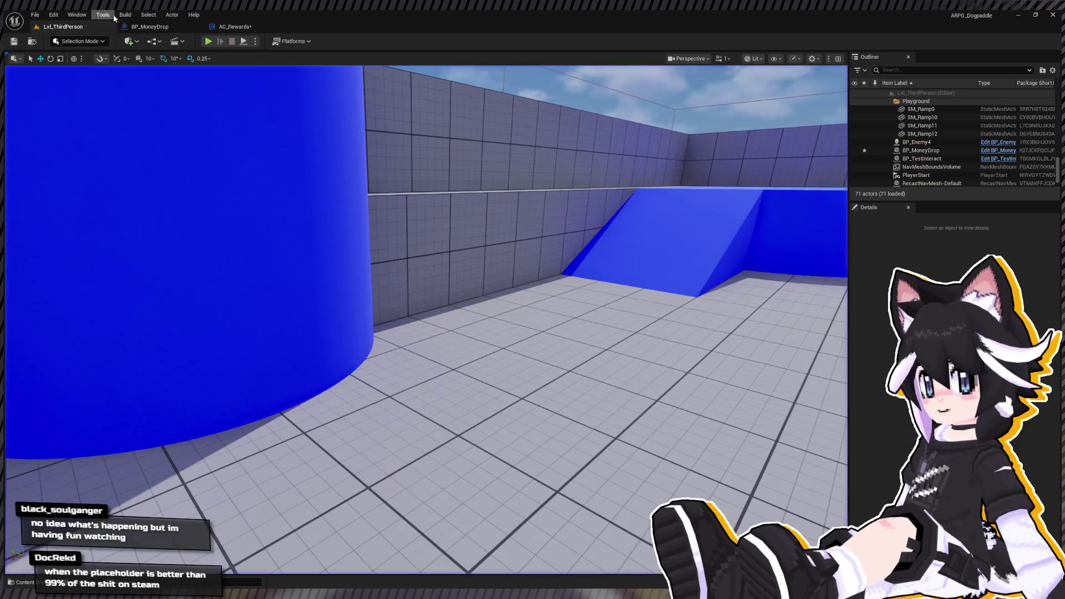
{"action": "key", "text": "Escape"}
{"action": "left_click", "coordinate": [235, 27]}
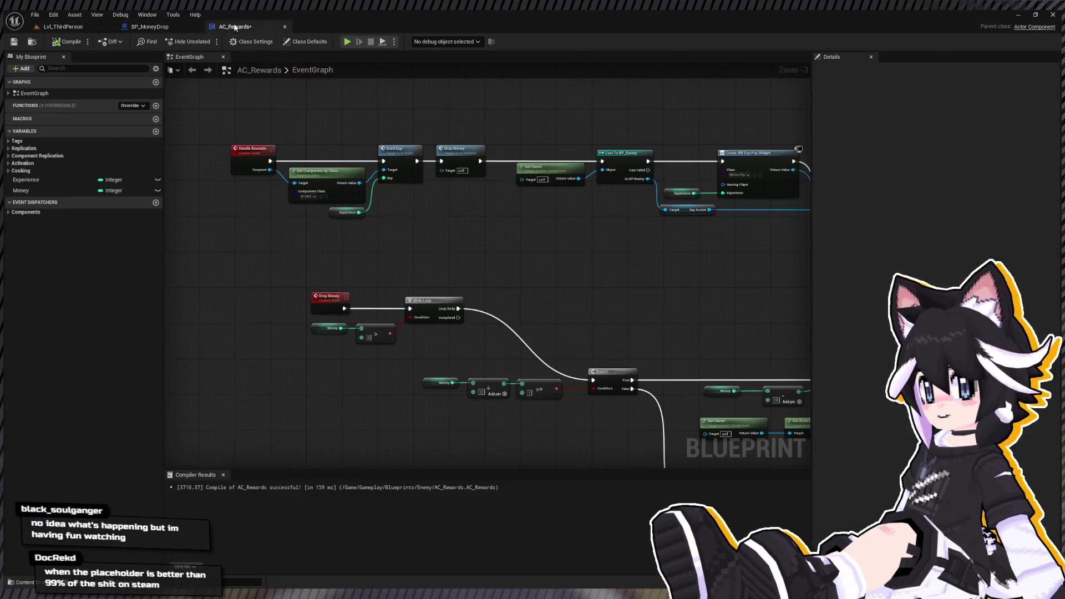
Collapse the upper SpawnActor, Random Float and Add Impulse nodes into a 'Drop Money Pickup' macro and open it.
{"action": "scroll", "coordinate": [330, 168], "scroll_direction": "down", "scroll_amount": 4}
{"action": "scroll", "coordinate": [397, 211], "scroll_direction": "up", "scroll_amount": 5}
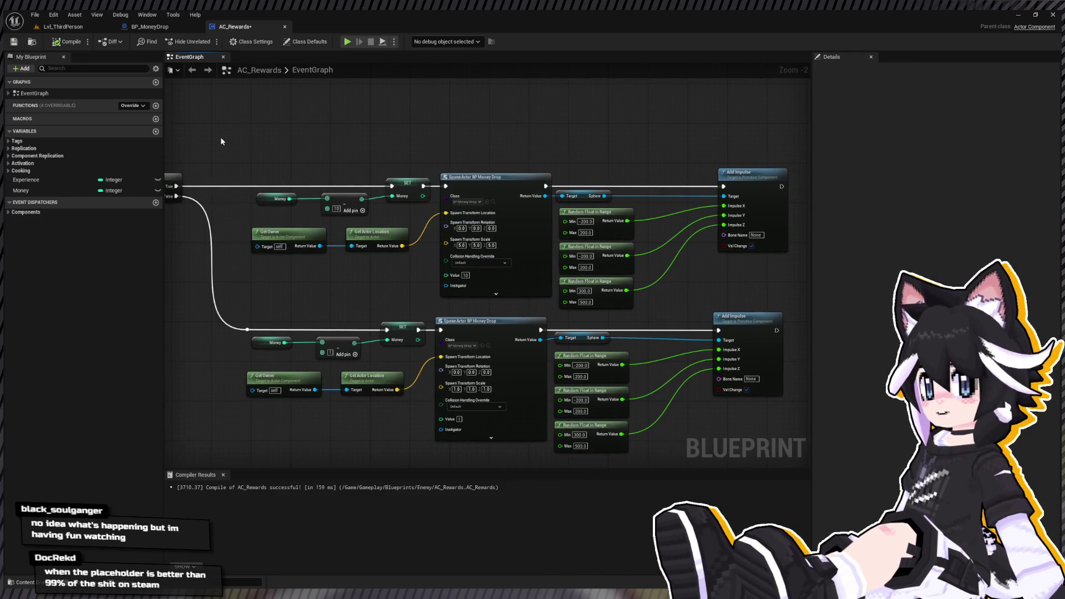
{"action": "left_click_drag", "start_coordinate": [172, 148], "coordinate": [738, 299]}
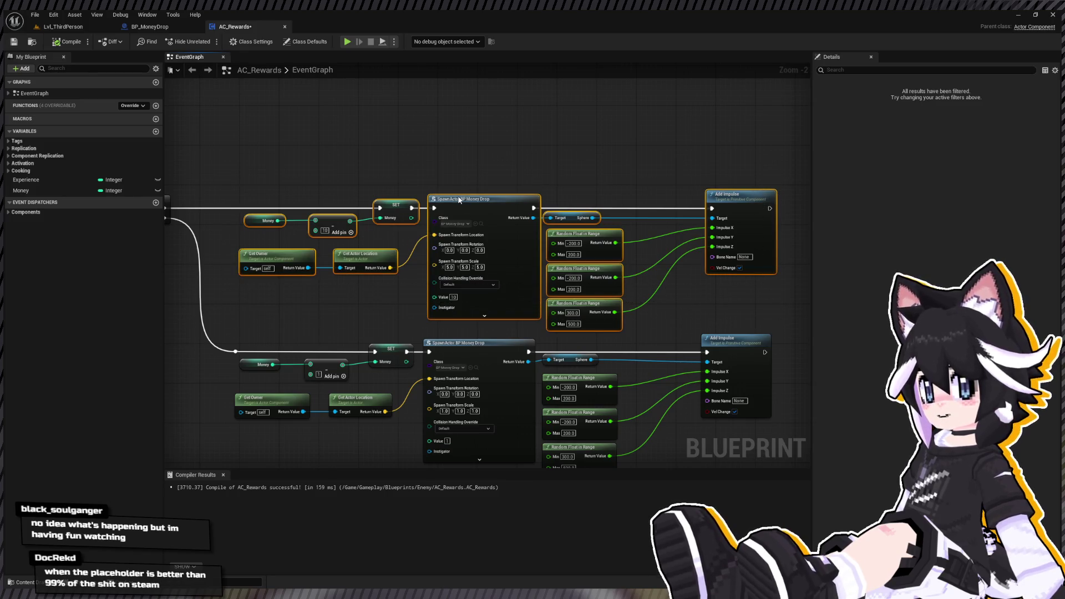
{"action": "key", "text": "ctrl+m"}
{"action": "type", "text": "Create Money Dro"}
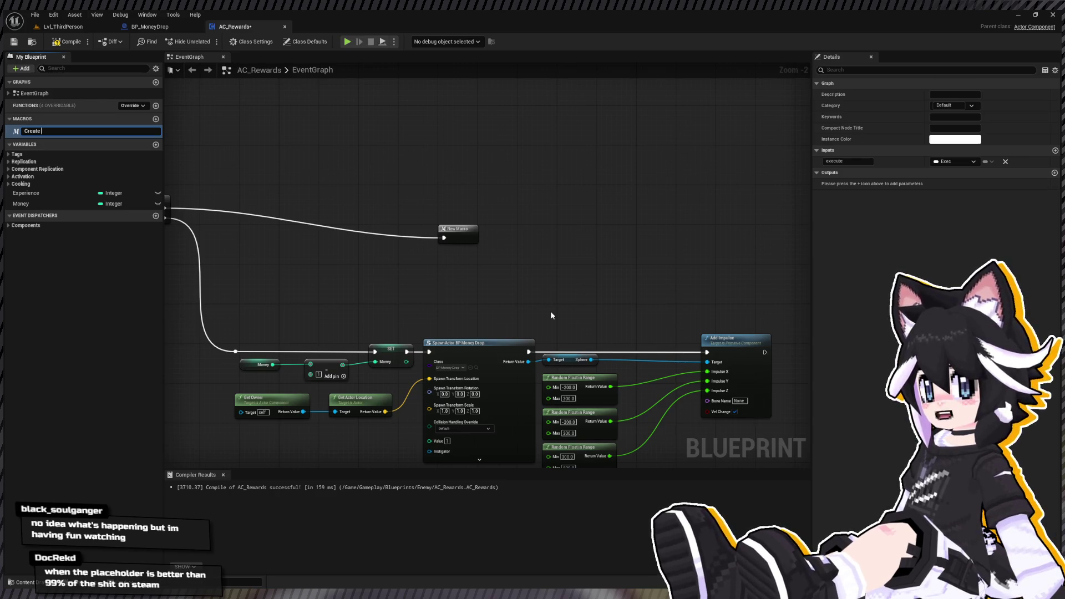
{"action": "key", "text": "BackSpace"}
{"action": "key", "text": "BackSpace"}
{"action": "key", "text": "BackSpace"}
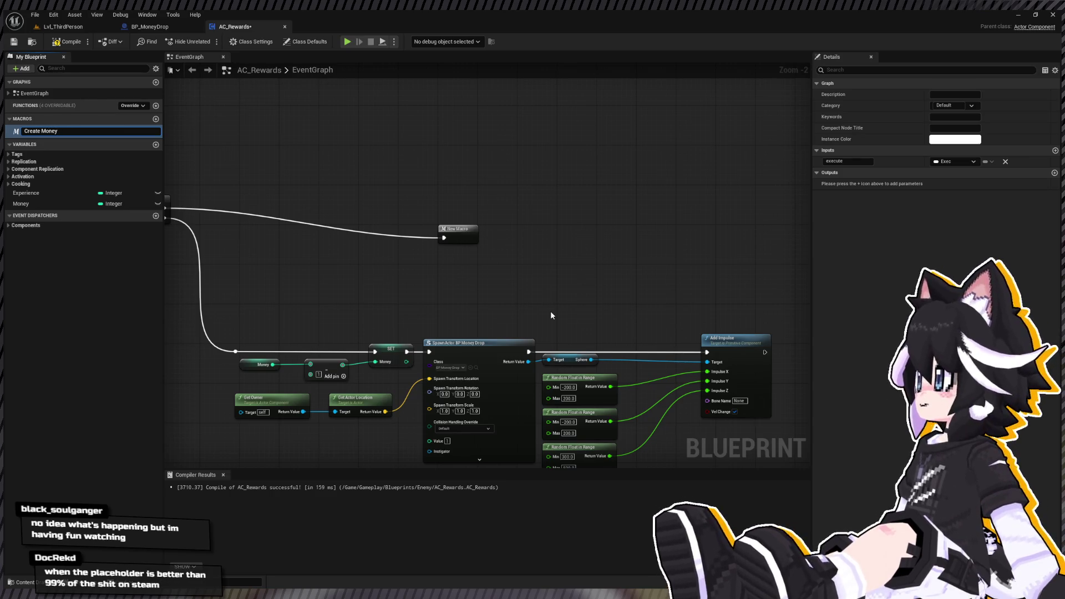
{"action": "key", "text": "ctrl+a"}
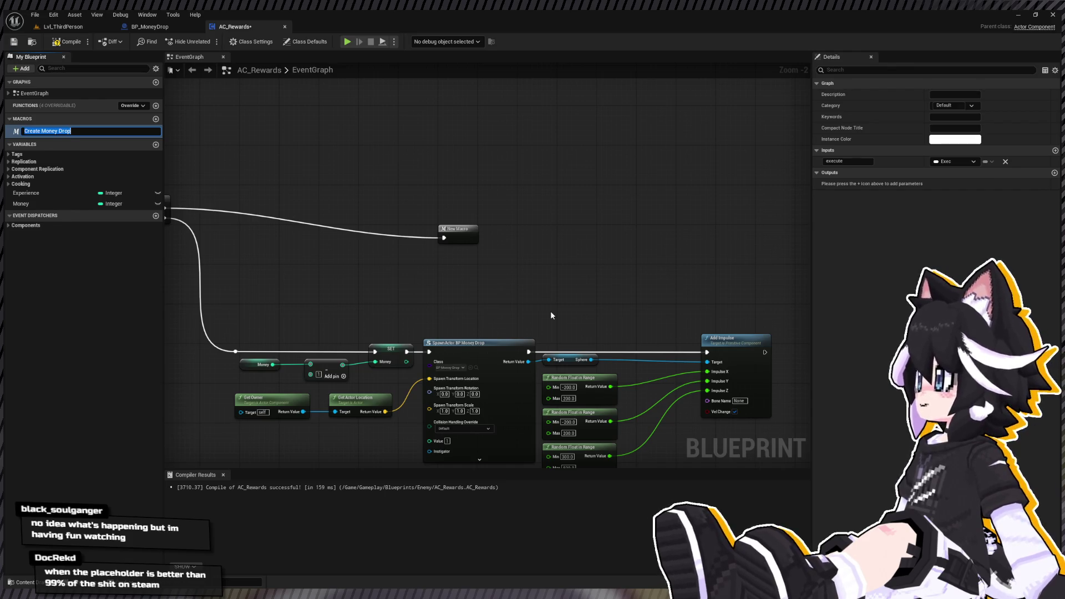
{"action": "type", "text": "Drop Money"}
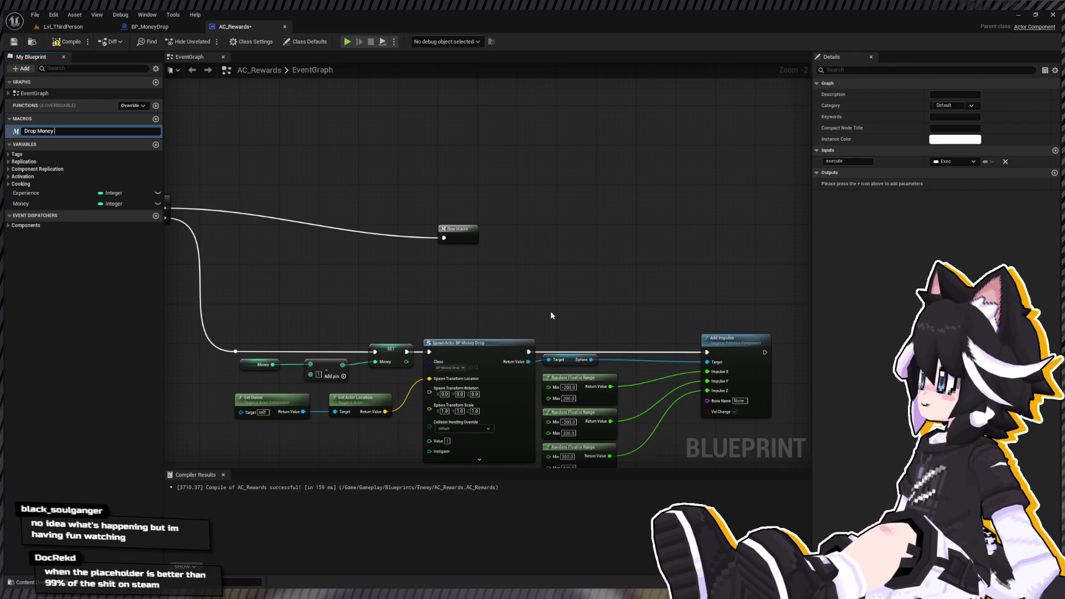
{"action": "key", "text": "Escape"}
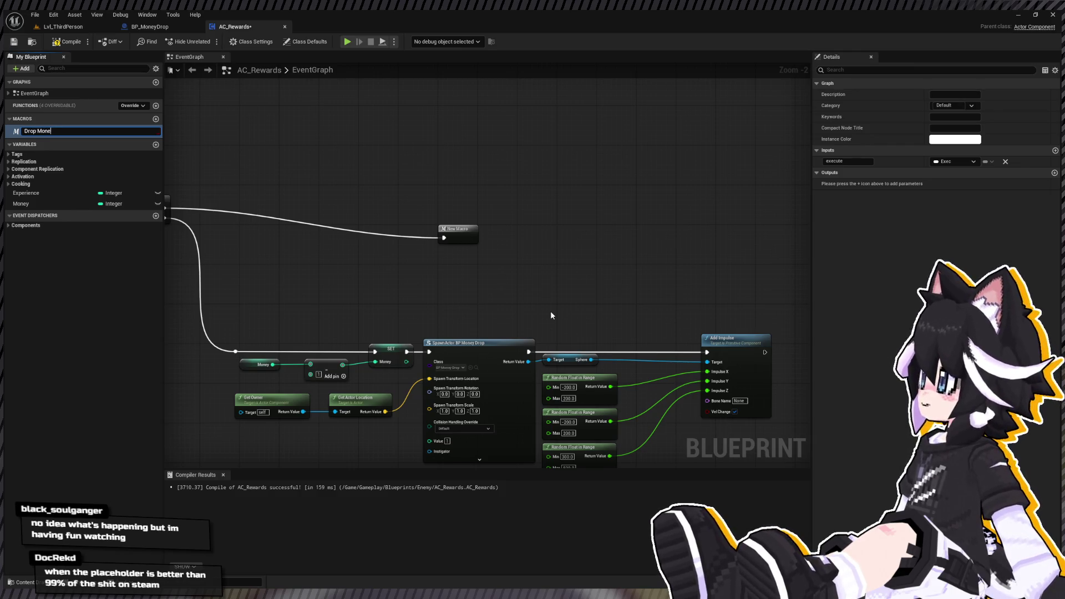
{"action": "type", "text": "y Pickup"}
{"action": "key", "text": "Return"}
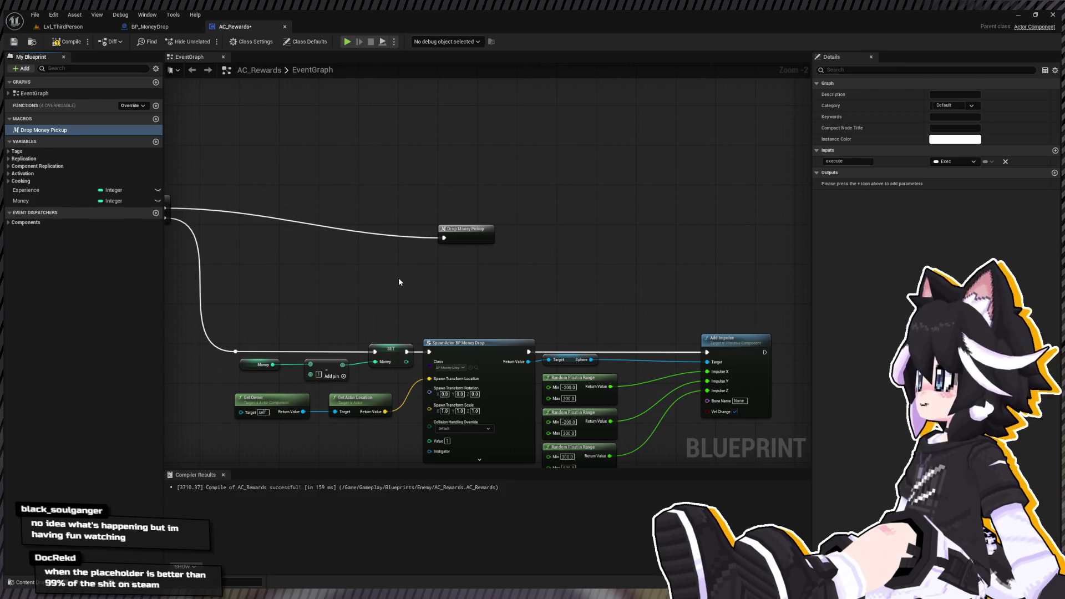
{"action": "double_click", "coordinate": [466, 231]}
Rename the macro's B input to Value and wire it to the spawned drop's Value.
{"action": "mouse_move", "coordinate": [273, 241]}
{"action": "left_mouse_down"}
{"action": "mouse_move", "coordinate": [256, 216]}
{"action": "mouse_move", "coordinate": [223, 222]}
{"action": "left_mouse_up"}
{"action": "scroll", "coordinate": [299, 213], "scroll_direction": "up", "scroll_amount": 3}
{"action": "left_click", "coordinate": [818, 173]}
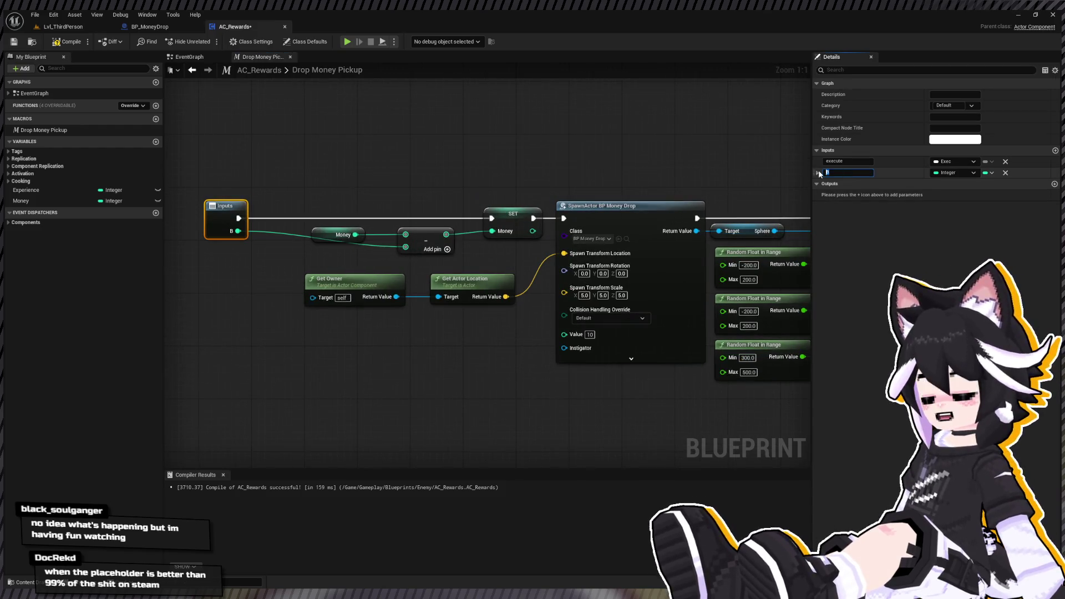
{"action": "type", "text": "Value"}
{"action": "key", "text": "Return"}
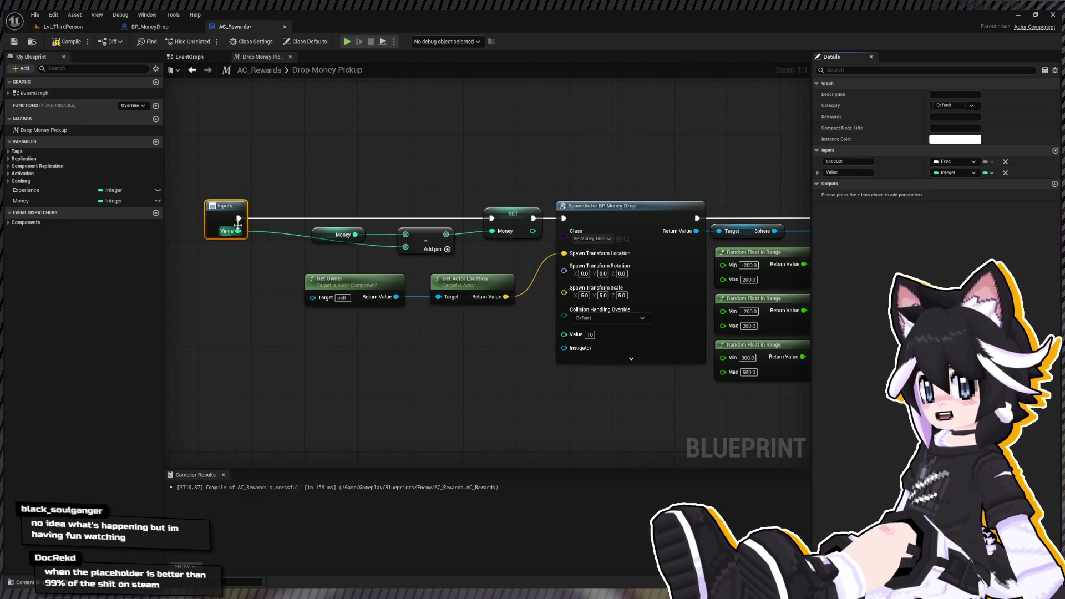
{"action": "left_click_drag", "start_coordinate": [555, 332], "coordinate": [564, 334]}
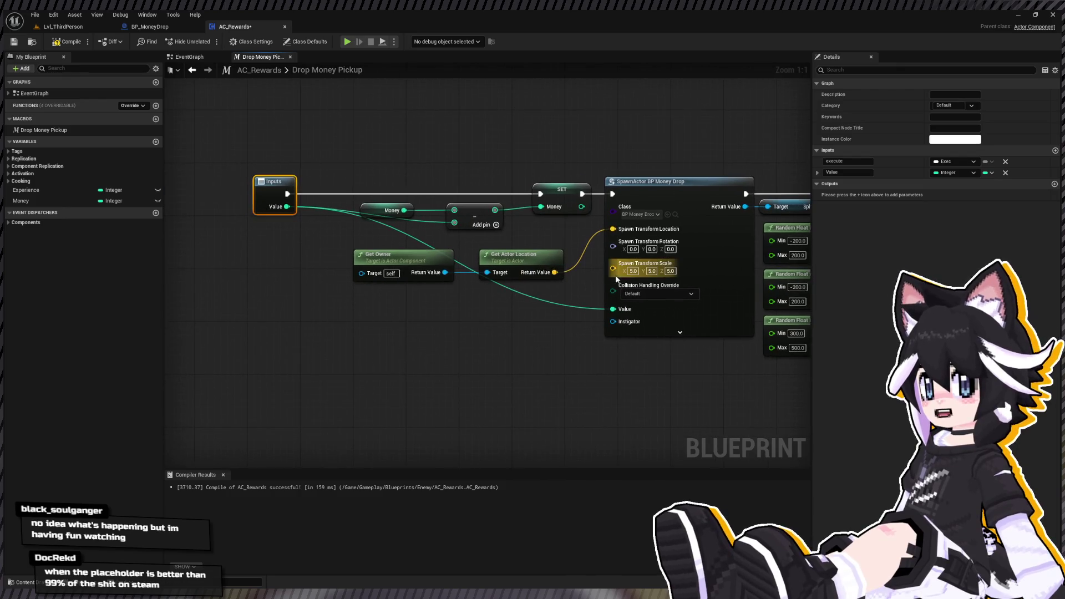
Expose the spawn transform scale as an 'Object Scale' input and add reroute points to the wires.
{"action": "mouse_move", "coordinate": [613, 263]}
{"action": "left_mouse_down"}
{"action": "mouse_move", "coordinate": [445, 275]}
{"action": "mouse_move", "coordinate": [260, 195]}
{"action": "left_mouse_up"}
{"action": "double_click", "coordinate": [862, 184]}
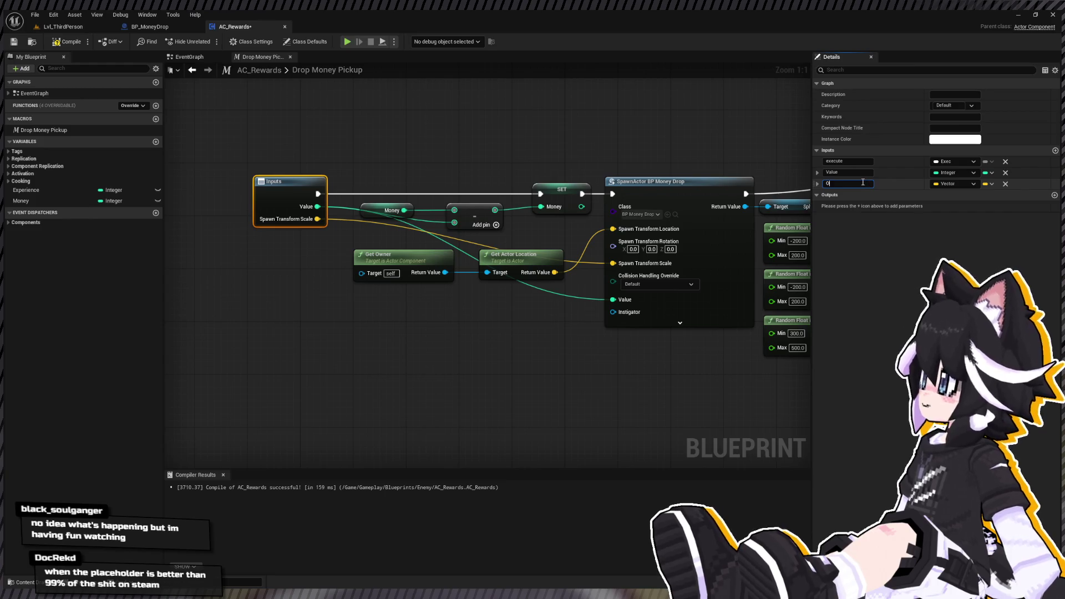
{"action": "type", "text": "bject Scal"}
{"action": "key", "text": "Return"}
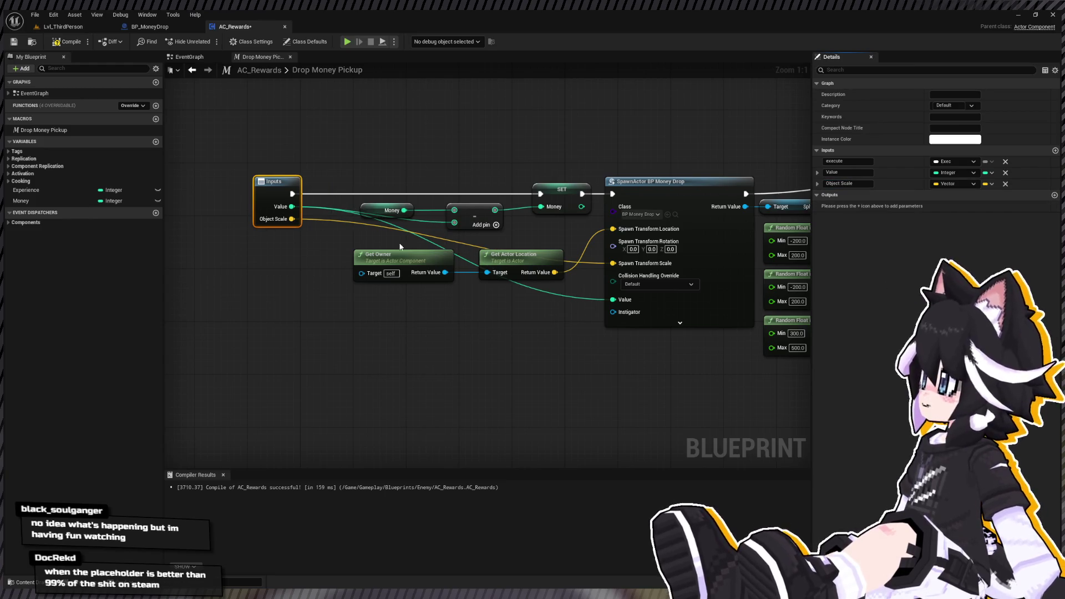
{"action": "double_click", "coordinate": [337, 221]}
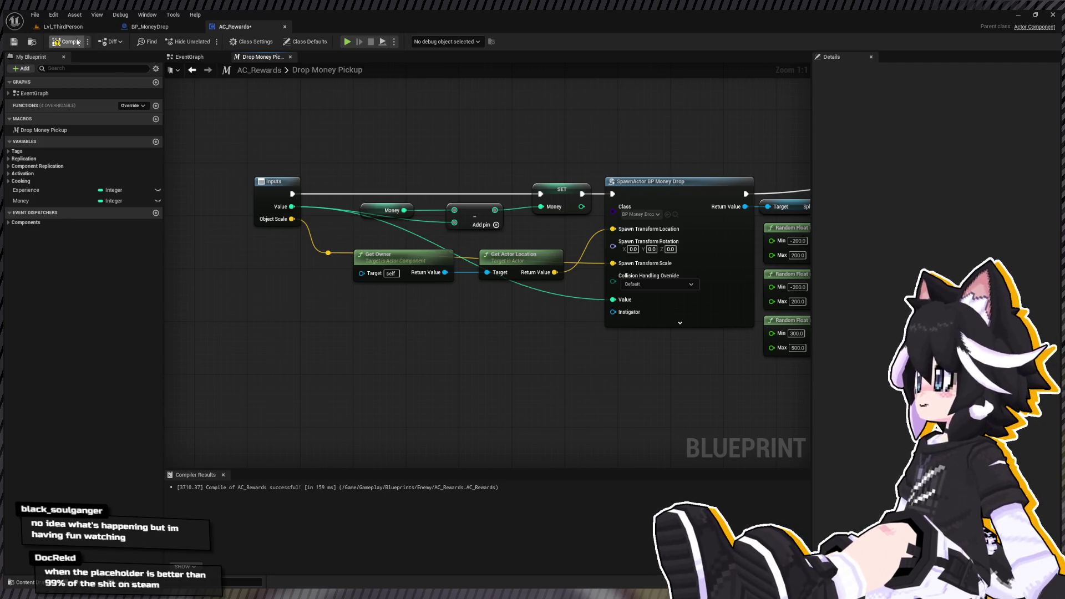
{"action": "double_click", "coordinate": [334, 209]}
{"action": "mouse_move", "coordinate": [334, 208]}
{"action": "left_mouse_down"}
{"action": "mouse_move", "coordinate": [340, 222]}
{"action": "mouse_move", "coordinate": [613, 300]}
{"action": "left_mouse_up"}
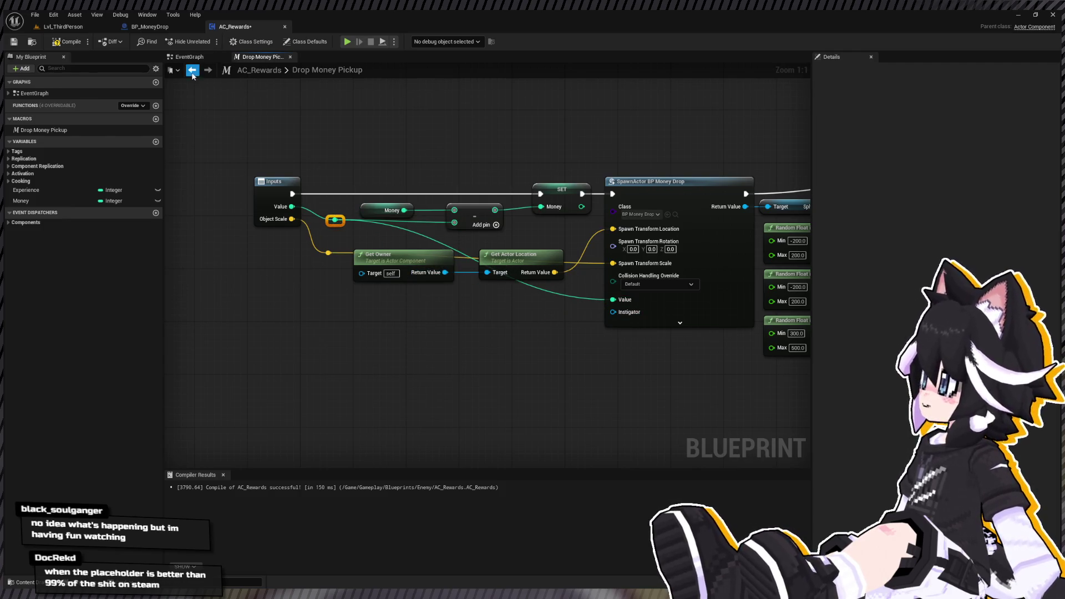
Place the Drop Money Pickup node after the Branch in the AC_Rewards event graph.
{"action": "left_click", "coordinate": [192, 71]}
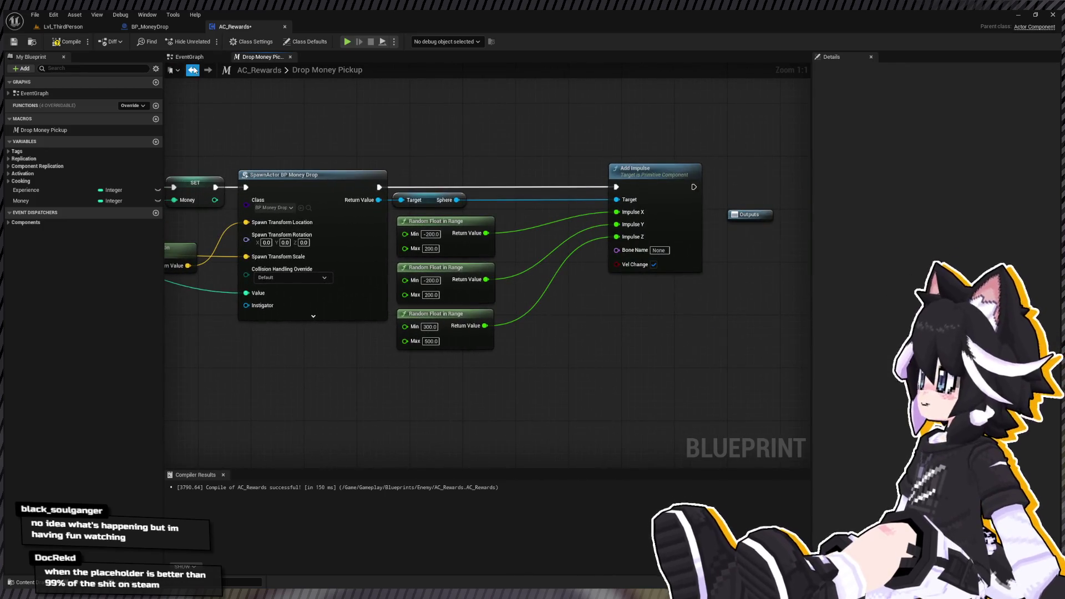
{"action": "left_click", "coordinate": [193, 70]}
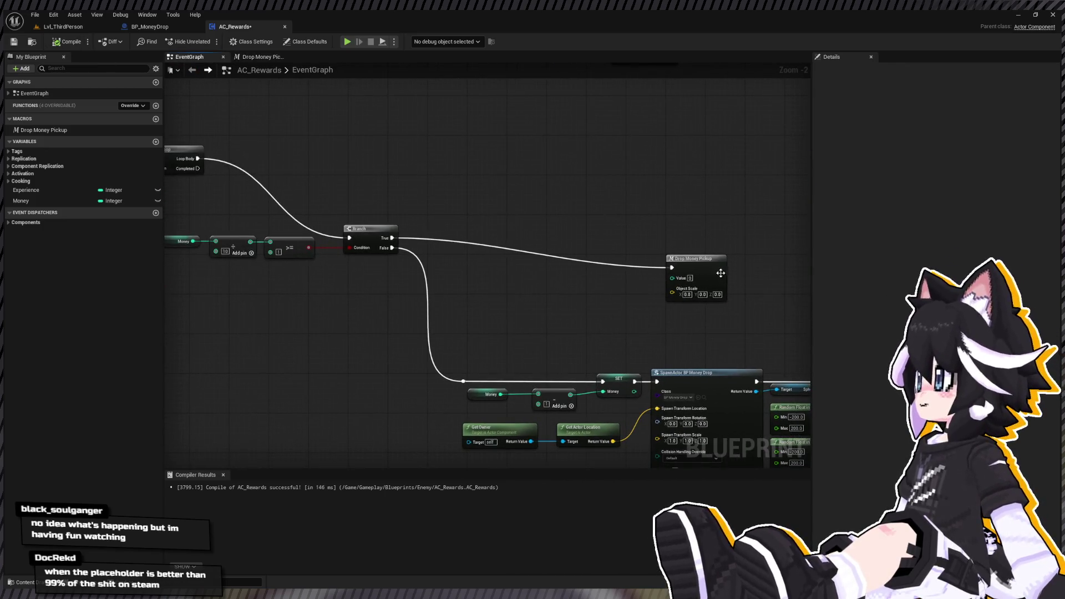
{"action": "left_click_drag", "start_coordinate": [720, 273], "coordinate": [524, 243]}
{"action": "double_click", "coordinate": [496, 250]}
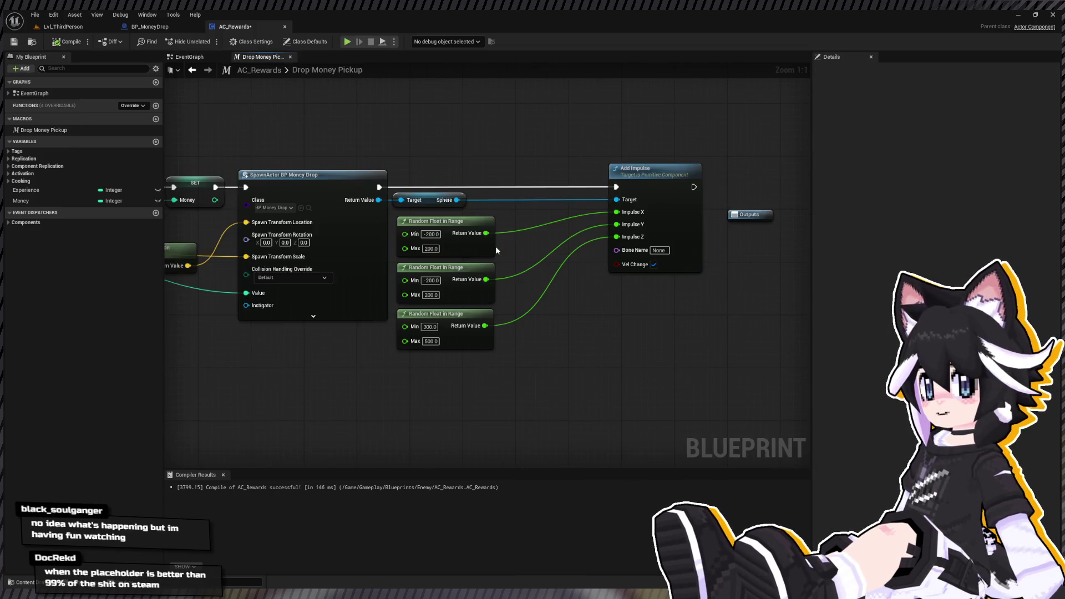
{"action": "left_click", "coordinate": [192, 70]}
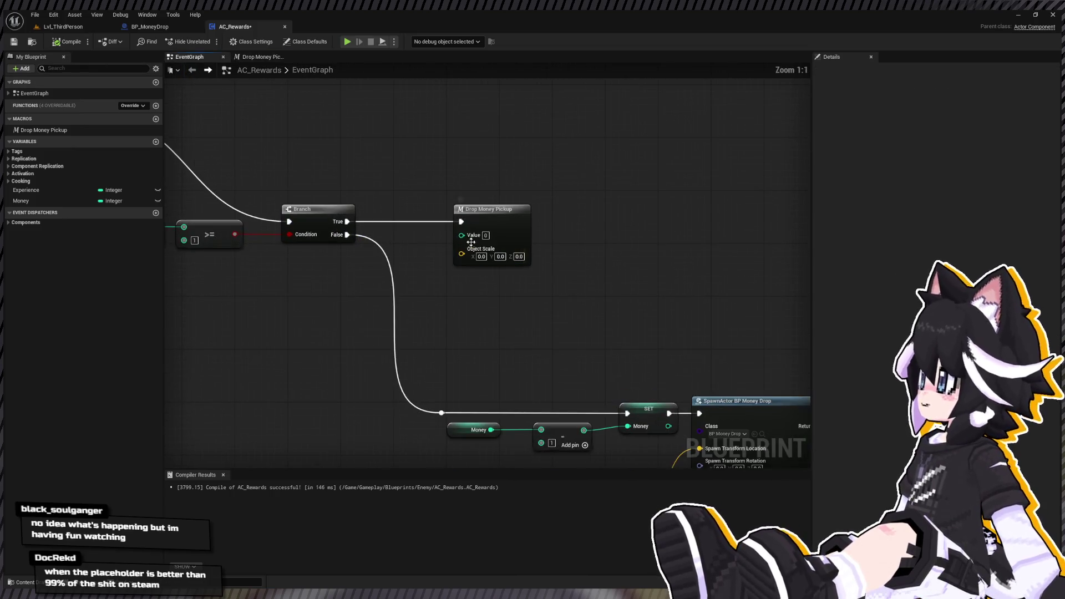
Set the pickup node's Value to 10 and Object Scale to 2, 2, 2.
{"action": "left_click", "coordinate": [486, 236]}
{"action": "type", "text": "10"}
{"action": "key", "text": "Return"}
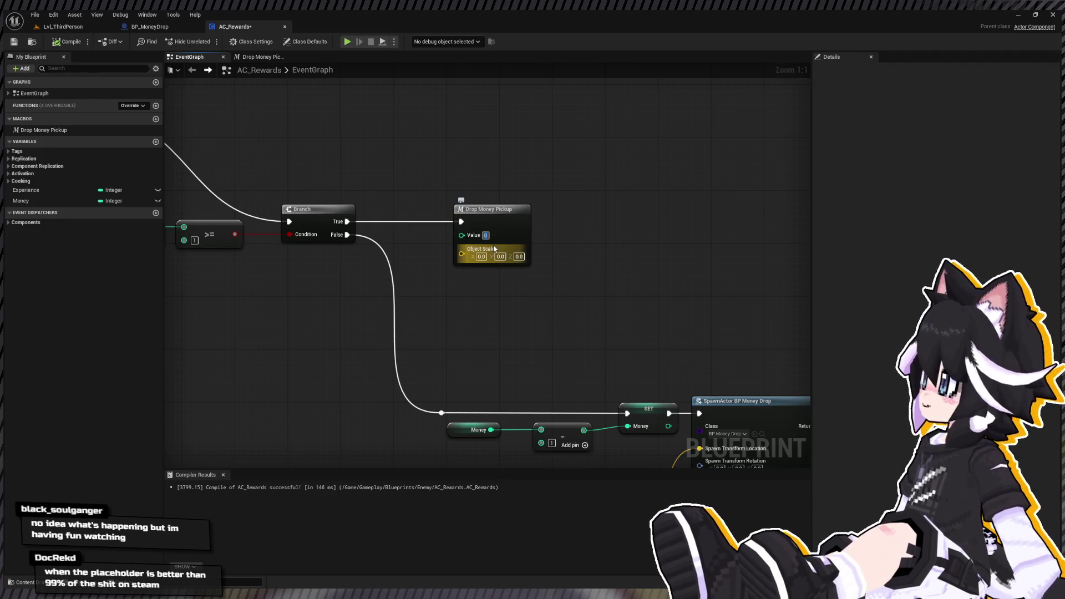
{"action": "left_click", "coordinate": [481, 256]}
{"action": "type", "text": "2"}
{"action": "key", "text": "Tab"}
{"action": "type", "text": "22"}
{"action": "key", "text": "Return"}
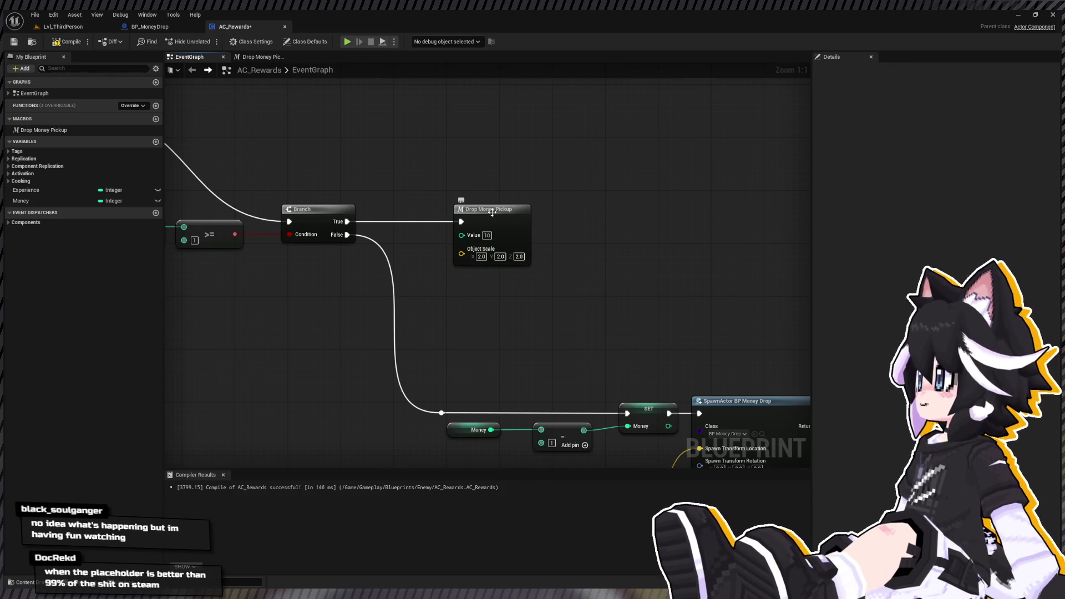
Give the macro's Object Scale input a default of 1 and compile AC_Rewards.
{"action": "double_click", "coordinate": [502, 221]}
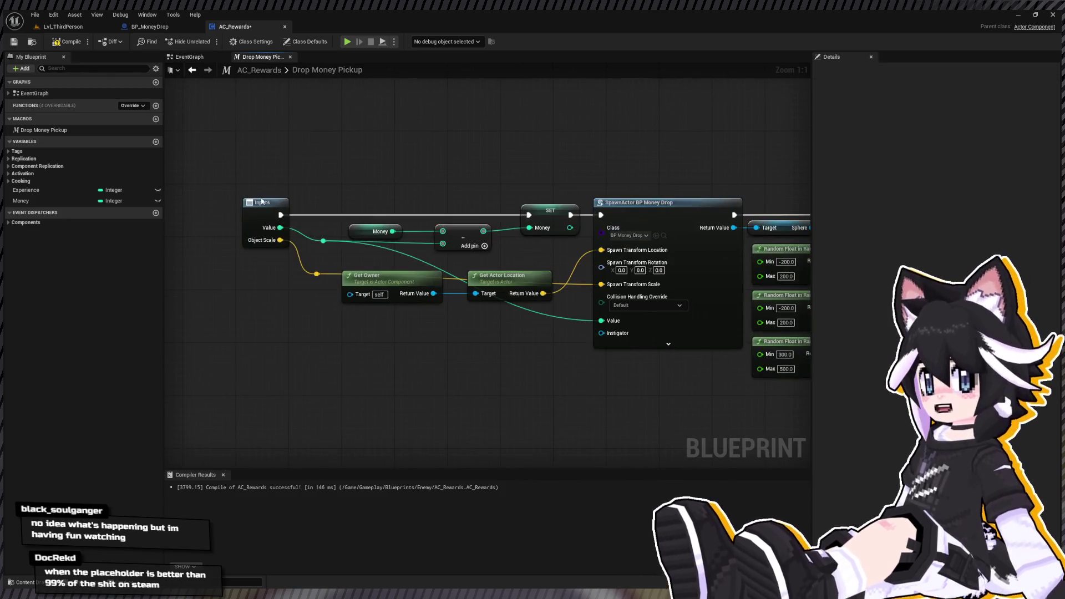
{"action": "left_click", "coordinate": [817, 183]}
{"action": "left_click", "coordinate": [941, 194]}
{"action": "type", "text": "1"}
{"action": "key", "text": "Tab"}
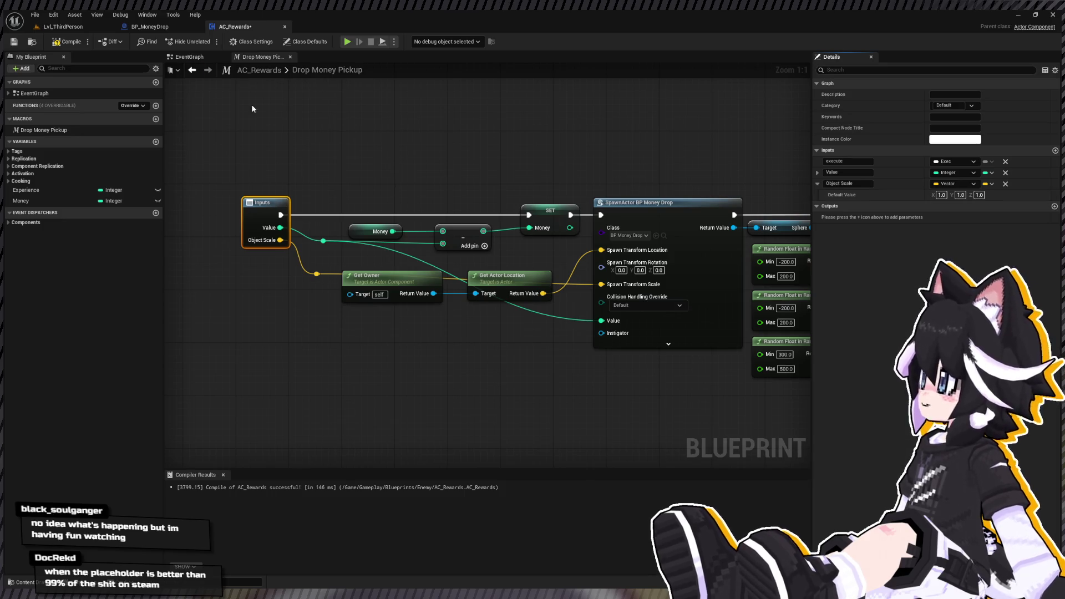
{"action": "left_click", "coordinate": [67, 41]}
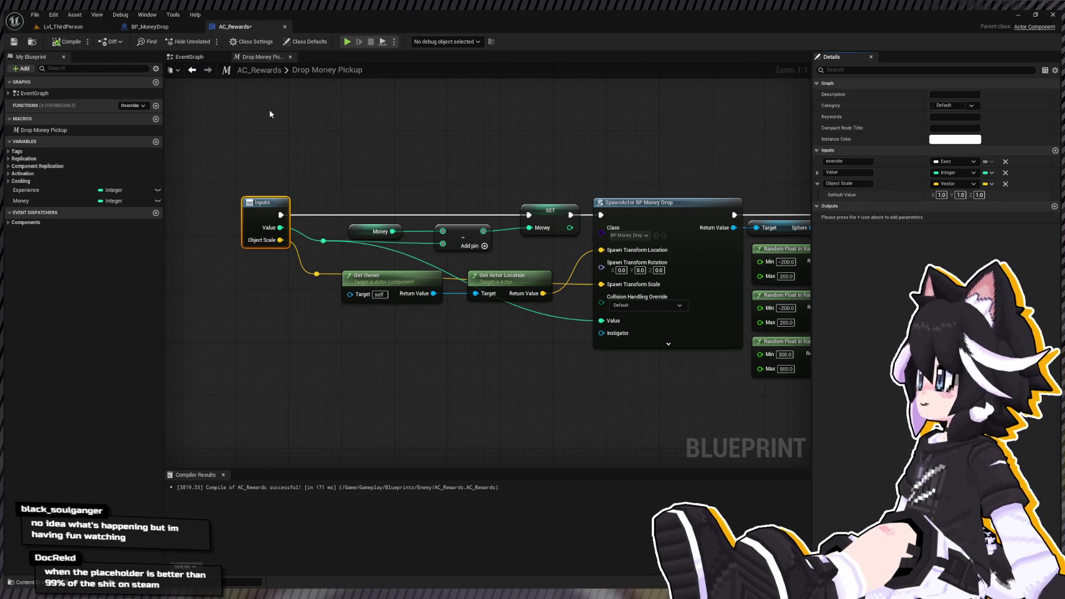
{"action": "left_click", "coordinate": [192, 70]}
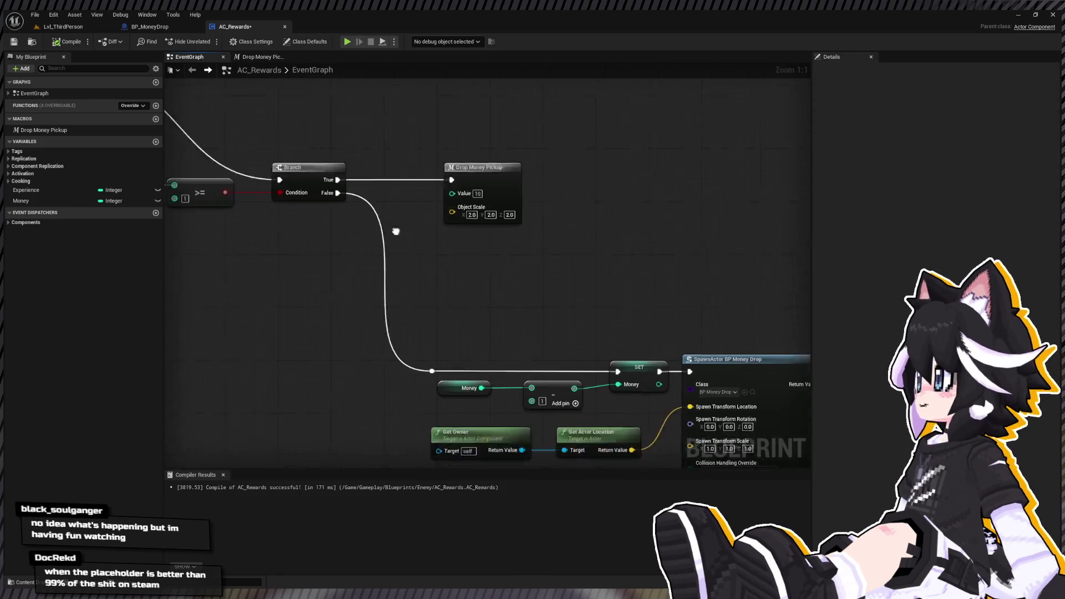
{"action": "scroll", "coordinate": [395, 231], "scroll_direction": "down", "scroll_amount": 3}
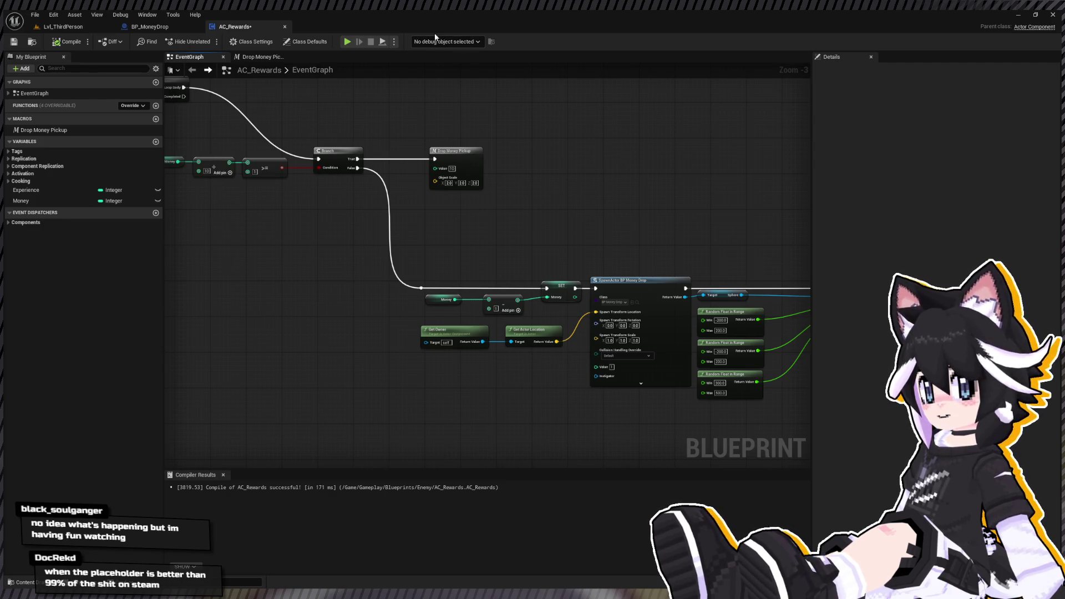
{"action": "double_click", "coordinate": [483, 172]}
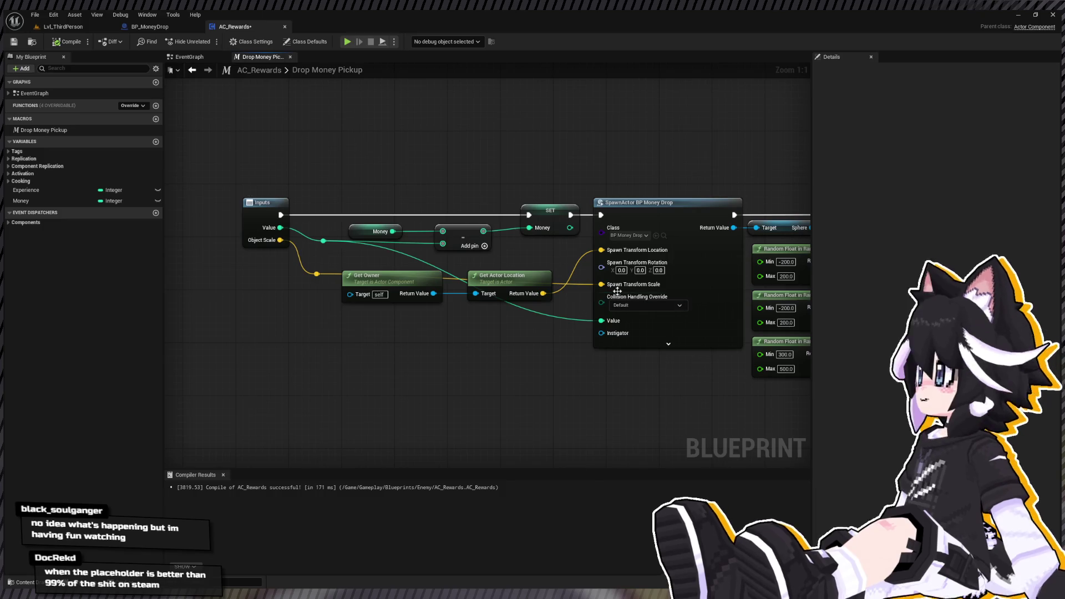
Add a vector math node set to 1, 1, 1 before the spawn scale.
{"action": "left_click_drag", "start_coordinate": [601, 284], "coordinate": [462, 366]}
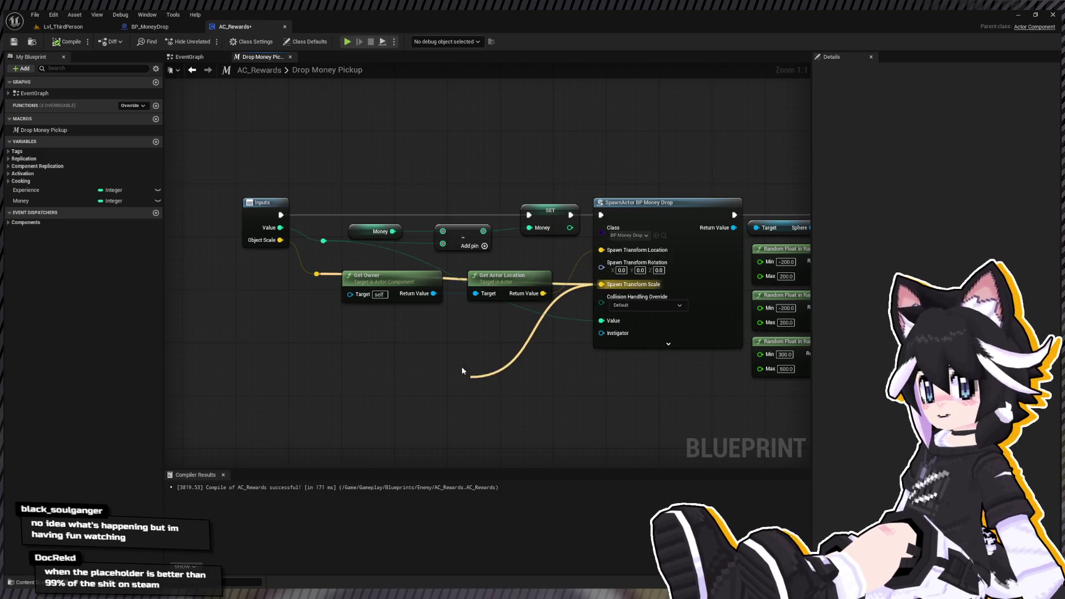
{"action": "left_click", "coordinate": [521, 418]}
{"action": "left_click_drag", "start_coordinate": [521, 393], "coordinate": [462, 387]}
{"action": "left_click", "coordinate": [433, 378]}
{"action": "type", "text": "1"}
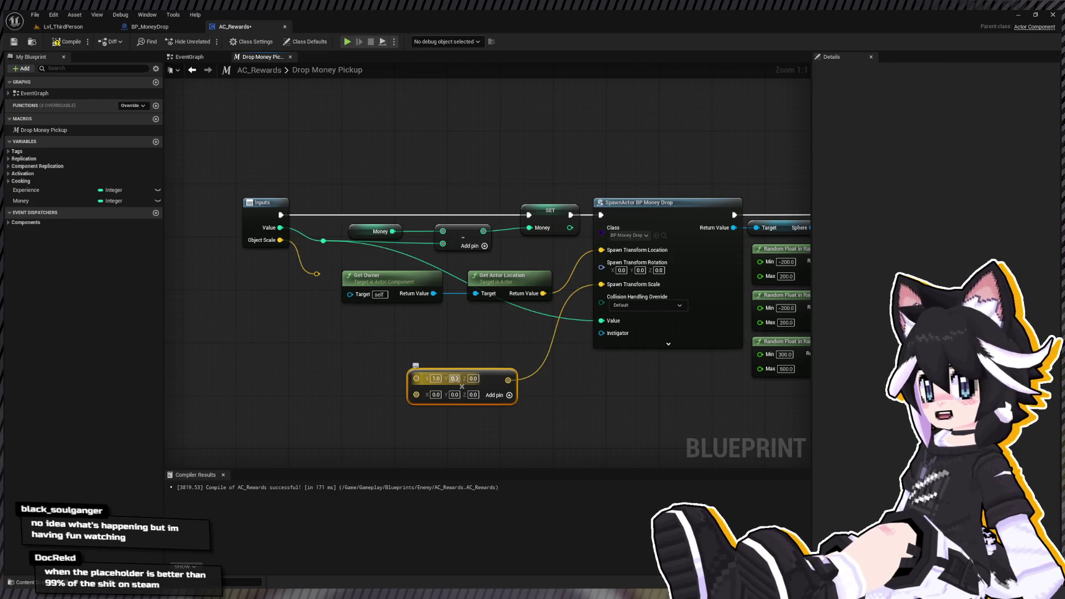
{"action": "key", "text": "Tab"}
{"action": "type", "text": "1"}
{"action": "key", "text": "Tab"}
{"action": "type", "text": "1"}
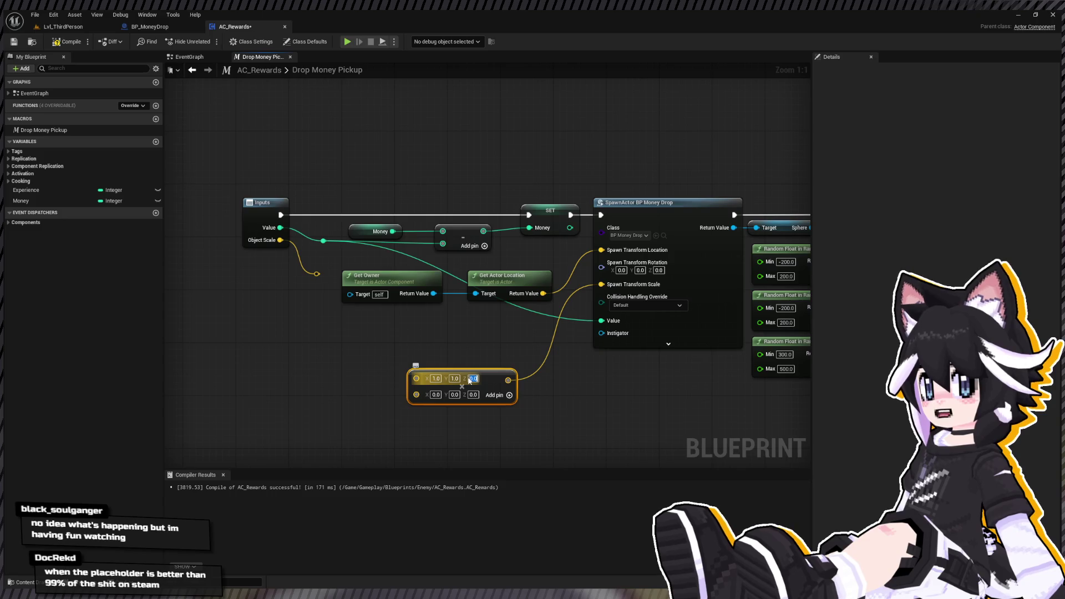
{"action": "left_click", "coordinate": [576, 408]}
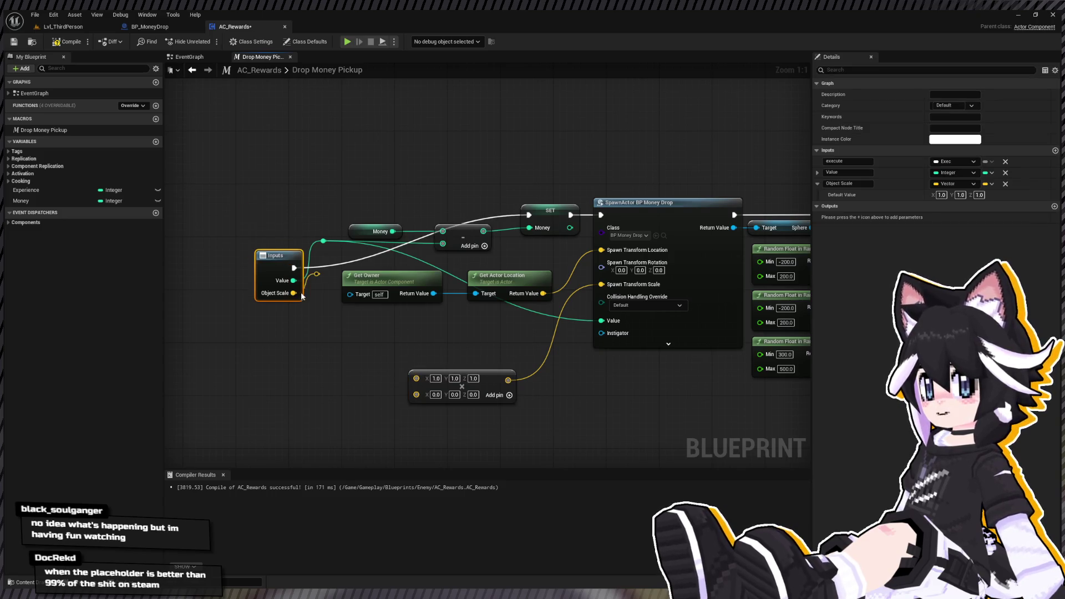
Delete the Object Scale reroute and make Object Scale a Float input defaulting to 1.0.
{"action": "left_click", "coordinate": [316, 274]}
{"action": "key", "text": "Delete"}
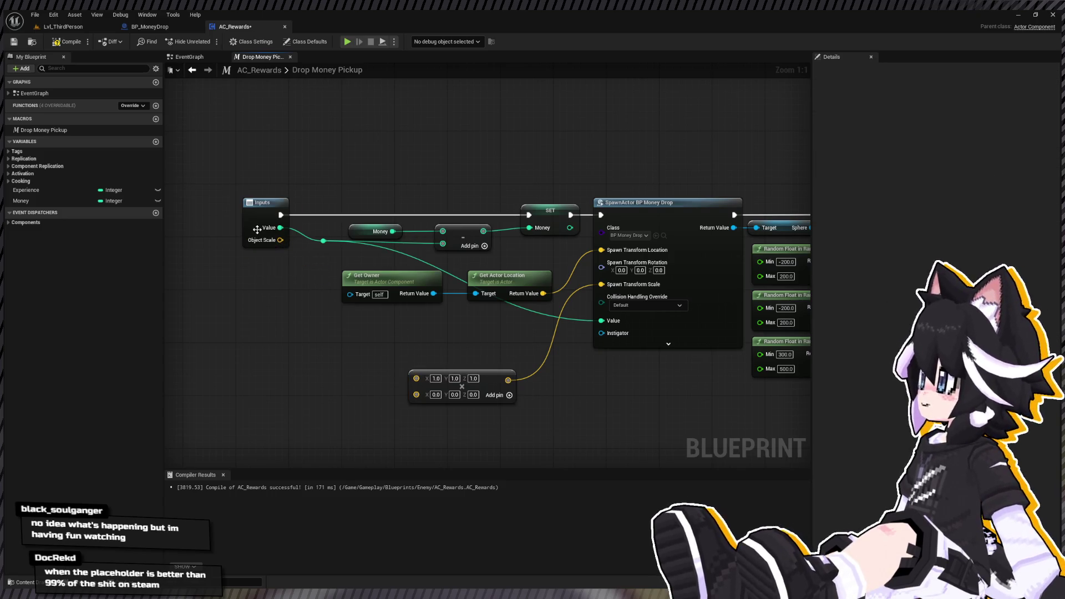
{"action": "left_click", "coordinate": [257, 230]}
{"action": "left_click", "coordinate": [954, 184]}
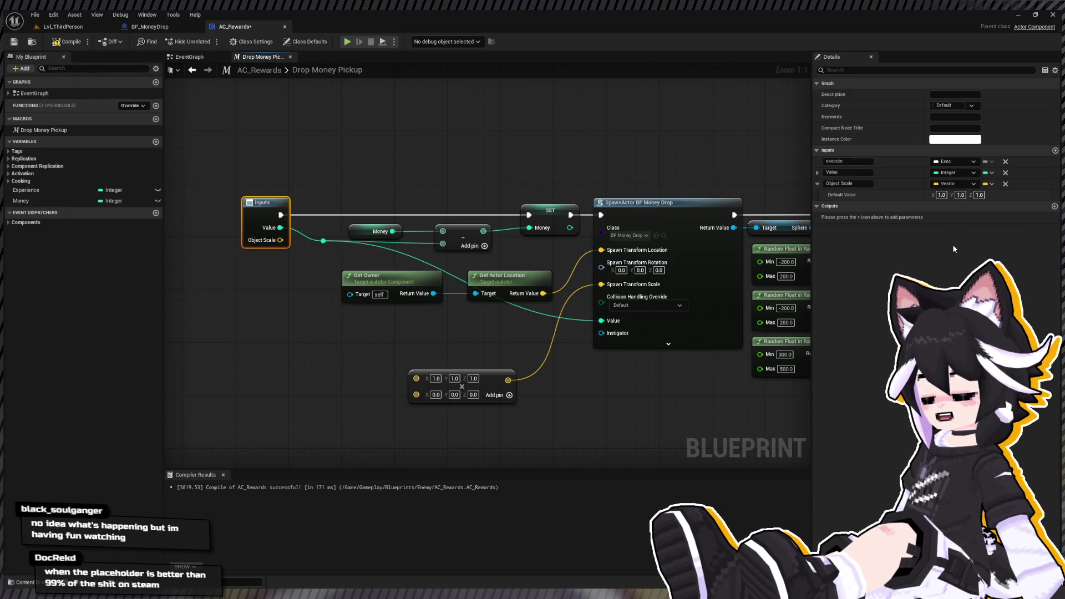
{"action": "left_click", "coordinate": [867, 218]}
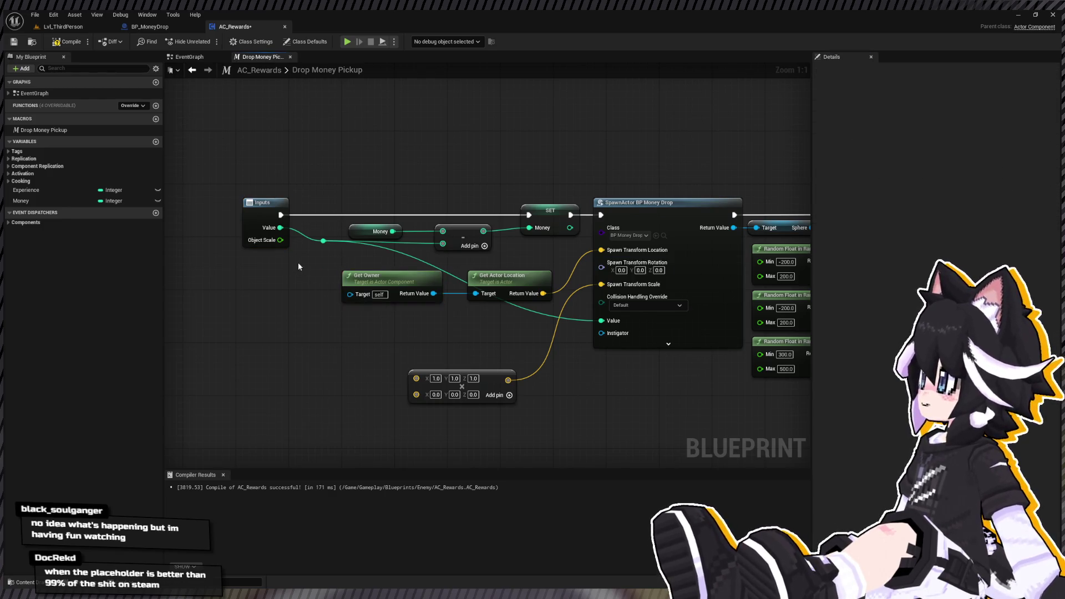
{"action": "left_click", "coordinate": [889, 199]}
{"action": "left_click", "coordinate": [954, 194]}
{"action": "type", "text": "1"}
{"action": "key", "text": "Return"}
Wire Object Scale into the multiply node and connect its result to Spawn Transform Scale.
{"action": "left_click_drag", "start_coordinate": [280, 240], "coordinate": [416, 394]}
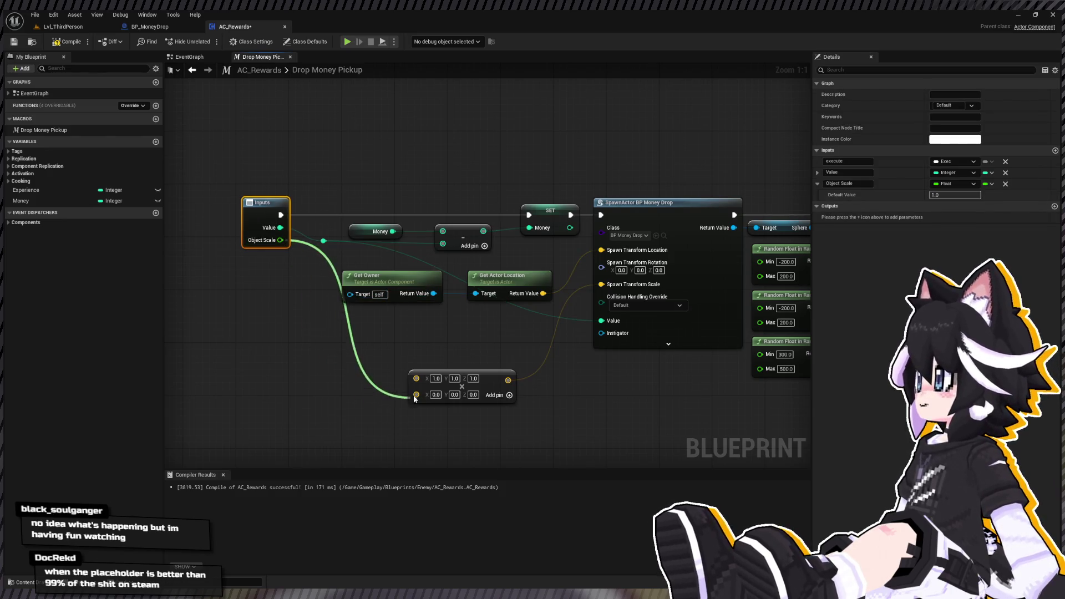
{"action": "left_click", "coordinate": [69, 42]}
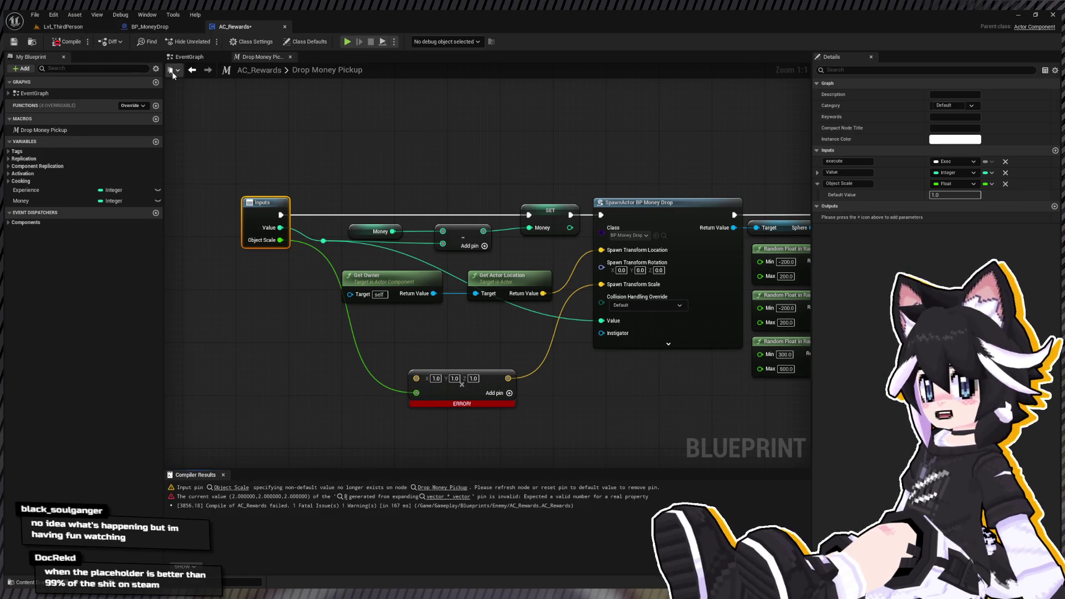
{"action": "left_click", "coordinate": [461, 355]}
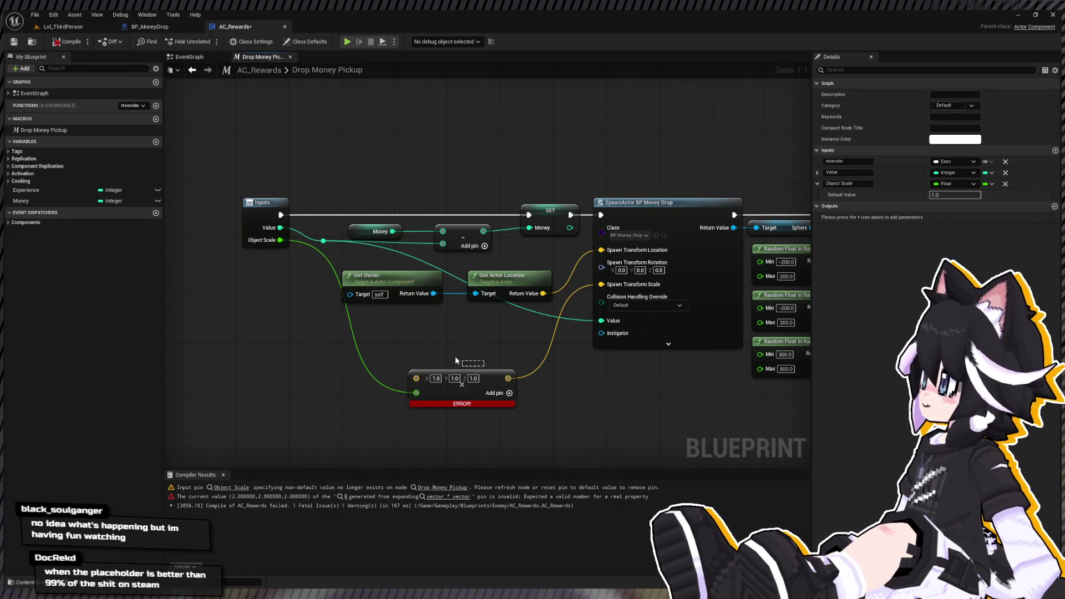
{"action": "left_click", "coordinate": [473, 379]}
{"action": "mouse_move", "coordinate": [492, 376]}
{"action": "left_mouse_down"}
{"action": "mouse_move", "coordinate": [431, 351]}
{"action": "mouse_move", "coordinate": [424, 343]}
{"action": "mouse_move", "coordinate": [465, 353]}
{"action": "mouse_move", "coordinate": [236, 215]}
{"action": "left_mouse_up"}
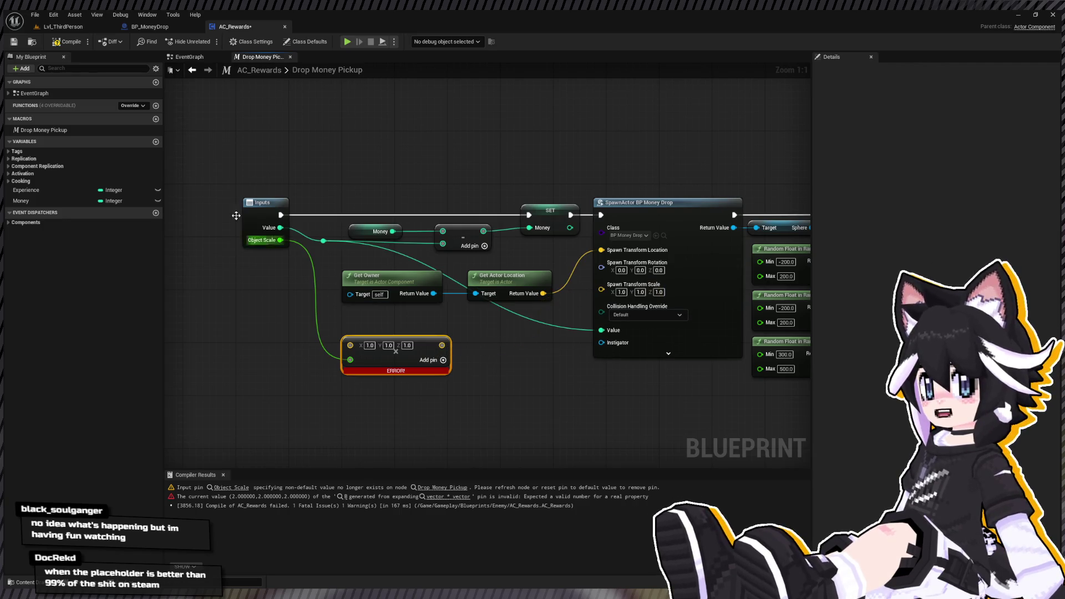
{"action": "left_click", "coordinate": [71, 42]}
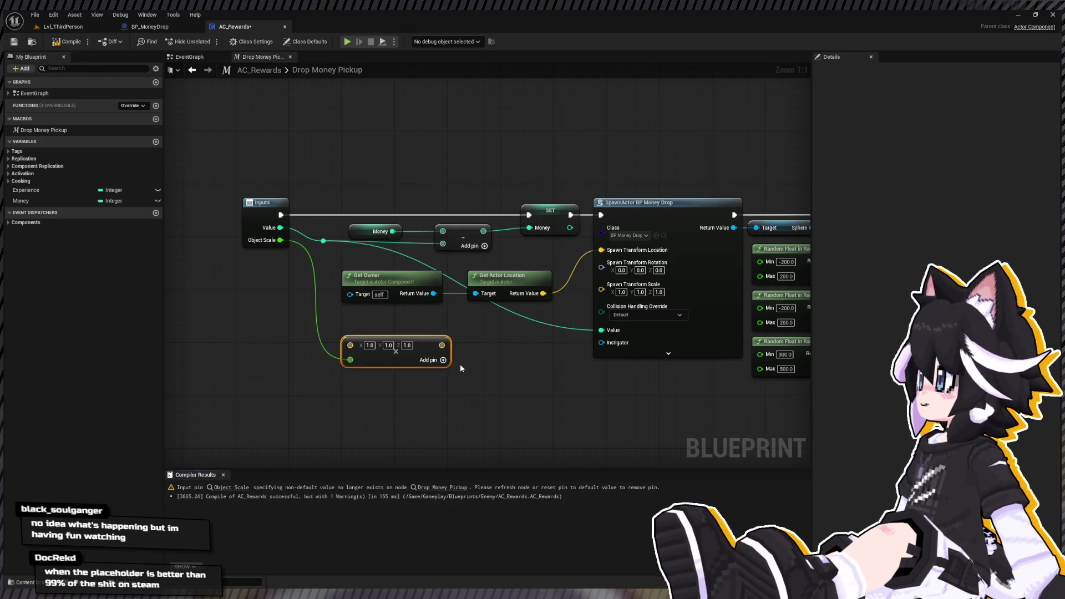
{"action": "mouse_move", "coordinate": [435, 347]}
{"action": "left_mouse_down"}
{"action": "mouse_move", "coordinate": [545, 324]}
{"action": "mouse_move", "coordinate": [426, 339]}
{"action": "mouse_move", "coordinate": [613, 304]}
{"action": "left_mouse_up"}
Create a 'Default Scale' vector variable with default value 1, 1, 1.
{"action": "key", "text": "F7"}
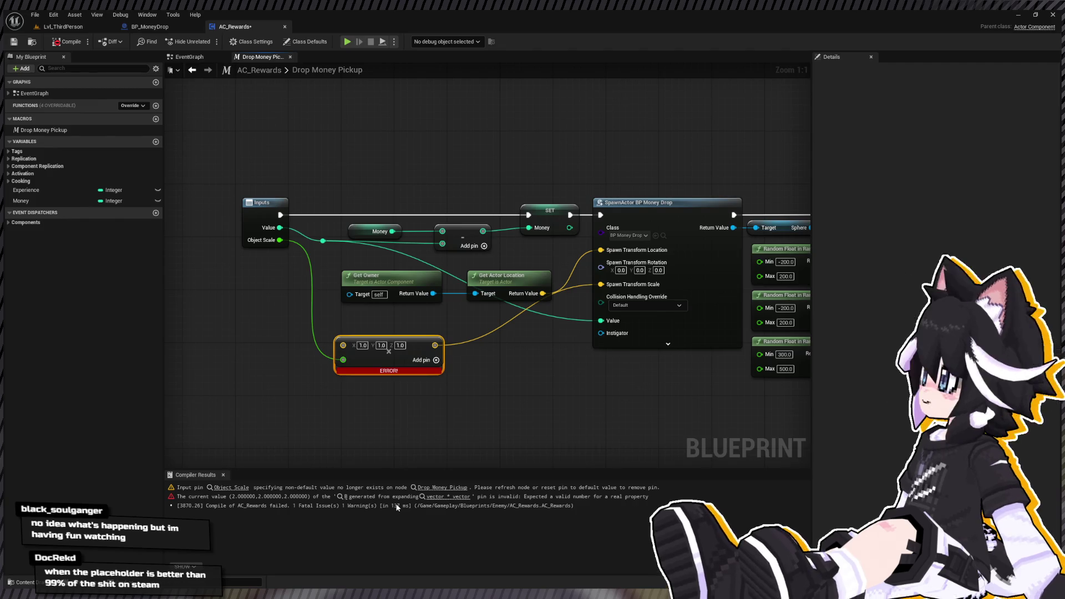
{"action": "left_click", "coordinate": [290, 411]}
{"action": "left_click", "coordinate": [156, 143]}
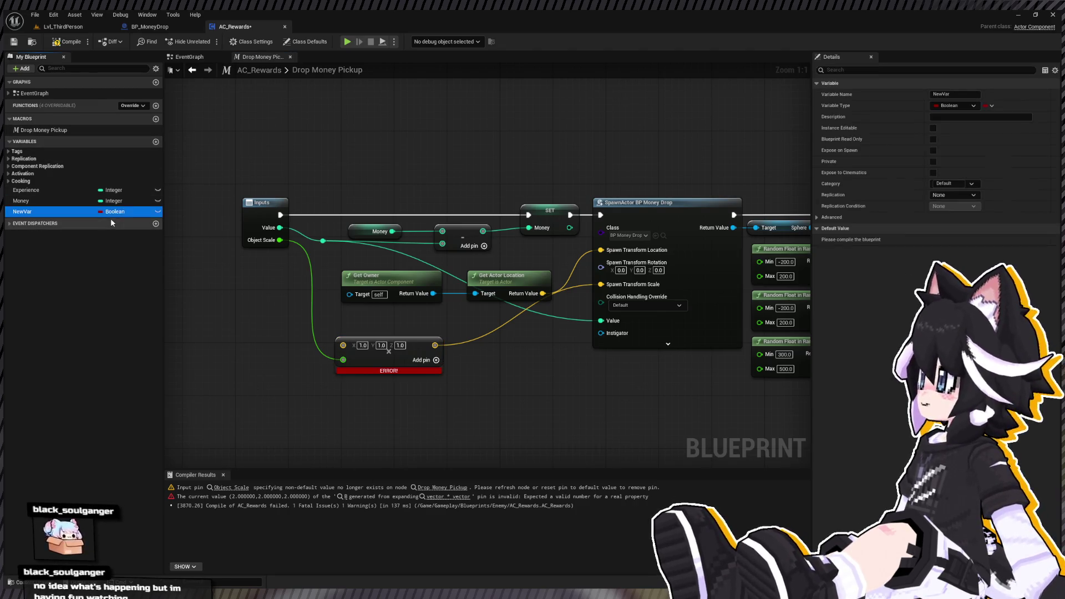
{"action": "left_click", "coordinate": [27, 211]}
{"action": "type", "text": "Default S"}
{"action": "type", "text": "cale"}
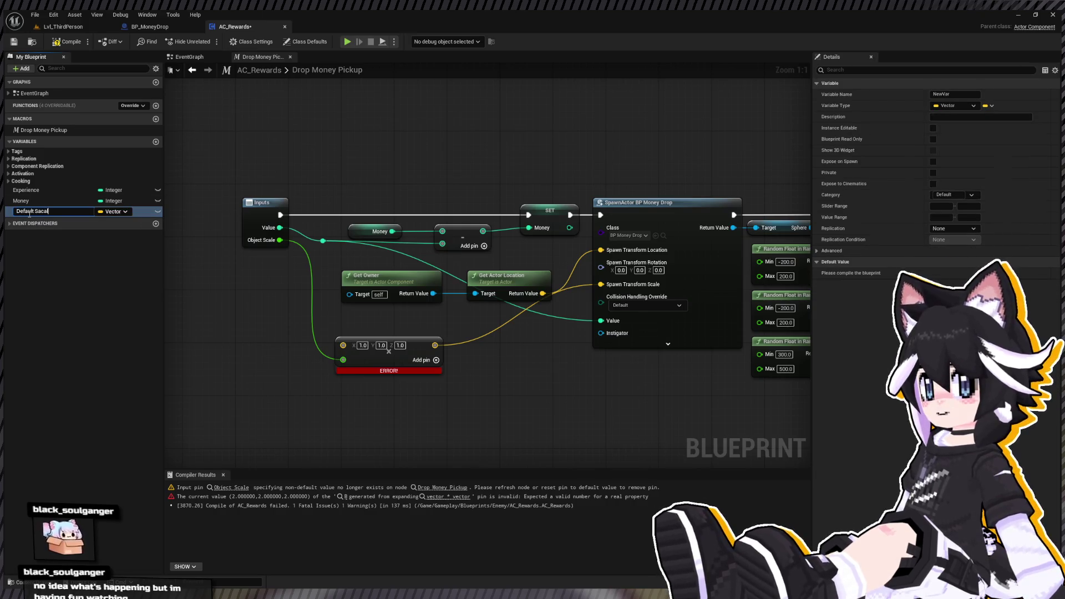
{"action": "key", "text": "Return"}
{"action": "left_click", "coordinate": [67, 41]}
{"action": "left_click", "coordinate": [947, 271]}
{"action": "type", "text": "1"}
{"action": "key", "text": "Tab"}
{"action": "type", "text": "1"}
{"action": "key", "text": "Tab"}
{"action": "type", "text": "1"}
{"action": "key", "text": "Return"}
Plug a Default Scale getter into the multiply node in place of Object Scale and compile.
{"action": "mouse_move", "coordinate": [28, 211]}
{"action": "left_mouse_down"}
{"action": "mouse_move", "coordinate": [344, 345]}
{"action": "mouse_move", "coordinate": [359, 315]}
{"action": "left_mouse_up"}
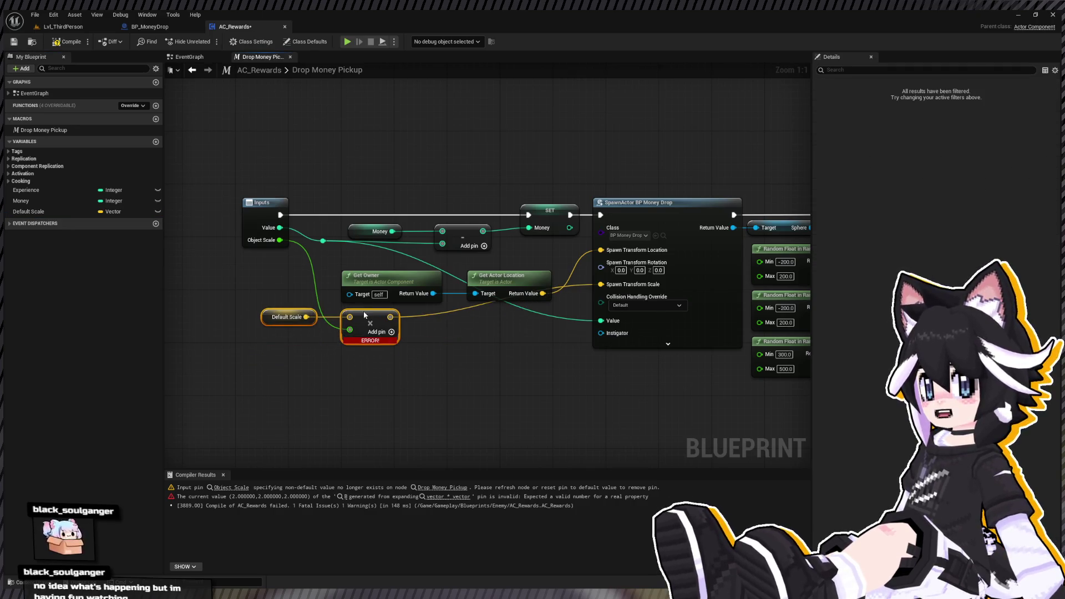
{"action": "left_click", "coordinate": [67, 41]}
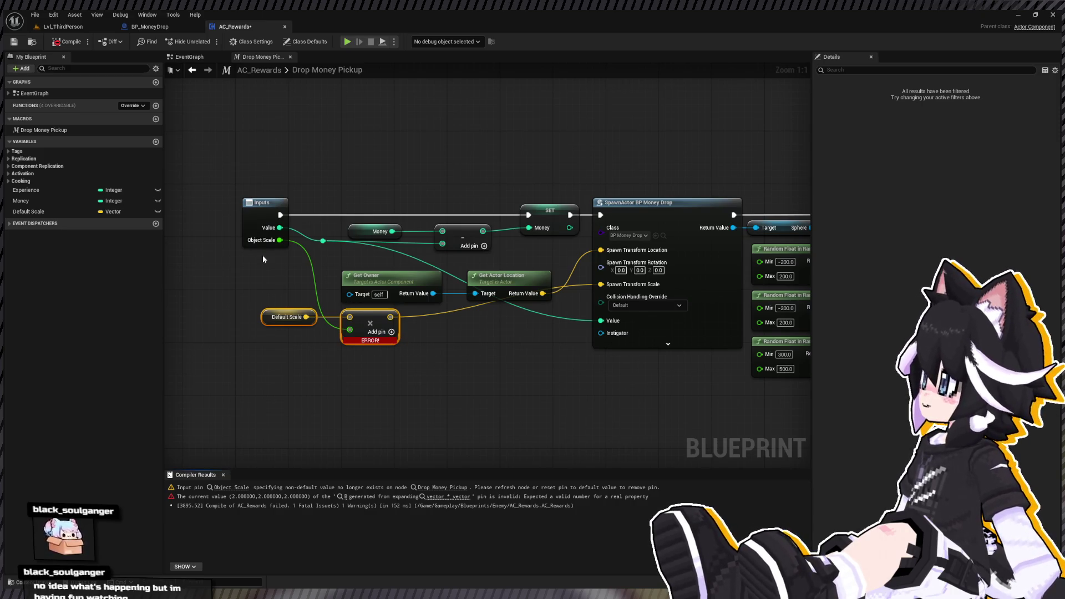
{"action": "left_click", "coordinate": [280, 240], "text": "alt"}
{"action": "left_click", "coordinate": [259, 234]}
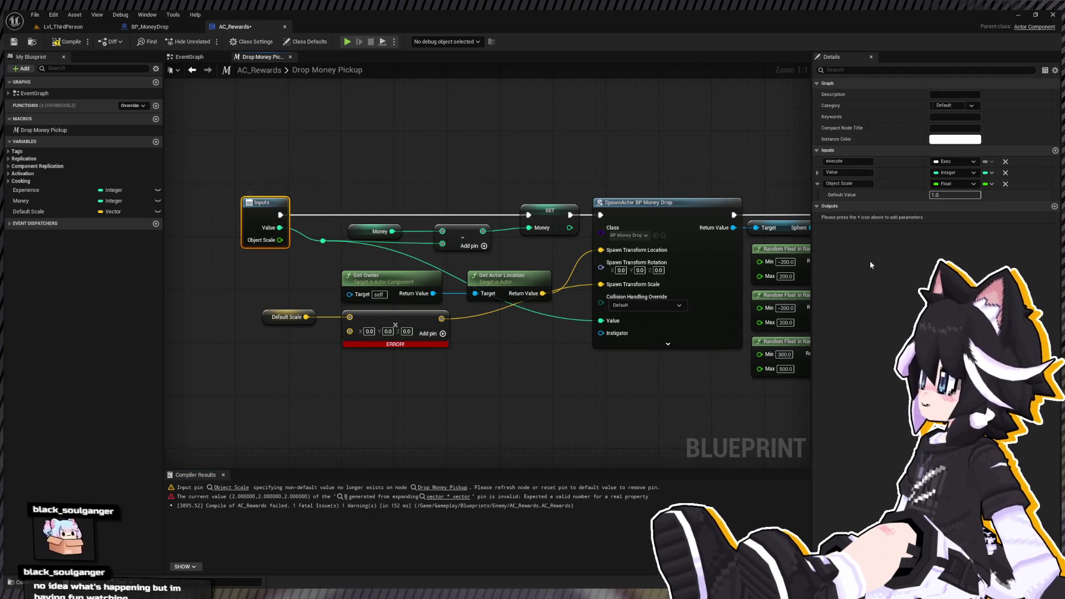
{"action": "left_click", "coordinate": [67, 42]}
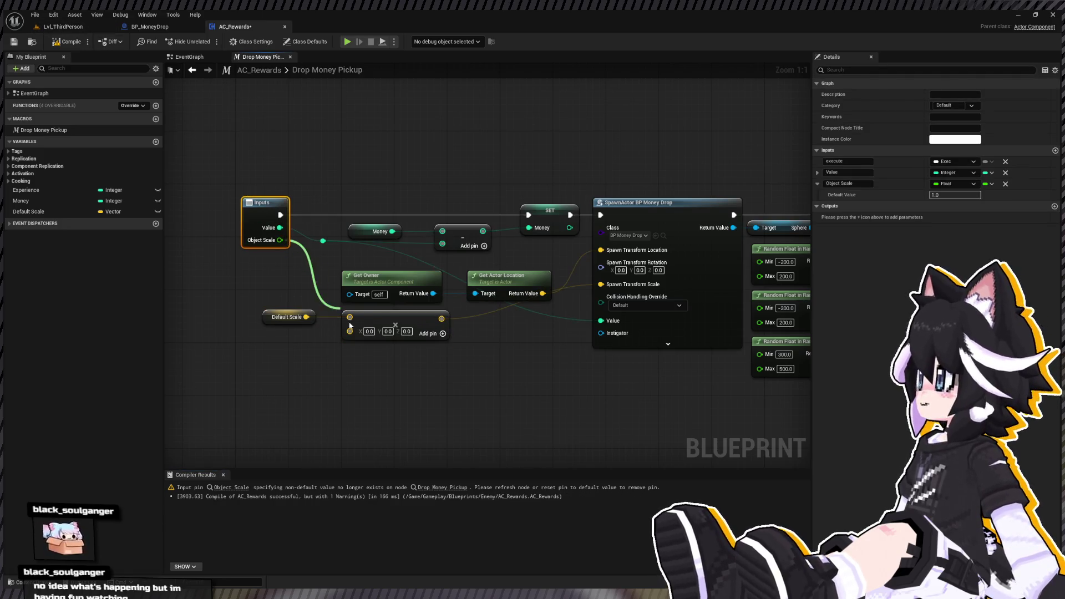
{"action": "left_click_drag", "start_coordinate": [277, 236], "coordinate": [350, 331]}
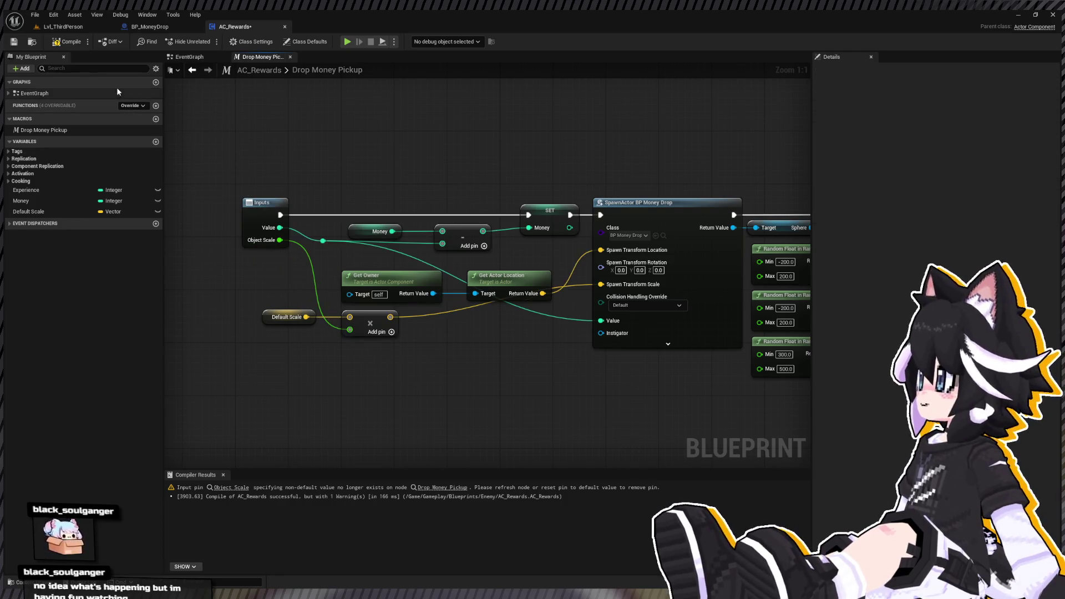
{"action": "left_click", "coordinate": [67, 42]}
Undo the Default Scale changes back to the vector Object Scale setup and return to the EventGraph.
{"action": "key", "text": "ctrl+z"}
{"action": "key", "text": "ctrl+z"}
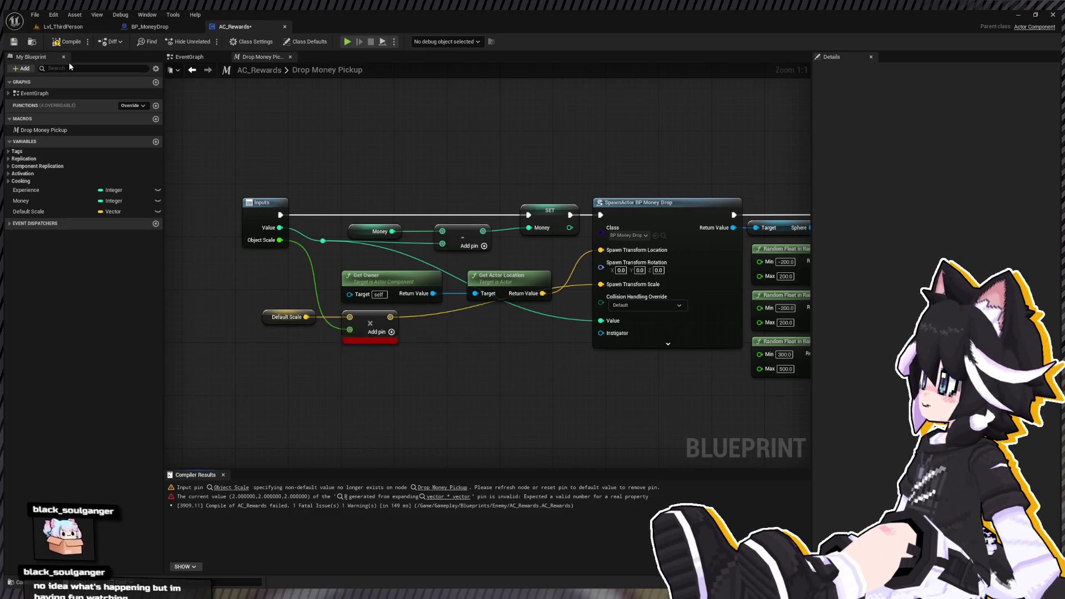
{"action": "key", "text": "ctrl+z"}
{"action": "key", "text": "ctrl+z"}
{"action": "key", "text": "ctrl+z"}
{"action": "key", "text": "ctrl+z"}
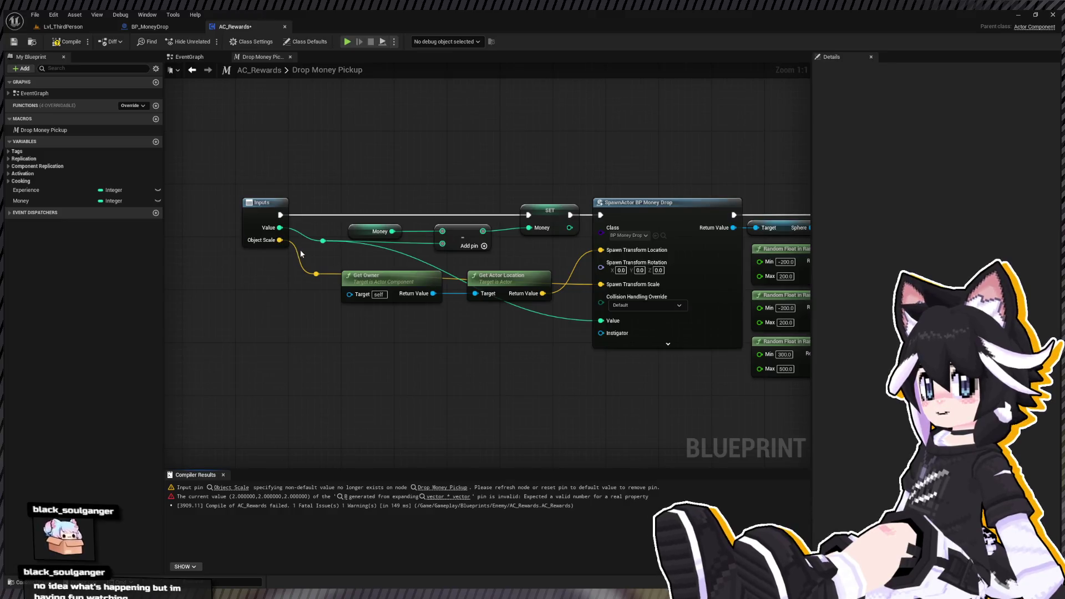
{"action": "key", "text": "ctrl+z"}
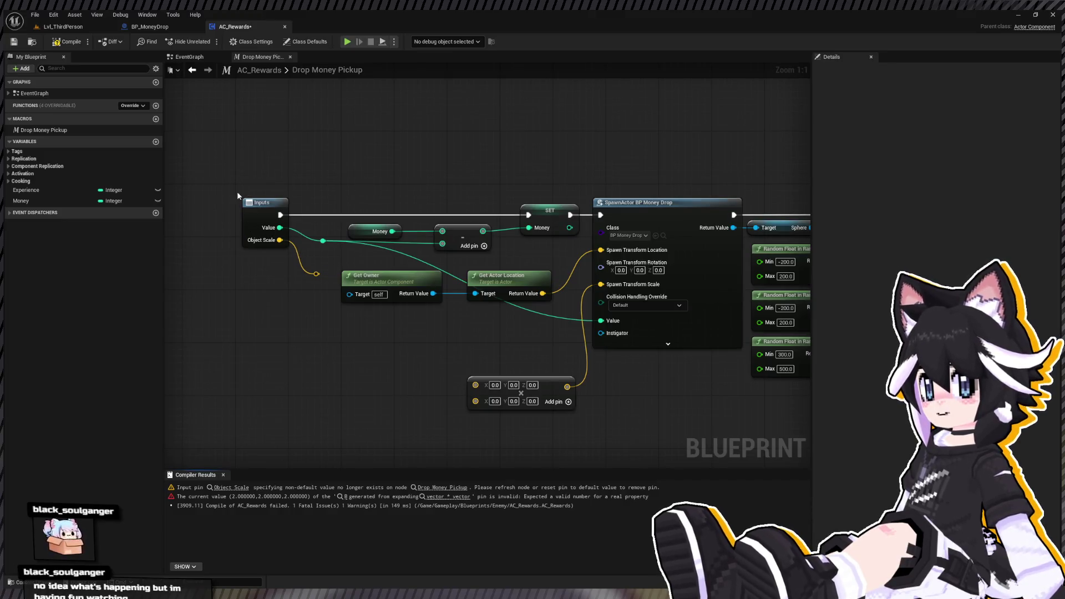
{"action": "left_click", "coordinate": [192, 70]}
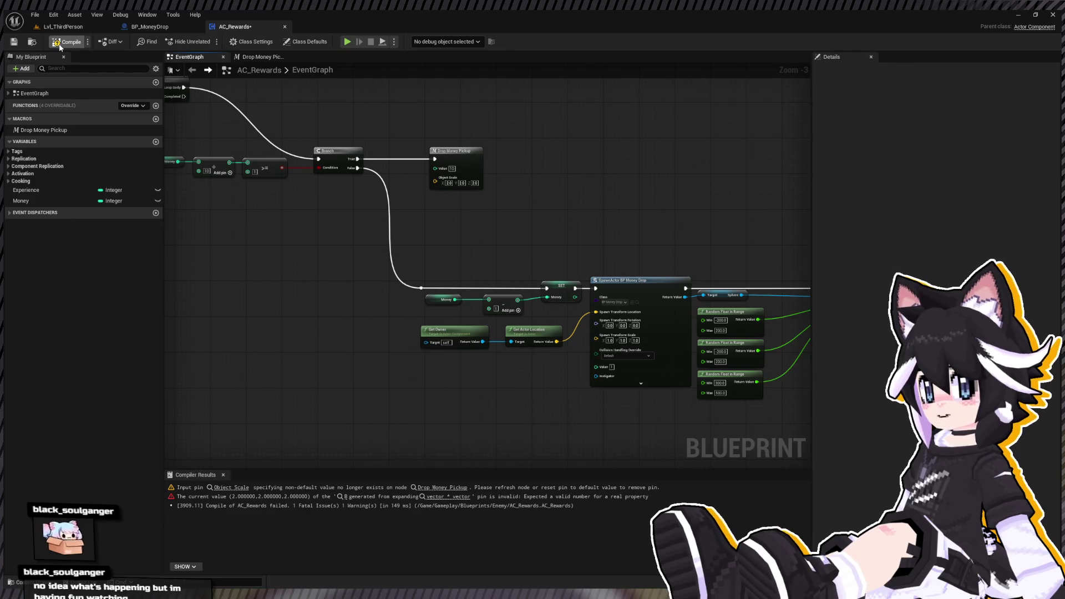
Duplicate the Drop Money Pickup node and give the copy Value 5 with scale 1.0.
{"action": "left_click", "coordinate": [60, 48]}
{"action": "scroll", "coordinate": [414, 155], "scroll_direction": "up", "scroll_amount": 2}
{"action": "left_click", "coordinate": [458, 159]}
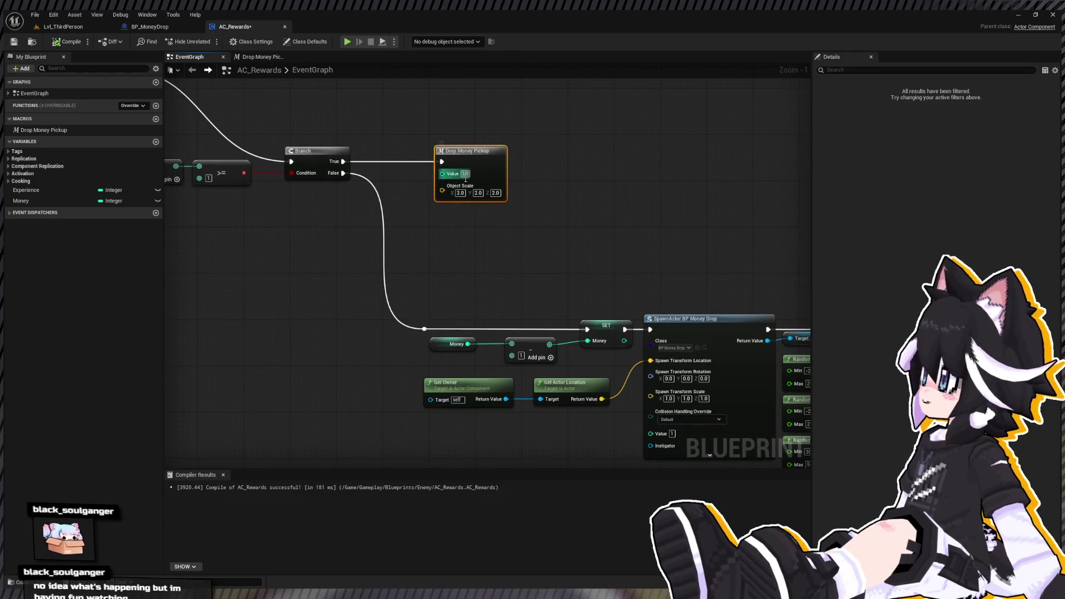
{"action": "key", "text": "ctrl+c"}
{"action": "key", "text": "ctrl+v"}
{"action": "left_click_drag", "start_coordinate": [493, 223], "coordinate": [477, 219]}
{"action": "left_click", "coordinate": [469, 237]}
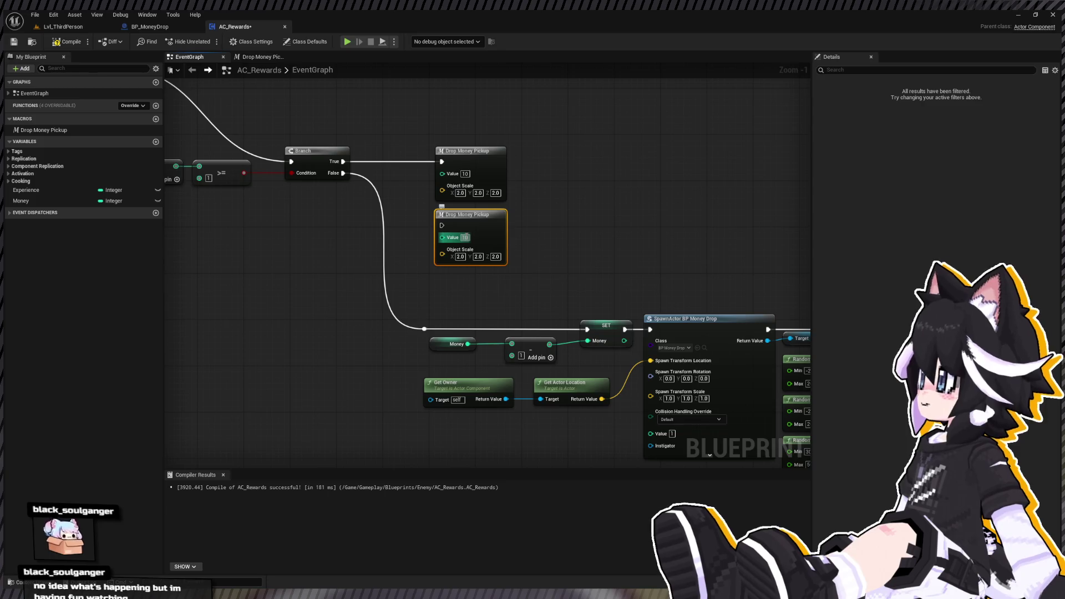
{"action": "left_click_drag", "start_coordinate": [550, 261], "coordinate": [439, 200]}
{"action": "key", "text": "Delete"}
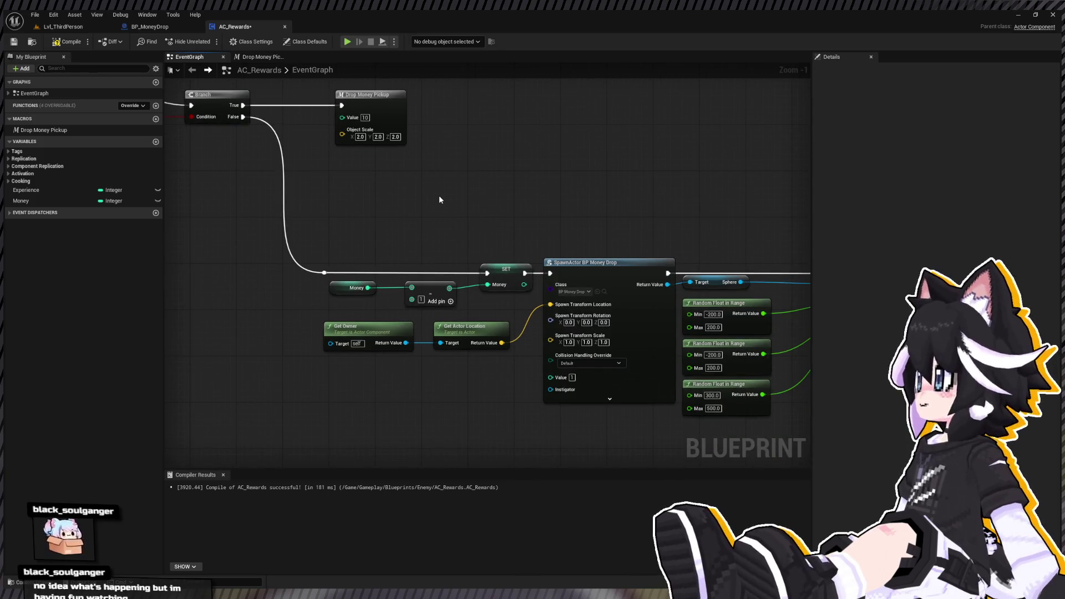
{"action": "key", "text": "ctrl+z"}
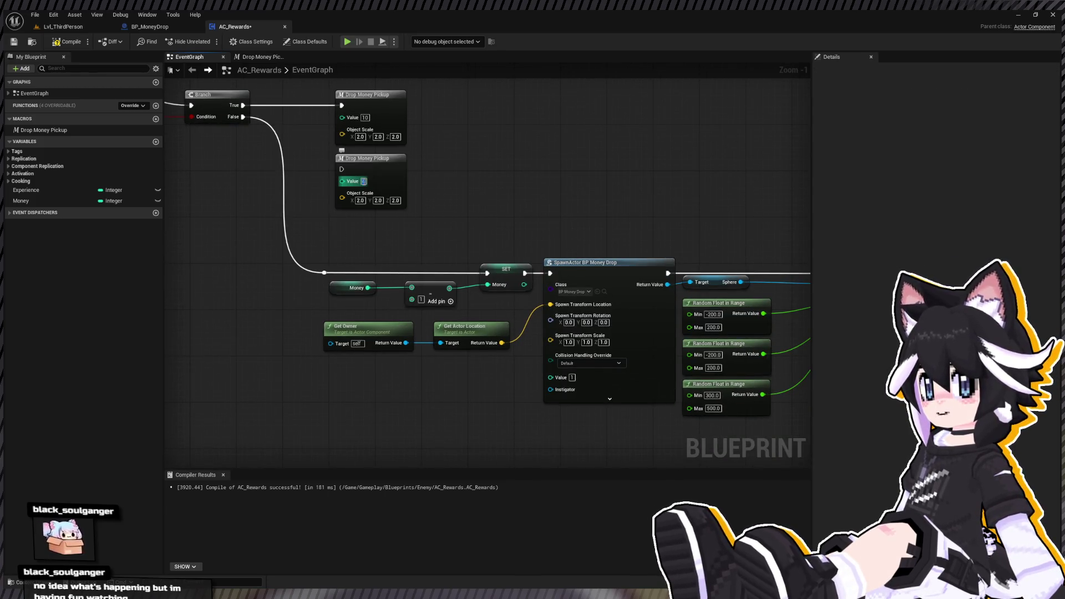
{"action": "type", "text": "51"}
{"action": "key", "text": "Return"}
{"action": "type", "text": "1"}
{"action": "key", "text": "Return"}
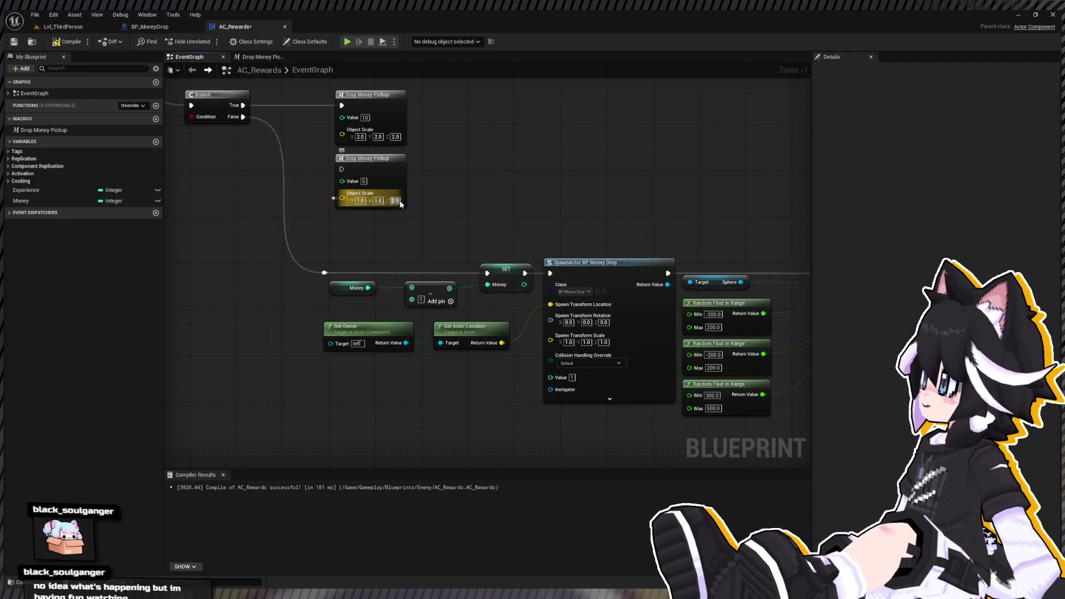
Delete the old spawn and random-offset nodes.
{"action": "scroll", "coordinate": [417, 211], "scroll_direction": "down", "scroll_amount": 2}
{"action": "scroll", "coordinate": [417, 211], "scroll_direction": "down", "scroll_amount": 1}
{"action": "left_click_drag", "start_coordinate": [288, 211], "coordinate": [773, 332]}
{"action": "key", "text": "Delete"}
Duplicate the Money, divide, >= and Branch threshold check to the right.
{"action": "scroll", "coordinate": [232, 154], "scroll_direction": "up", "scroll_amount": 3}
{"action": "left_click_drag", "start_coordinate": [231, 158], "coordinate": [506, 221]}
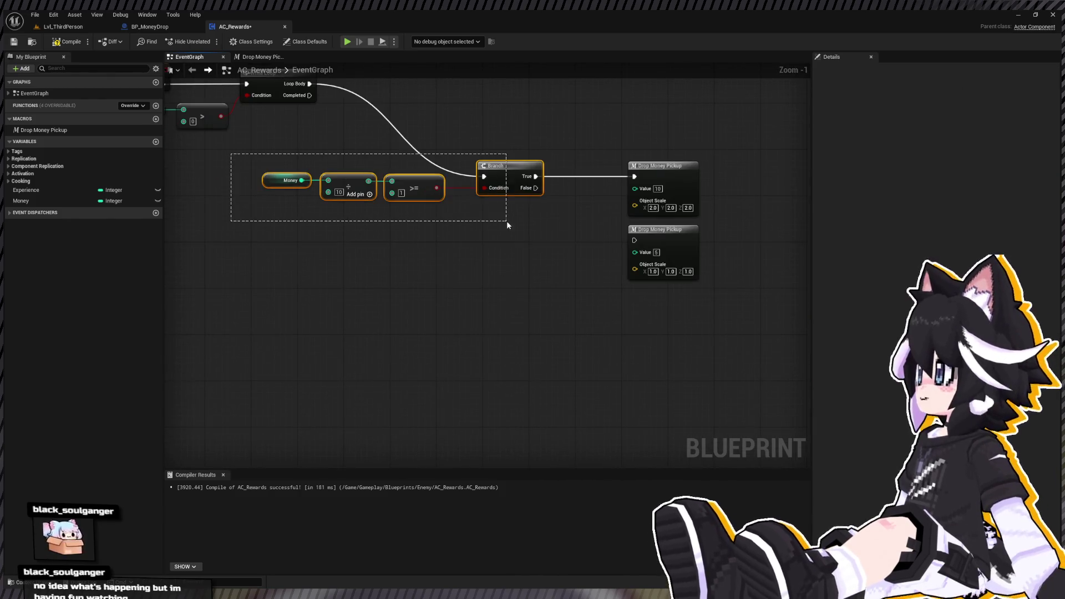
{"action": "key", "text": "ctrl+c"}
{"action": "key", "text": "ctrl+v"}
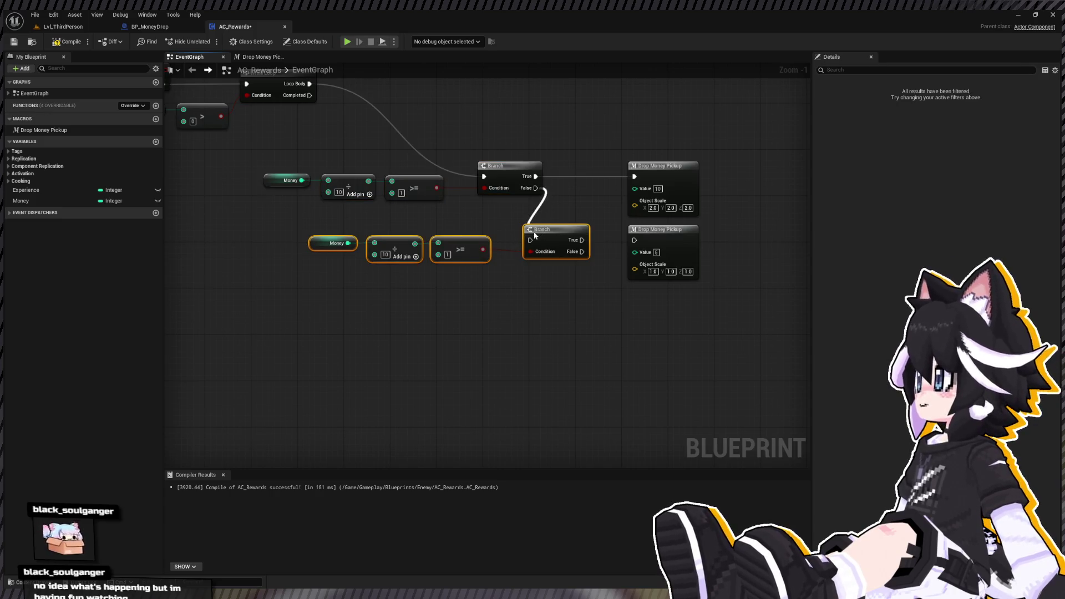
{"action": "mouse_move", "coordinate": [304, 333]}
{"action": "left_mouse_down"}
{"action": "mouse_move", "coordinate": [574, 229]}
{"action": "mouse_move", "coordinate": [714, 227]}
{"action": "mouse_move", "coordinate": [660, 240]}
{"action": "left_mouse_up"}
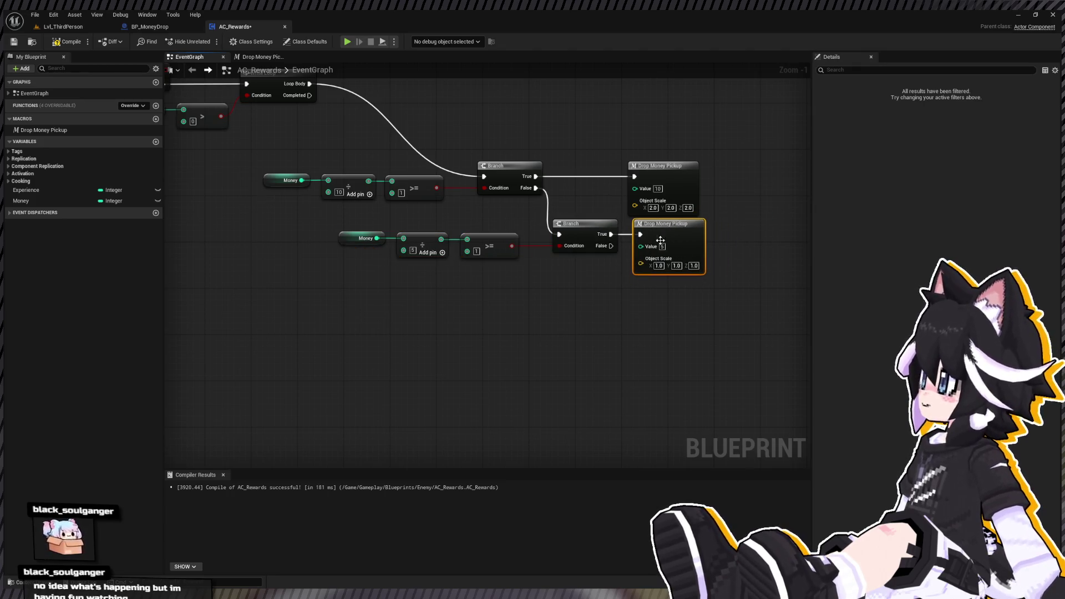
Add a third Drop Money Pickup with Value 1 and scale 0.5.
{"action": "key", "text": "ctrl+c"}
{"action": "key", "text": "ctrl+v"}
{"action": "left_click_drag", "start_coordinate": [680, 289], "coordinate": [683, 292]}
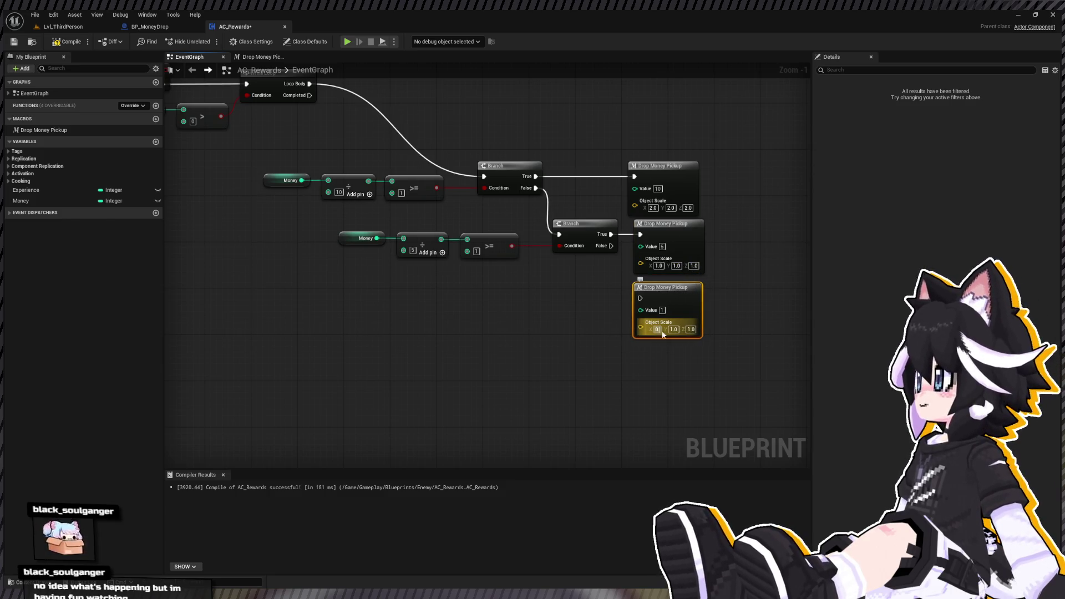
{"action": "type", "text": "5"}
{"action": "left_click", "coordinate": [732, 302]}
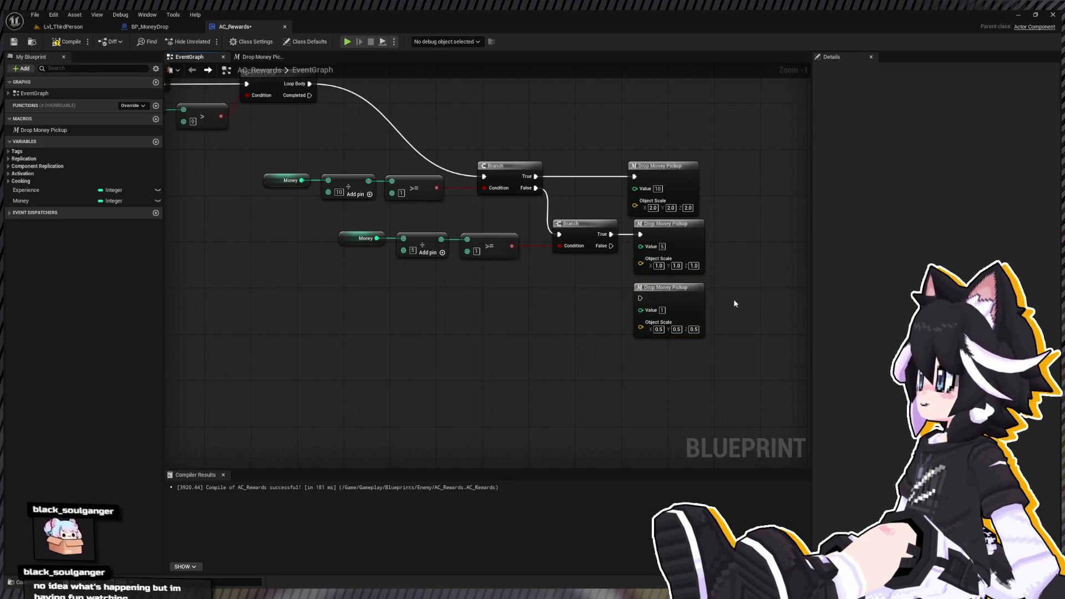
{"action": "left_click_drag", "start_coordinate": [275, 255], "coordinate": [415, 301]}
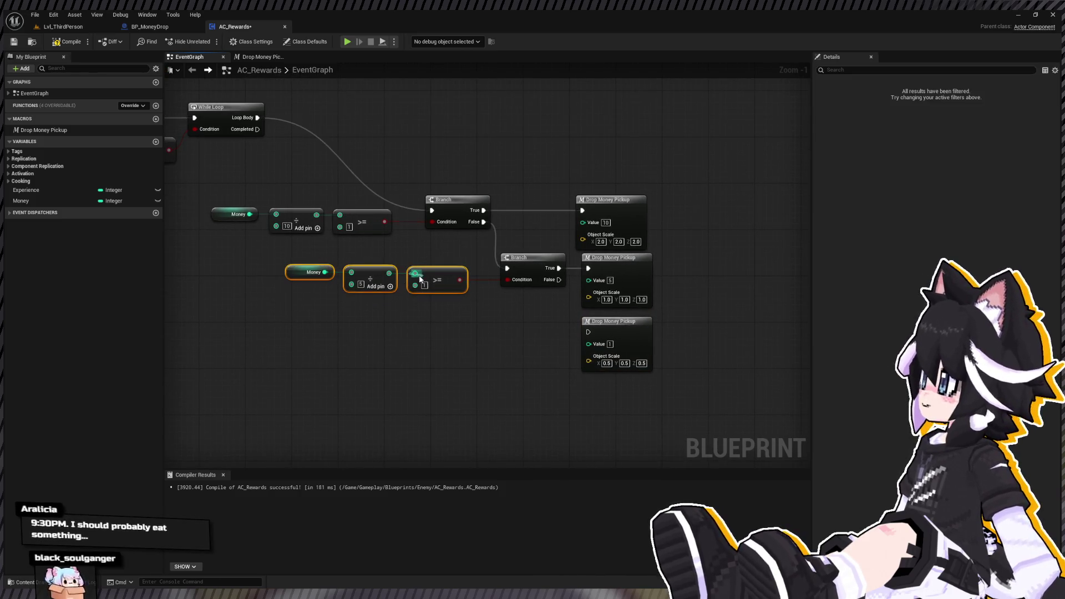
Rearrange the lower check nodes and feed the >= result into the second Branch's Condition.
{"action": "mouse_move", "coordinate": [437, 280]}
{"action": "left_mouse_down"}
{"action": "mouse_move", "coordinate": [360, 278]}
{"action": "mouse_move", "coordinate": [383, 275]}
{"action": "mouse_move", "coordinate": [362, 276]}
{"action": "mouse_move", "coordinate": [371, 285]}
{"action": "left_mouse_up"}
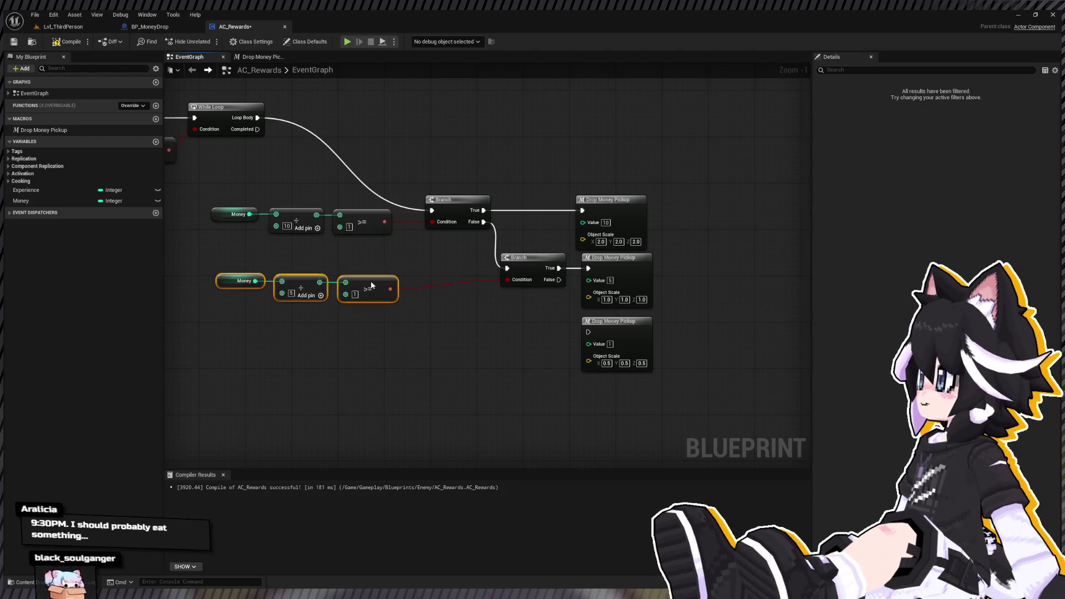
{"action": "left_click_drag", "start_coordinate": [233, 251], "coordinate": [523, 331]}
{"action": "left_click_drag", "start_coordinate": [513, 258], "coordinate": [513, 267]}
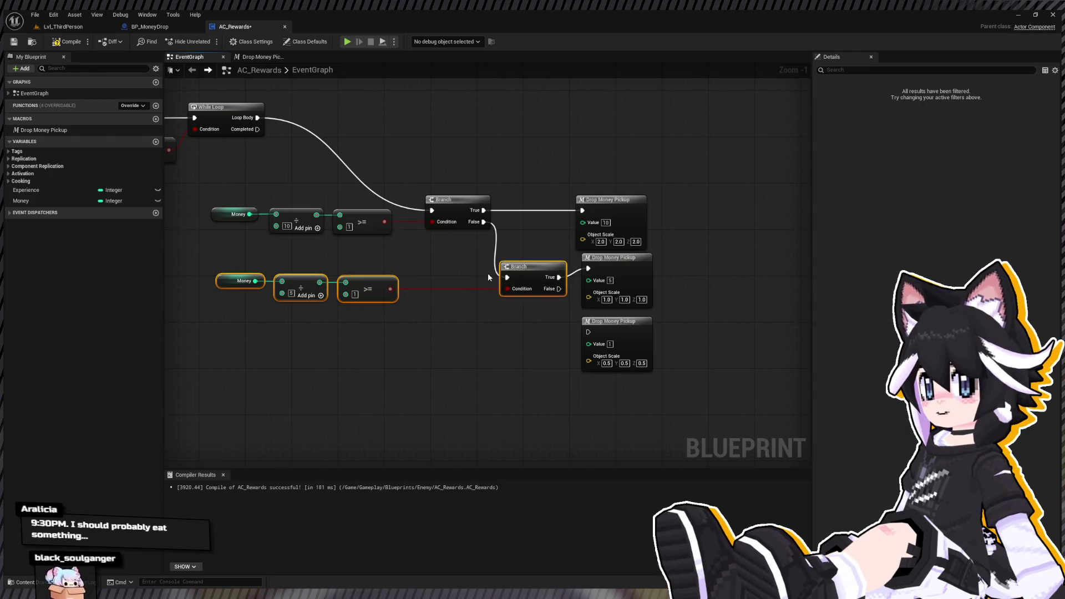
{"action": "left_click_drag", "start_coordinate": [217, 265], "coordinate": [405, 324]}
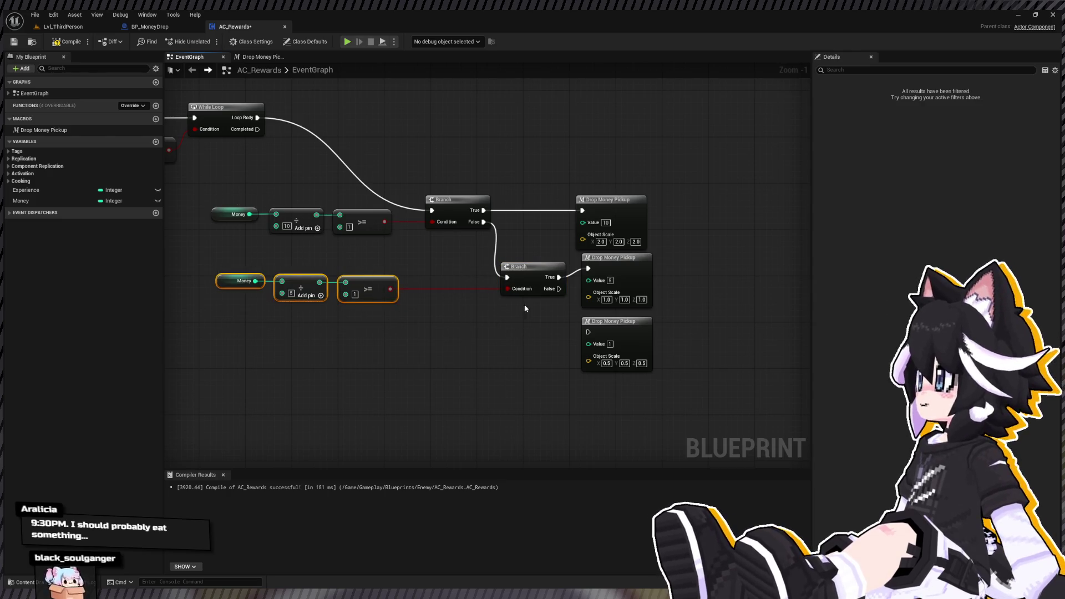
{"action": "mouse_move", "coordinate": [339, 284]}
{"action": "left_mouse_down"}
{"action": "mouse_move", "coordinate": [398, 279]}
{"action": "mouse_move", "coordinate": [418, 256]}
{"action": "left_mouse_up"}
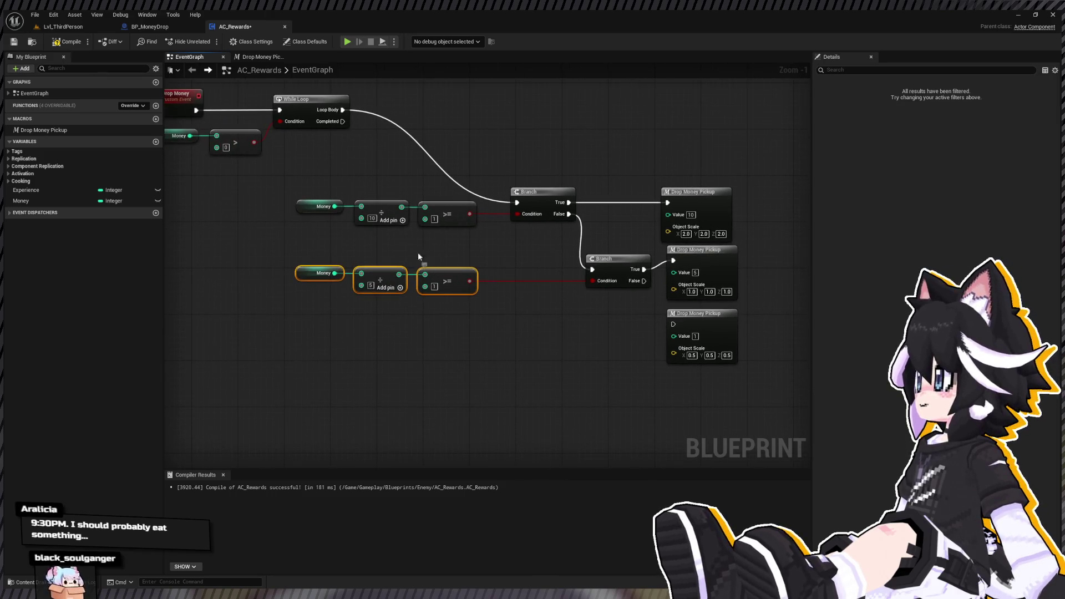
{"action": "left_click", "coordinate": [456, 330]}
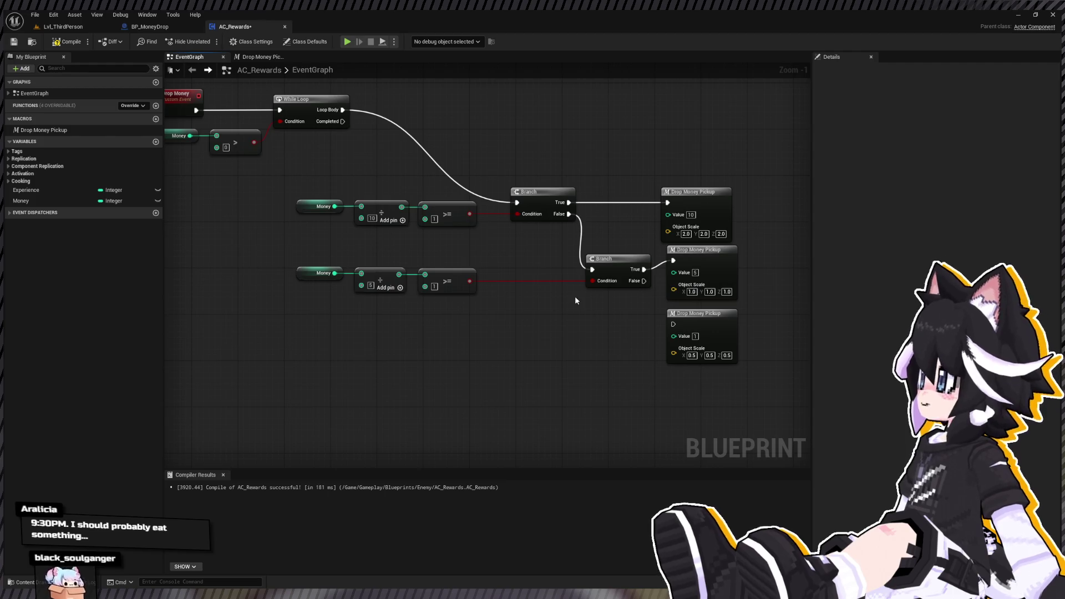
{"action": "left_click_drag", "start_coordinate": [486, 301], "coordinate": [592, 281]}
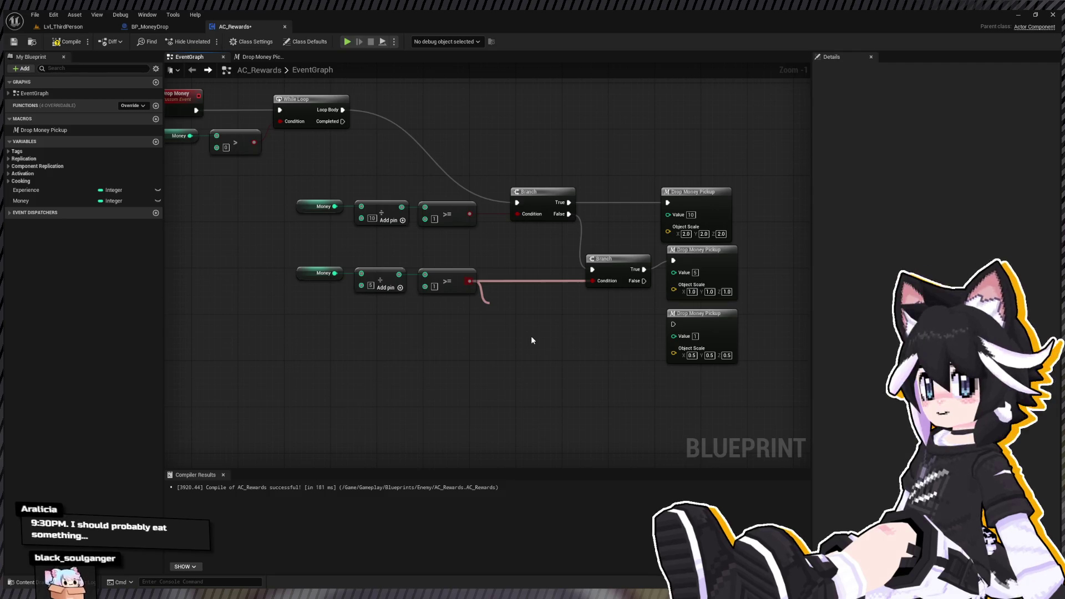
Shift the tiered drop logic and copy-paste the top Money / 10 tier's nodes.
{"action": "mouse_move", "coordinate": [282, 184]}
{"action": "left_mouse_down"}
{"action": "mouse_move", "coordinate": [340, 220]}
{"action": "mouse_move", "coordinate": [682, 333]}
{"action": "left_mouse_up"}
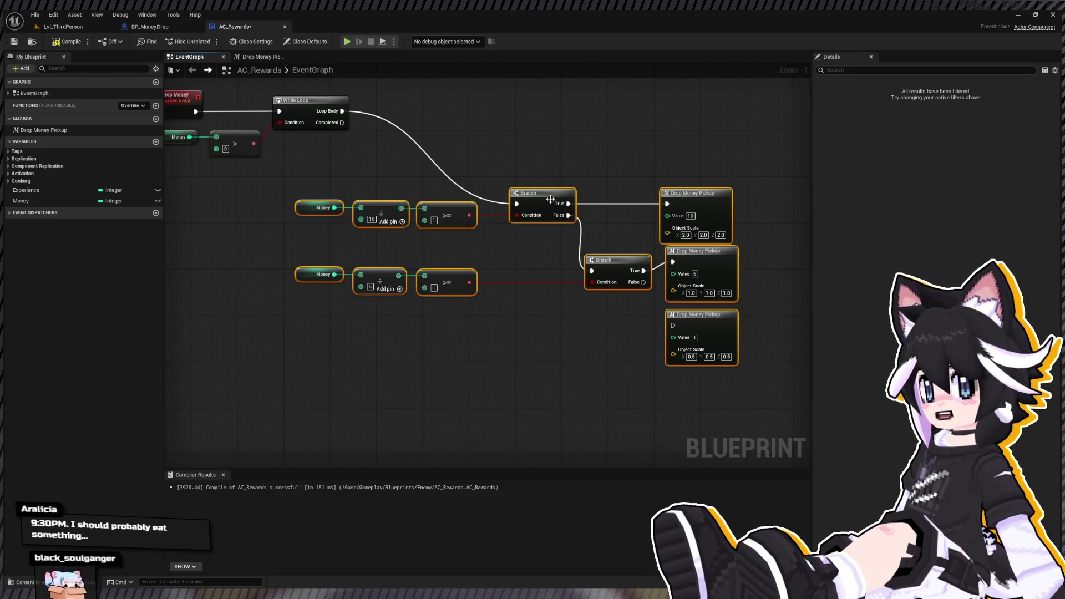
{"action": "left_click_drag", "start_coordinate": [551, 200], "coordinate": [592, 228]}
{"action": "left_click", "coordinate": [748, 231]}
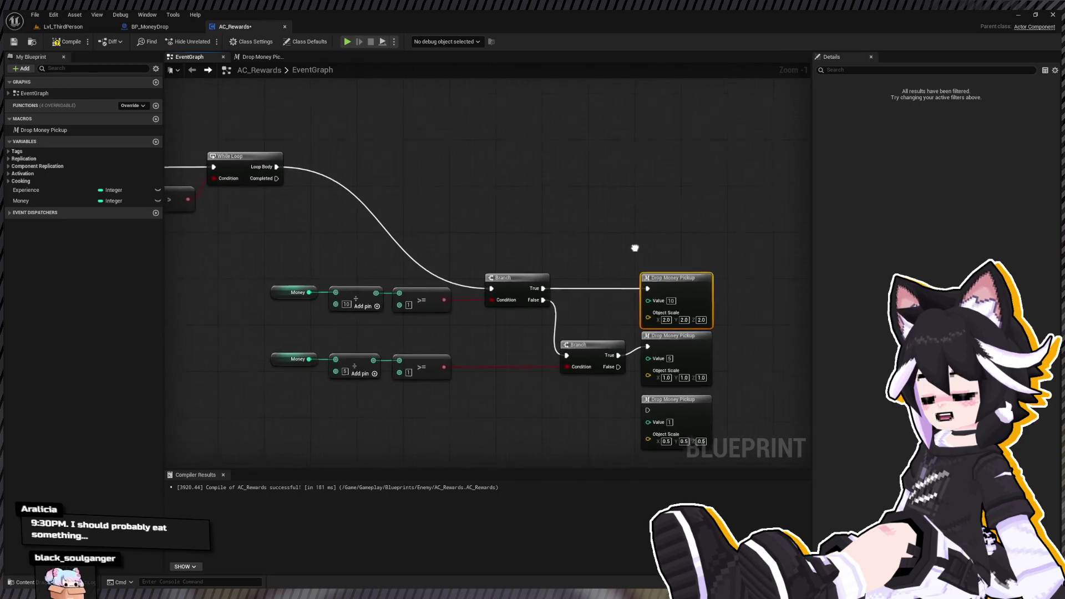
{"action": "left_click_drag", "start_coordinate": [266, 272], "coordinate": [660, 329]}
{"action": "key", "text": "ctrl+c"}
{"action": "key", "text": "ctrl+v"}
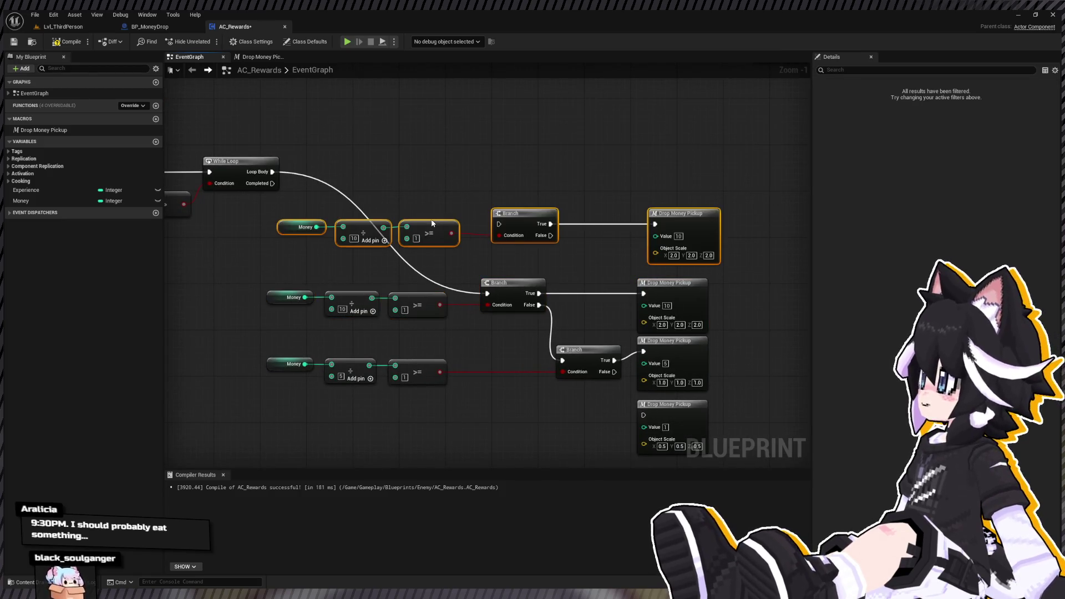
Place the duplicated tier above the originals and set its pickup's money value to 25.
{"action": "left_click_drag", "start_coordinate": [673, 262], "coordinate": [663, 262]}
{"action": "left_click", "coordinate": [667, 242]}
{"action": "type", "text": "25"}
{"action": "key", "text": "Return"}
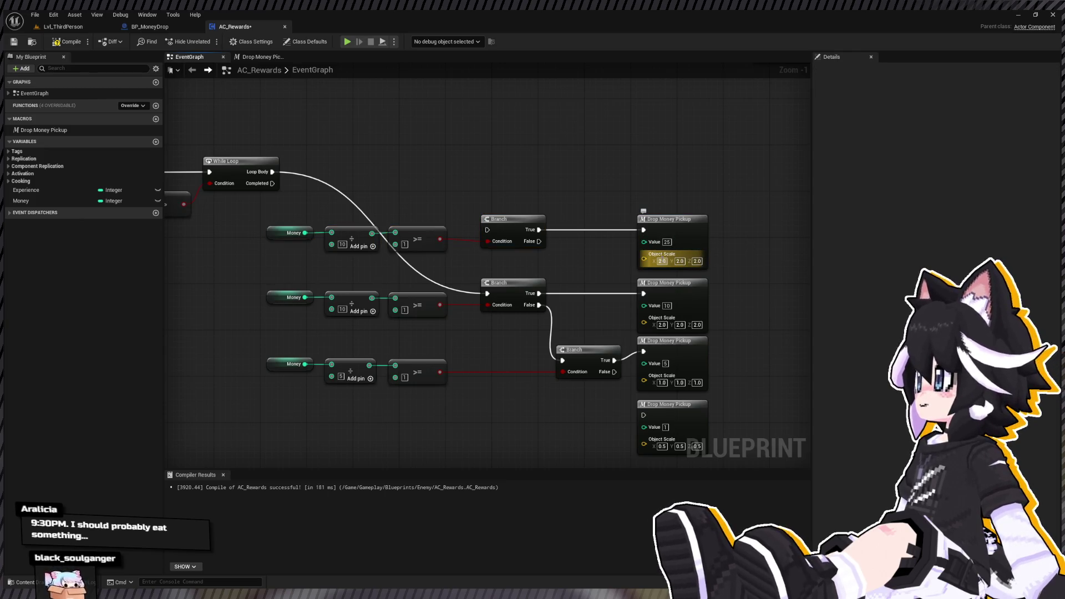
Scale the 10-money pickup to 1.5 on X, Y and Z, and set the new tier's divisor to 25.
{"action": "left_click", "coordinate": [662, 325]}
{"action": "type", "text": "1.5"}
{"action": "left_click", "coordinate": [680, 325]}
{"action": "type", "text": "1.5"}
{"action": "left_click", "coordinate": [697, 325]}
{"action": "type", "text": "1.5"}
{"action": "left_click", "coordinate": [661, 262]}
{"action": "left_click", "coordinate": [795, 249]}
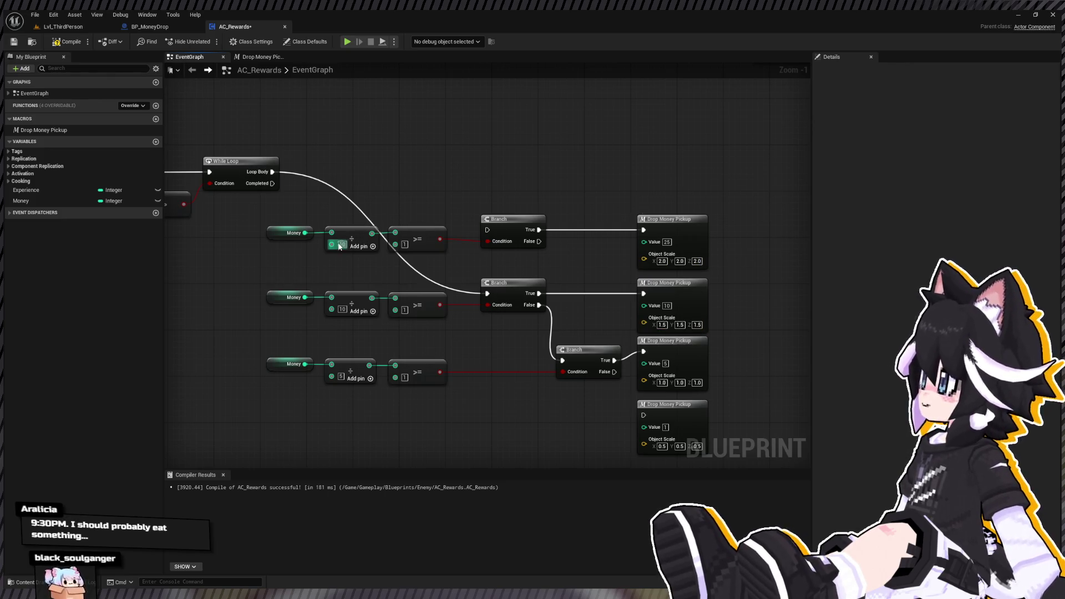
{"action": "type", "text": "25"}
Wire Loop Body into the new top Branch, route the last False to the 1-money drop, and compile.
{"action": "mouse_move", "coordinate": [272, 172]}
{"action": "left_mouse_down"}
{"action": "mouse_move", "coordinate": [487, 230]}
{"action": "mouse_move", "coordinate": [487, 293]}
{"action": "left_mouse_up"}
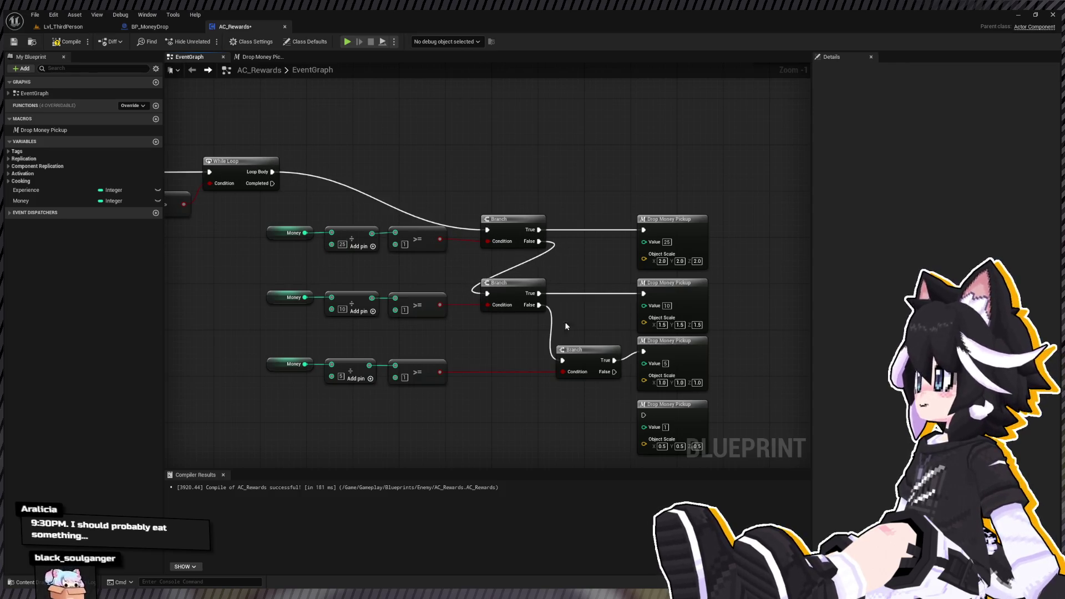
{"action": "left_click_drag", "start_coordinate": [558, 294], "coordinate": [484, 299]}
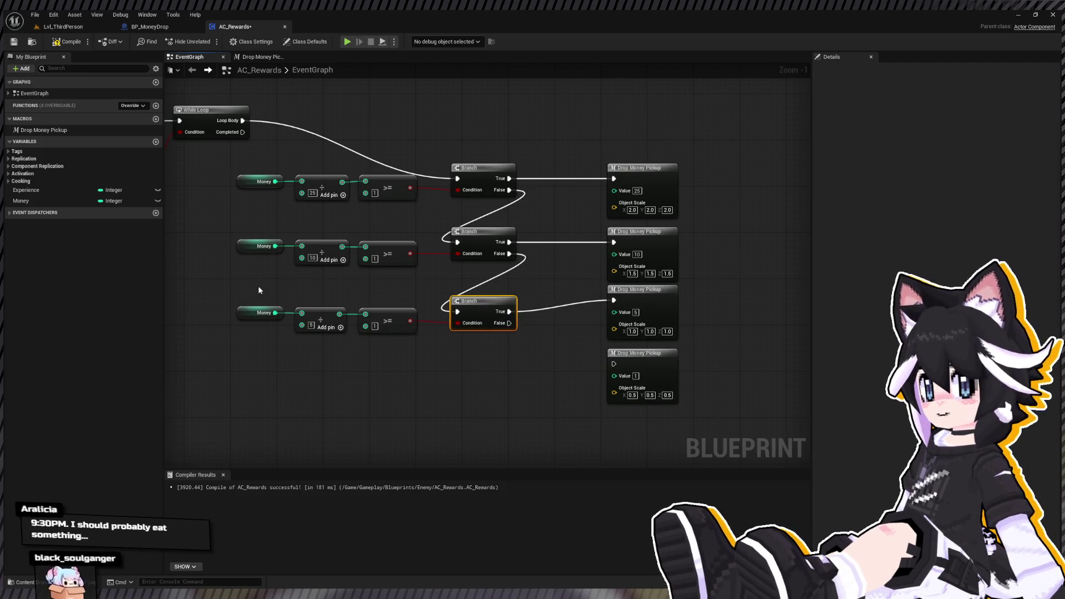
{"action": "left_click_drag", "start_coordinate": [258, 285], "coordinate": [493, 333]}
{"action": "left_click_drag", "start_coordinate": [579, 283], "coordinate": [683, 412]}
{"action": "left_click_drag", "start_coordinate": [635, 290], "coordinate": [635, 301]}
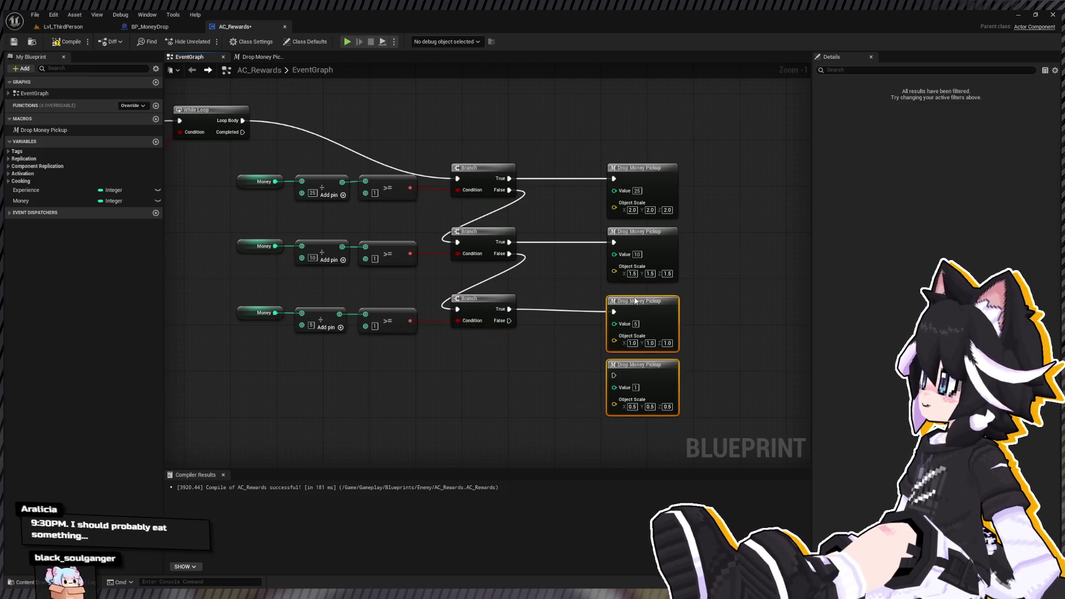
{"action": "left_click", "coordinate": [67, 42]}
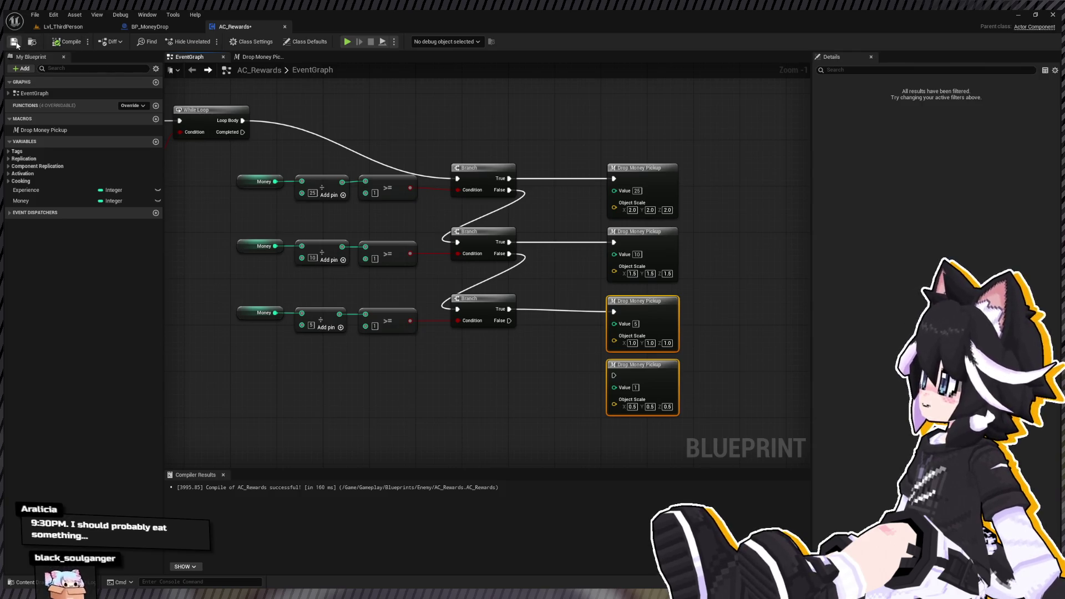
{"action": "left_click_drag", "start_coordinate": [238, 172], "coordinate": [510, 206]}
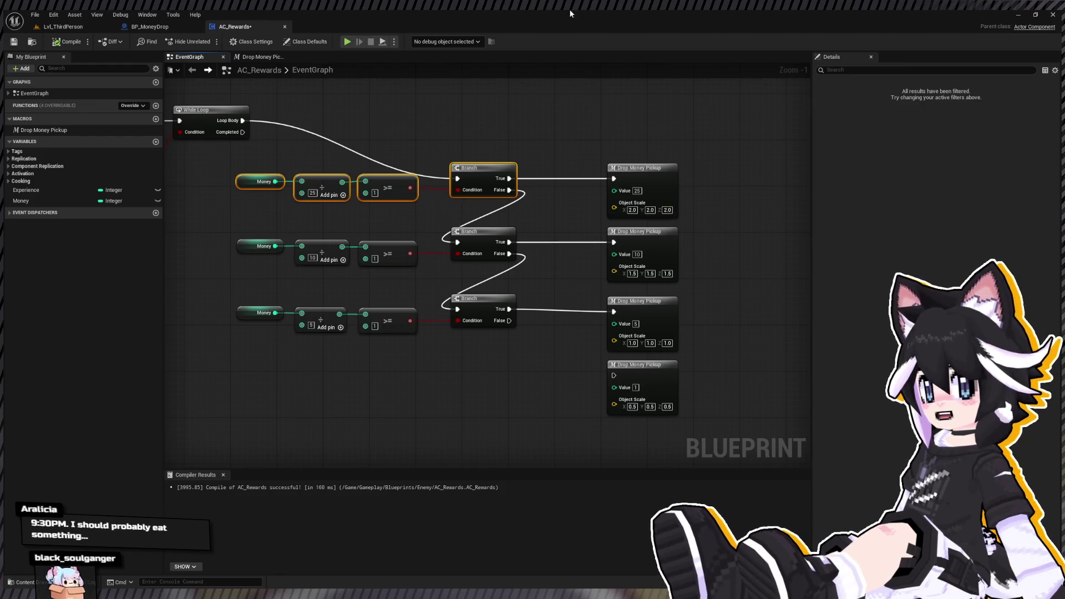
{"action": "mouse_move", "coordinate": [510, 320]}
{"action": "left_mouse_down"}
{"action": "mouse_move", "coordinate": [561, 357]}
{"action": "mouse_move", "coordinate": [613, 376]}
{"action": "left_mouse_up"}
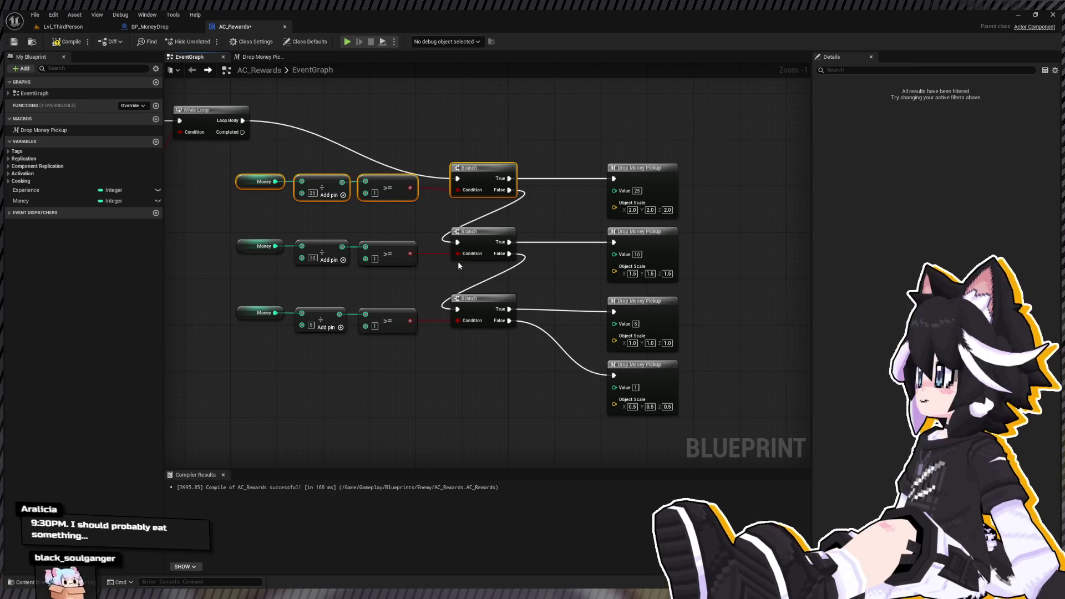
{"action": "left_click", "coordinate": [65, 27]}
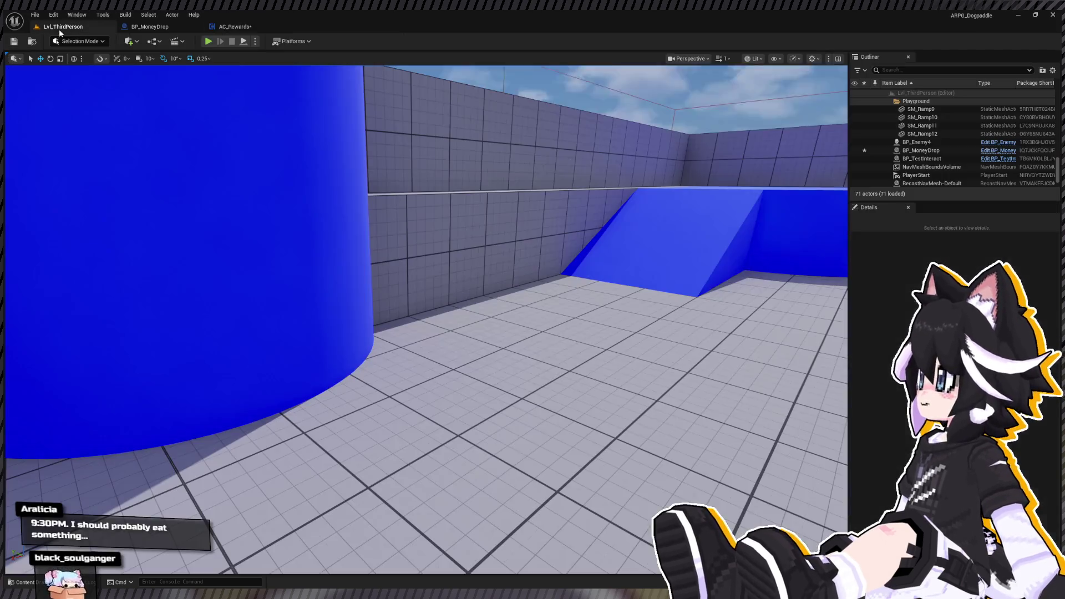
Playtest the tiered money drops, stop, and open the Content Drawer at the Enemy folder.
{"action": "left_click", "coordinate": [204, 44]}
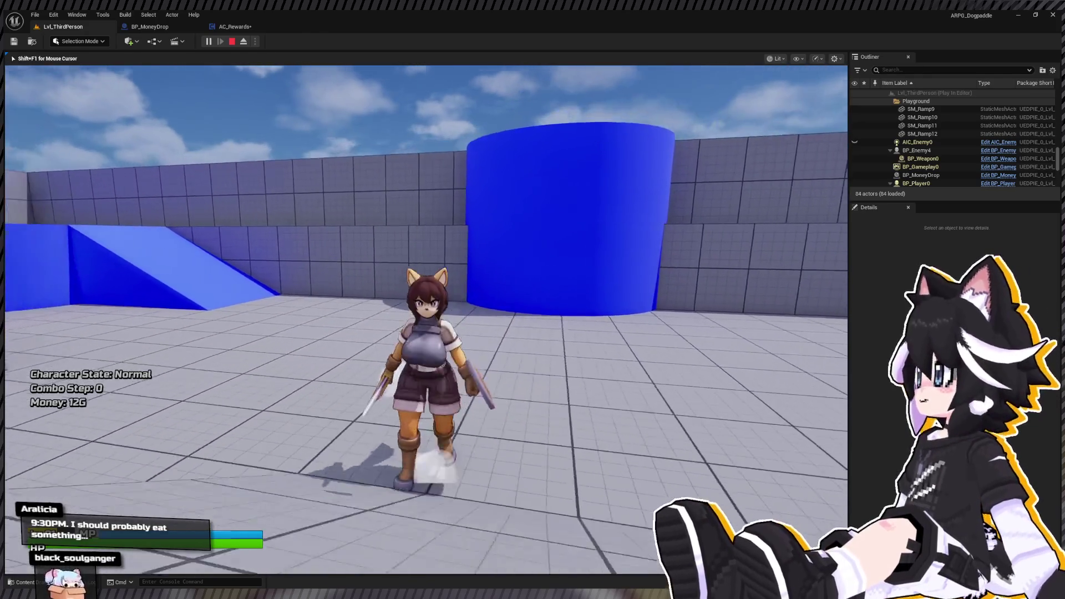
{"action": "key", "text": "Escape"}
{"action": "key", "text": "ctrl+space"}
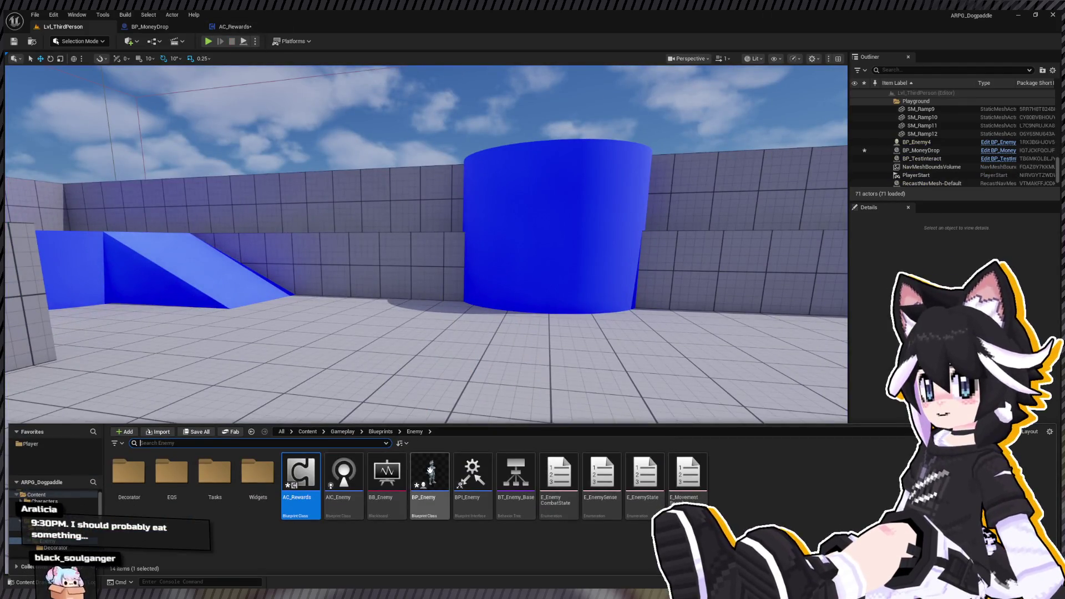
In BP_Enemy, set the AC_Rewards component's Money to 136 and compile.
{"action": "left_click", "coordinate": [427, 469]}
{"action": "double_click", "coordinate": [427, 470]}
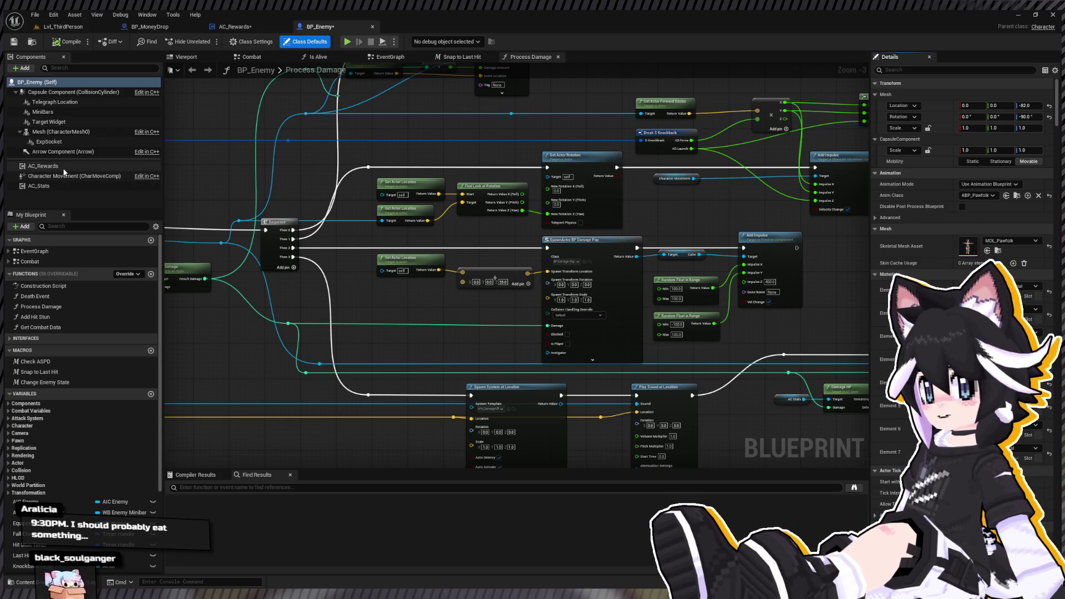
{"action": "left_click", "coordinate": [44, 166]}
{"action": "left_click", "coordinate": [986, 261]}
{"action": "type", "text": "12"}
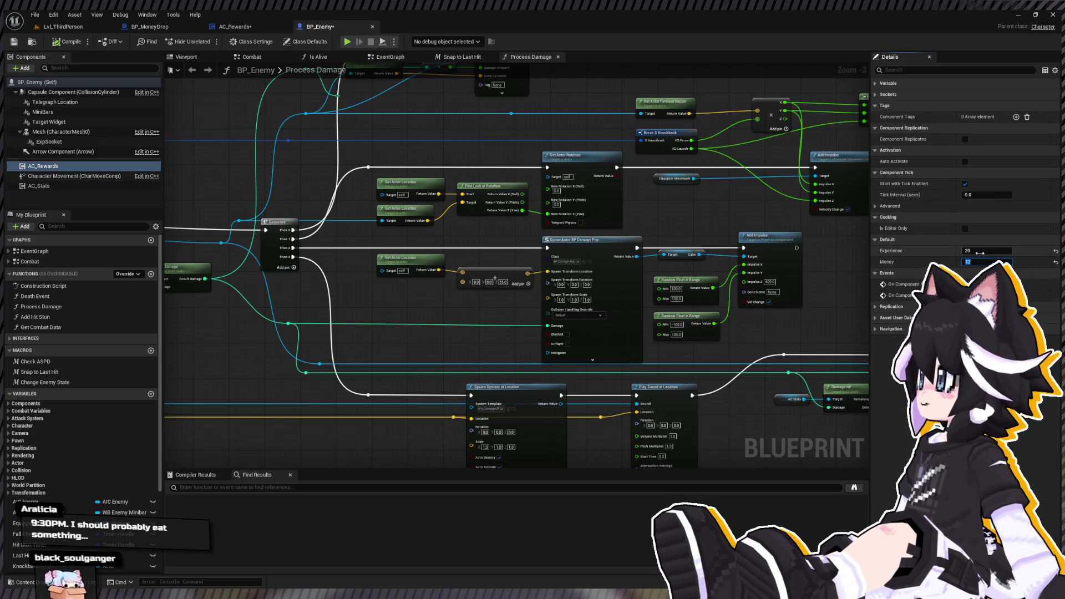
{"action": "type", "text": "36"}
{"action": "key", "text": "Return"}
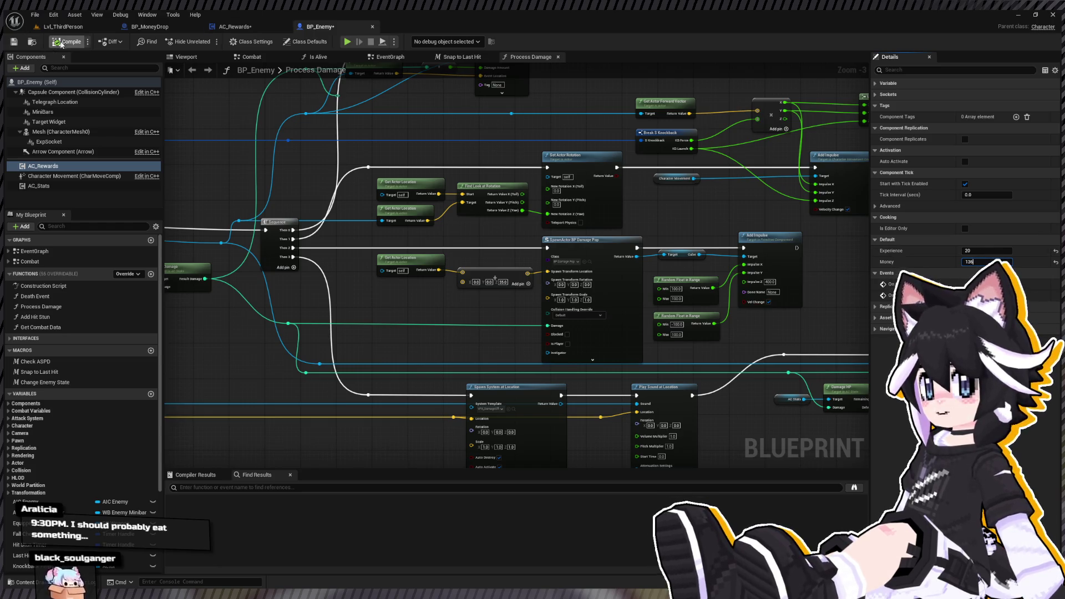
{"action": "left_click", "coordinate": [66, 40]}
{"action": "left_click", "coordinate": [63, 27]}
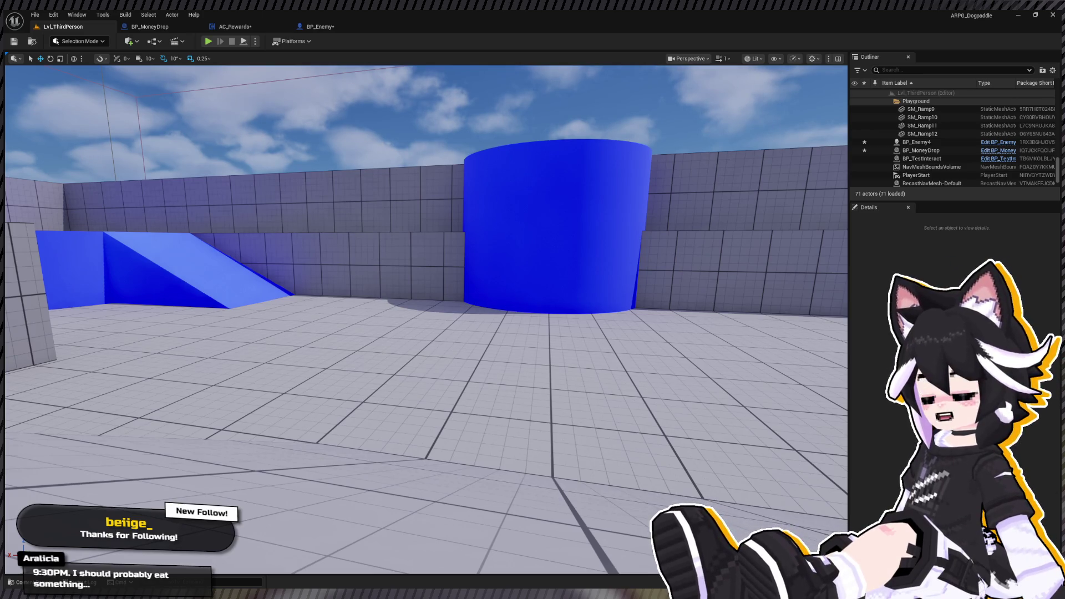
{"action": "key", "text": "alt+p"}
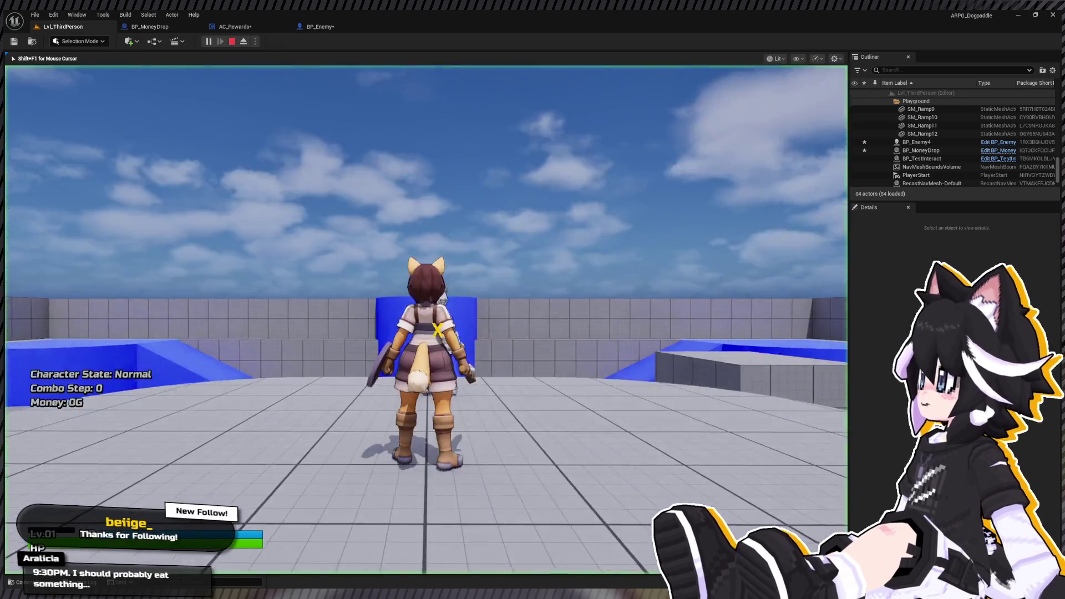
{"action": "key", "text": "w"}
{"action": "left_click", "coordinate": [426, 319]}
{"action": "left_click", "coordinate": [426, 319]}
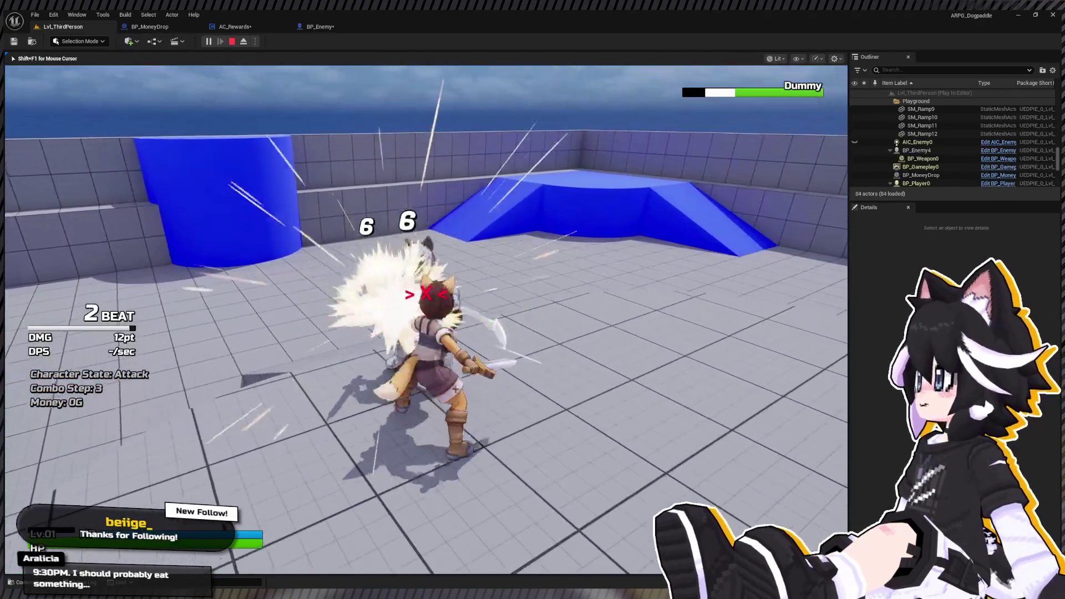
{"action": "left_click", "coordinate": [426, 320]}
{"action": "key", "text": "d"}
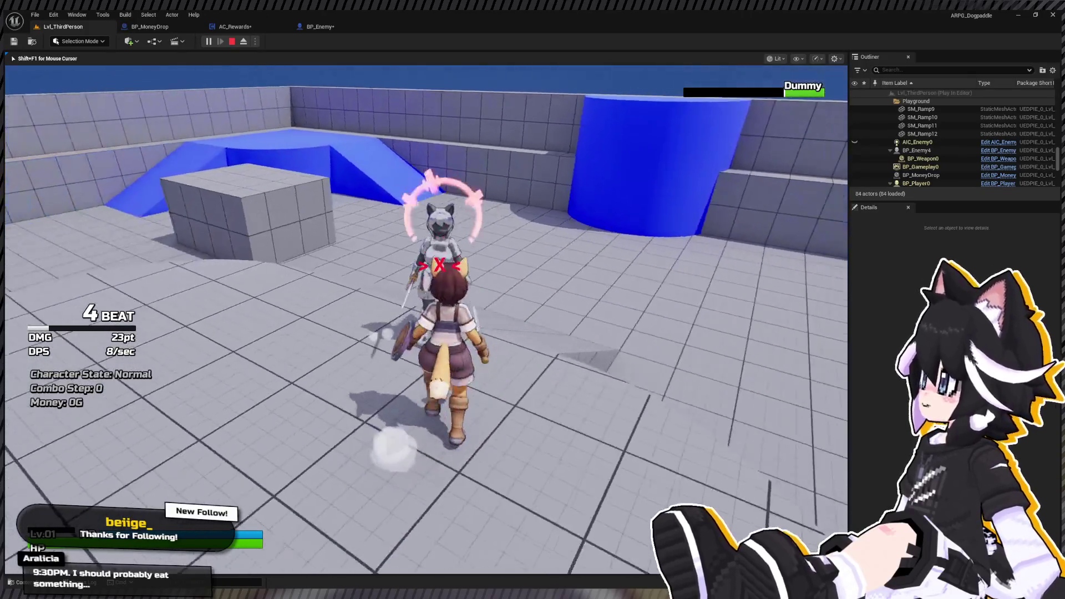
{"action": "left_click", "coordinate": [426, 319]}
{"action": "left_click", "coordinate": [426, 320]}
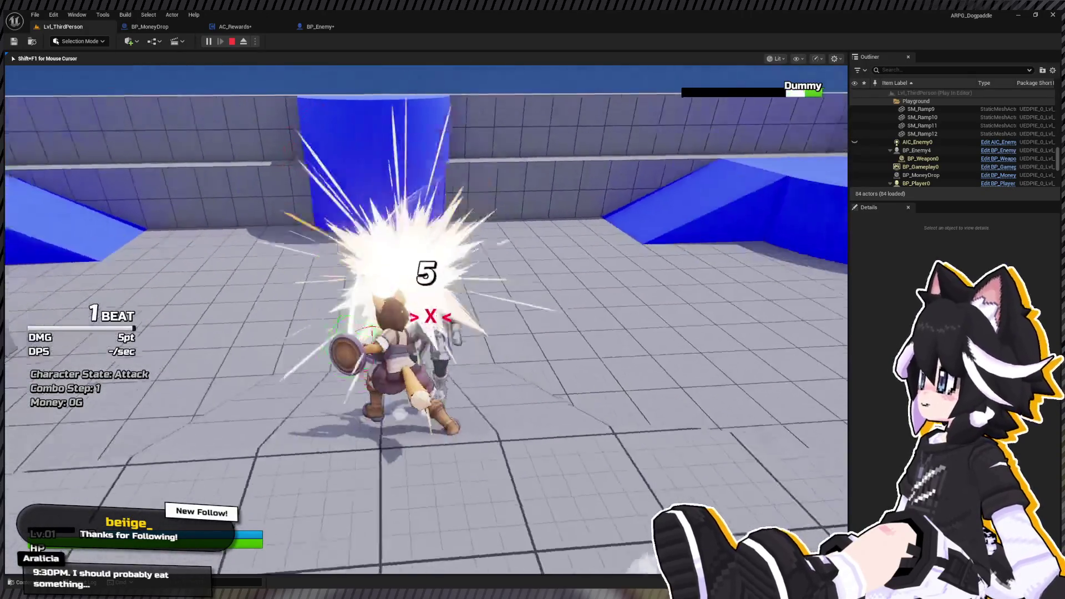
{"action": "left_click", "coordinate": [426, 320]}
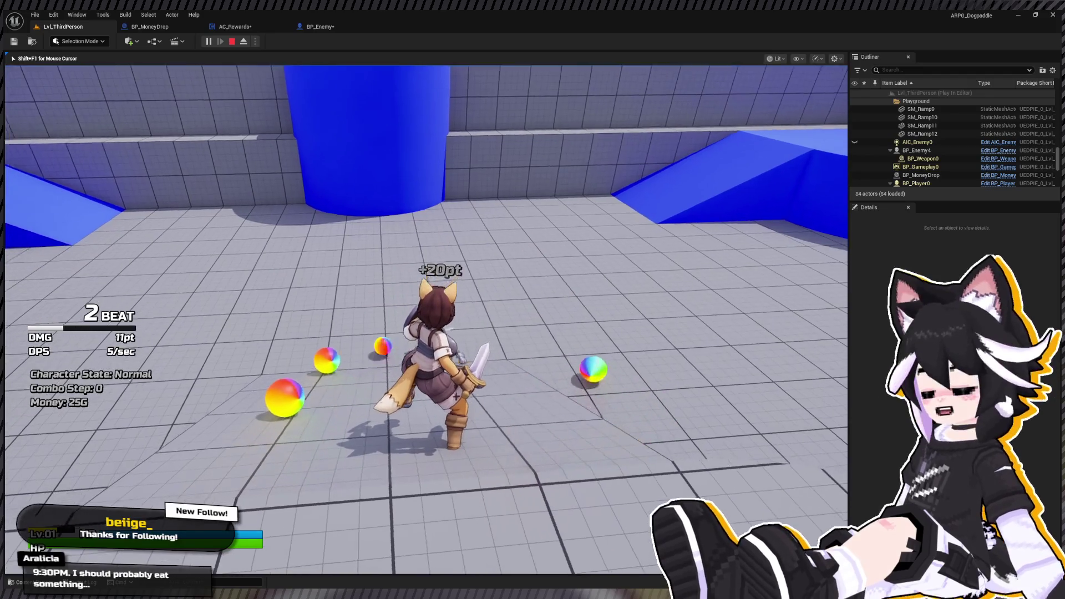
{"action": "key", "text": "w"}
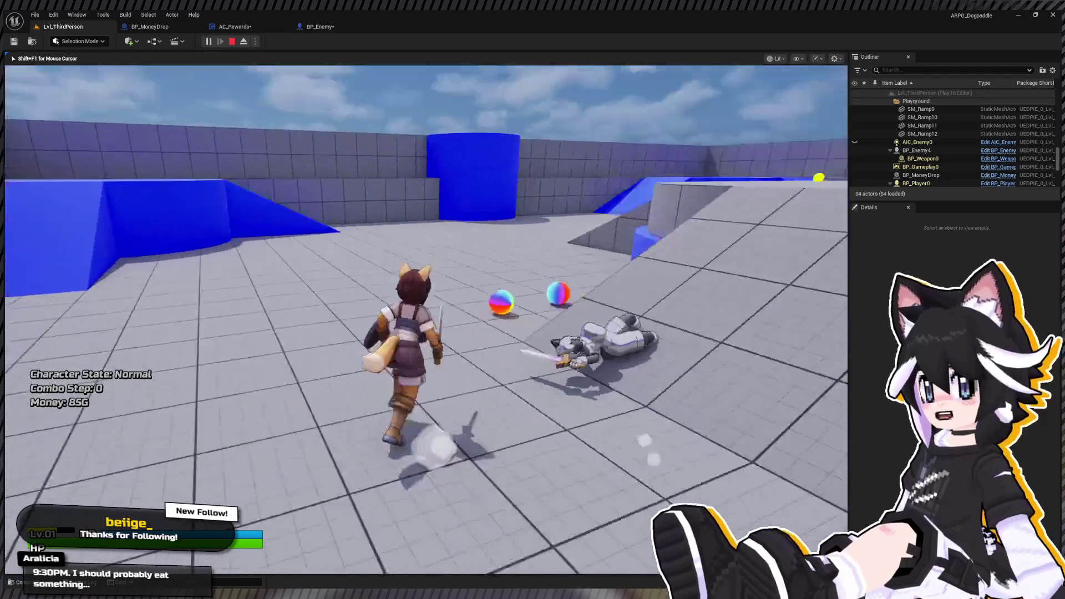
{"action": "key", "text": "w"}
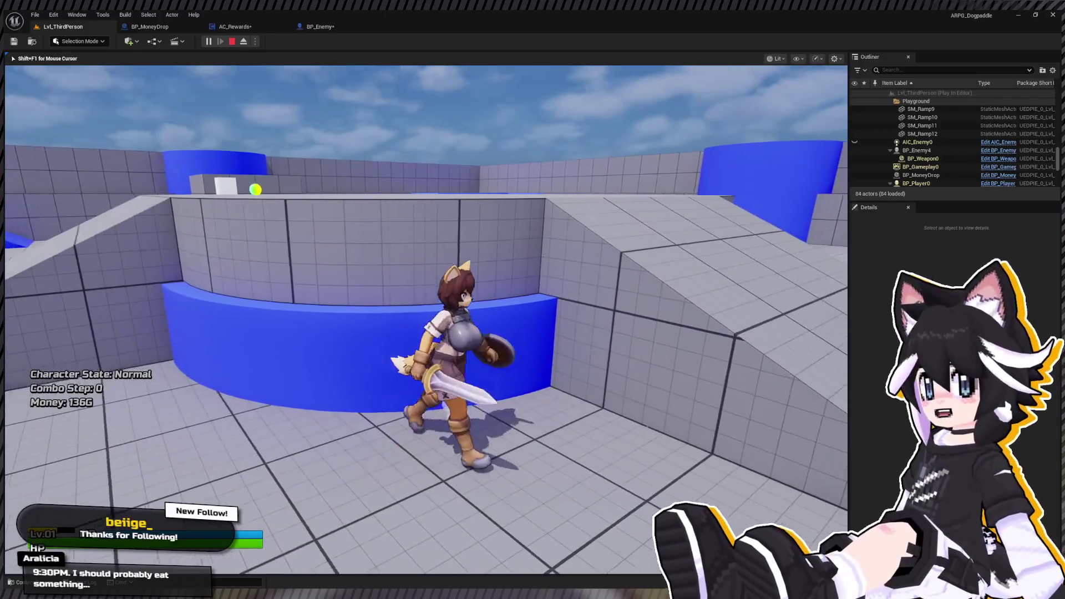
{"action": "key", "text": "Escape"}
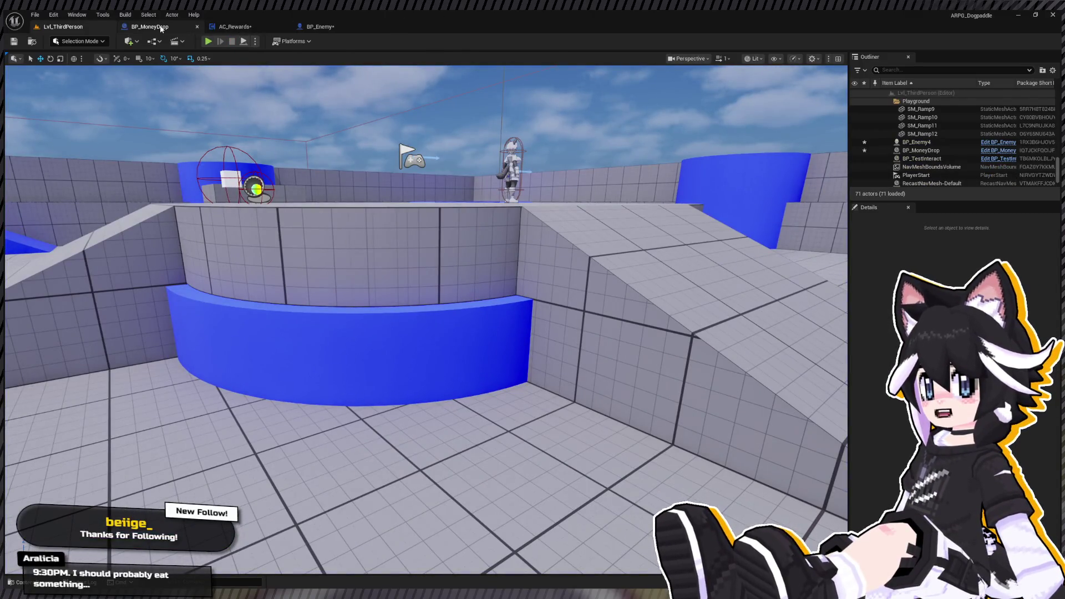
{"action": "left_click", "coordinate": [163, 29]}
{"action": "left_click", "coordinate": [233, 28]}
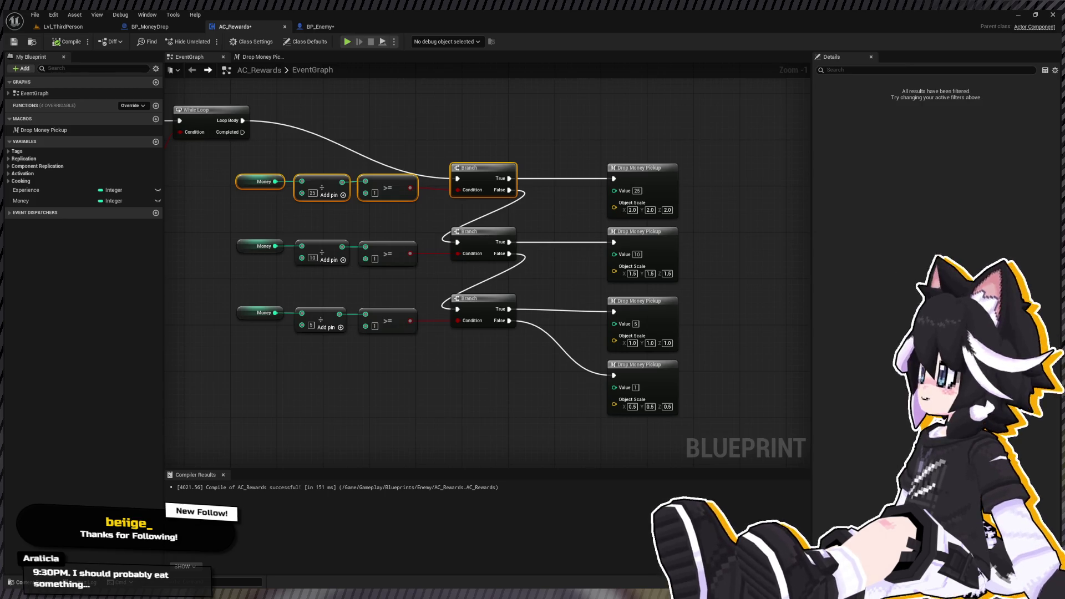
Move the lower two money tiers further down the graph.
{"action": "left_click_drag", "start_coordinate": [228, 231], "coordinate": [723, 431]}
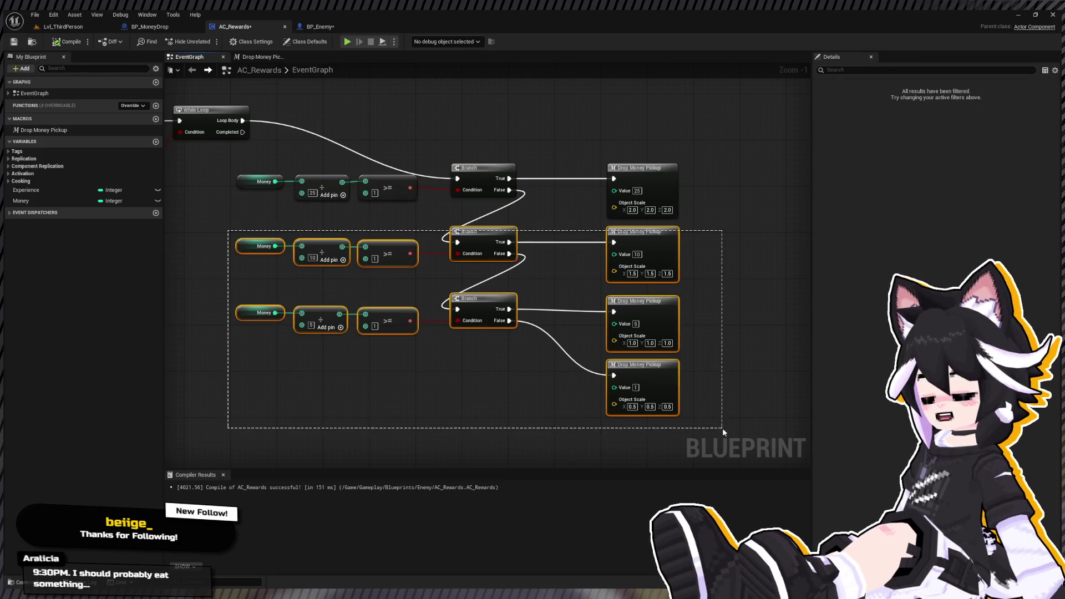
{"action": "left_click_drag", "start_coordinate": [652, 237], "coordinate": [656, 290]}
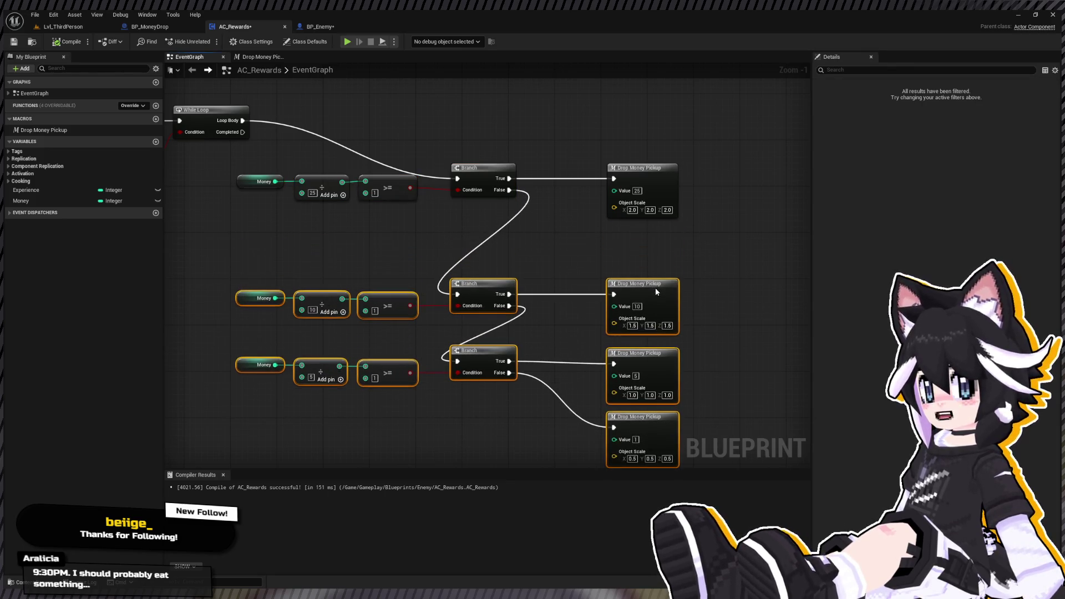
{"action": "left_click_drag", "start_coordinate": [395, 224], "coordinate": [521, 250]}
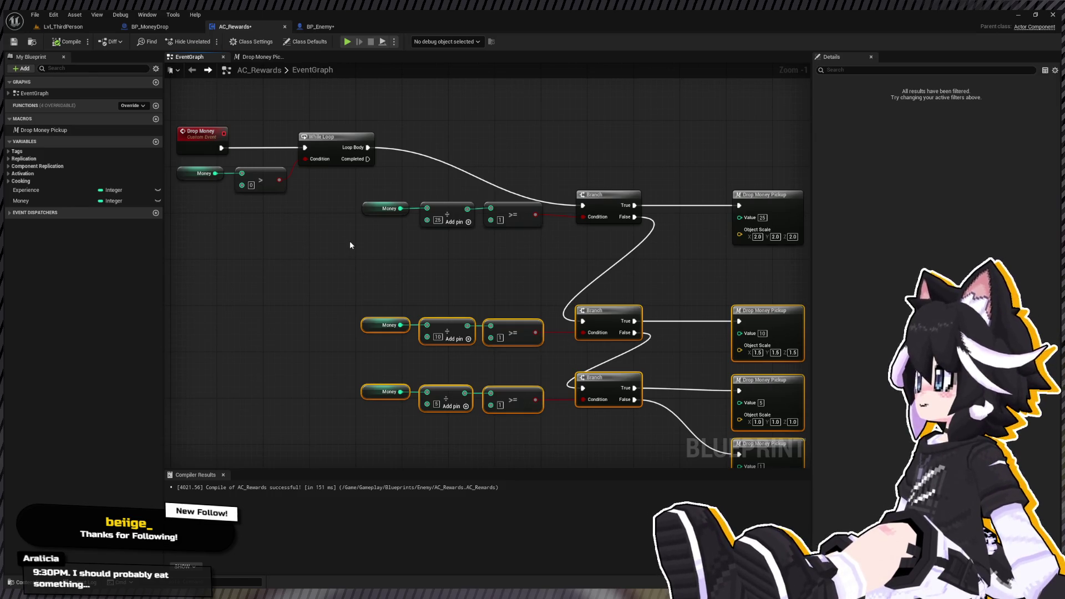
Paste a Random Float node beside the top tier and shift its Money threshold check left.
{"action": "key", "text": "ctrl+v"}
{"action": "scroll", "coordinate": [375, 228], "scroll_direction": "up", "scroll_amount": 1}
{"action": "mouse_move", "coordinate": [394, 259]}
{"action": "left_mouse_down"}
{"action": "mouse_move", "coordinate": [460, 251]}
{"action": "mouse_move", "coordinate": [555, 210]}
{"action": "mouse_move", "coordinate": [414, 203]}
{"action": "left_mouse_up"}
{"action": "left_click", "coordinate": [554, 210]}
{"action": "scroll", "coordinate": [414, 204], "scroll_direction": "down", "scroll_amount": 1}
{"action": "mouse_move", "coordinate": [280, 204]}
{"action": "left_mouse_down"}
{"action": "mouse_move", "coordinate": [407, 208]}
{"action": "mouse_move", "coordinate": [424, 194]}
{"action": "mouse_move", "coordinate": [458, 229]}
{"action": "mouse_move", "coordinate": [495, 206]}
{"action": "left_mouse_up"}
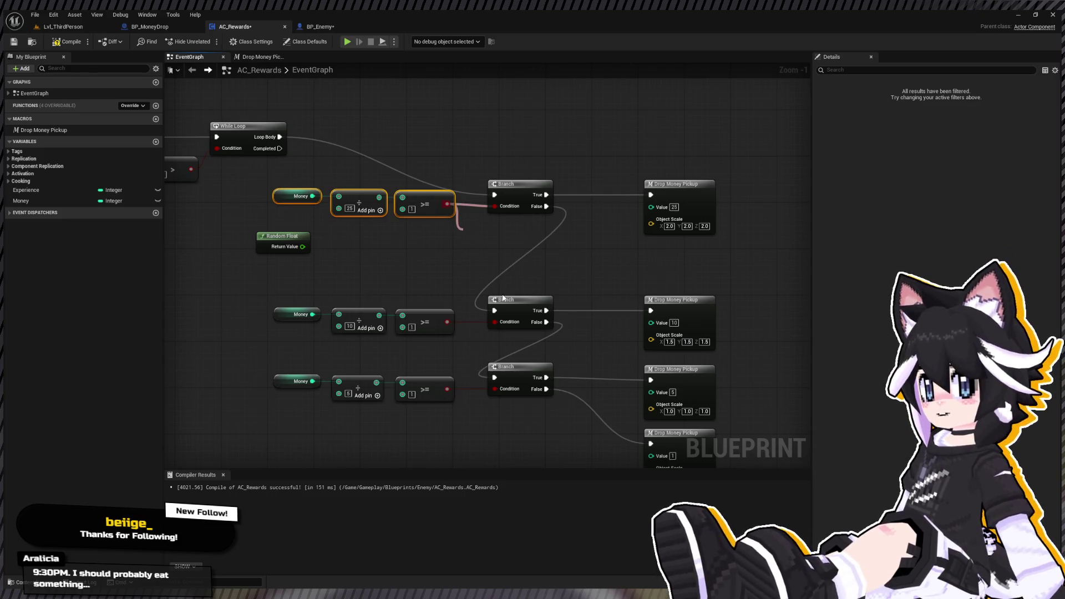
AND the threshold check with Random Float > 0.5 and feed the result into the top Branch condition.
{"action": "left_click", "coordinate": [504, 267]}
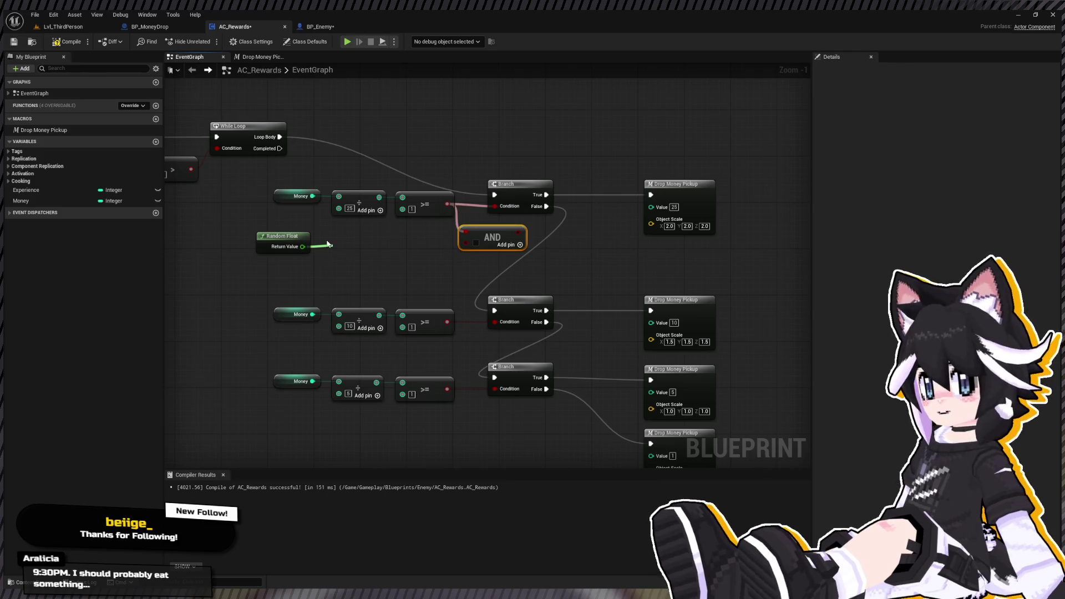
{"action": "left_click_drag", "start_coordinate": [327, 244], "coordinate": [465, 243]}
{"action": "type", "text": "0.75"}
{"action": "left_click_drag", "start_coordinate": [306, 275], "coordinate": [386, 240]}
{"action": "mouse_move", "coordinate": [515, 231]}
{"action": "left_mouse_down"}
{"action": "mouse_move", "coordinate": [501, 209]}
{"action": "mouse_move", "coordinate": [485, 249]}
{"action": "left_mouse_up"}
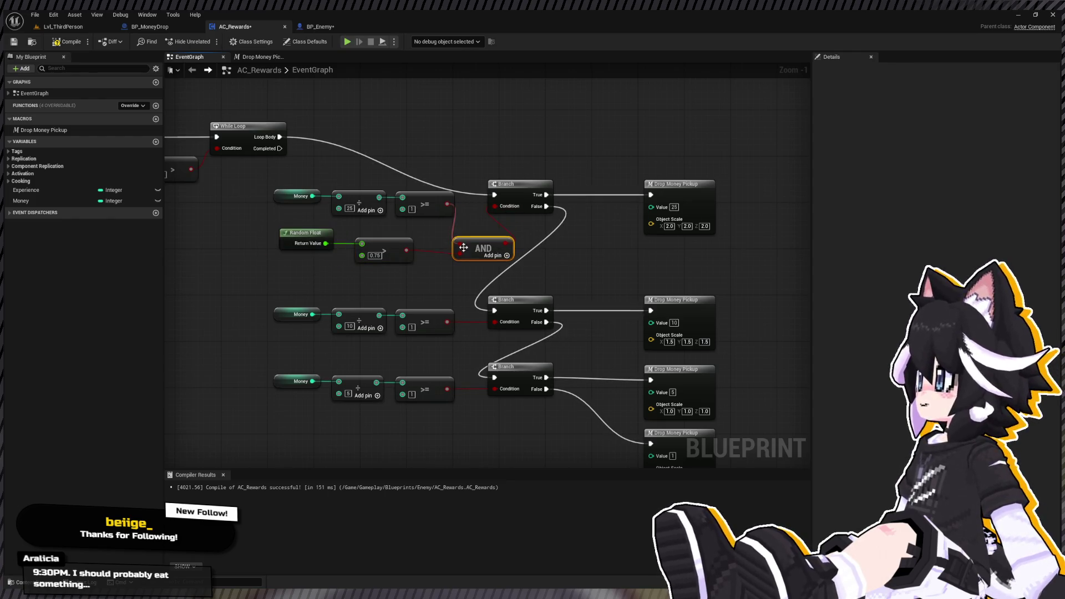
{"action": "type", "text": "0.5"}
{"action": "left_click", "coordinate": [435, 280]}
Rearrange the AND, random comparison, and top and middle Branch-pickup nodes.
{"action": "left_click_drag", "start_coordinate": [474, 244], "coordinate": [481, 238]}
{"action": "left_click_drag", "start_coordinate": [272, 222], "coordinate": [416, 260]}
{"action": "left_click_drag", "start_coordinate": [310, 233], "coordinate": [310, 230]}
{"action": "mouse_move", "coordinate": [655, 177]}
{"action": "left_mouse_down"}
{"action": "mouse_move", "coordinate": [566, 204]}
{"action": "mouse_move", "coordinate": [565, 188]}
{"action": "mouse_move", "coordinate": [576, 189]}
{"action": "left_mouse_up"}
{"action": "scroll", "coordinate": [421, 242], "scroll_direction": "down", "scroll_amount": 1}
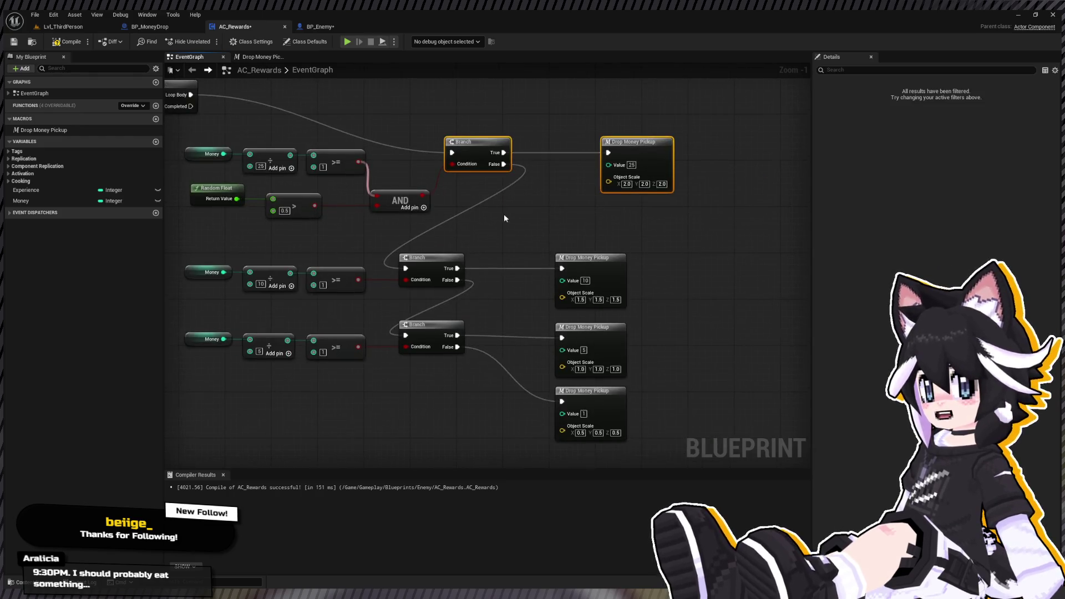
{"action": "mouse_move", "coordinate": [421, 243]}
{"action": "left_mouse_down"}
{"action": "mouse_move", "coordinate": [609, 413]}
{"action": "mouse_move", "coordinate": [551, 288]}
{"action": "mouse_move", "coordinate": [591, 259]}
{"action": "mouse_move", "coordinate": [659, 254]}
{"action": "left_mouse_up"}
Select the top tier's threshold and random-chance nodes and collapse them into a macro.
{"action": "left_click_drag", "start_coordinate": [222, 191], "coordinate": [417, 232]}
{"action": "left_click_drag", "start_coordinate": [388, 291], "coordinate": [224, 260]}
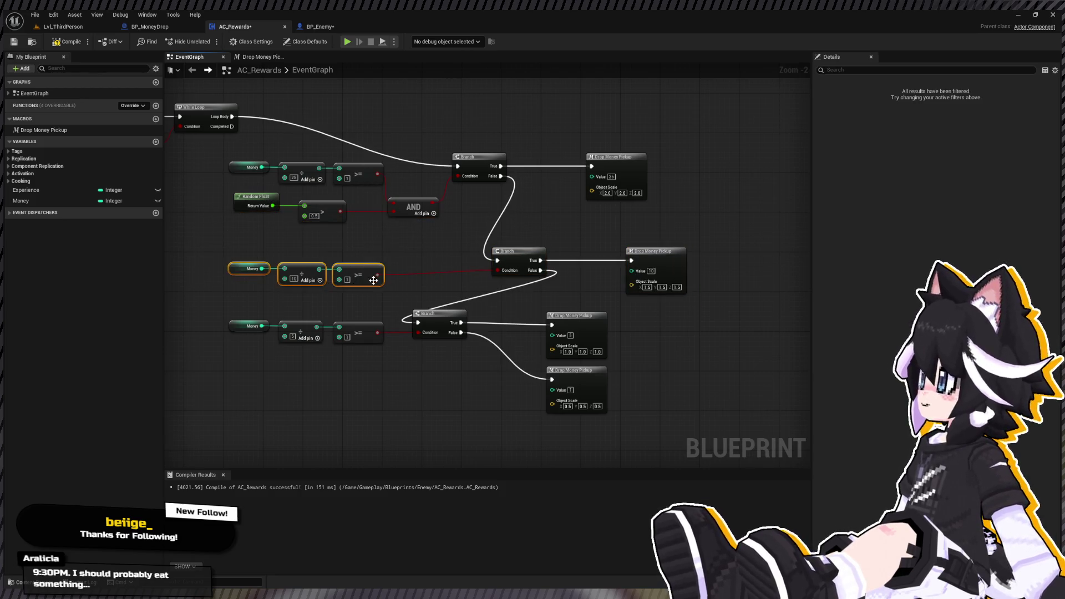
{"action": "left_click_drag", "start_coordinate": [295, 266], "coordinate": [296, 245]}
{"action": "key", "text": "ctrl+z"}
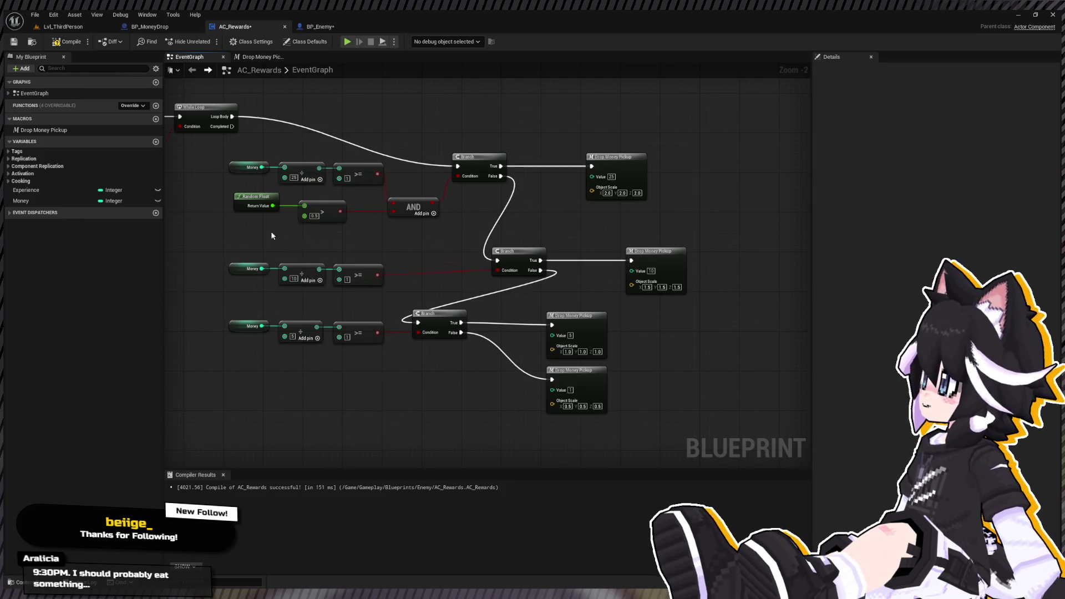
{"action": "left_click_drag", "start_coordinate": [217, 160], "coordinate": [429, 224]}
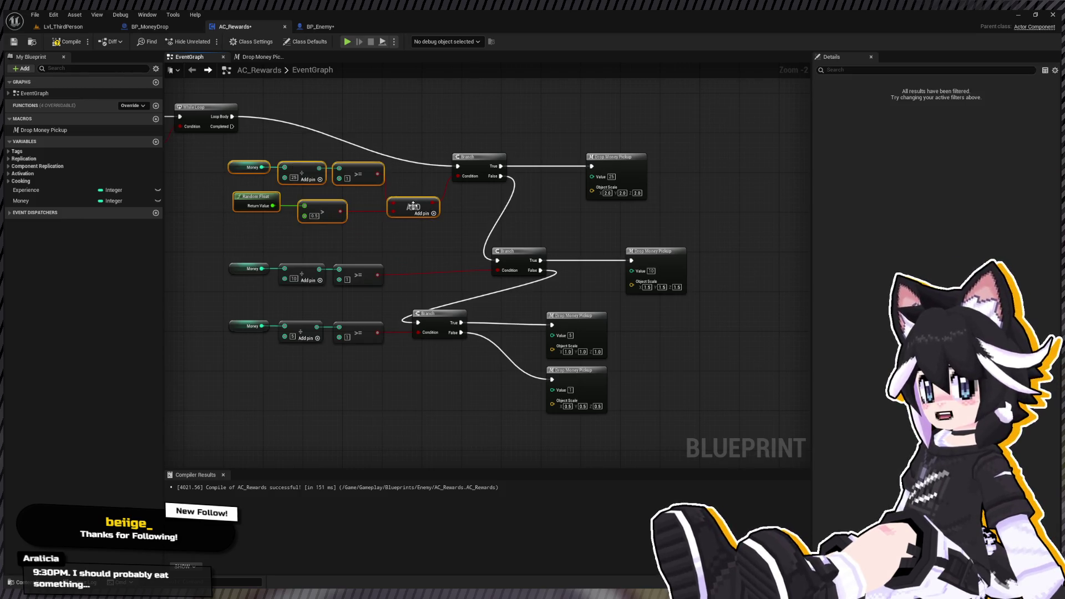
{"action": "key", "text": "ctrl+m"}
Name the new macro Drop Money Chance and open its graph.
{"action": "type", "text": "Drop Money Chan"}
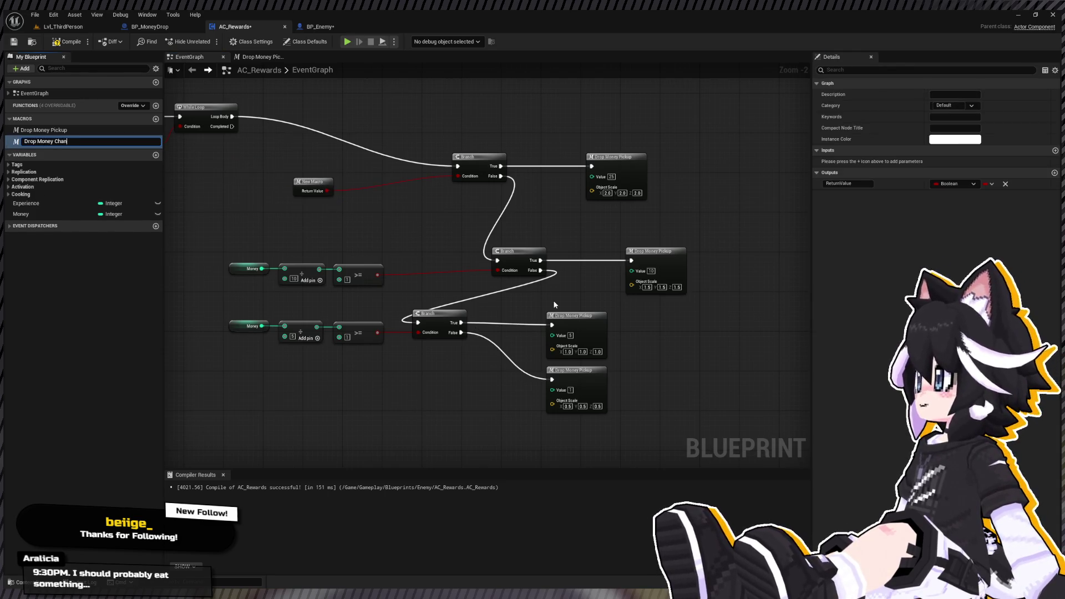
{"action": "type", "text": "ce"}
{"action": "key", "text": "Return"}
{"action": "double_click", "coordinate": [327, 194]}
{"action": "left_click_drag", "start_coordinate": [281, 241], "coordinate": [297, 213]}
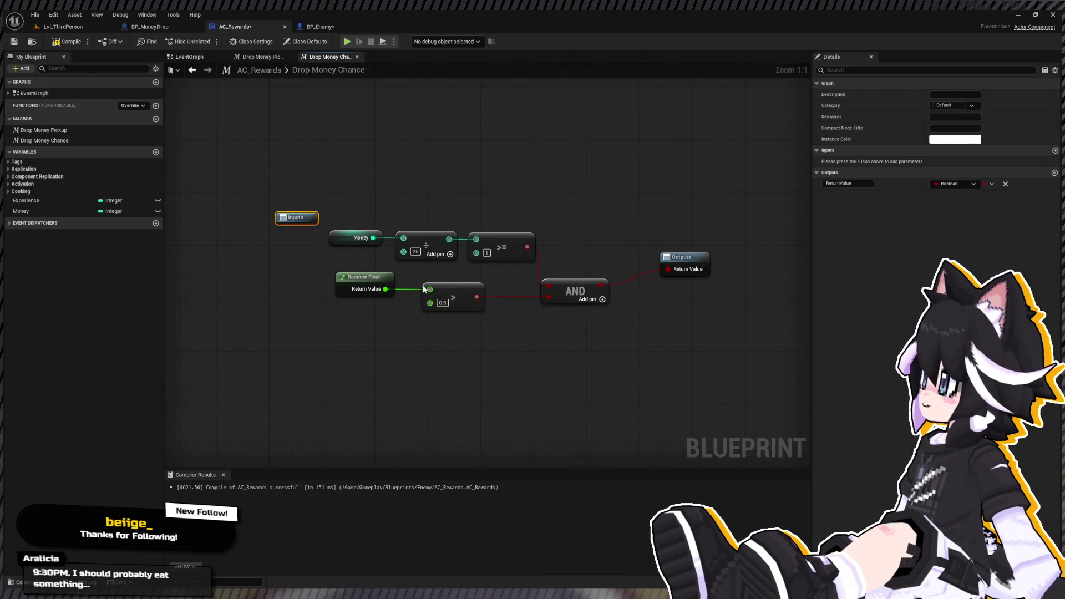
Expose the random threshold and divisor as macro inputs named Chance and Value, Value listed first.
{"action": "left_click_drag", "start_coordinate": [429, 303], "coordinate": [302, 227]}
{"action": "double_click", "coordinate": [856, 161]}
{"action": "type", "text": "Chance"}
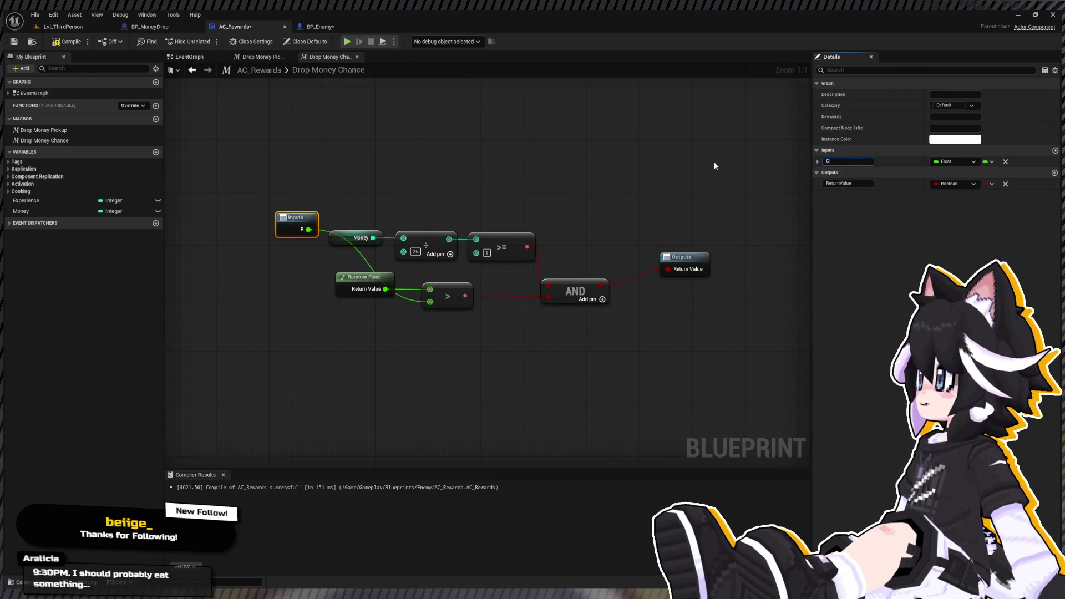
{"action": "key", "text": "Return"}
{"action": "left_click_drag", "start_coordinate": [404, 252], "coordinate": [302, 233]}
{"action": "double_click", "coordinate": [849, 173]}
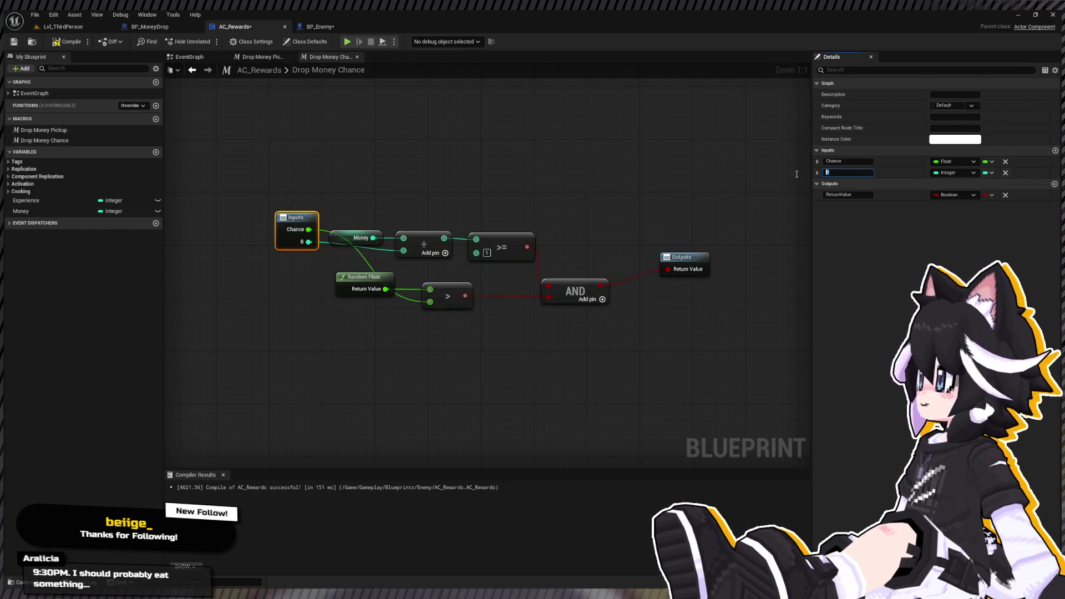
{"action": "type", "text": "Value"}
{"action": "key", "text": "Return"}
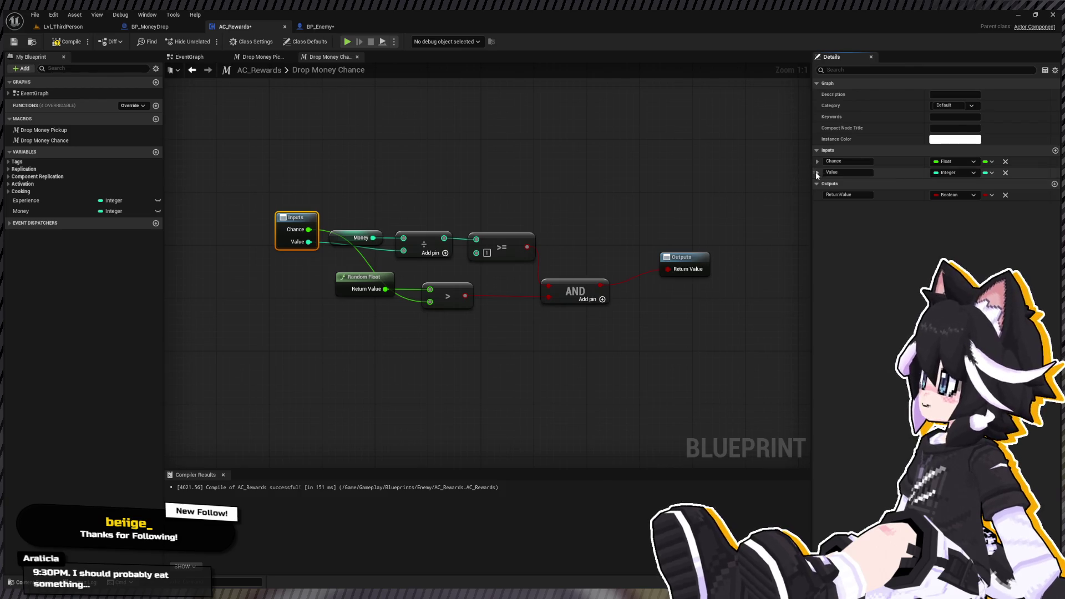
{"action": "left_click_drag", "start_coordinate": [813, 171], "coordinate": [813, 158]}
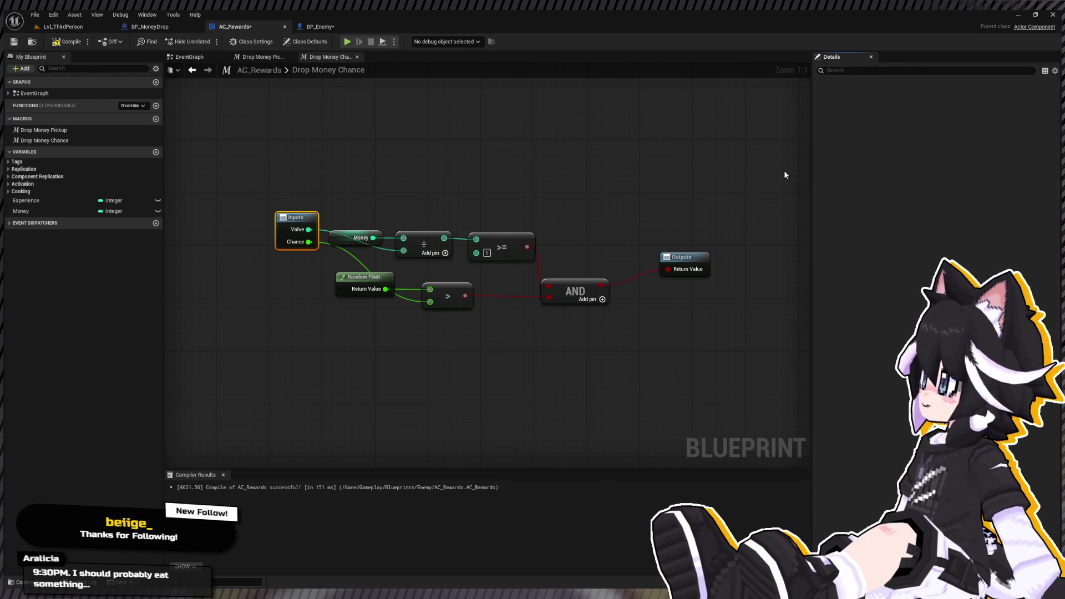
{"action": "left_click_drag", "start_coordinate": [294, 218], "coordinate": [254, 237]}
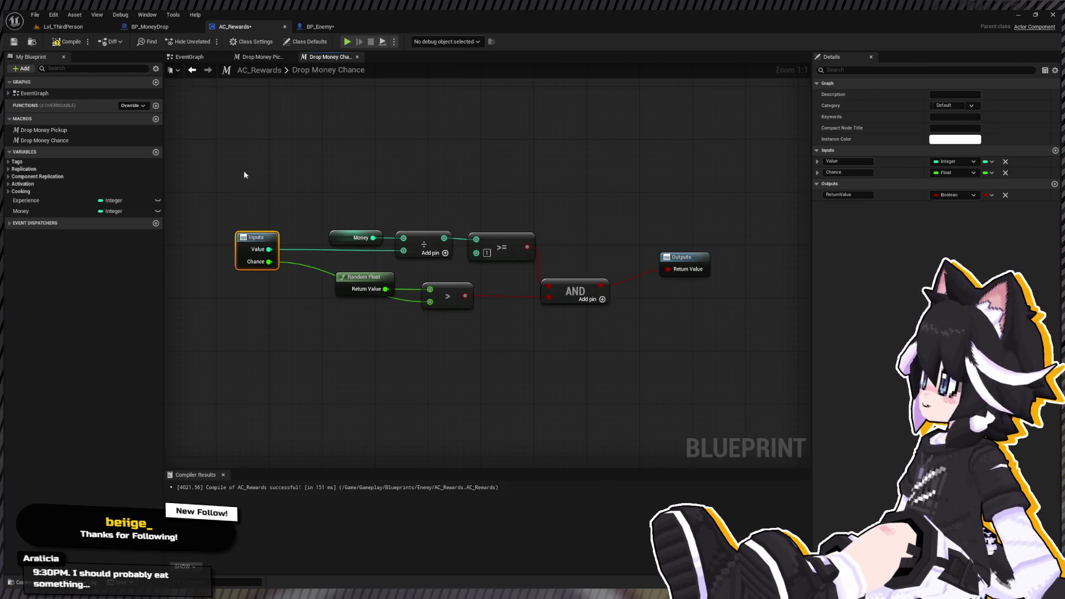
Back in the EventGraph, position the Drop Money Chance node beside the top Branch.
{"action": "left_click", "coordinate": [192, 70]}
{"action": "left_click_drag", "start_coordinate": [338, 191], "coordinate": [373, 175]}
{"action": "mouse_move", "coordinate": [643, 166]}
{"action": "left_mouse_down"}
{"action": "mouse_move", "coordinate": [599, 169]}
{"action": "mouse_move", "coordinate": [614, 172]}
{"action": "left_mouse_up"}
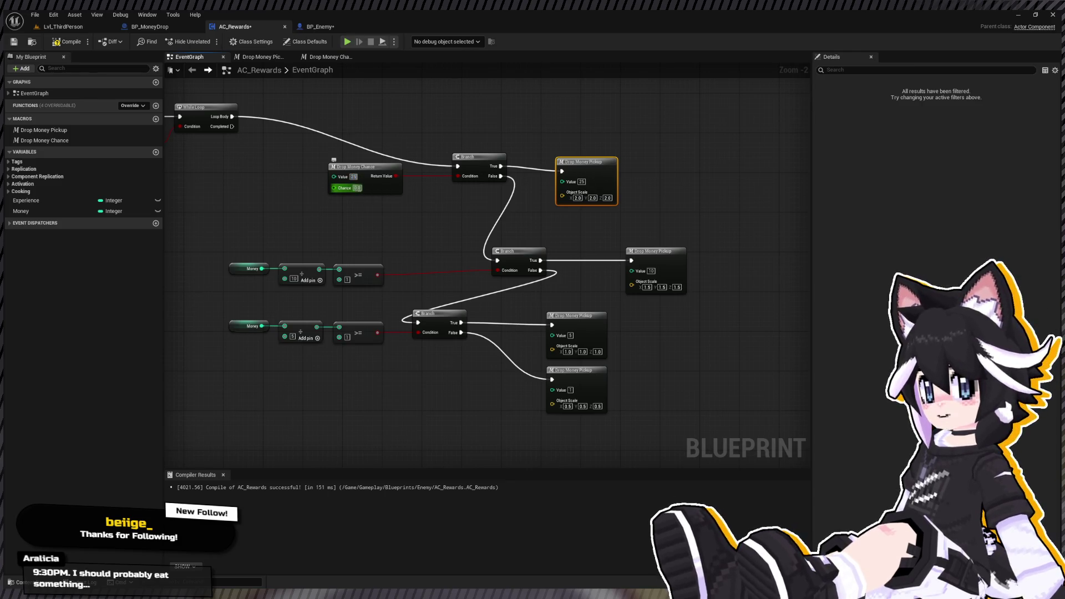
Set the top tier's Chance to 0.7 and replace the middle tier's check with Drop Money Chance (10, 0.5).
{"action": "type", "text": "0.7"}
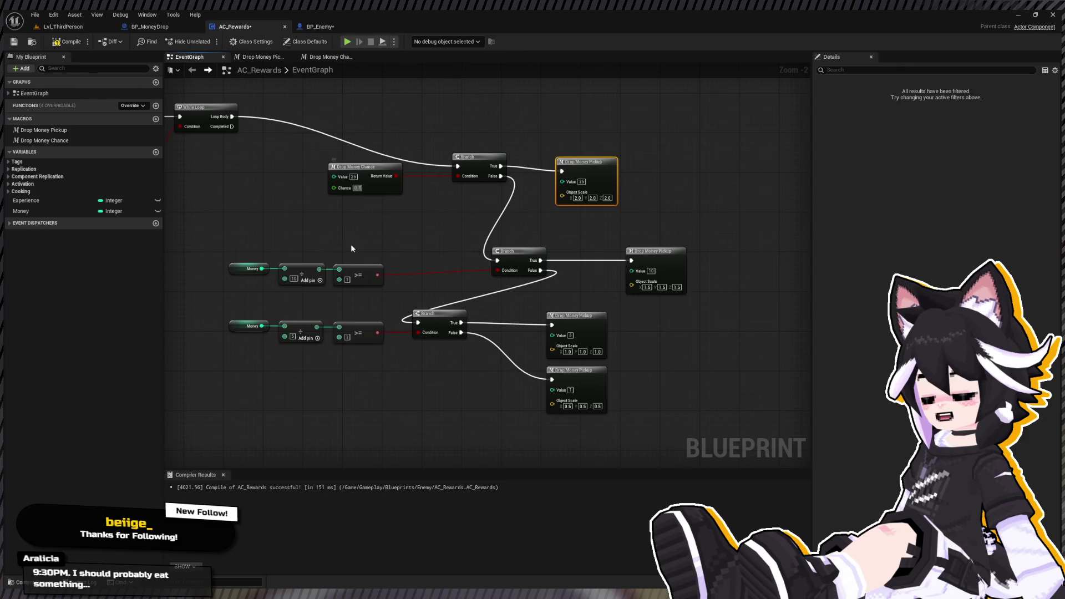
{"action": "left_click", "coordinate": [248, 250]}
{"action": "mouse_move", "coordinate": [248, 254]}
{"action": "left_mouse_down"}
{"action": "mouse_move", "coordinate": [327, 345]}
{"action": "mouse_move", "coordinate": [357, 289]}
{"action": "left_mouse_up"}
{"action": "key", "text": "Delete"}
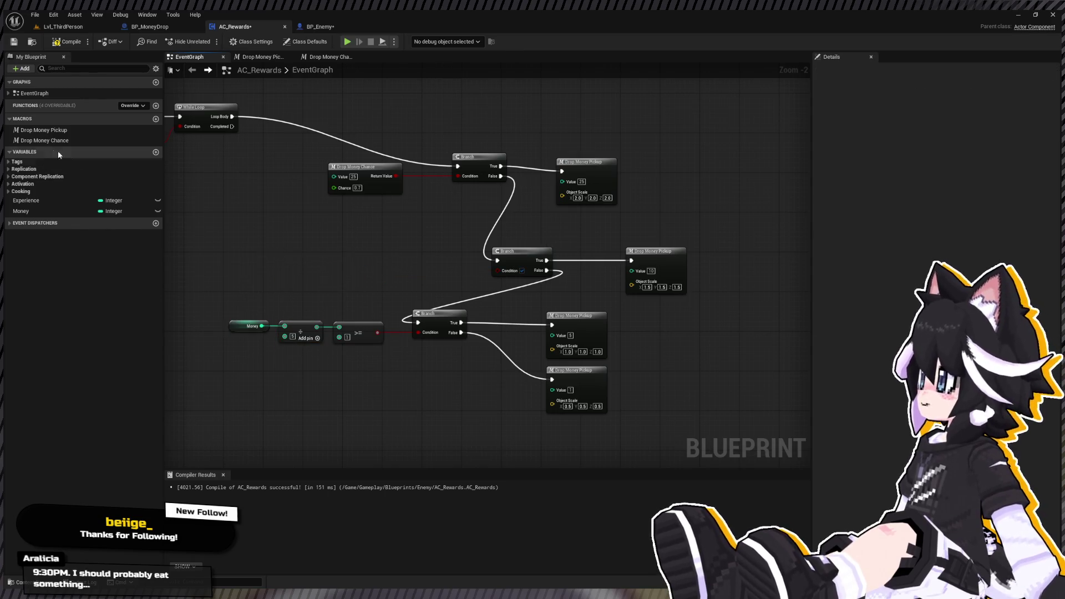
{"action": "left_click", "coordinate": [57, 140]}
{"action": "left_click_drag", "start_coordinate": [243, 188], "coordinate": [332, 214]}
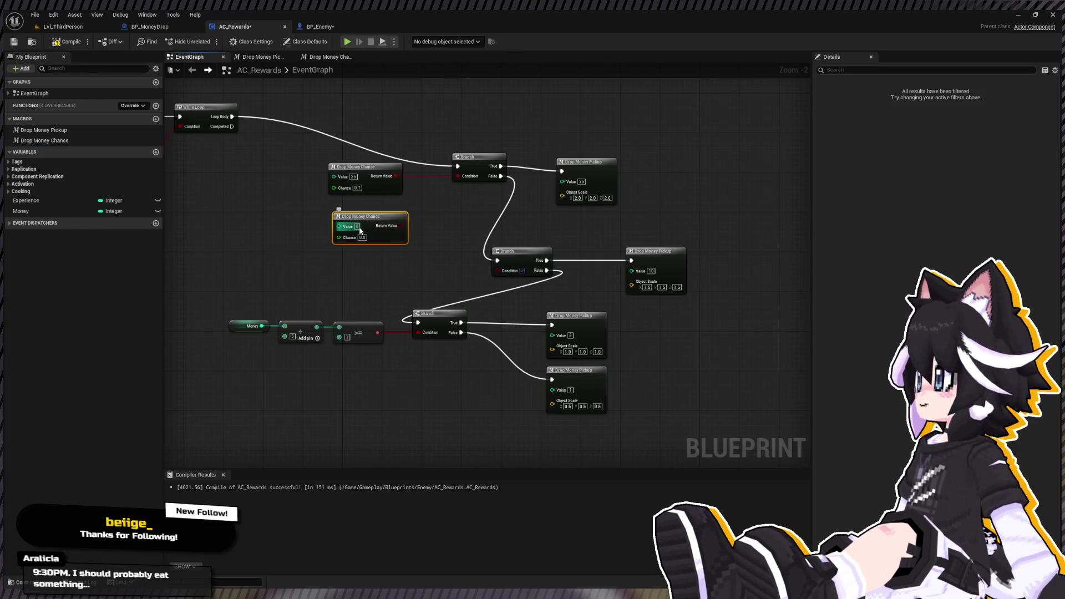
{"action": "type", "text": "10"}
{"action": "left_click", "coordinate": [356, 239]}
{"action": "type", "text": "0.5"}
{"action": "key", "text": "Return"}
{"action": "left_click_drag", "start_coordinate": [401, 226], "coordinate": [500, 270]}
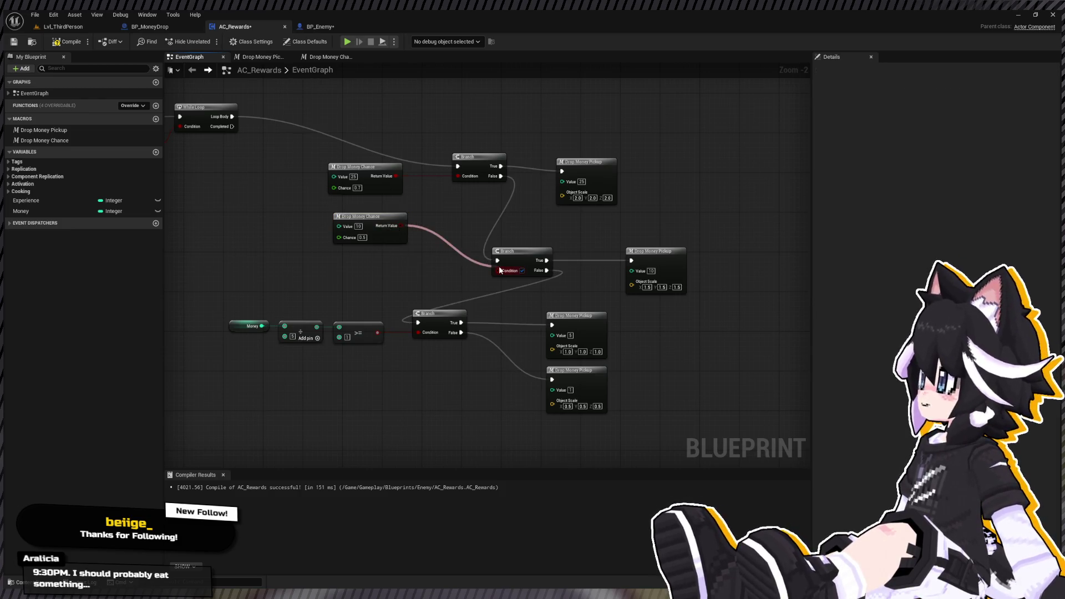
Replace the bottom tier's check with a duplicated Drop Money Chance node set to Value 4, Chance 0.25.
{"action": "left_click", "coordinate": [395, 210]}
{"action": "key", "text": "ctrl+w"}
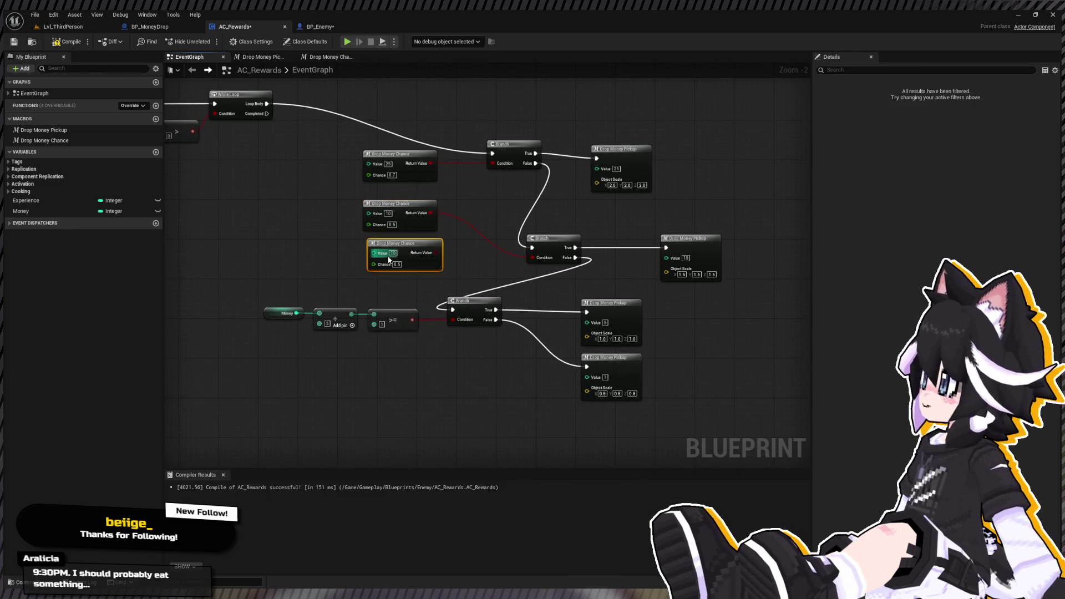
{"action": "type", "text": "4"}
{"action": "left_click", "coordinate": [400, 264]}
{"action": "type", "text": "0.25"}
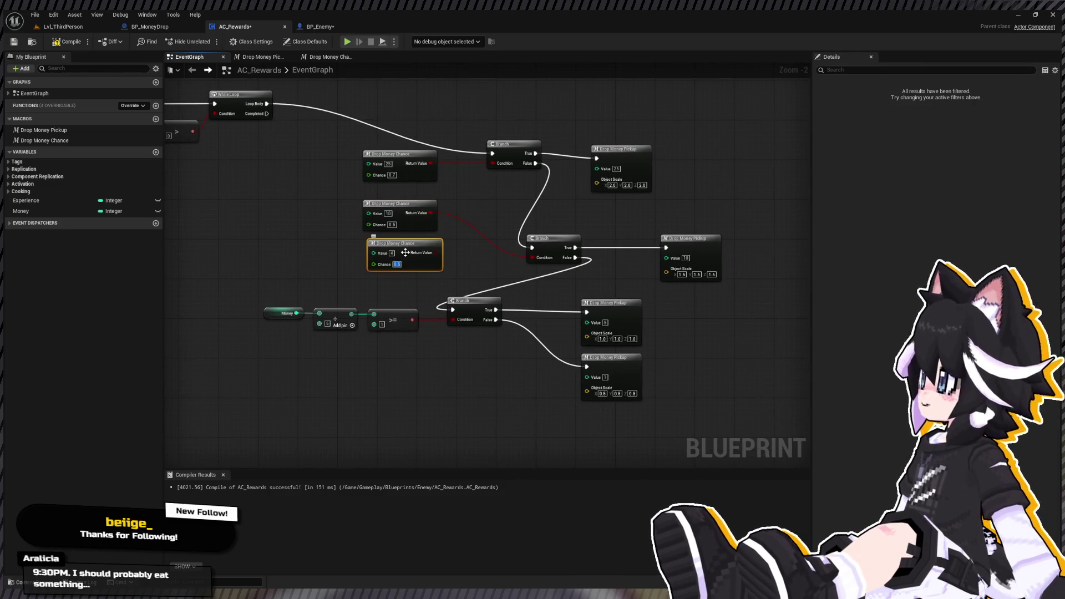
{"action": "left_click_drag", "start_coordinate": [244, 295], "coordinate": [385, 347]}
{"action": "left_click_drag", "start_coordinate": [437, 257], "coordinate": [454, 324]}
{"action": "left_click_drag", "start_coordinate": [252, 300], "coordinate": [372, 364]}
{"action": "key", "text": "Delete"}
Tidy the Branch, chance and pickup rows, then play Lvl_ThirdPerson to test the drops.
{"action": "mouse_move", "coordinate": [575, 247]}
{"action": "left_mouse_down"}
{"action": "mouse_move", "coordinate": [551, 212]}
{"action": "mouse_move", "coordinate": [575, 247]}
{"action": "mouse_move", "coordinate": [554, 248]}
{"action": "mouse_move", "coordinate": [520, 204]}
{"action": "left_mouse_up"}
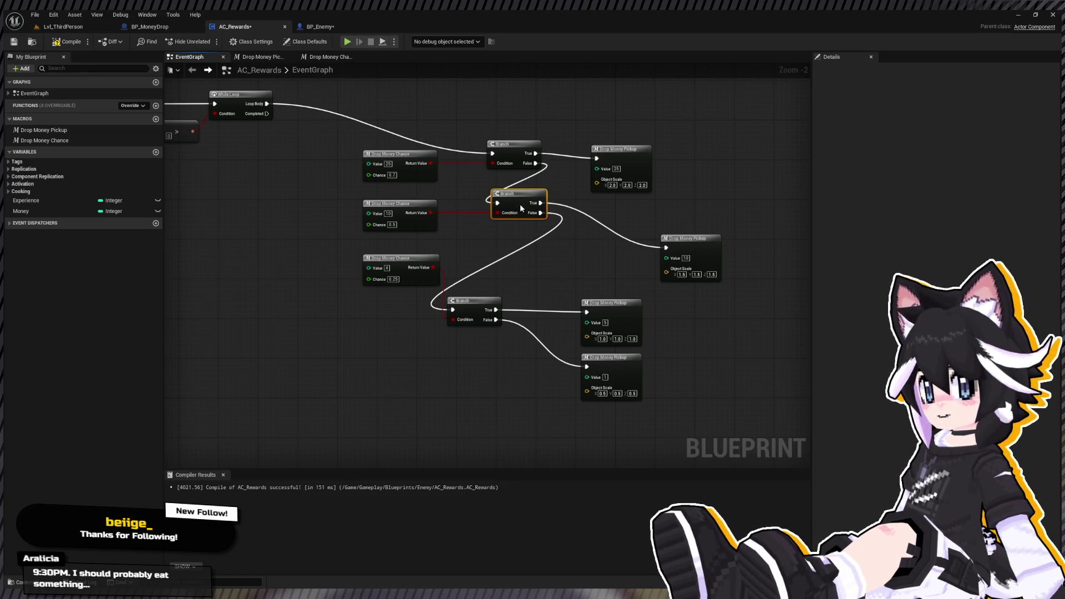
{"action": "mouse_move", "coordinate": [664, 241]}
{"action": "left_mouse_down"}
{"action": "mouse_move", "coordinate": [571, 203]}
{"action": "mouse_move", "coordinate": [595, 205]}
{"action": "left_mouse_up"}
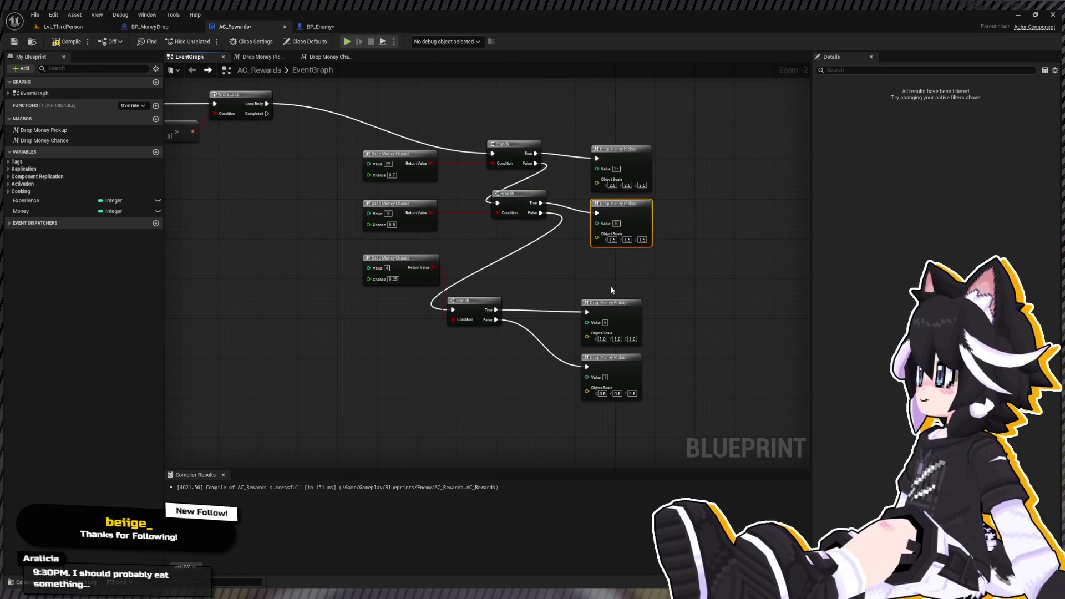
{"action": "left_click_drag", "start_coordinate": [457, 275], "coordinate": [638, 383]}
{"action": "left_click_drag", "start_coordinate": [612, 302], "coordinate": [622, 259]}
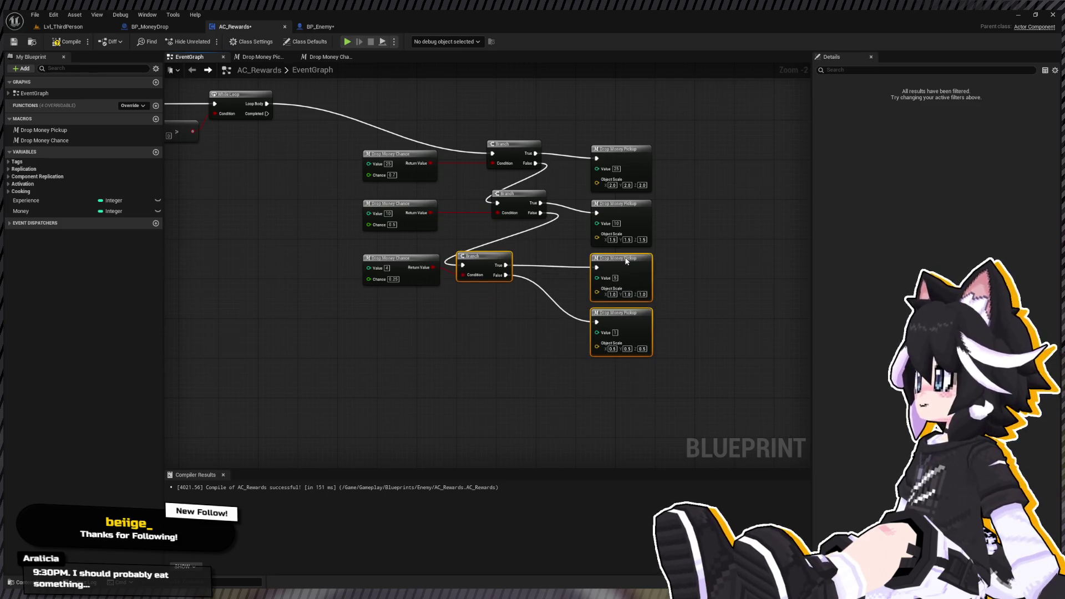
{"action": "left_click_drag", "start_coordinate": [472, 258], "coordinate": [501, 260]}
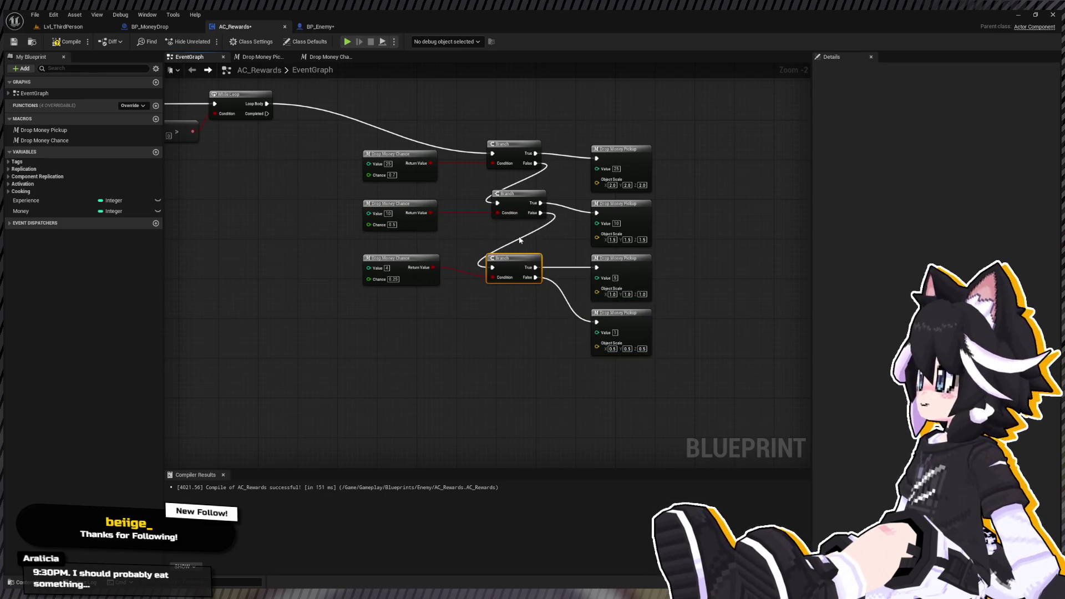
{"action": "left_click_drag", "start_coordinate": [514, 198], "coordinate": [523, 210]}
{"action": "left_click", "coordinate": [388, 203], "text": "ctrl"}
{"action": "left_click_drag", "start_coordinate": [346, 339], "coordinate": [542, 254]}
{"action": "left_click_drag", "start_coordinate": [382, 174], "coordinate": [505, 118]}
{"action": "left_click_drag", "start_coordinate": [526, 153], "coordinate": [526, 159]}
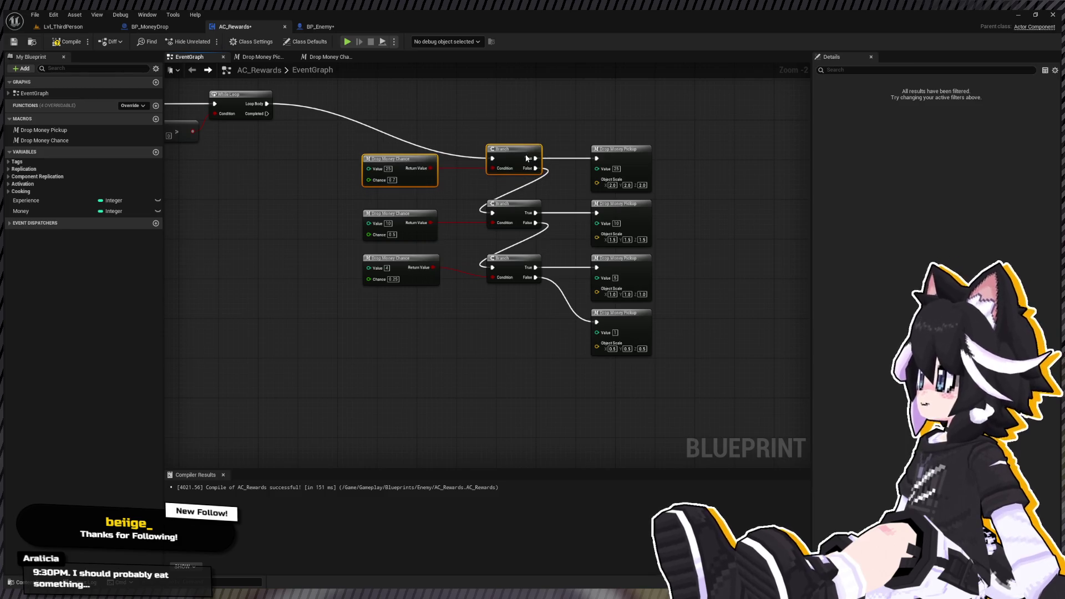
{"action": "left_click", "coordinate": [63, 27]}
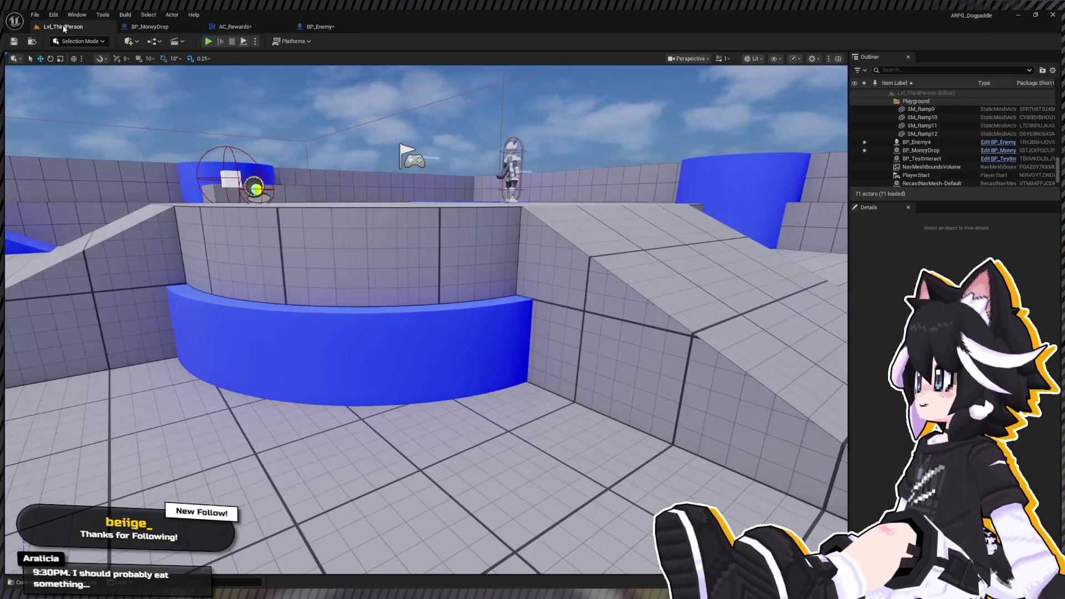
{"action": "left_click", "coordinate": [208, 42]}
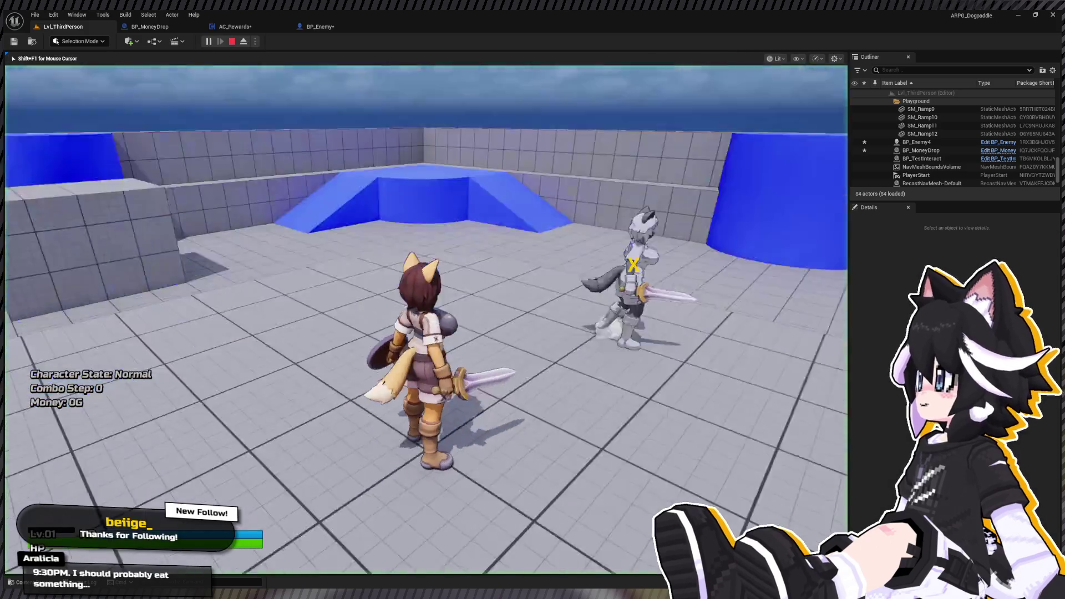
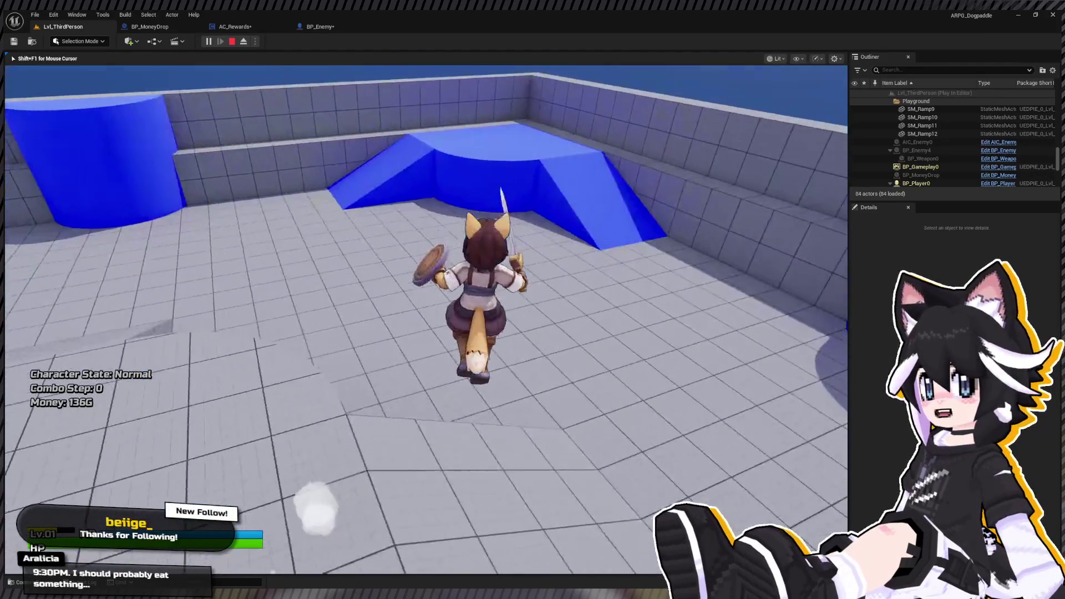
Knock down the training dummy for coins, end the play session and open BP_Enemy.
{"action": "key", "text": "Escape"}
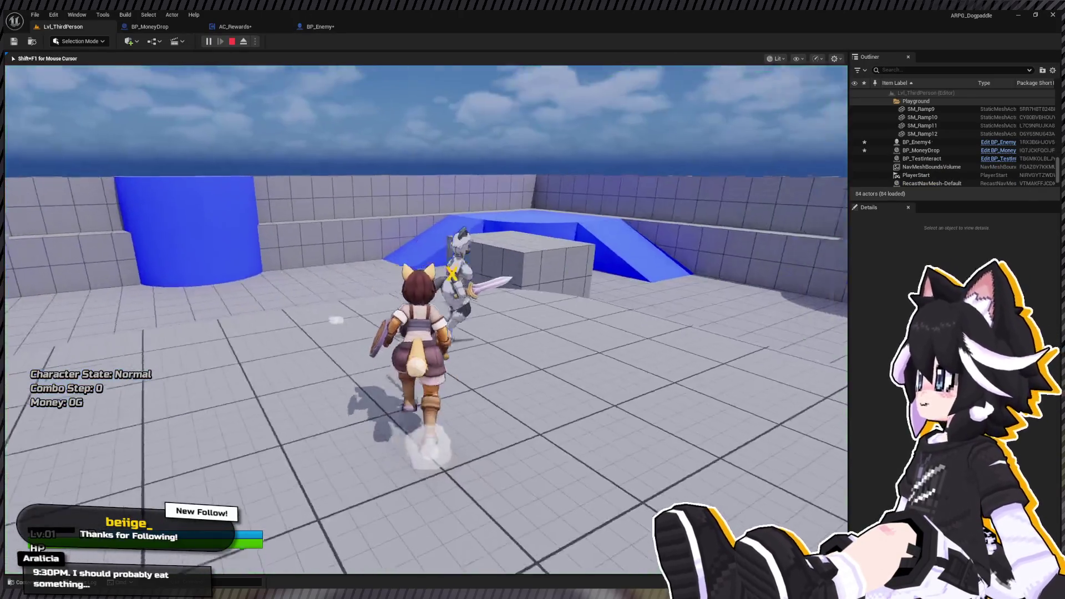
{"action": "left_click", "coordinate": [426, 320]}
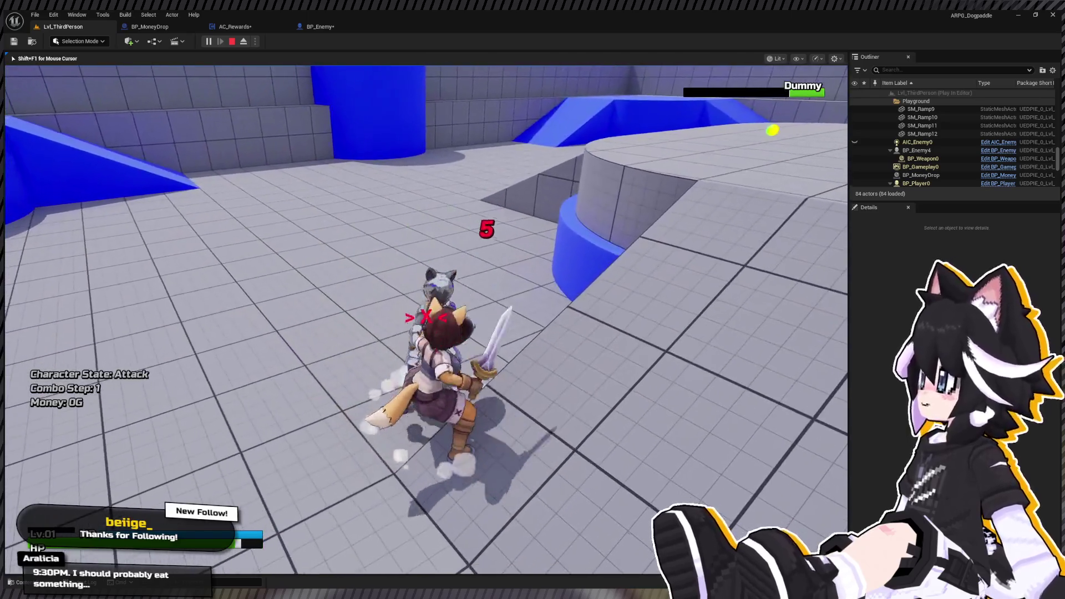
{"action": "left_click", "coordinate": [425, 319]}
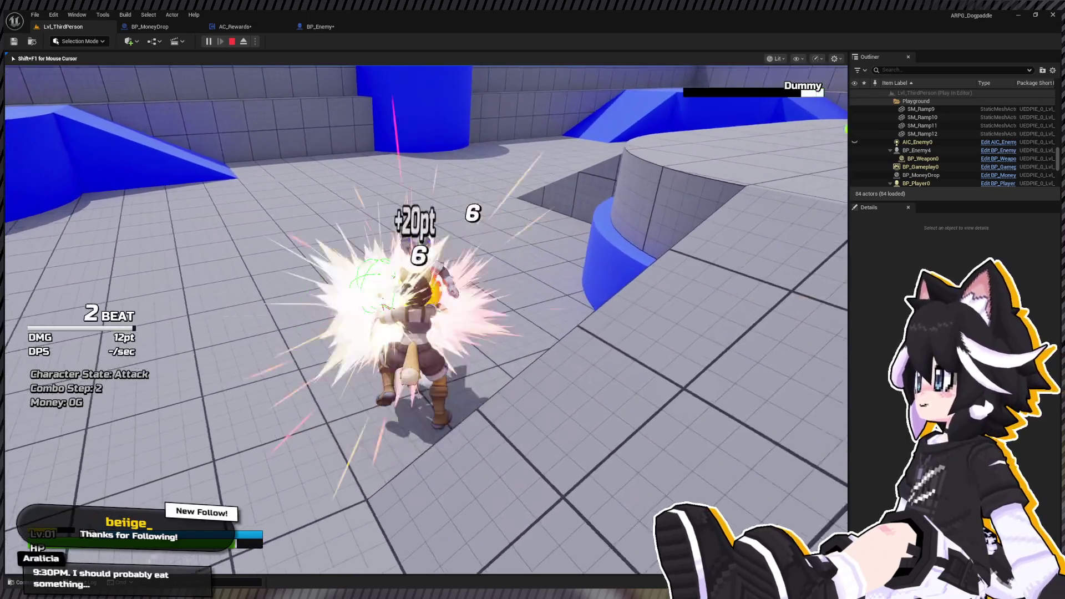
{"action": "left_click", "coordinate": [426, 319]}
{"action": "left_click", "coordinate": [426, 319]}
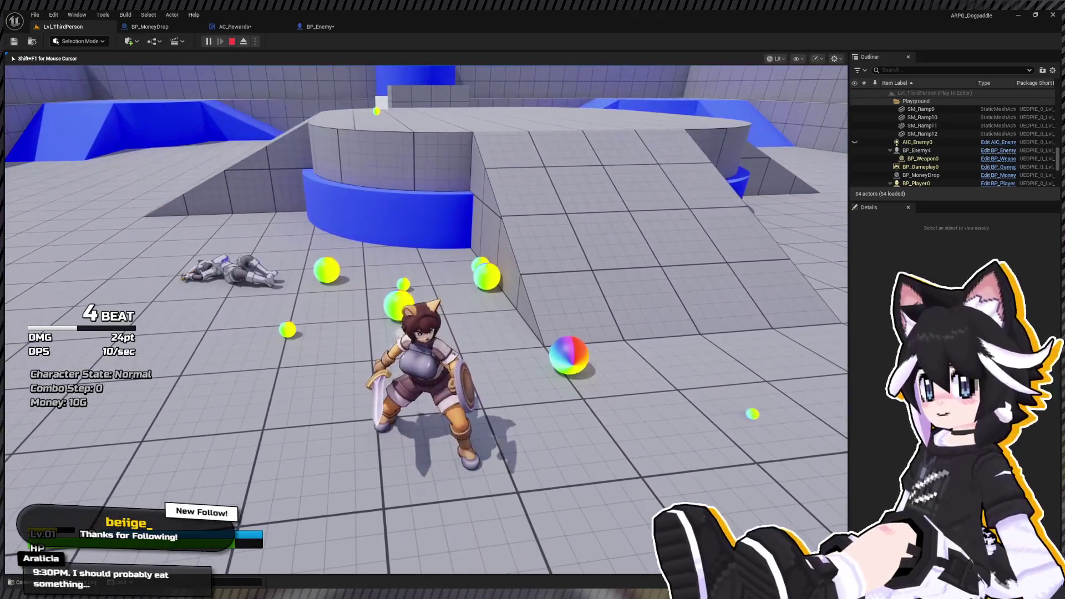
{"action": "key", "text": "Escape"}
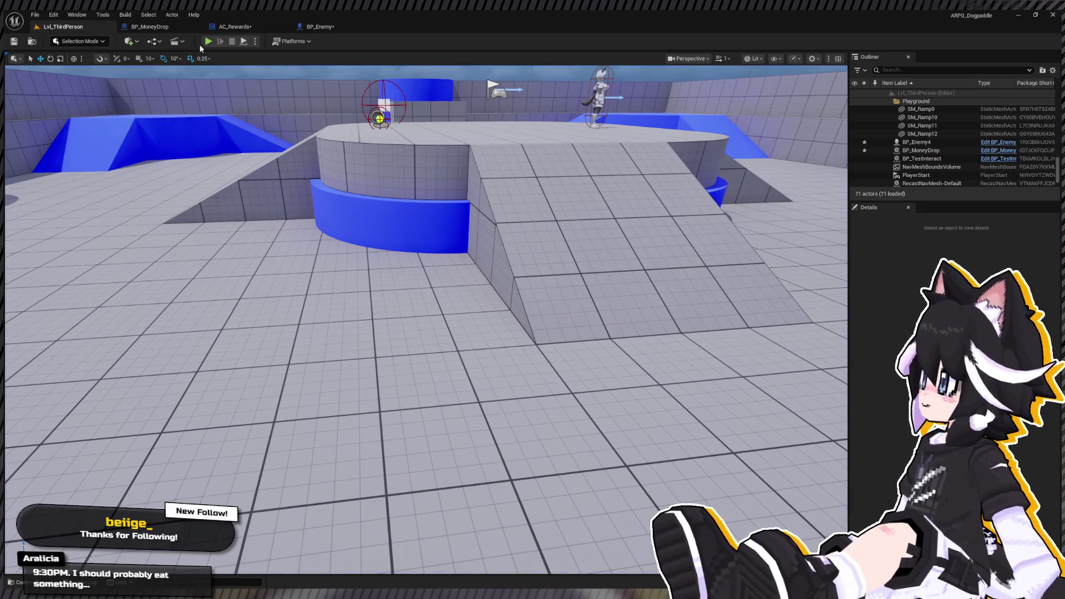
{"action": "left_click", "coordinate": [320, 27]}
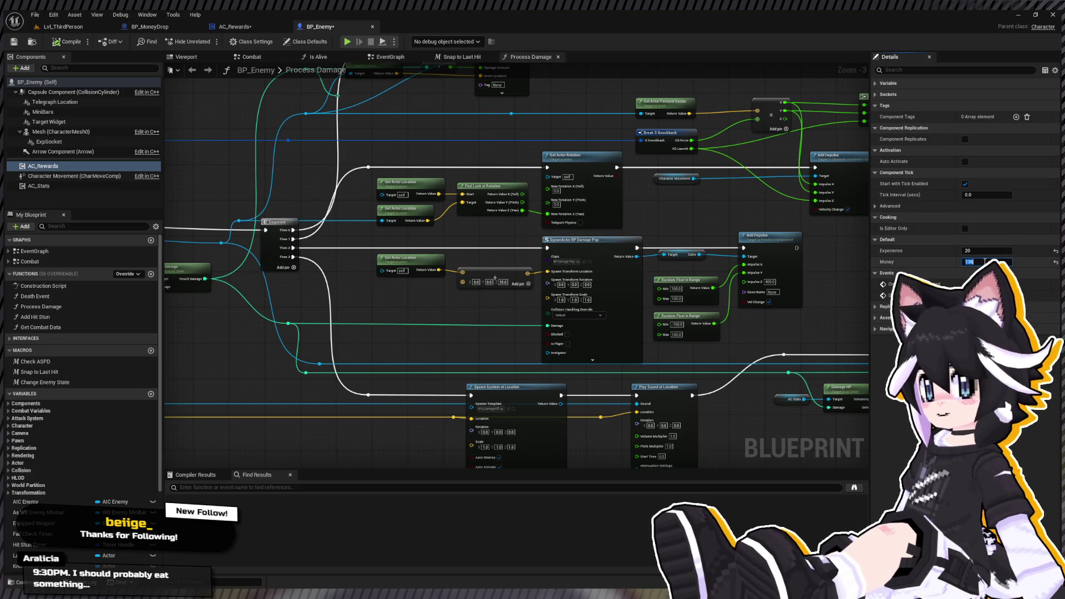
Set BP_Enemy's default Money to 1500 and return to the Lvl_ThirdPerson level.
{"action": "type", "text": "00"}
{"action": "key", "text": "Return"}
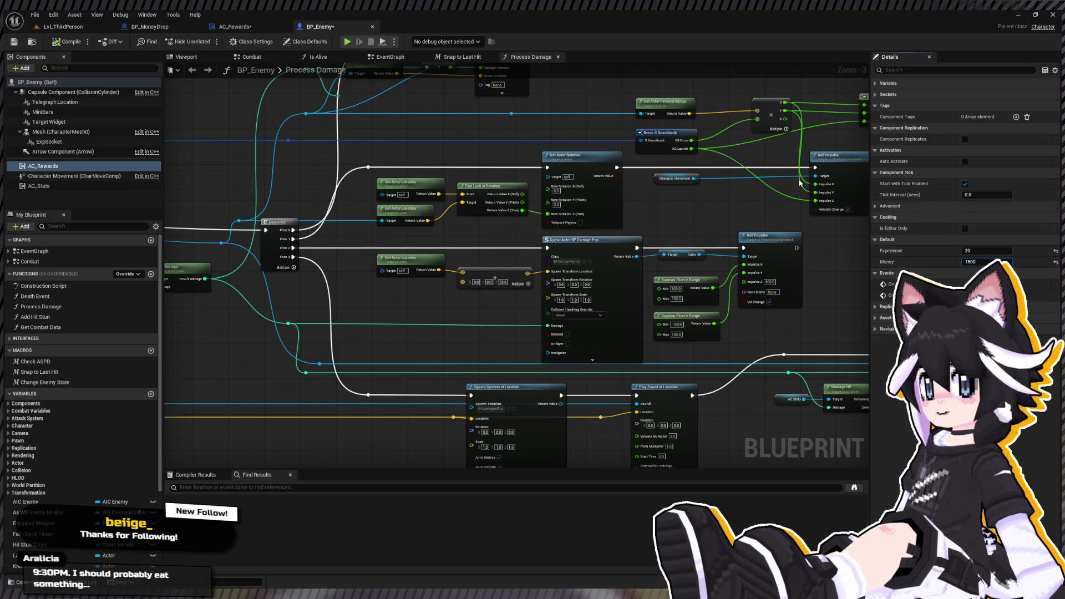
{"action": "left_click", "coordinate": [65, 26]}
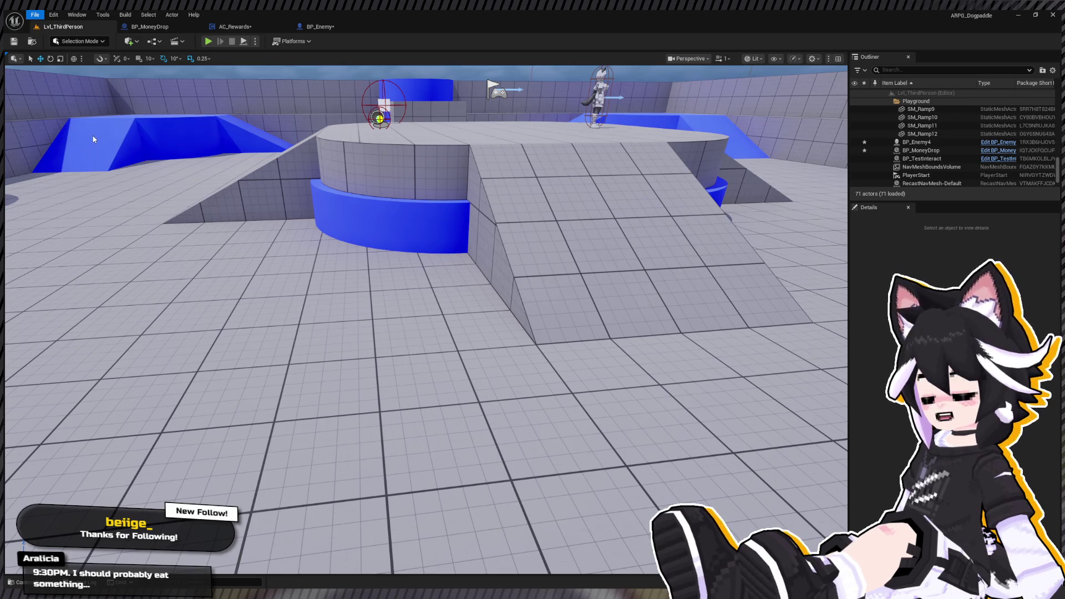
{"action": "left_click", "coordinate": [209, 41]}
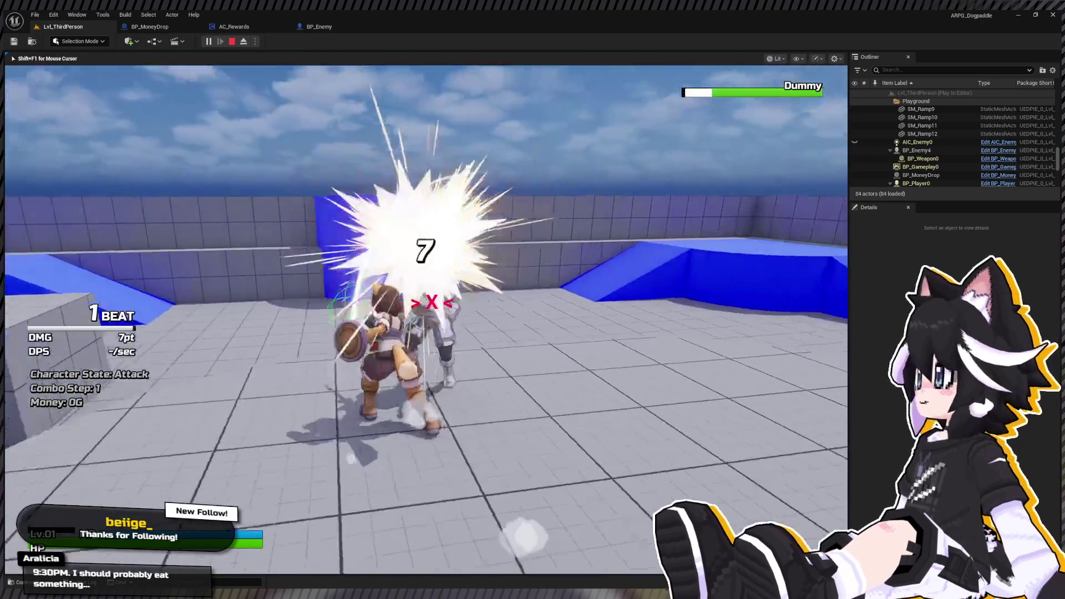
{"action": "left_click", "coordinate": [426, 320]}
{"action": "left_click", "coordinate": [426, 320]}
{"action": "left_click", "coordinate": [426, 319]}
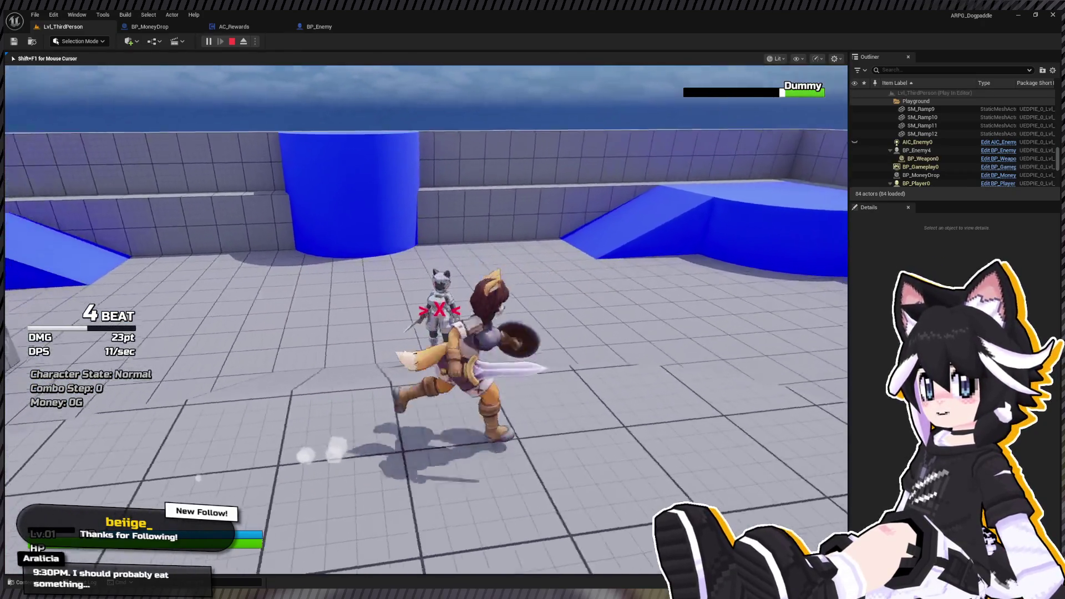
{"action": "left_click", "coordinate": [426, 319]}
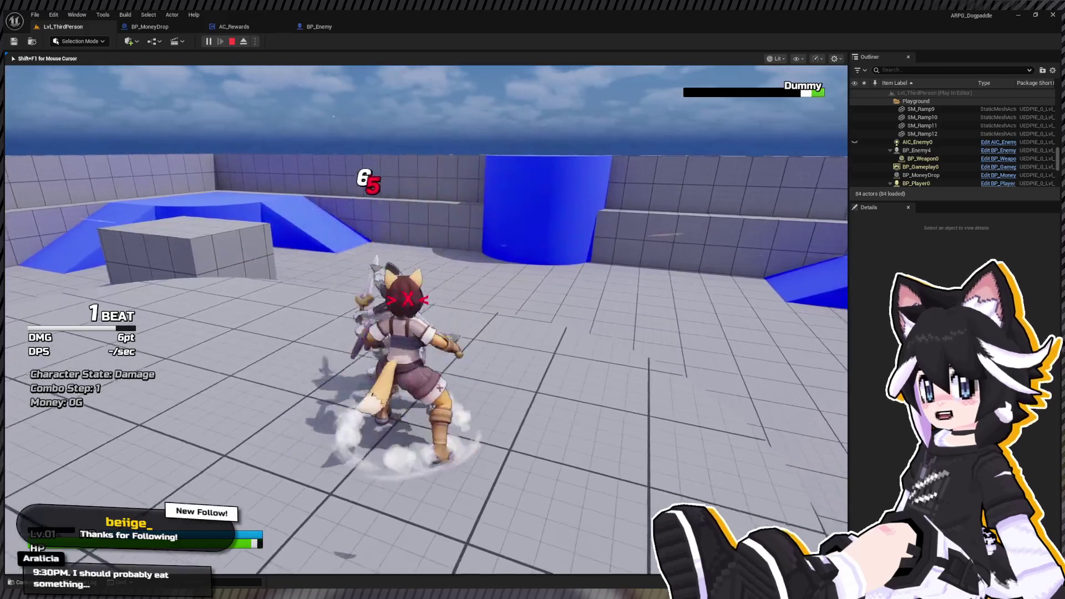
{"action": "left_click", "coordinate": [426, 320]}
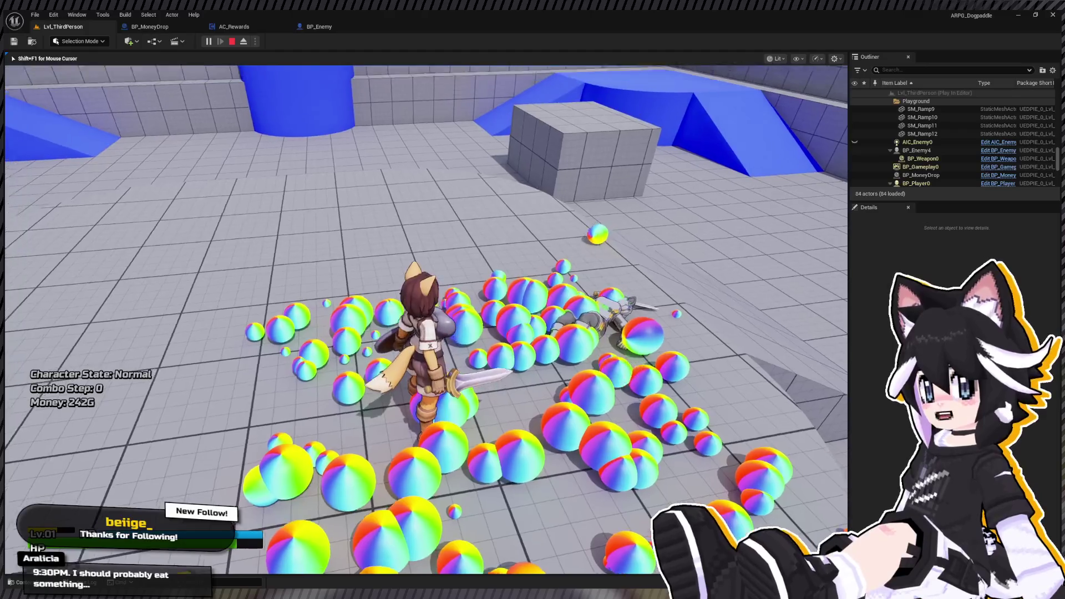
{"action": "key", "text": "w"}
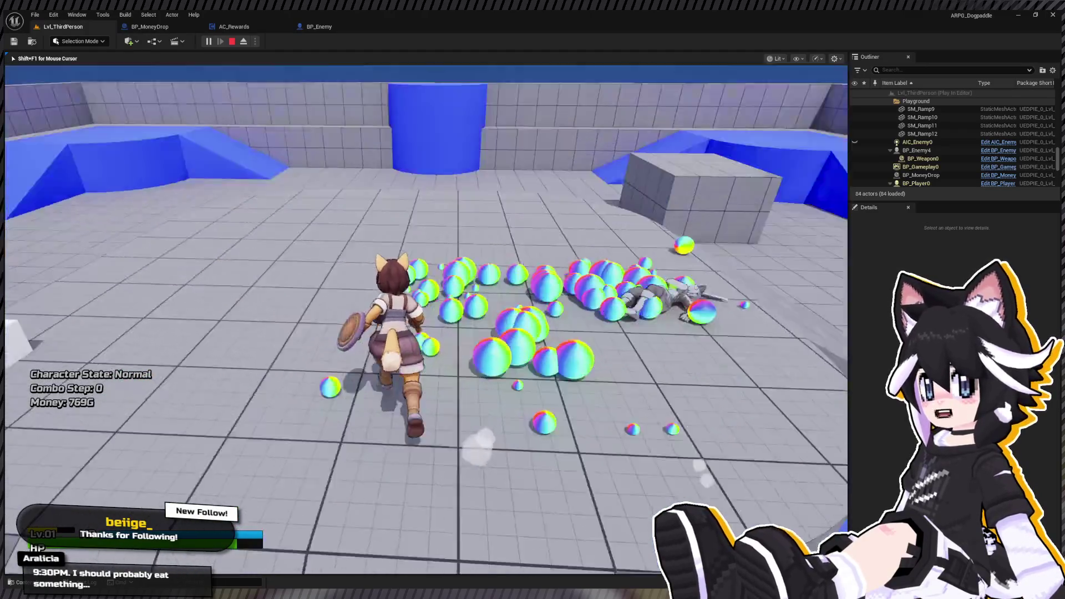
{"action": "key", "text": "w"}
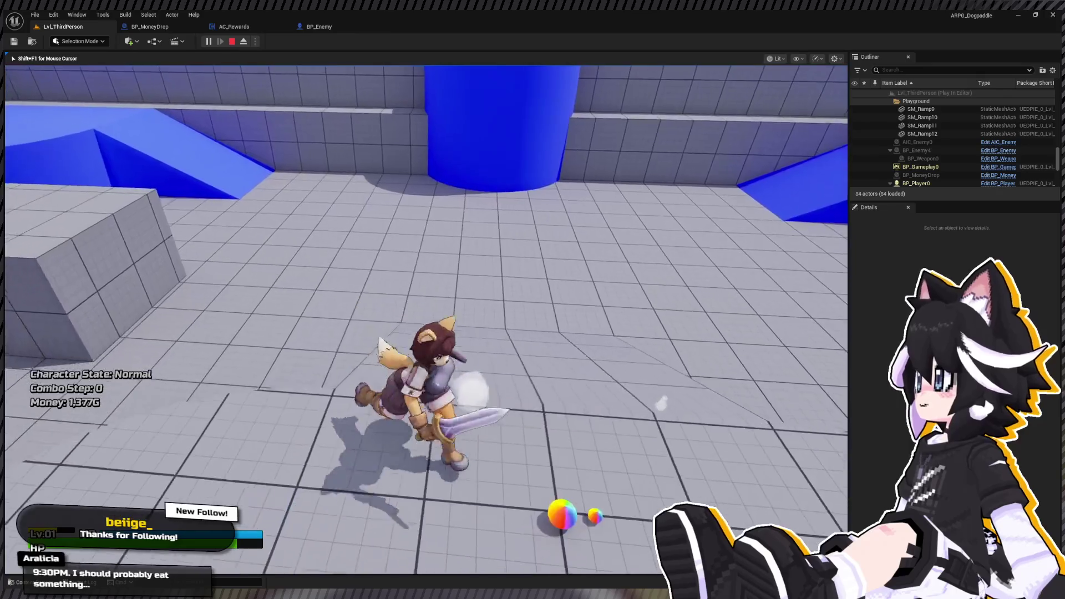
{"action": "key", "text": "Escape"}
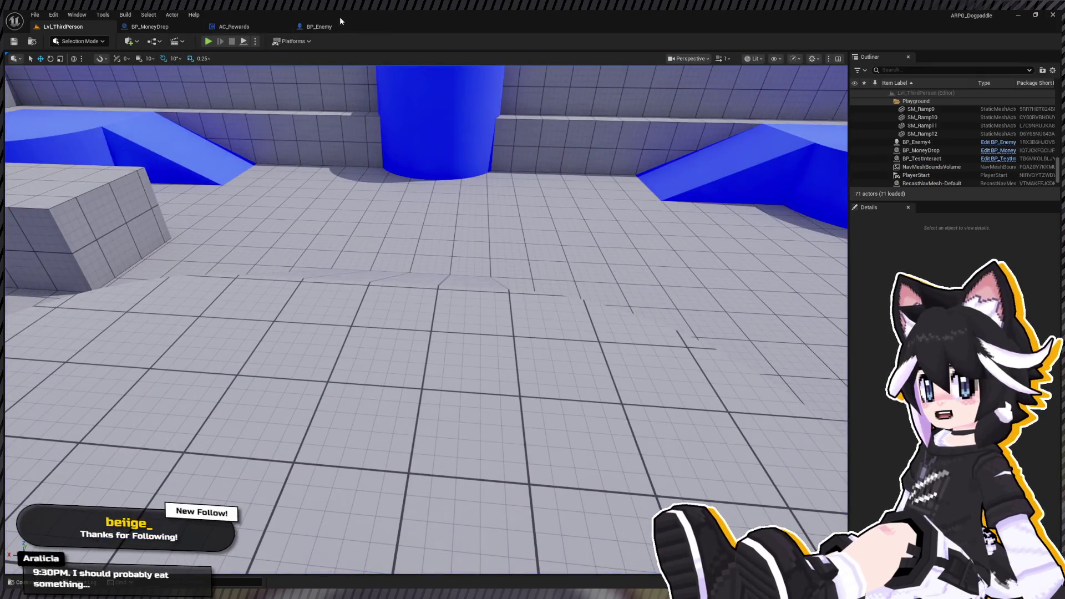
Set BP_Enemy's Money to 50, go back to Lvl_ThirdPerson and start a playtest.
{"action": "left_click", "coordinate": [327, 26]}
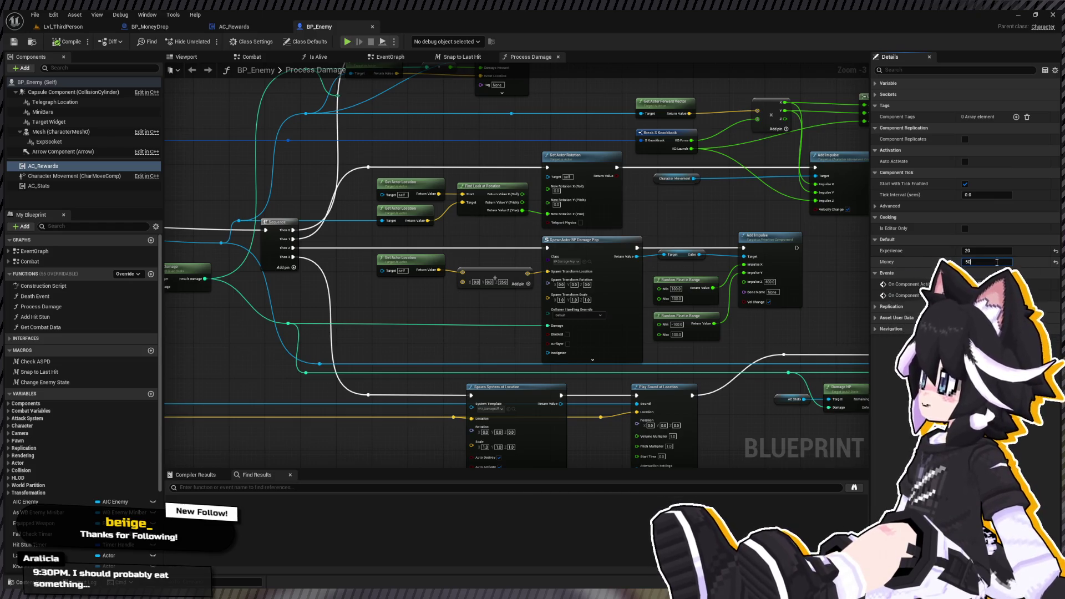
{"action": "left_click", "coordinate": [65, 28]}
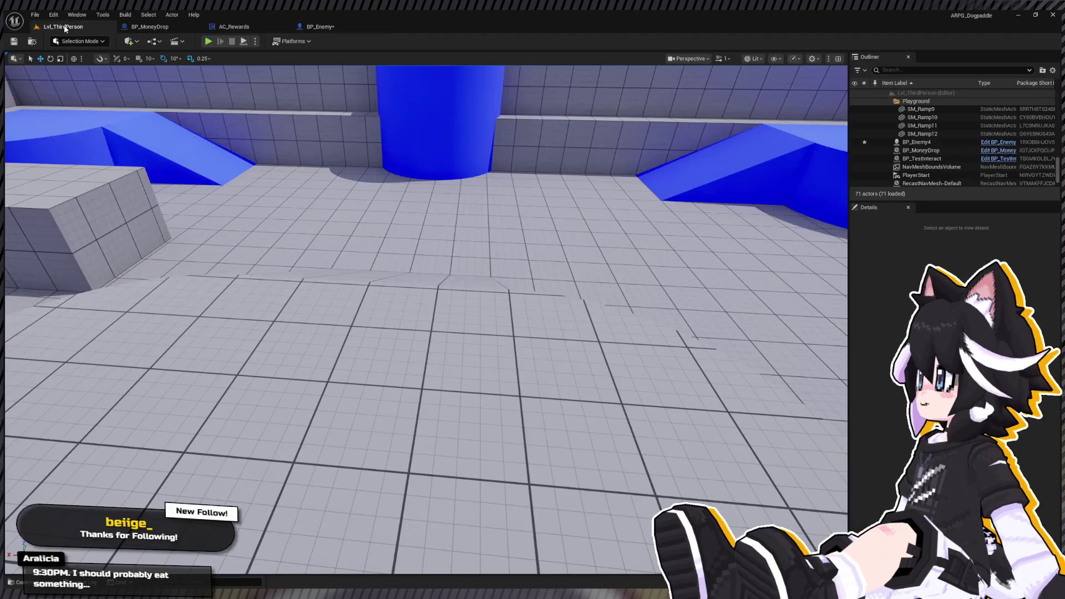
{"action": "key", "text": "alt+p"}
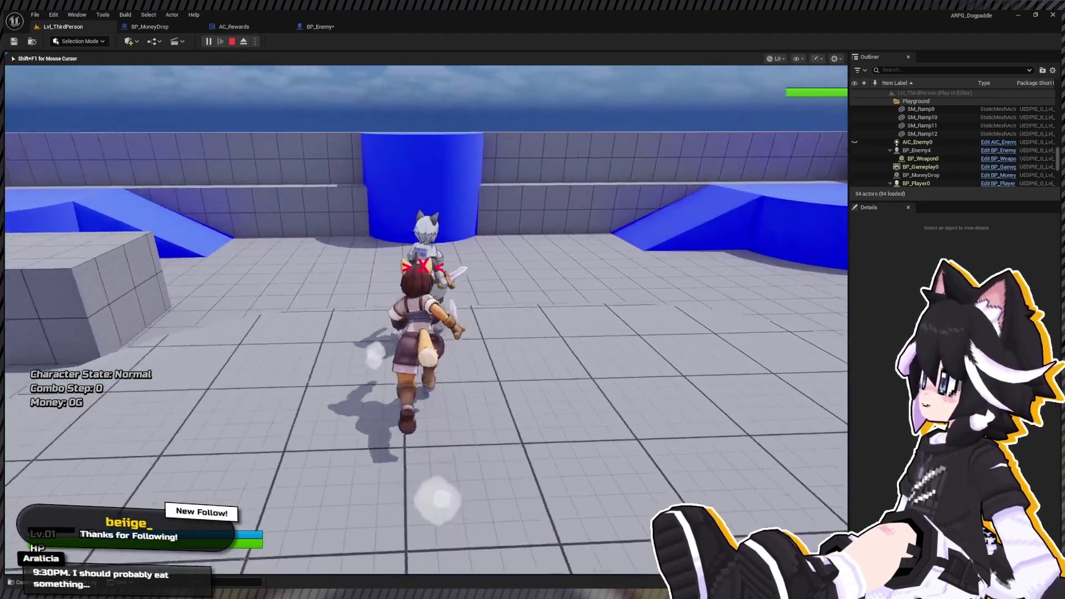
Defeat the dummy, collect its 50G coin drop, stop playing and reopen BP_Enemy.
{"action": "left_click", "coordinate": [426, 320]}
{"action": "left_click", "coordinate": [426, 319]}
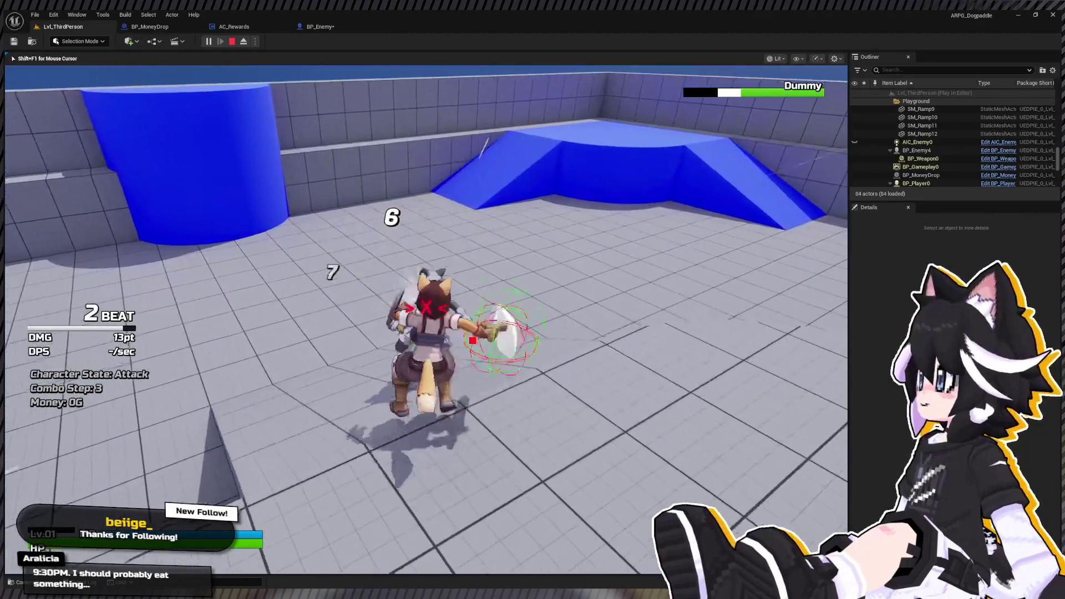
{"action": "left_click", "coordinate": [426, 320]}
{"action": "left_click", "coordinate": [426, 319]}
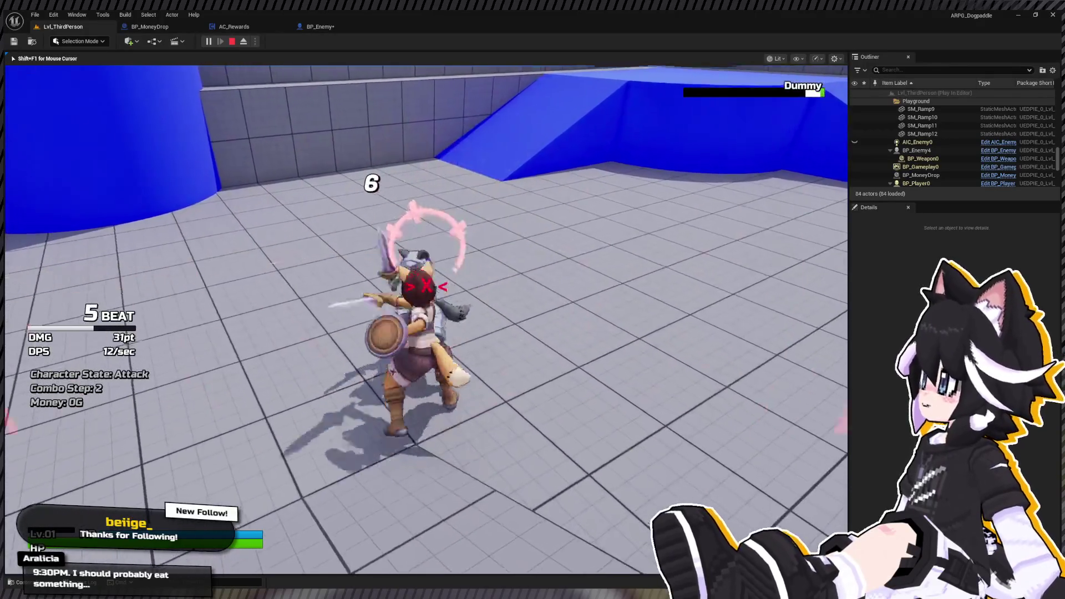
{"action": "left_click", "coordinate": [426, 320]}
{"action": "left_click", "coordinate": [426, 320]}
{"action": "key", "text": "w"}
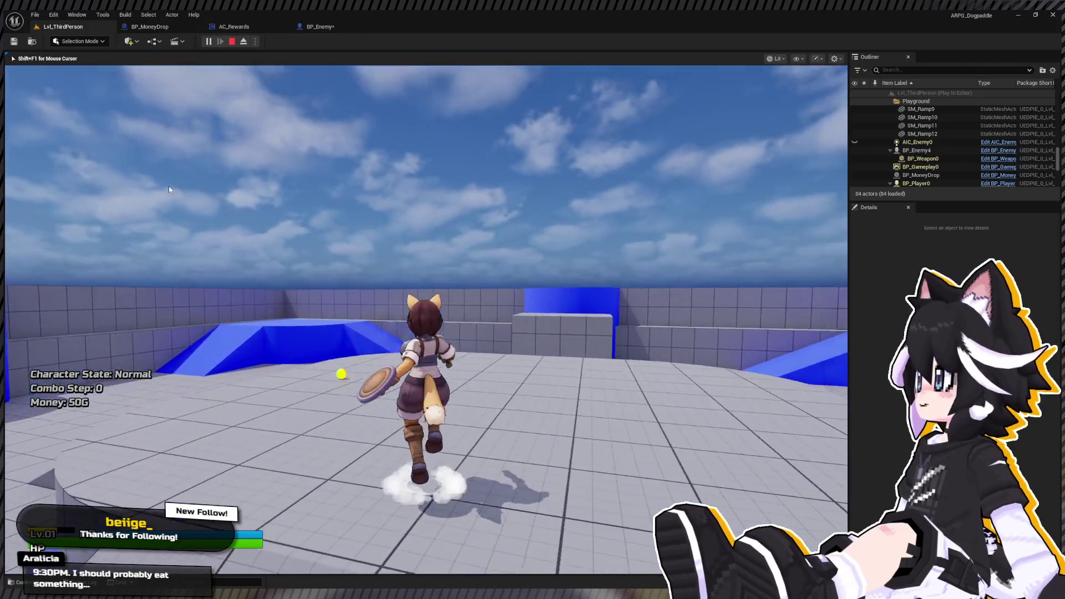
{"action": "key", "text": "Escape"}
{"action": "left_click", "coordinate": [339, 20]}
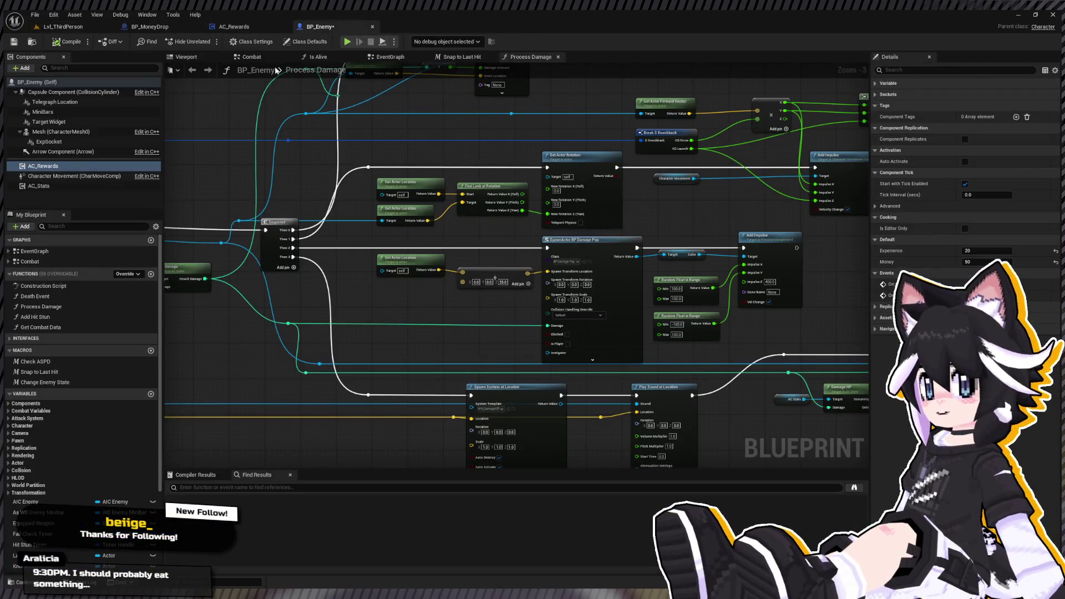
Shift the Drop Money Chance node group up-left in AC_Rewards, then view the Handle Rewards row.
{"action": "left_click", "coordinate": [252, 28]}
{"action": "scroll", "coordinate": [331, 155], "scroll_direction": "down", "scroll_amount": 3}
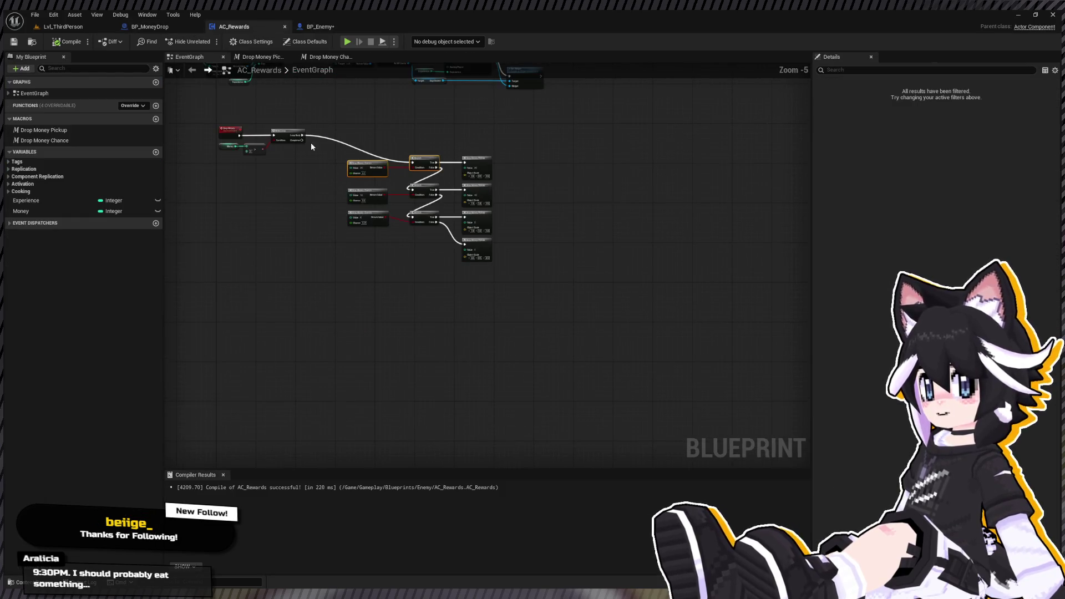
{"action": "left_click_drag", "start_coordinate": [515, 156], "coordinate": [672, 272]}
{"action": "left_click_drag", "start_coordinate": [547, 170], "coordinate": [537, 148]}
{"action": "left_click_drag", "start_coordinate": [469, 171], "coordinate": [373, 183]}
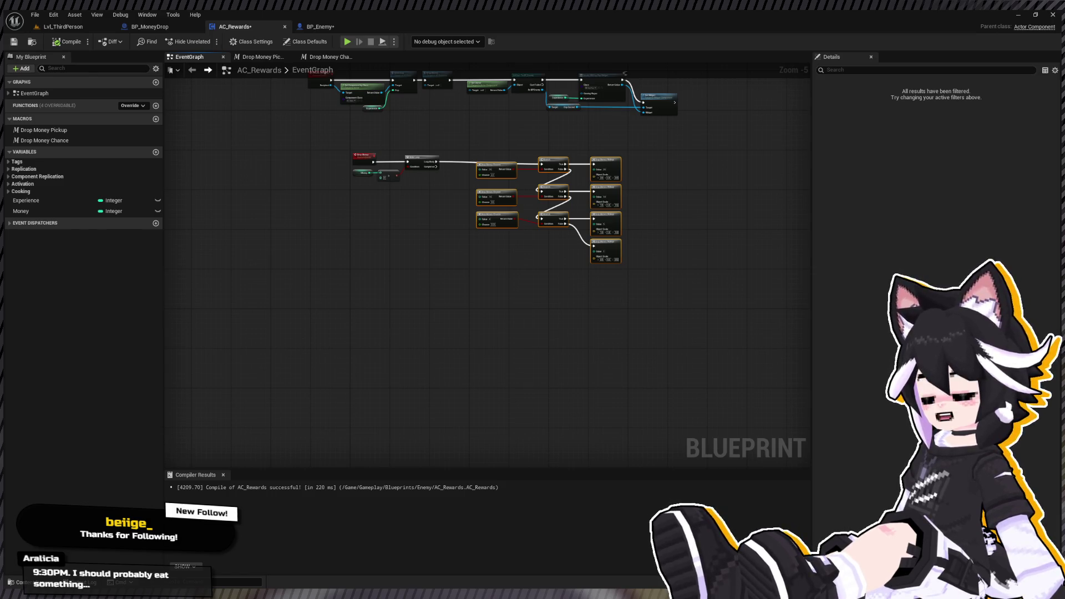
{"action": "scroll", "coordinate": [362, 324], "scroll_direction": "up", "scroll_amount": 4}
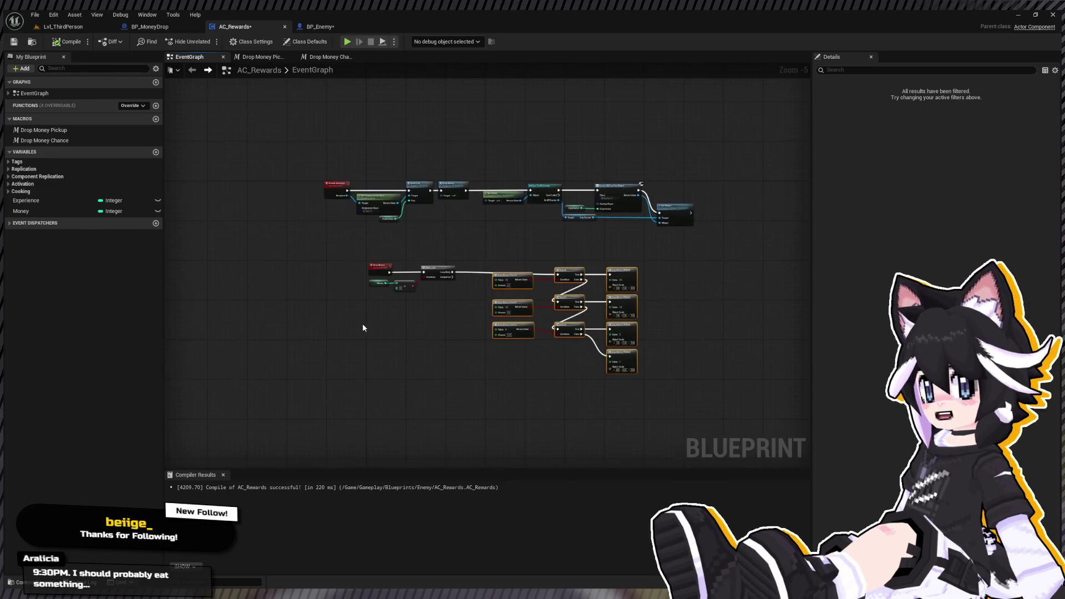
{"action": "mouse_move", "coordinate": [312, 308]}
{"action": "left_mouse_down"}
{"action": "mouse_move", "coordinate": [302, 361]}
{"action": "mouse_move", "coordinate": [278, 199]}
{"action": "left_mouse_up"}
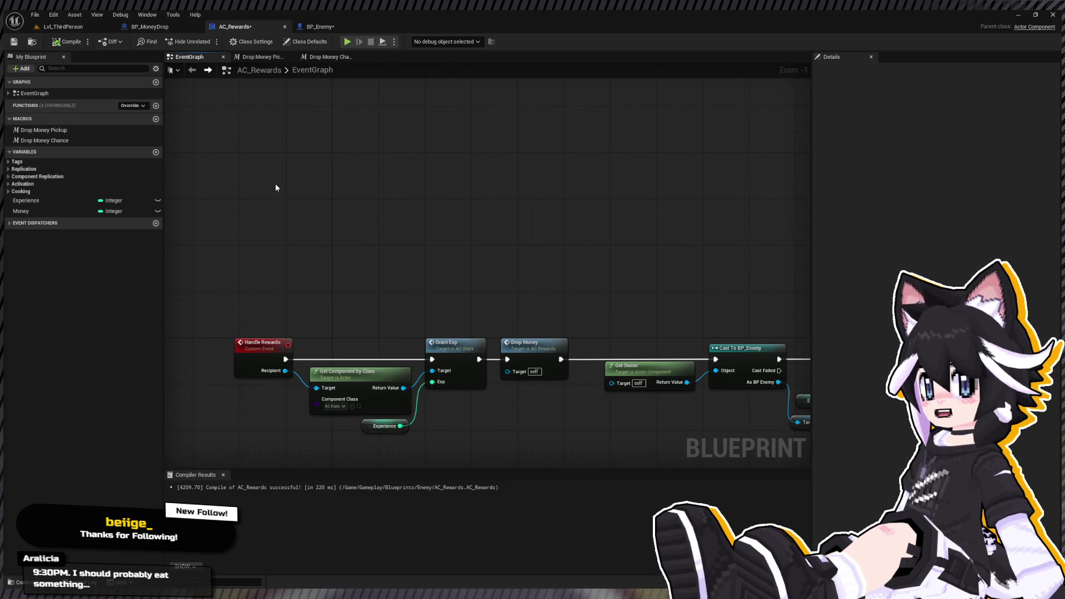
Add Event Begin Play, a Money getter, a SET Money node and a multiply fed by Money.
{"action": "left_click", "coordinate": [275, 187]}
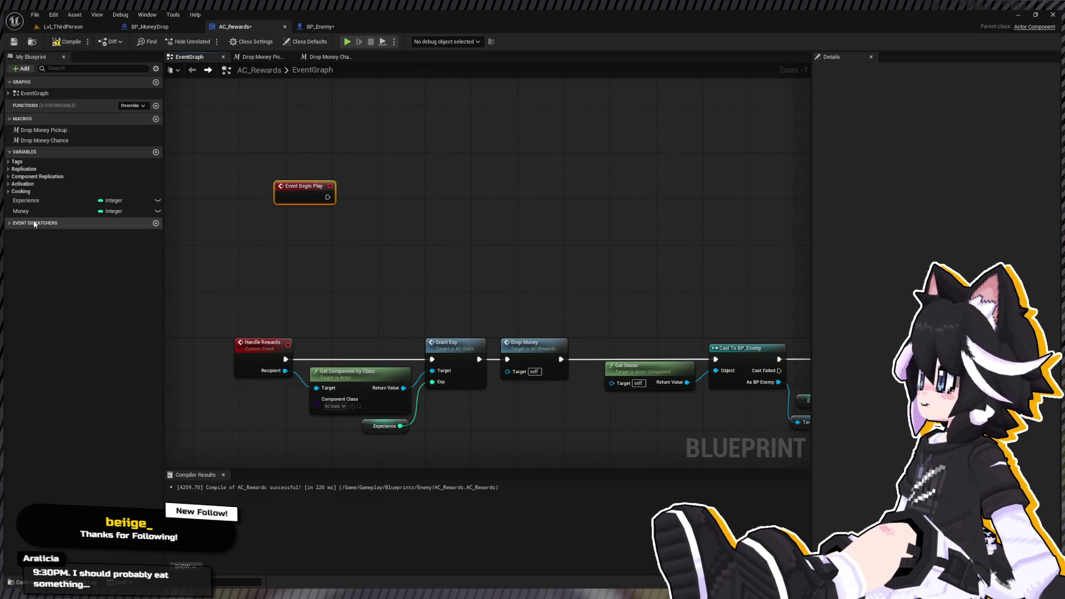
{"action": "left_click", "coordinate": [123, 212]}
{"action": "left_click_drag", "start_coordinate": [123, 216], "coordinate": [271, 221]}
{"action": "left_click", "coordinate": [292, 240]}
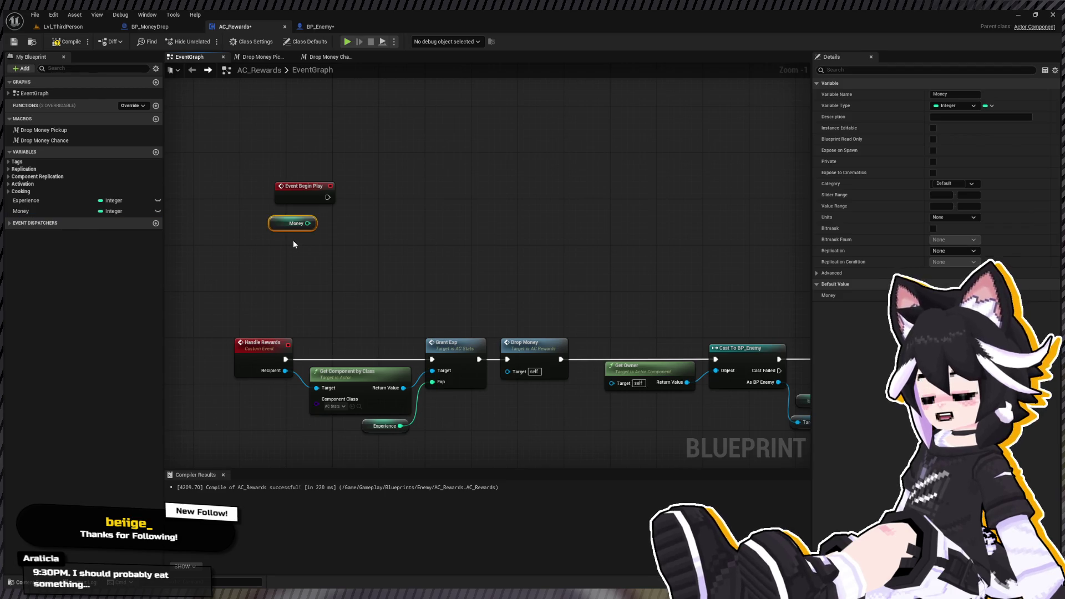
{"action": "left_click_drag", "start_coordinate": [308, 223], "coordinate": [356, 220]}
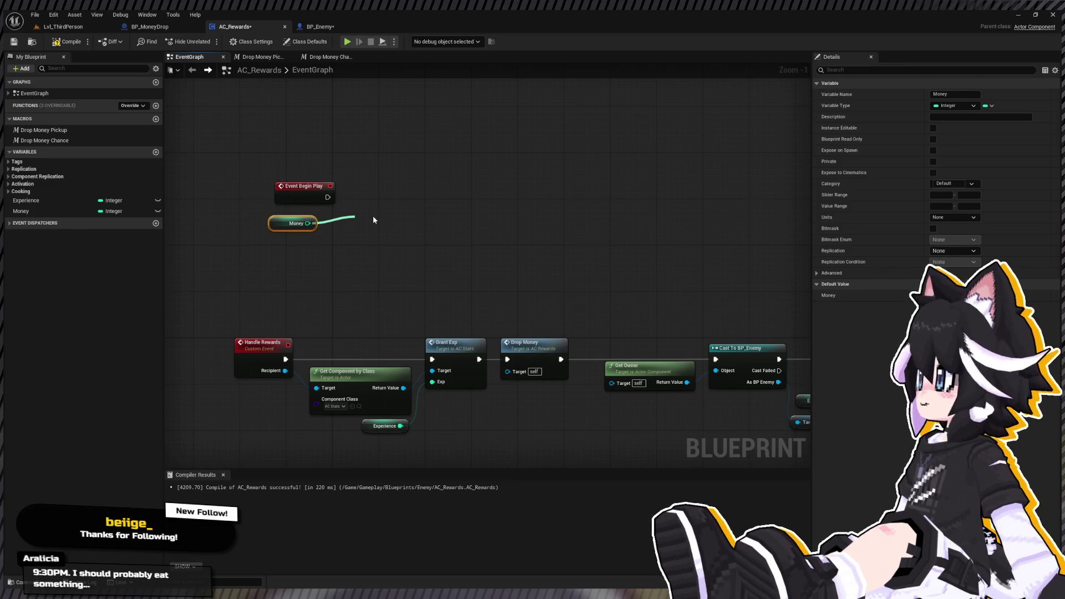
{"action": "mouse_move", "coordinate": [373, 220]}
{"action": "left_mouse_down"}
{"action": "mouse_move", "coordinate": [56, 191]}
{"action": "mouse_move", "coordinate": [28, 210]}
{"action": "left_mouse_up"}
{"action": "left_click_drag", "start_coordinate": [397, 209], "coordinate": [383, 181]}
{"action": "left_click_drag", "start_coordinate": [308, 223], "coordinate": [368, 259]}
{"action": "left_click", "coordinate": [308, 225]}
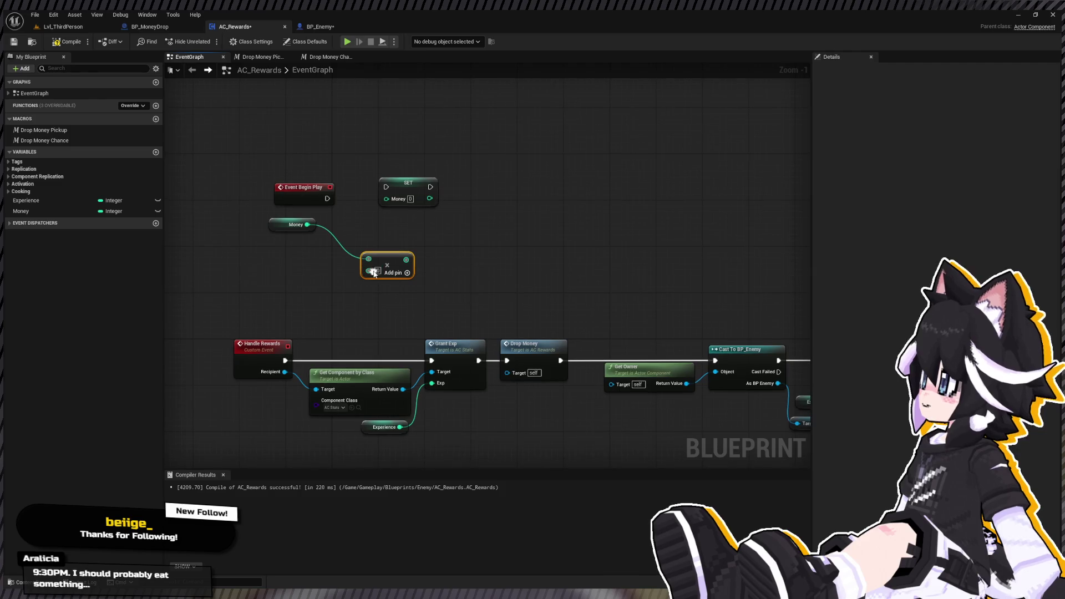
{"action": "left_click", "coordinate": [371, 306]}
{"action": "left_click", "coordinate": [287, 274]}
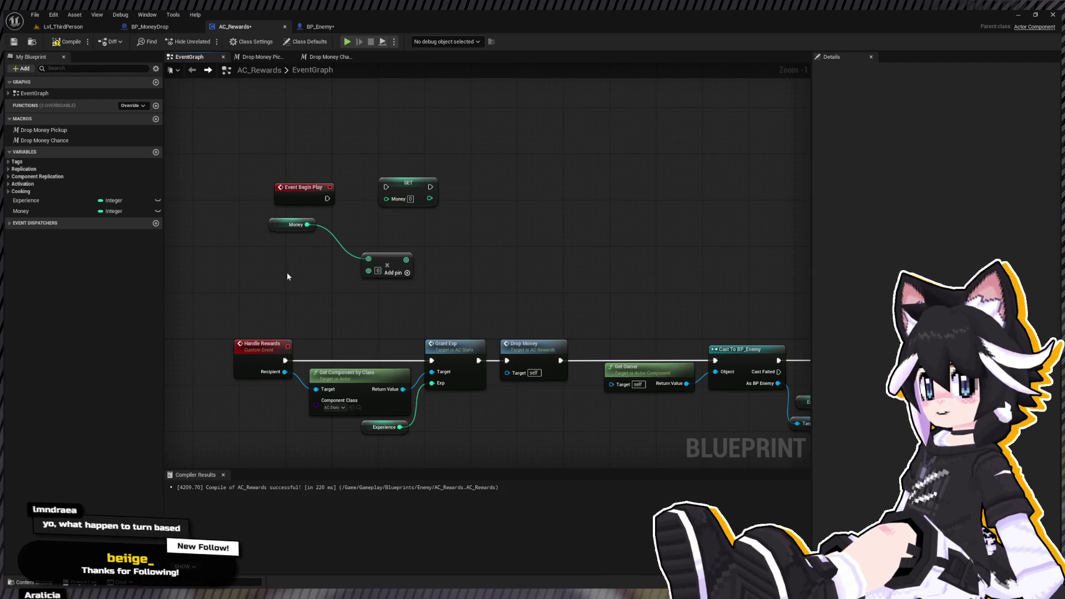
Add a Random Float in Range node with Min 0.8 and Max 1.2 under Money.
{"action": "key", "text": "ctrl+v"}
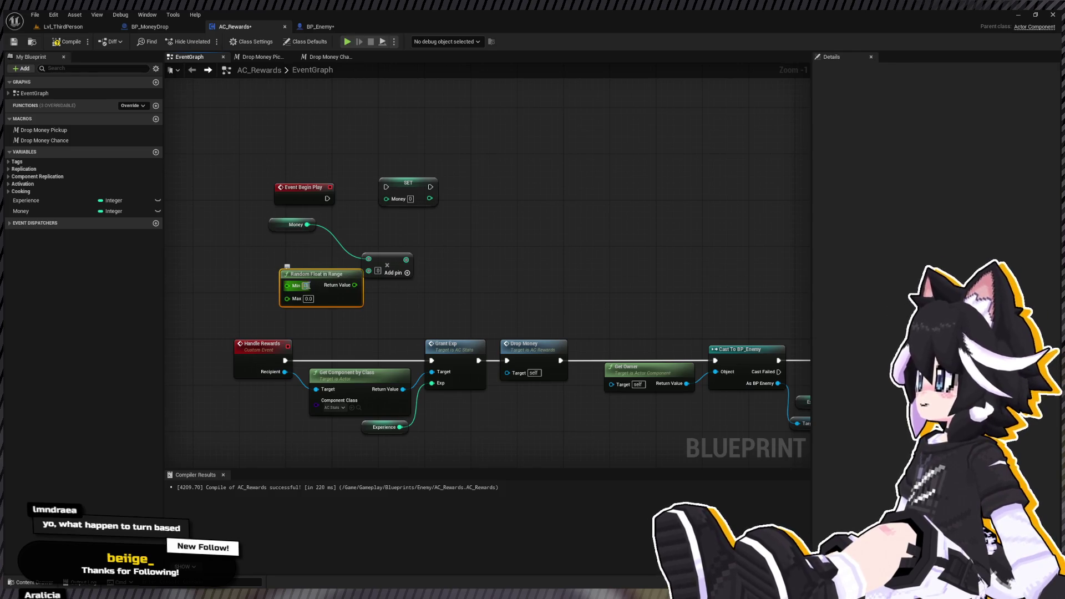
{"action": "type", "text": "1"}
{"action": "key", "text": "Return"}
{"action": "type", "text": "0.8"}
{"action": "key", "text": "Tab"}
{"action": "type", "text": "1.2"}
{"action": "left_click_drag", "start_coordinate": [329, 287], "coordinate": [317, 258]}
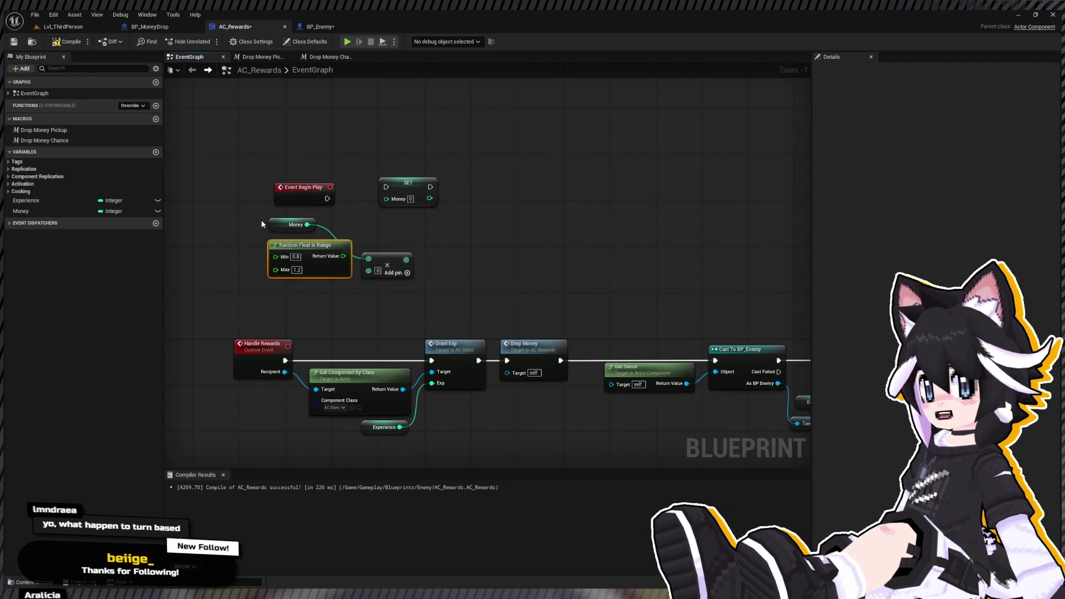
Feed the product through Truncate into SET Money, align nodes and wire Begin Play to SET.
{"action": "mouse_move", "coordinate": [397, 257]}
{"action": "left_mouse_down"}
{"action": "mouse_move", "coordinate": [419, 232]}
{"action": "mouse_move", "coordinate": [393, 222]}
{"action": "mouse_move", "coordinate": [391, 199]}
{"action": "left_mouse_up"}
{"action": "left_click_drag", "start_coordinate": [397, 194], "coordinate": [512, 194]}
{"action": "left_click_drag", "start_coordinate": [388, 220], "coordinate": [440, 220]}
{"action": "left_click_drag", "start_coordinate": [247, 242], "coordinate": [493, 218]}
{"action": "key", "text": "q"}
{"action": "left_click_drag", "start_coordinate": [328, 198], "coordinate": [531, 192]}
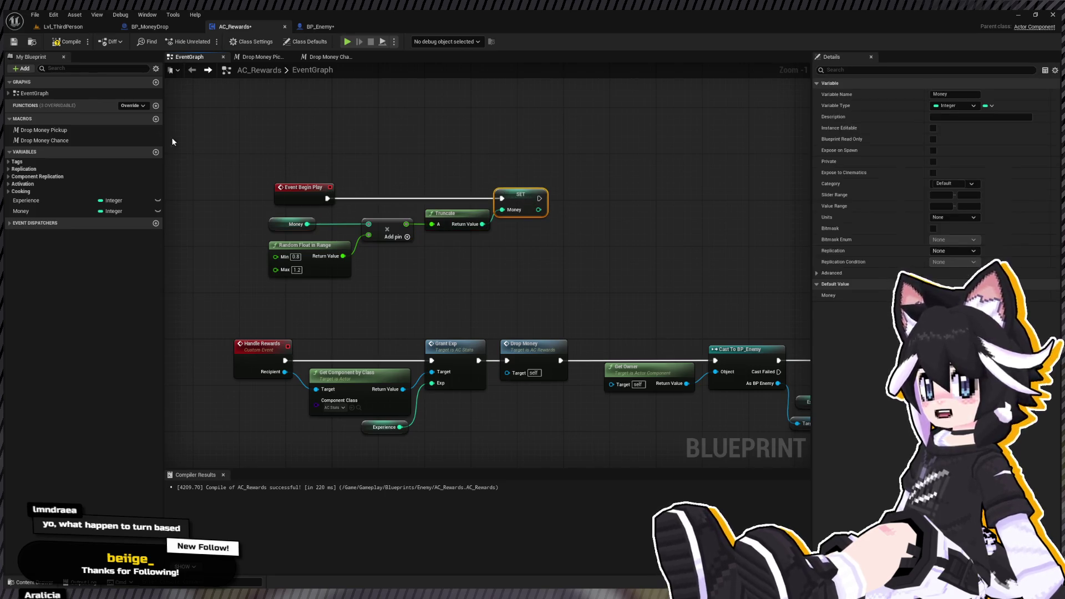
{"action": "left_click", "coordinate": [62, 27]}
{"action": "left_click", "coordinate": [209, 41]}
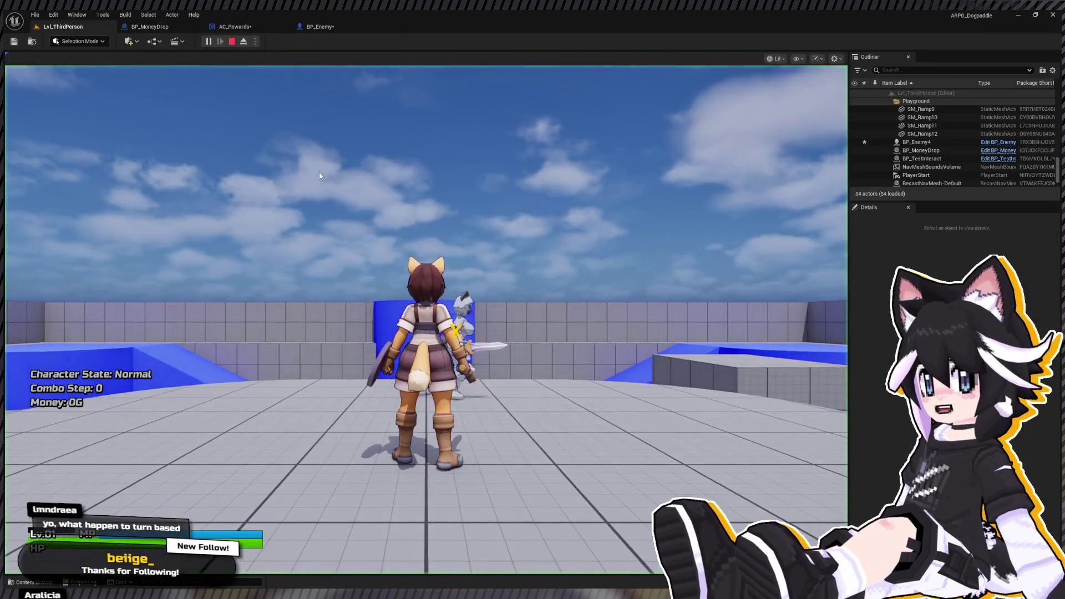
{"action": "key", "text": "w"}
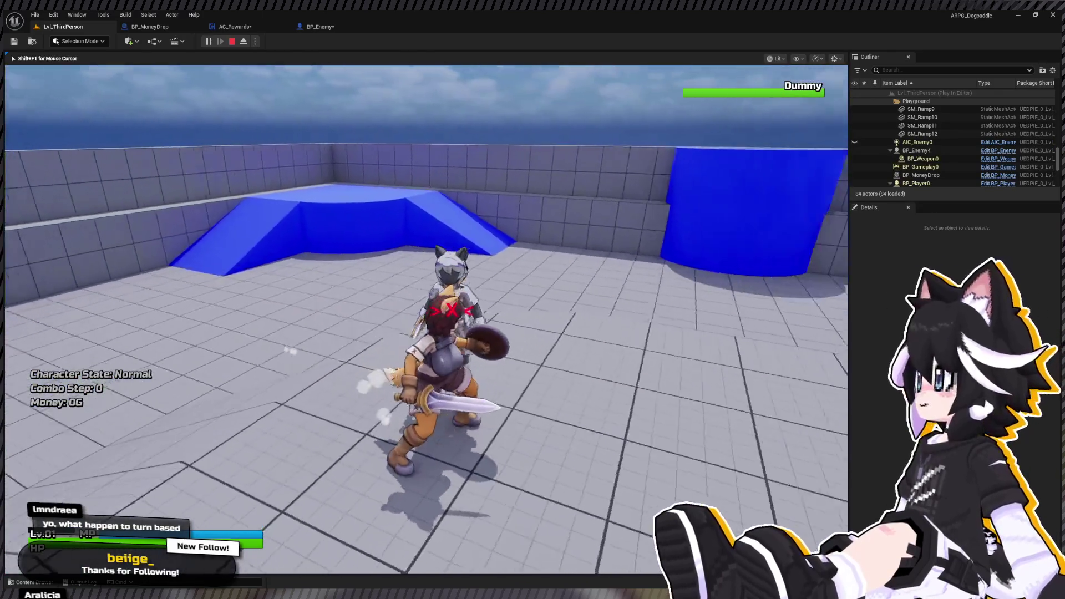
{"action": "right_click", "coordinate": [426, 319]}
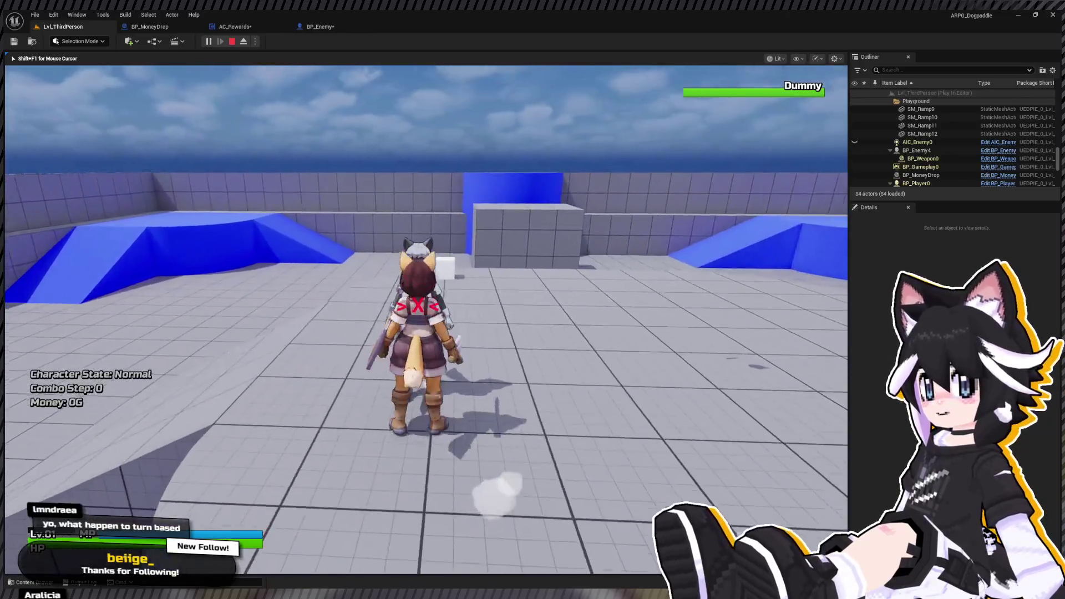
{"action": "left_click", "coordinate": [426, 320]}
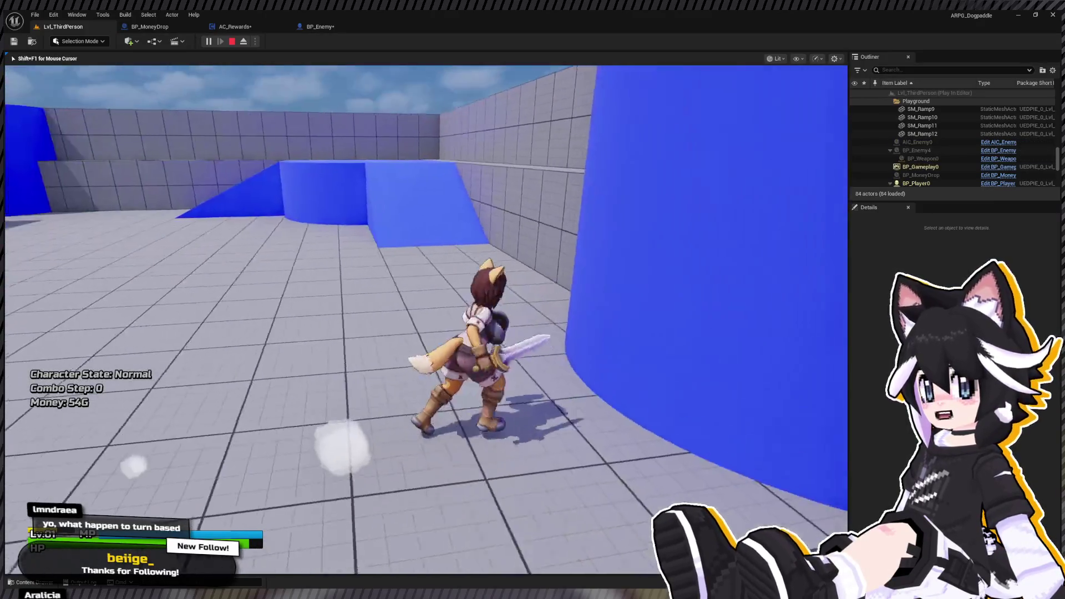
{"action": "left_click", "coordinate": [230, 43]}
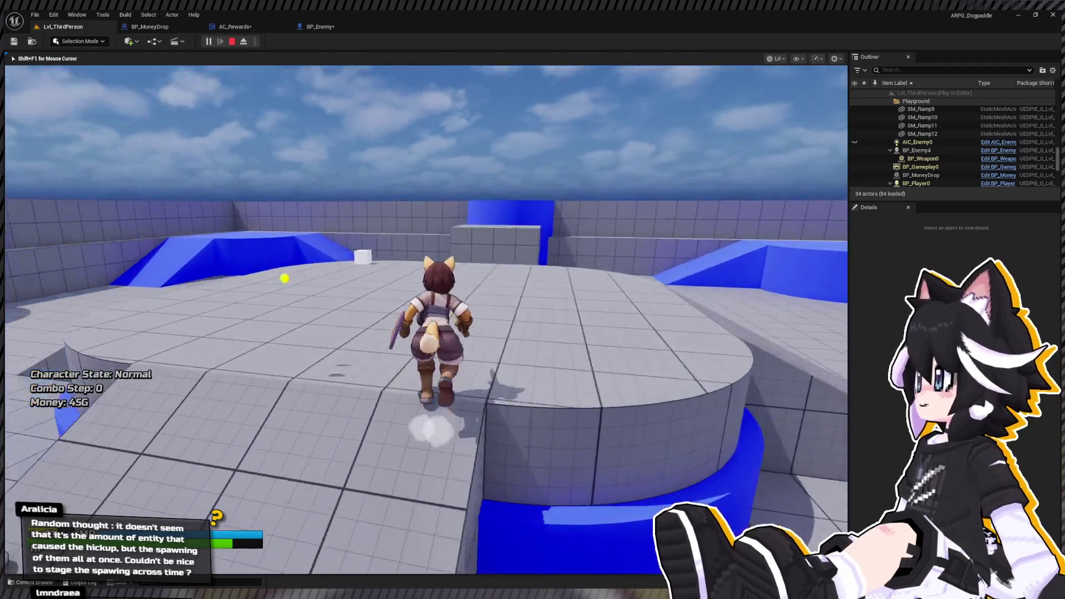
{"action": "key", "text": "w"}
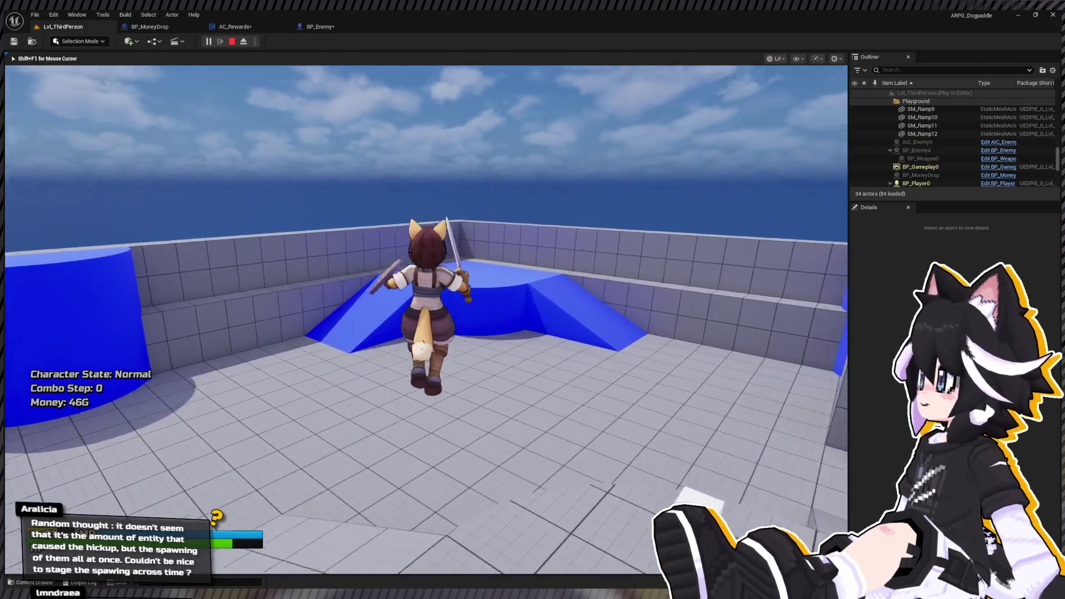
{"action": "key", "text": "Escape"}
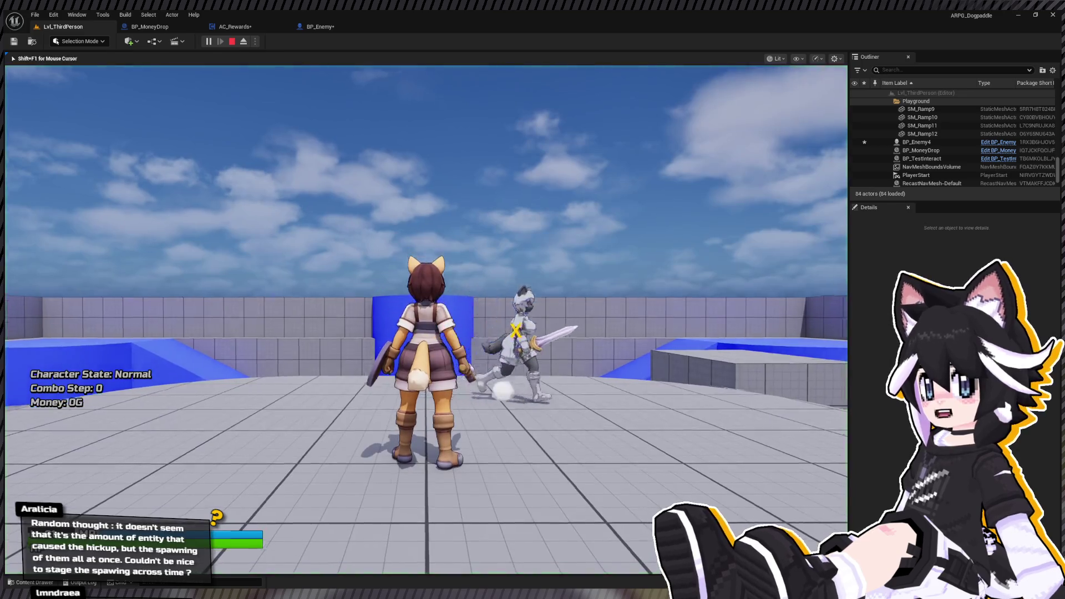
Run up the ramp and jump in a quick test play, then stop it.
{"action": "left_click", "coordinate": [426, 319]}
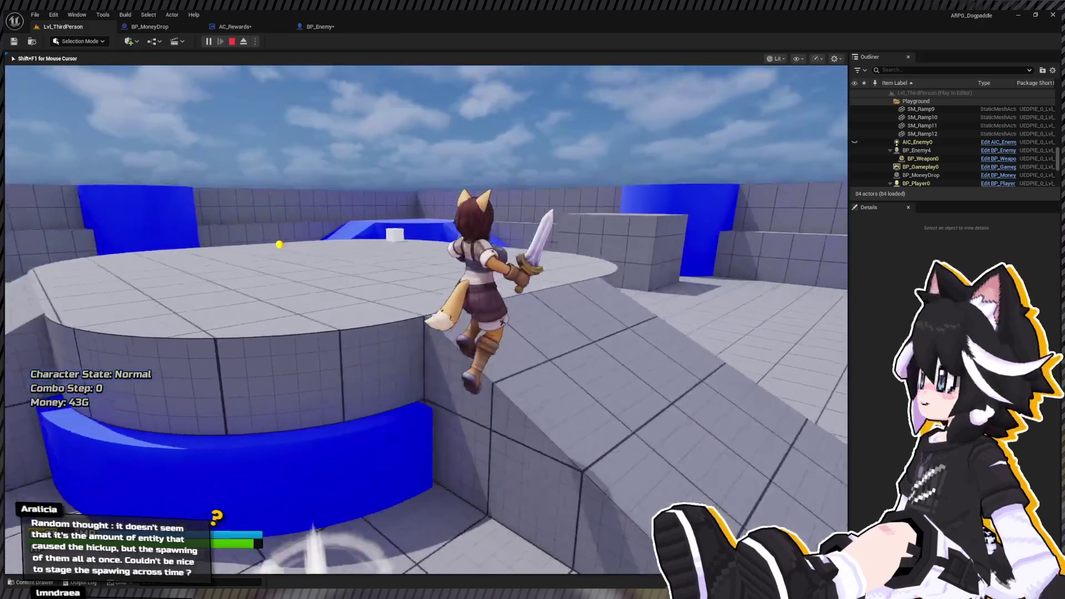
{"action": "key", "text": "w"}
{"action": "key", "text": "space"}
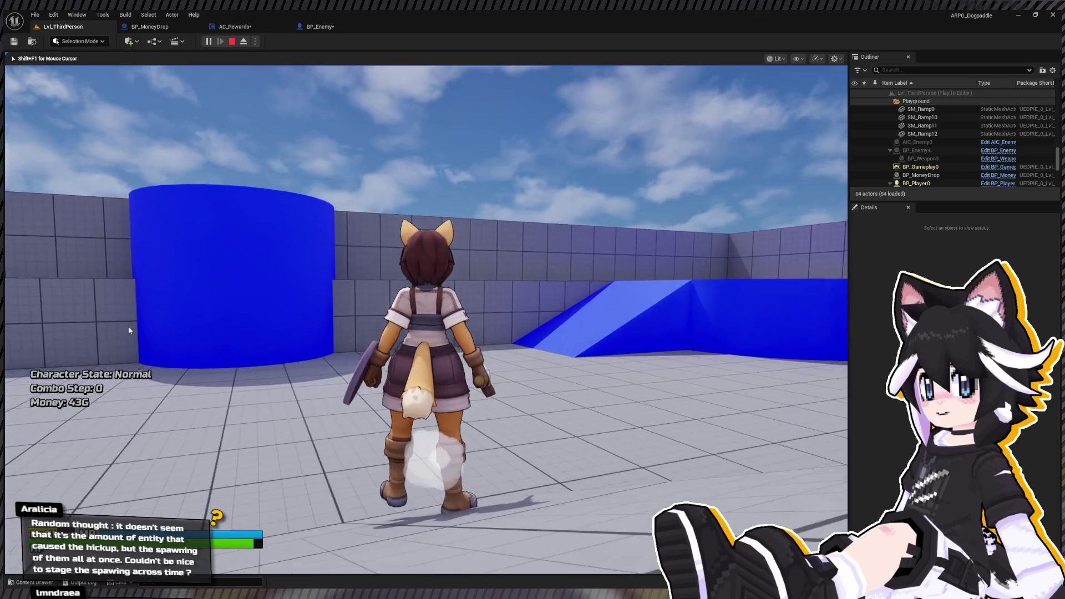
{"action": "key", "text": "Escape"}
Alt-drag BP_Enemy4 to duplicate dummies up to BP_Enemy8, then play the level.
{"action": "scroll", "coordinate": [356, 151], "scroll_direction": "up", "scroll_amount": 1}
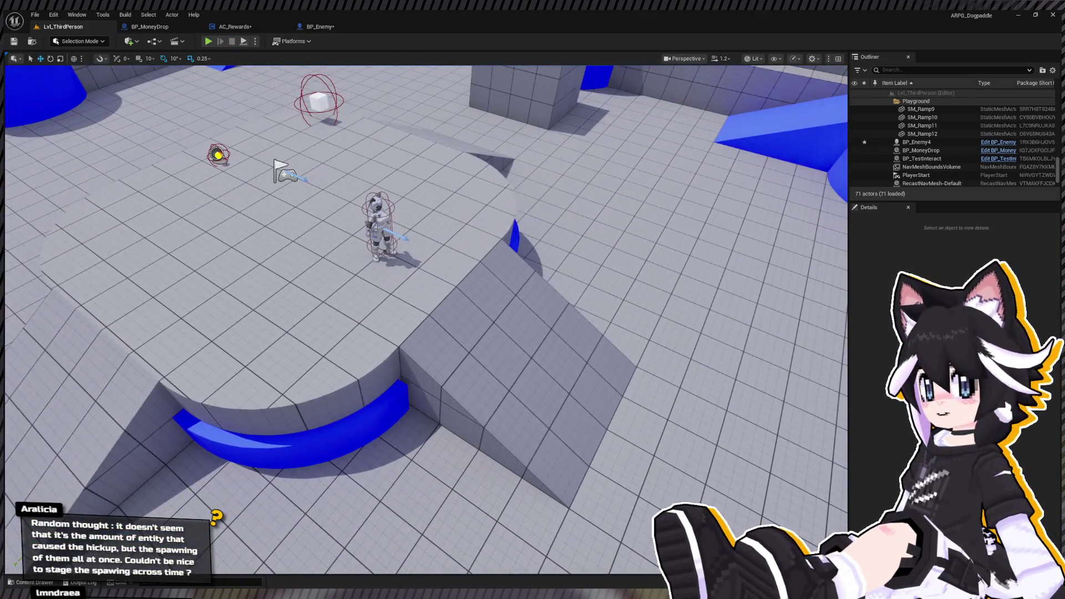
{"action": "left_click", "coordinate": [389, 239]}
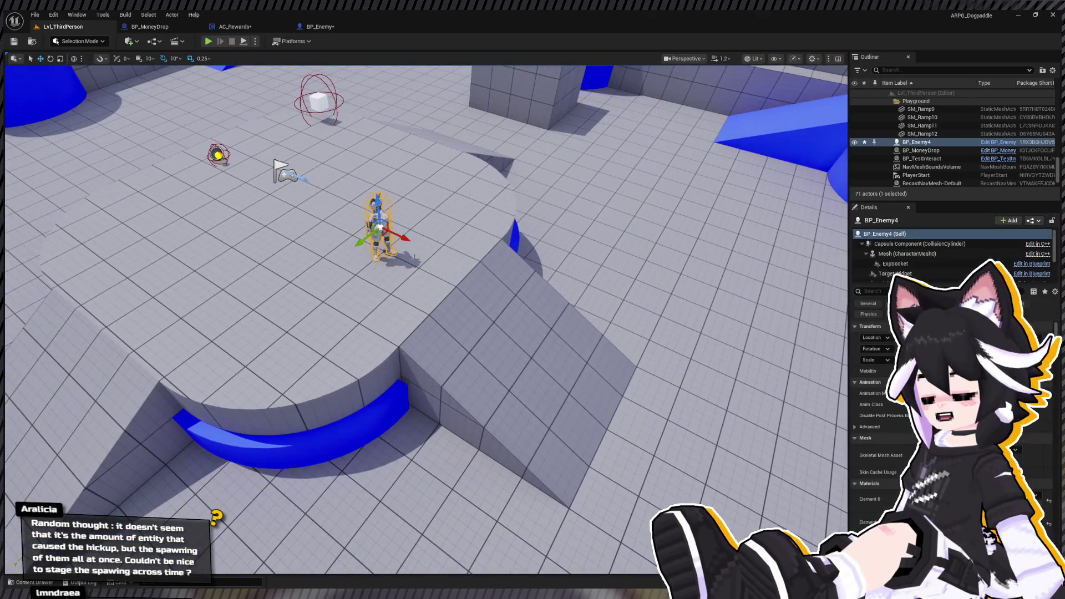
{"action": "mouse_move", "coordinate": [388, 239]}
{"action": "left_mouse_down", "text": "alt"}
{"action": "mouse_move", "coordinate": [333, 215]}
{"action": "mouse_move", "coordinate": [293, 244]}
{"action": "mouse_move", "coordinate": [388, 278]}
{"action": "mouse_move", "coordinate": [347, 303]}
{"action": "mouse_move", "coordinate": [358, 316]}
{"action": "mouse_move", "coordinate": [332, 304]}
{"action": "left_mouse_up", "text": "alt"}
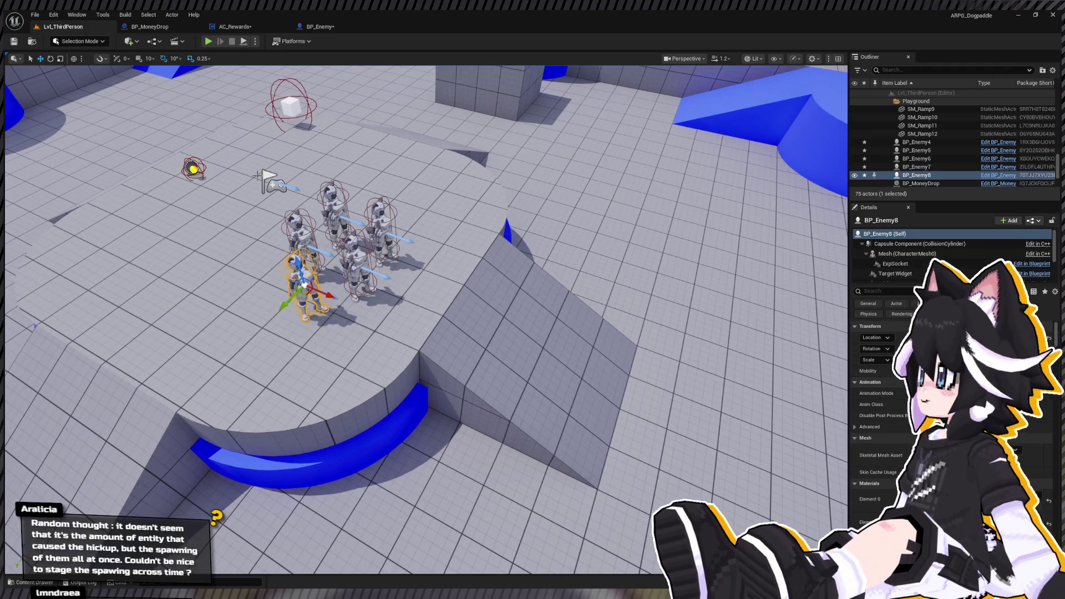
{"action": "left_click", "coordinate": [208, 42]}
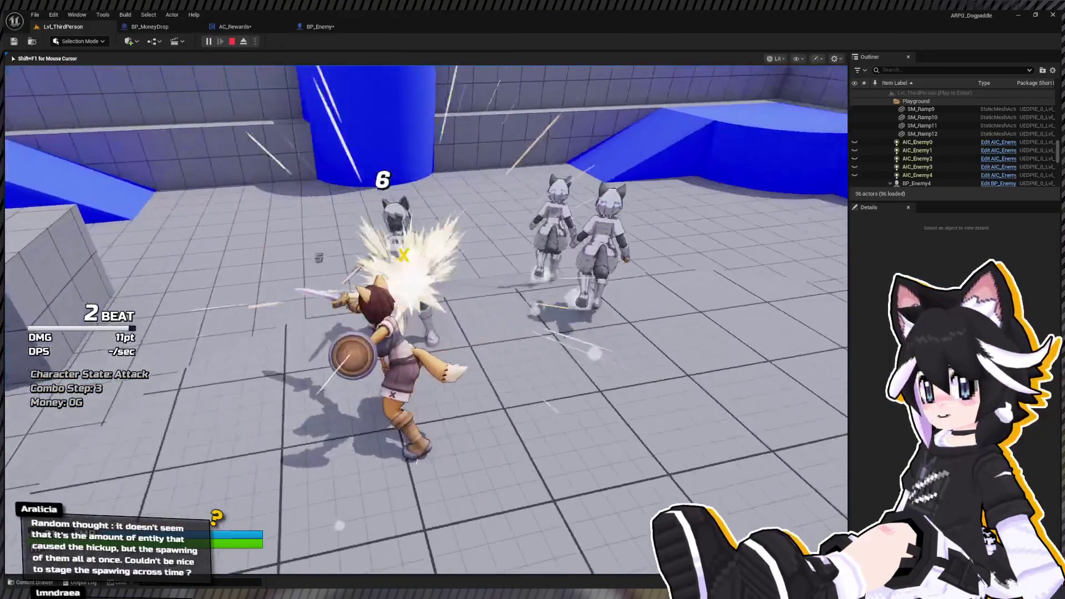
Fight the group of enemies, collect their dropped money and knock down the Dummy.
{"action": "key", "text": "w"}
{"action": "key", "text": "w"}
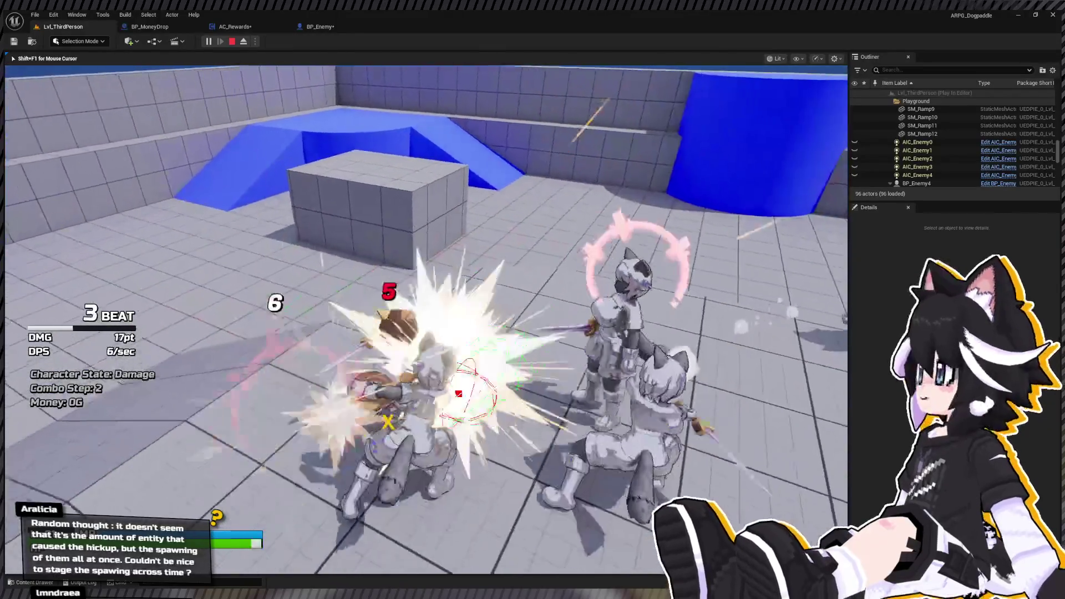
{"action": "key", "text": "s"}
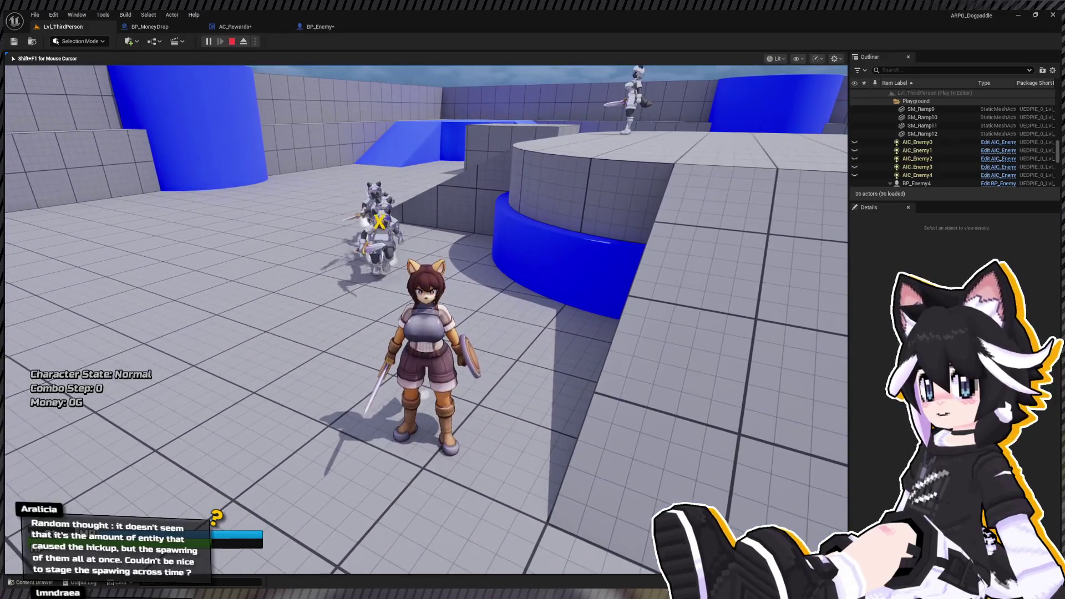
{"action": "key", "text": "w"}
{"action": "key", "text": "w"}
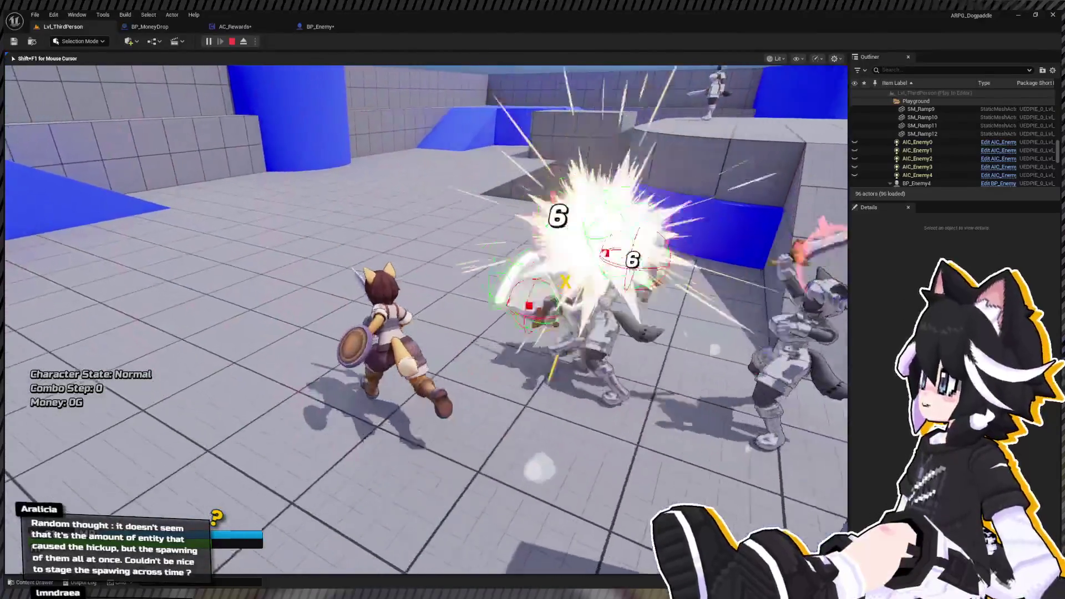
{"action": "key", "text": "w"}
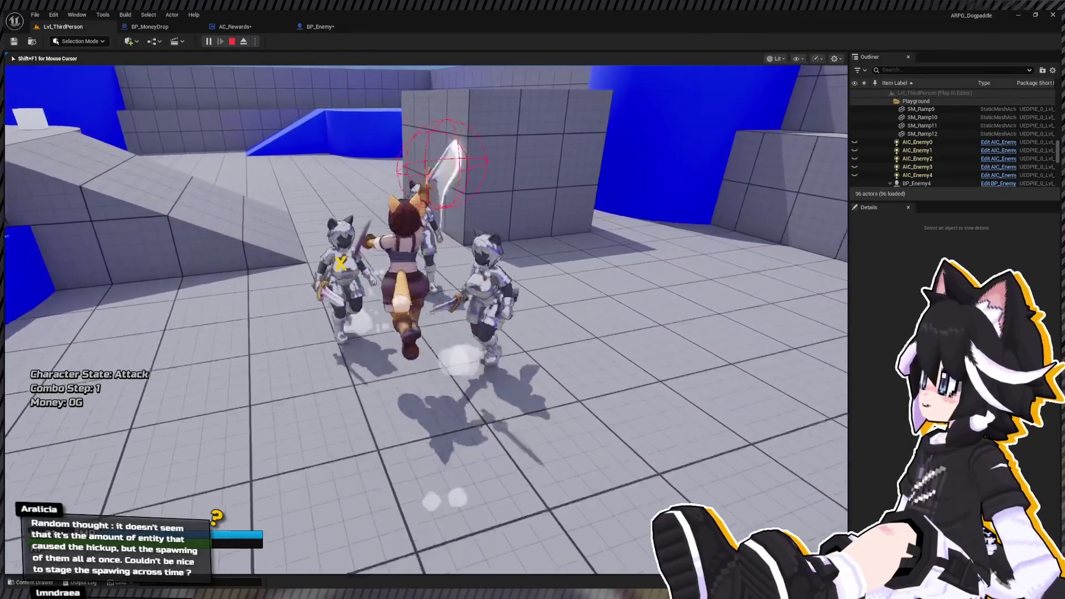
{"action": "key", "text": "w"}
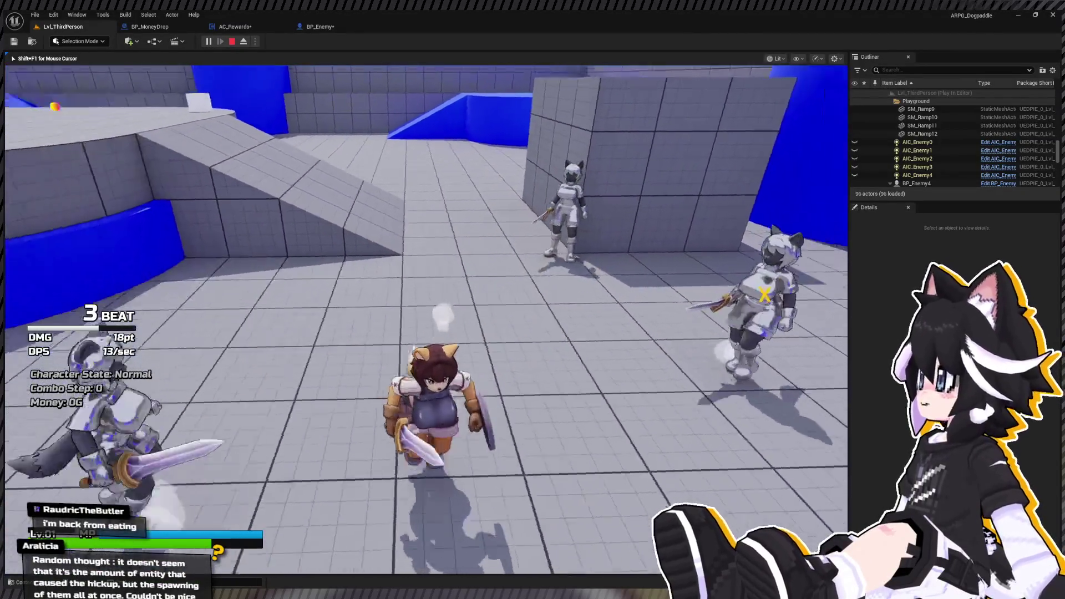
{"action": "key", "text": "w"}
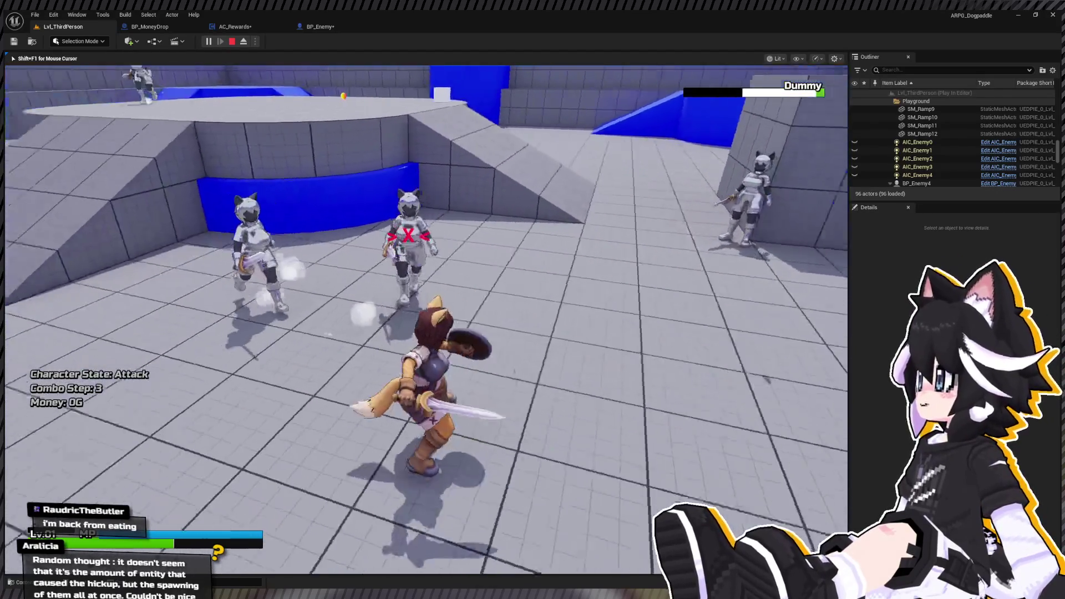
{"action": "key", "text": "w"}
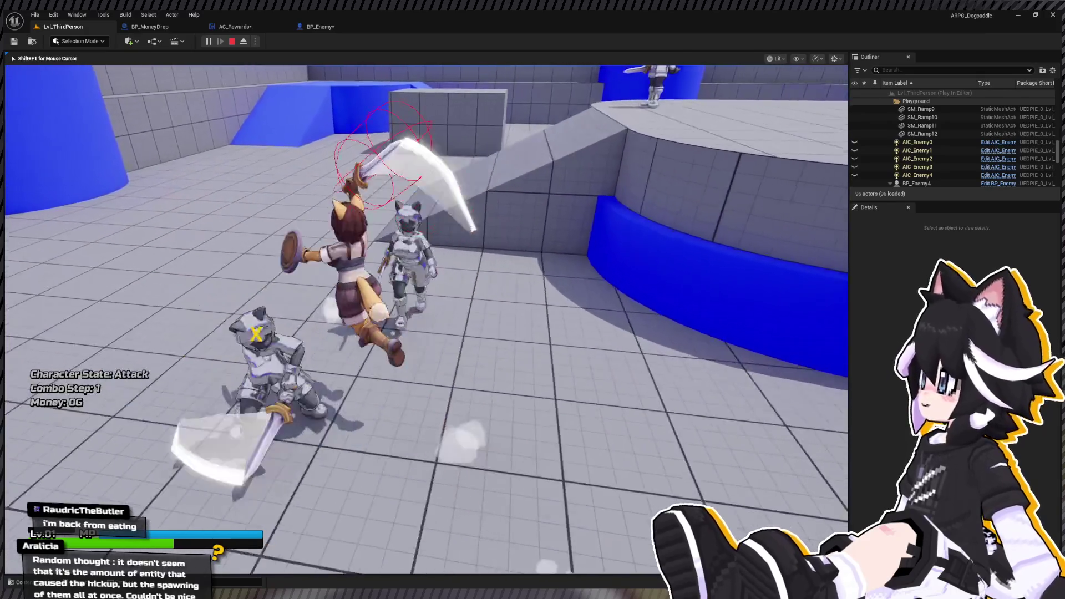
{"action": "key", "text": "w"}
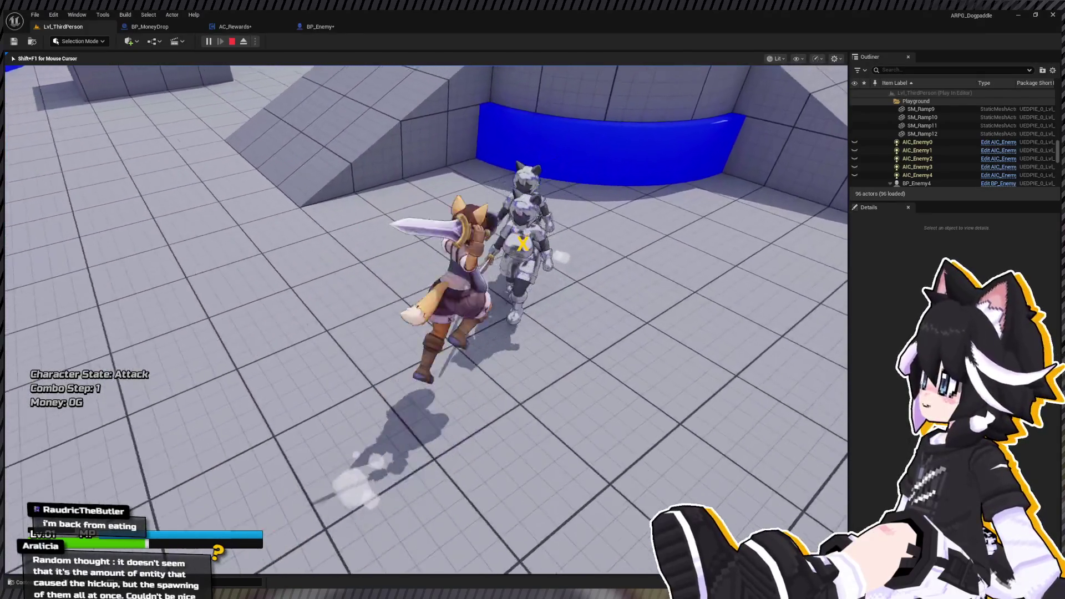
{"action": "key", "text": "w"}
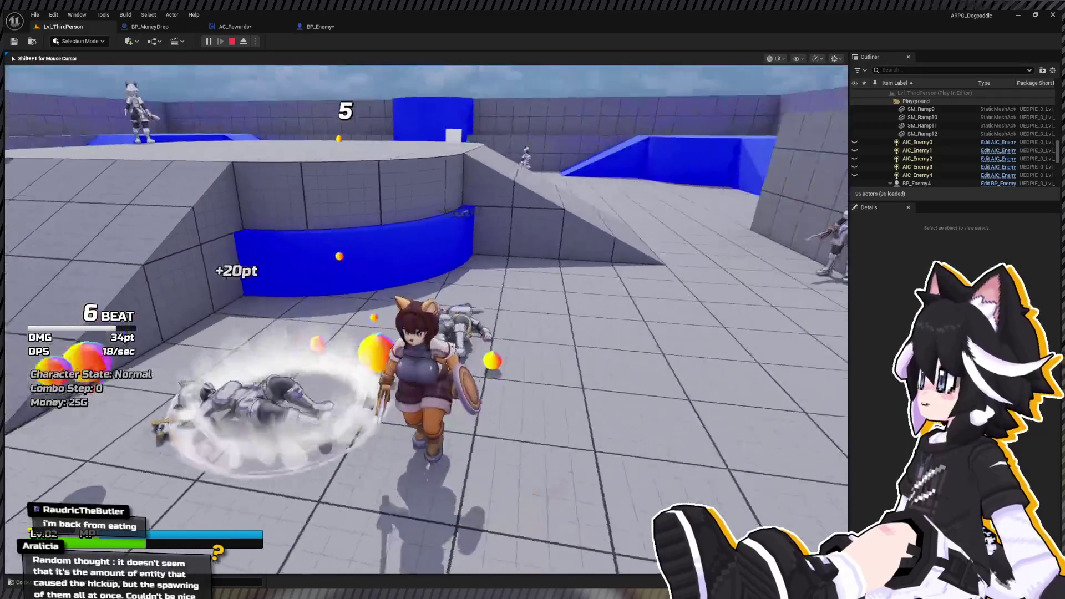
{"action": "key", "text": "w"}
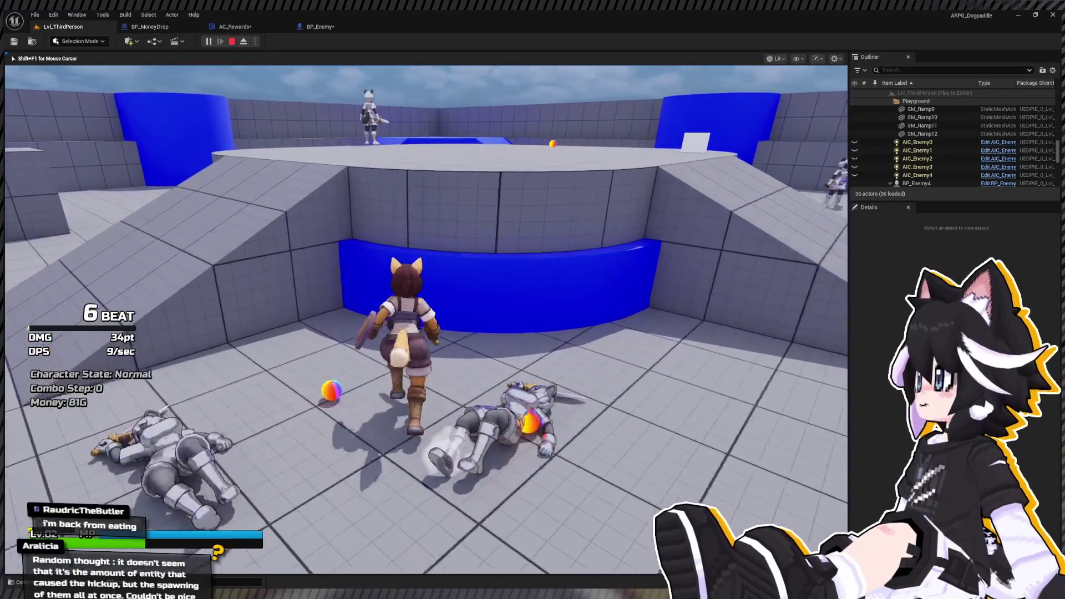
{"action": "key", "text": "w"}
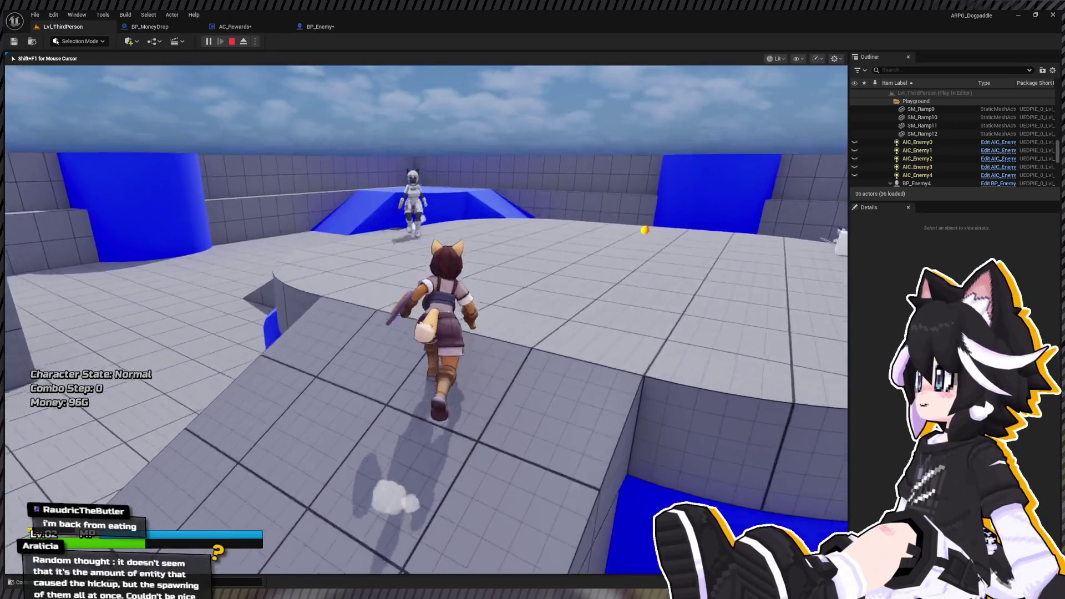
{"action": "key", "text": "w"}
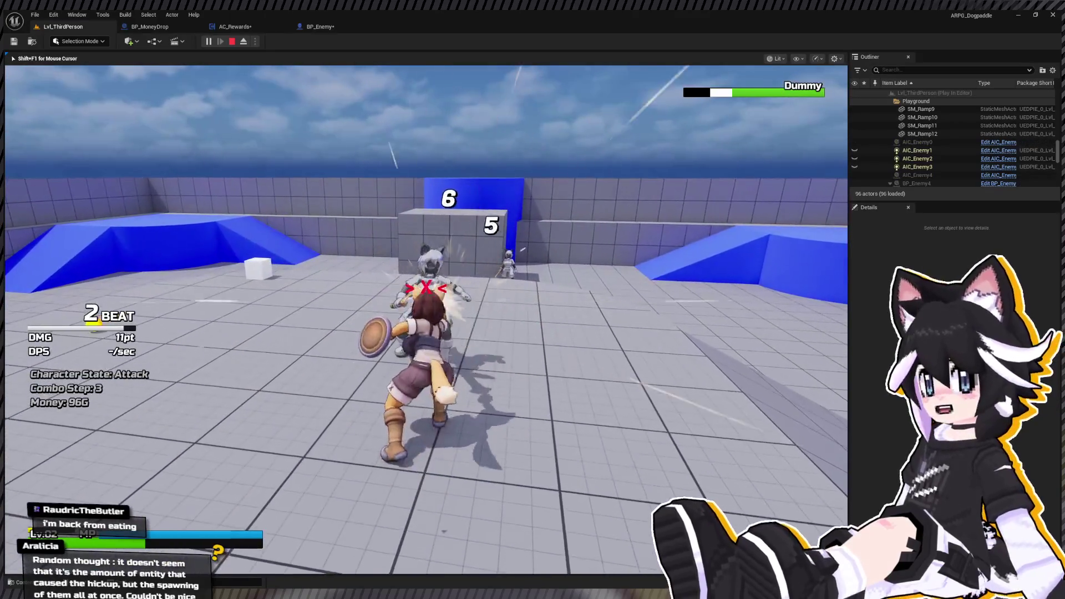
{"action": "key", "text": "w"}
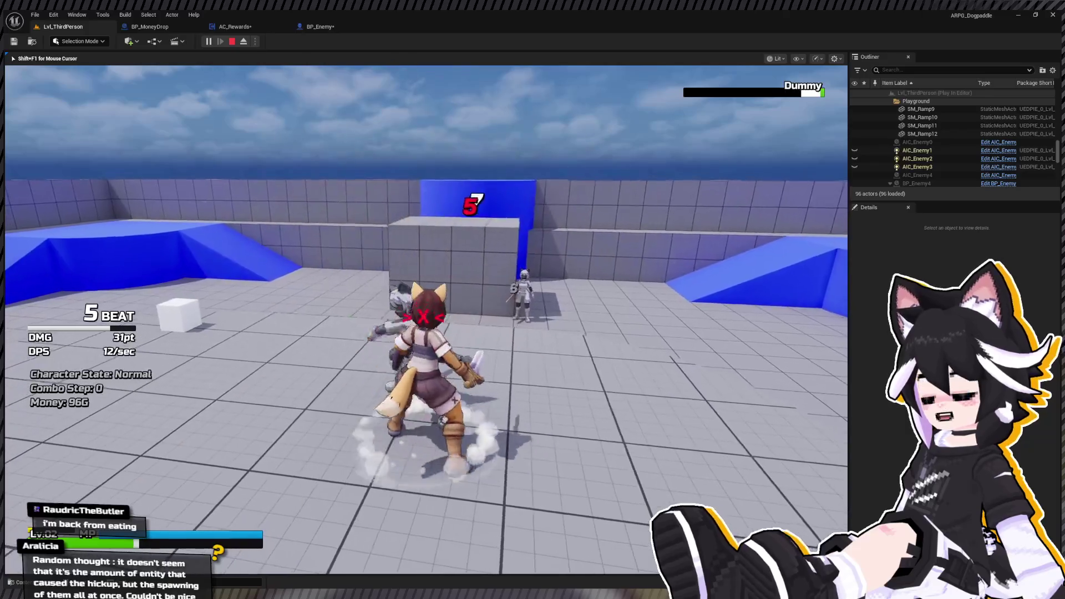
{"action": "key", "text": "w"}
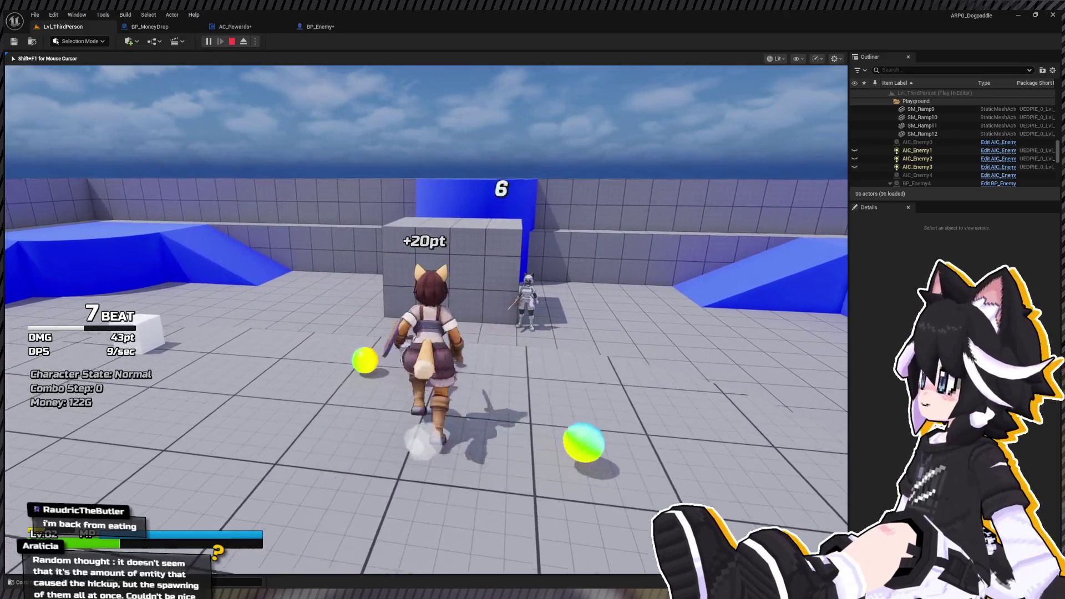
{"action": "key", "text": "w"}
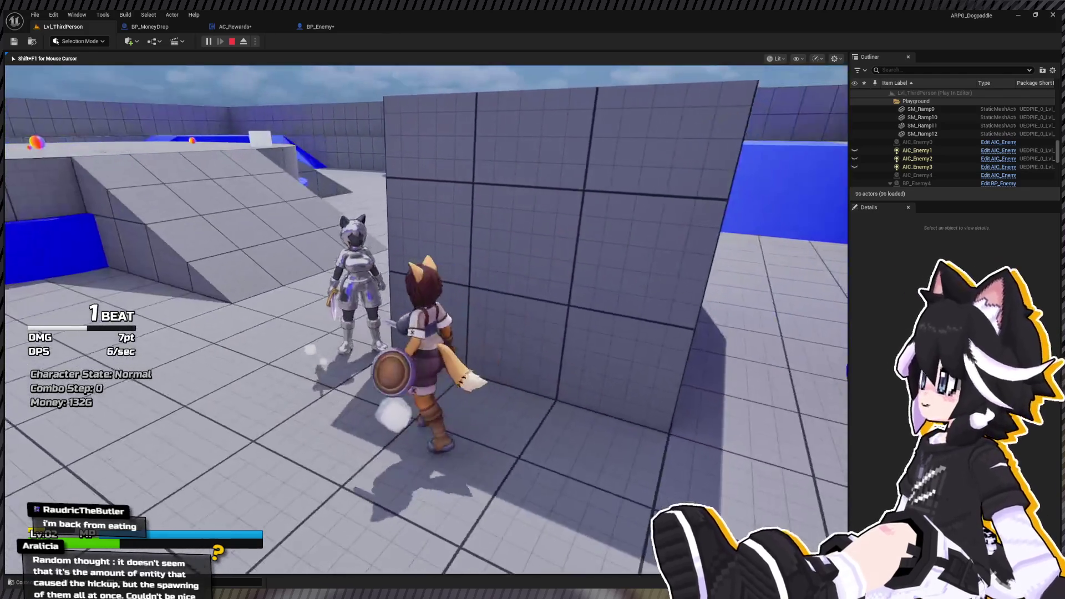
Hit the next Dummy with repeated three-hit attack combos.
{"action": "left_click", "coordinate": [426, 319]}
{"action": "left_click", "coordinate": [426, 319]}
{"action": "left_click", "coordinate": [426, 319]}
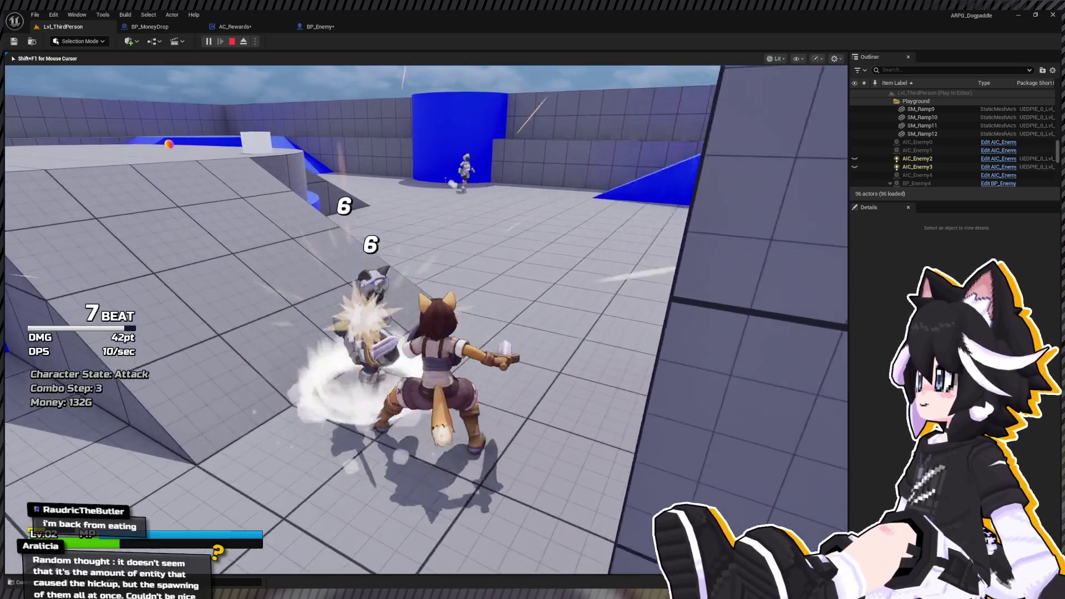
{"action": "left_click", "coordinate": [426, 319]}
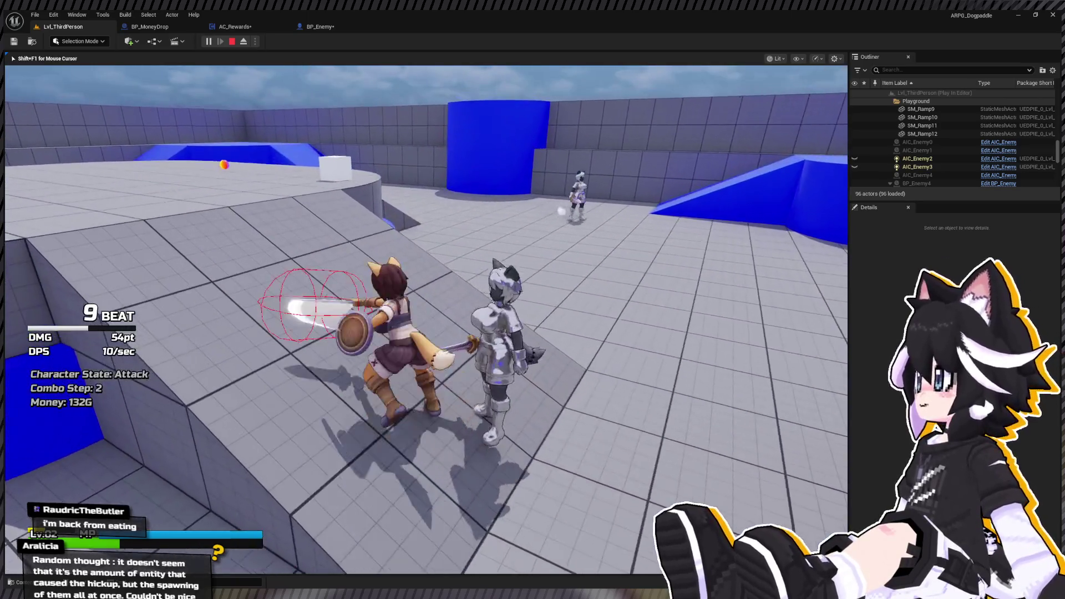
{"action": "left_click", "coordinate": [425, 319]}
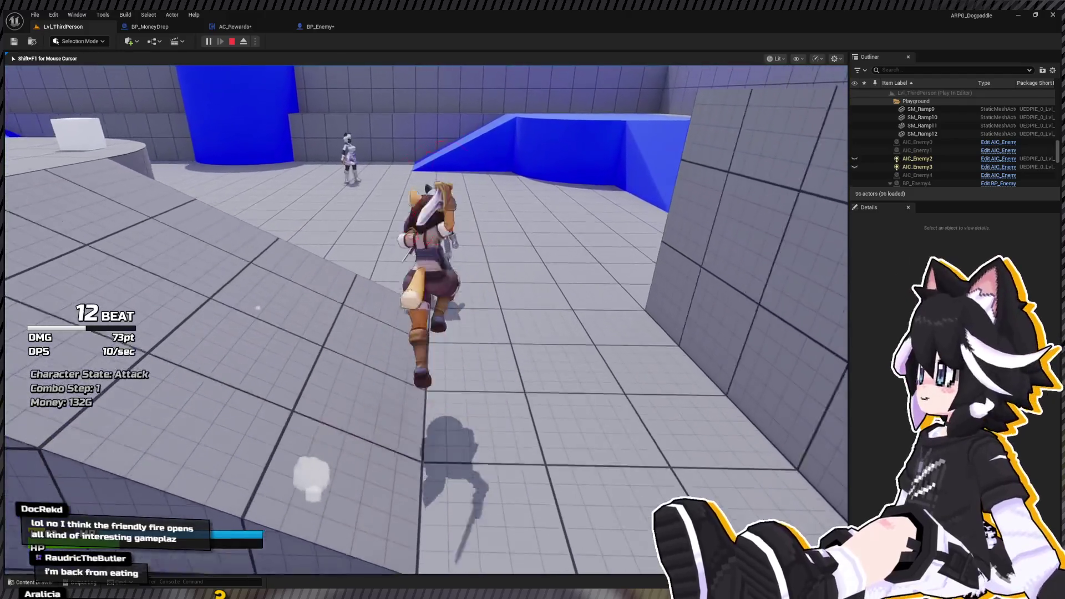
{"action": "left_click", "coordinate": [426, 319]}
{"action": "left_click", "coordinate": [426, 319]}
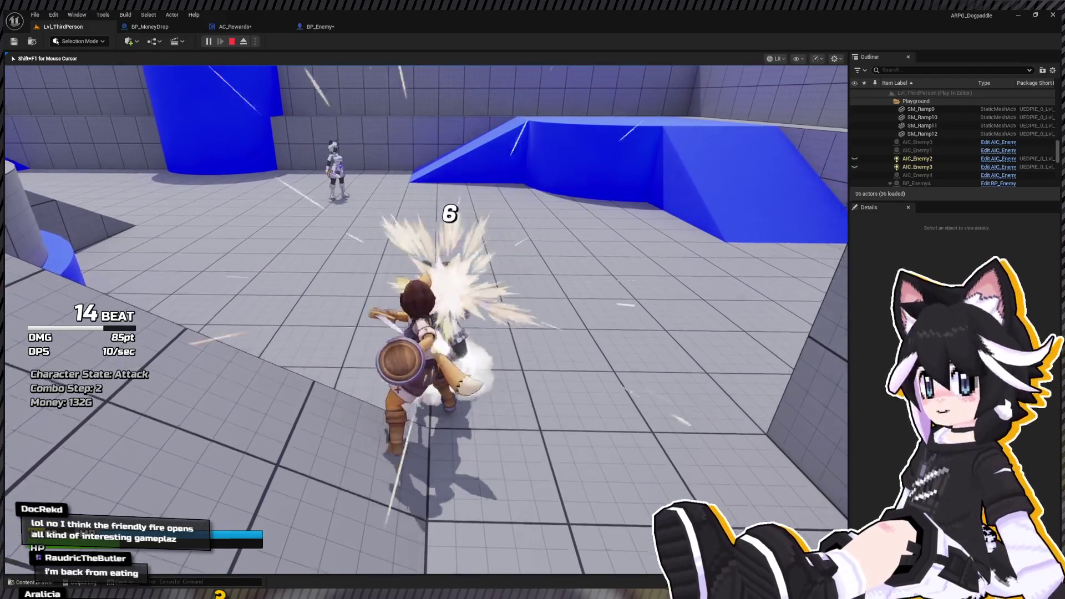
{"action": "left_click", "coordinate": [426, 319]}
{"action": "left_click", "coordinate": [426, 318]}
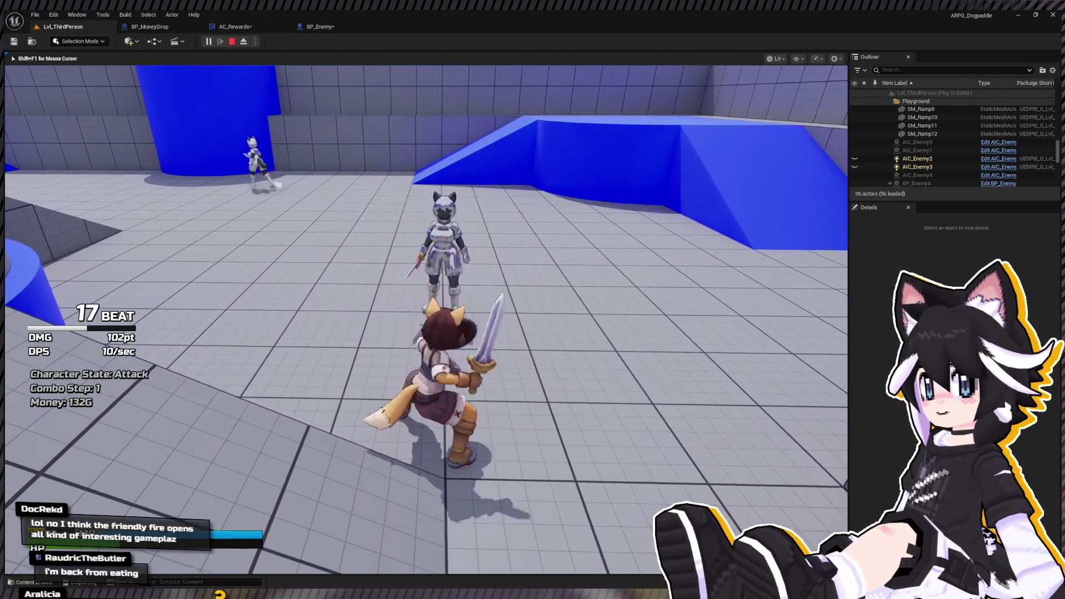
Run around the arena and along the ledge, then end the play session.
{"action": "key", "text": "w"}
{"action": "key", "text": "w"}
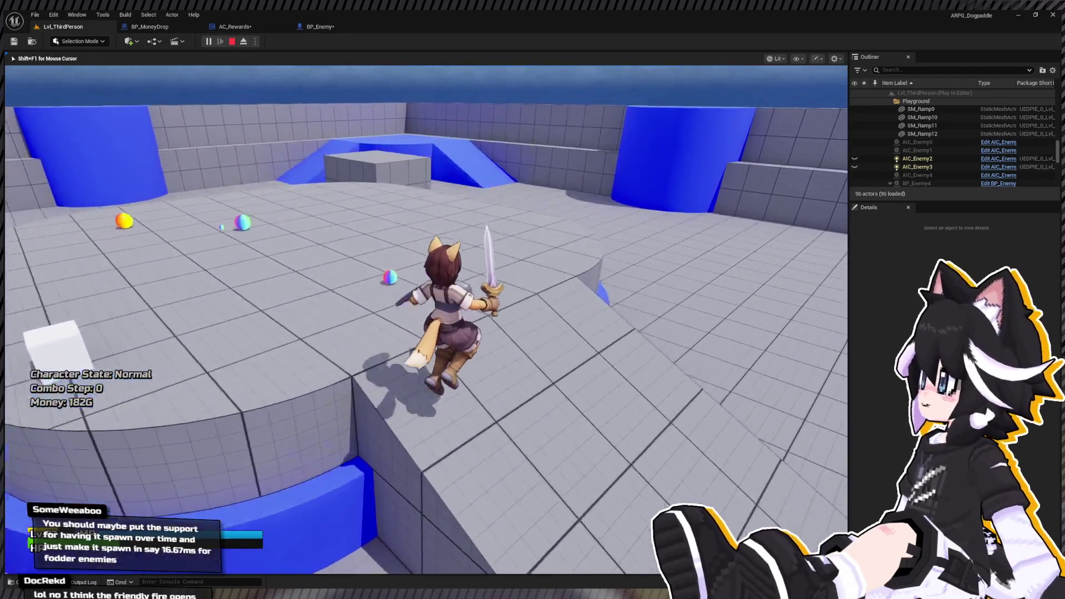
{"action": "key", "text": "d"}
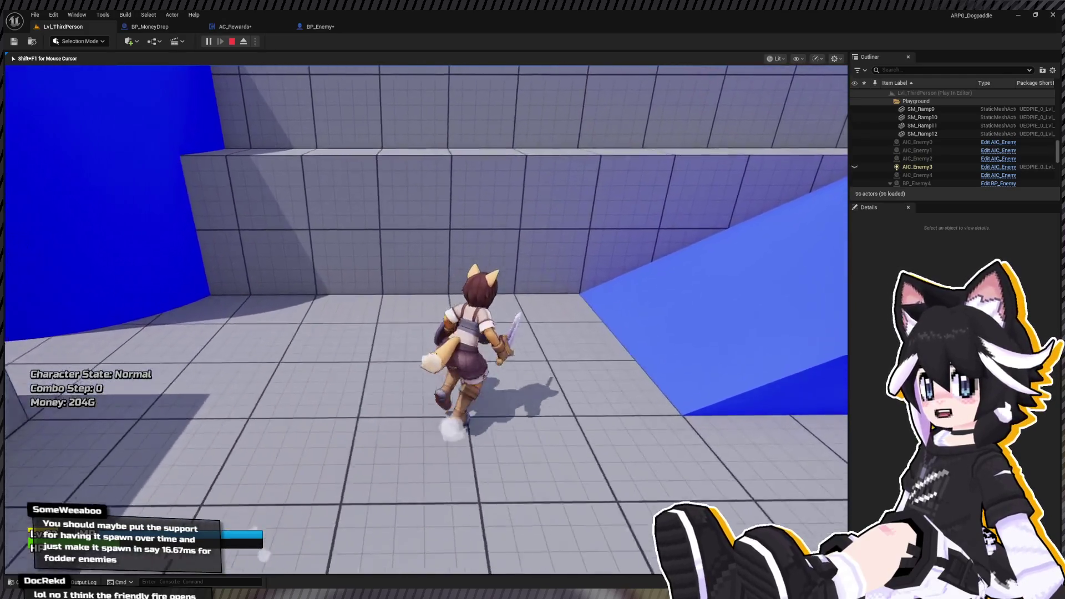
{"action": "key", "text": "w"}
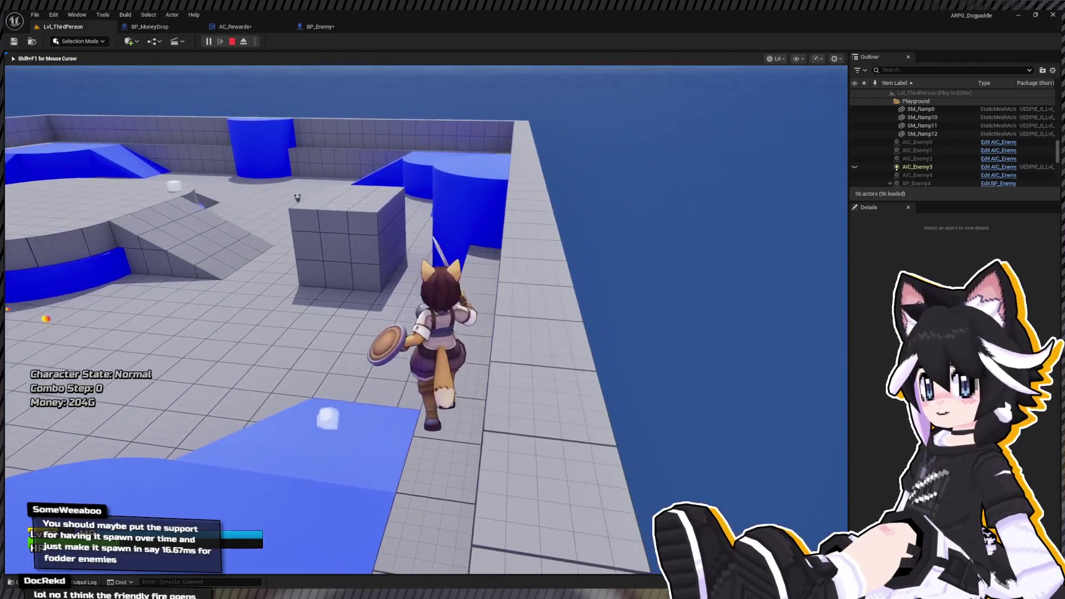
{"action": "key", "text": "a"}
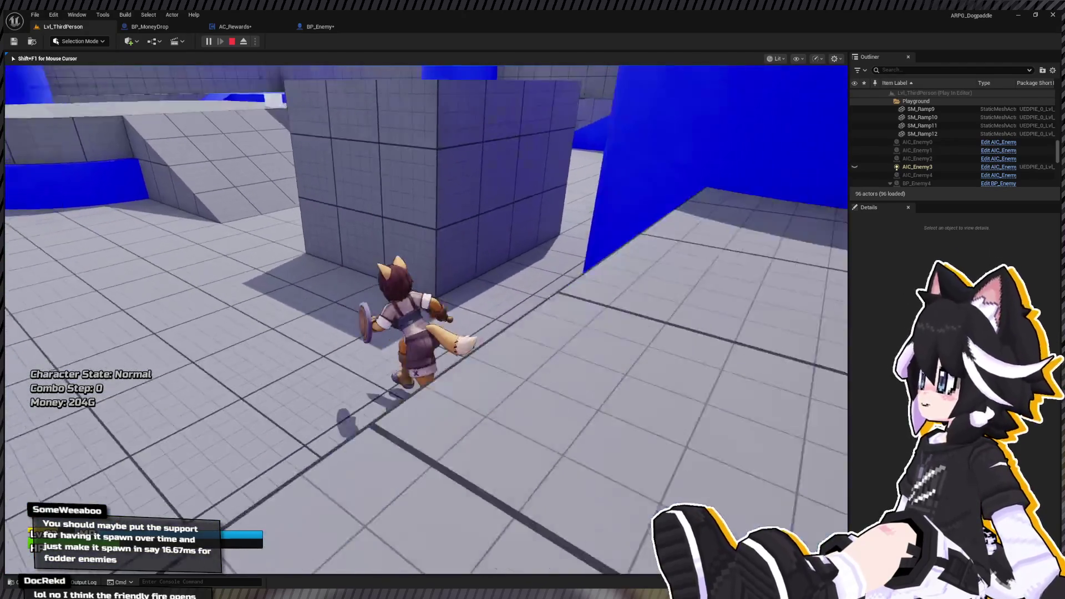
{"action": "key", "text": "s"}
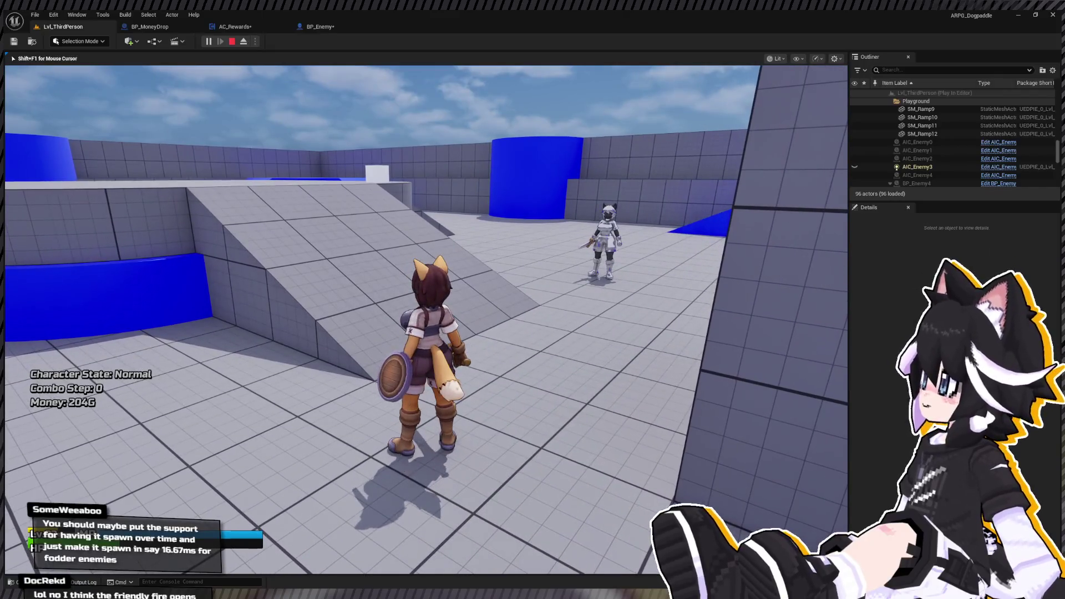
{"action": "key", "text": "Escape"}
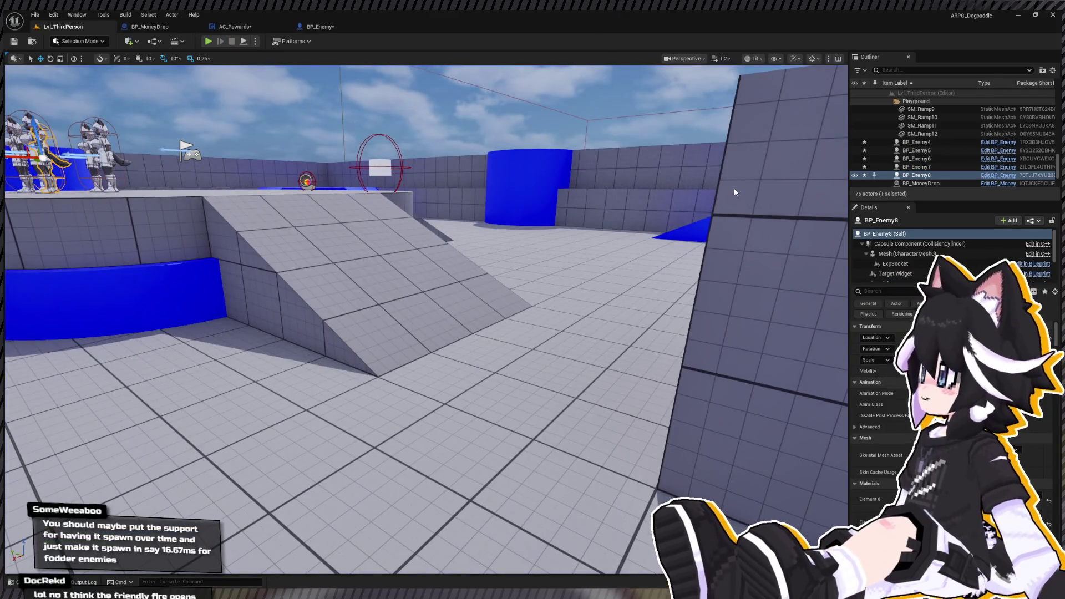
Frame the enemy group and open BP_Enemy from the Content Drawer's Enemy folder.
{"action": "key", "text": "f"}
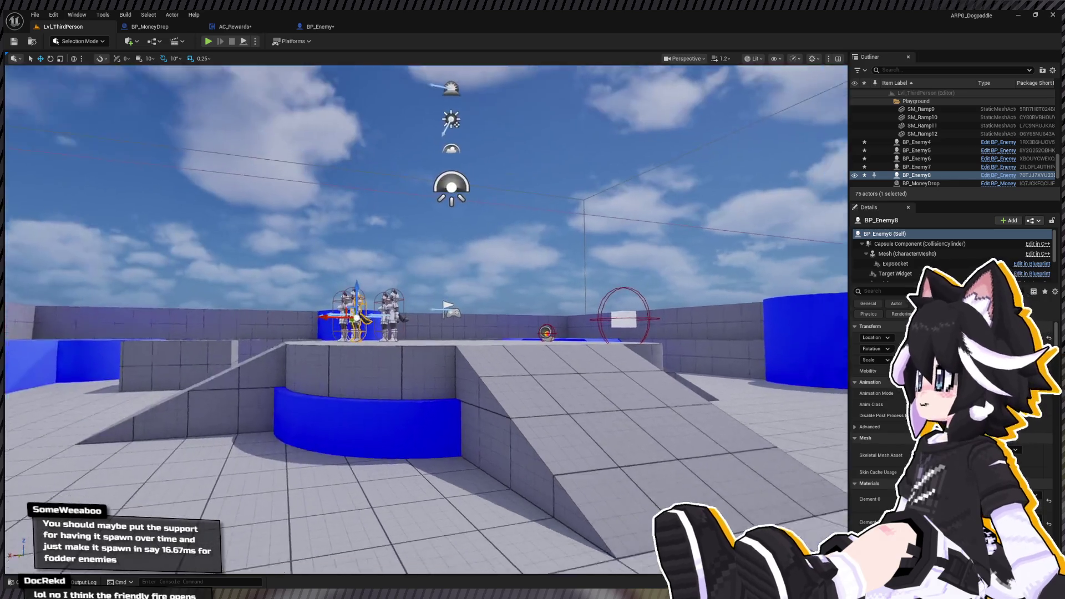
{"action": "mouse_move", "coordinate": [368, 241]}
{"action": "left_mouse_down"}
{"action": "mouse_move", "coordinate": [368, 266]}
{"action": "mouse_move", "coordinate": [369, 222]}
{"action": "mouse_move", "coordinate": [368, 241]}
{"action": "left_mouse_up"}
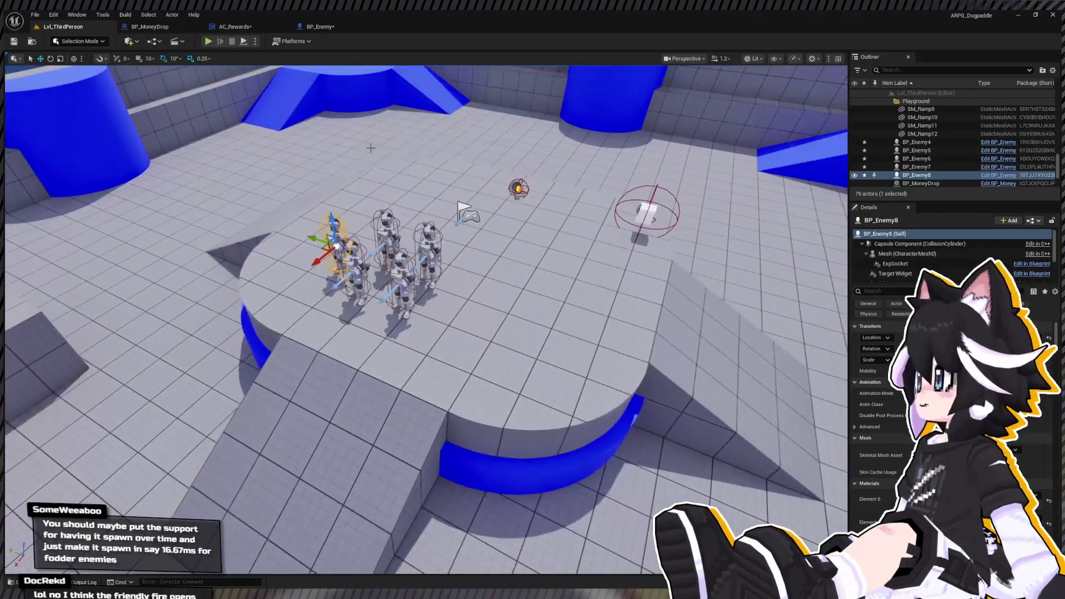
{"action": "left_click", "coordinate": [399, 275]}
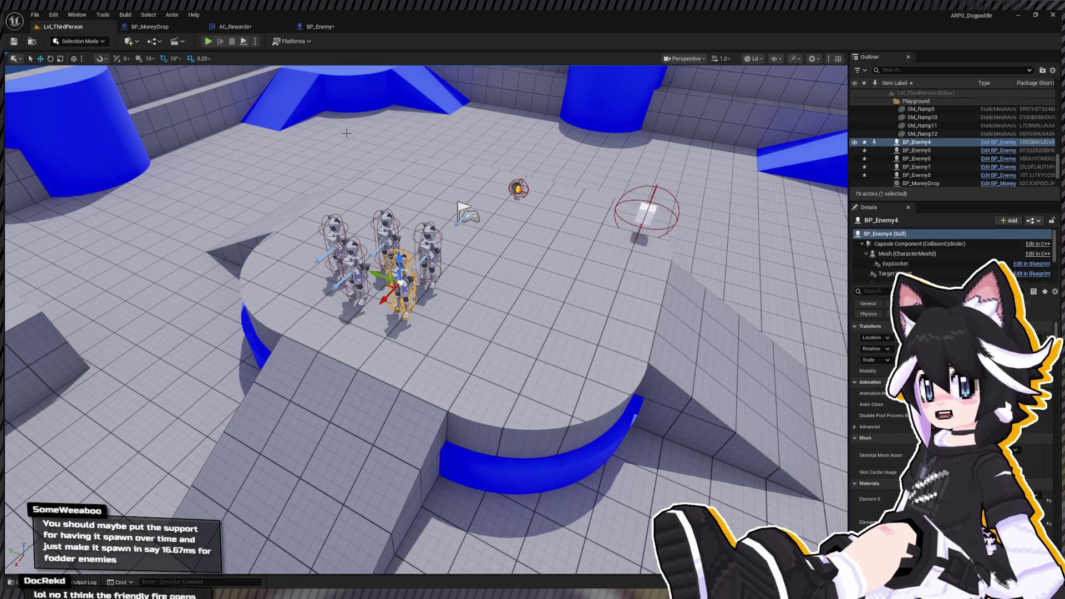
{"action": "key", "text": "ctrl+space"}
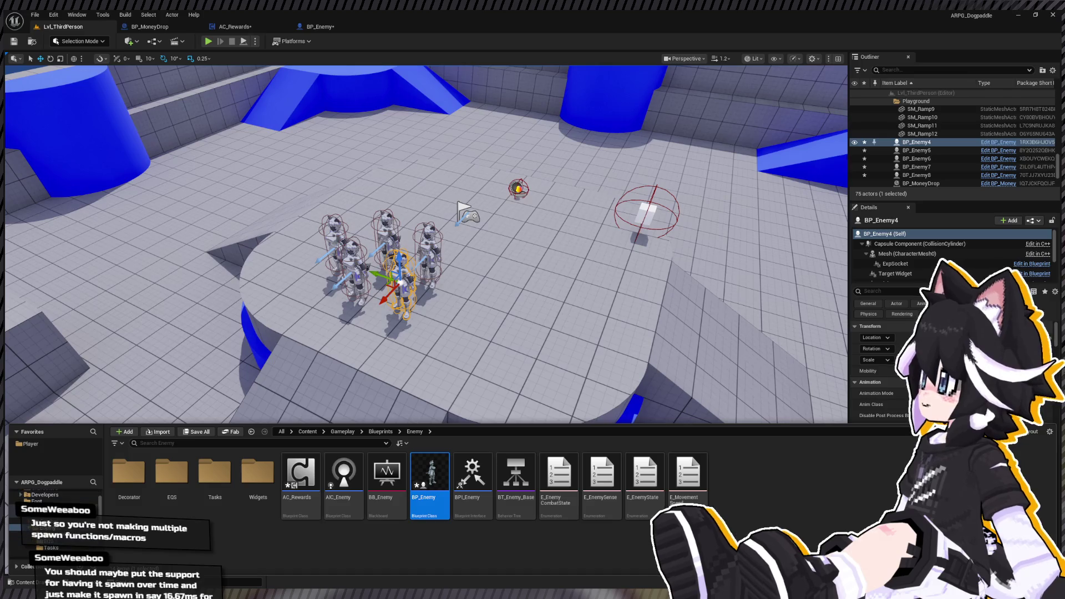
{"action": "double_click", "coordinate": [428, 475]}
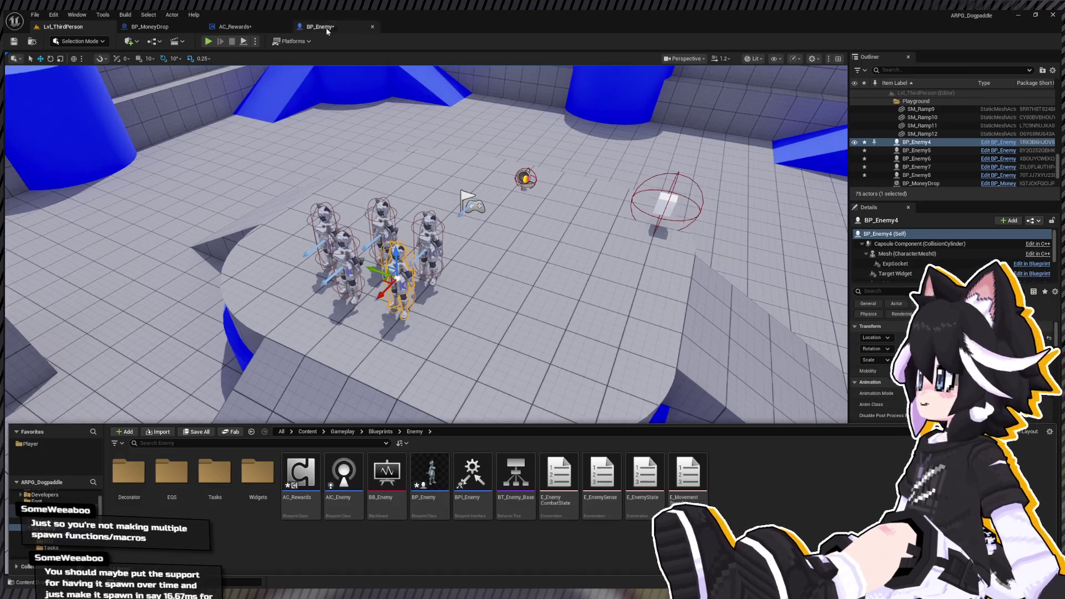
In AC_Rewards, insert Delay Until Next Tick after the While Loop's Loop Body, compile and play.
{"action": "scroll", "coordinate": [313, 209], "scroll_direction": "down", "scroll_amount": 5}
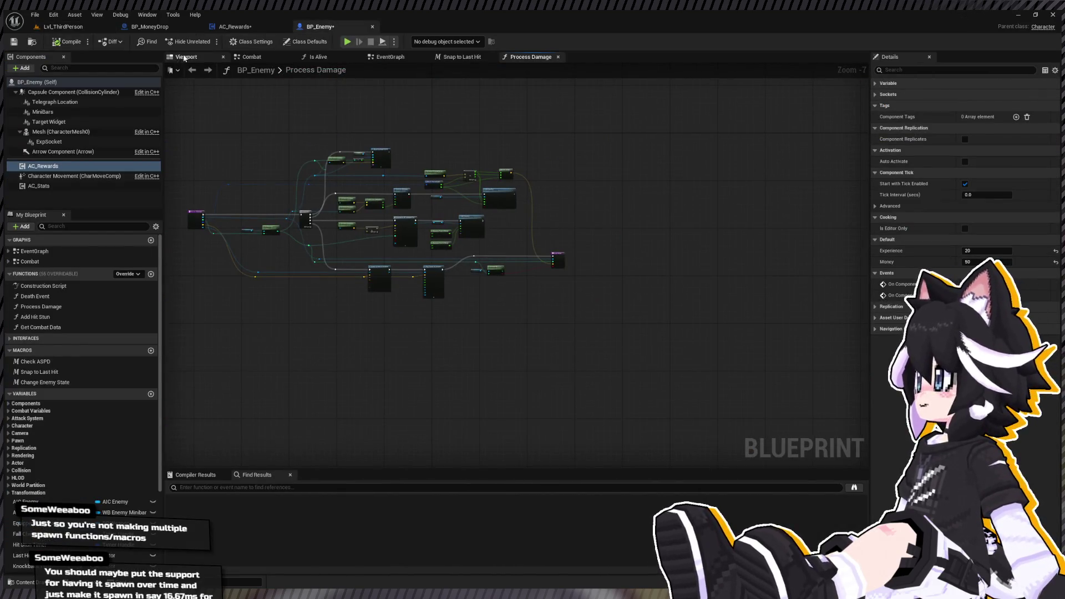
{"action": "left_click", "coordinate": [235, 29]}
{"action": "scroll", "coordinate": [338, 152], "scroll_direction": "down", "scroll_amount": 4}
{"action": "scroll", "coordinate": [294, 138], "scroll_direction": "up", "scroll_amount": 4}
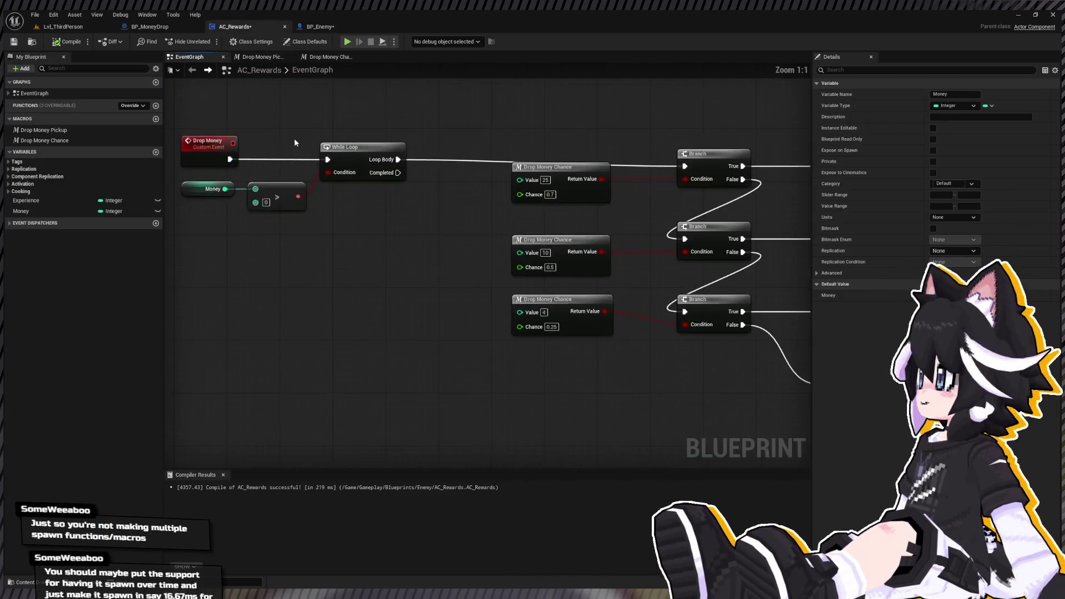
{"action": "left_click_drag", "start_coordinate": [337, 204], "coordinate": [259, 246]}
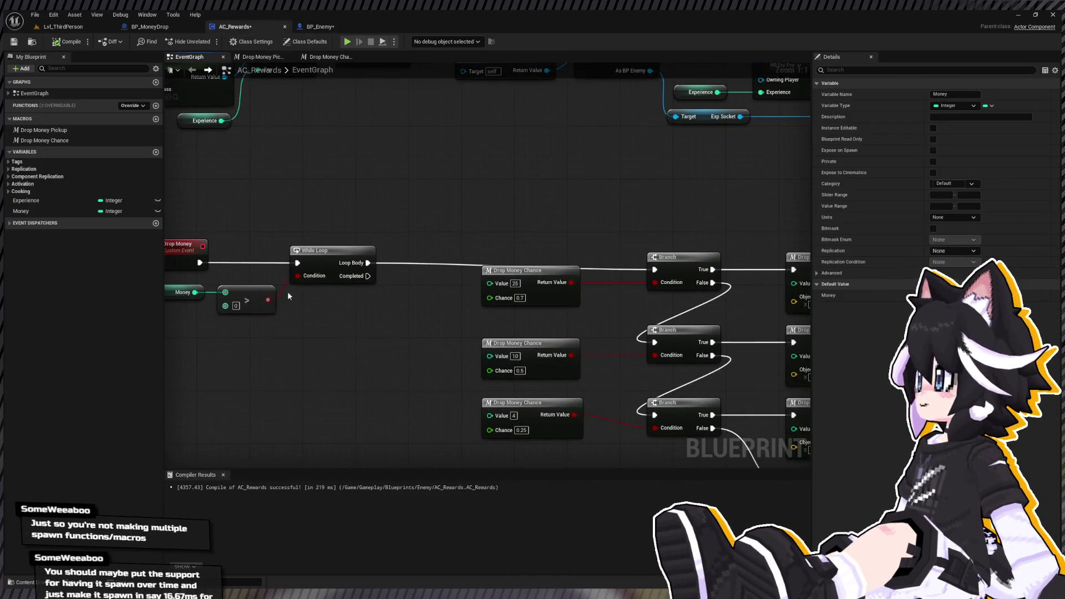
{"action": "left_click", "coordinate": [368, 250]}
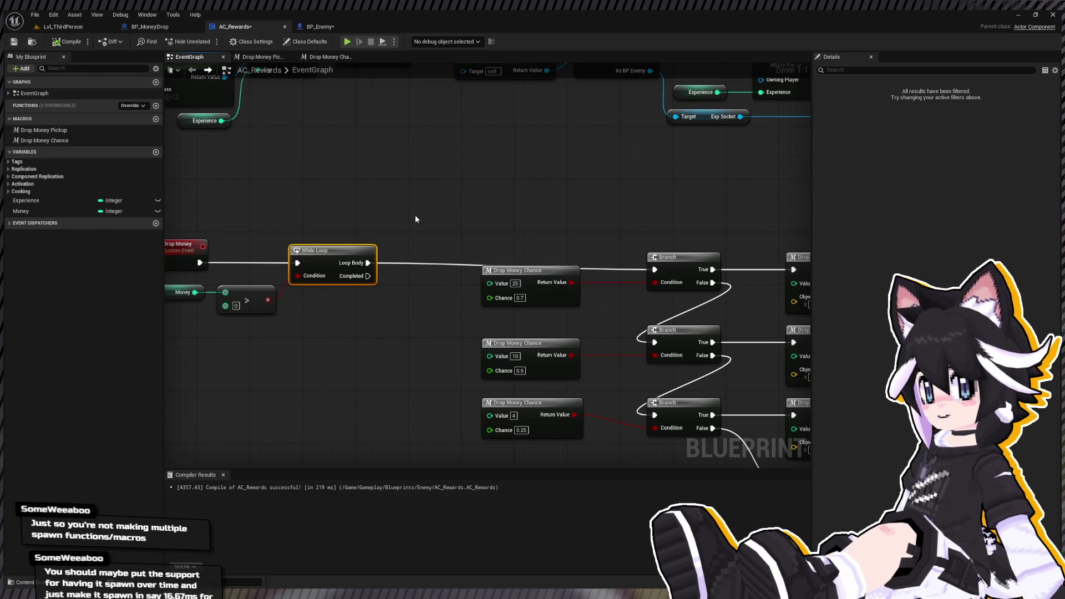
{"action": "key", "text": "ctrl+v"}
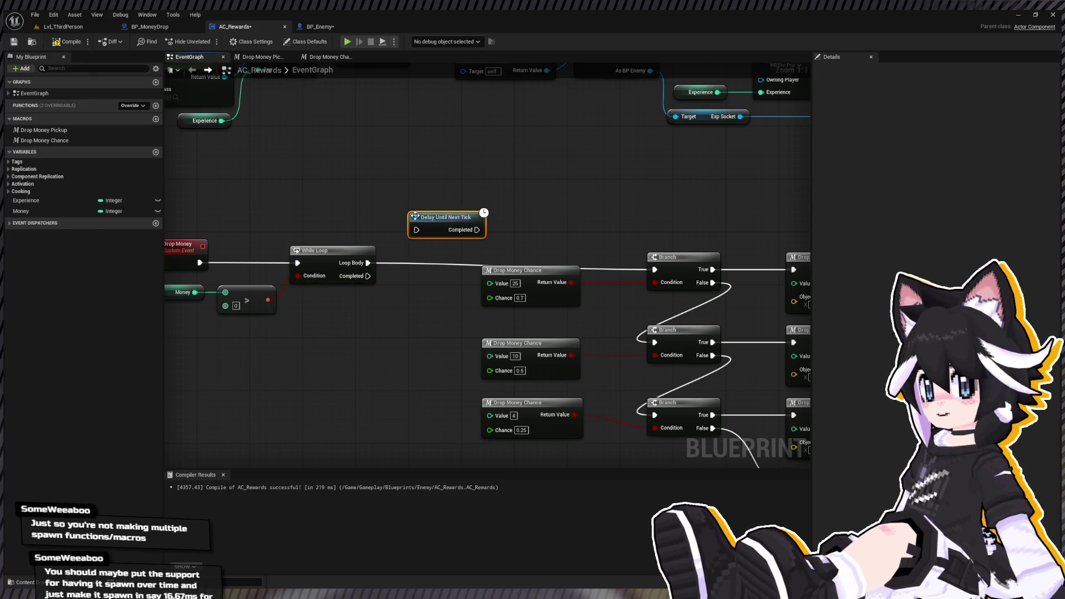
{"action": "mouse_move", "coordinate": [368, 263]}
{"action": "left_mouse_down"}
{"action": "mouse_move", "coordinate": [416, 229]}
{"action": "mouse_move", "coordinate": [637, 252]}
{"action": "mouse_move", "coordinate": [654, 269]}
{"action": "left_mouse_up"}
{"action": "left_click_drag", "start_coordinate": [443, 218], "coordinate": [424, 230]}
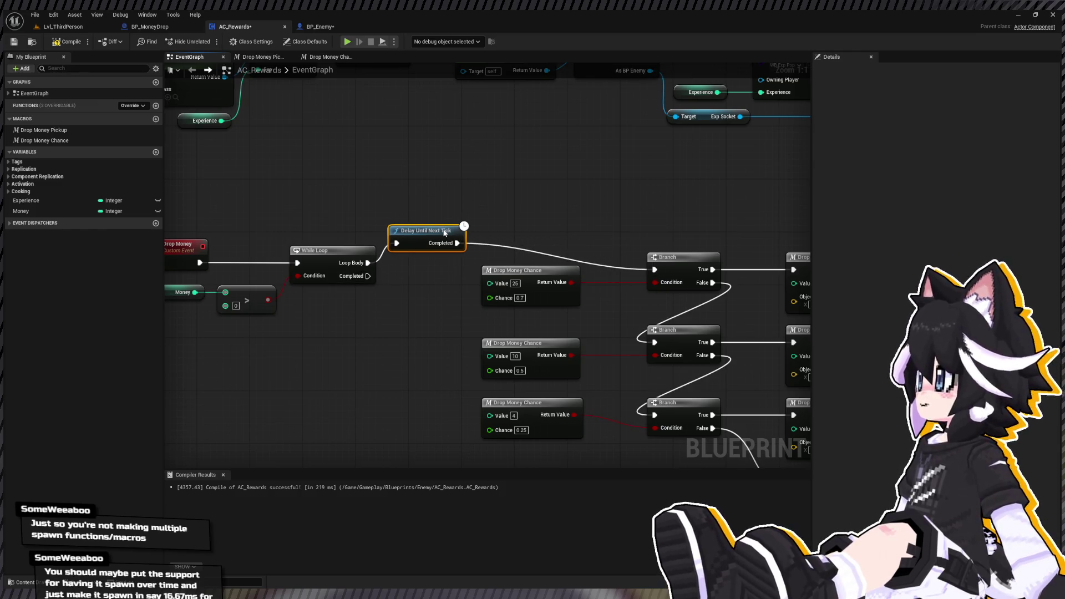
{"action": "left_click", "coordinate": [63, 41]}
{"action": "key", "text": "alt+p"}
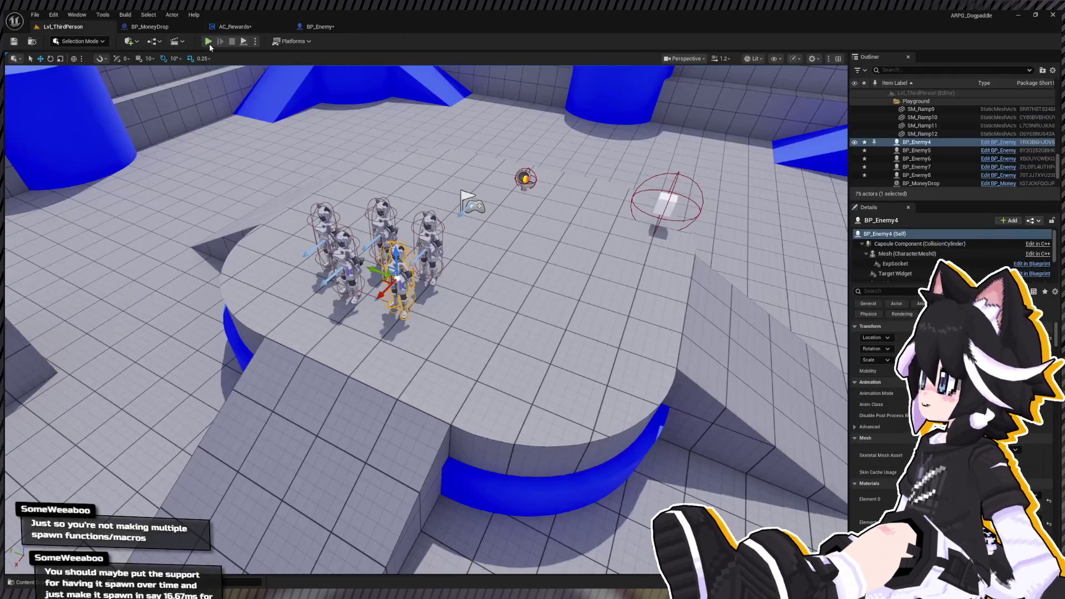
Attack the Dummy in the playtest to check the money drop, then stop playing.
{"action": "key", "text": "w"}
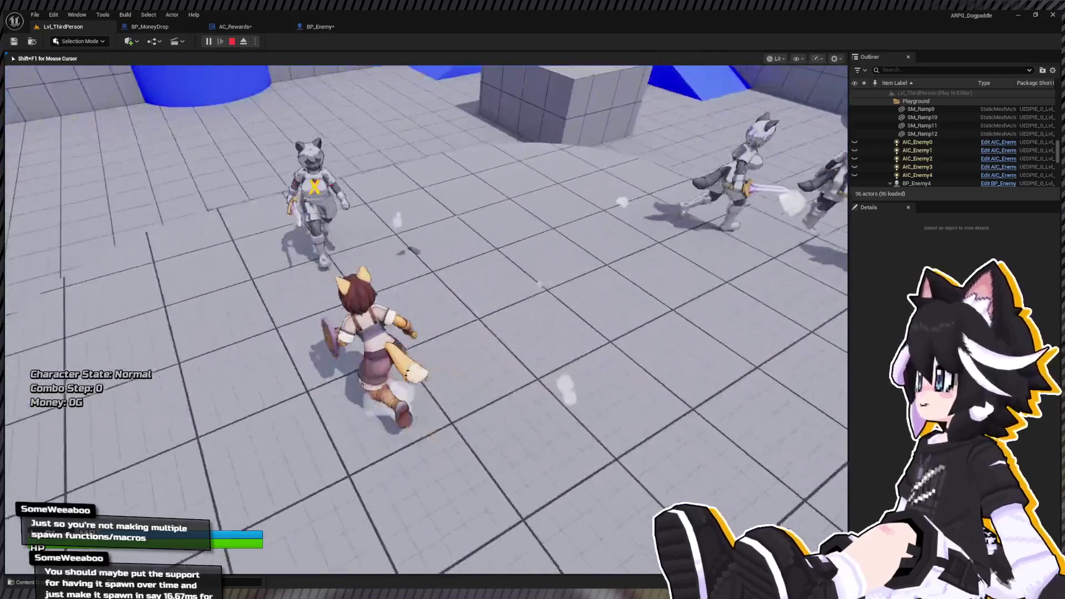
{"action": "left_click", "coordinate": [426, 320]}
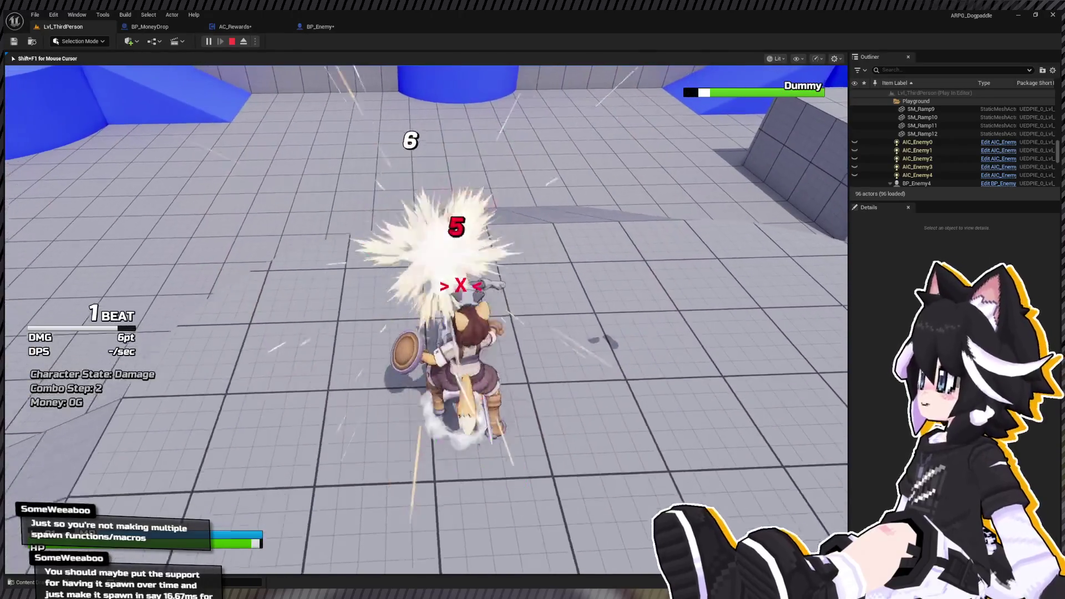
{"action": "left_click", "coordinate": [426, 319]}
{"action": "left_click", "coordinate": [426, 319]}
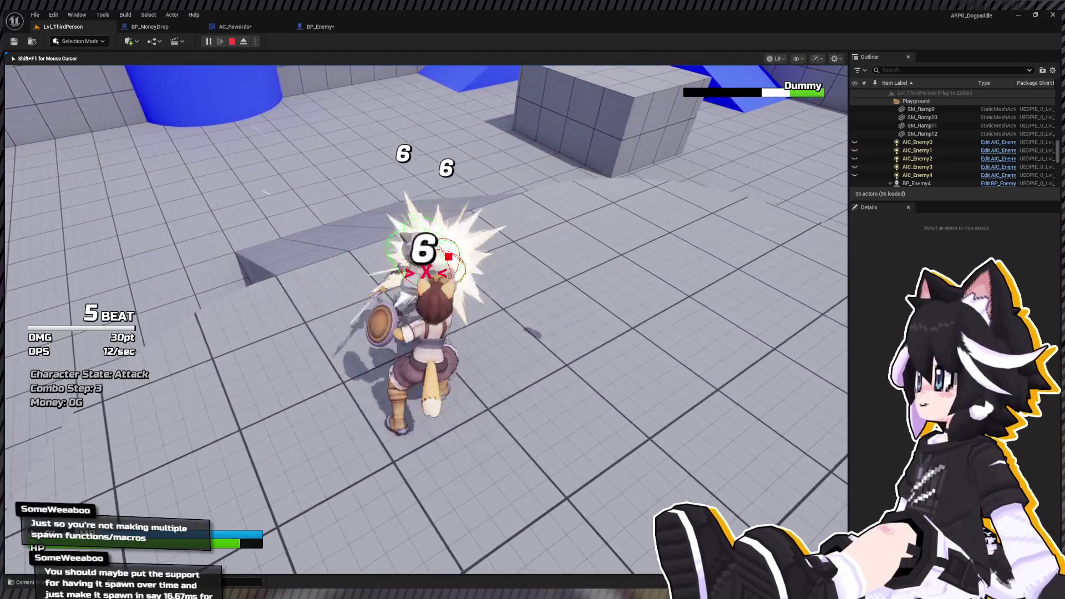
{"action": "left_click", "coordinate": [426, 320]}
{"action": "key", "text": "Escape"}
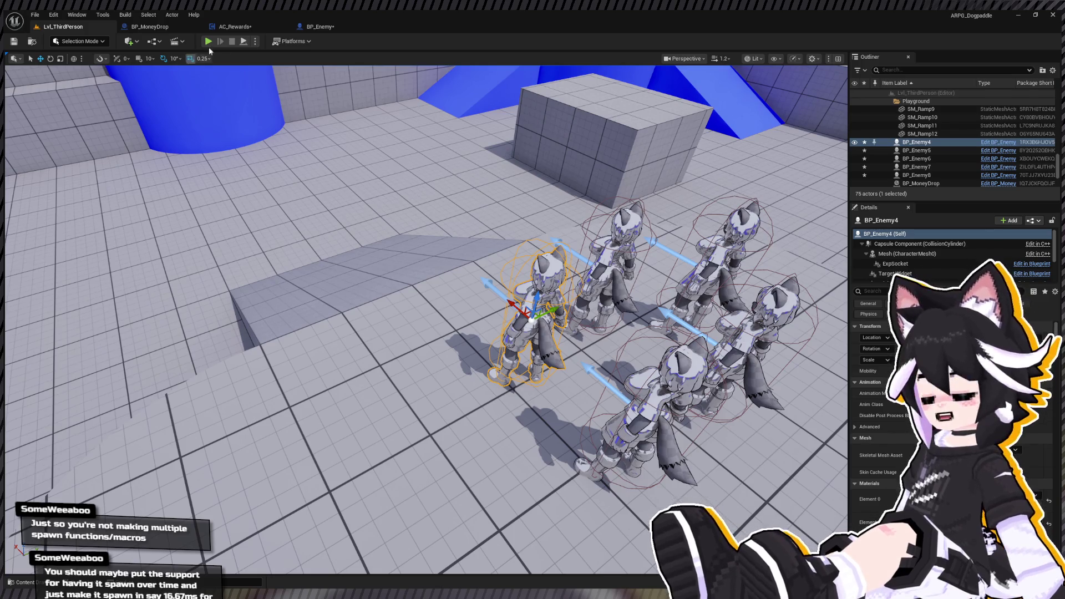
Remove the Delay Until Next Tick so AC_Rewards' Loop Body feeds the Branch directly.
{"action": "left_click", "coordinate": [161, 27]}
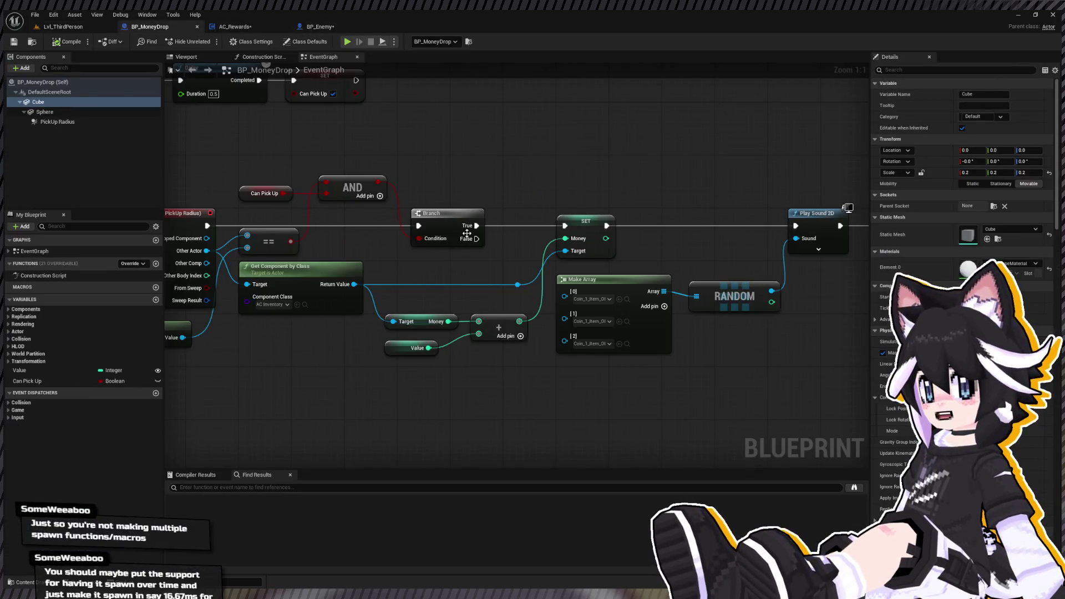
{"action": "scroll", "coordinate": [402, 283], "scroll_direction": "down", "scroll_amount": 1}
{"action": "left_click", "coordinate": [234, 27]}
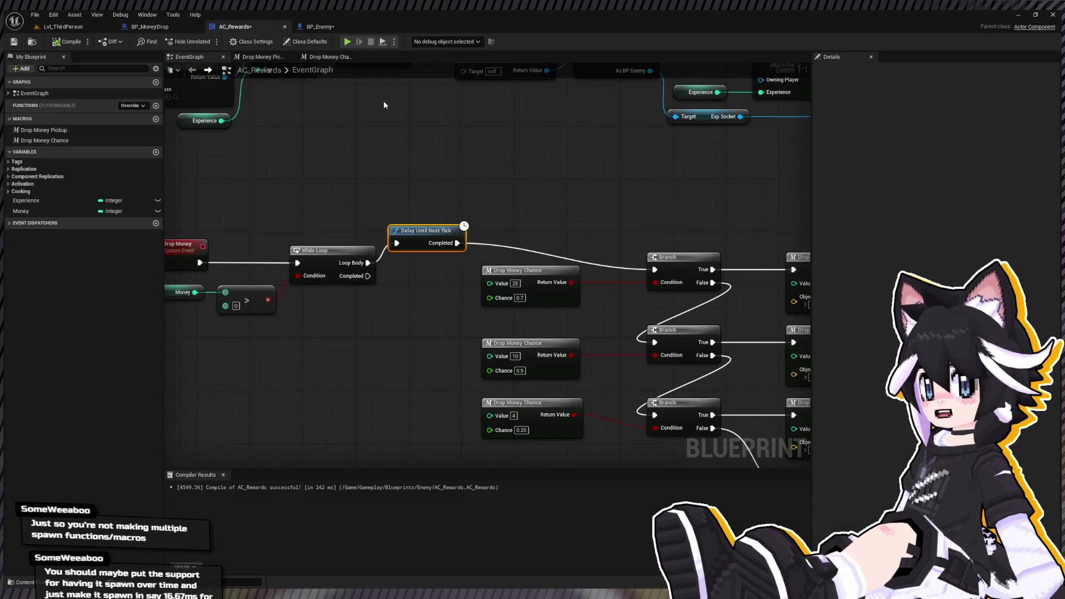
{"action": "left_click", "coordinate": [417, 229]}
{"action": "left_click_drag", "start_coordinate": [366, 262], "coordinate": [654, 269]}
Delete the Delay node and move the Drop Money event up into empty space.
{"action": "key", "text": "Delete"}
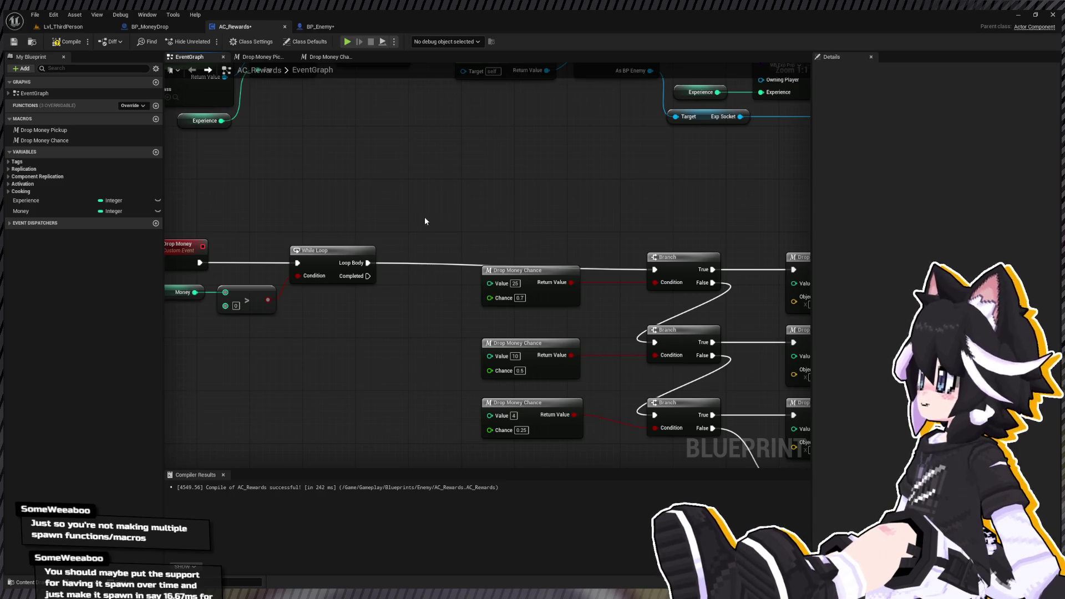
{"action": "scroll", "coordinate": [421, 216], "scroll_direction": "down", "scroll_amount": 6}
{"action": "left_click_drag", "start_coordinate": [352, 213], "coordinate": [574, 311]}
{"action": "left_click_drag", "start_coordinate": [526, 239], "coordinate": [510, 305]}
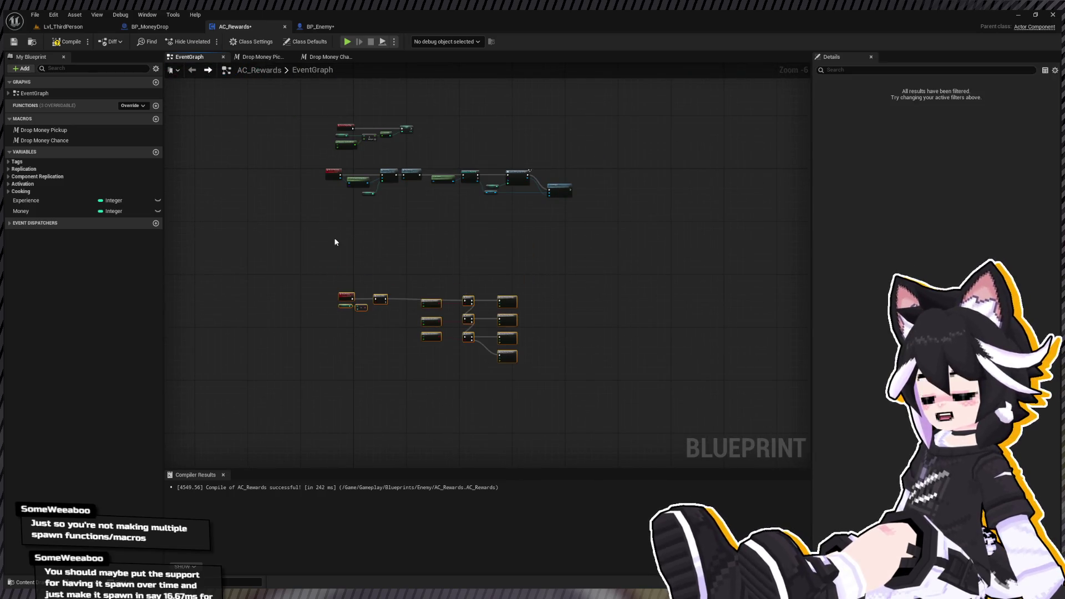
{"action": "scroll", "coordinate": [377, 264], "scroll_direction": "up", "scroll_amount": 3}
{"action": "left_click_drag", "start_coordinate": [483, 409], "coordinate": [474, 368]}
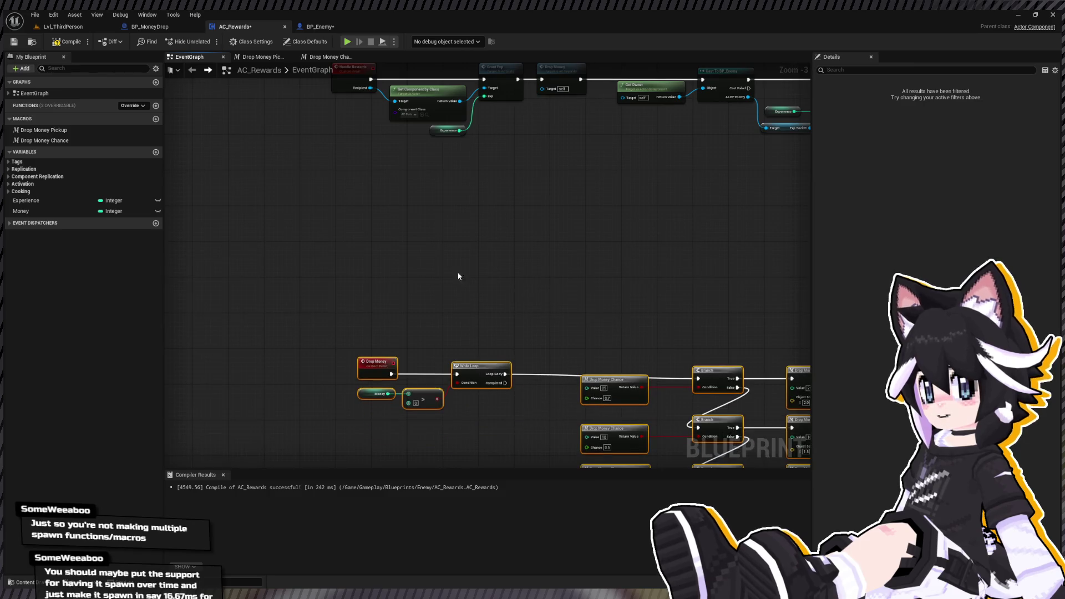
{"action": "left_click", "coordinate": [386, 360]}
{"action": "left_click_drag", "start_coordinate": [385, 359], "coordinate": [389, 271]}
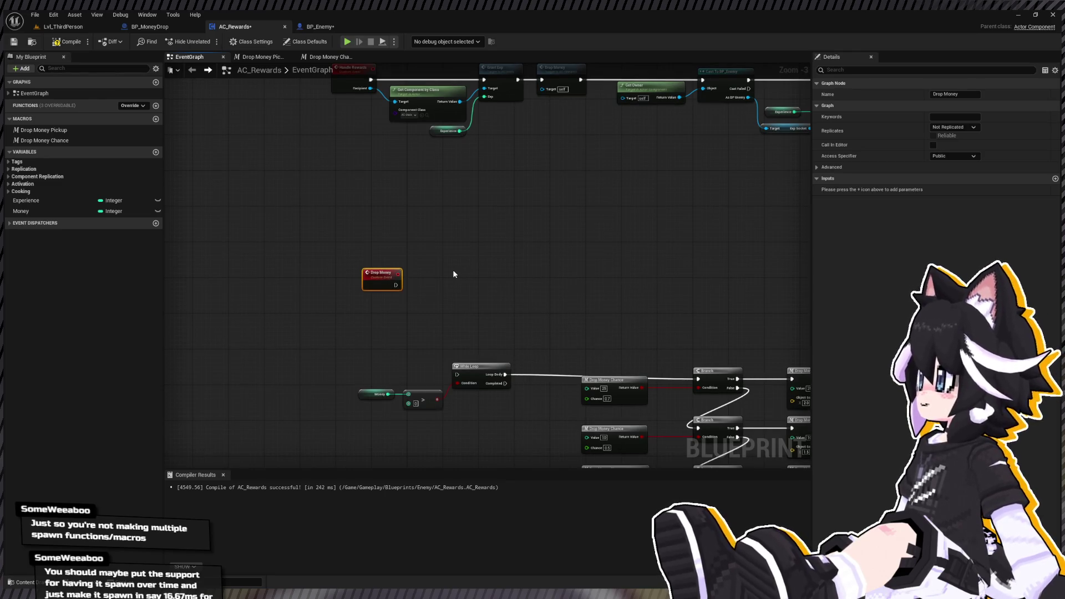
Add a Set Timer by Event node with its Time set to 0.1.
{"action": "key", "text": "ctrl+v"}
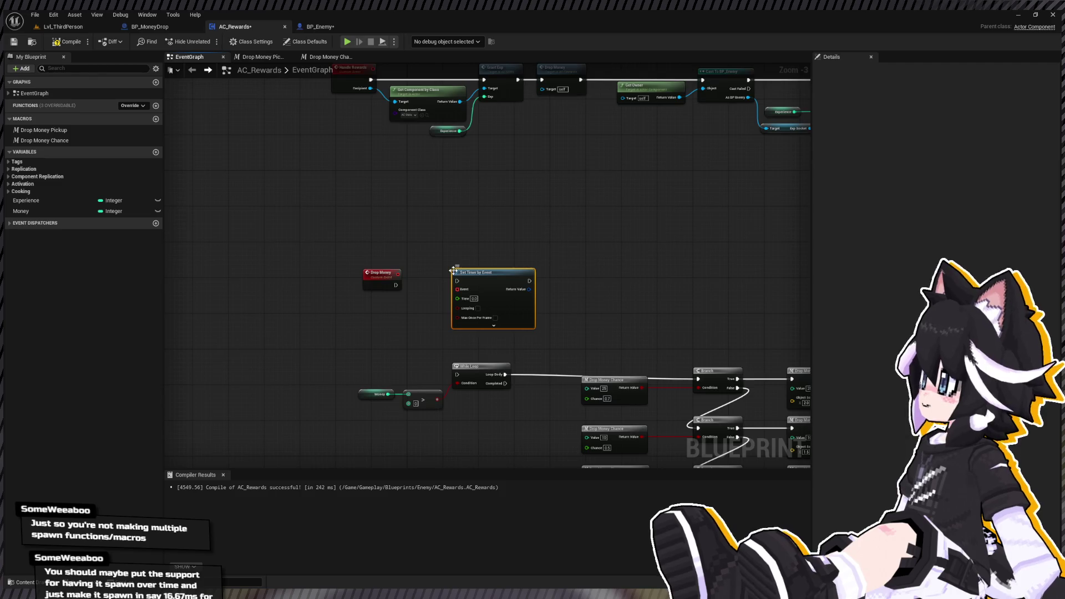
{"action": "scroll", "coordinate": [452, 270], "scroll_direction": "up", "scroll_amount": 2}
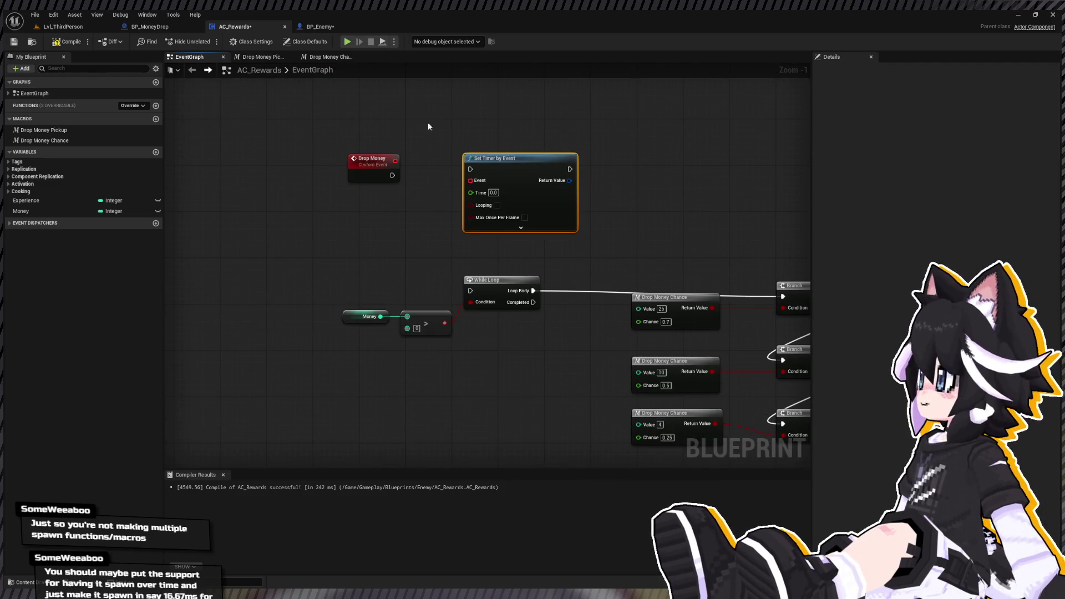
{"action": "key", "text": "ctrl+v"}
{"action": "left_click_drag", "start_coordinate": [470, 142], "coordinate": [471, 124]}
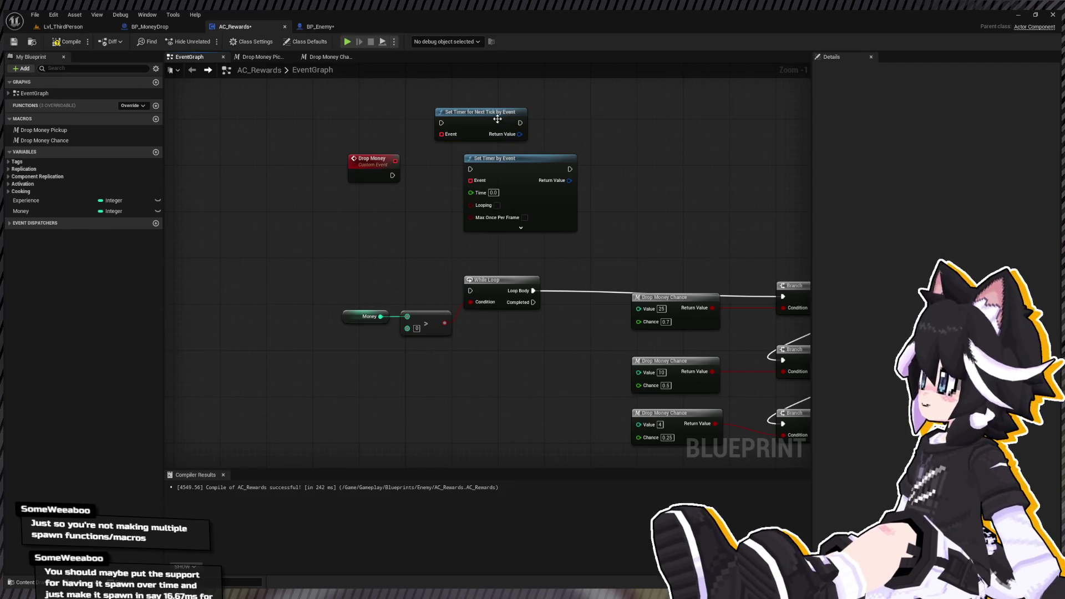
{"action": "key", "text": "Delete"}
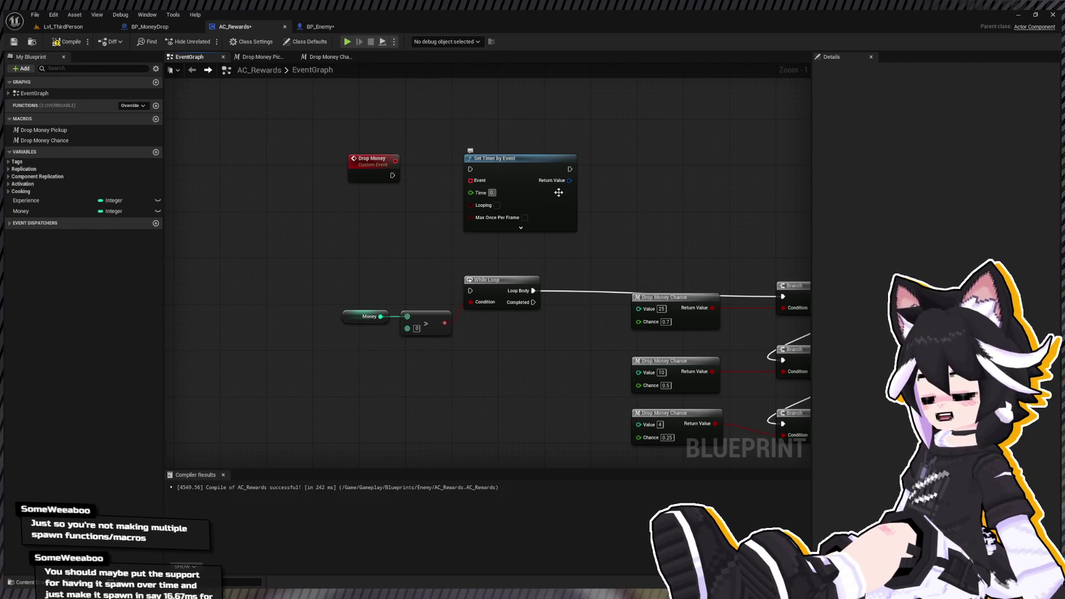
{"action": "type", "text": ".1"}
{"action": "key", "text": "Return"}
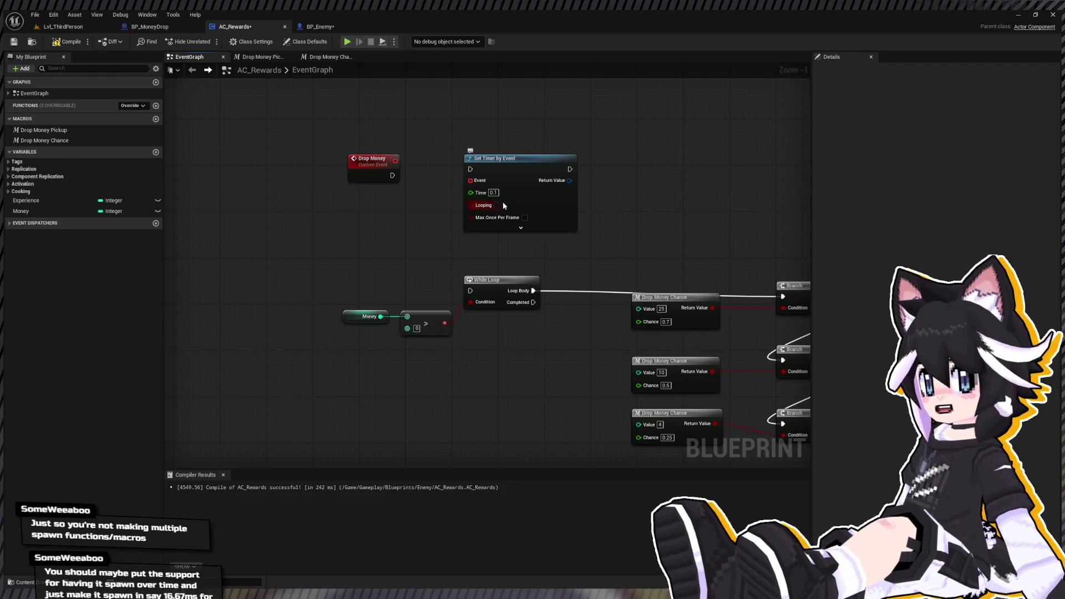
Promote the timer's Return Value to a new variable named Drop Timer.
{"action": "right_click", "coordinate": [570, 185]}
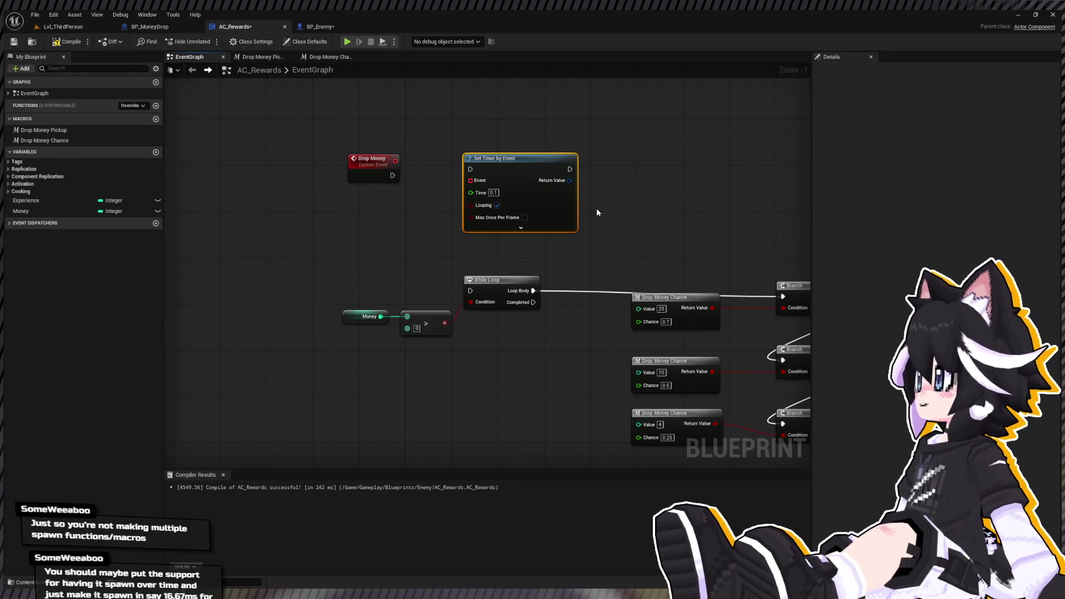
{"action": "left_click", "coordinate": [597, 207]}
{"action": "type", "text": "oop"}
{"action": "key", "text": "Return"}
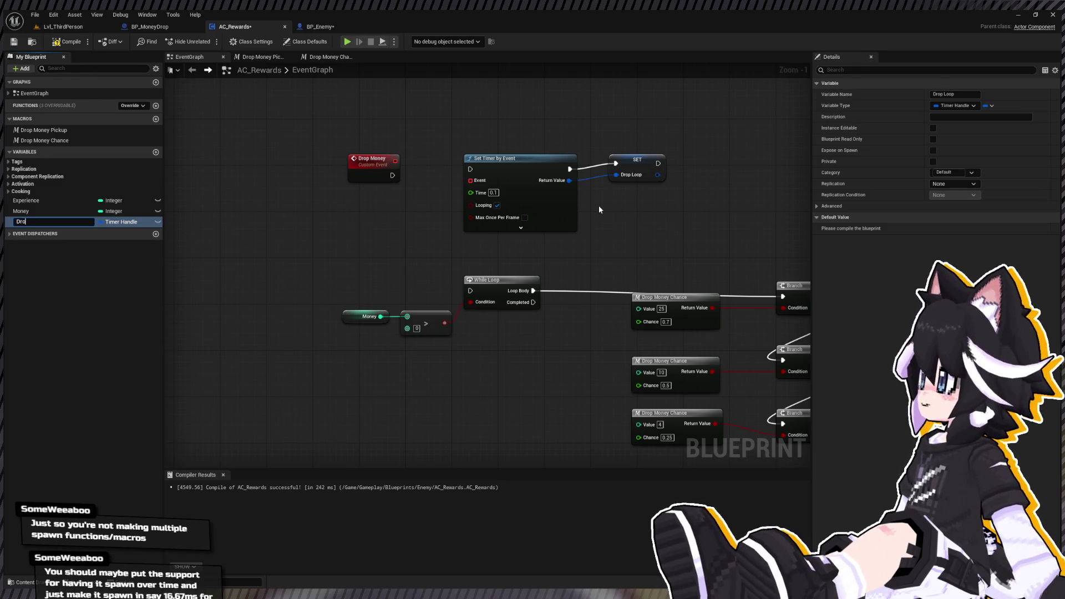
{"action": "type", "text": "p Timer"}
{"action": "key", "text": "Return"}
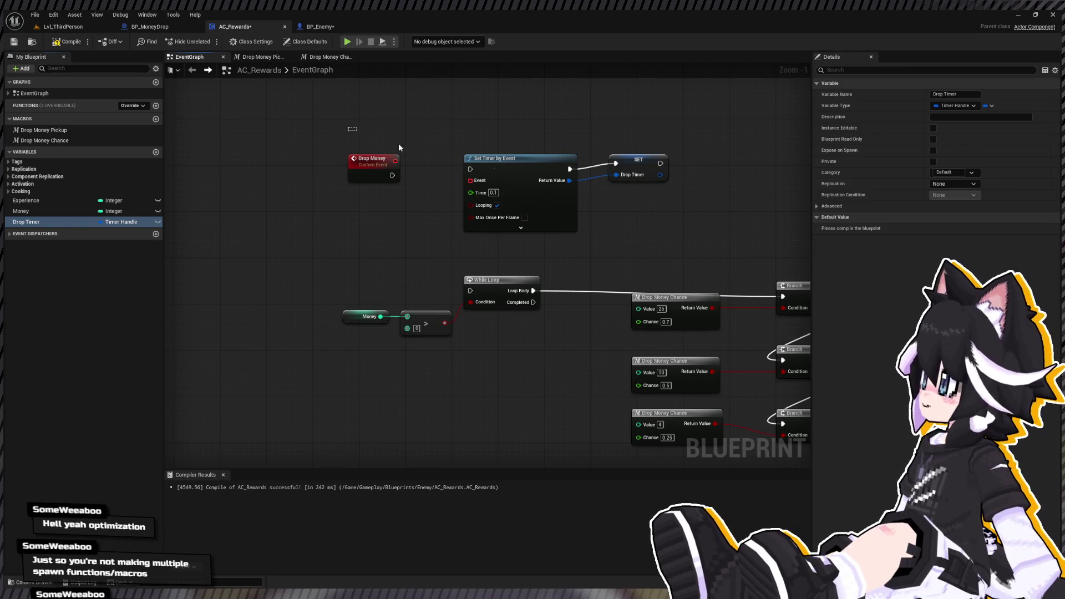
{"action": "left_click_drag", "start_coordinate": [350, 128], "coordinate": [671, 166]}
Connect Drop Money to the Set Timer and bind its Event to a new Drop Money Loop custom event.
{"action": "key", "text": "q"}
{"action": "left_click", "coordinate": [427, 174]}
{"action": "mouse_move", "coordinate": [390, 163]}
{"action": "left_mouse_down"}
{"action": "mouse_move", "coordinate": [445, 168]}
{"action": "mouse_move", "coordinate": [399, 181]}
{"action": "left_mouse_up"}
{"action": "left_click_drag", "start_coordinate": [472, 165], "coordinate": [471, 164]}
{"action": "left_click_drag", "start_coordinate": [340, 124], "coordinate": [674, 175]}
{"action": "key", "text": "q"}
{"action": "left_click_drag", "start_coordinate": [471, 175], "coordinate": [385, 234]}
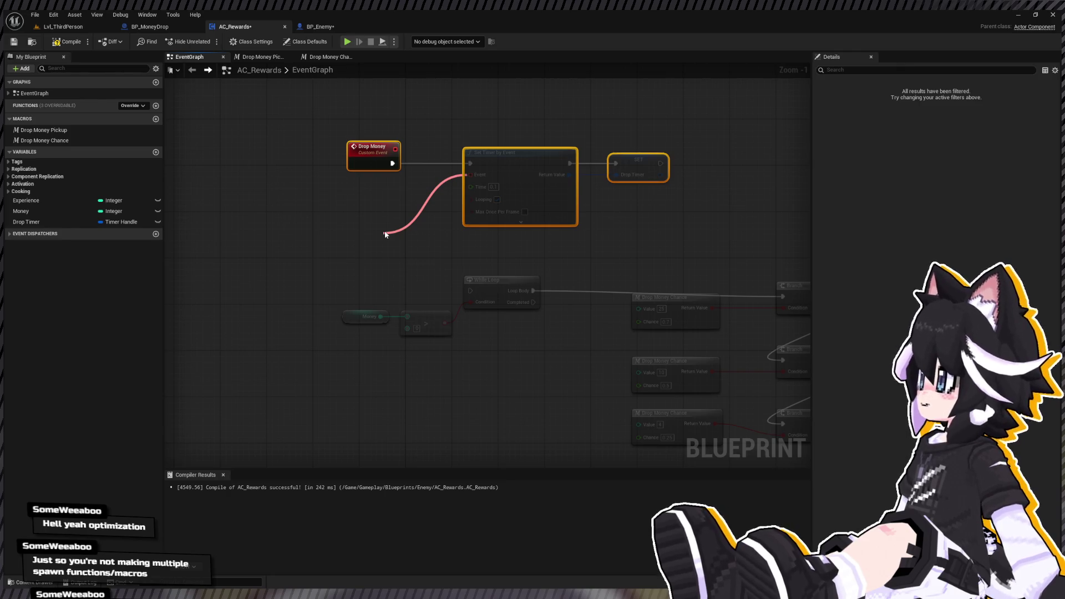
{"action": "left_click_drag", "start_coordinate": [385, 234], "coordinate": [386, 232]}
{"action": "type", "text": "Drop Money Loo"}
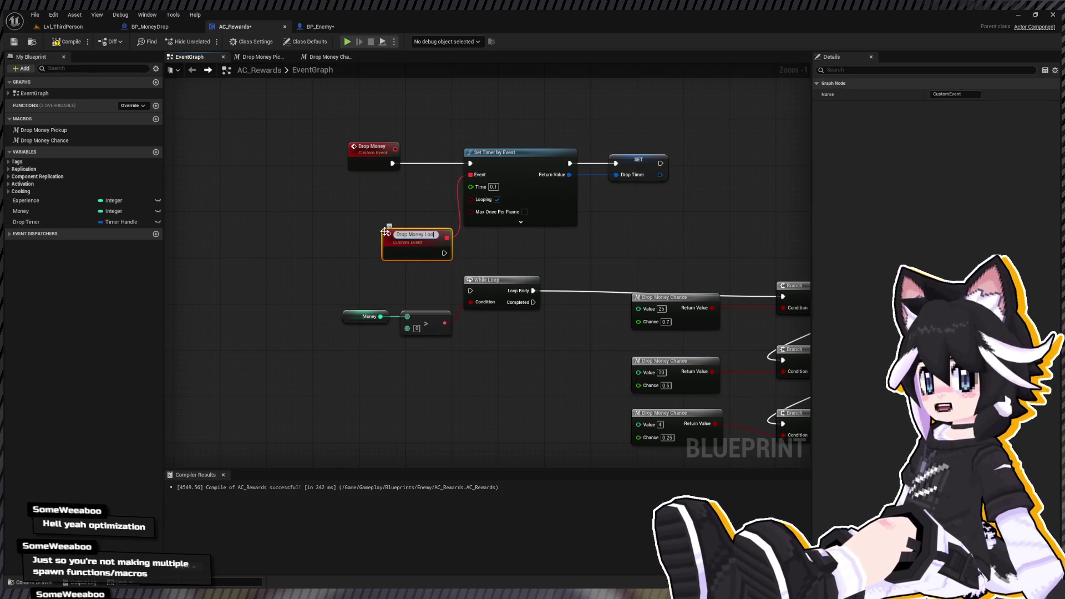
{"action": "type", "text": "p"}
{"action": "key", "text": "Return"}
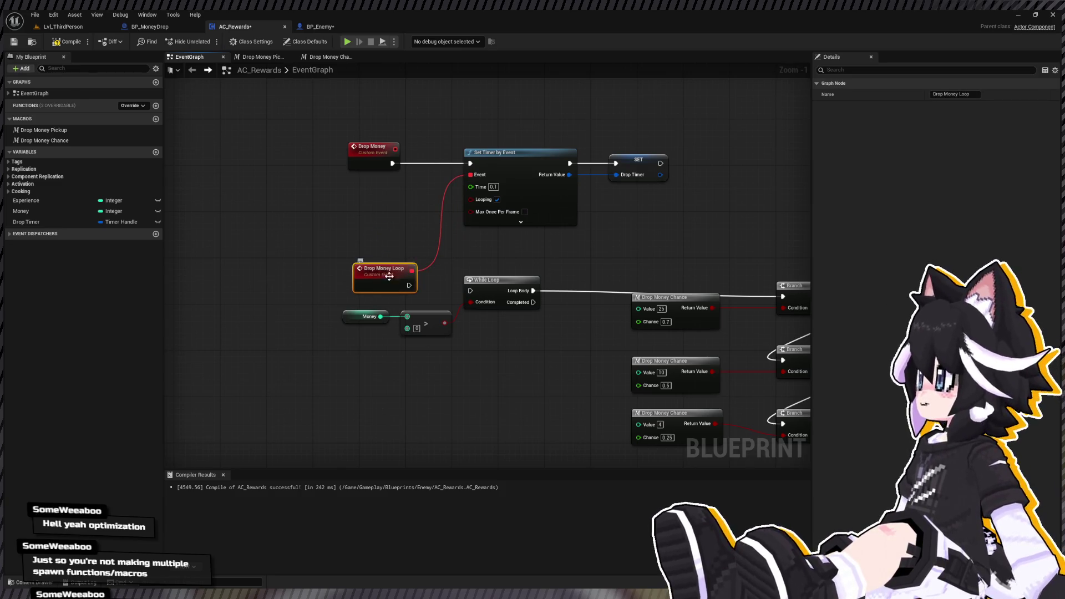
Replace the While Loop with a Branch driven by the comparison, placed beside Drop Money Loop.
{"action": "left_click_drag", "start_coordinate": [347, 314], "coordinate": [361, 242]}
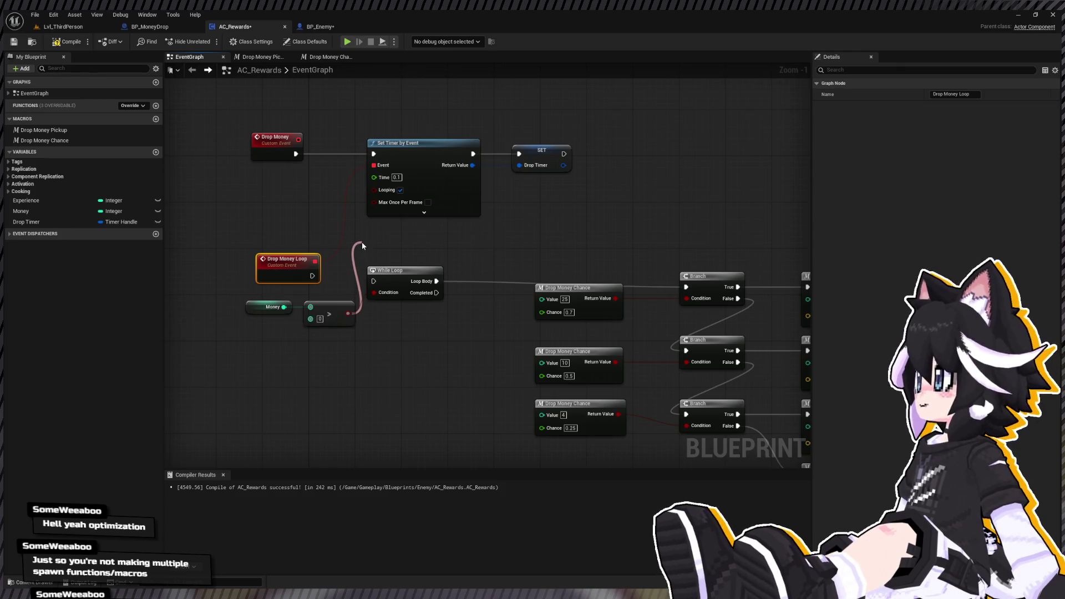
{"action": "key", "text": "Delete"}
{"action": "mouse_move", "coordinate": [302, 278]}
{"action": "left_mouse_down"}
{"action": "mouse_move", "coordinate": [313, 272]}
{"action": "mouse_move", "coordinate": [290, 285]}
{"action": "mouse_move", "coordinate": [352, 228]}
{"action": "mouse_move", "coordinate": [391, 274]}
{"action": "left_mouse_up"}
{"action": "mouse_move", "coordinate": [389, 218]}
{"action": "left_mouse_down"}
{"action": "mouse_move", "coordinate": [397, 272]}
{"action": "mouse_move", "coordinate": [354, 275]}
{"action": "mouse_move", "coordinate": [623, 281]}
{"action": "left_mouse_up"}
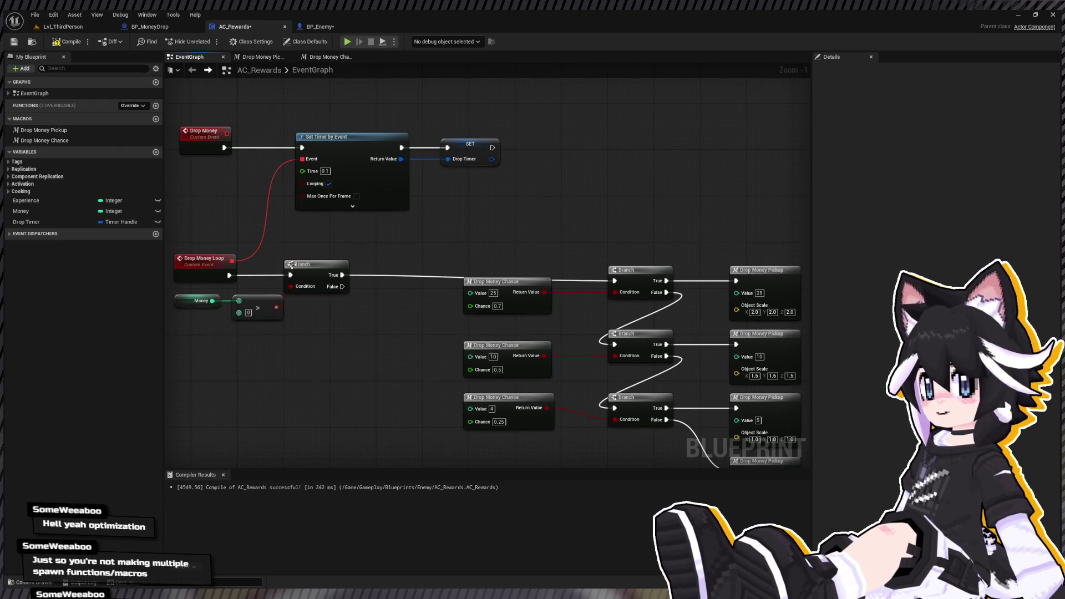
Clear and invalidate the Drop Timer handle from the Branch's False output.
{"action": "left_click", "coordinate": [26, 222]}
{"action": "mouse_move", "coordinate": [26, 222]}
{"action": "left_mouse_down"}
{"action": "mouse_move", "coordinate": [407, 249]}
{"action": "mouse_move", "coordinate": [438, 229]}
{"action": "left_mouse_up"}
{"action": "mouse_move", "coordinate": [342, 285]}
{"action": "left_mouse_down"}
{"action": "mouse_move", "coordinate": [426, 270]}
{"action": "mouse_move", "coordinate": [442, 241]}
{"action": "mouse_move", "coordinate": [383, 252]}
{"action": "left_mouse_up"}
{"action": "mouse_move", "coordinate": [483, 235]}
{"action": "left_mouse_down"}
{"action": "mouse_move", "coordinate": [388, 272]}
{"action": "mouse_move", "coordinate": [401, 316]}
{"action": "mouse_move", "coordinate": [383, 338]}
{"action": "left_mouse_up"}
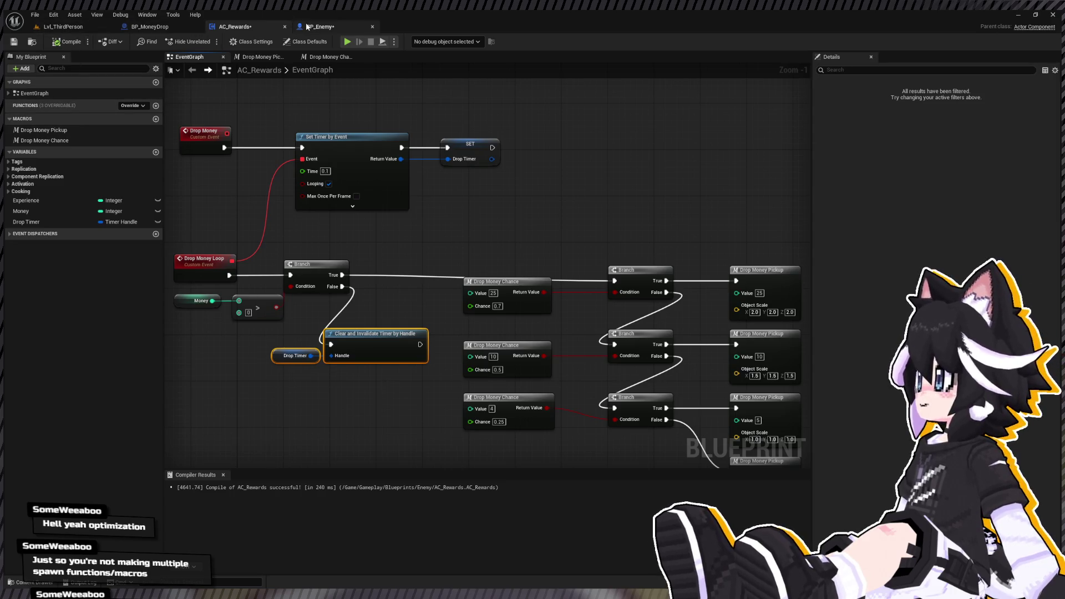
In BP_Enemy, set the AC_Rewards component's Money default to 1000.
{"action": "left_click", "coordinate": [320, 26]}
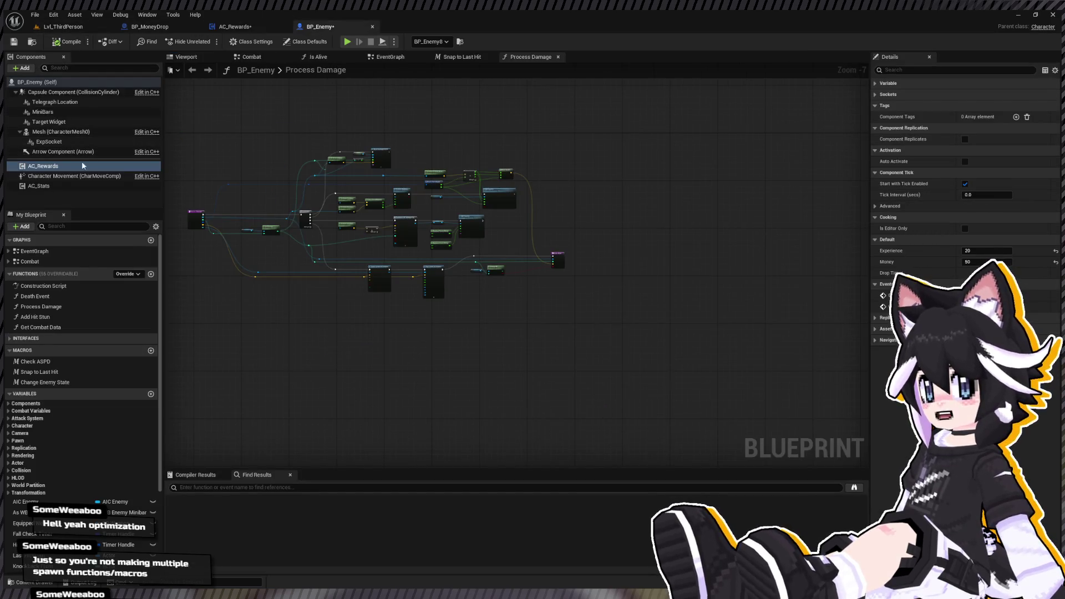
{"action": "left_click", "coordinate": [62, 186]}
{"action": "left_click", "coordinate": [55, 165]}
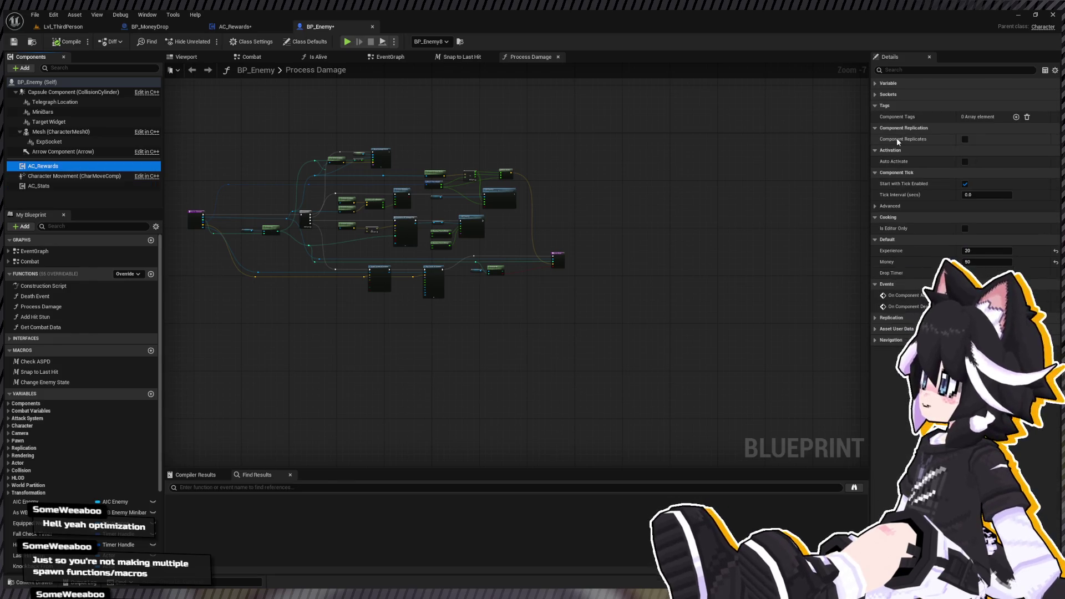
{"action": "left_click", "coordinate": [987, 261]}
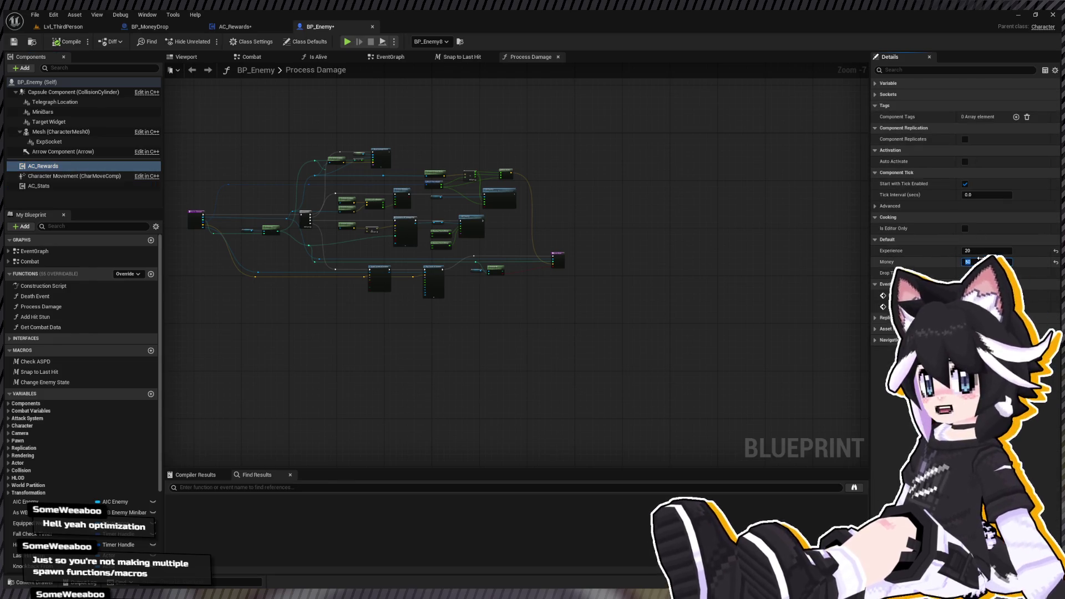
{"action": "key", "text": "Return"}
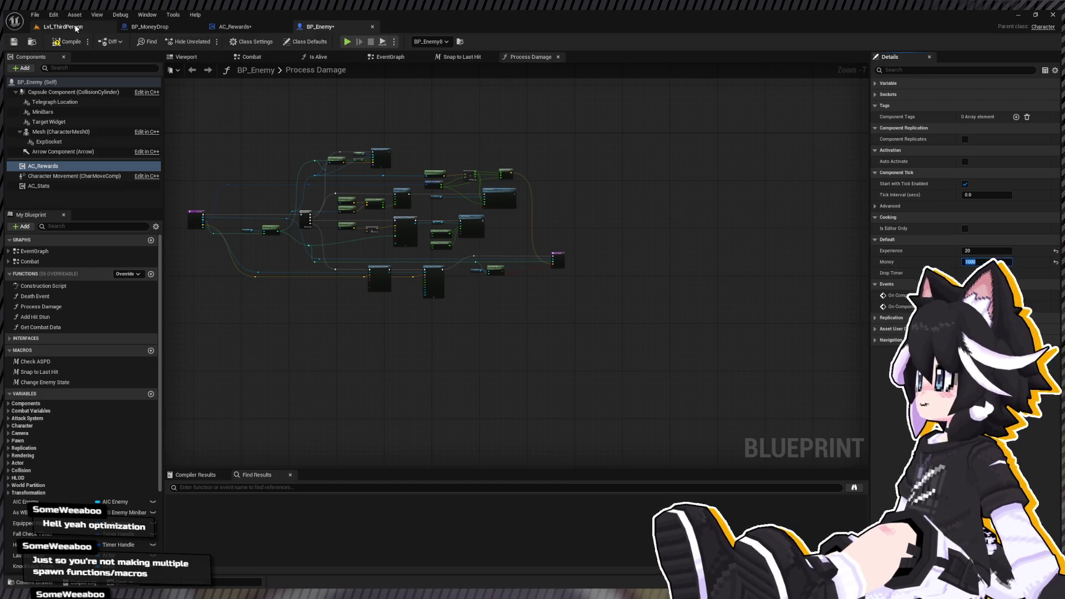
Delete BP_Enemy5 through BP_Enemy8 from the Lvl_ThirdPerson level.
{"action": "left_click", "coordinate": [64, 26]}
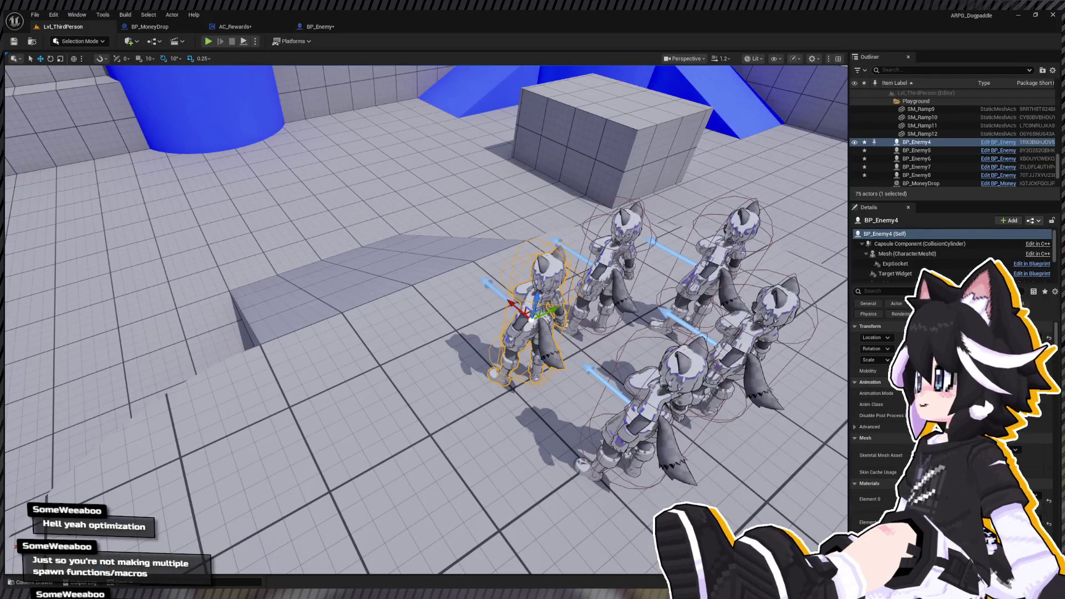
{"action": "left_click", "coordinate": [918, 150]}
{"action": "left_click", "coordinate": [932, 175], "text": "shift"}
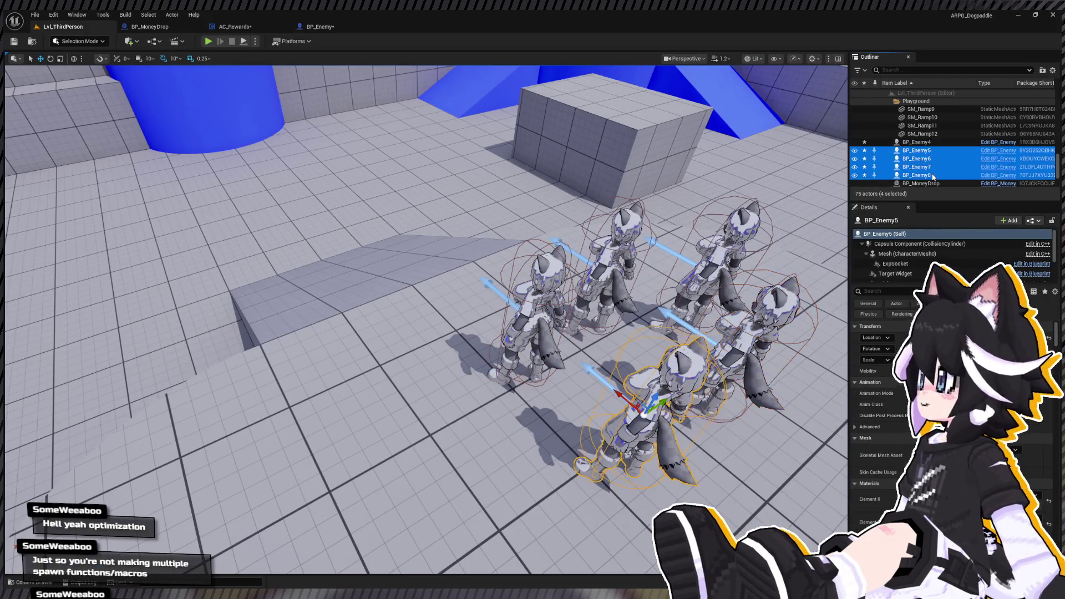
{"action": "key", "text": "Delete"}
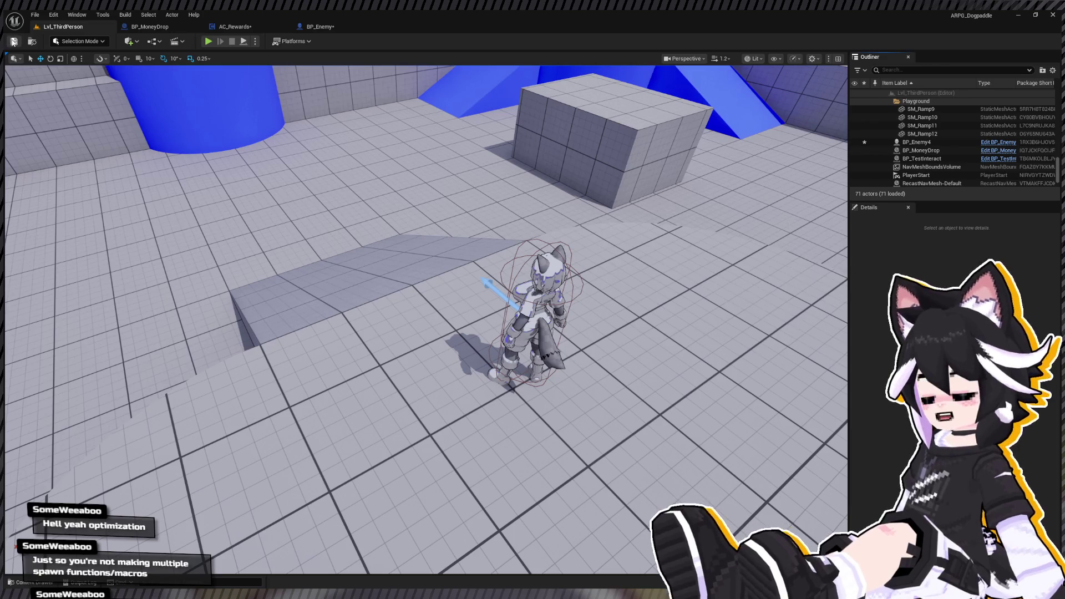
Start a playtest and attack the dummy with combos until it drops money.
{"action": "key", "text": "alt+p"}
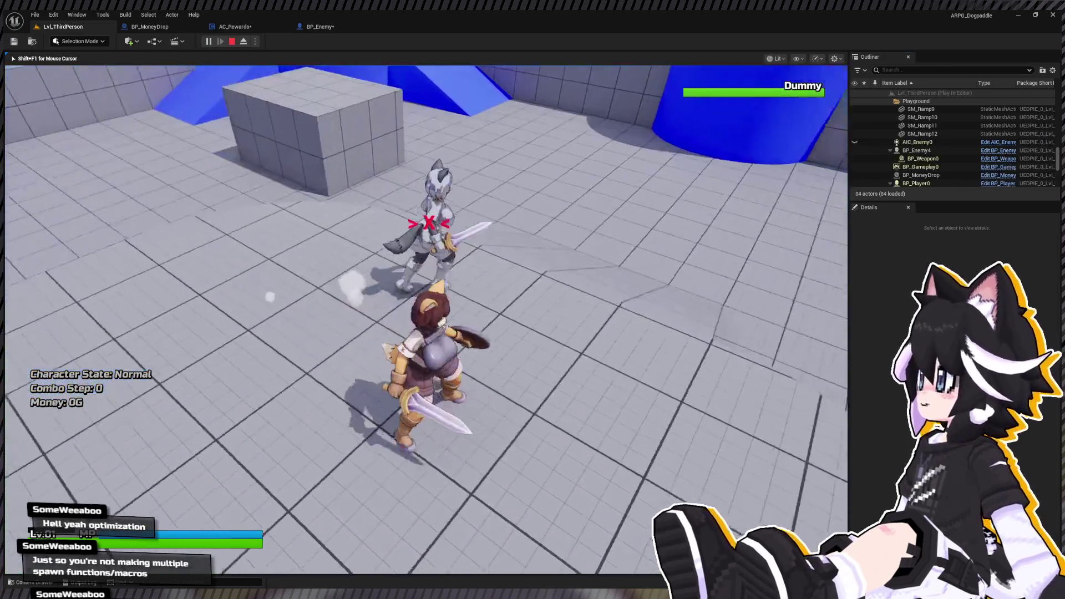
{"action": "left_click", "coordinate": [426, 319]}
{"action": "left_click", "coordinate": [426, 319]}
{"action": "left_click", "coordinate": [426, 319]}
{"action": "key", "text": "w"}
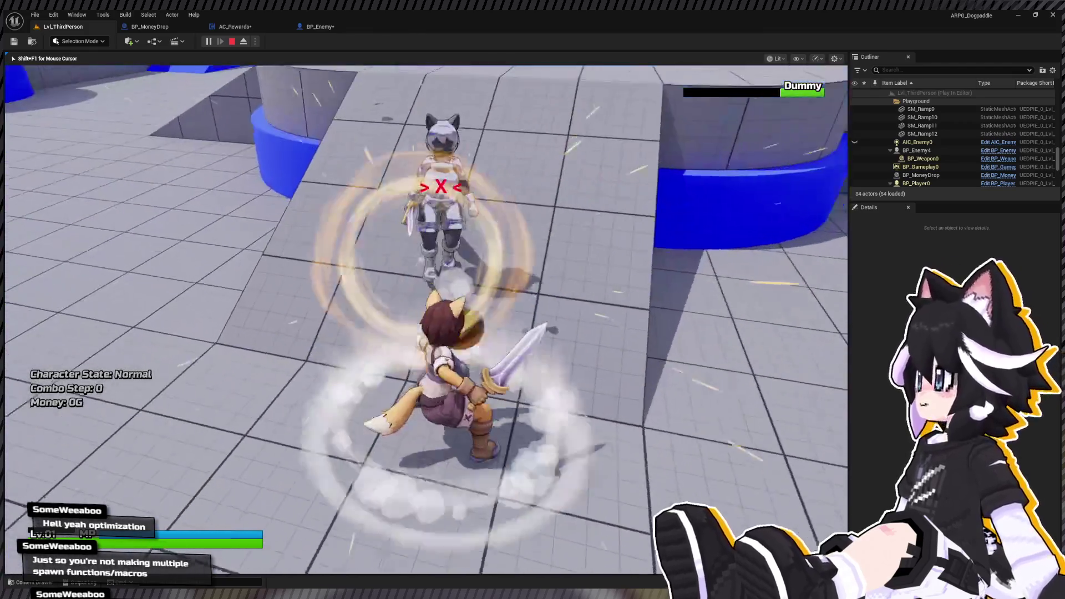
{"action": "left_click", "coordinate": [426, 319]}
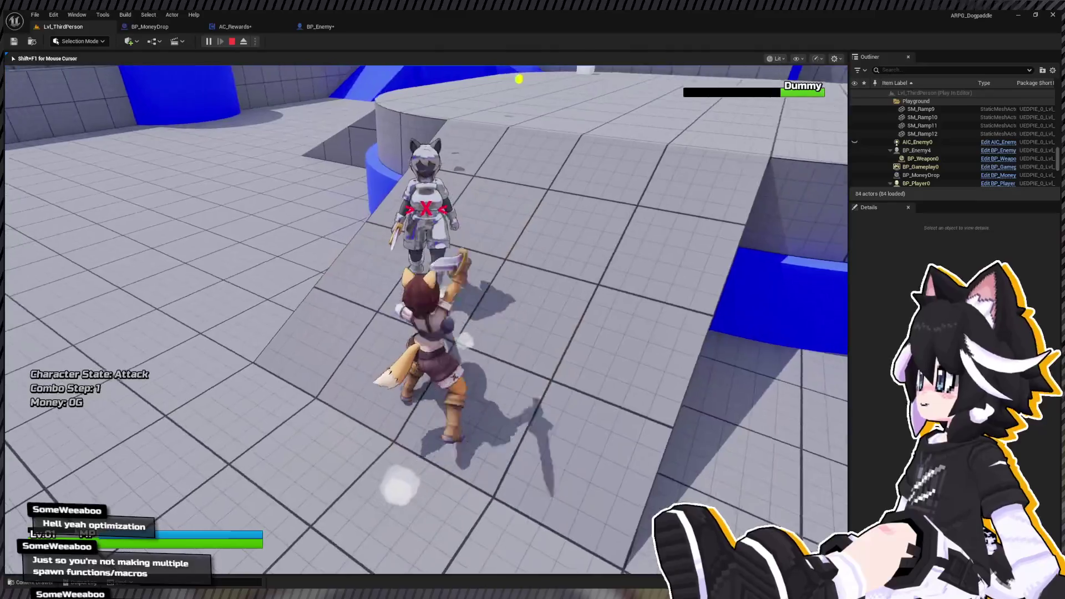
{"action": "left_click", "coordinate": [426, 319]}
{"action": "left_click", "coordinate": [426, 319]}
Collect the money orbs to reach 794G, then view BP_Enemy's Process Damage graph.
{"action": "key", "text": "s"}
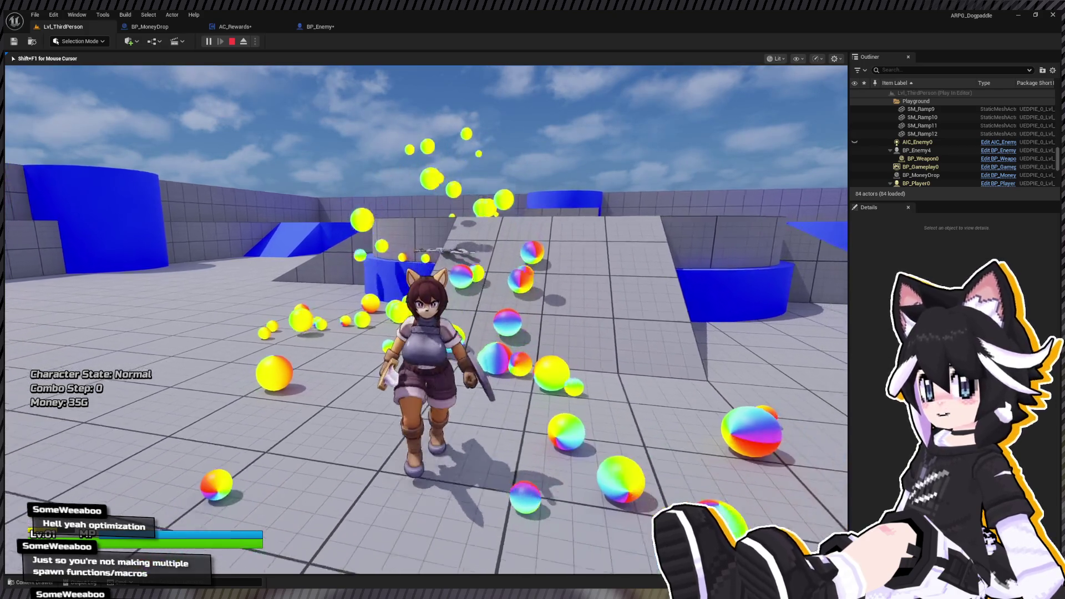
{"action": "key", "text": "w"}
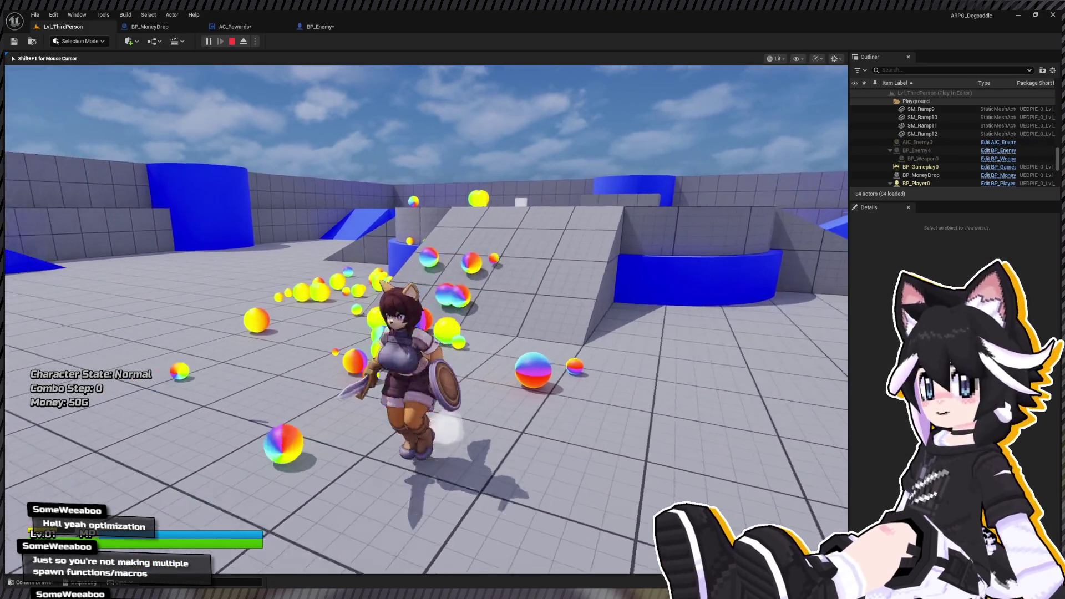
{"action": "key", "text": "w"}
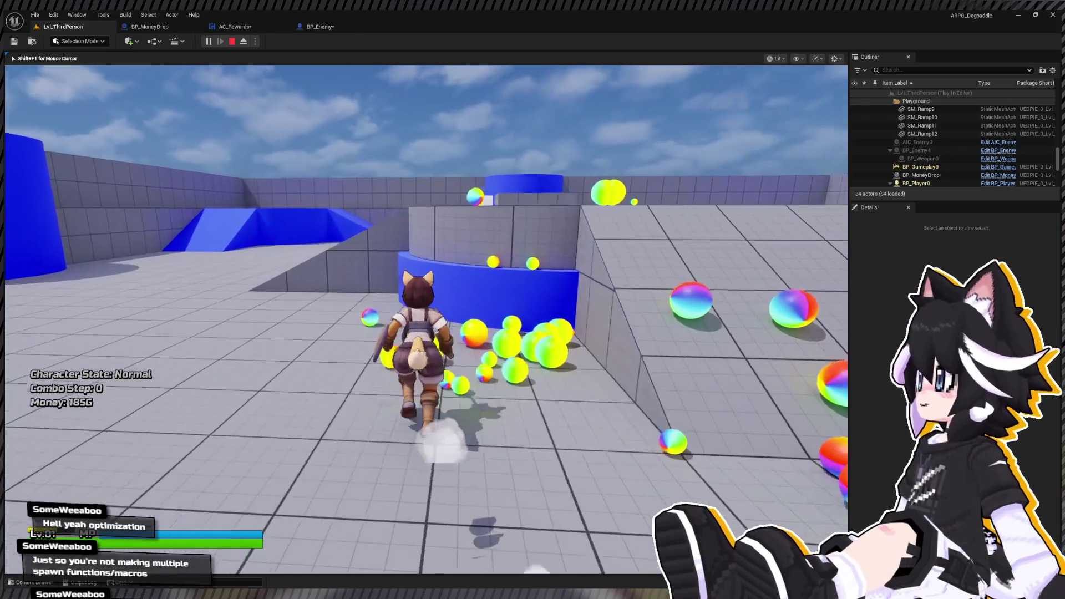
{"action": "key", "text": "w"}
{"action": "key", "text": "w"}
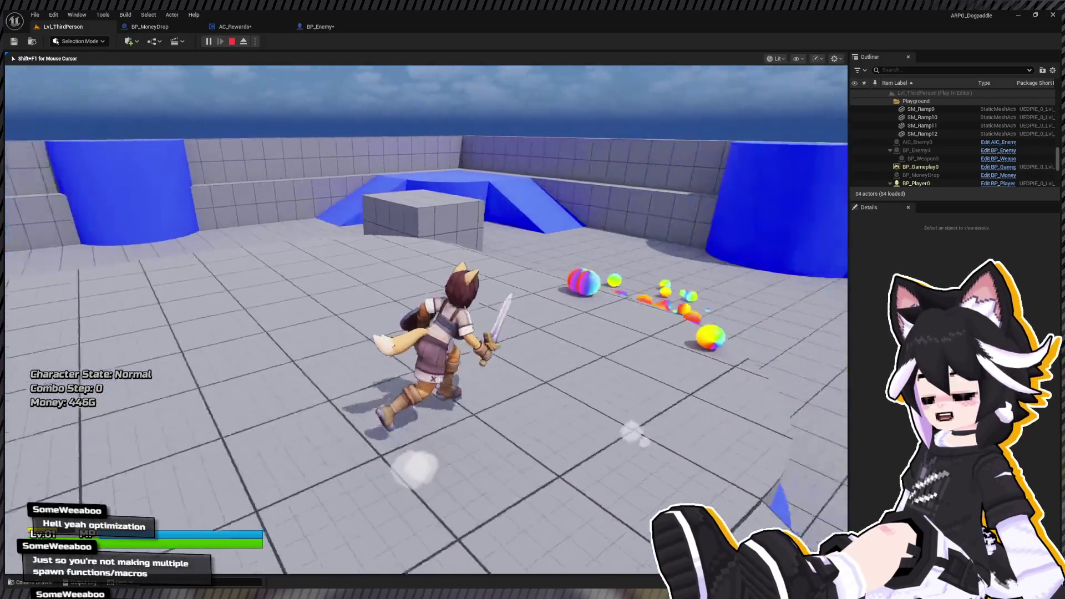
{"action": "key", "text": "w"}
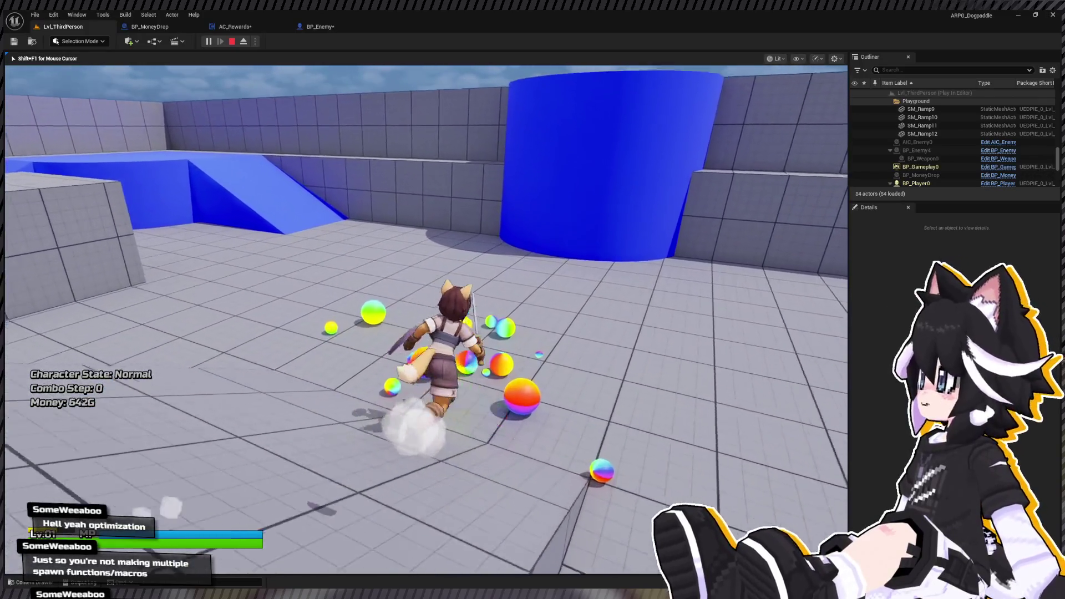
{"action": "key", "text": "w"}
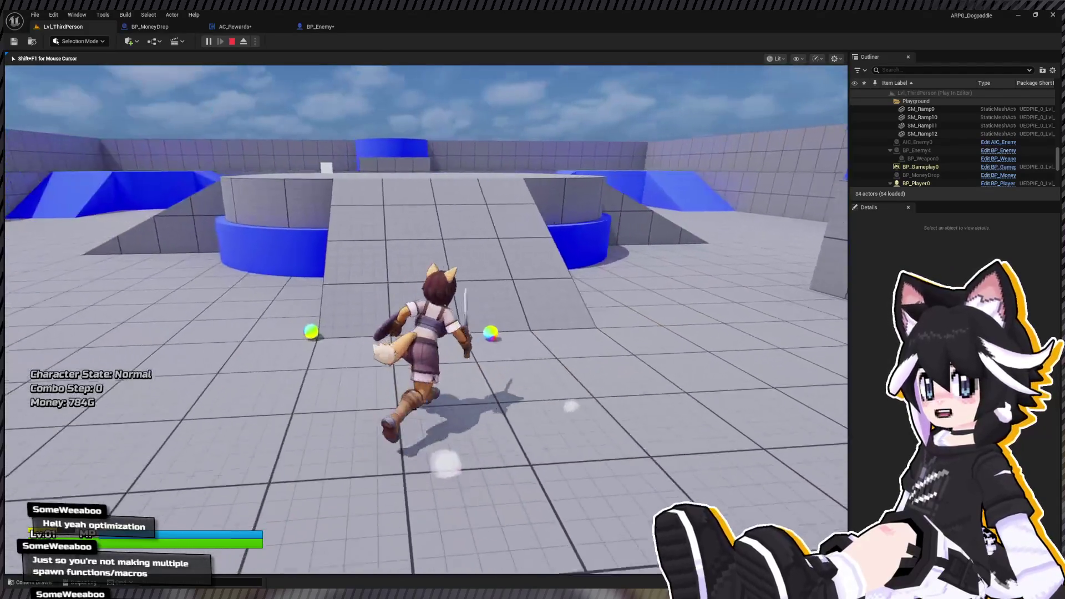
{"action": "key", "text": "w"}
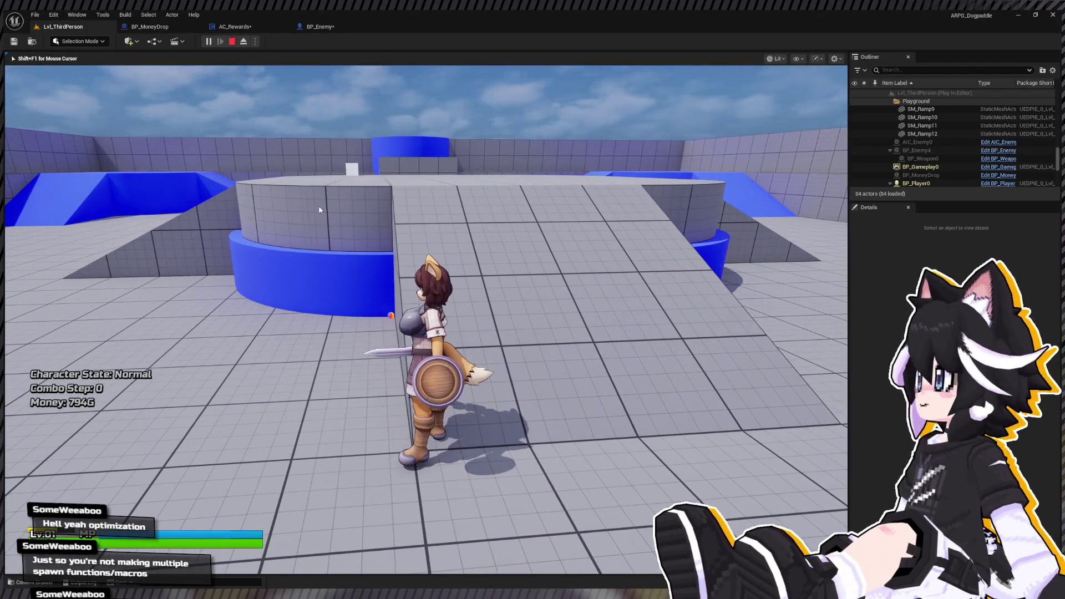
{"action": "left_click", "coordinate": [320, 26]}
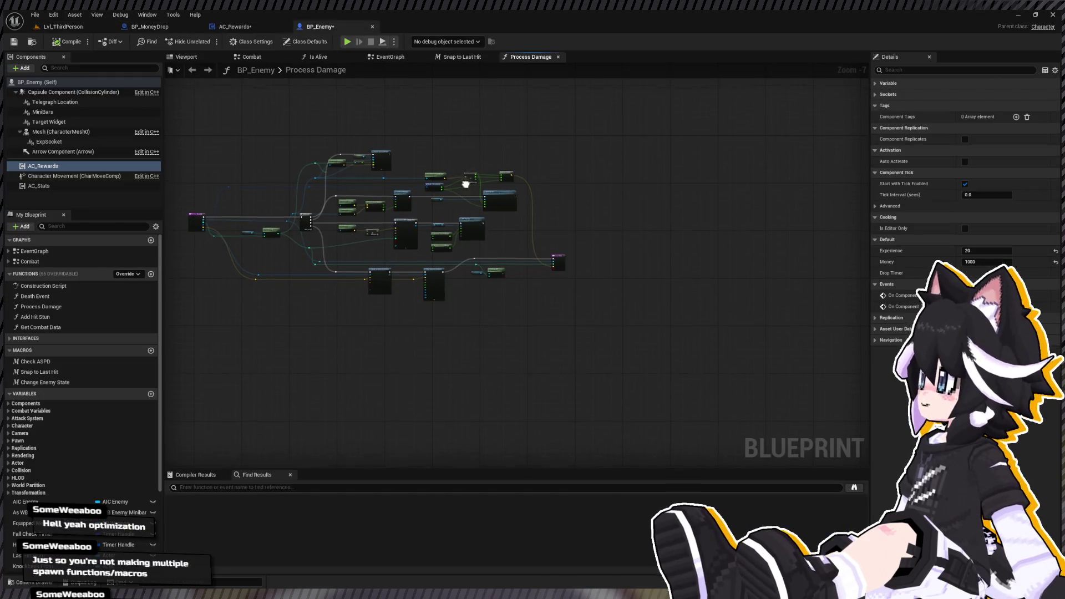
Playtest from Lvl_ThirdPerson: defeat the Dummy, collect its coins, then stop.
{"action": "left_click", "coordinate": [244, 27]}
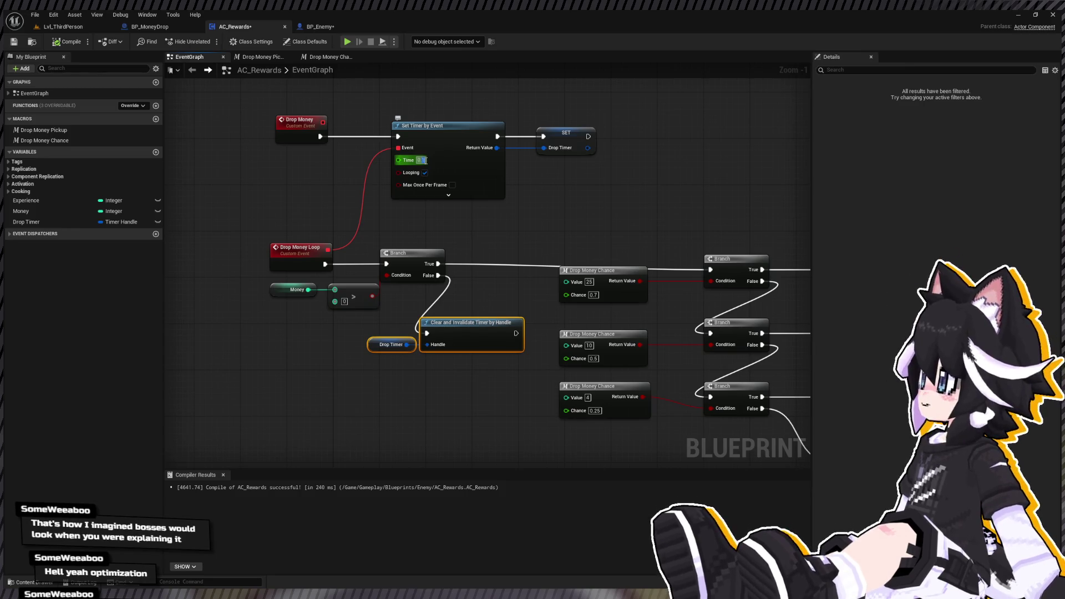
{"action": "left_click", "coordinate": [665, 182]}
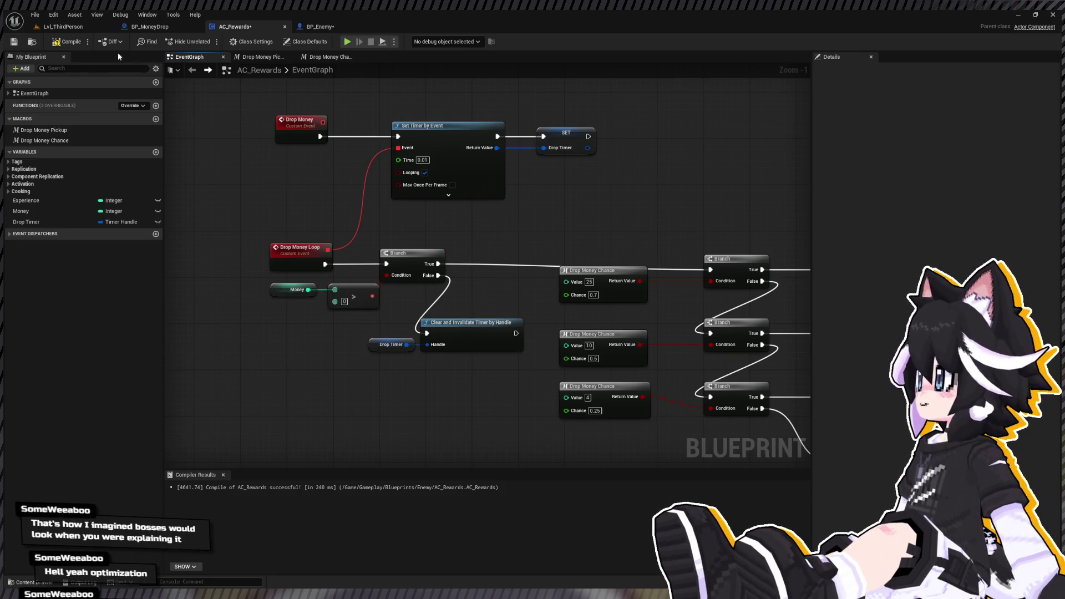
{"action": "left_click", "coordinate": [63, 27]}
{"action": "left_click", "coordinate": [209, 41]}
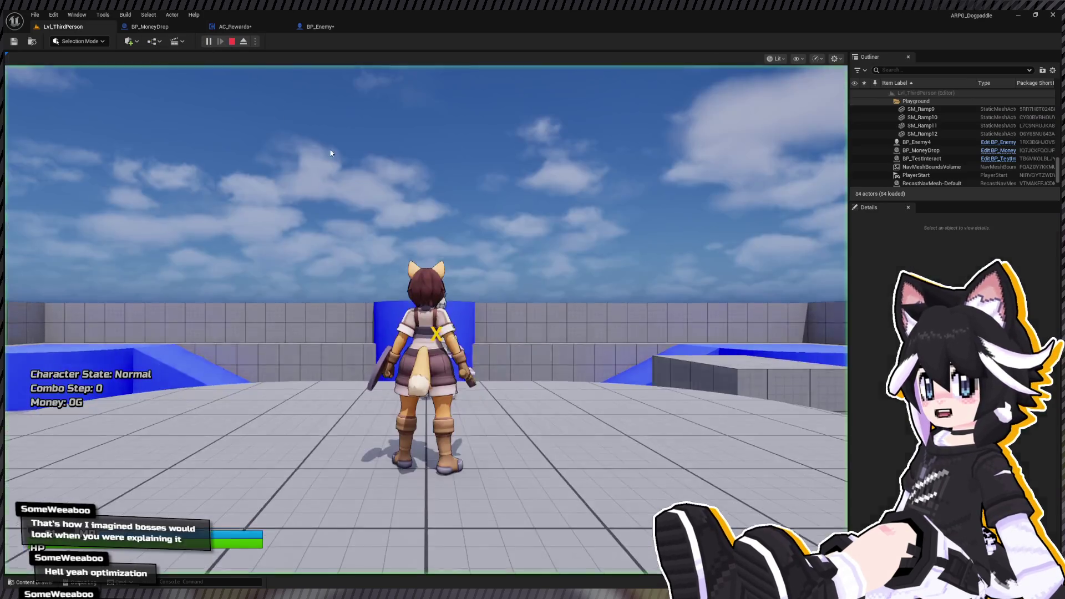
{"action": "key", "text": "w"}
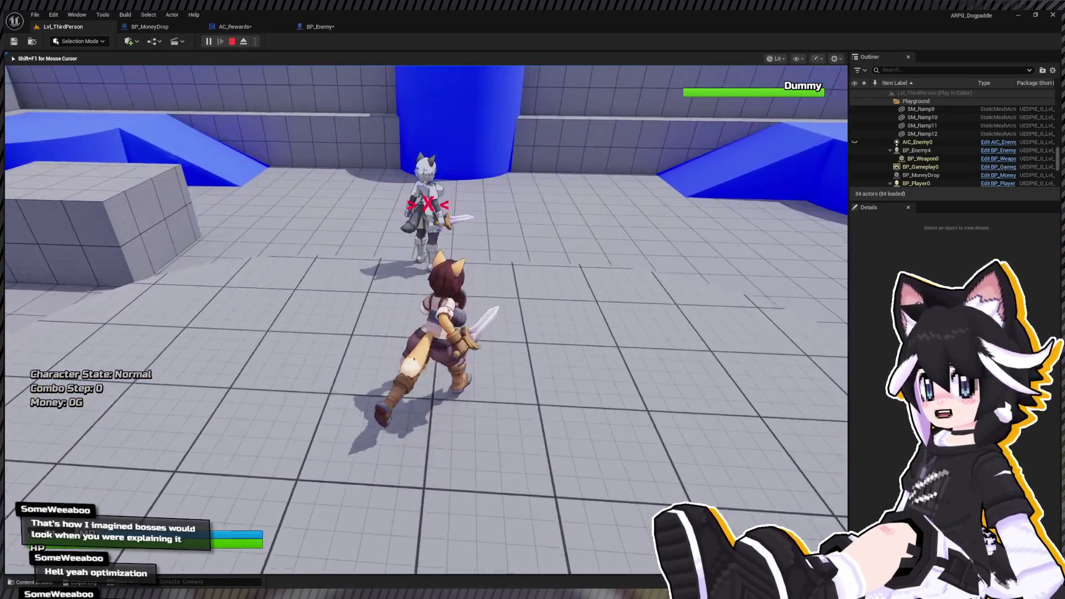
{"action": "left_click", "coordinate": [426, 319]}
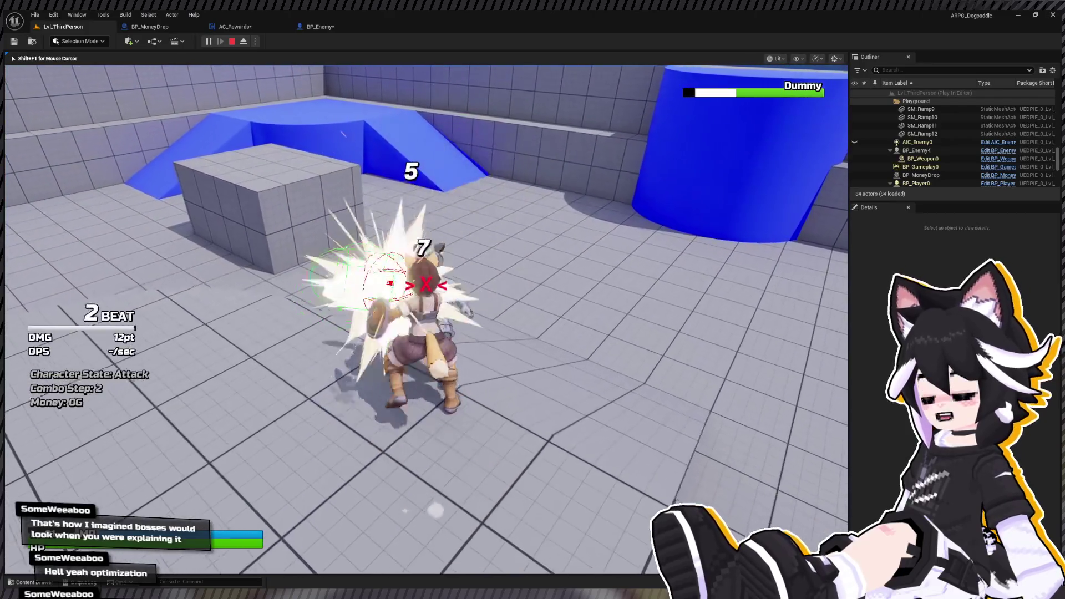
{"action": "key", "text": "w"}
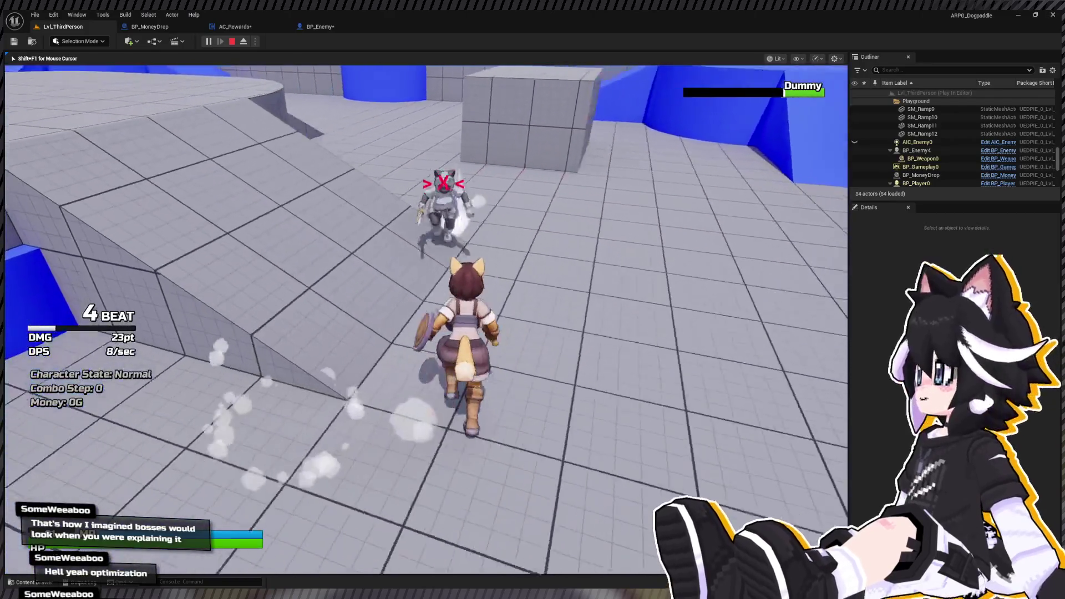
{"action": "left_click", "coordinate": [426, 320]}
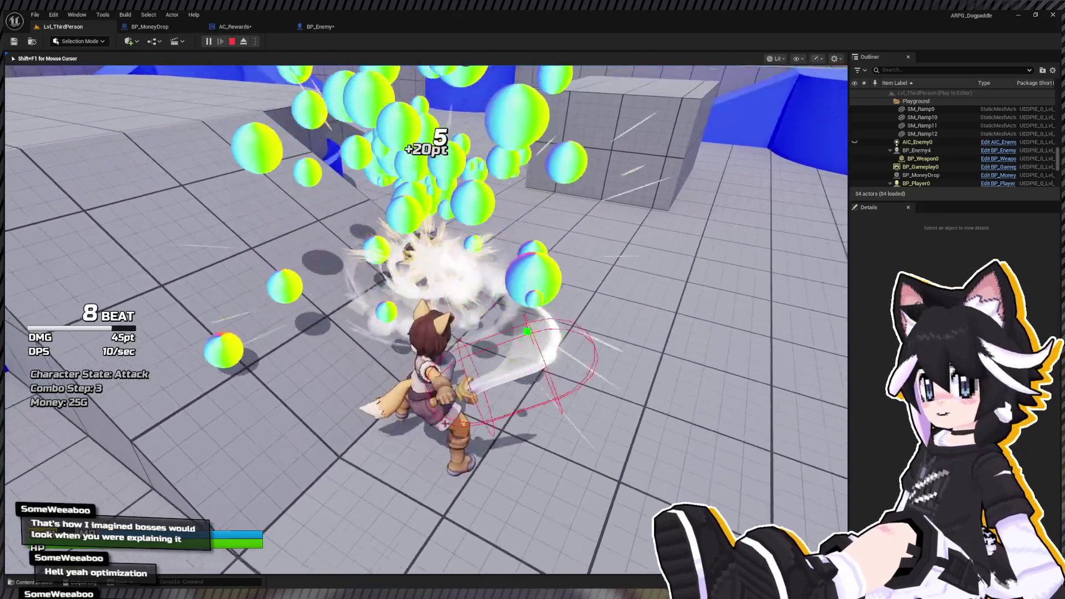
{"action": "key", "text": "w"}
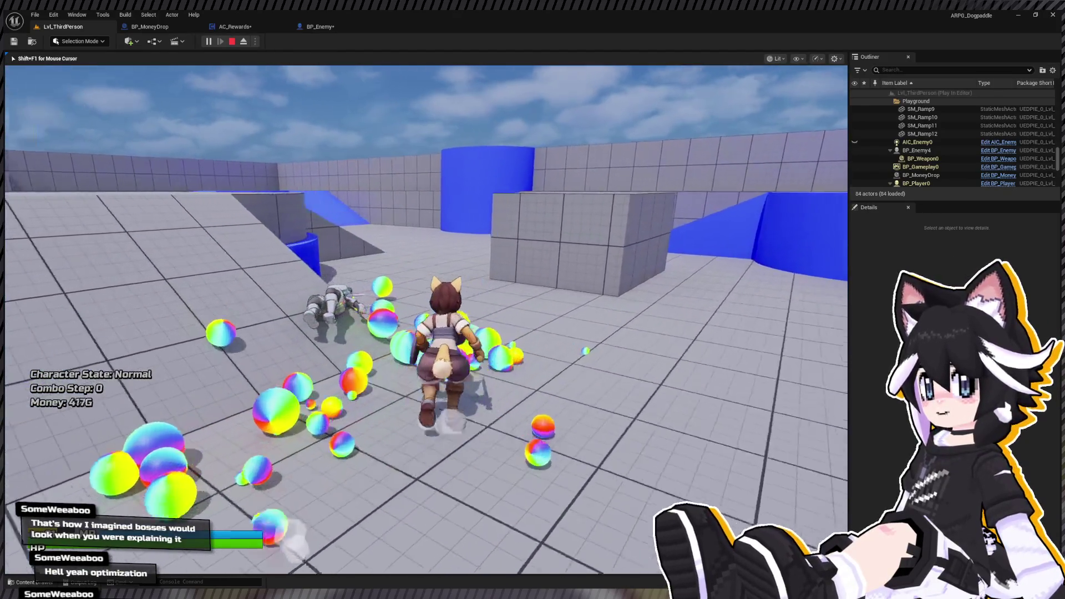
{"action": "key", "text": "w"}
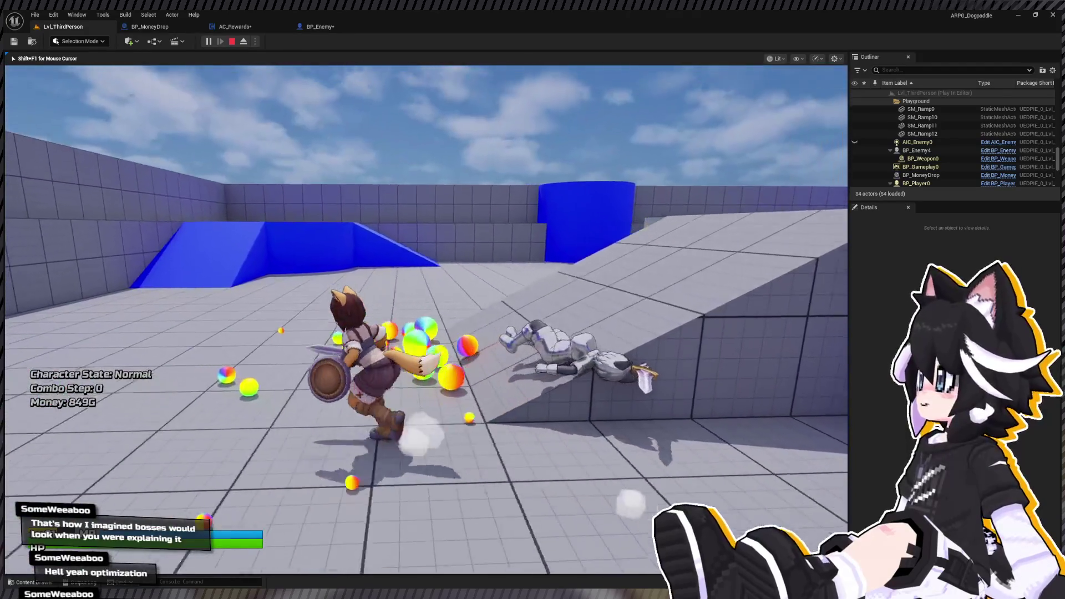
{"action": "key", "text": "w"}
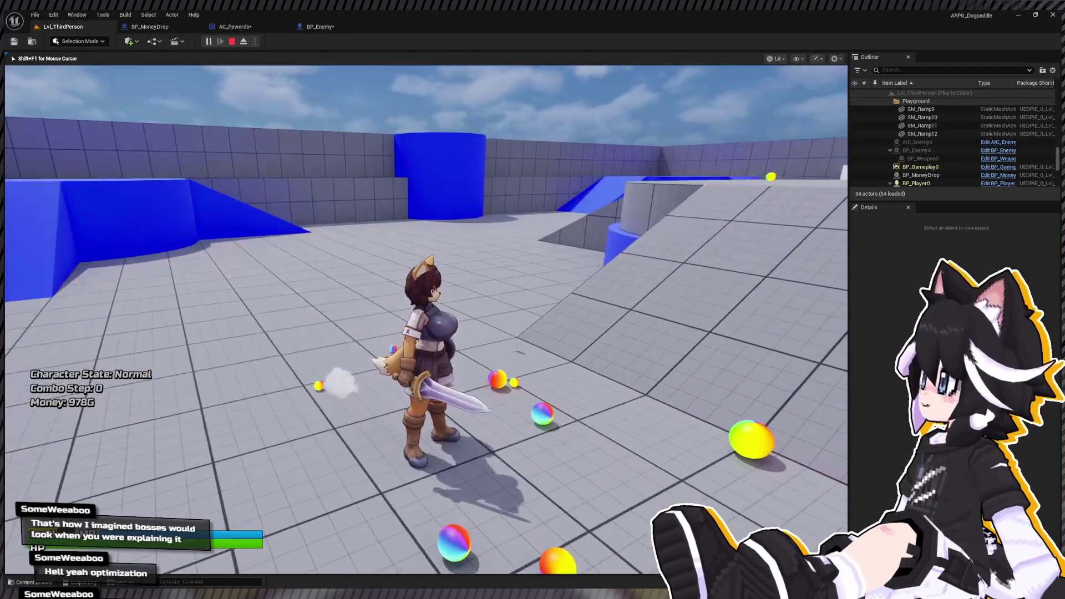
{"action": "key", "text": "Escape"}
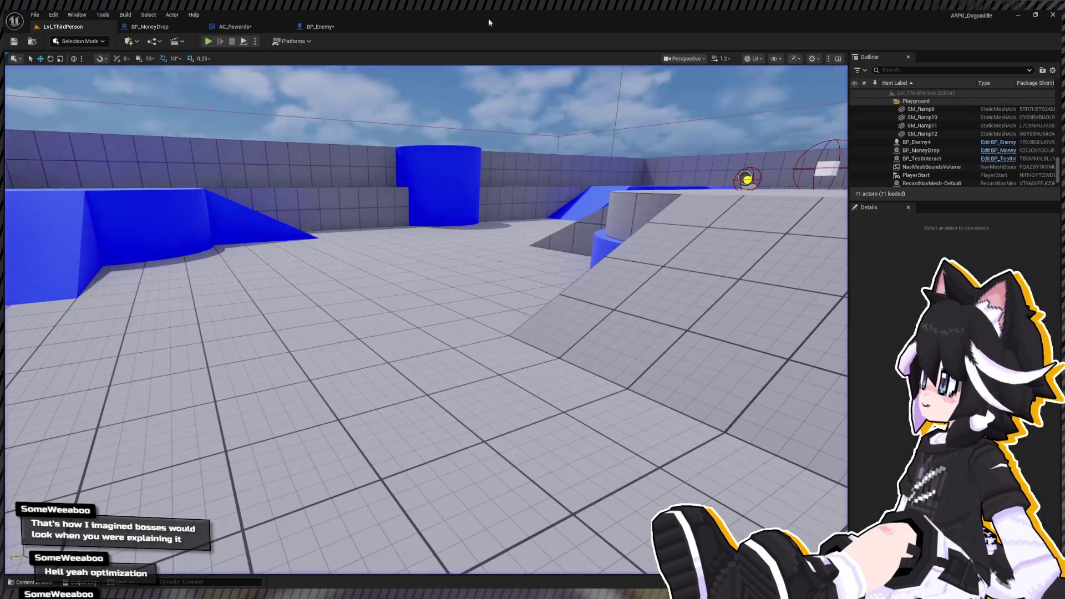
Start a new play session and run 'stat fps' in the console to show the frame rate.
{"action": "left_click", "coordinate": [208, 41]}
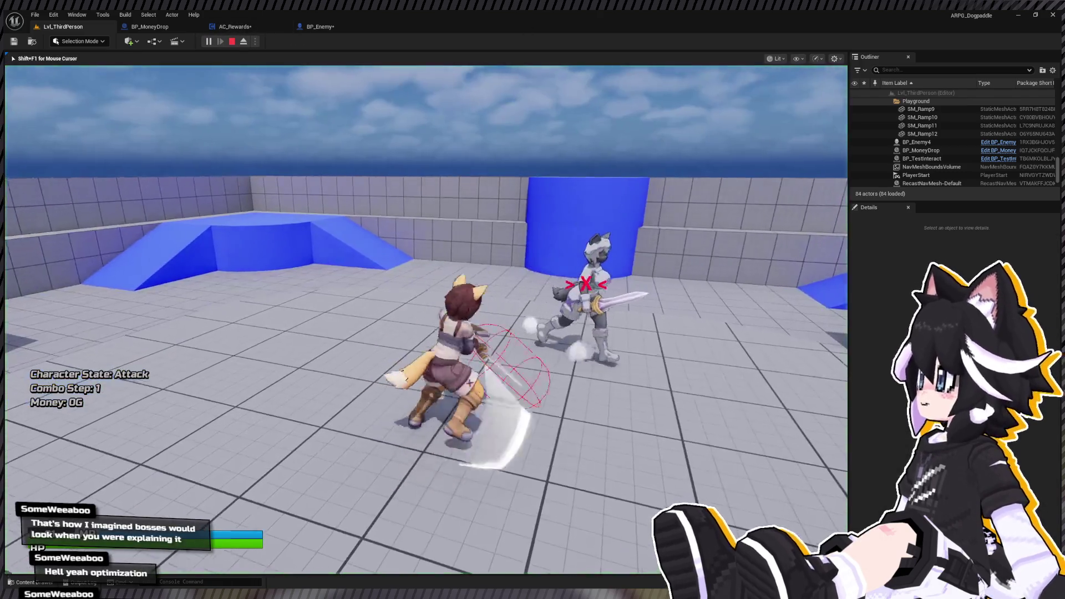
{"action": "key", "text": "shift+F1"}
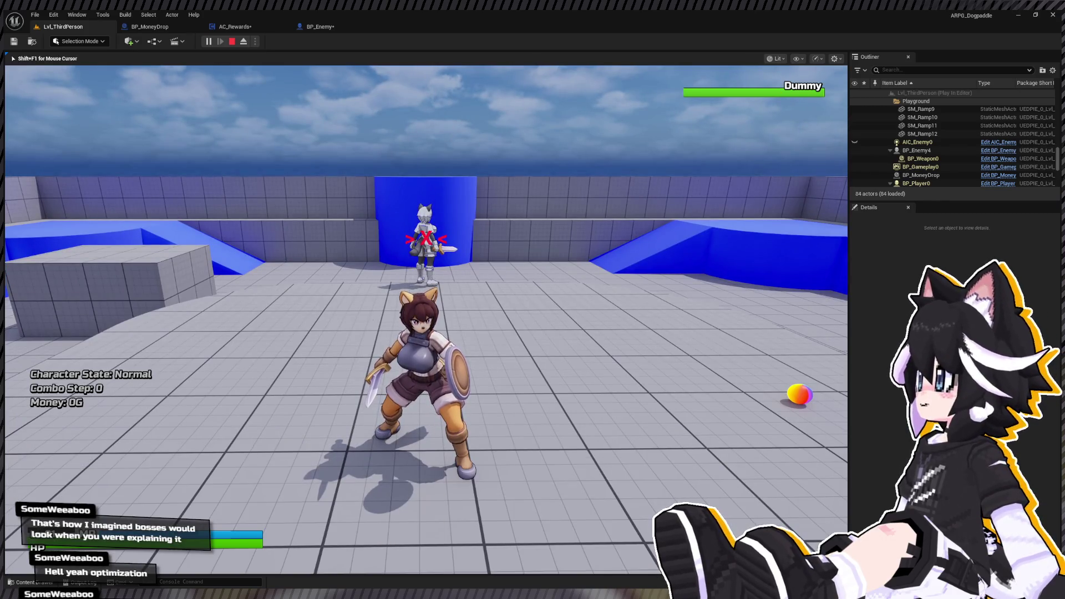
{"action": "key", "text": "BackSpace"}
{"action": "key", "text": "BackSpace"}
{"action": "key", "text": "BackSpace"}
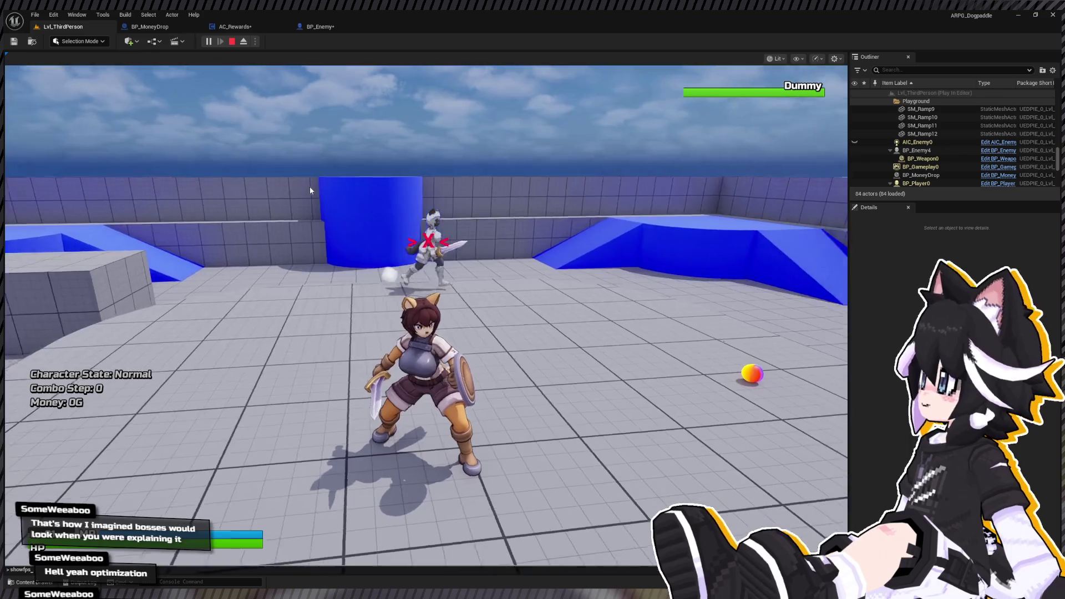
{"action": "key", "text": "BackSpace"}
{"action": "key", "text": "BackSpace"}
{"action": "key", "text": "BackSpace"}
{"action": "type", "text": "fp"}
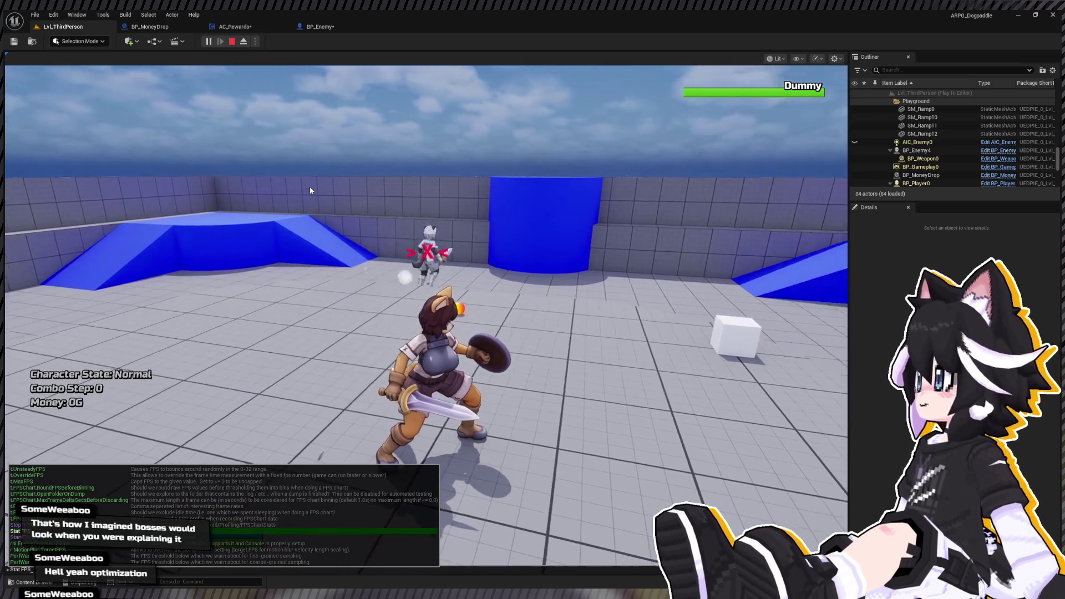
{"action": "key", "text": "Return"}
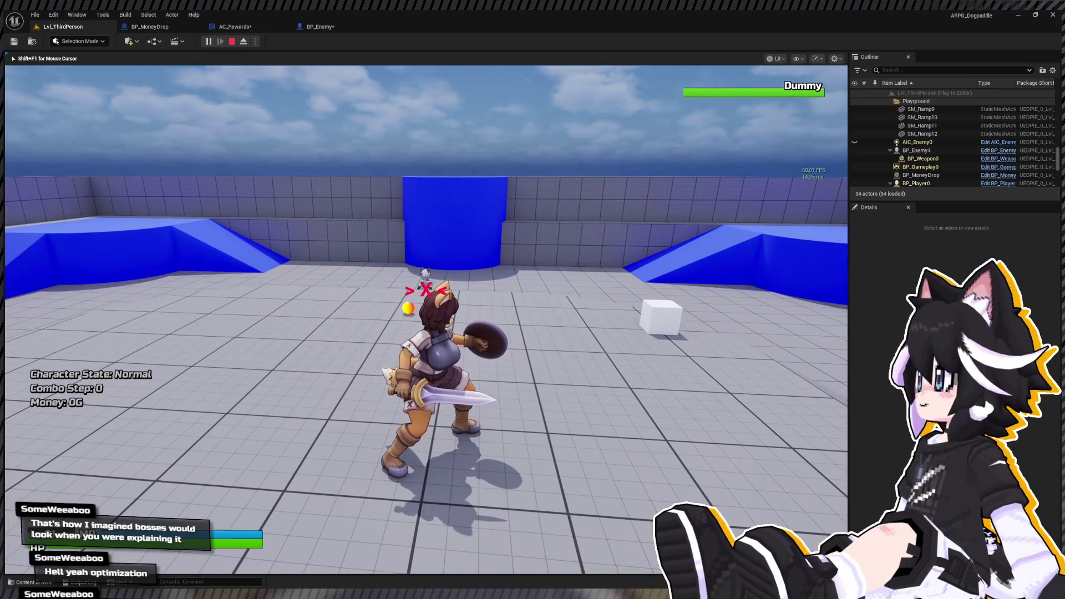
Defeat the Dummy, collect its coin burst for 853G, and stop the session.
{"action": "key", "text": "w"}
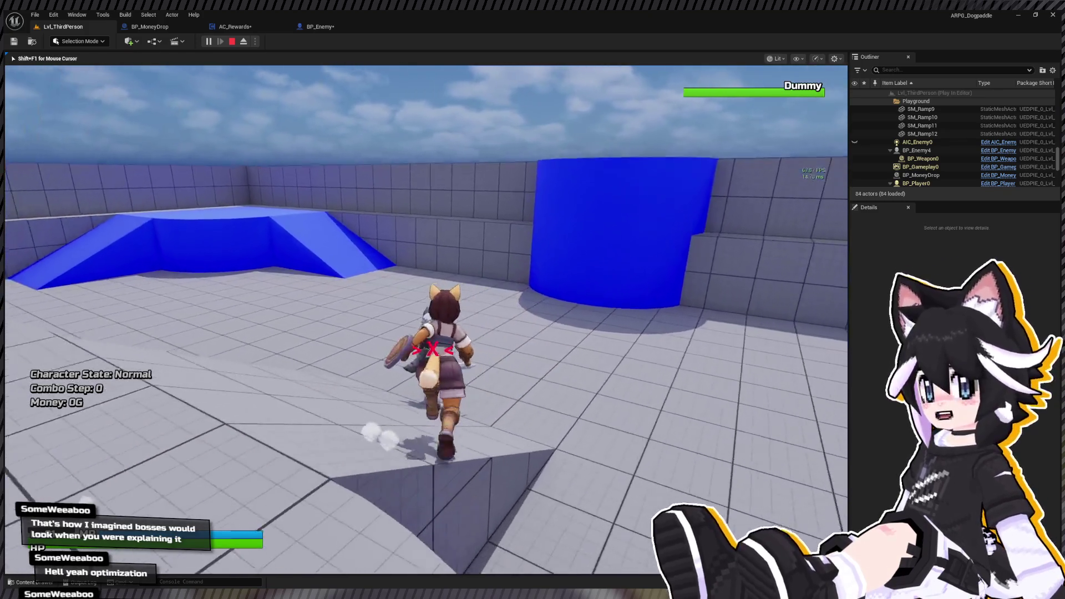
{"action": "left_click", "coordinate": [426, 319]}
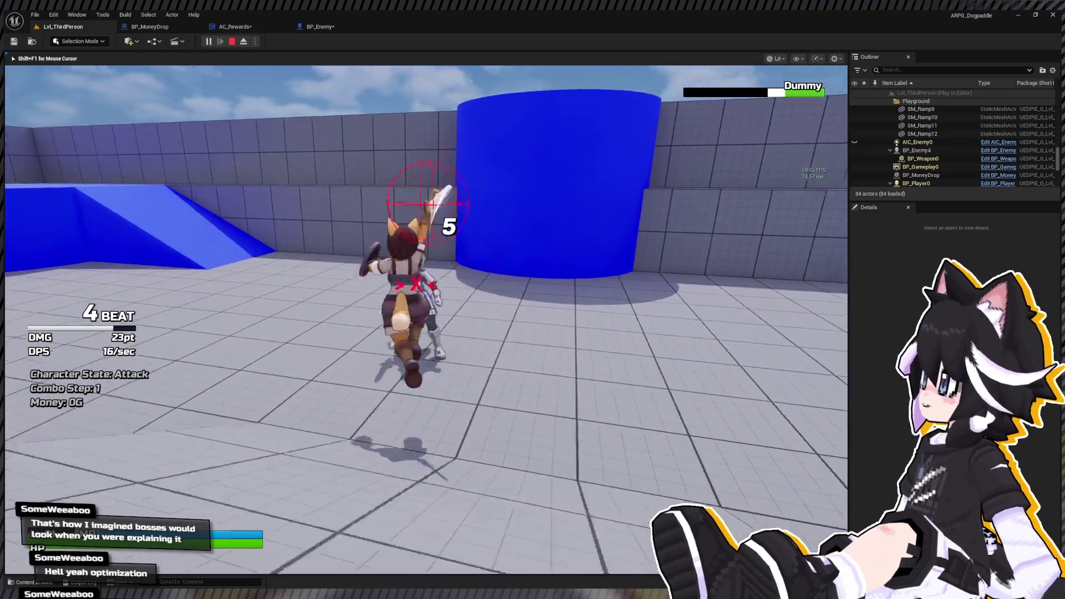
{"action": "left_click", "coordinate": [426, 320]}
{"action": "left_click", "coordinate": [425, 320]}
{"action": "left_click", "coordinate": [426, 320]}
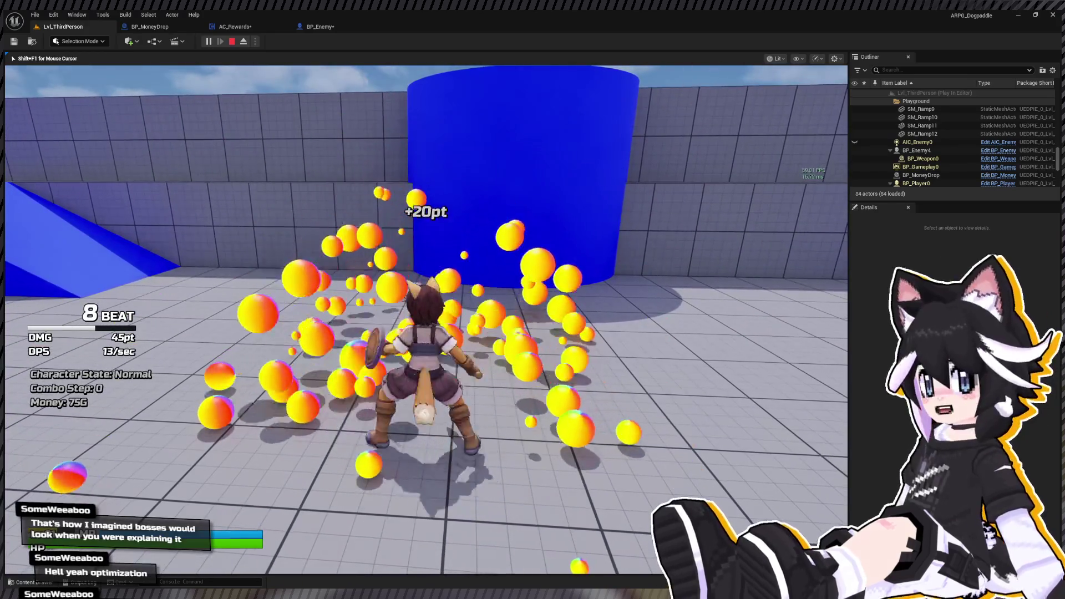
{"action": "key", "text": "w"}
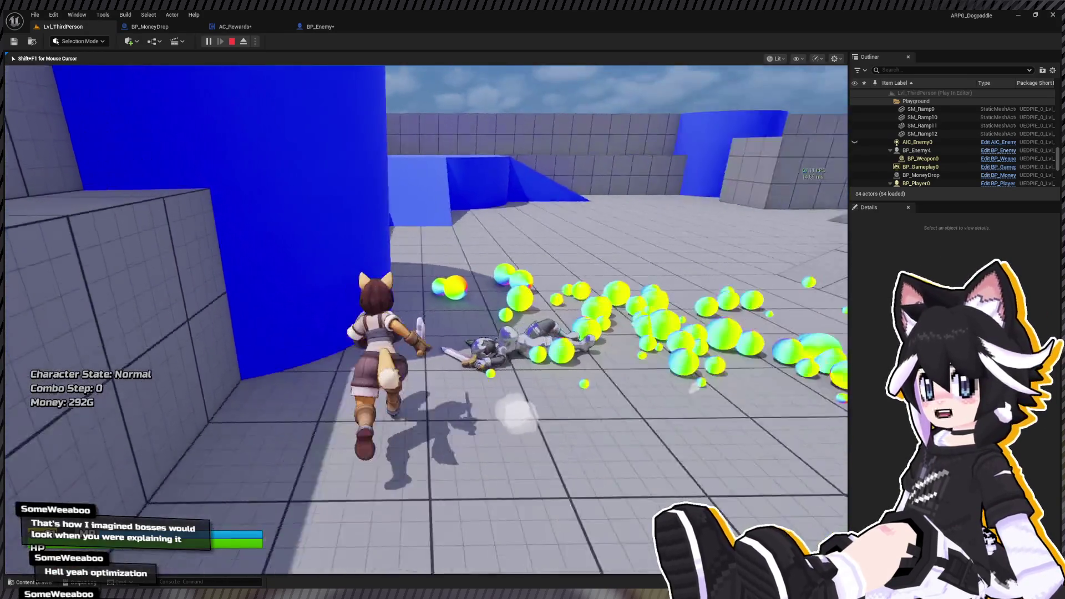
{"action": "key", "text": "w"}
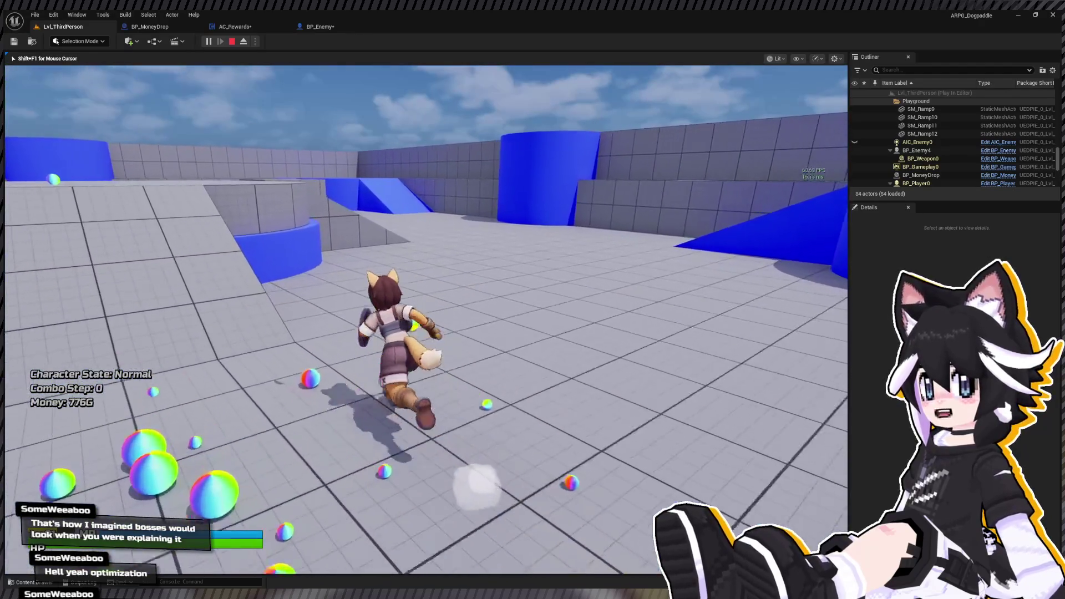
{"action": "key", "text": "w"}
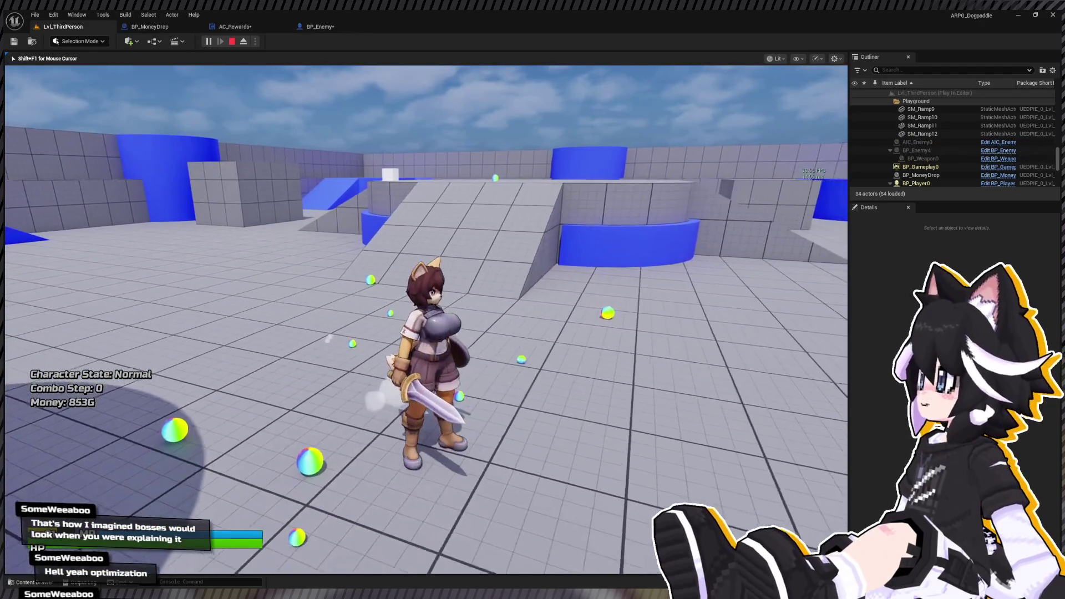
{"action": "key", "text": "Escape"}
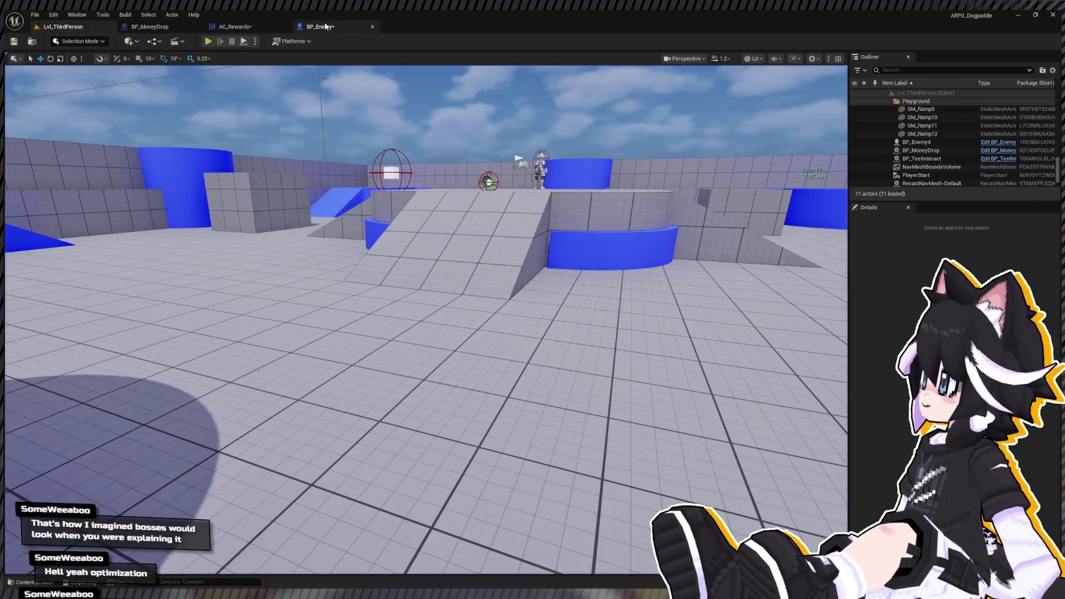
Look over the BP_Enemy and BP_MoneyDrop blueprint graphs.
{"action": "left_click", "coordinate": [326, 27]}
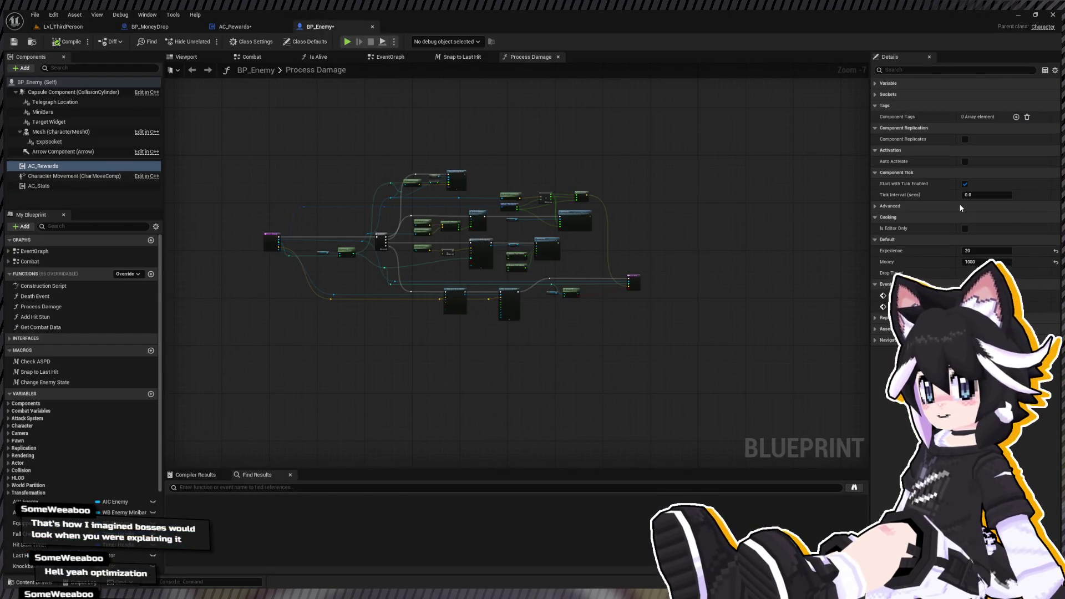
{"action": "left_click", "coordinate": [177, 29]}
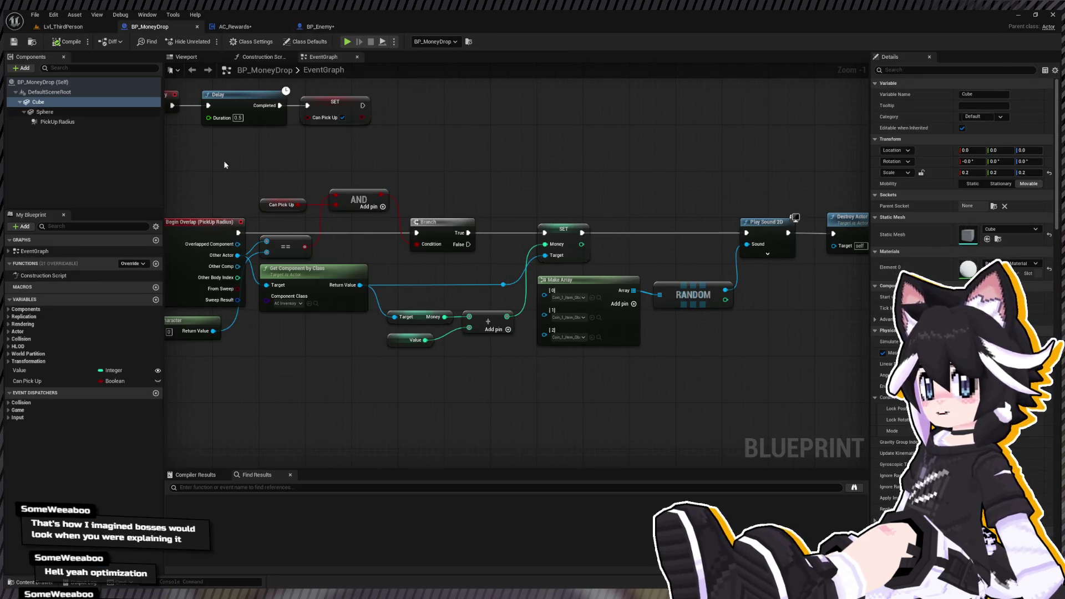
{"action": "scroll", "coordinate": [338, 201], "scroll_direction": "down", "scroll_amount": 2}
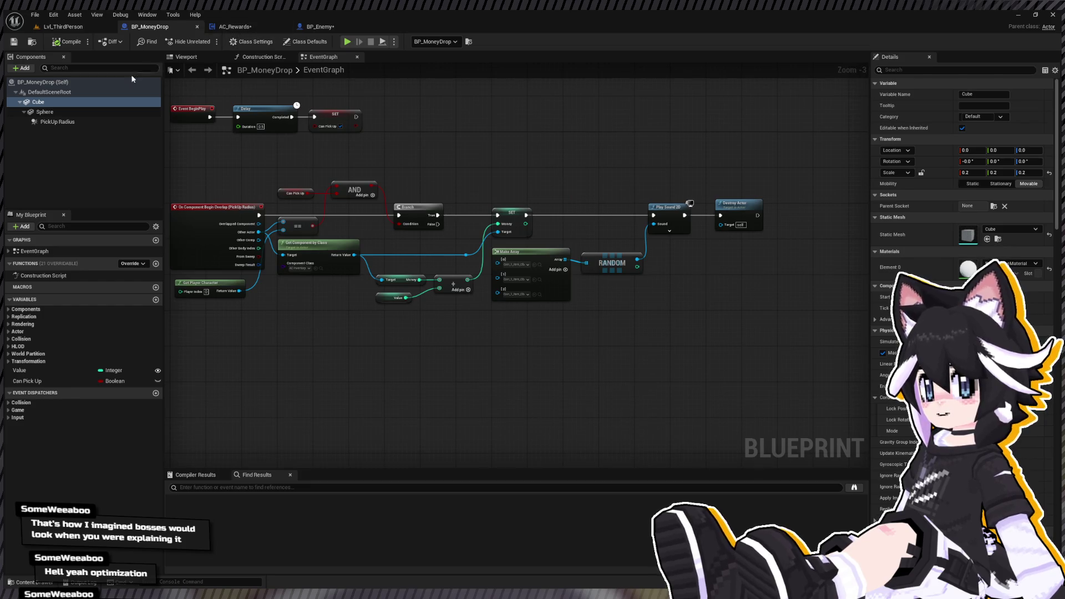
{"action": "left_click", "coordinate": [335, 26]}
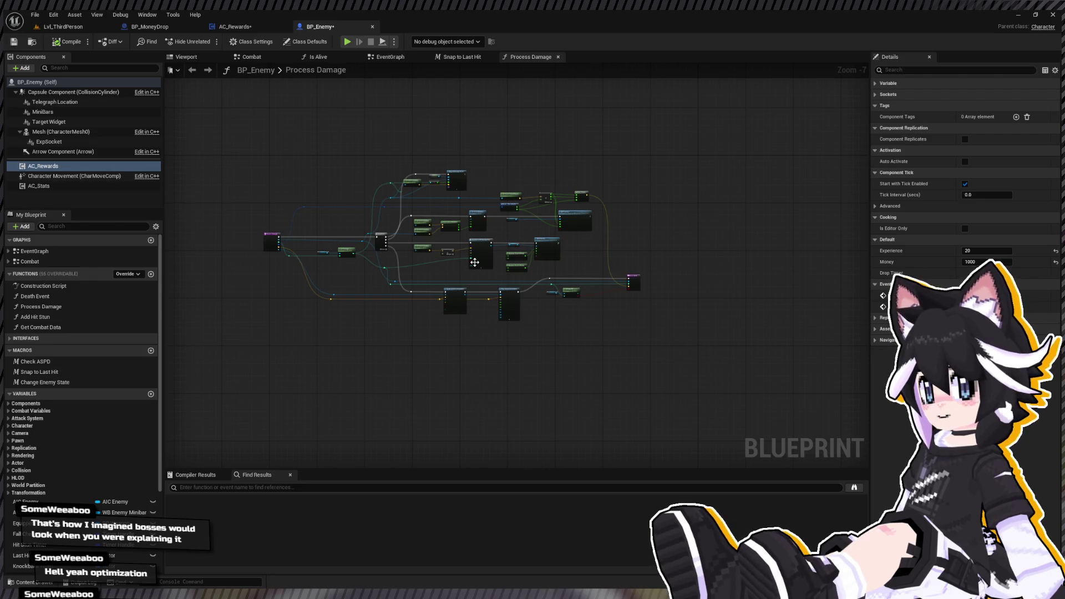
{"action": "scroll", "coordinate": [475, 261], "scroll_direction": "up", "scroll_amount": 3}
In AC_Rewards, inspect the Drop Money Chance and Drop Money Pickup macro inputs.
{"action": "left_click", "coordinate": [235, 26]}
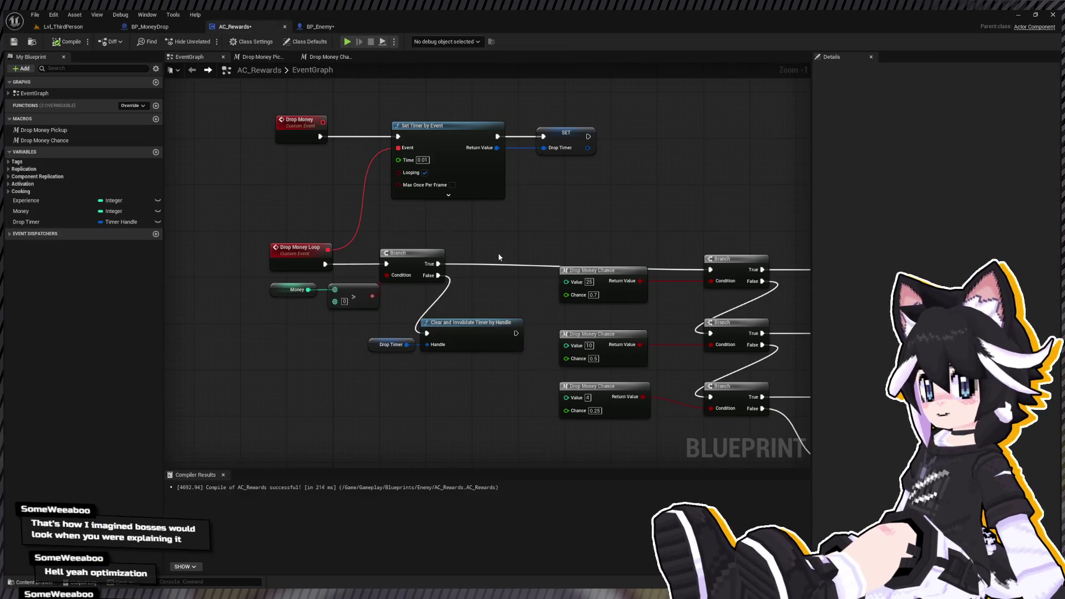
{"action": "scroll", "coordinate": [499, 256], "scroll_direction": "down", "scroll_amount": 1}
{"action": "left_click", "coordinate": [29, 141]}
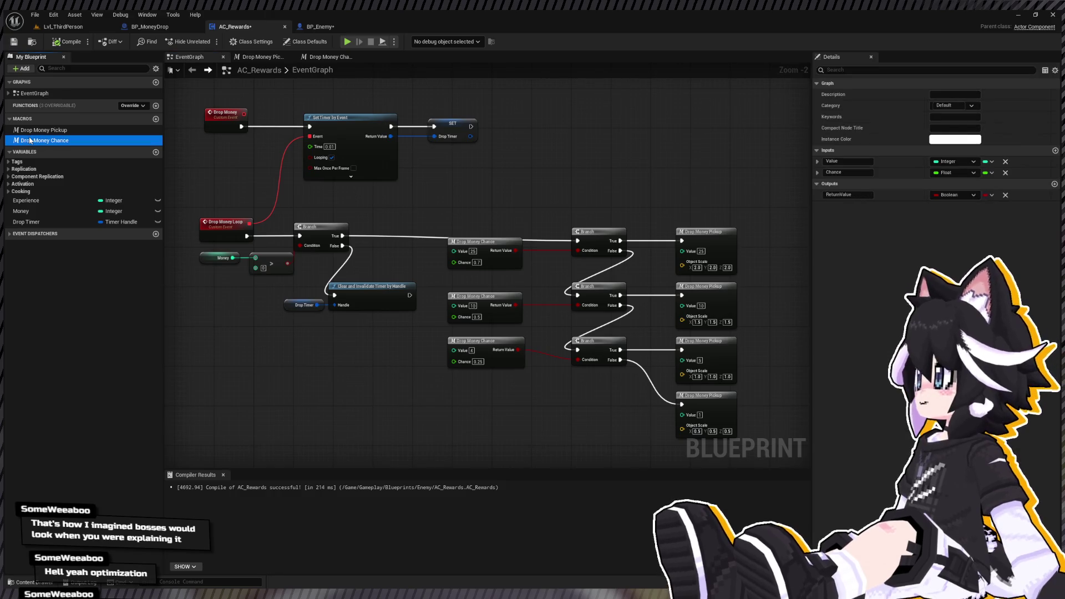
{"action": "left_click", "coordinate": [38, 129]}
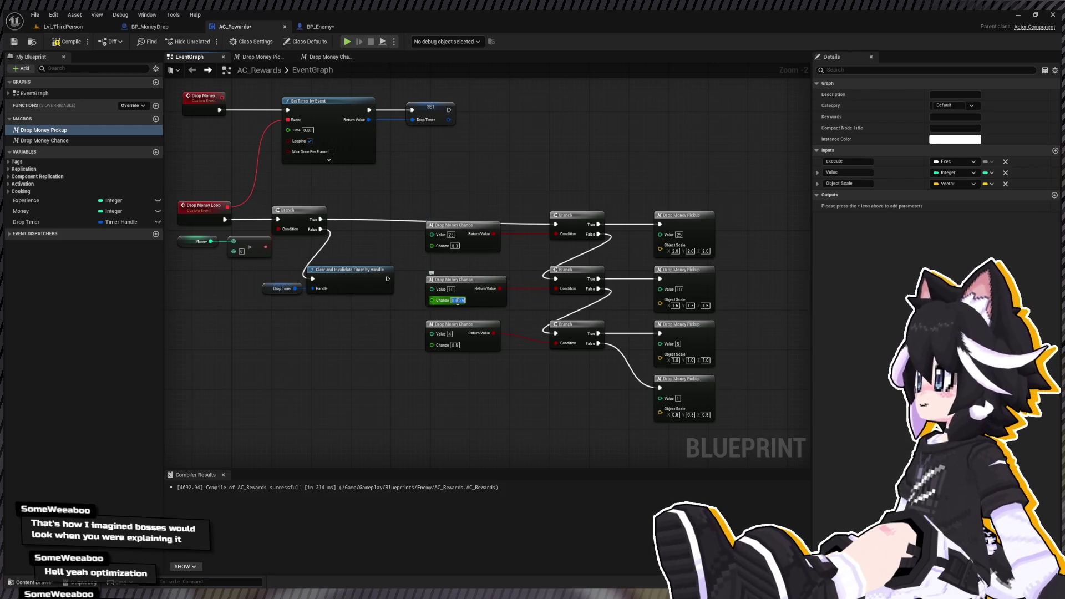
Set a Drop Money Chance to 0.1 and shift the reward nodes down to make room.
{"action": "type", "text": "0.1"}
{"action": "key", "text": "Return"}
{"action": "left_click_drag", "start_coordinate": [427, 162], "coordinate": [472, 228]}
{"action": "left_click_drag", "start_coordinate": [512, 280], "coordinate": [721, 427]}
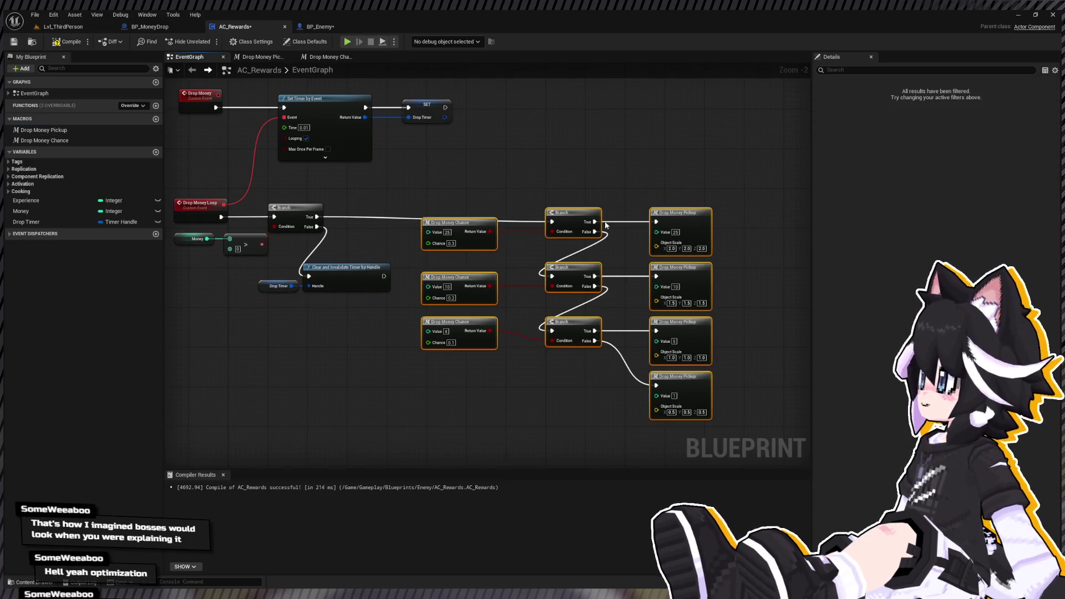
{"action": "left_click_drag", "start_coordinate": [573, 212], "coordinate": [569, 181]}
{"action": "left_click_drag", "start_coordinate": [486, 199], "coordinate": [586, 339]}
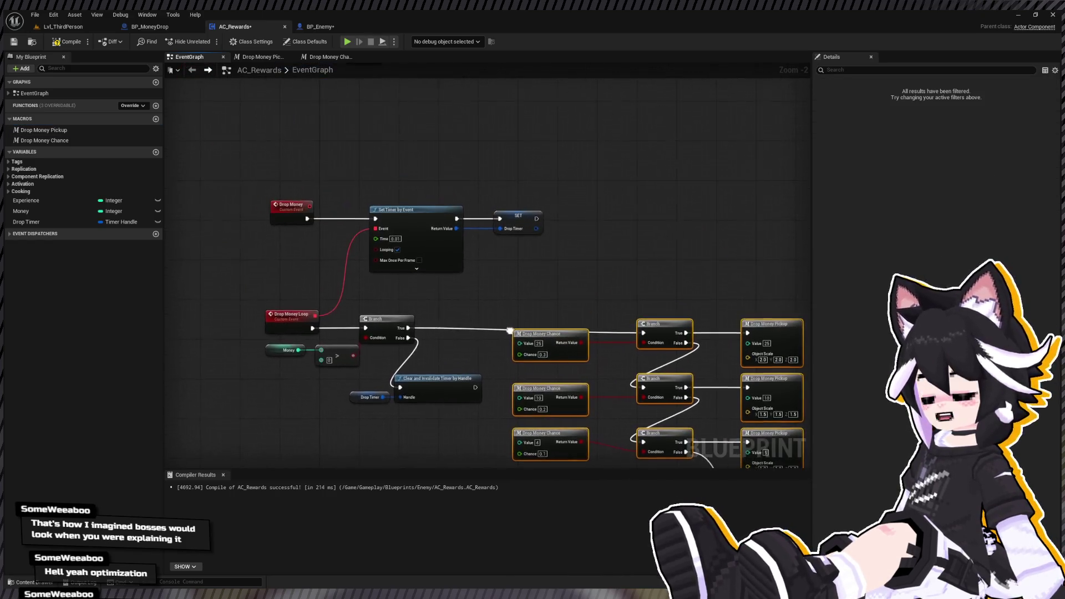
{"action": "left_click_drag", "start_coordinate": [382, 251], "coordinate": [399, 208]}
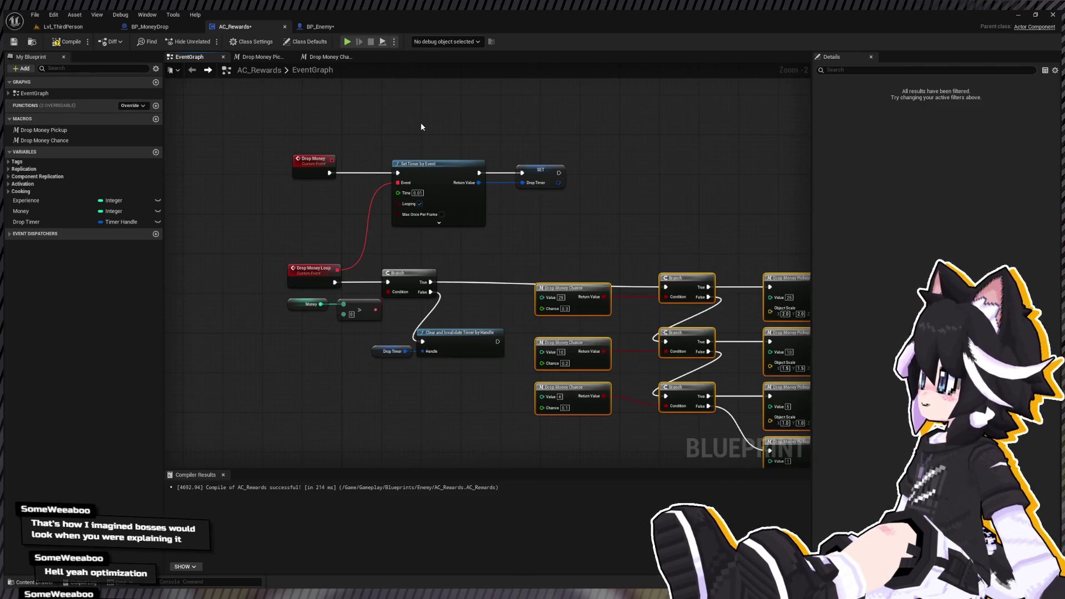
{"action": "mouse_move", "coordinate": [421, 127]}
{"action": "left_mouse_down"}
{"action": "mouse_move", "coordinate": [279, 63]}
{"action": "mouse_move", "coordinate": [396, 96]}
{"action": "left_mouse_up"}
{"action": "mouse_move", "coordinate": [417, 166]}
{"action": "left_mouse_down"}
{"action": "mouse_move", "coordinate": [560, 244]}
{"action": "mouse_move", "coordinate": [459, 191]}
{"action": "left_mouse_up"}
{"action": "left_click_drag", "start_coordinate": [476, 231], "coordinate": [517, 345]}
{"action": "left_click_drag", "start_coordinate": [504, 260], "coordinate": [420, 232]}
{"action": "mouse_move", "coordinate": [415, 229]}
{"action": "left_mouse_down"}
{"action": "mouse_move", "coordinate": [715, 305]}
{"action": "mouse_move", "coordinate": [719, 368]}
{"action": "mouse_move", "coordinate": [690, 291]}
{"action": "left_mouse_up"}
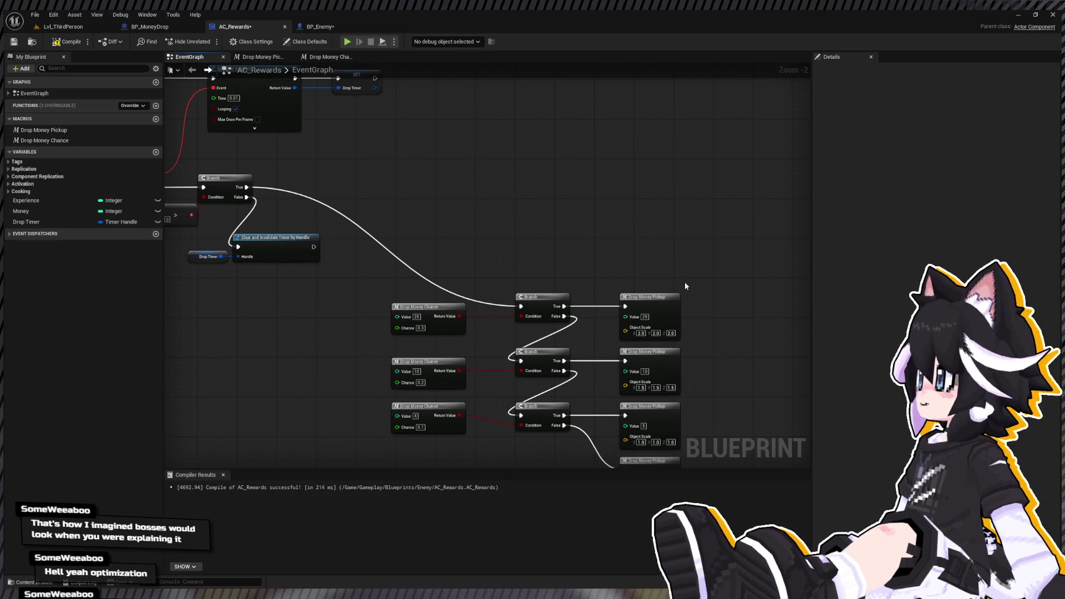
Duplicate the top two reward rows above the chain and wire them into the Branch sequence.
{"action": "left_click_drag", "start_coordinate": [388, 294], "coordinate": [702, 378]}
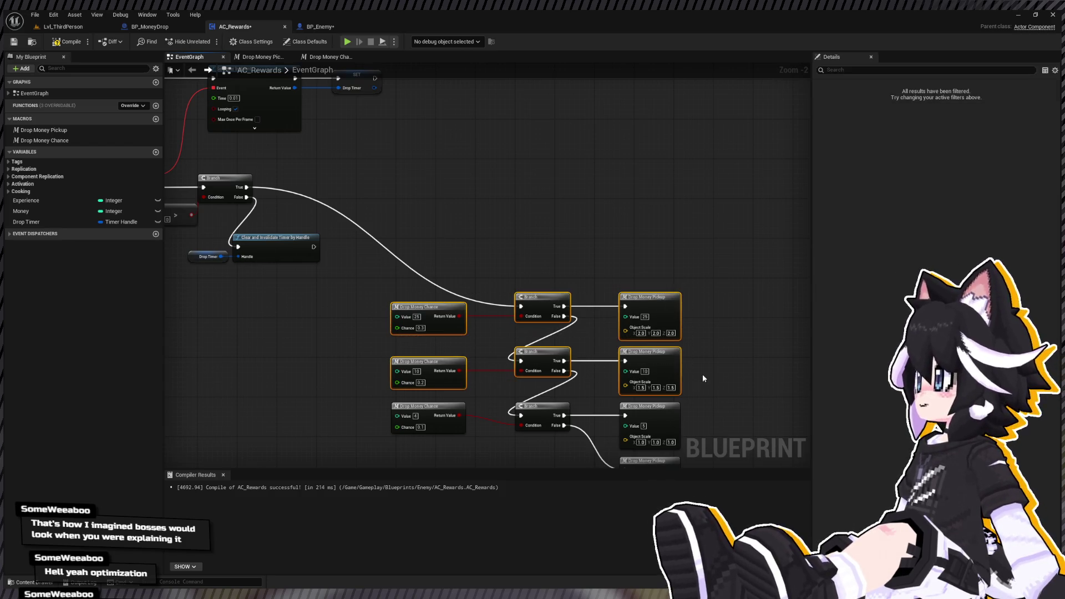
{"action": "key", "text": "ctrl+c"}
{"action": "key", "text": "ctrl+v"}
{"action": "left_click_drag", "start_coordinate": [508, 184], "coordinate": [550, 196]}
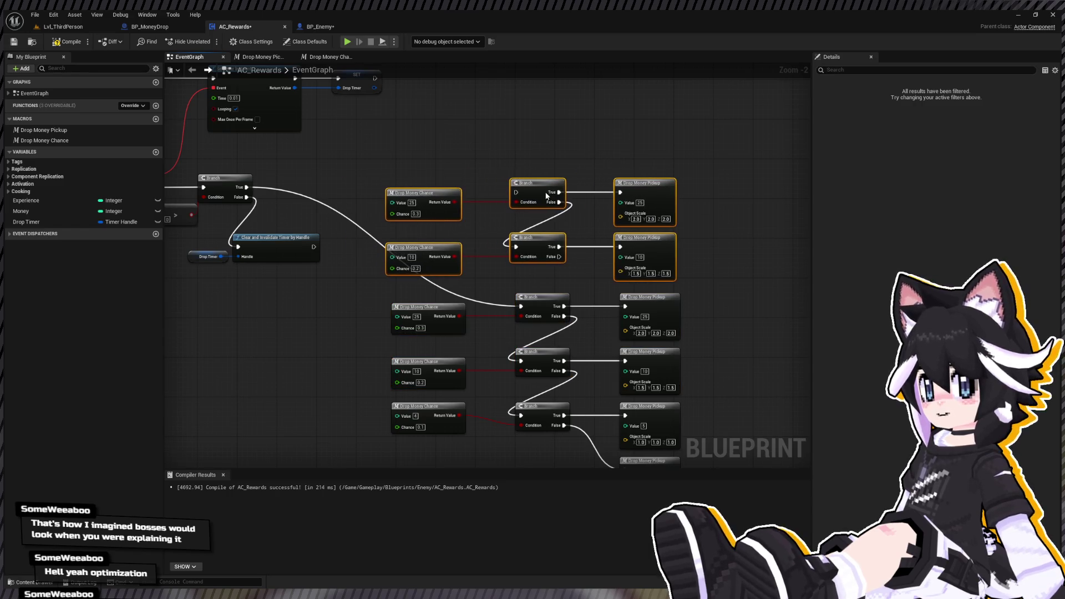
{"action": "mouse_move", "coordinate": [246, 187]}
{"action": "left_mouse_down"}
{"action": "mouse_move", "coordinate": [440, 162]}
{"action": "mouse_move", "coordinate": [535, 188]}
{"action": "mouse_move", "coordinate": [522, 191]}
{"action": "left_mouse_up"}
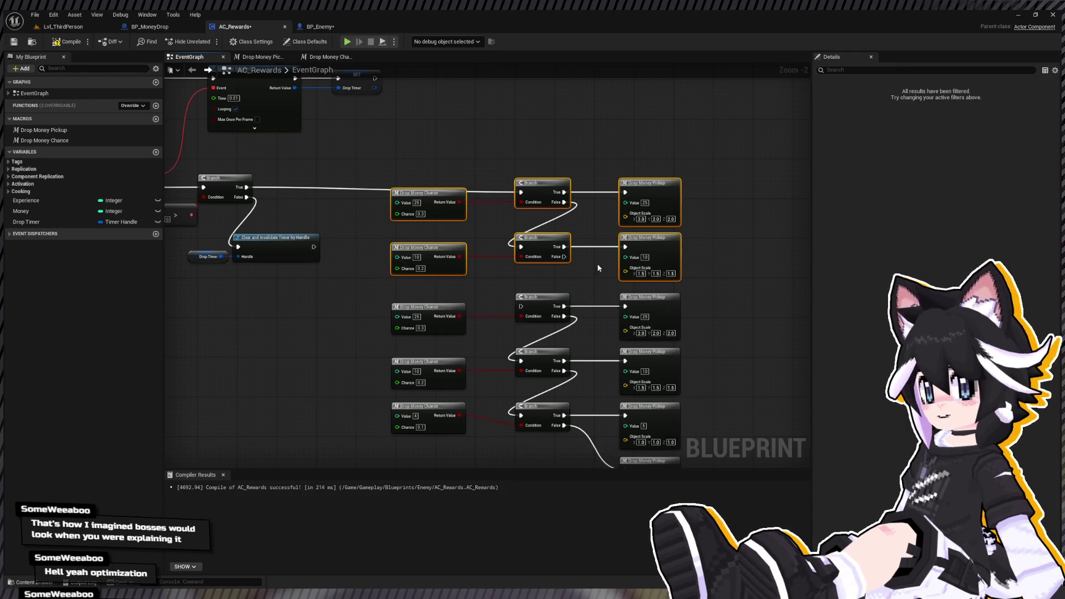
{"action": "mouse_move", "coordinate": [563, 258]}
{"action": "left_mouse_down"}
{"action": "mouse_move", "coordinate": [502, 299]}
{"action": "mouse_move", "coordinate": [521, 306]}
{"action": "left_mouse_up"}
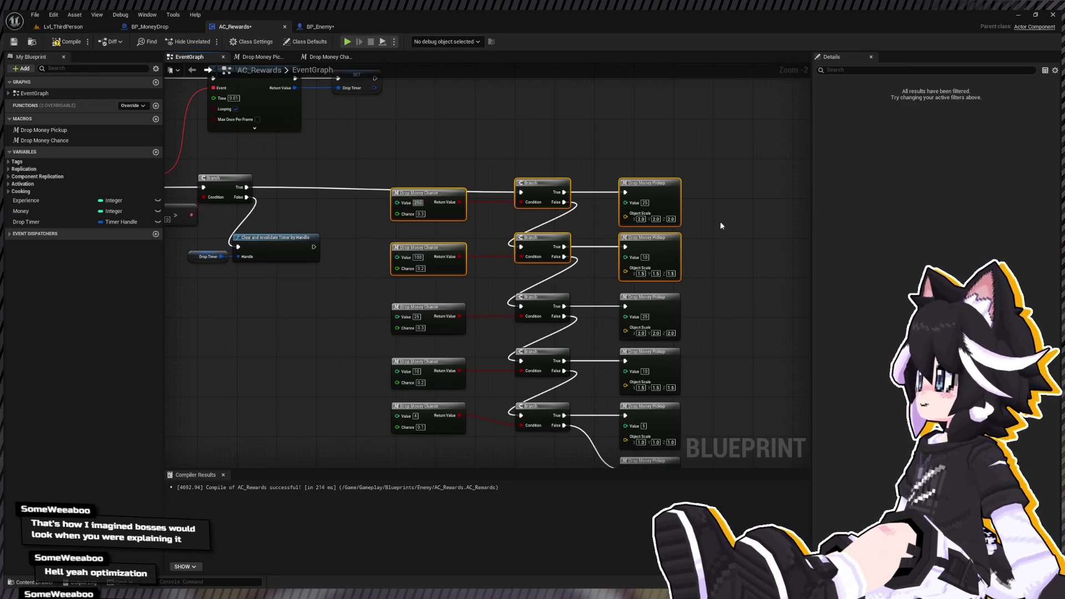
Set the top pickup's Object Scale to 3 on all axes, then return to the level.
{"action": "left_click", "coordinate": [715, 235]}
{"action": "left_click_drag", "start_coordinate": [713, 241], "coordinate": [699, 267]}
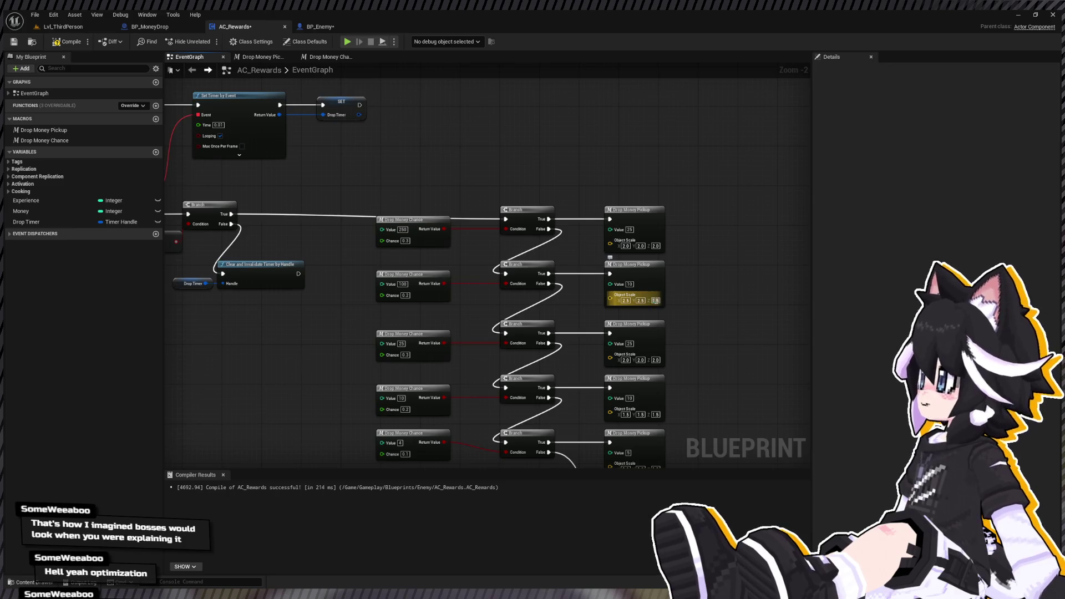
{"action": "left_click", "coordinate": [630, 253]}
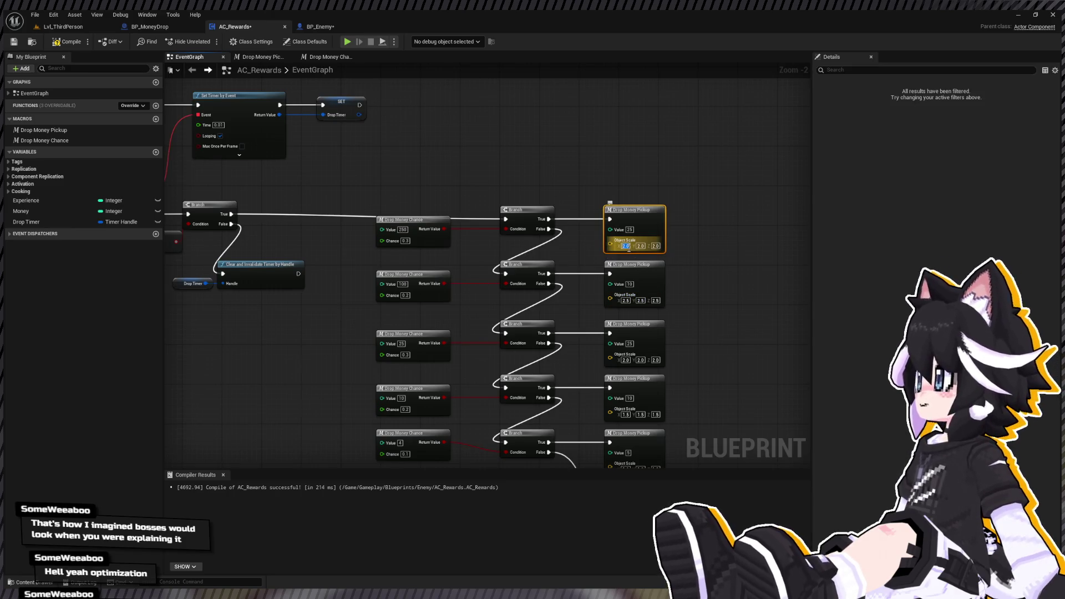
{"action": "type", "text": "3"}
{"action": "left_click", "coordinate": [640, 246]}
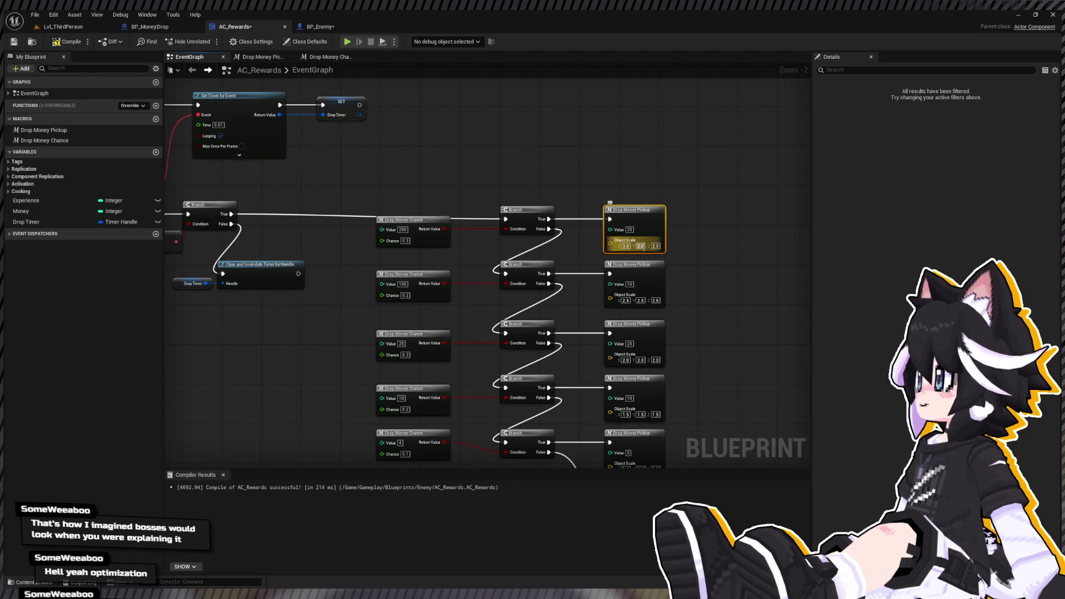
{"action": "type", "text": "3"}
{"action": "left_click", "coordinate": [707, 245]}
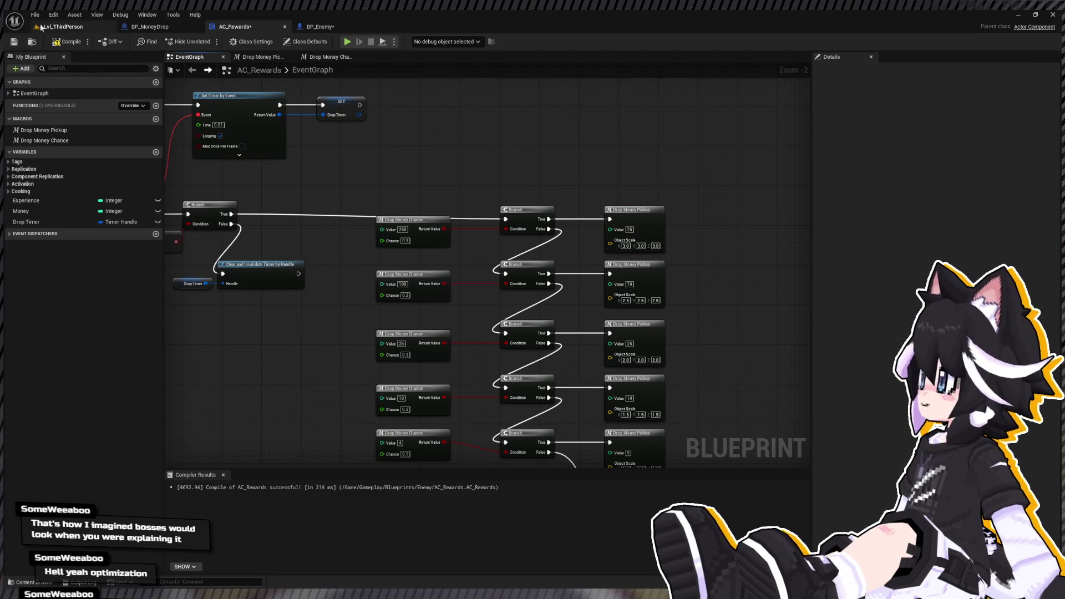
{"action": "left_click", "coordinate": [63, 27]}
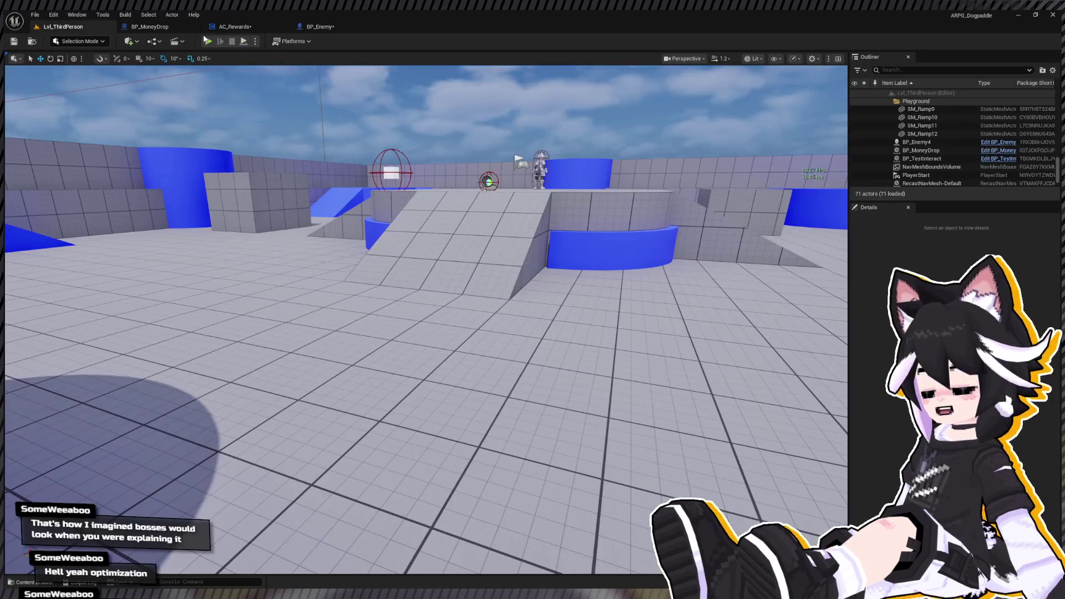
Start Play In Editor and defeat the Dummy with repeated attacks.
{"action": "left_click", "coordinate": [208, 41]}
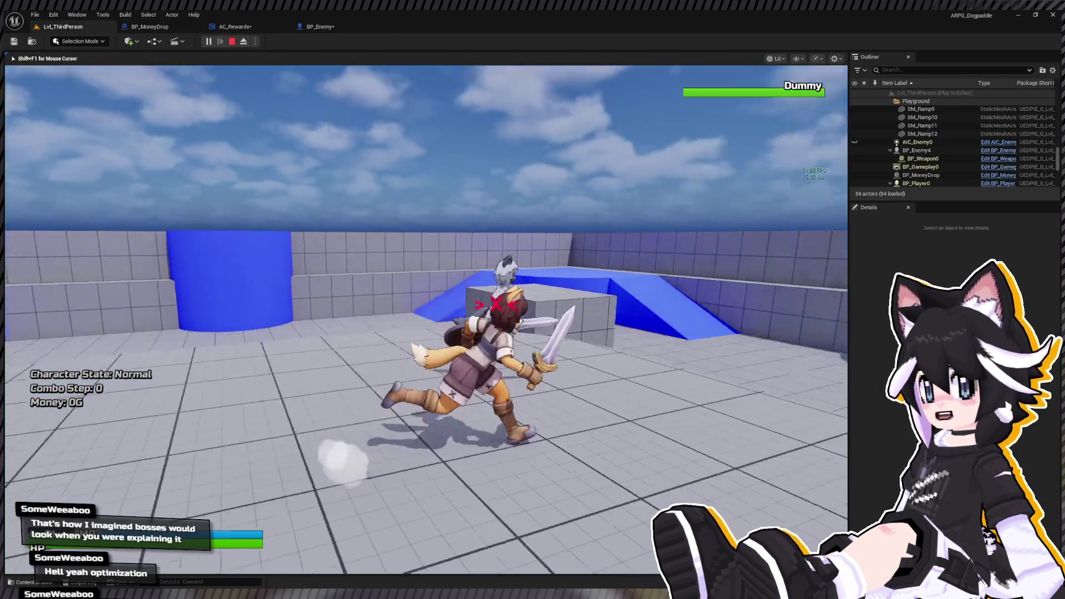
{"action": "key", "text": "w"}
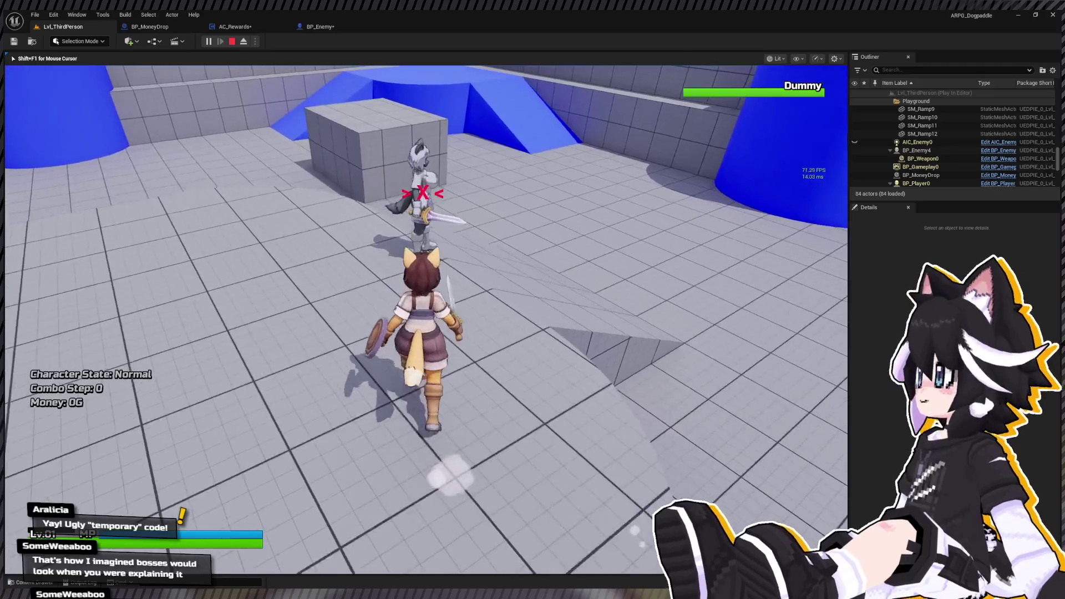
{"action": "left_click", "coordinate": [426, 319]}
{"action": "left_click", "coordinate": [426, 319]}
{"action": "left_click", "coordinate": [426, 319]}
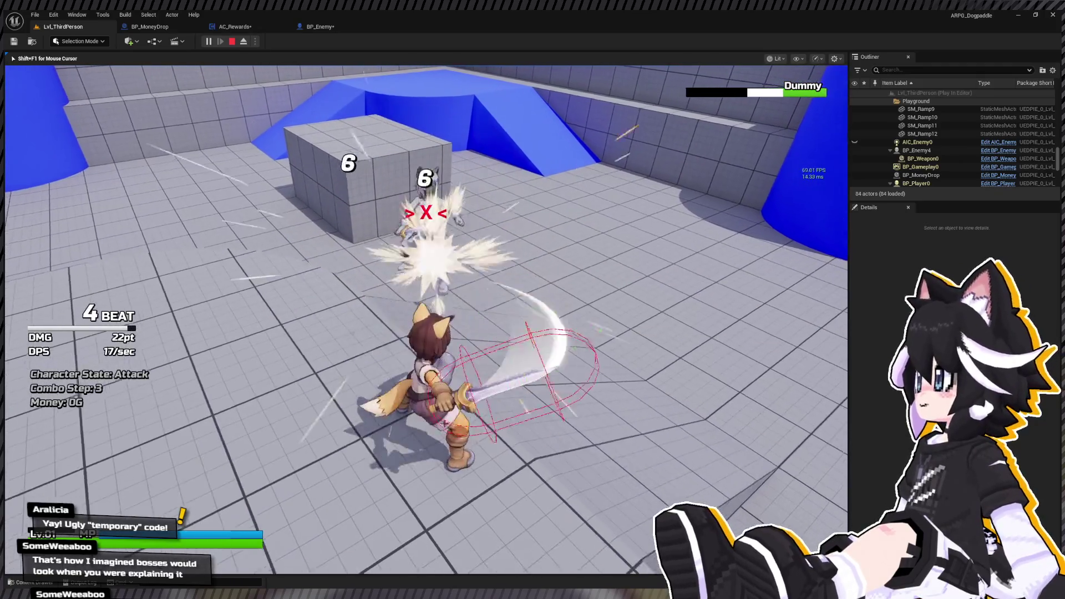
{"action": "key", "text": "w"}
{"action": "left_click", "coordinate": [425, 319]}
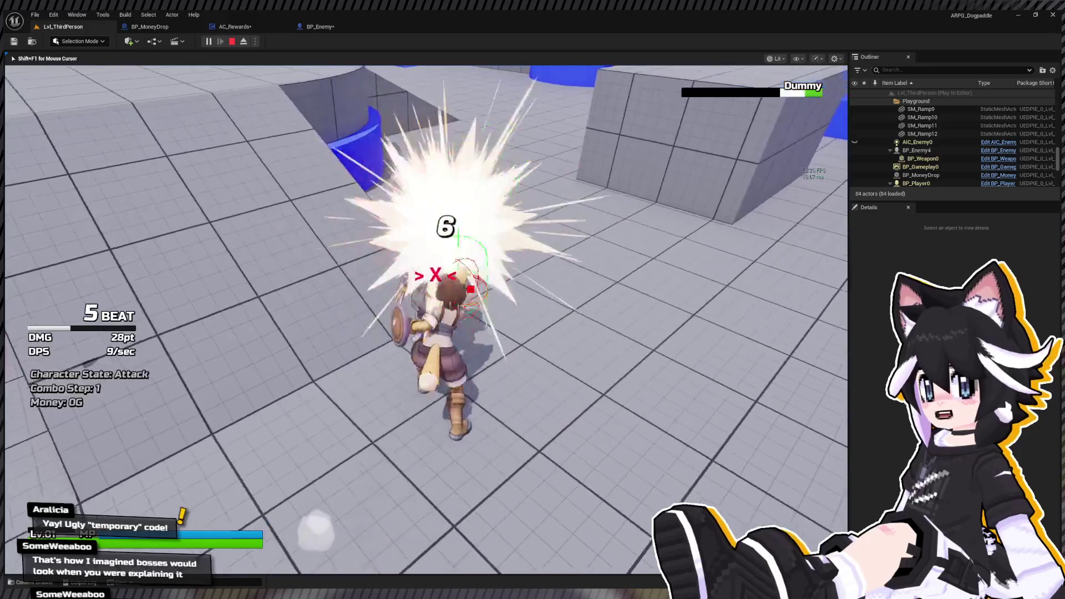
{"action": "left_click", "coordinate": [426, 319]}
Collect the mixed-size reward balls for 1,085G and stop the game.
{"action": "key", "text": "s"}
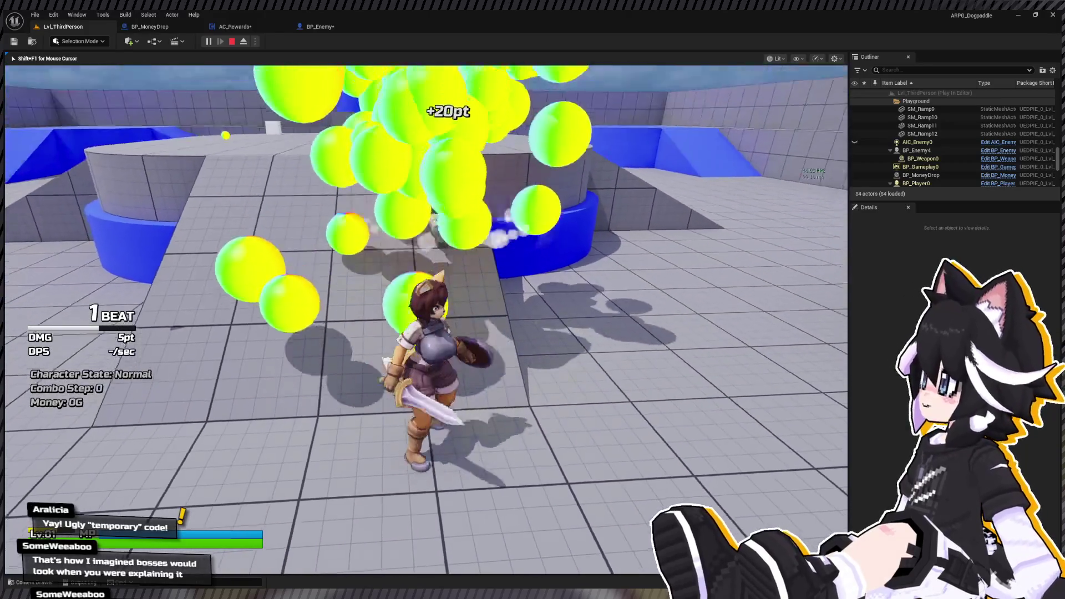
{"action": "key", "text": "w"}
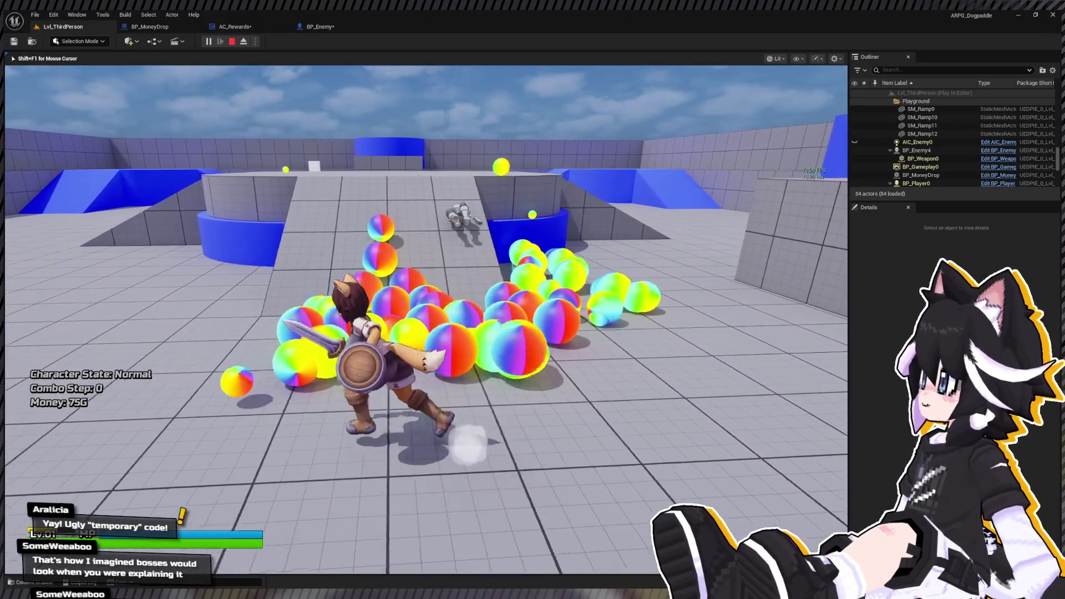
{"action": "key", "text": "w"}
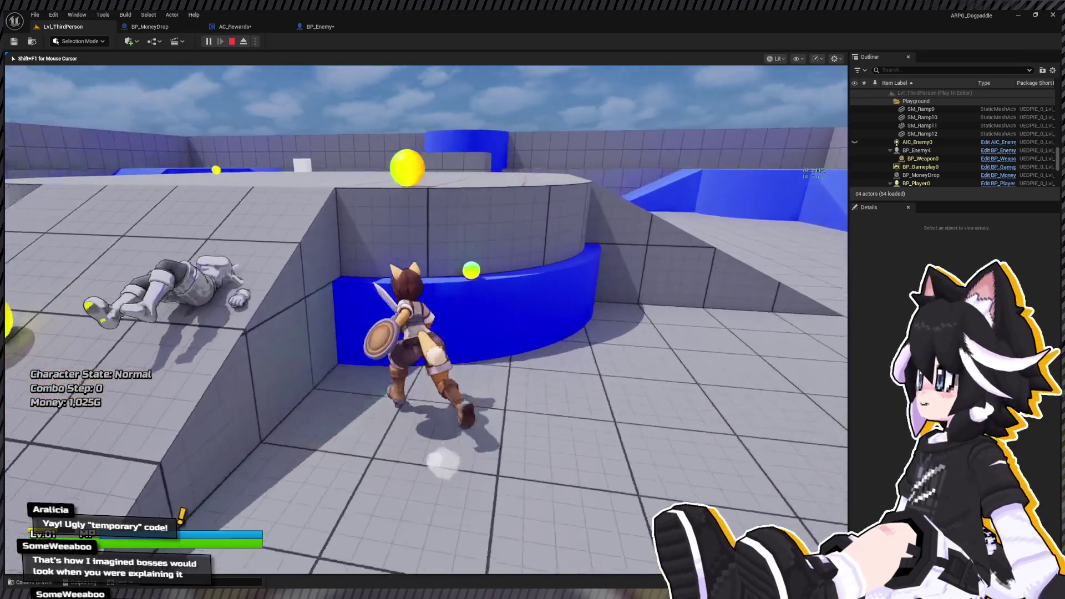
{"action": "key", "text": "w"}
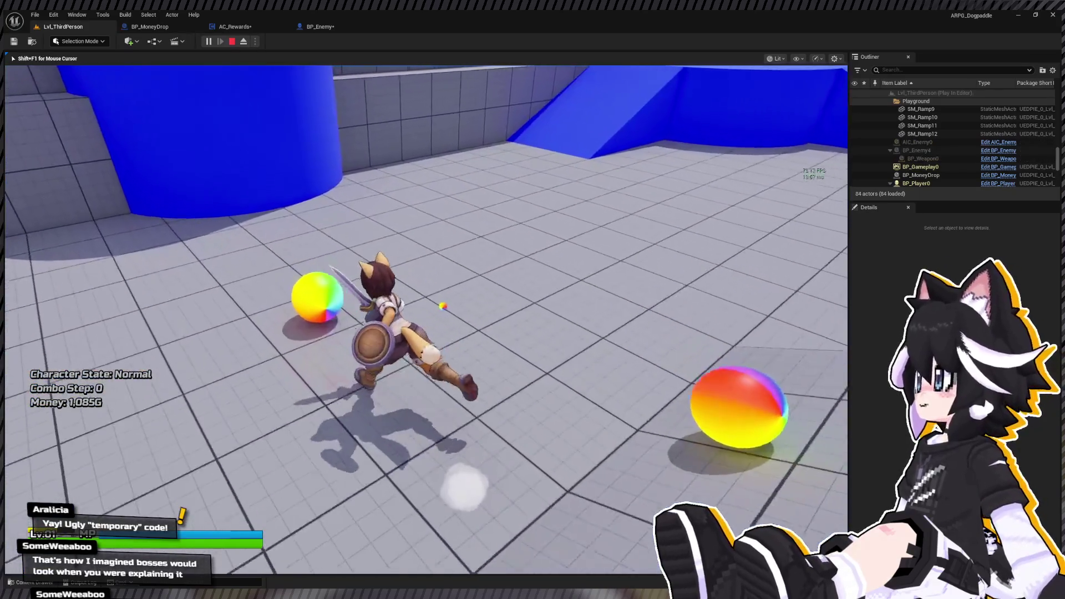
{"action": "key", "text": "shift+F1"}
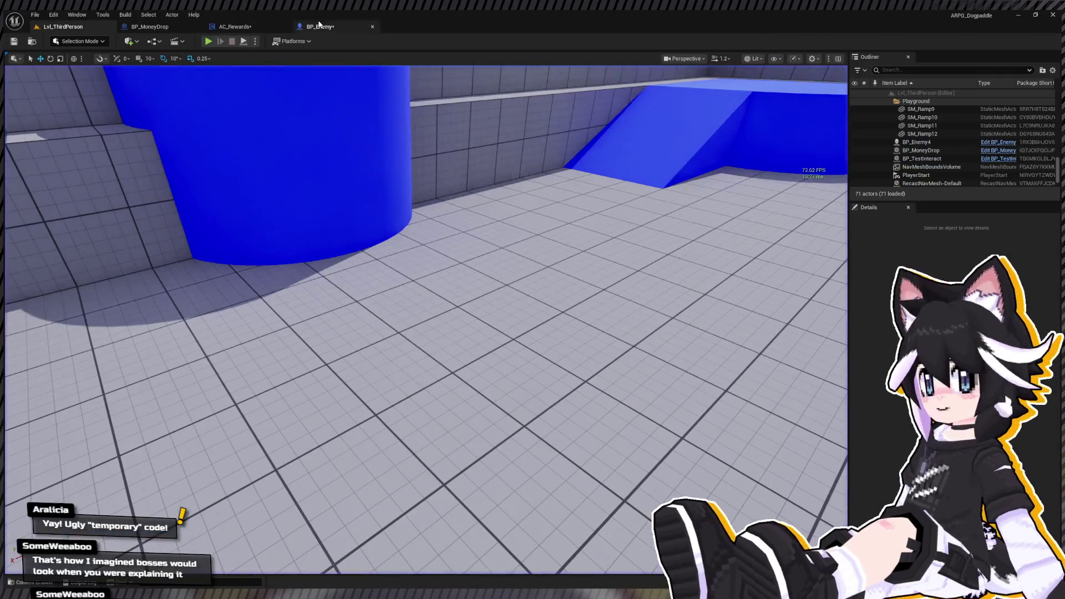
Check BP_Enemy's Process Damage graph, then come back to the AC_Rewards event graph.
{"action": "left_click", "coordinate": [320, 27]}
{"action": "left_click", "coordinate": [235, 27]}
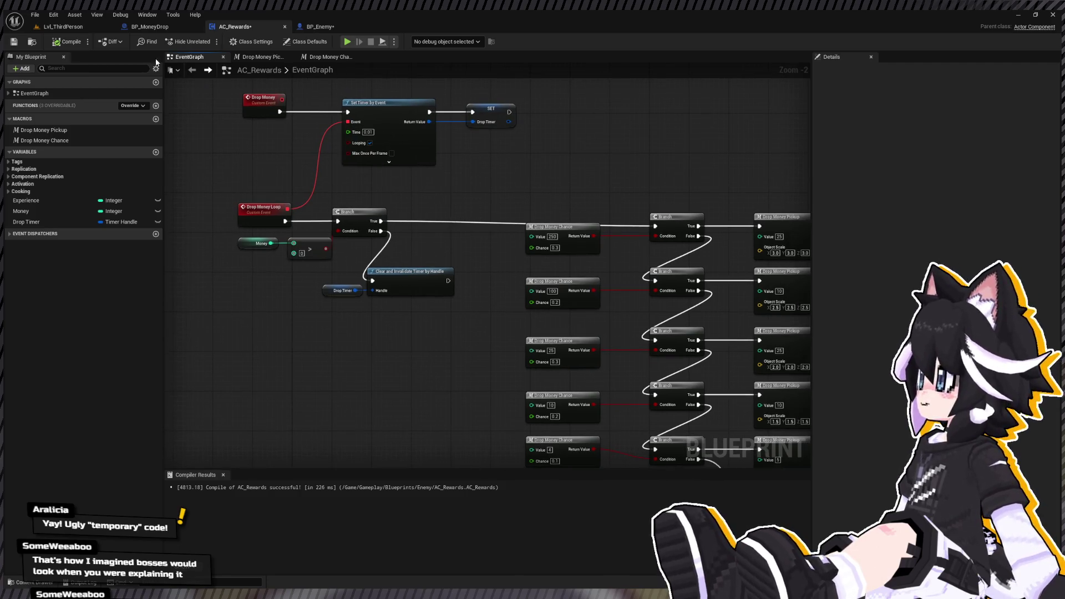
{"action": "left_click", "coordinate": [350, 28]}
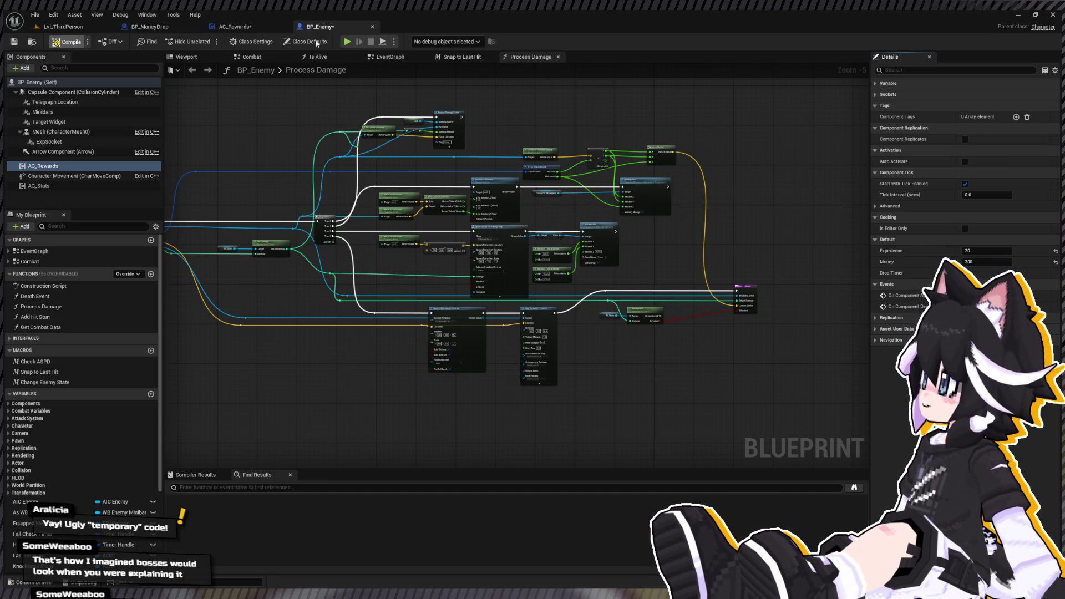
{"action": "left_click", "coordinate": [235, 26]}
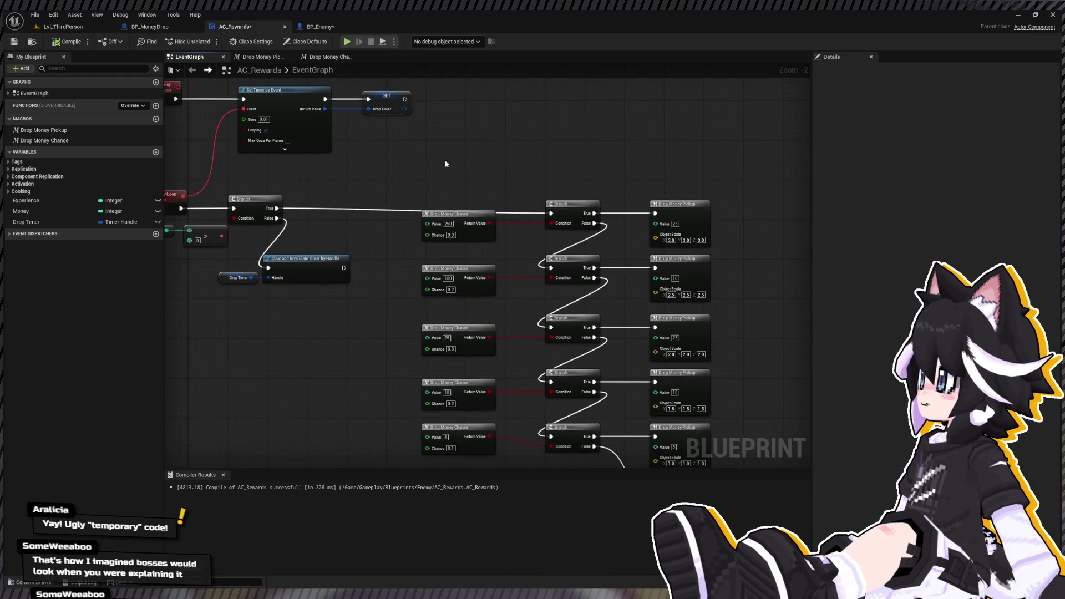
Pan and zoom out, then shift the Drop Money Loop, Branch and Money nodes slightly left.
{"action": "mouse_move", "coordinate": [324, 137]}
{"action": "left_mouse_down"}
{"action": "mouse_move", "coordinate": [451, 155]}
{"action": "mouse_move", "coordinate": [465, 216]}
{"action": "mouse_move", "coordinate": [436, 189]}
{"action": "mouse_move", "coordinate": [453, 233]}
{"action": "left_mouse_up"}
{"action": "scroll", "coordinate": [465, 216], "scroll_direction": "down", "scroll_amount": 1}
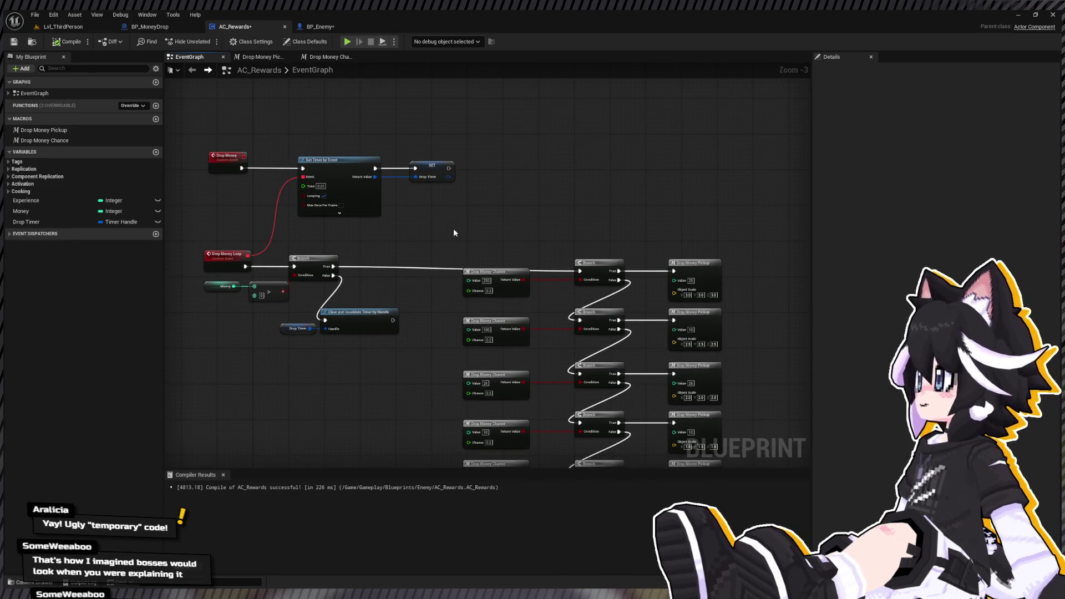
{"action": "left_click_drag", "start_coordinate": [205, 228], "coordinate": [368, 294]}
{"action": "mouse_move", "coordinate": [316, 263]}
{"action": "left_mouse_down"}
{"action": "mouse_move", "coordinate": [285, 244]}
{"action": "mouse_move", "coordinate": [268, 269]}
{"action": "left_mouse_up"}
{"action": "left_click", "coordinate": [451, 248]}
Duplicate the Money getter and compare nodes with copy and paste.
{"action": "left_click_drag", "start_coordinate": [393, 229], "coordinate": [326, 269]}
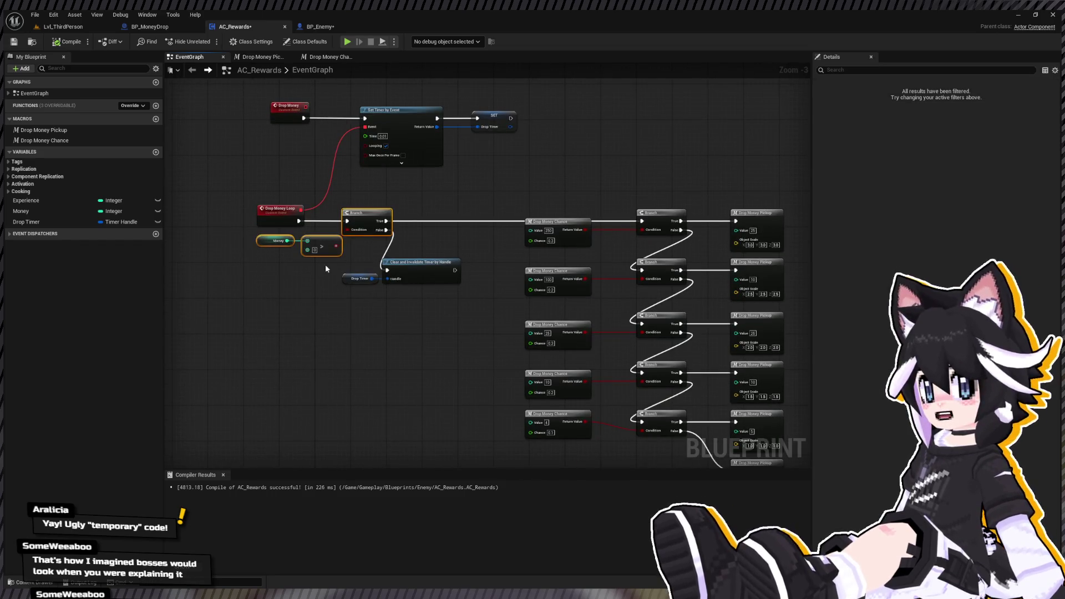
{"action": "key", "text": "ctrl+c"}
{"action": "key", "text": "ctrl+v"}
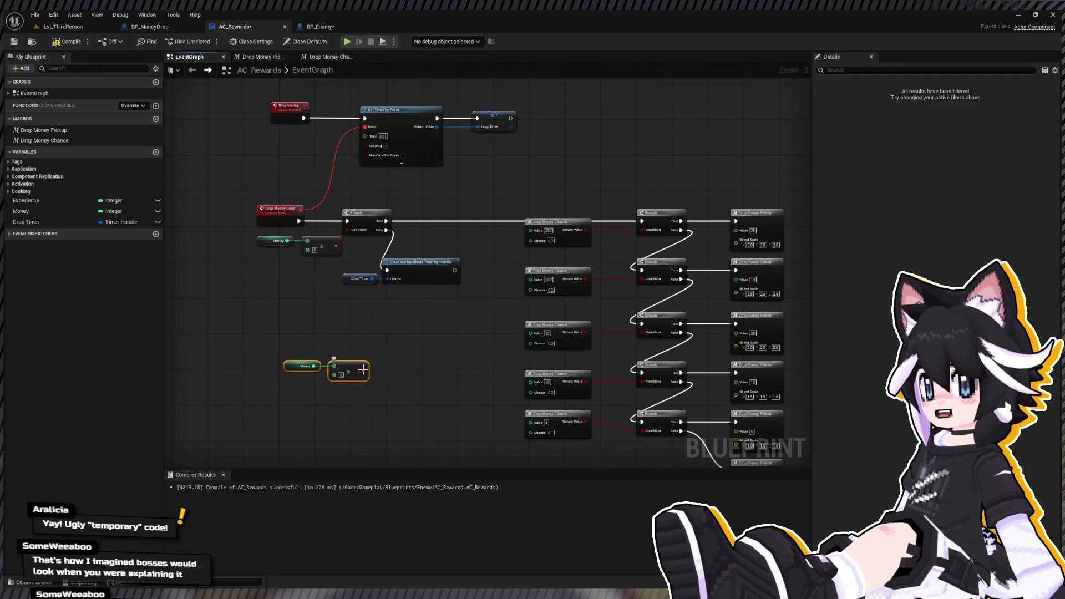
{"action": "left_click", "coordinate": [356, 347]}
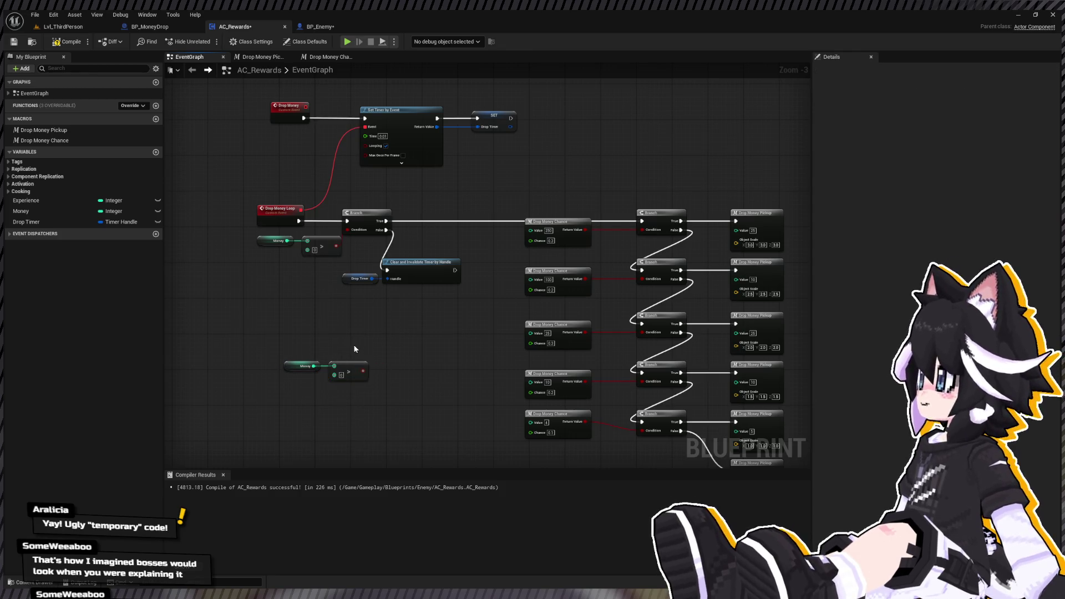
Add a While Loop node driven by the money comparison, then go to Lvl_ThirdPerson.
{"action": "left_click", "coordinate": [387, 340]}
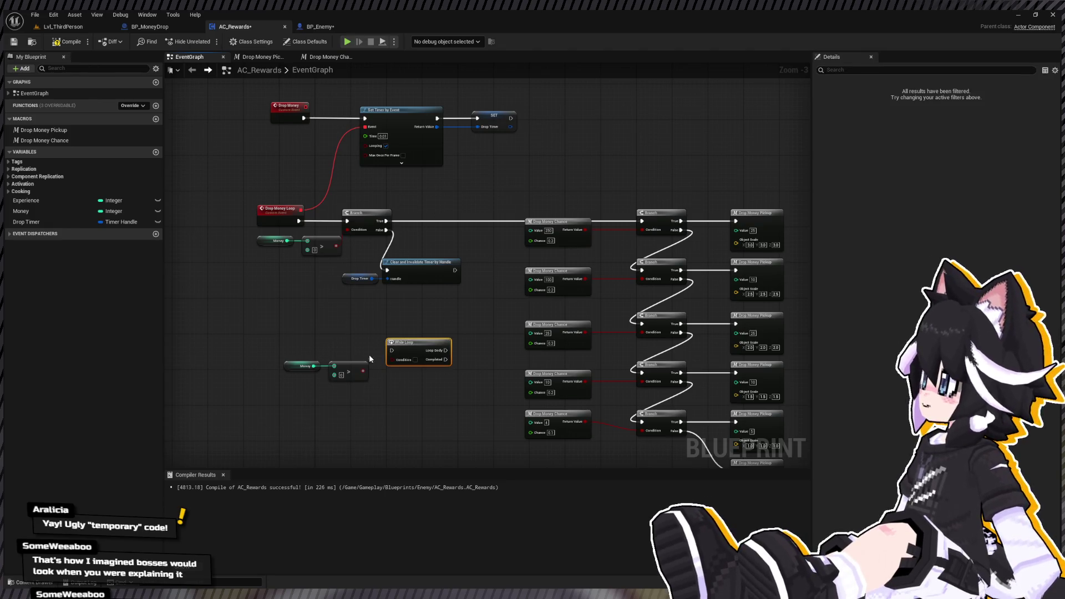
{"action": "mouse_move", "coordinate": [365, 368]}
{"action": "left_mouse_down"}
{"action": "mouse_move", "coordinate": [402, 366]}
{"action": "mouse_move", "coordinate": [392, 360]}
{"action": "mouse_move", "coordinate": [642, 221]}
{"action": "left_mouse_up"}
{"action": "left_click", "coordinate": [63, 26]}
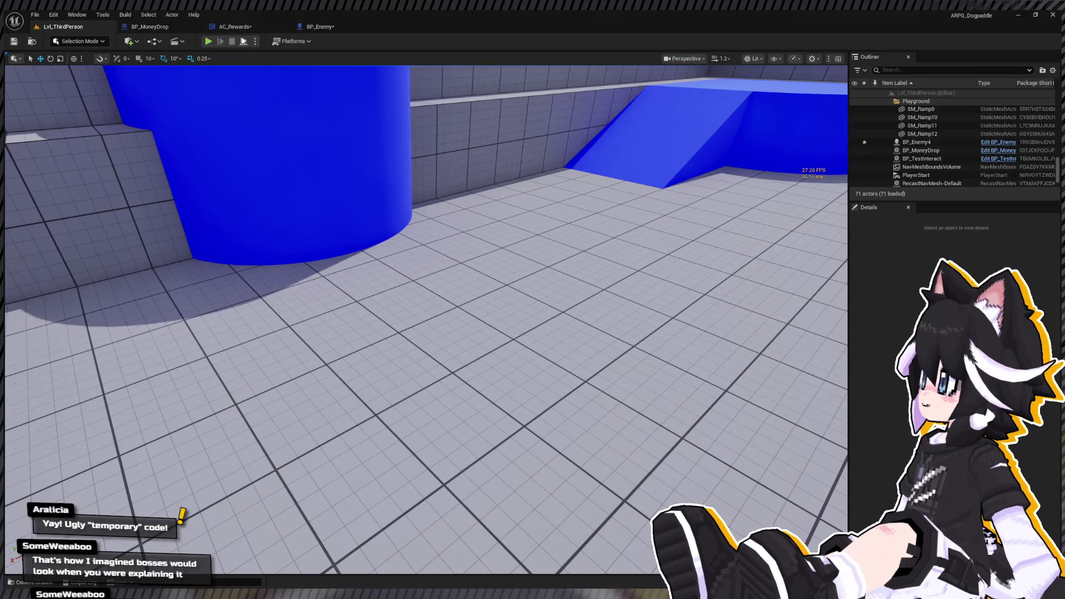
Playtest the level twice to check the Dummy's While Loop coin drop, reaching 225G.
{"action": "left_click", "coordinate": [208, 41]}
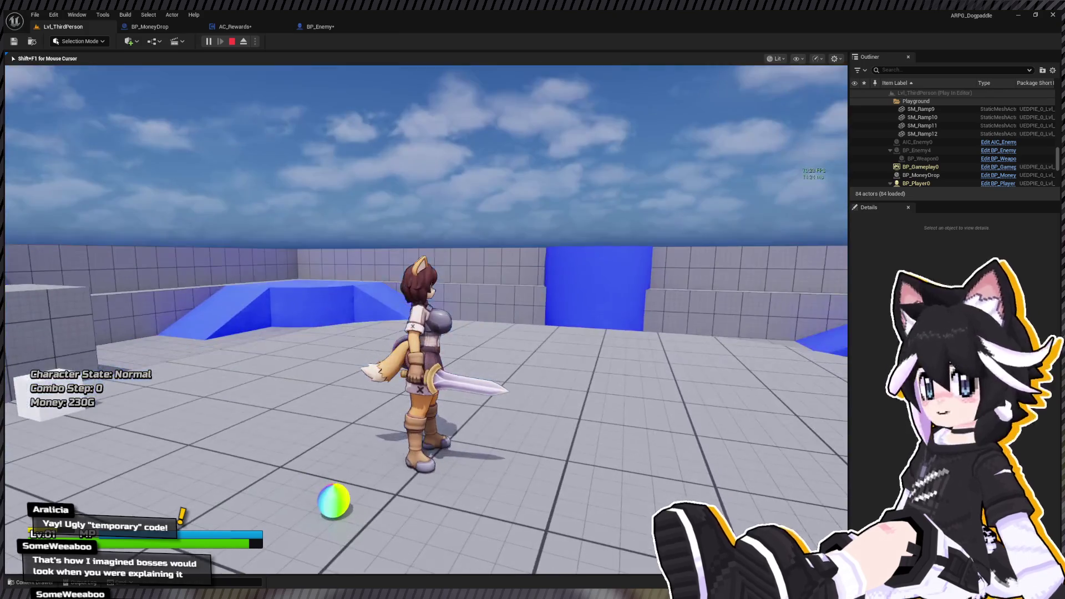
{"action": "key", "text": "Escape"}
{"action": "left_click", "coordinate": [209, 41]}
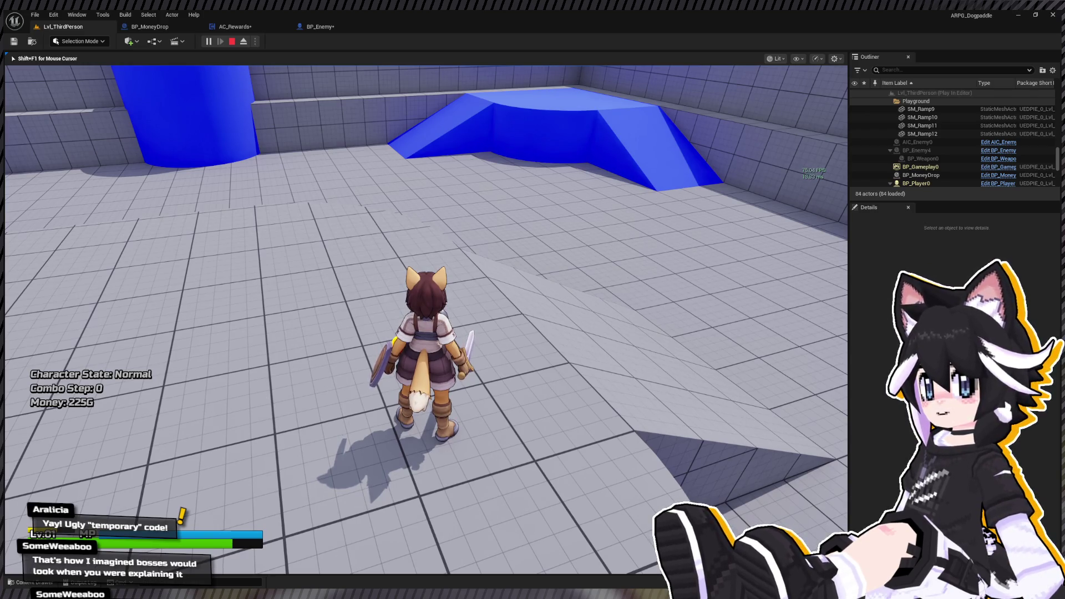
{"action": "key", "text": "Escape"}
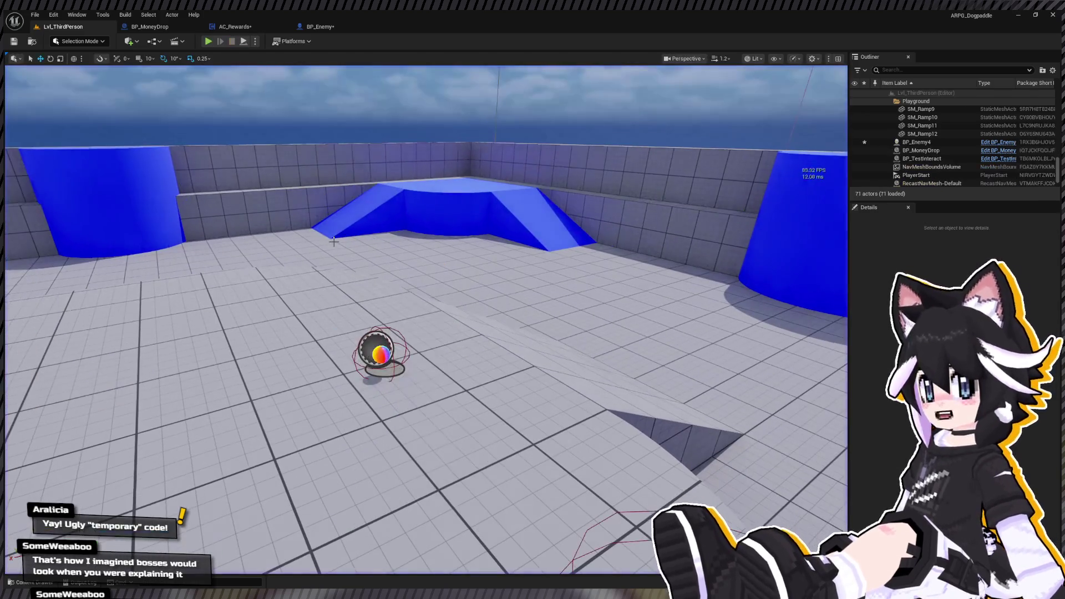
Go through the BP_MoneyDrop tab back to the AC_Rewards event graph.
{"action": "left_click", "coordinate": [158, 26]}
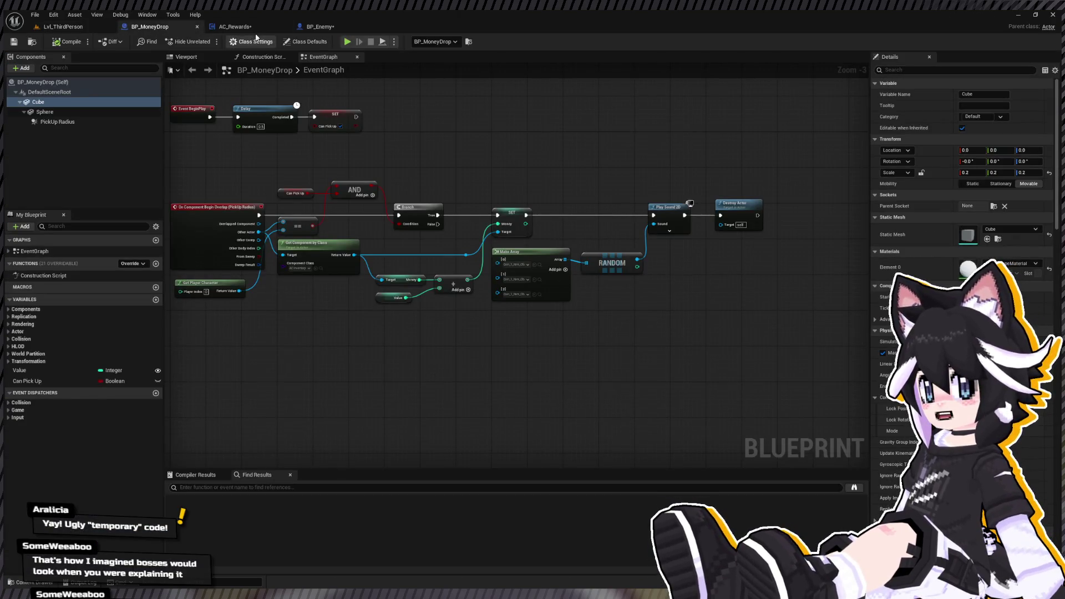
{"action": "left_click", "coordinate": [320, 27]}
{"action": "left_click", "coordinate": [202, 25]}
{"action": "left_click", "coordinate": [238, 27]}
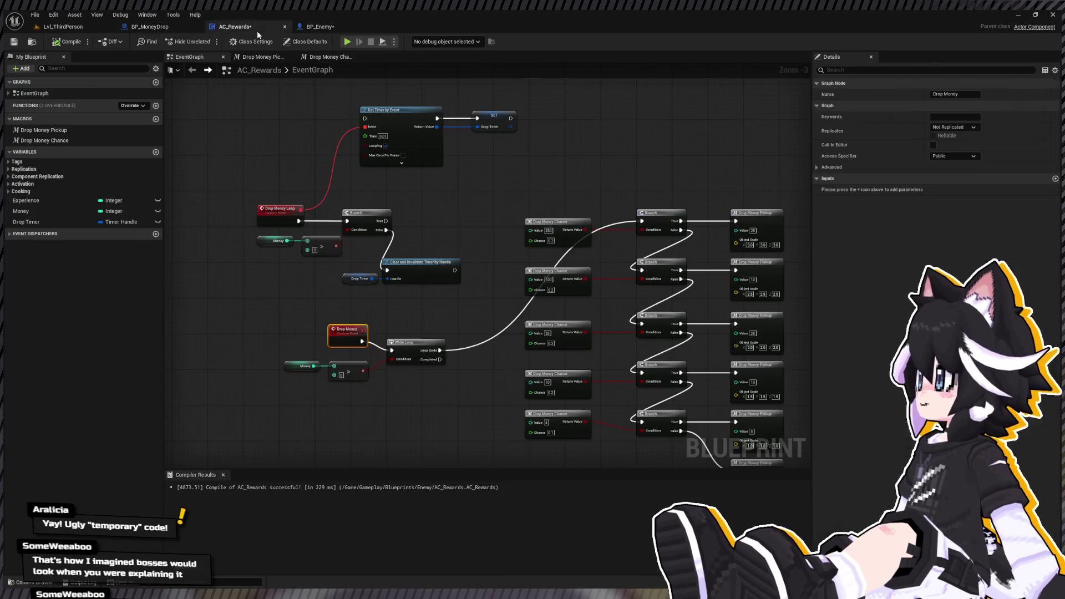
Set the two smallest pickup tiers' Object Scale to 0.75 and 1.0 on X, Y and Z.
{"action": "scroll", "coordinate": [469, 165], "scroll_direction": "up", "scroll_amount": 3}
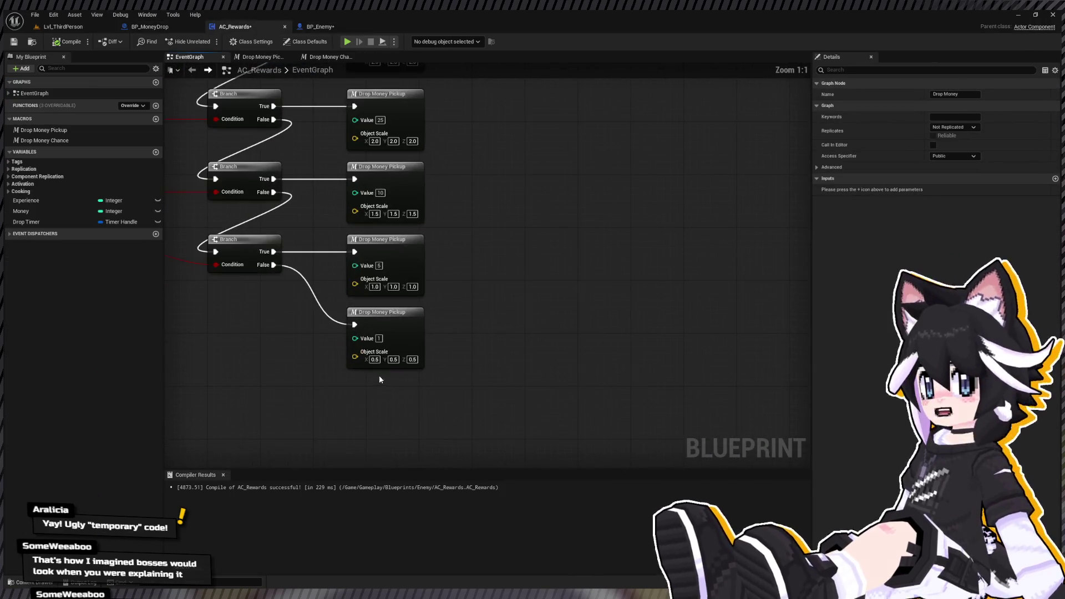
{"action": "left_click", "coordinate": [375, 287]}
{"action": "type", "text": "0.750.75"}
{"action": "key", "text": "Tab"}
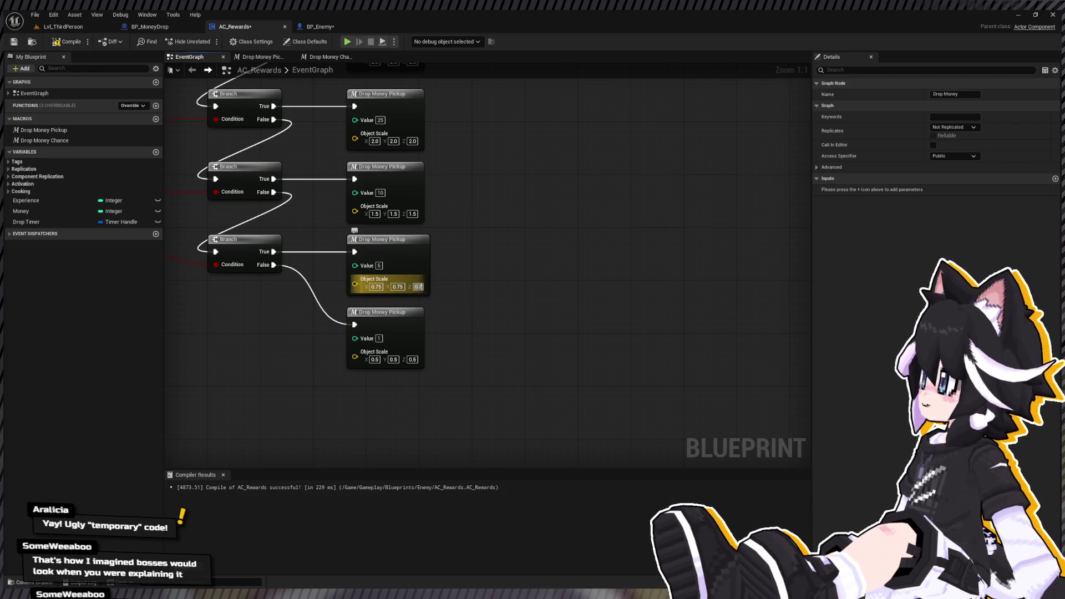
{"action": "type", "text": "5"}
{"action": "key", "text": "Tab"}
{"action": "type", "text": "1.0"}
{"action": "key", "text": "Tab"}
{"action": "type", "text": "1.0"}
{"action": "key", "text": "Tab"}
{"action": "type", "text": "1.0"}
{"action": "key", "text": "Return"}
Set the third pickup's scale to 1.25 and the second pickup's to 1.5.
{"action": "left_click_drag", "start_coordinate": [499, 269], "coordinate": [538, 342]}
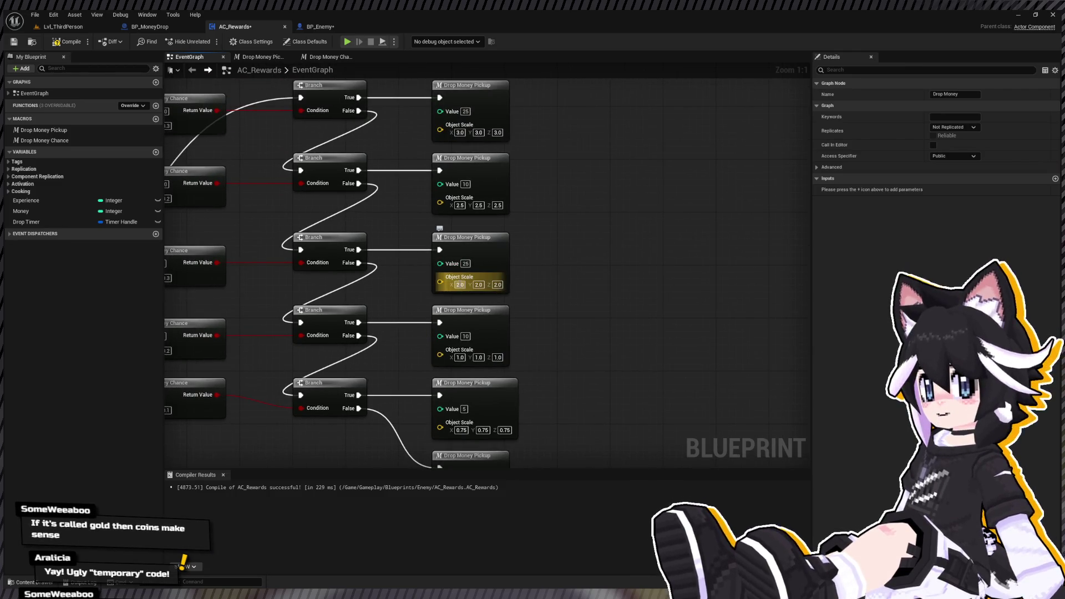
{"action": "type", "text": "1.25"}
{"action": "key", "text": "Tab"}
{"action": "type", "text": "1.25"}
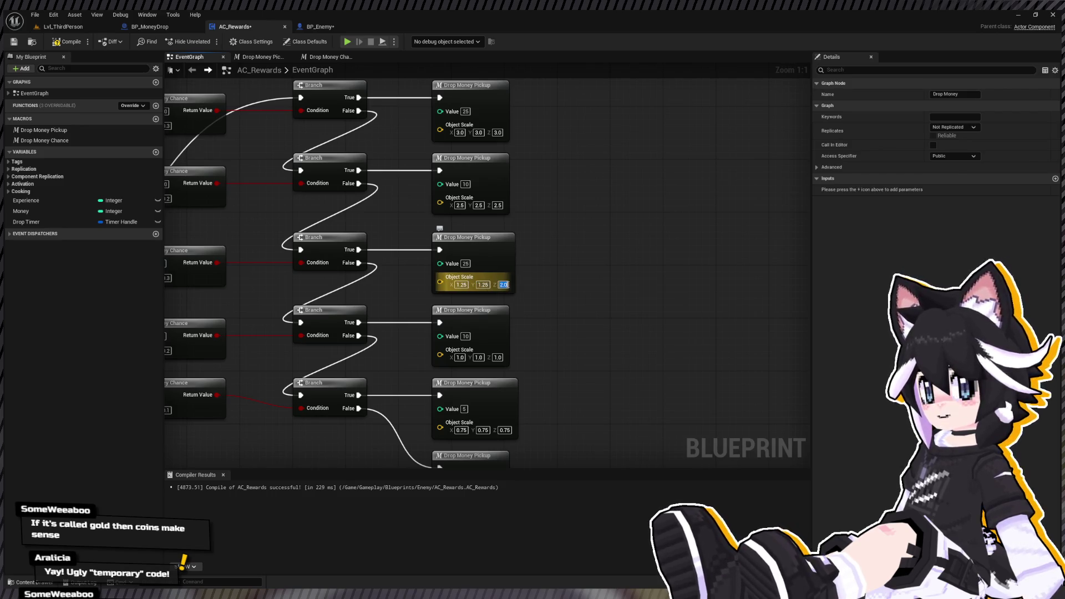
{"action": "type", "text": "5"}
{"action": "key", "text": "Tab"}
{"action": "type", "text": "1.5"}
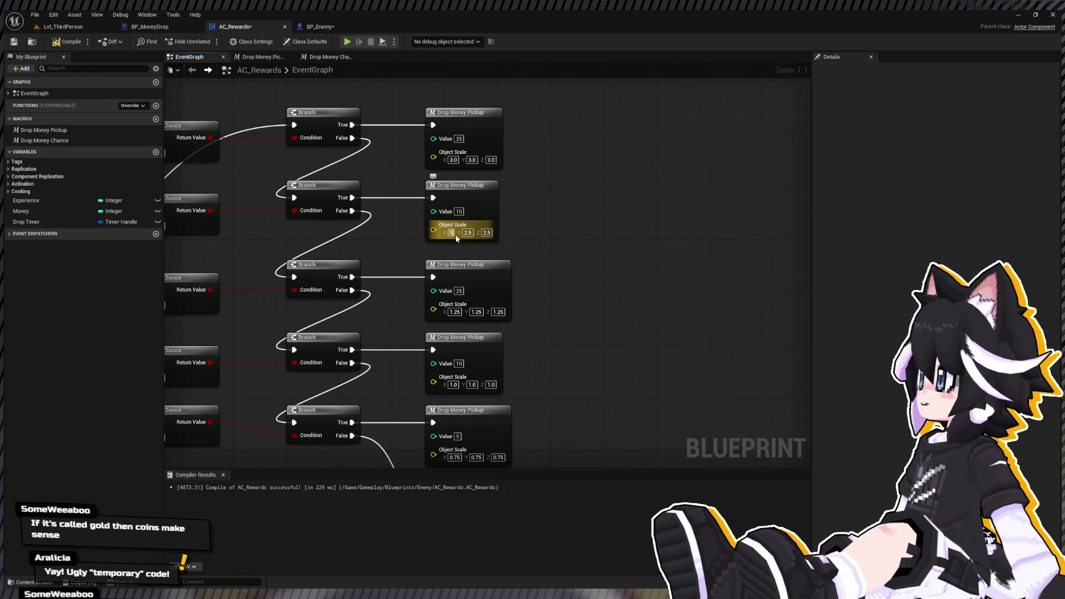
{"action": "key", "text": "Tab"}
{"action": "type", "text": "1.5"}
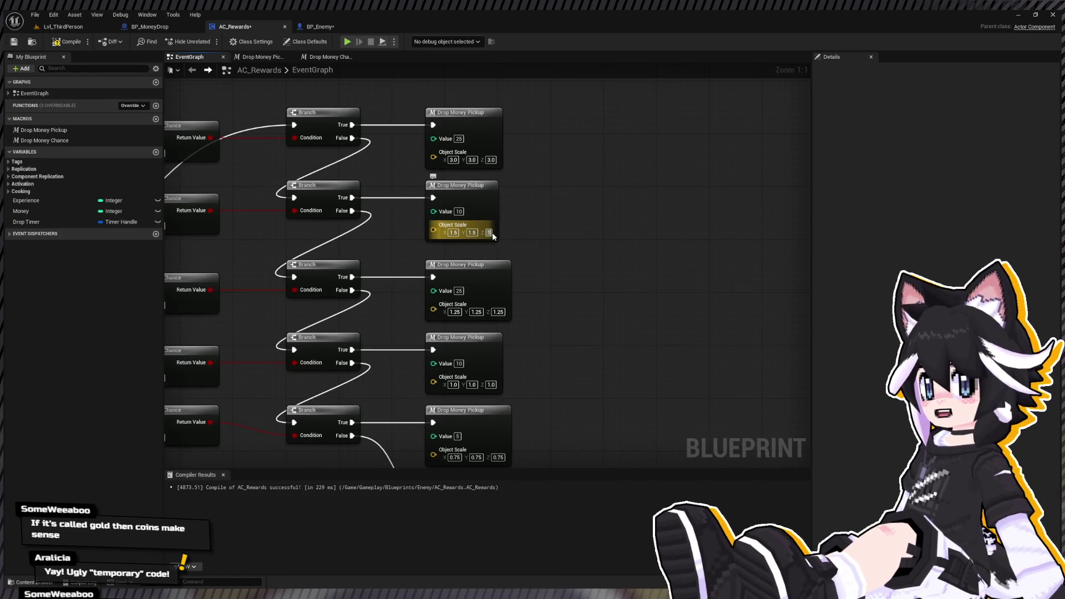
{"action": "key", "text": "Return"}
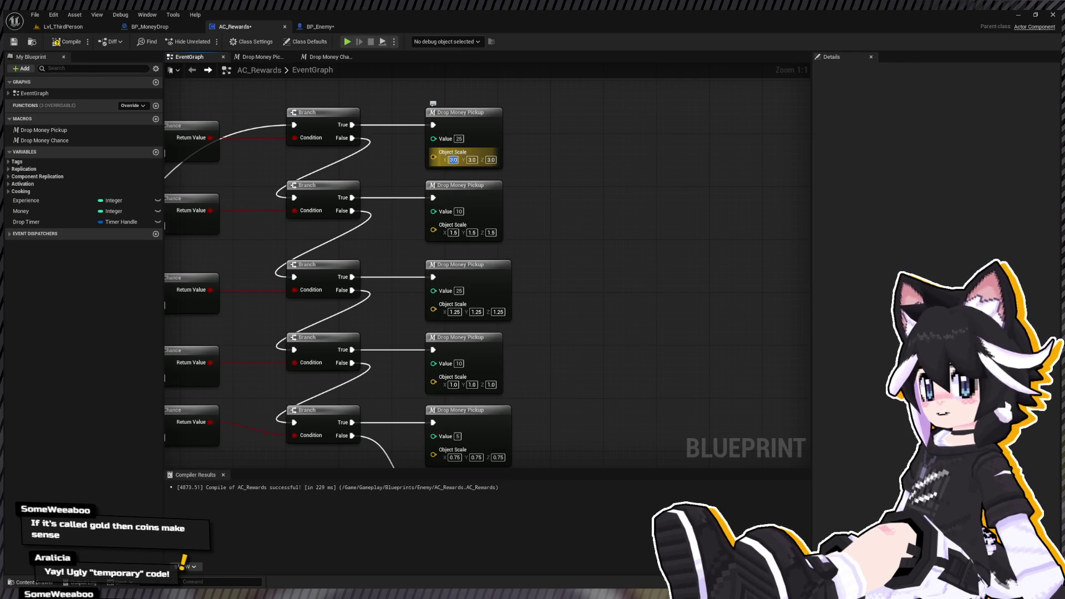
Set the largest pickup's Object Scale to 2.0 on X, Y and Z.
{"action": "type", "text": "2"}
{"action": "key", "text": "Tab"}
{"action": "type", "text": "2"}
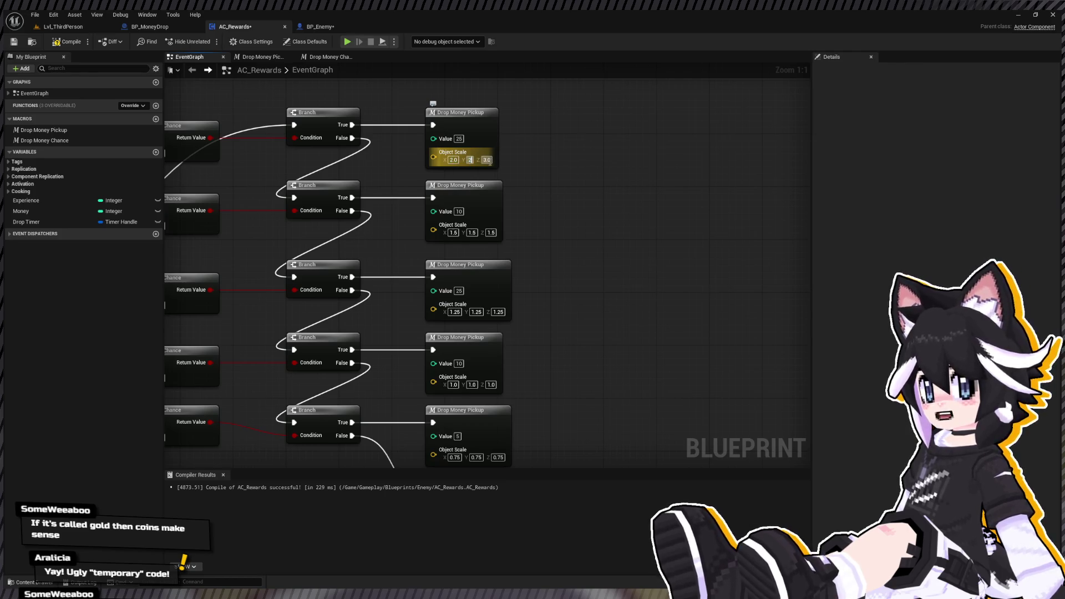
{"action": "key", "text": "Tab"}
{"action": "type", "text": "2"}
{"action": "key", "text": "Return"}
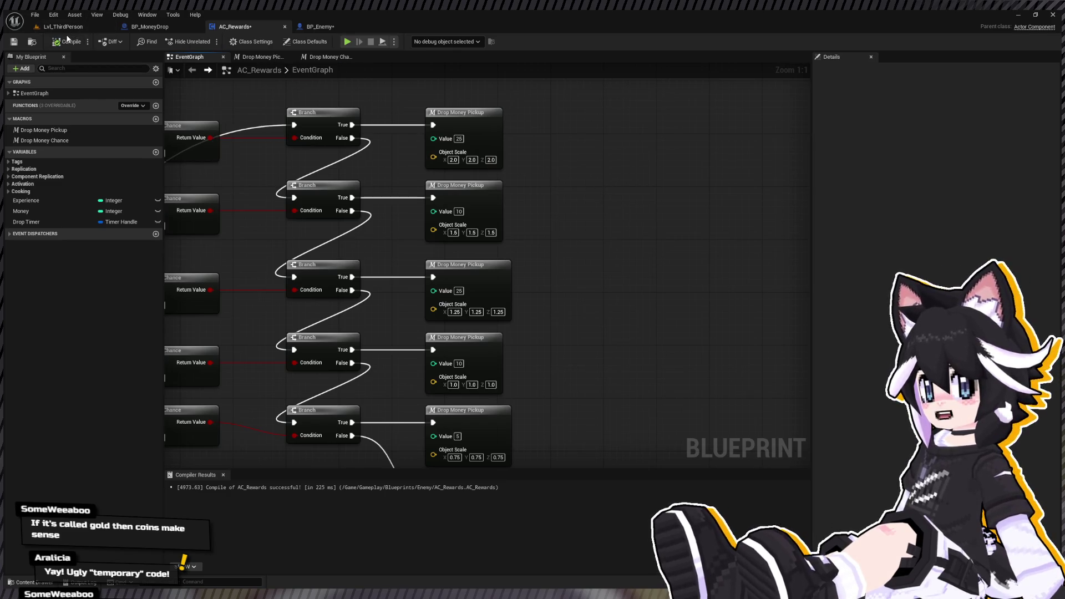
Start a playtest of Lvl_ThirdPerson and run the character toward the Dummy.
{"action": "left_click", "coordinate": [115, 28]}
{"action": "left_click", "coordinate": [212, 40]}
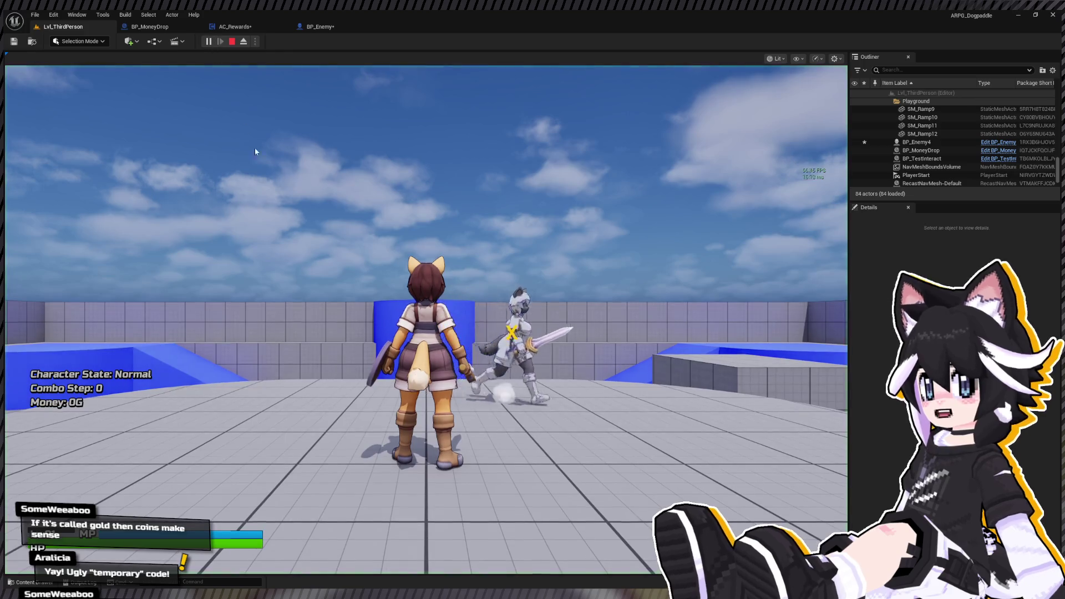
{"action": "left_click", "coordinate": [426, 319]}
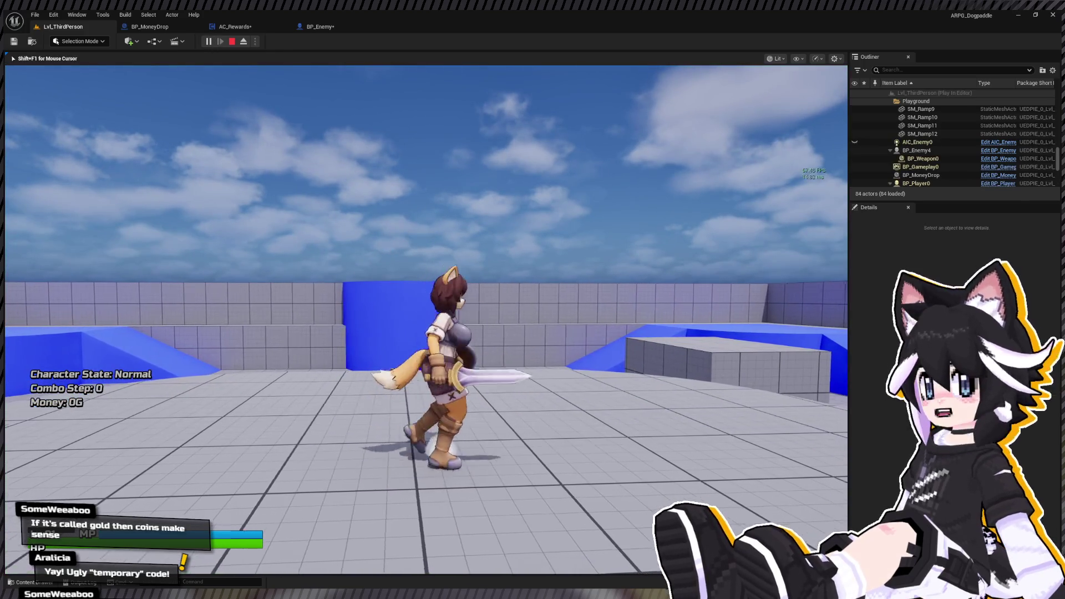
{"action": "key", "text": "w"}
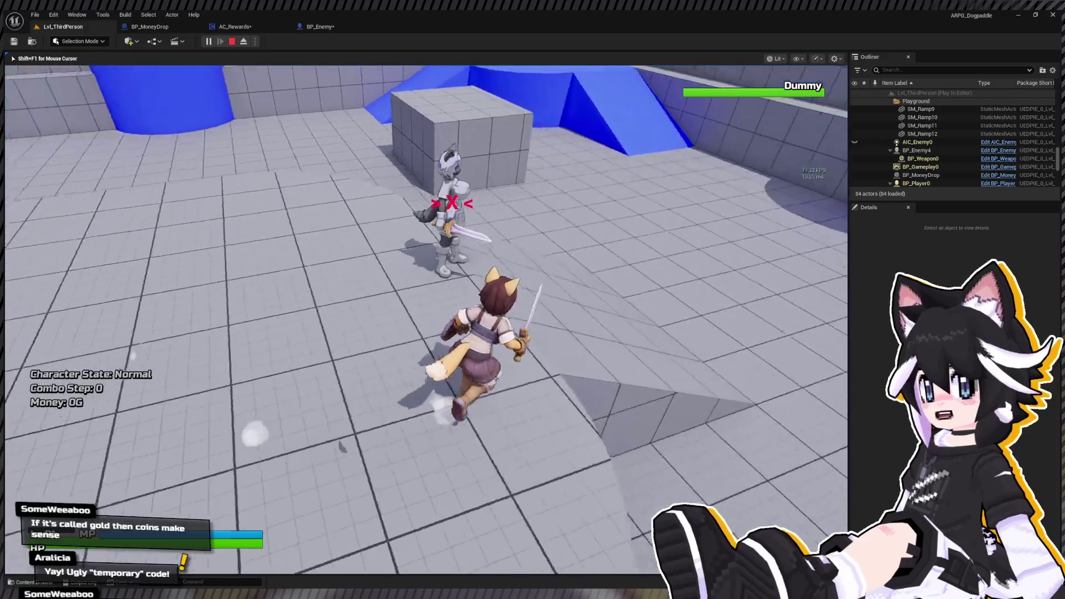
{"action": "key", "text": "w"}
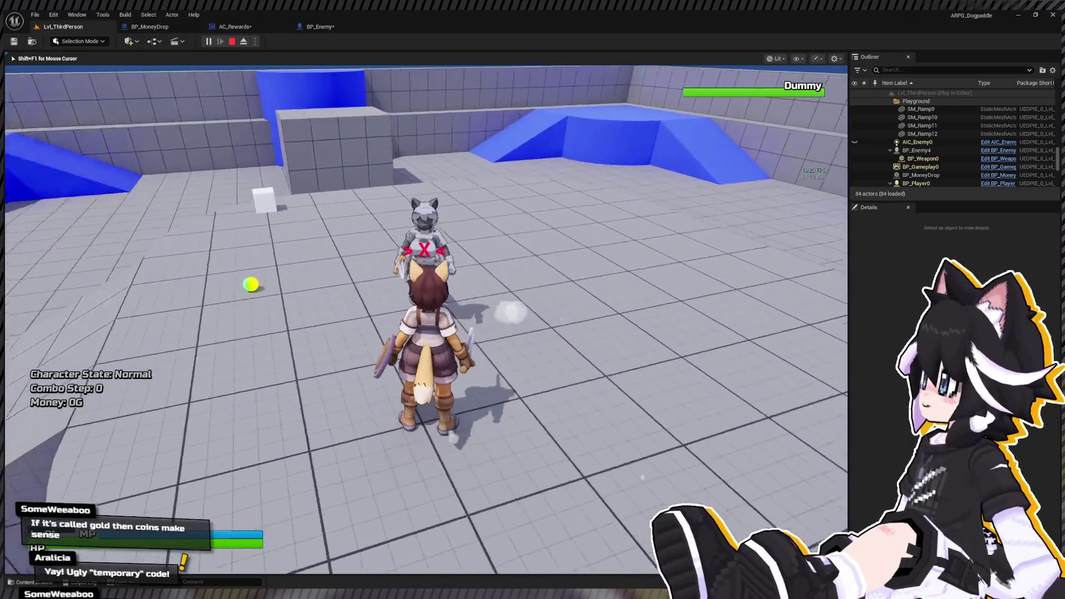
Attack the Dummy repeatedly until it is defeated and drops its coins.
{"action": "left_click", "coordinate": [426, 319]}
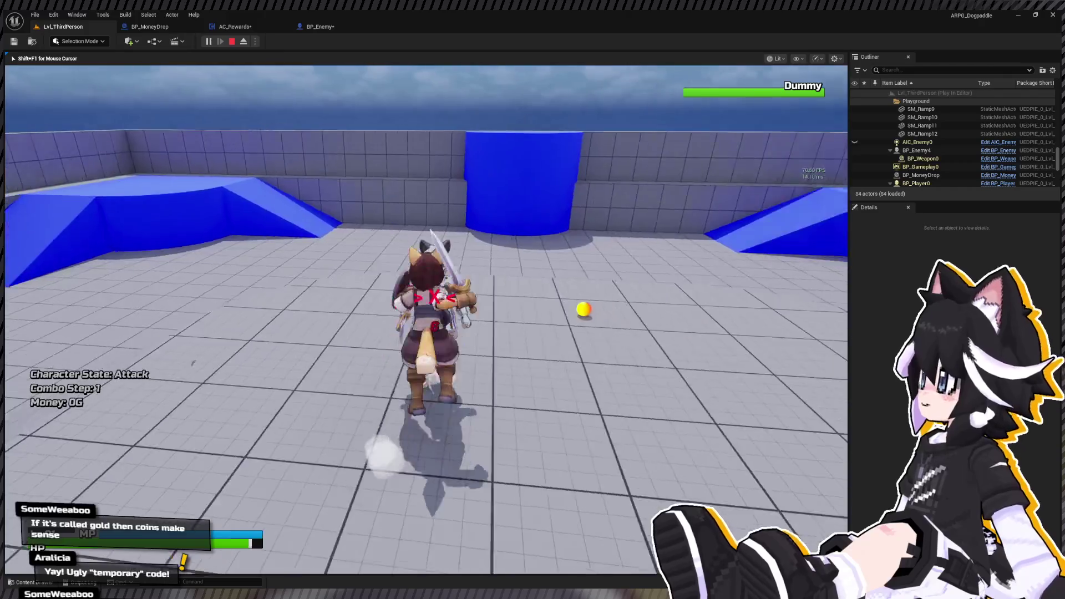
{"action": "left_click", "coordinate": [426, 319]}
{"action": "left_click", "coordinate": [426, 319]}
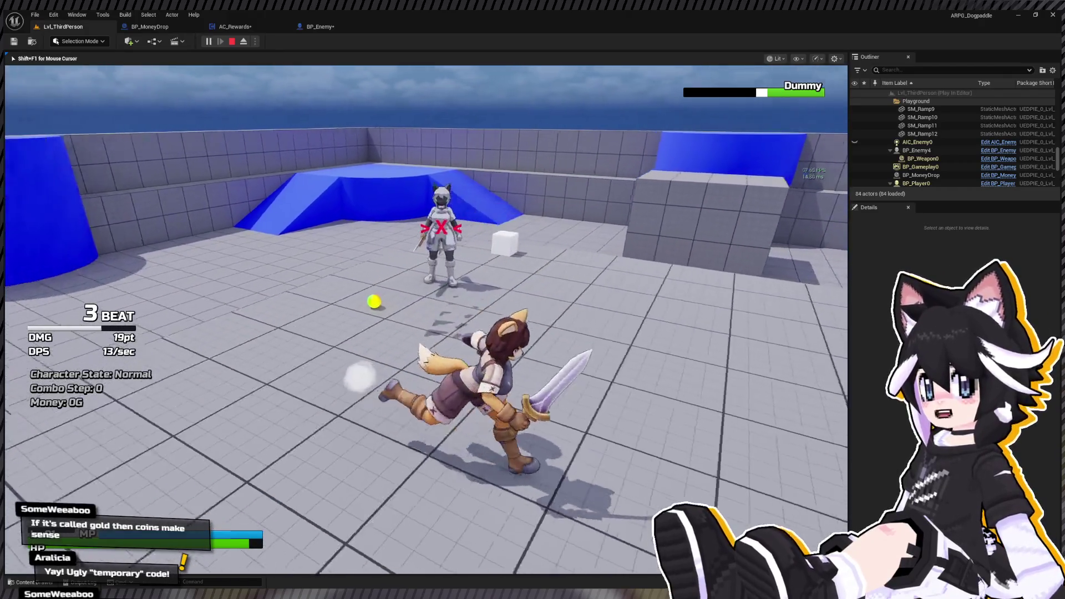
{"action": "left_click", "coordinate": [426, 319]}
{"action": "left_click", "coordinate": [426, 319]}
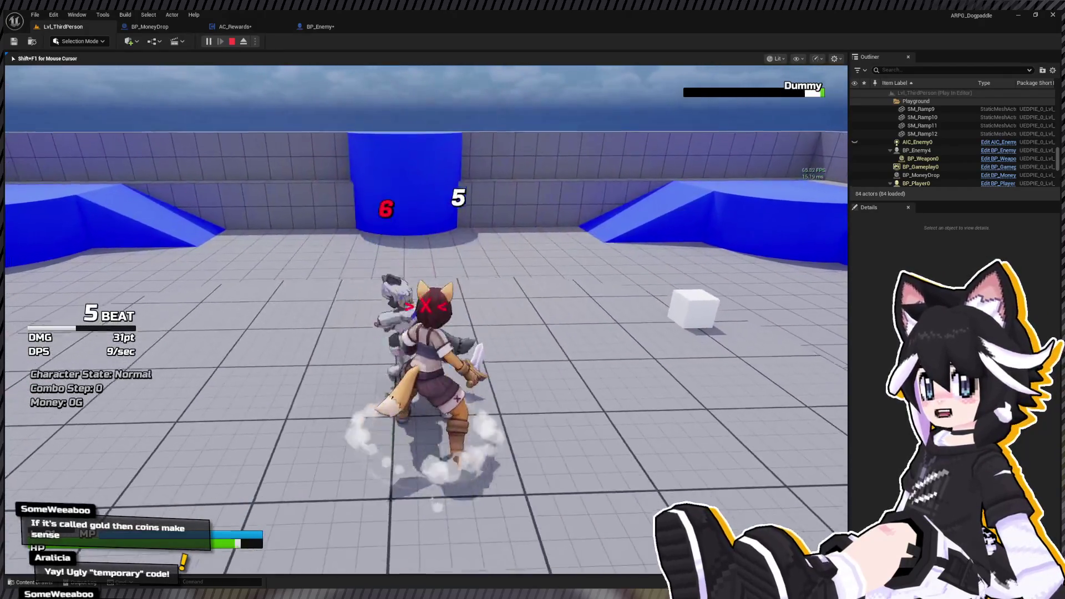
{"action": "left_click", "coordinate": [426, 319]}
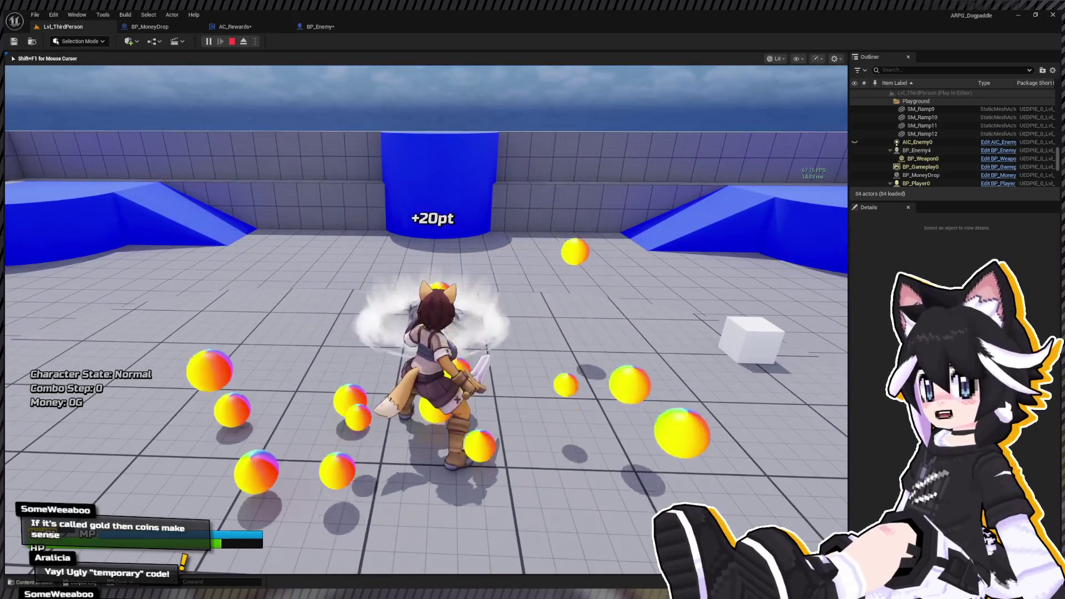
Run over the dropped coins to raise Money to 206G, then stop the playtest.
{"action": "key", "text": "w"}
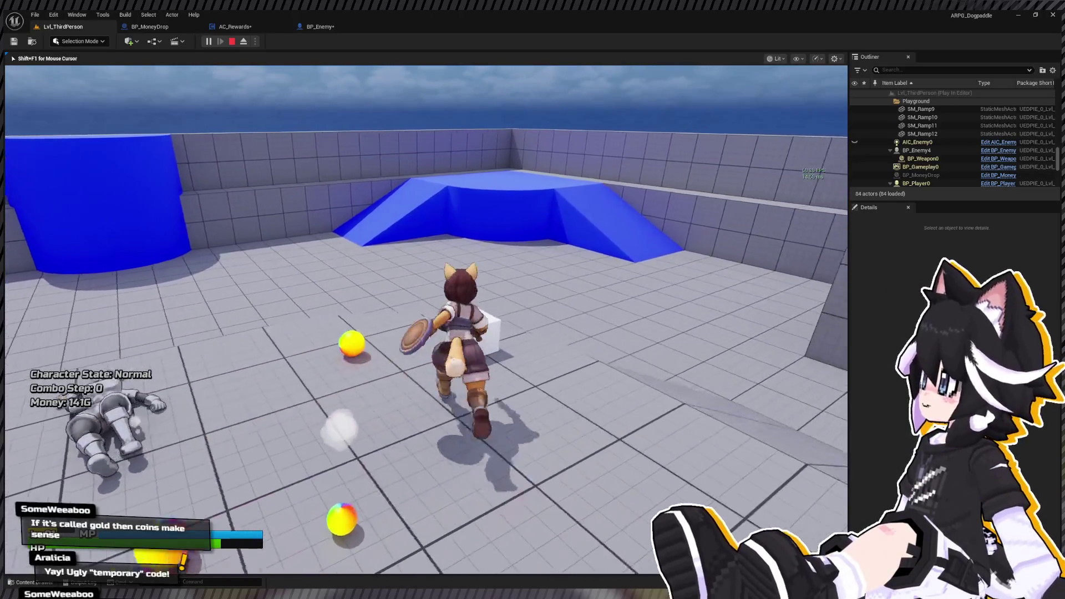
{"action": "key", "text": "w"}
{"action": "key", "text": "s"}
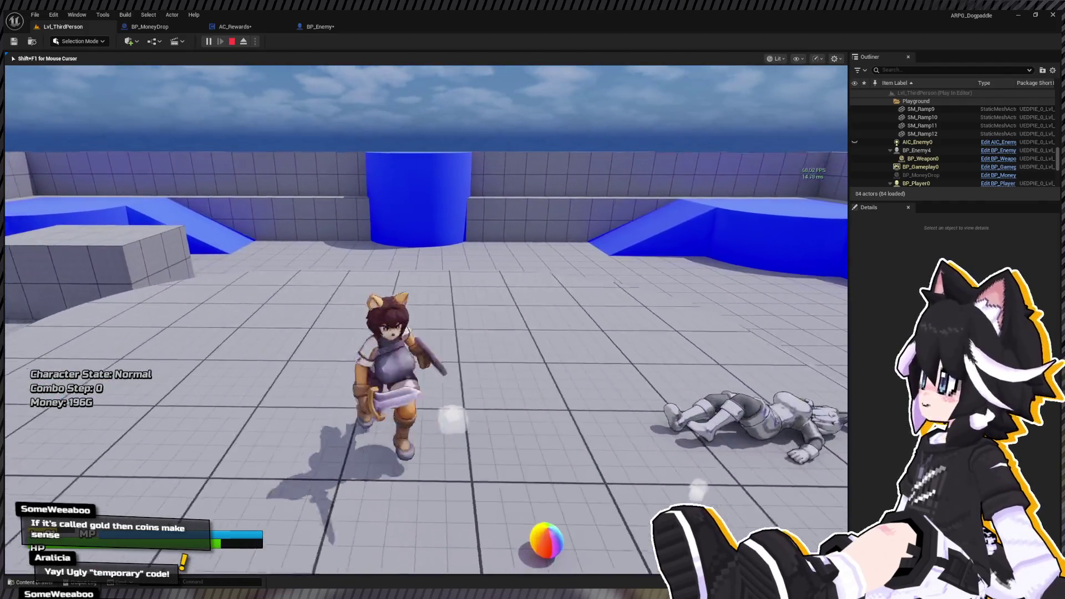
{"action": "key", "text": "w"}
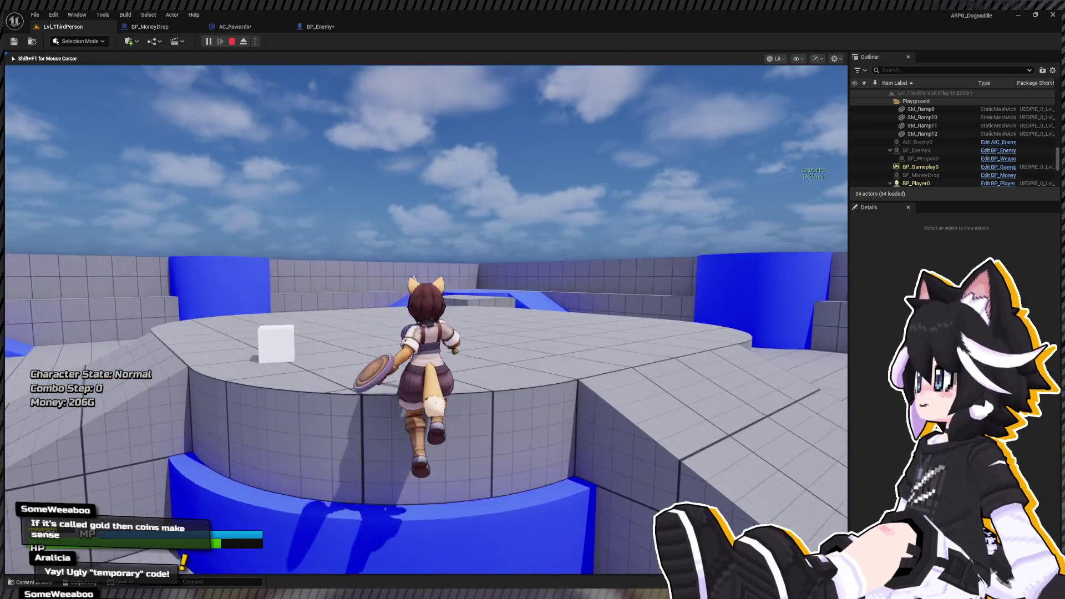
{"action": "key", "text": "Escape"}
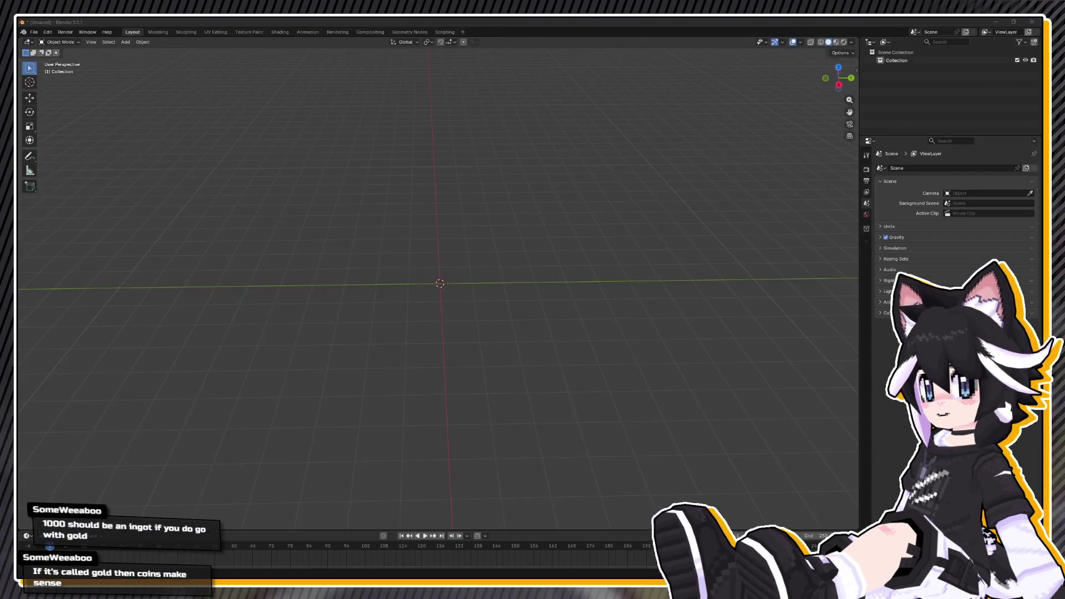
Add a cylinder with 16 vertices and 0.5 m depth as a flat disc.
{"action": "key", "text": "shift+a"}
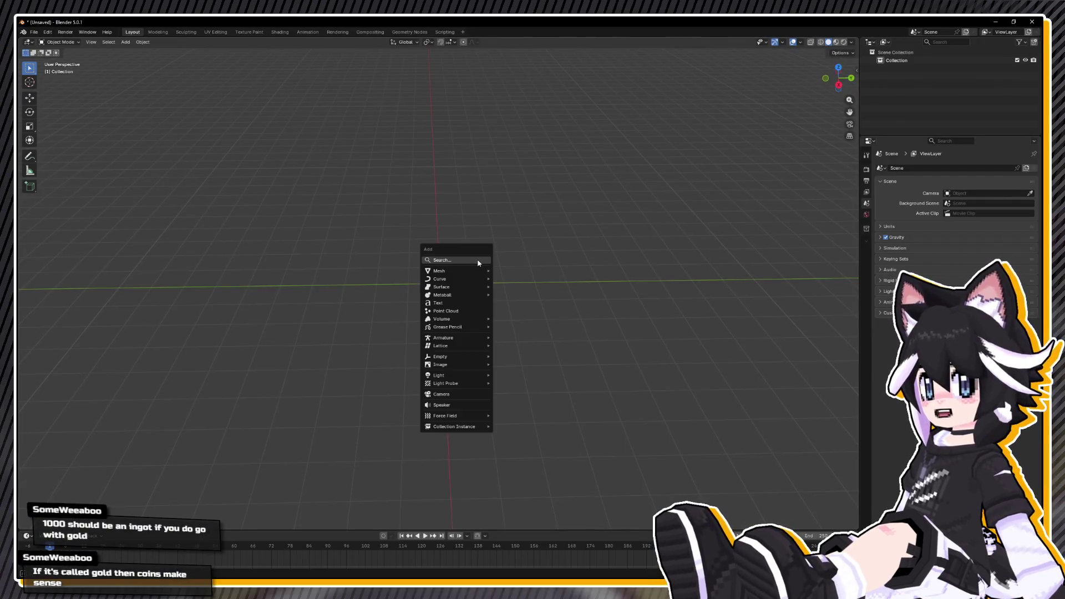
{"action": "mouse_move", "coordinate": [467, 273]}
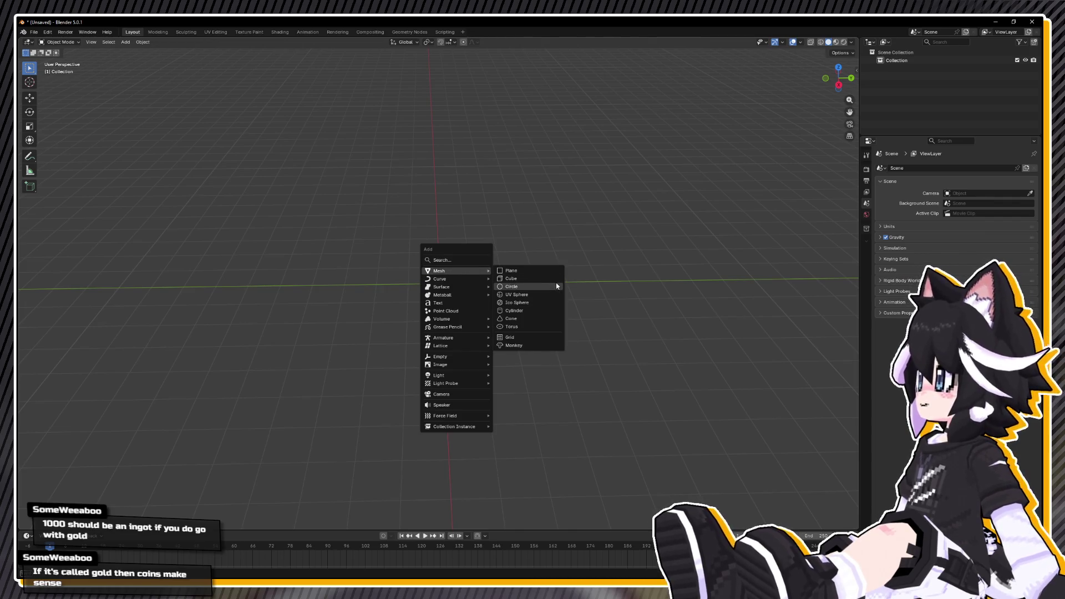
{"action": "left_click", "coordinate": [533, 310]}
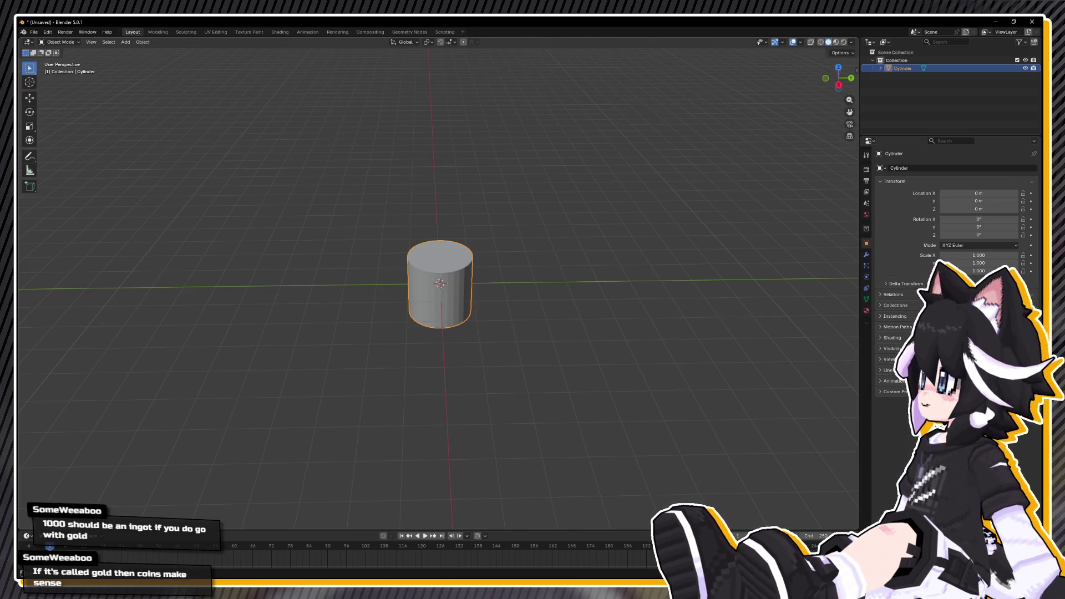
{"action": "left_click", "coordinate": [126, 427]}
{"action": "type", "text": "16"}
{"action": "key", "text": "Return"}
{"action": "left_click", "coordinate": [122, 435]}
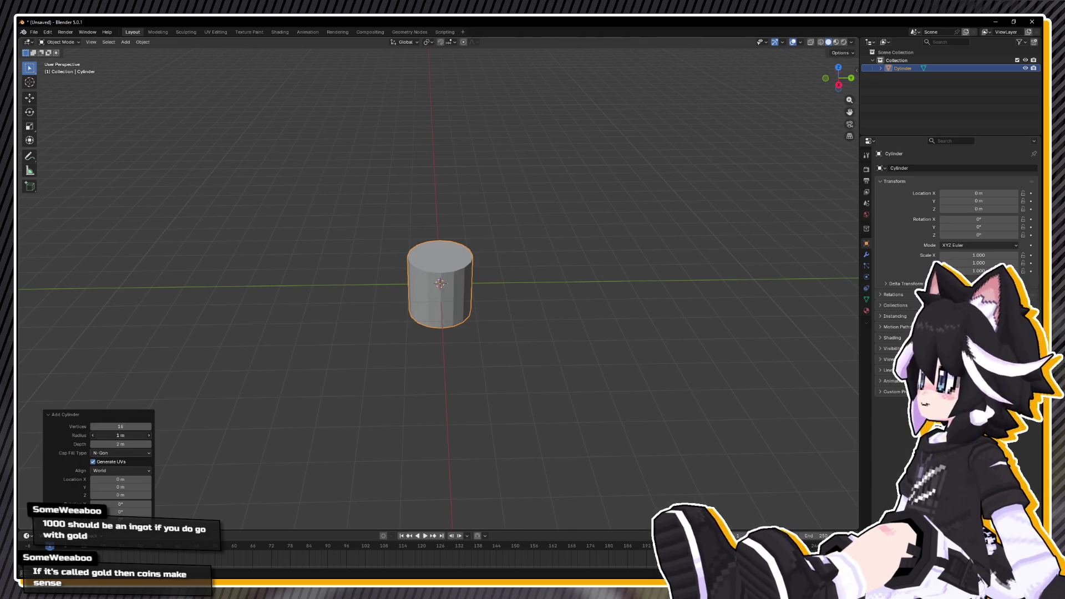
{"action": "left_click", "coordinate": [116, 443]}
{"action": "type", "text": "0"}
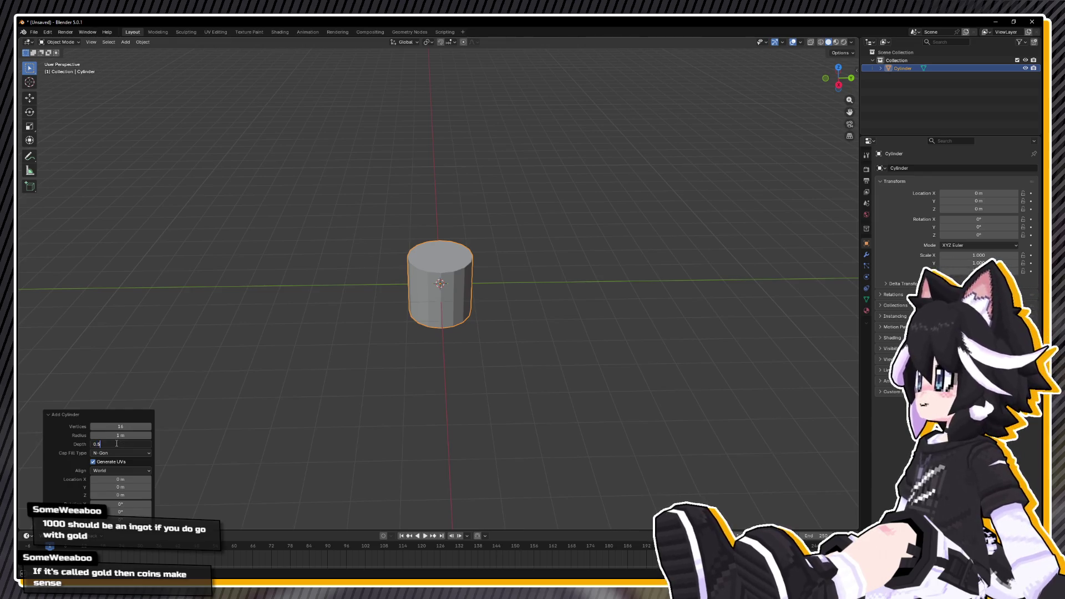
{"action": "type", "text": ".5"}
{"action": "key", "text": "Return"}
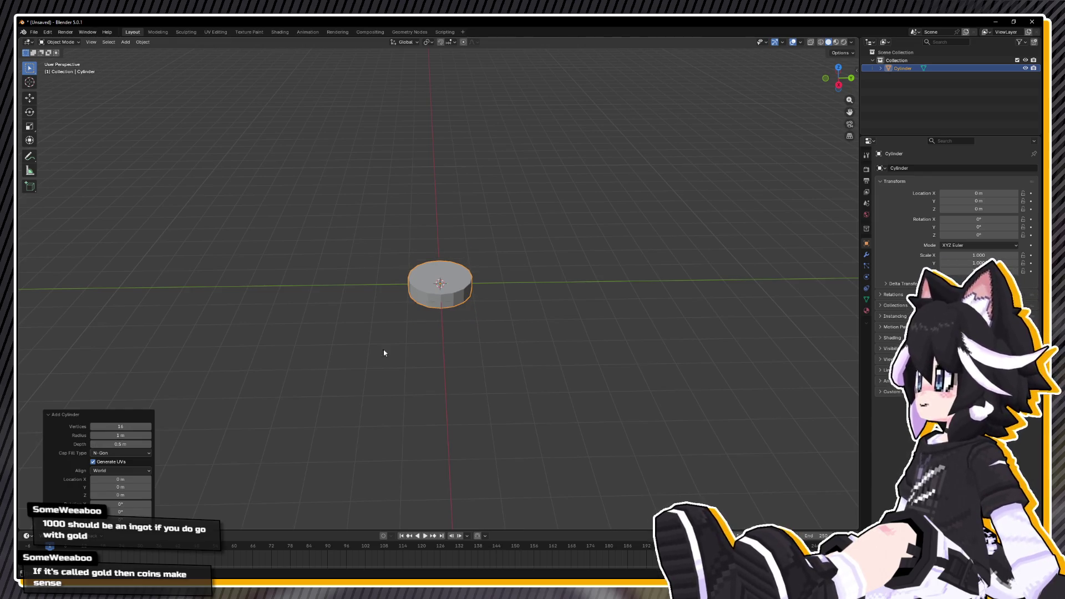
Apply Shade Smooth to the disc via the F3 command search.
{"action": "scroll", "coordinate": [468, 290], "scroll_direction": "up", "scroll_amount": 5}
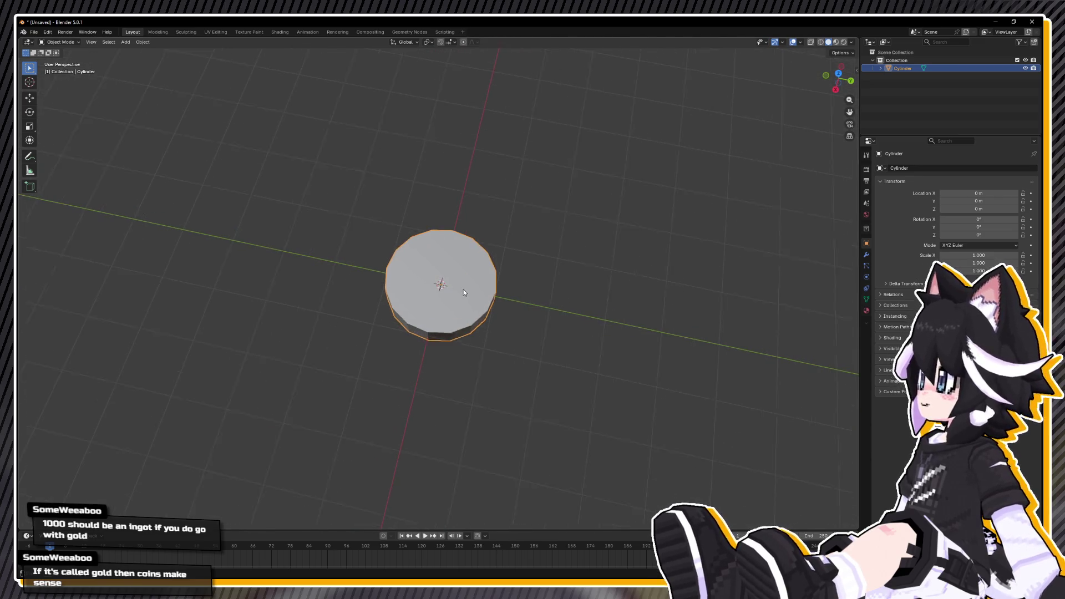
{"action": "key", "text": "Tab"}
{"action": "key", "text": "F3"}
{"action": "type", "text": "shad"}
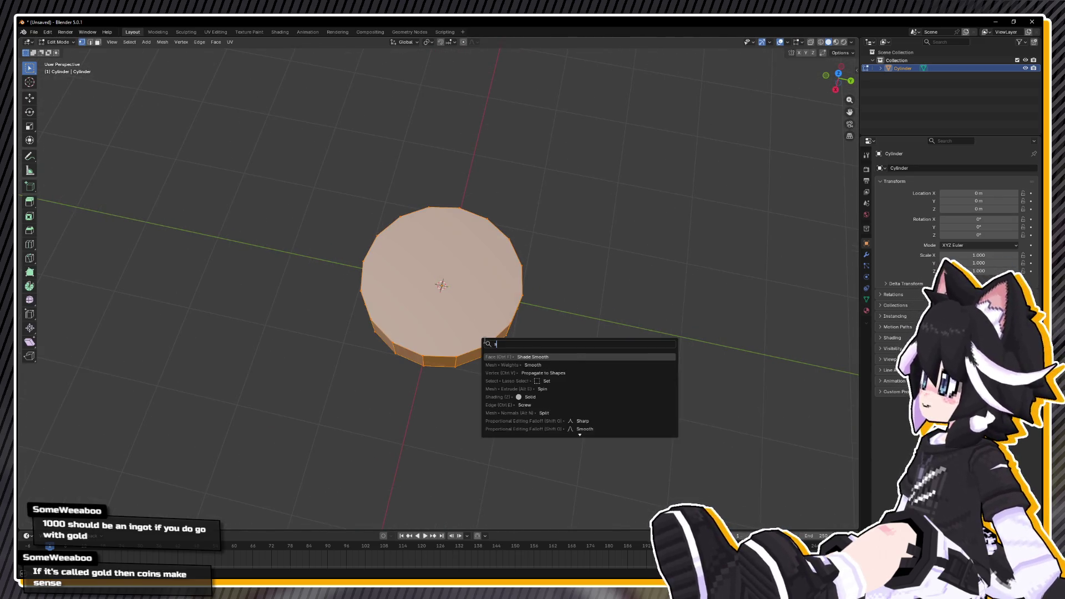
{"action": "key", "text": "Down"}
{"action": "key", "text": "Return"}
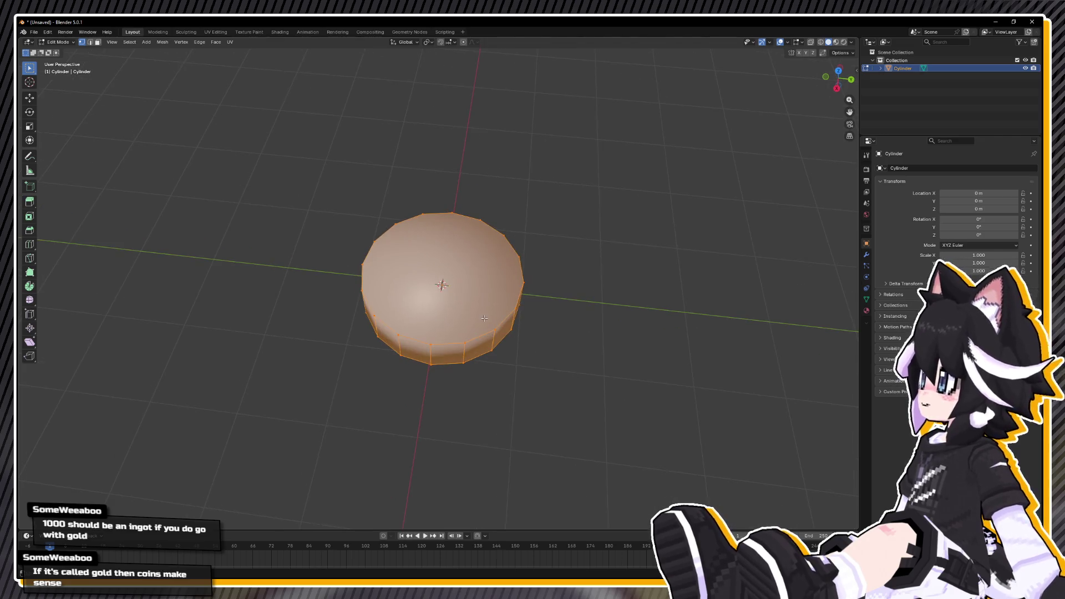
{"action": "key", "text": "Tab"}
{"action": "key", "text": "Tab"}
Loop-cut the disc around its middle and remove the lower half.
{"action": "key", "text": "ctrl+r"}
{"action": "left_click", "coordinate": [443, 337]}
{"action": "right_click", "coordinate": [443, 337]}
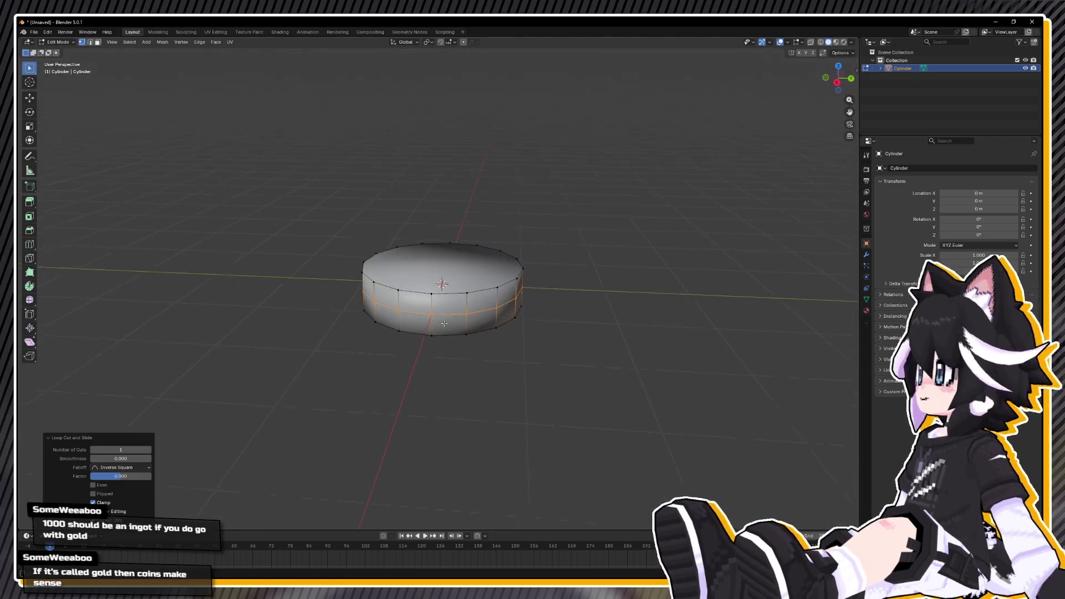
{"action": "key", "text": "ctrl+z"}
{"action": "right_click", "coordinate": [443, 333]}
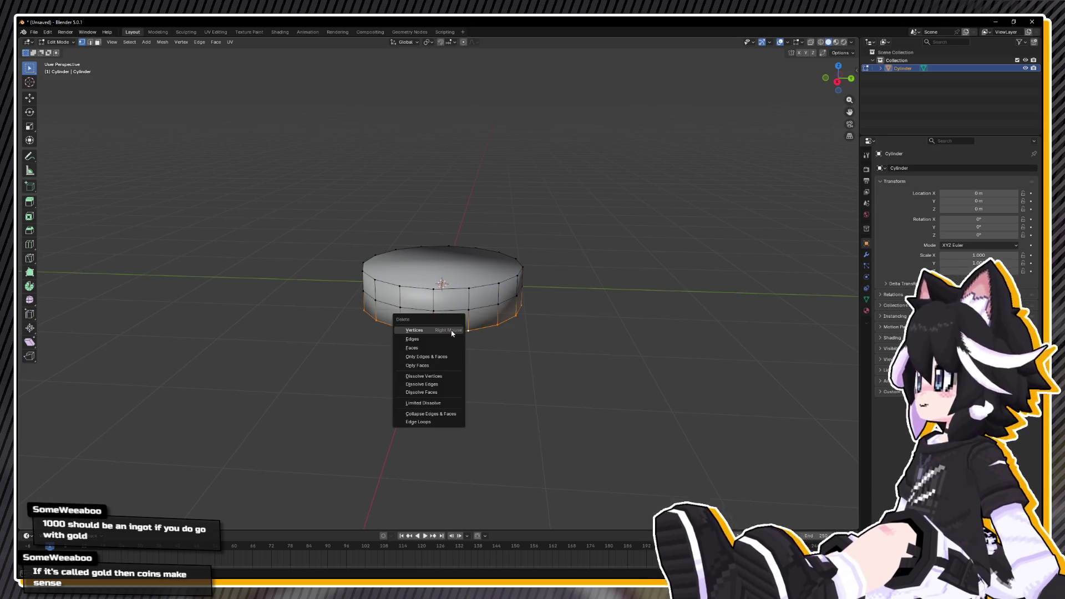
Add a Mirror modifier on the Z axis only, with Clipping enabled.
{"action": "left_click", "coordinate": [866, 254]}
{"action": "left_click", "coordinate": [901, 169]}
{"action": "type", "text": "mirror"}
{"action": "key", "text": "Return"}
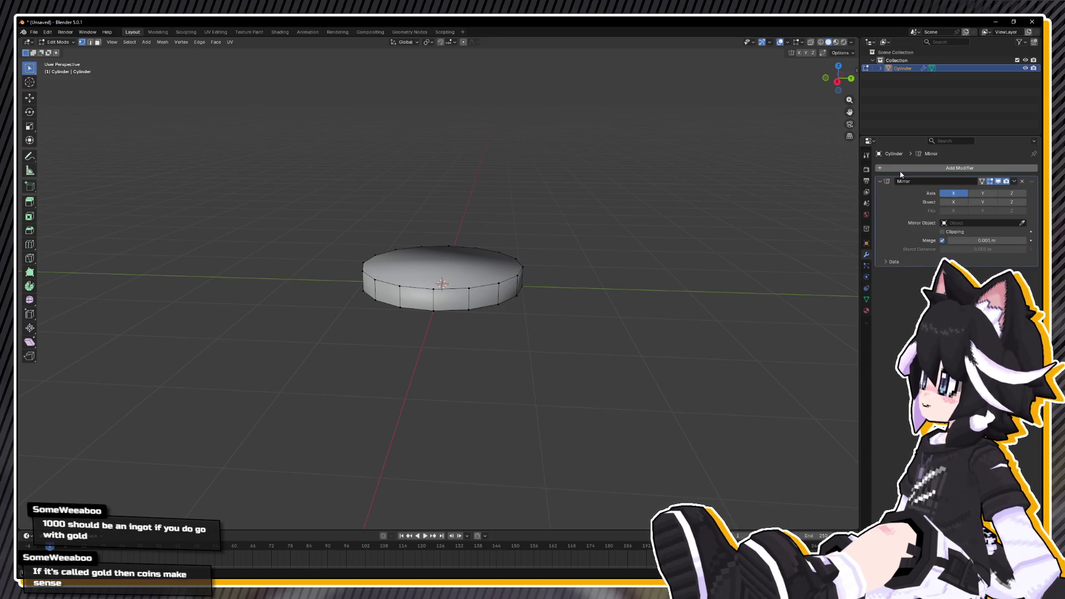
{"action": "left_click", "coordinate": [1011, 193]}
{"action": "left_click", "coordinate": [953, 193]}
{"action": "left_click", "coordinate": [942, 232]}
Extrude the top face in place and scale it inward to 0.844 as an inset.
{"action": "key", "text": "Tab"}
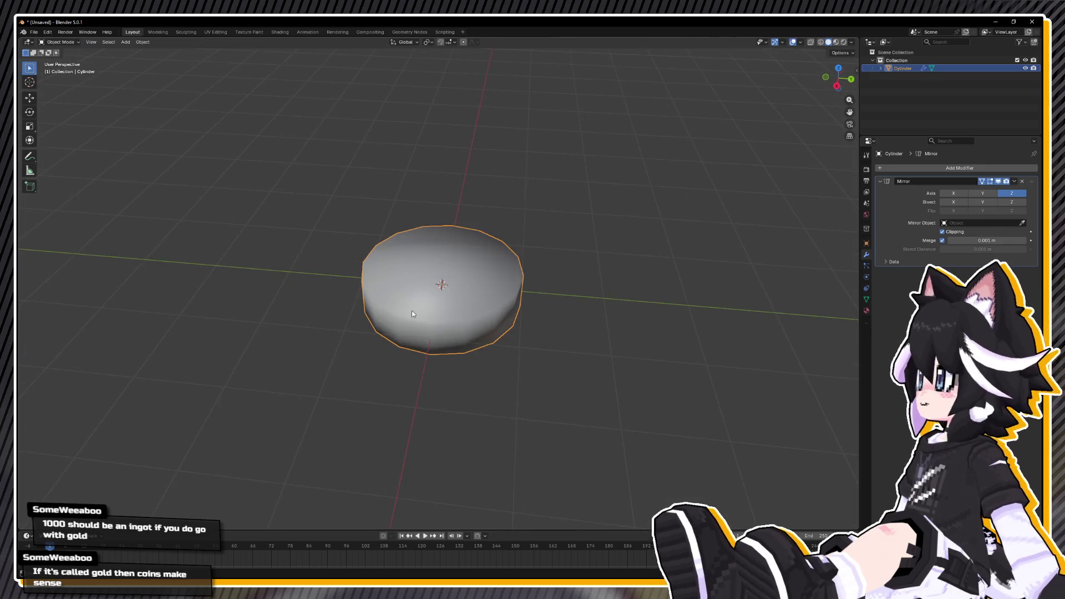
{"action": "key", "text": "Tab"}
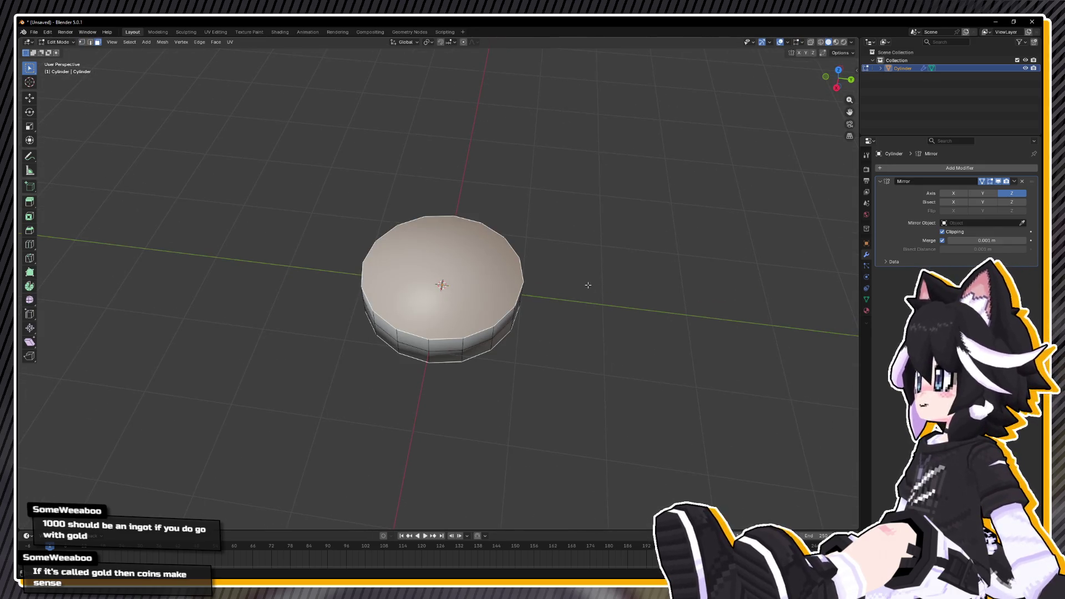
{"action": "key", "text": "e"}
{"action": "right_click", "coordinate": [577, 287]}
{"action": "key", "text": "s"}
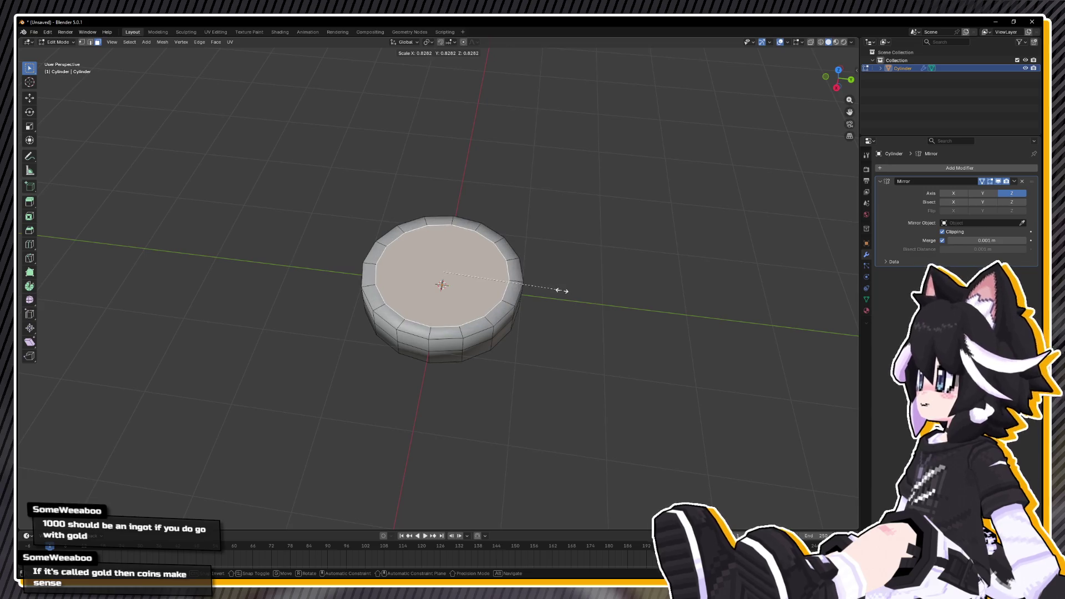
{"action": "left_click", "coordinate": [565, 290]}
{"action": "scroll", "coordinate": [471, 307], "scroll_direction": "up", "scroll_amount": 2}
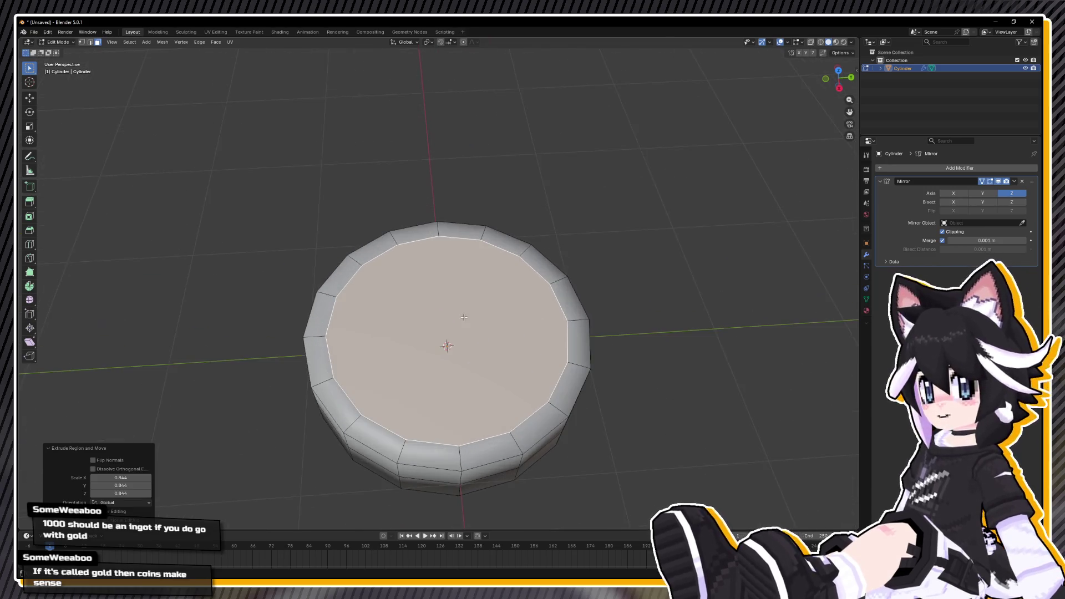
{"action": "scroll", "coordinate": [470, 307], "scroll_direction": "up", "scroll_amount": 1}
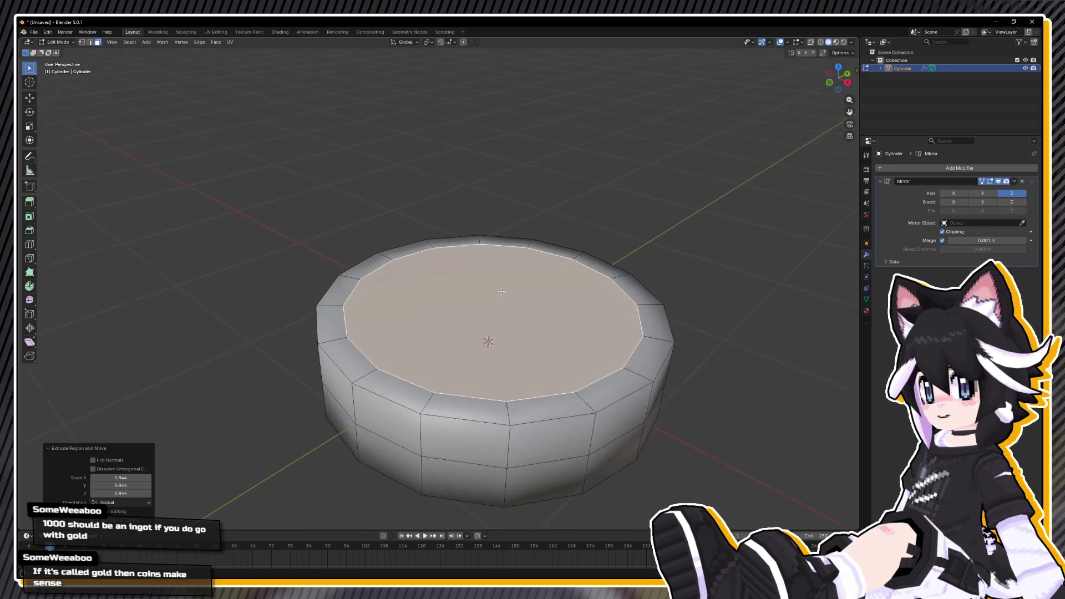
{"action": "scroll", "coordinate": [499, 289], "scroll_direction": "up", "scroll_amount": 2}
Lower the inner top face slightly and resize it a touch to form the recess.
{"action": "key", "text": "g"}
{"action": "key", "text": "z"}
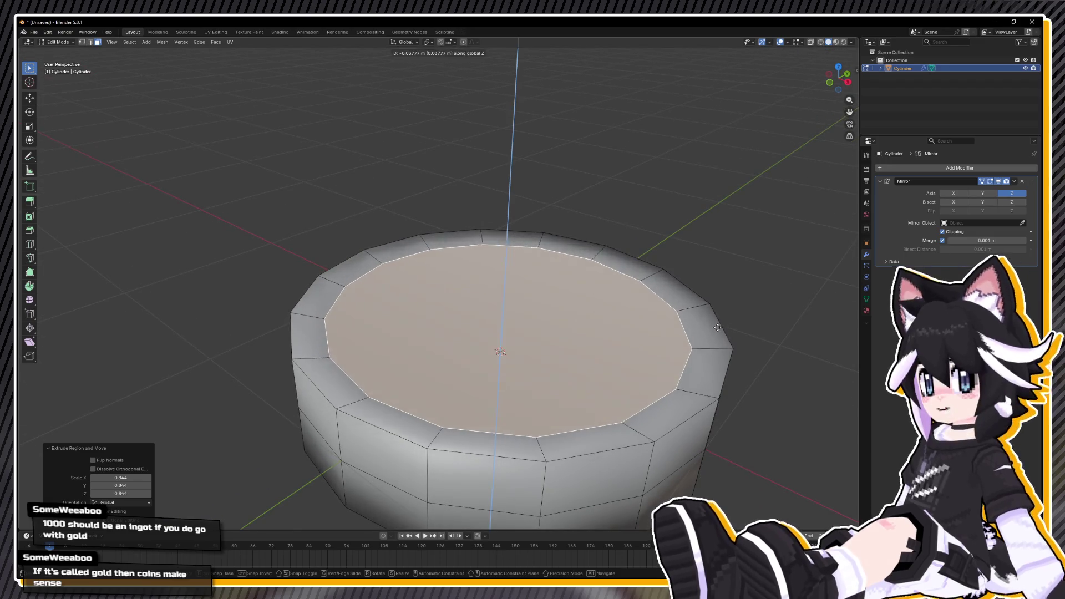
{"action": "key", "text": "z"}
{"action": "key", "text": "z"}
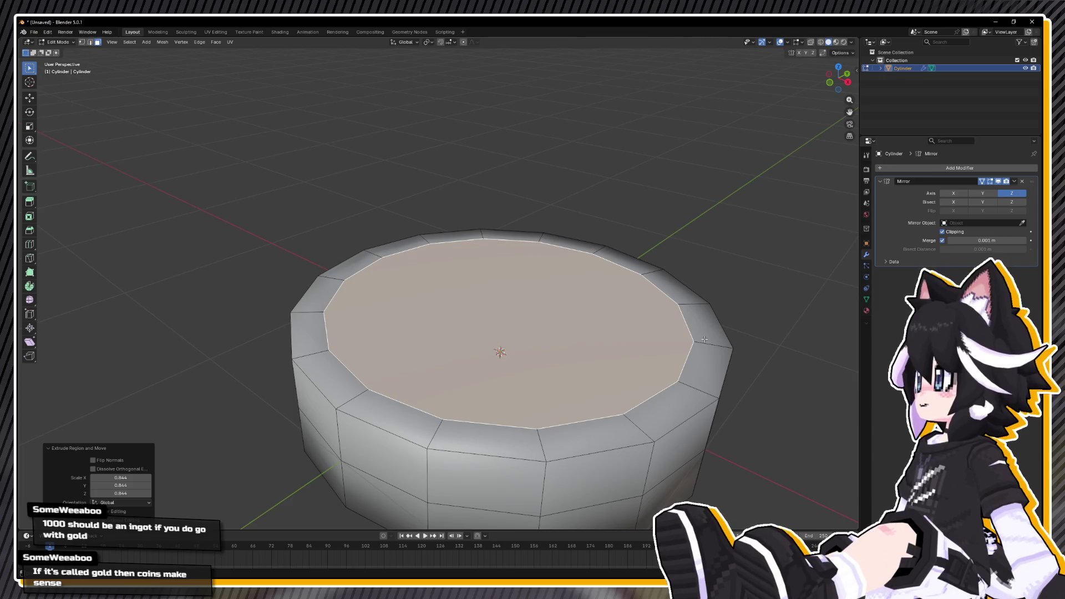
{"action": "left_click", "coordinate": [665, 335]}
{"action": "left_click_drag", "start_coordinate": [665, 335], "coordinate": [672, 358]}
{"action": "key", "text": "s"}
{"action": "left_click", "coordinate": [671, 355]}
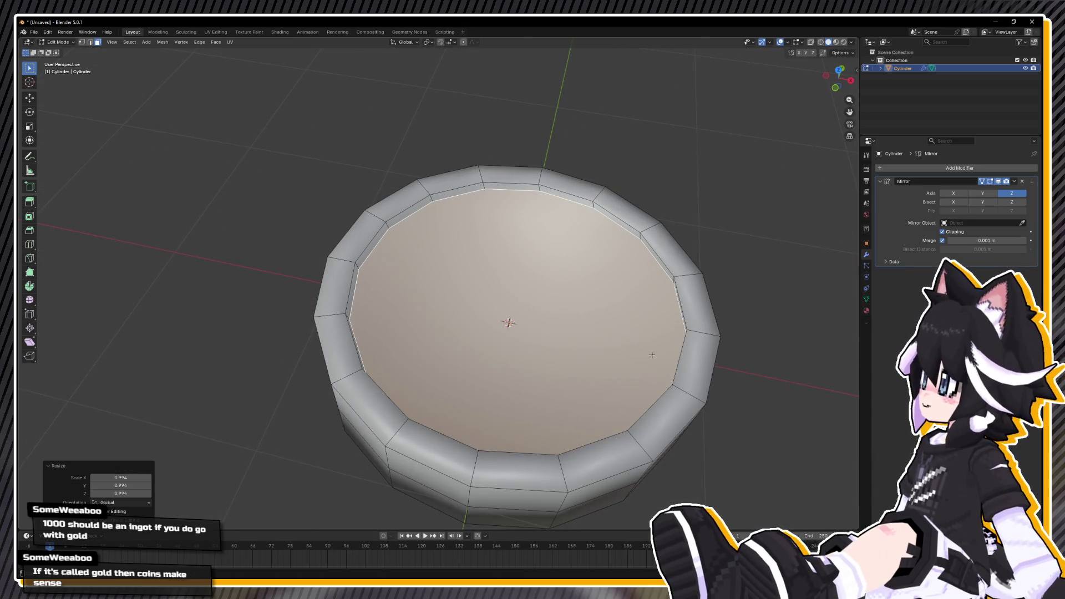
Mark the inner rim edges as sharp and return to object mode.
{"action": "right_click", "coordinate": [677, 339]}
{"action": "key", "text": "Escape"}
{"action": "key", "text": "2"}
{"action": "right_click", "coordinate": [537, 302]}
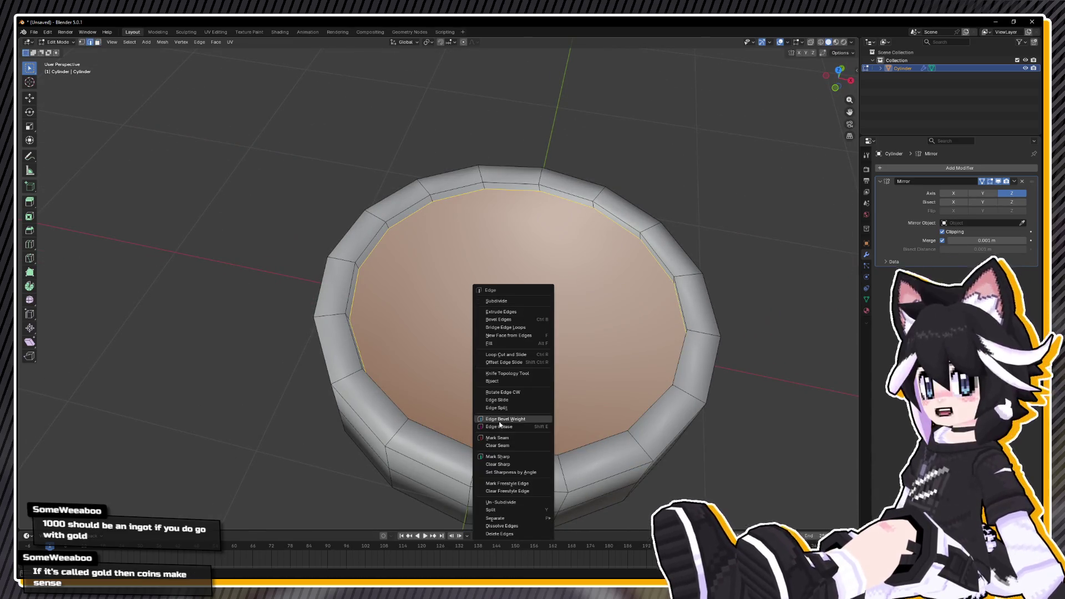
{"action": "left_click", "coordinate": [506, 456]}
{"action": "left_click_drag", "start_coordinate": [506, 456], "coordinate": [538, 376]}
{"action": "key", "text": "Tab"}
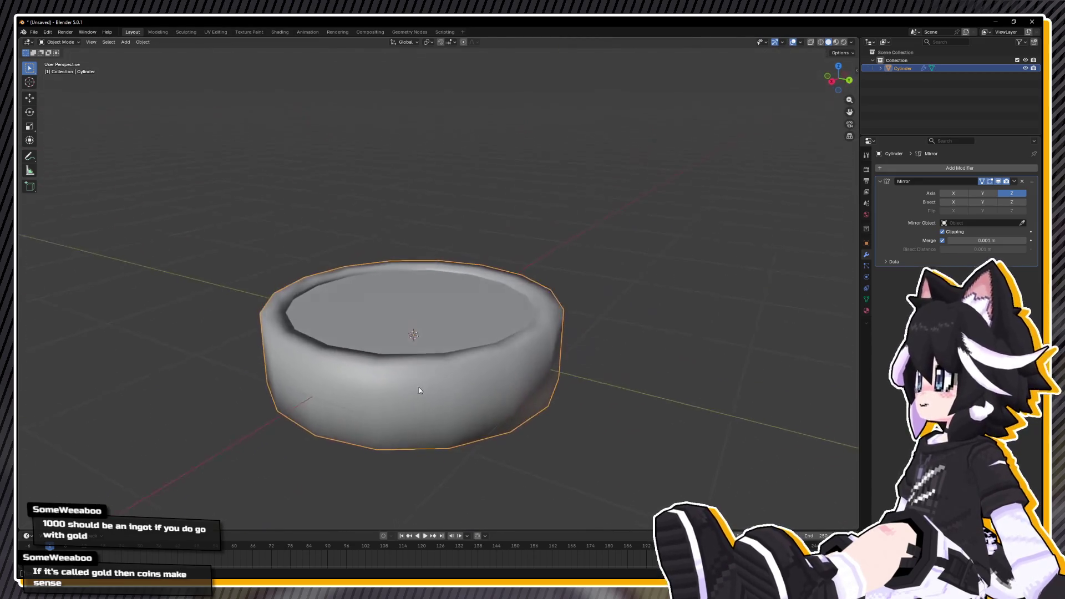
From the right side view with X-ray on, select the disc's top edges and lower them slightly.
{"action": "key", "text": "KP_3"}
{"action": "key", "text": "Tab"}
{"action": "left_click_drag", "start_coordinate": [242, 248], "coordinate": [631, 303]}
{"action": "key", "text": "alt+z"}
{"action": "left_click_drag", "start_coordinate": [274, 255], "coordinate": [637, 300]}
{"action": "key", "text": "g"}
{"action": "key", "text": "z"}
{"action": "left_click", "coordinate": [638, 310]}
Widen the disc's middle edge ring to 1.044 so the rim bulges outward.
{"action": "left_click_drag", "start_coordinate": [288, 310], "coordinate": [608, 335]}
{"action": "key", "text": "alt+z"}
{"action": "key", "text": "s"}
{"action": "left_click", "coordinate": [501, 338]}
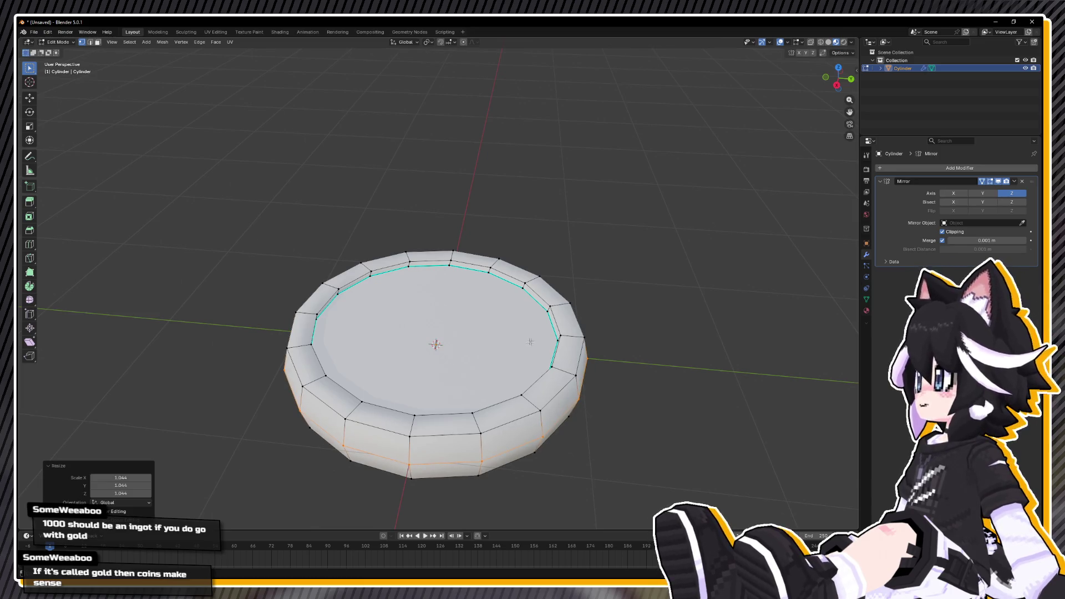
{"action": "scroll", "coordinate": [589, 335], "scroll_direction": "down", "scroll_amount": 3}
{"action": "scroll", "coordinate": [589, 335], "scroll_direction": "up", "scroll_amount": 4}
{"action": "key", "text": "Tab"}
{"action": "key", "text": "Tab"}
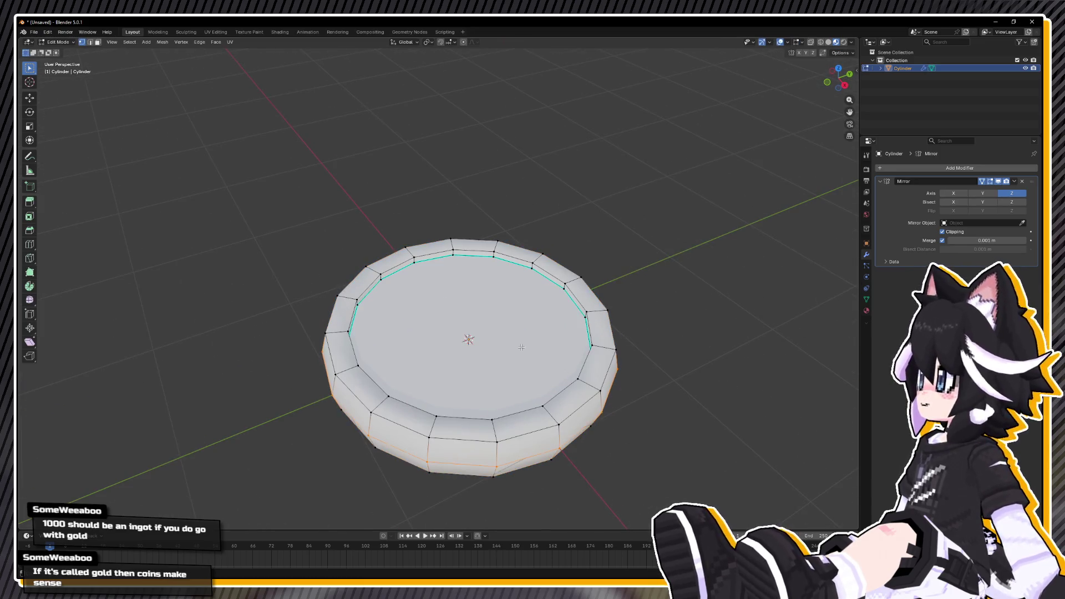
Centre the disc in a perspective view from above and select its inner cap face.
{"action": "left_click_drag", "start_coordinate": [532, 340], "coordinate": [446, 379]}
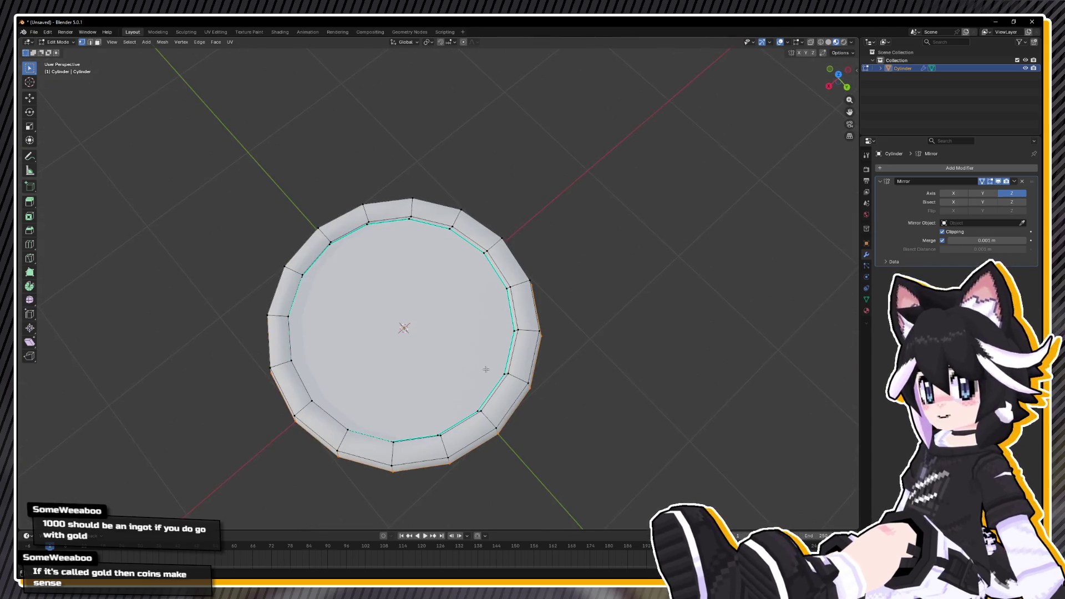
{"action": "key", "text": "ctrl+KP_4"}
{"action": "key", "text": "KP_5"}
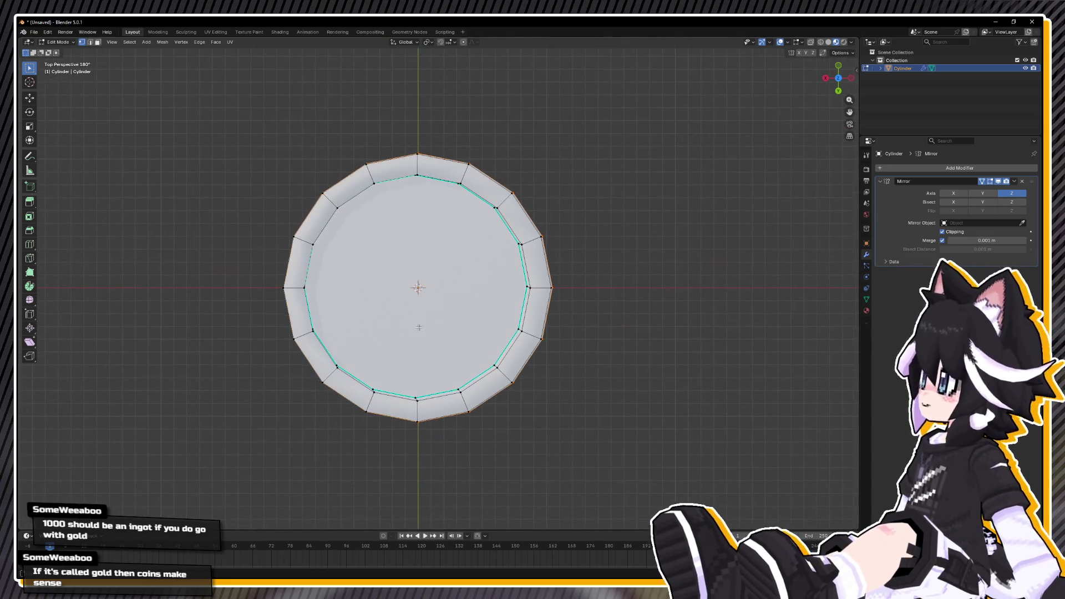
{"action": "left_click_drag", "start_coordinate": [419, 327], "coordinate": [480, 317]}
{"action": "key", "text": "Tab"}
{"action": "key", "text": "Tab"}
{"action": "key", "text": "3"}
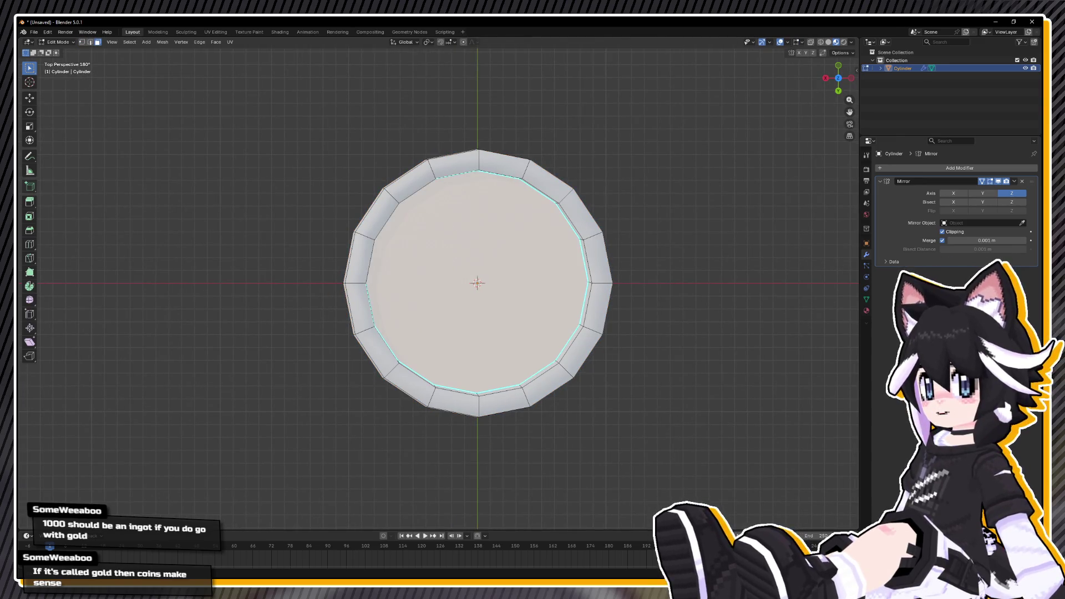
Select the whole mesh, then return to face selection viewing the disc's side.
{"action": "key", "text": "Tab"}
{"action": "key", "text": "Tab"}
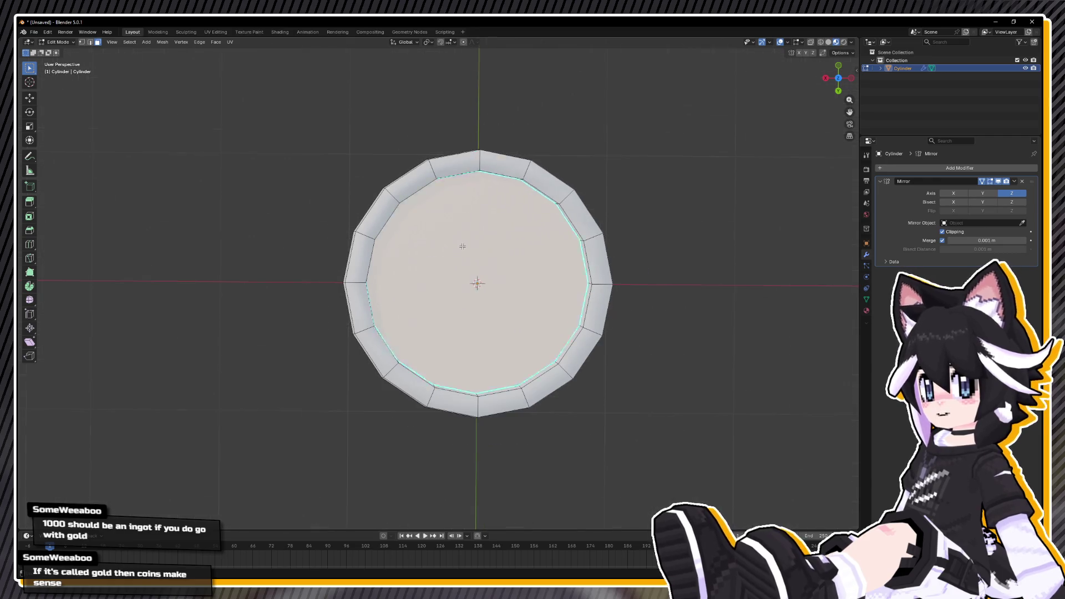
{"action": "key", "text": "Tab"}
{"action": "key", "text": "Tab"}
{"action": "key", "text": "a"}
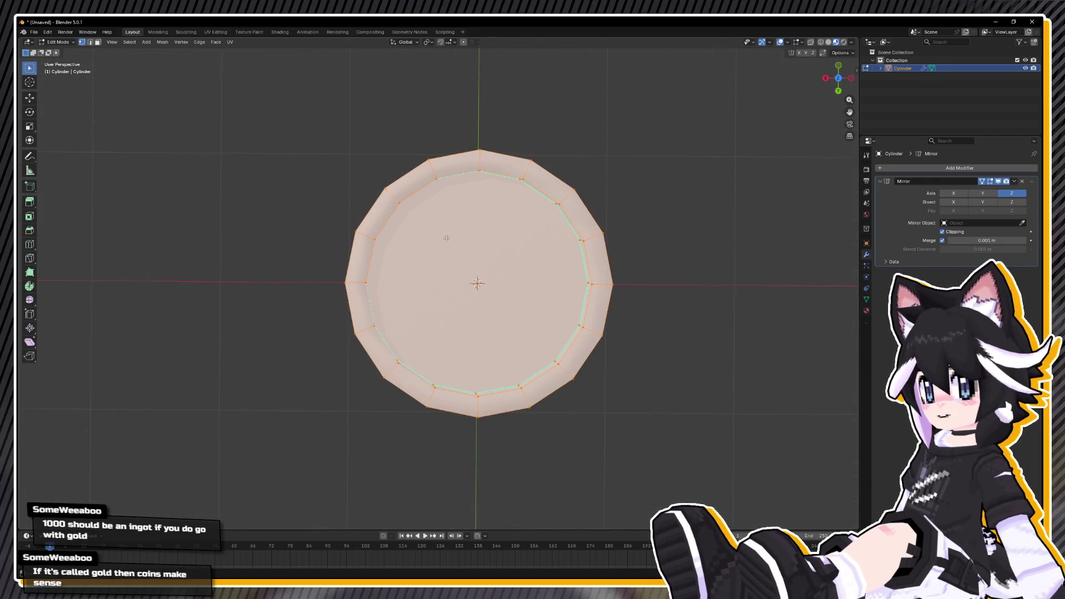
{"action": "scroll", "coordinate": [567, 261], "scroll_direction": "right", "scroll_amount": 2}
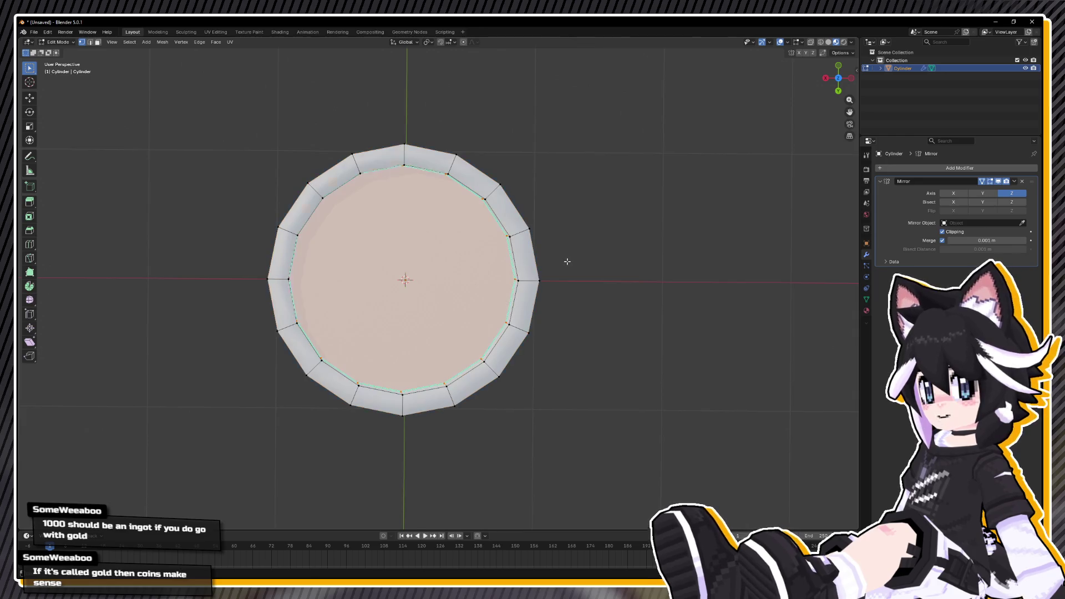
{"action": "key", "text": "Tab"}
{"action": "key", "text": "3"}
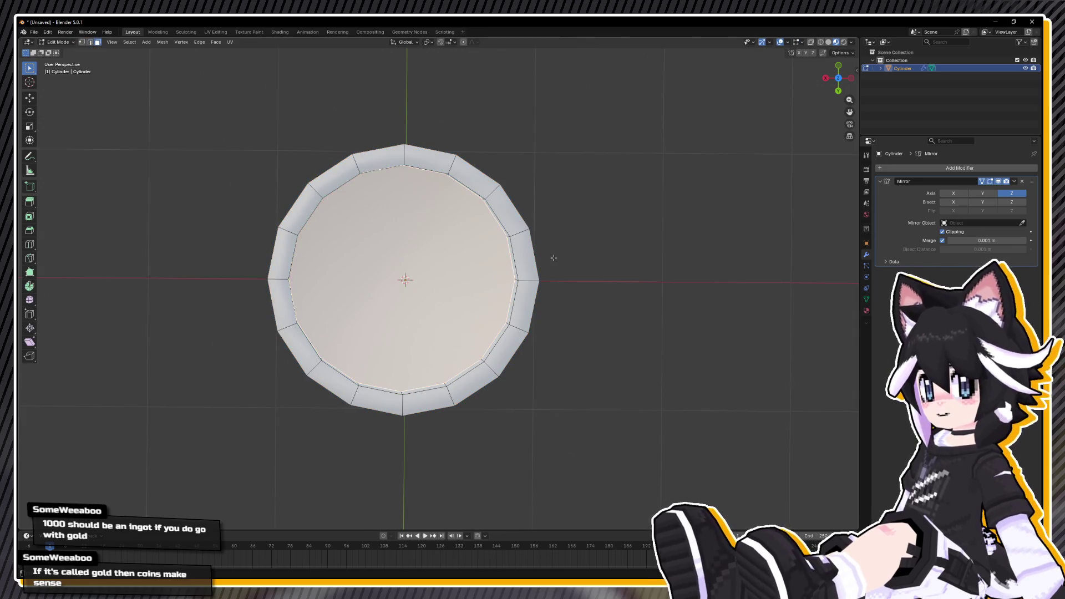
{"action": "left_click_drag", "start_coordinate": [551, 261], "coordinate": [551, 220]}
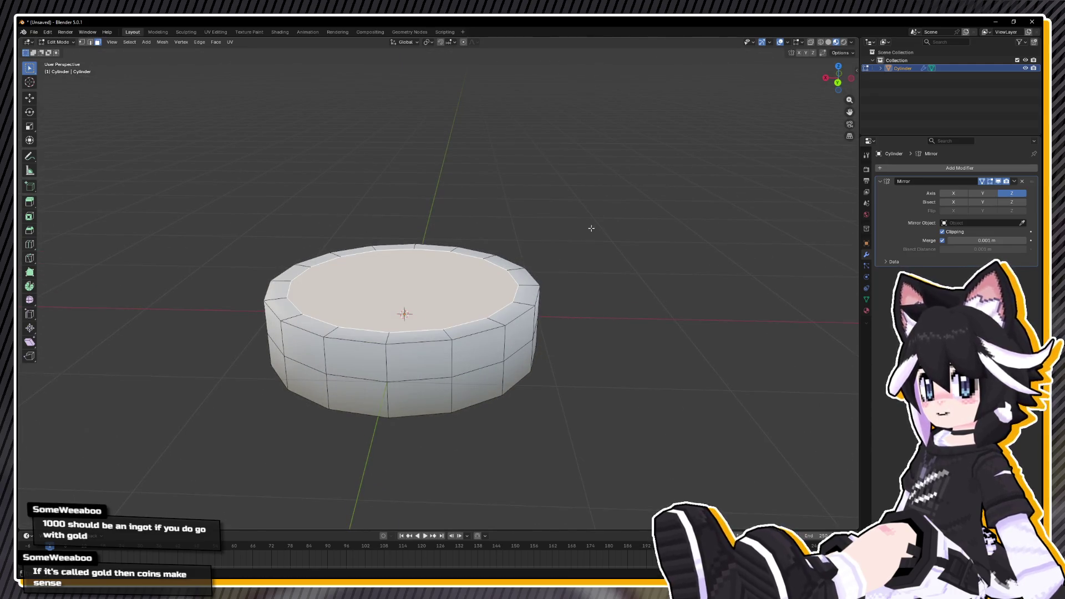
Extrude the inner cap face straight down to recess the coin's face.
{"action": "key", "text": "e"}
{"action": "key", "text": "z"}
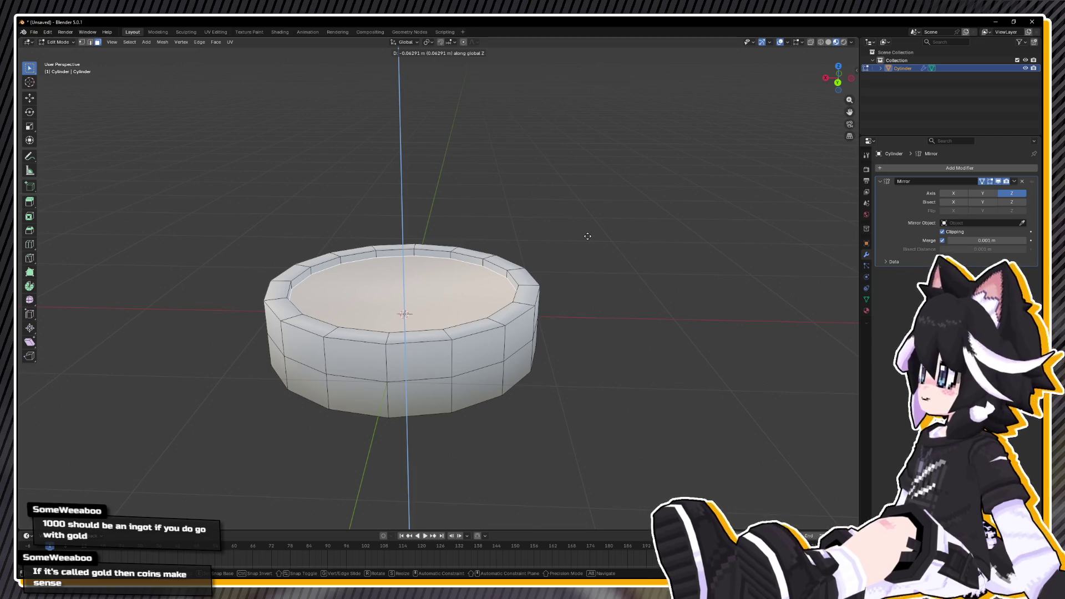
{"action": "left_click", "coordinate": [587, 235]}
{"action": "mouse_move", "coordinate": [588, 235]}
{"action": "left_mouse_down"}
{"action": "mouse_move", "coordinate": [544, 211]}
{"action": "mouse_move", "coordinate": [499, 311]}
{"action": "left_mouse_up"}
In edge mode, scale a side edge loop of the coin outward.
{"action": "key", "text": "2"}
{"action": "left_click", "coordinate": [427, 402], "text": "alt"}
{"action": "key", "text": "s"}
{"action": "left_click", "coordinate": [599, 352]}
Mark the inner rim edge loop as sharp, then deselect the cap face.
{"action": "left_click", "coordinate": [408, 356], "text": "alt"}
{"action": "key", "text": "ctrl+e"}
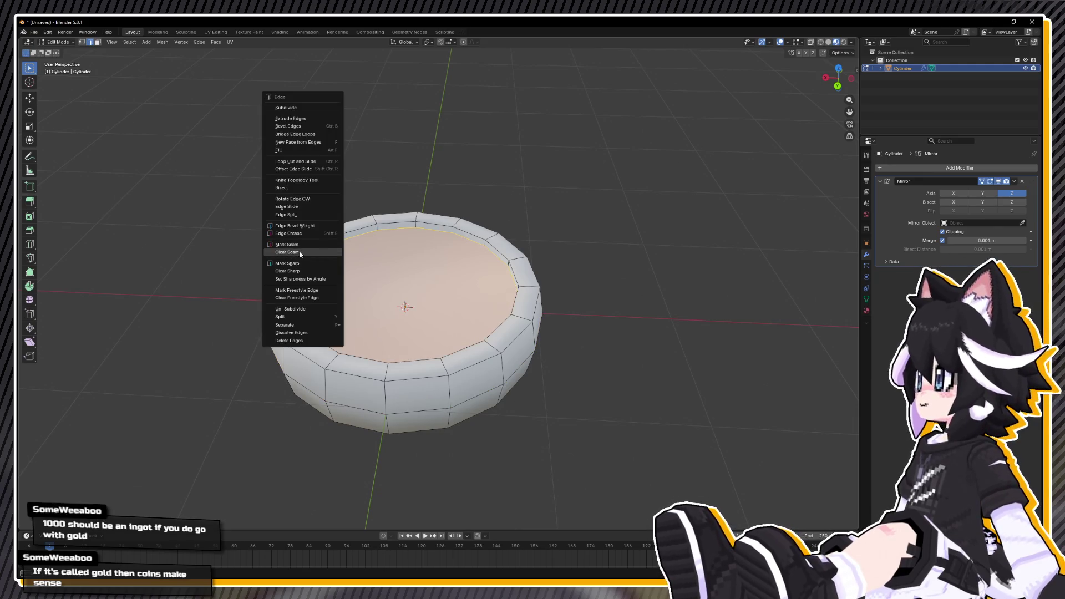
{"action": "left_click", "coordinate": [287, 262]}
{"action": "left_click_drag", "start_coordinate": [355, 277], "coordinate": [380, 303]}
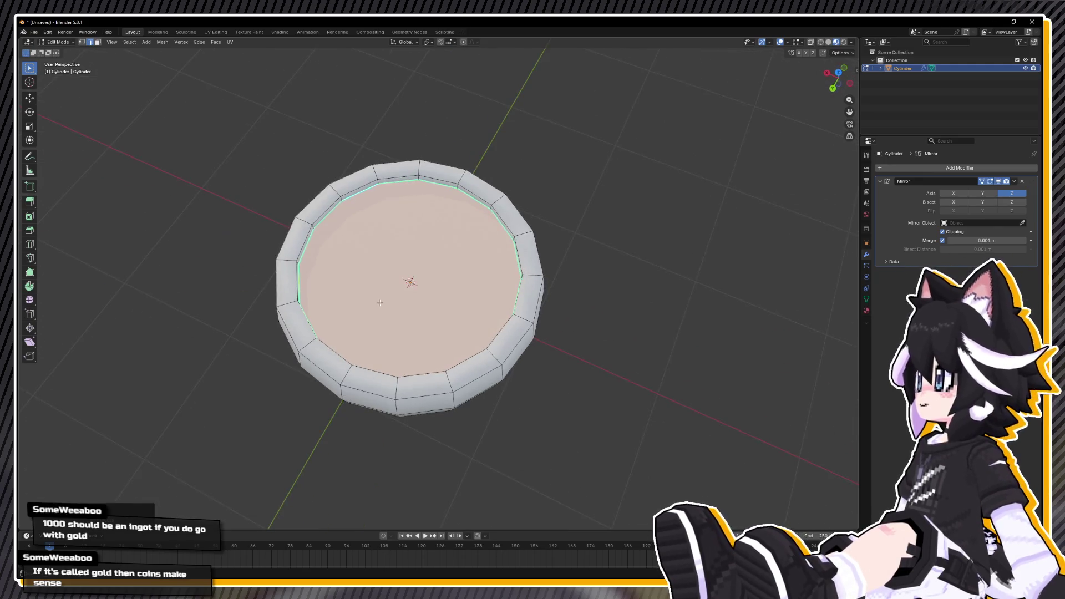
{"action": "key", "text": "KP_7"}
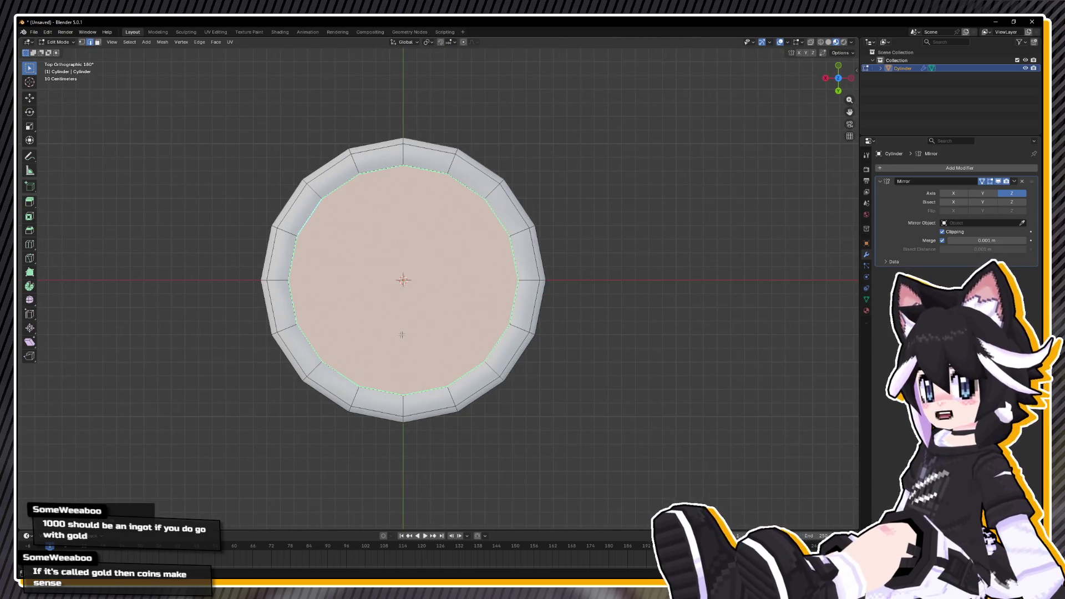
{"action": "left_click", "coordinate": [691, 399]}
{"action": "key", "text": "Tab"}
{"action": "mouse_move", "coordinate": [580, 340]}
{"action": "left_mouse_down"}
{"action": "mouse_move", "coordinate": [571, 290]}
{"action": "mouse_move", "coordinate": [551, 281]}
{"action": "mouse_move", "coordinate": [571, 268]}
{"action": "mouse_move", "coordinate": [584, 289]}
{"action": "left_mouse_up"}
Select the whole ring mesh and squash it along Z to 0.285 of its height.
{"action": "key", "text": "Tab"}
{"action": "key", "text": "a"}
{"action": "key", "text": "s"}
{"action": "key", "text": "z"}
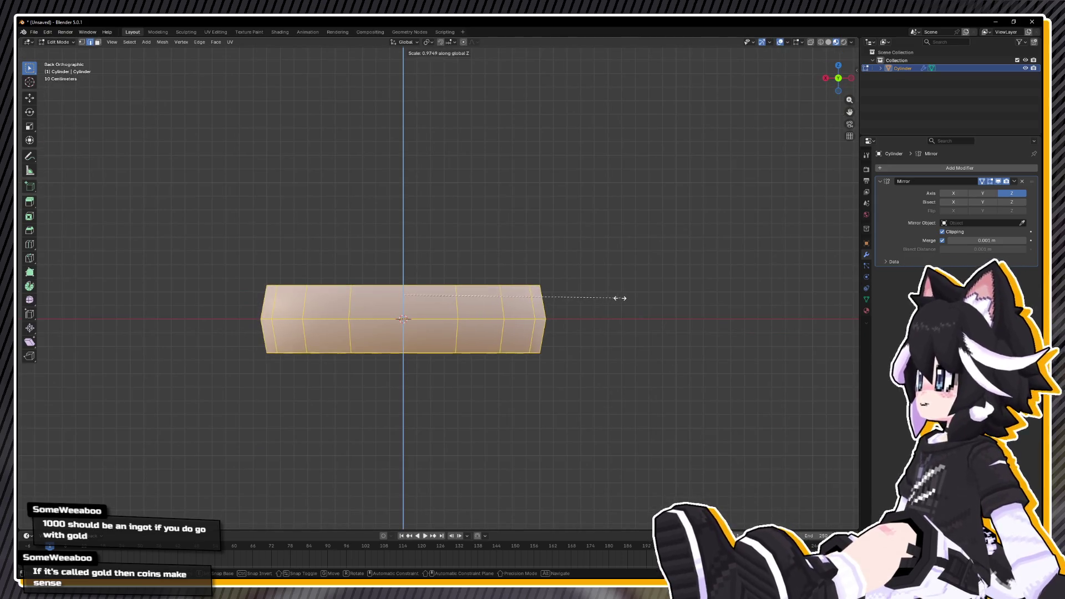
{"action": "left_click", "coordinate": [622, 309]}
{"action": "key", "text": "s"}
{"action": "key", "text": "z"}
{"action": "left_click", "coordinate": [701, 297]}
{"action": "left_click_drag", "start_coordinate": [701, 297], "coordinate": [647, 317]}
{"action": "key", "text": "Tab"}
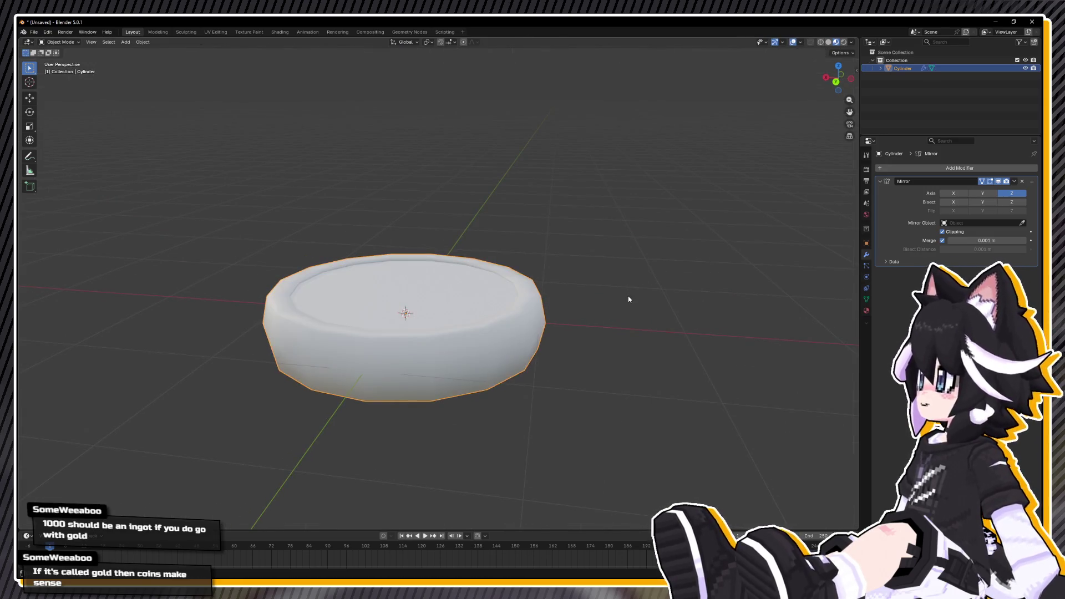
Add a UV sphere with 16 segments and an adjusted ring count.
{"action": "key", "text": "shift+a"}
{"action": "mouse_move", "coordinate": [629, 299]}
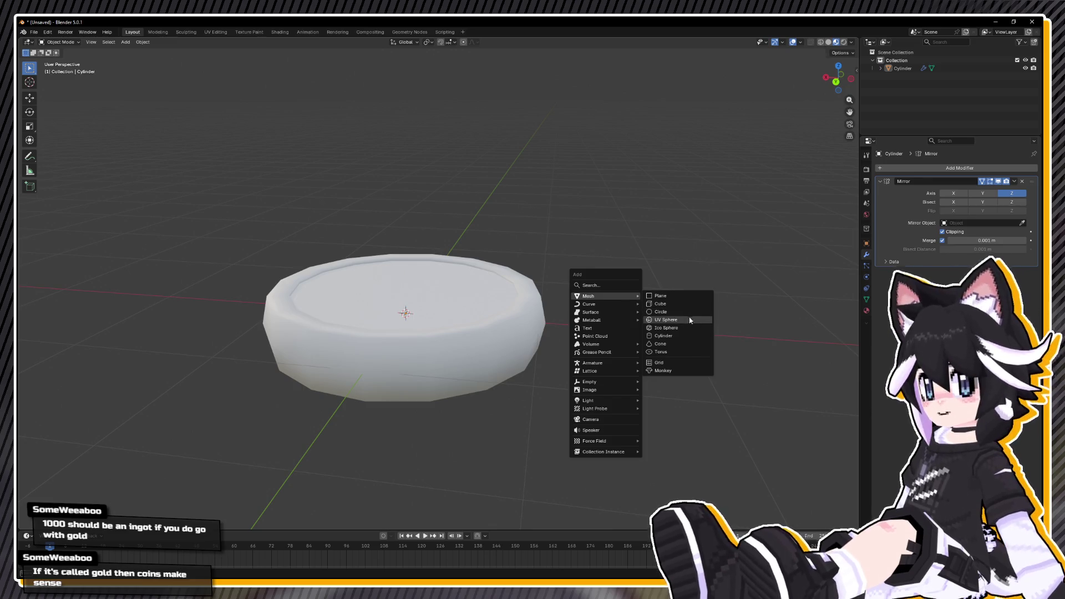
{"action": "left_click", "coordinate": [689, 320]}
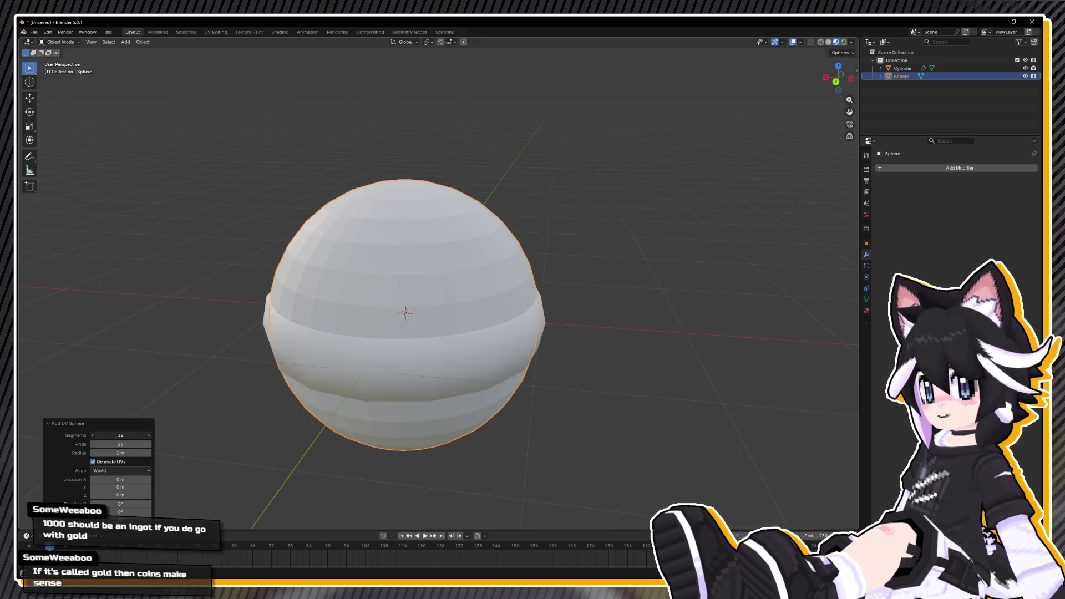
{"action": "left_click", "coordinate": [128, 436]}
{"action": "left_click", "coordinate": [118, 446]}
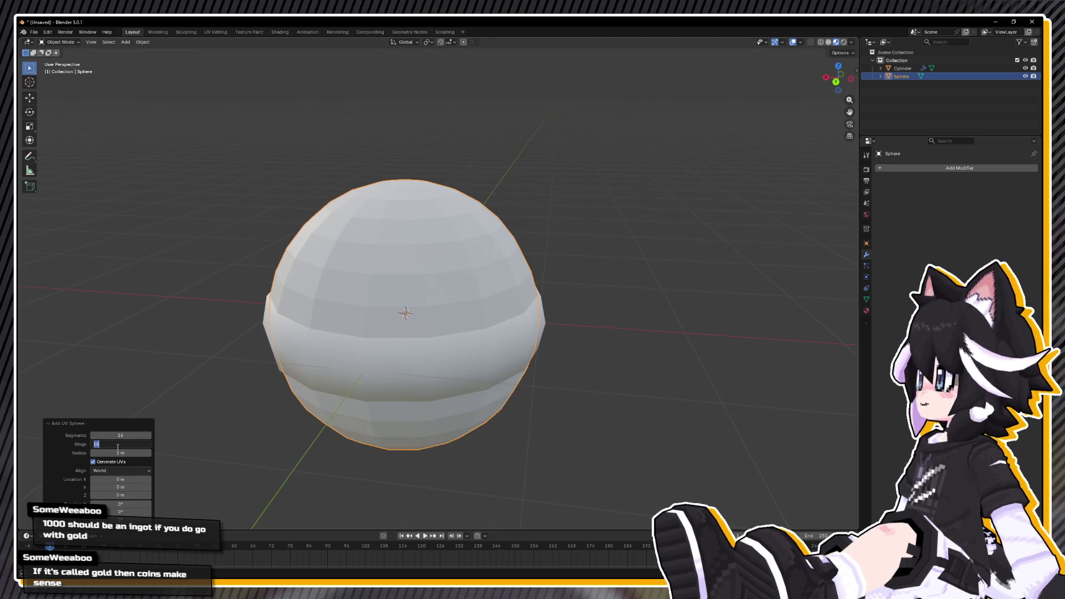
{"action": "key", "text": "Return"}
From the side view, shrink the sphere to about half size, then to 0.933 of that.
{"action": "key", "text": "ctrl+KP_1"}
{"action": "key", "text": "s"}
{"action": "left_click", "coordinate": [516, 295]}
{"action": "key", "text": "s"}
{"action": "left_click", "coordinate": [511, 298]}
Flatten the sphere along Z to 0.595 height in solid shading.
{"action": "key", "text": "shift+z"}
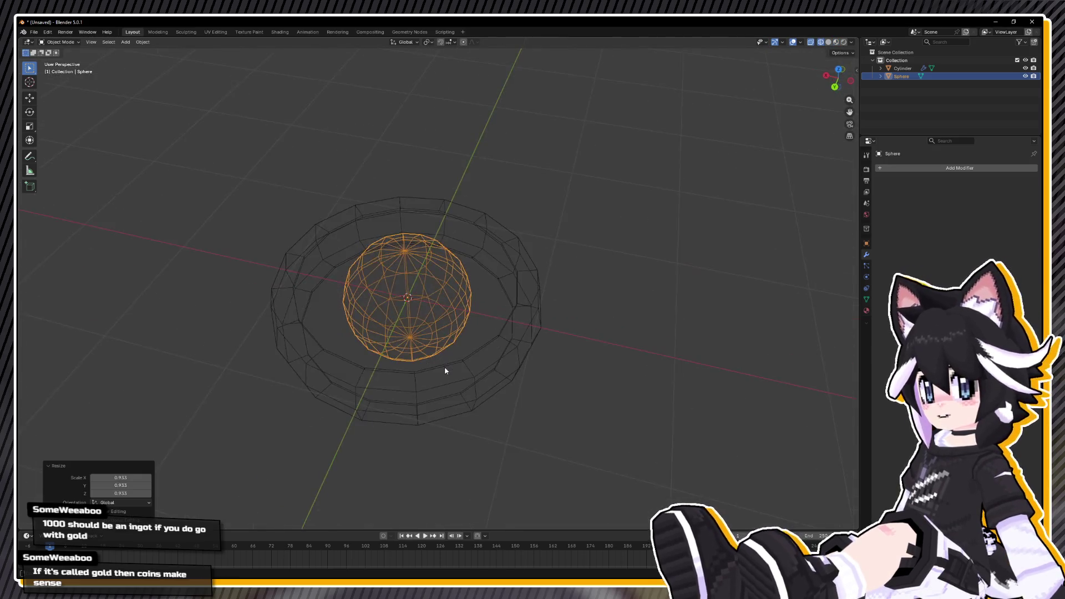
{"action": "key", "text": "z"}
{"action": "left_click", "coordinate": [652, 347]}
{"action": "key", "text": "s"}
{"action": "key", "text": "z"}
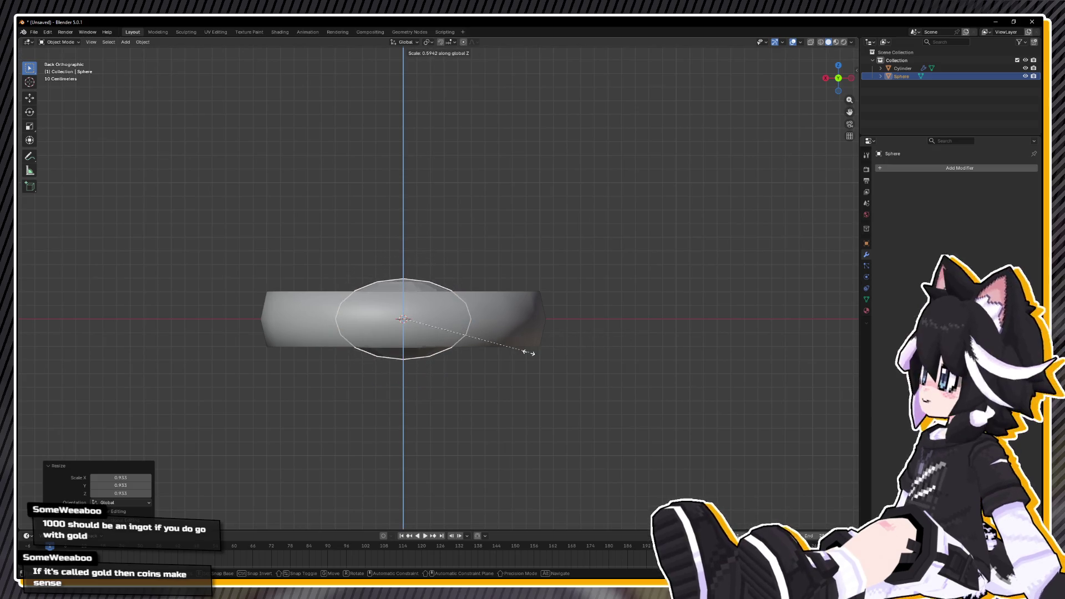
{"action": "left_click", "coordinate": [531, 352]}
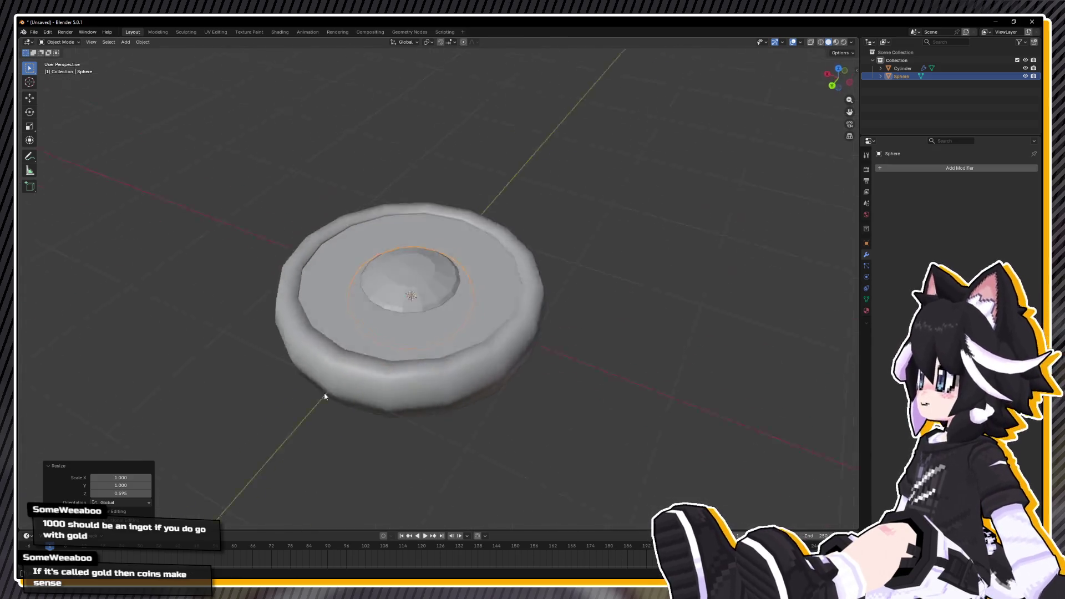
{"action": "right_click", "coordinate": [561, 366]}
Select only the sphere and apply Shade Smooth to its faces.
{"action": "key", "text": "a"}
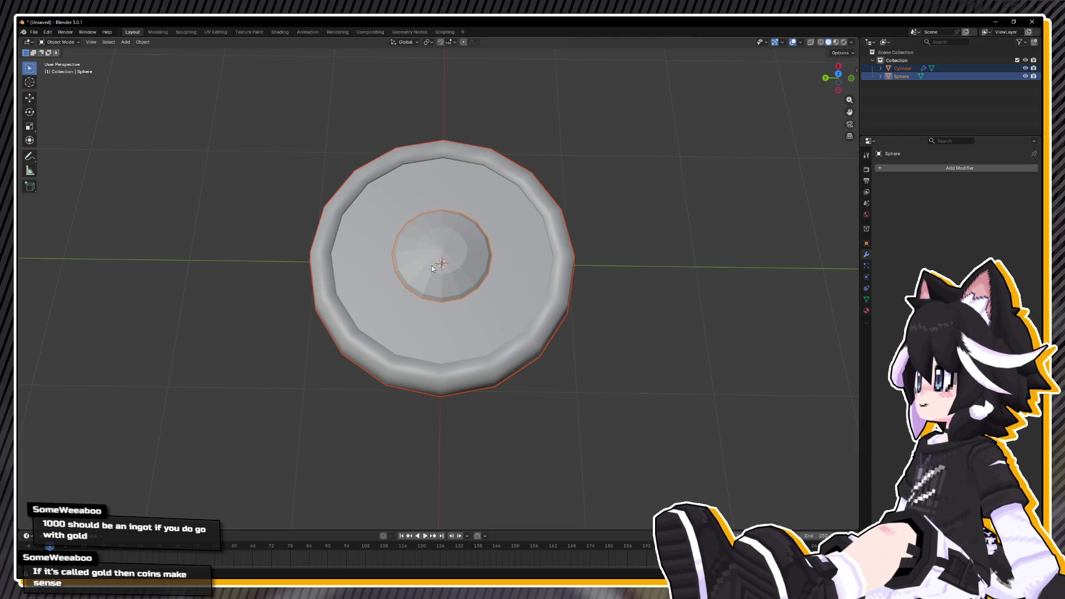
{"action": "left_click", "coordinate": [432, 269]}
{"action": "key", "text": "Tab"}
{"action": "key", "text": "F3"}
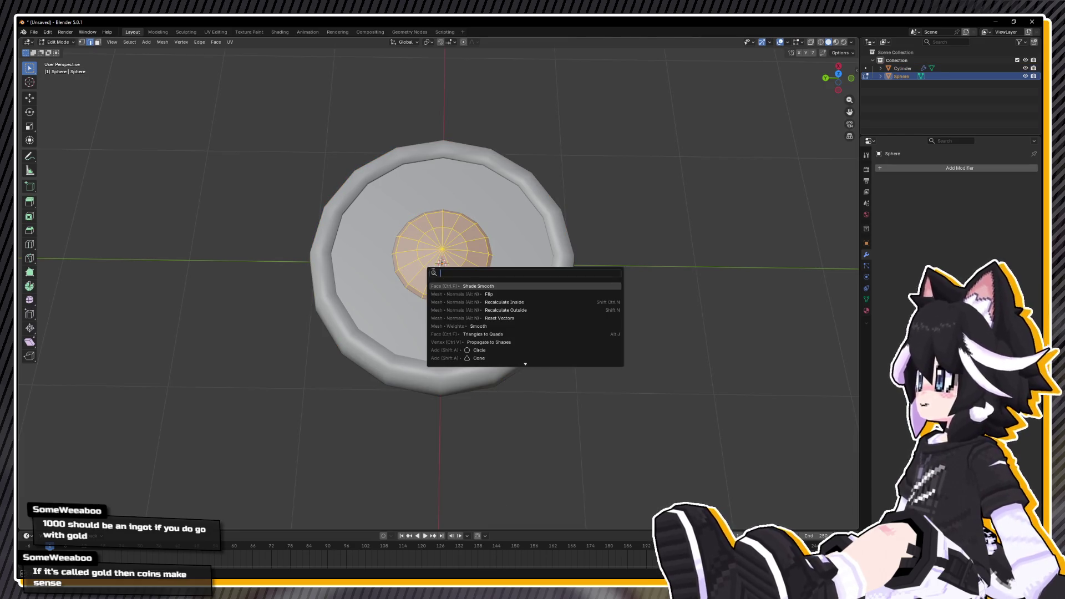
{"action": "left_click", "coordinate": [471, 285]}
{"action": "key", "text": "Tab"}
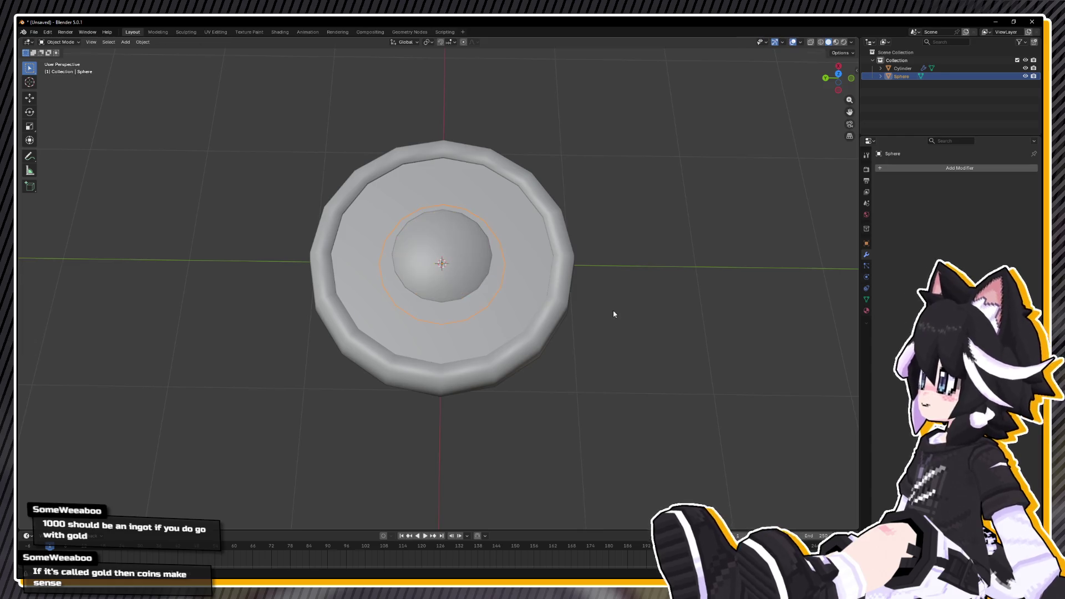
Widen the dome to 1.278 in X and Y, then raise its height to 1.126.
{"action": "key", "text": "KP_7"}
{"action": "key", "text": "s"}
{"action": "key", "text": "shift+z"}
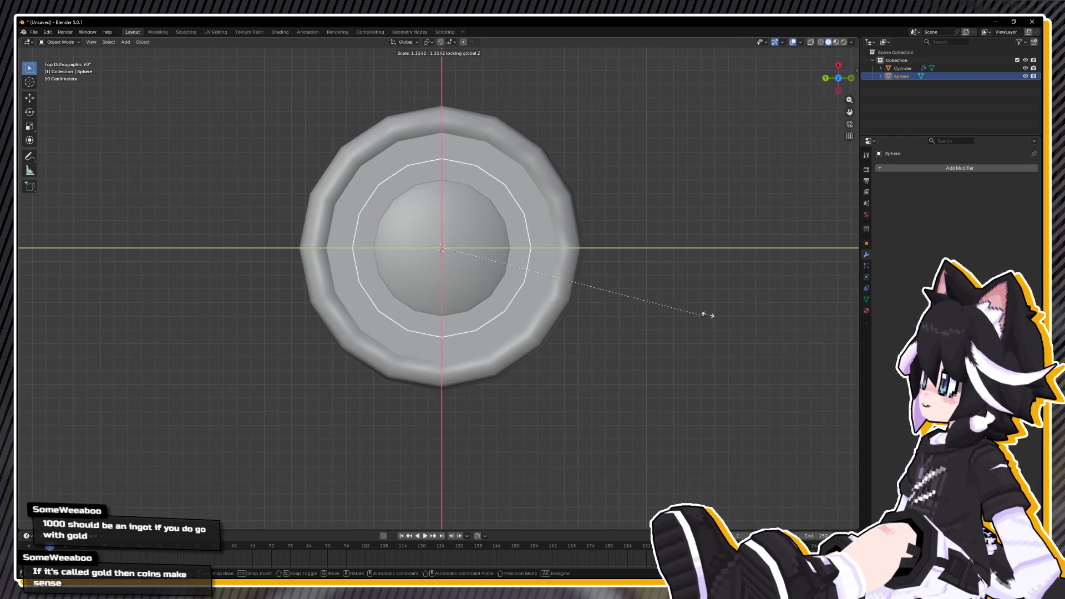
{"action": "left_click", "coordinate": [702, 313]}
{"action": "mouse_move", "coordinate": [694, 319]}
{"action": "left_mouse_down"}
{"action": "mouse_move", "coordinate": [541, 321]}
{"action": "mouse_move", "coordinate": [558, 298]}
{"action": "left_mouse_up"}
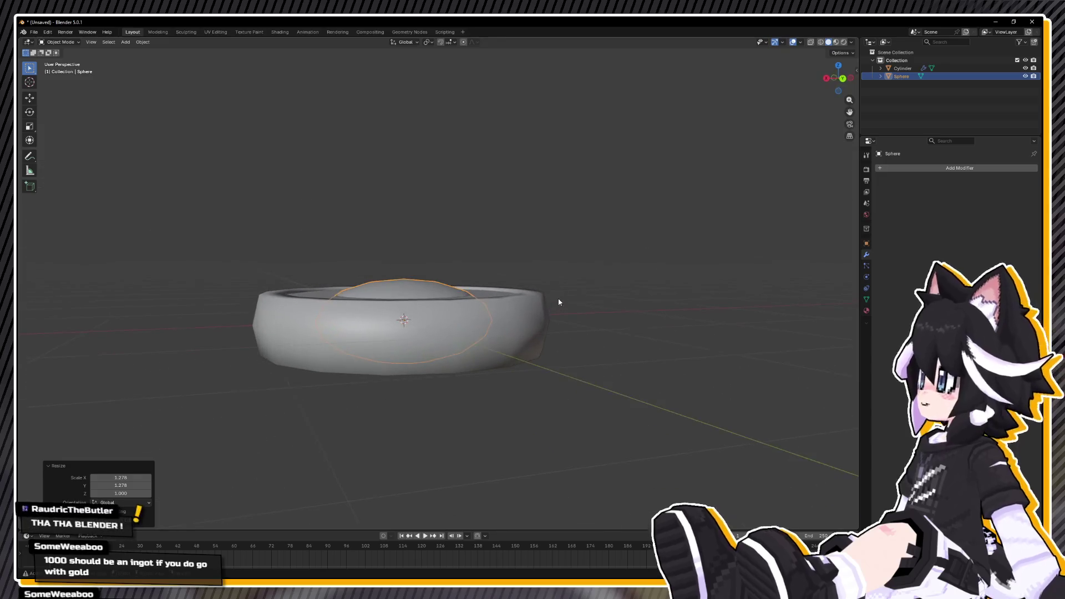
{"action": "key", "text": "s"}
{"action": "key", "text": "z"}
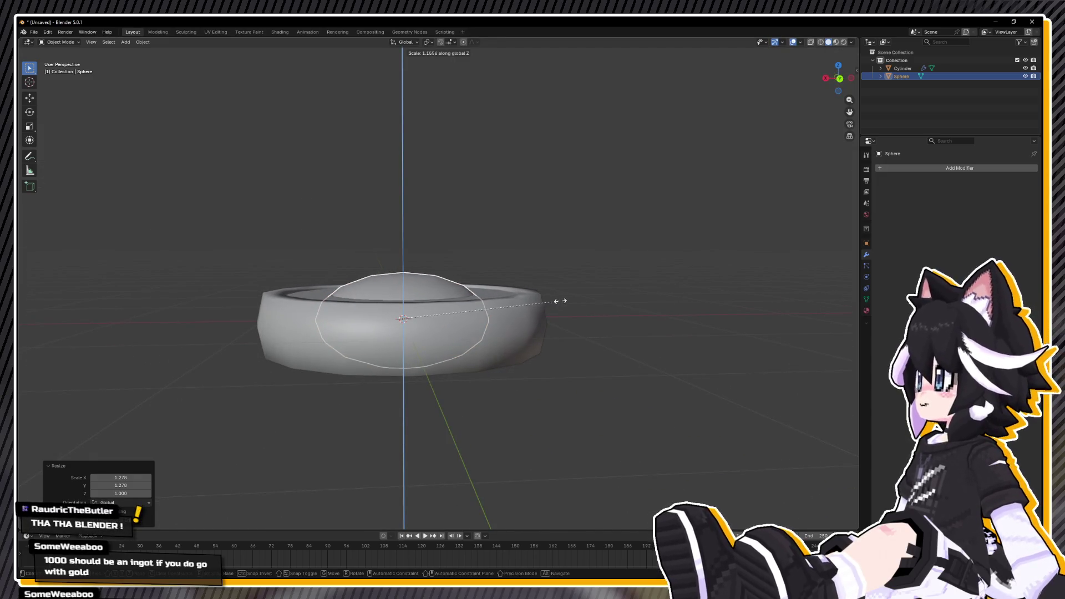
{"action": "left_click", "coordinate": [556, 304]}
Select the sphere's top cap and move it down along Z into the dome.
{"action": "key", "text": "Tab"}
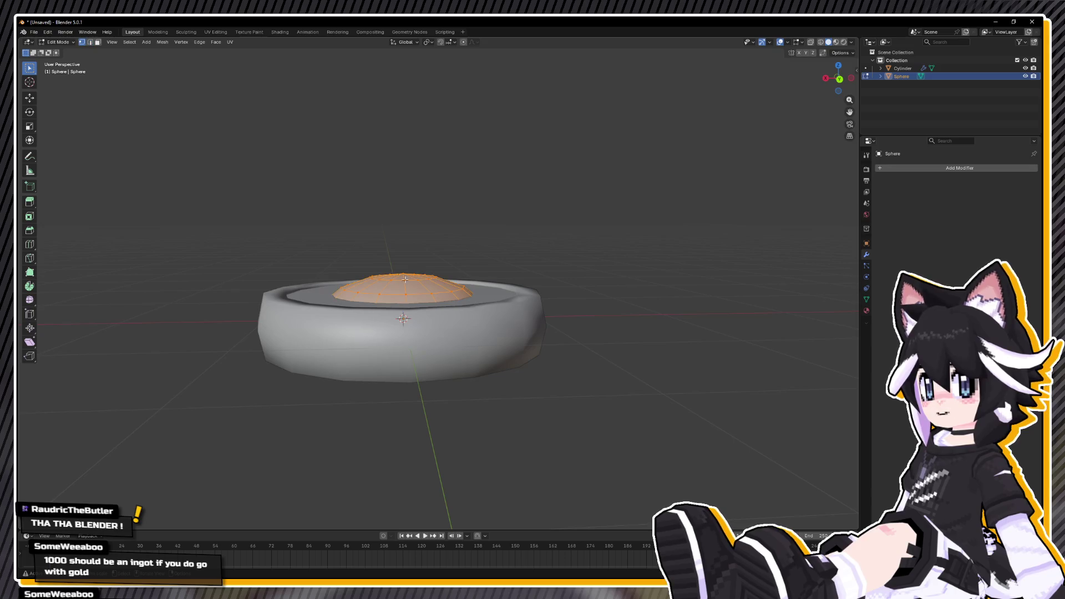
{"action": "key", "text": "alt+a"}
{"action": "left_click", "coordinate": [438, 280], "text": "alt"}
{"action": "key", "text": "g"}
{"action": "key", "text": "z"}
{"action": "left_click", "coordinate": [440, 284]}
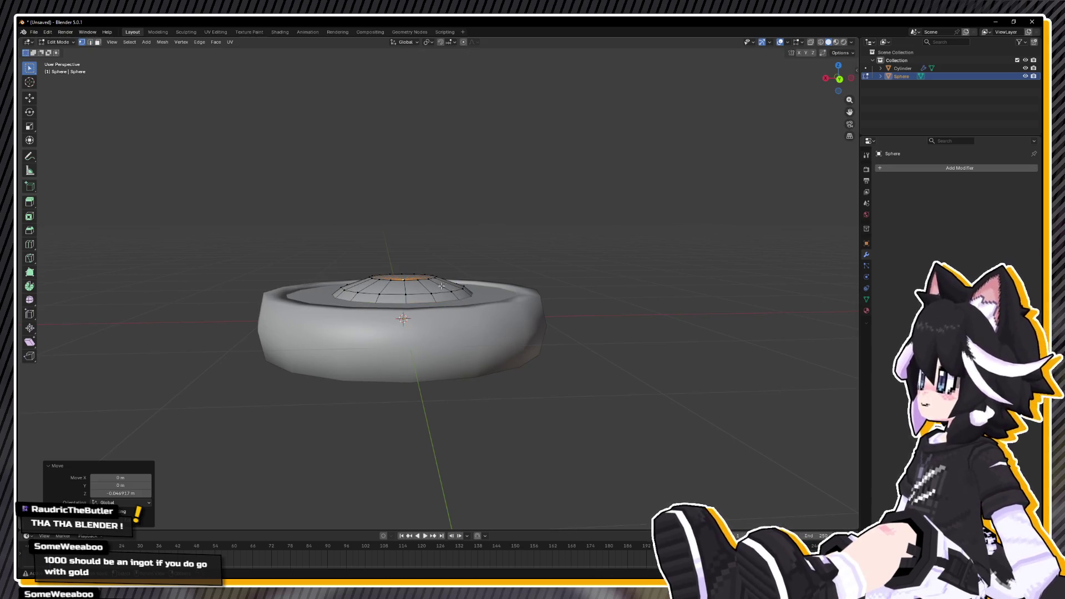
{"action": "key", "text": "Tab"}
{"action": "mouse_move", "coordinate": [498, 318]}
{"action": "left_mouse_down"}
{"action": "mouse_move", "coordinate": [555, 352]}
{"action": "mouse_move", "coordinate": [636, 314]}
{"action": "mouse_move", "coordinate": [631, 345]}
{"action": "left_mouse_up"}
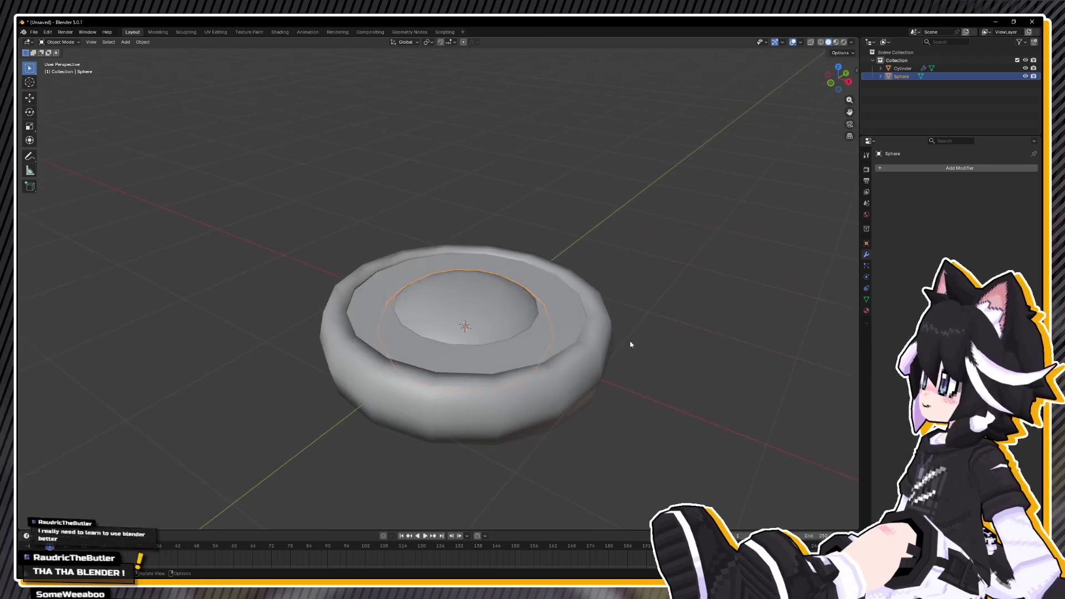
Mark the dome's top cap edge loop as sharp.
{"action": "key", "text": "Tab"}
{"action": "left_click", "coordinate": [496, 290], "text": "alt"}
{"action": "right_click", "coordinate": [438, 297]}
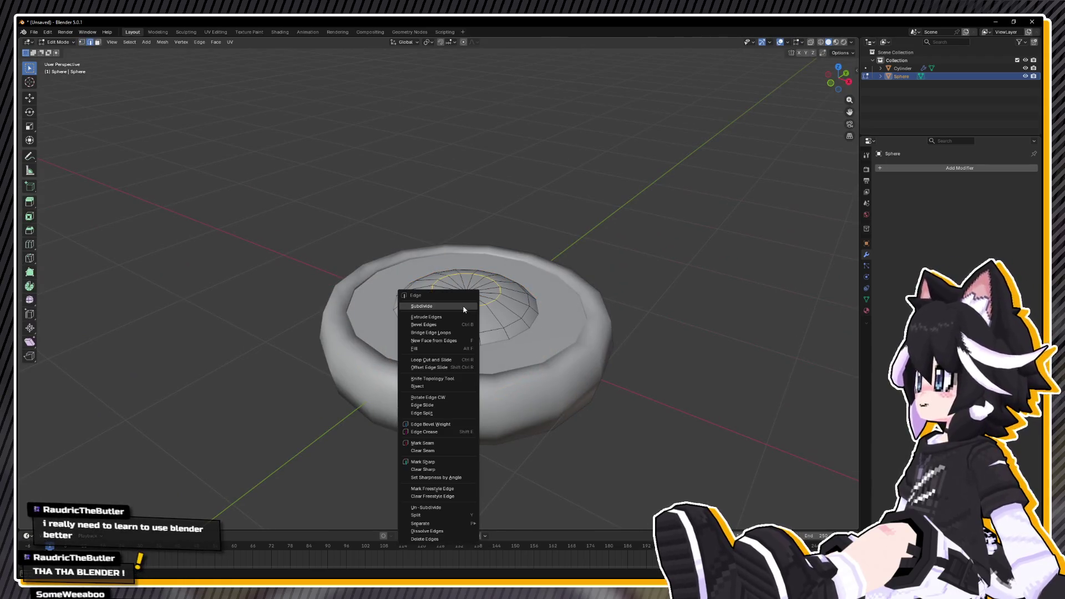
{"action": "left_click", "coordinate": [437, 462]}
{"action": "key", "text": "Tab"}
{"action": "mouse_move", "coordinate": [452, 444]}
{"action": "left_mouse_down"}
{"action": "mouse_move", "coordinate": [508, 392]}
{"action": "mouse_move", "coordinate": [474, 424]}
{"action": "mouse_move", "coordinate": [444, 344]}
{"action": "left_mouse_up"}
Widen the dome's selected inner loop to a scale of 1.448.
{"action": "key", "text": "Tab"}
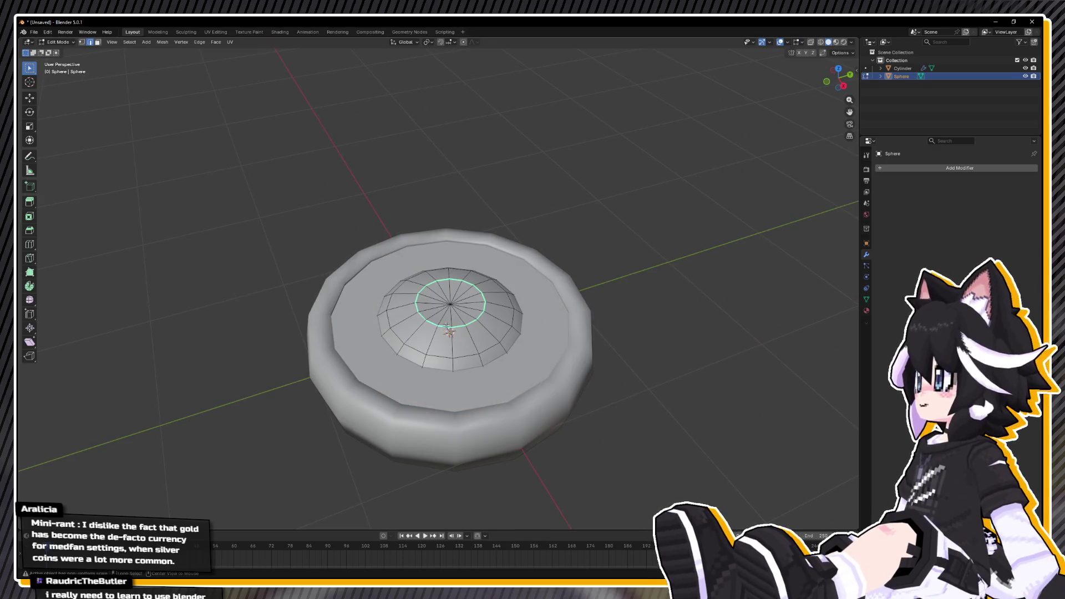
{"action": "key", "text": "ctrl+r"}
{"action": "key", "text": "Escape"}
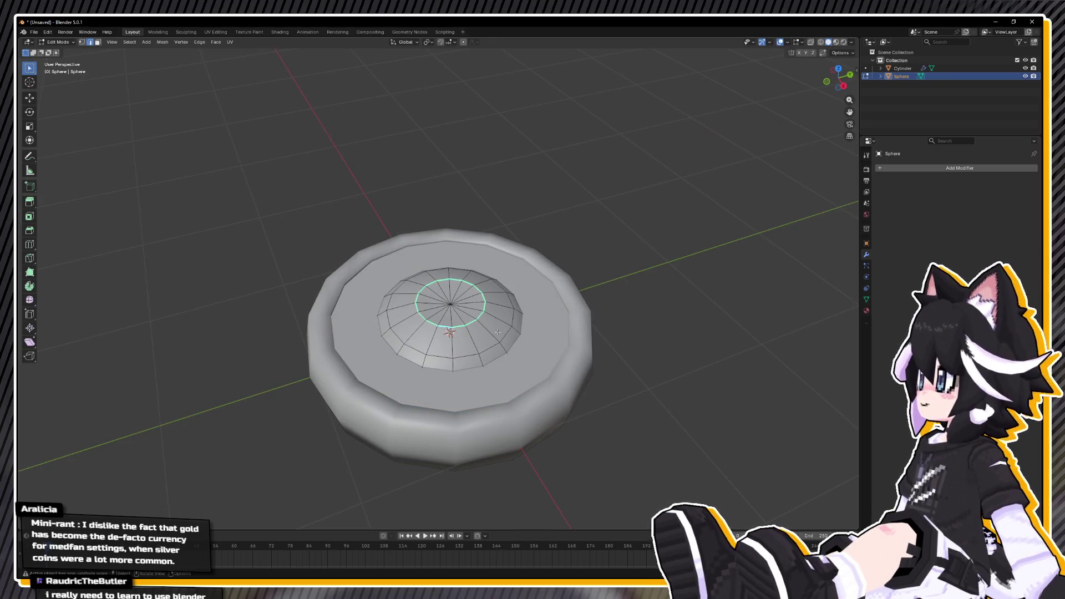
{"action": "key", "text": "s"}
{"action": "left_click", "coordinate": [574, 337]}
Sink the widened loop about 0.064 m along Z into the coin face.
{"action": "left_click_drag", "start_coordinate": [574, 337], "coordinate": [571, 294]}
{"action": "key", "text": "g"}
{"action": "key", "text": "z"}
{"action": "key", "text": "Escape"}
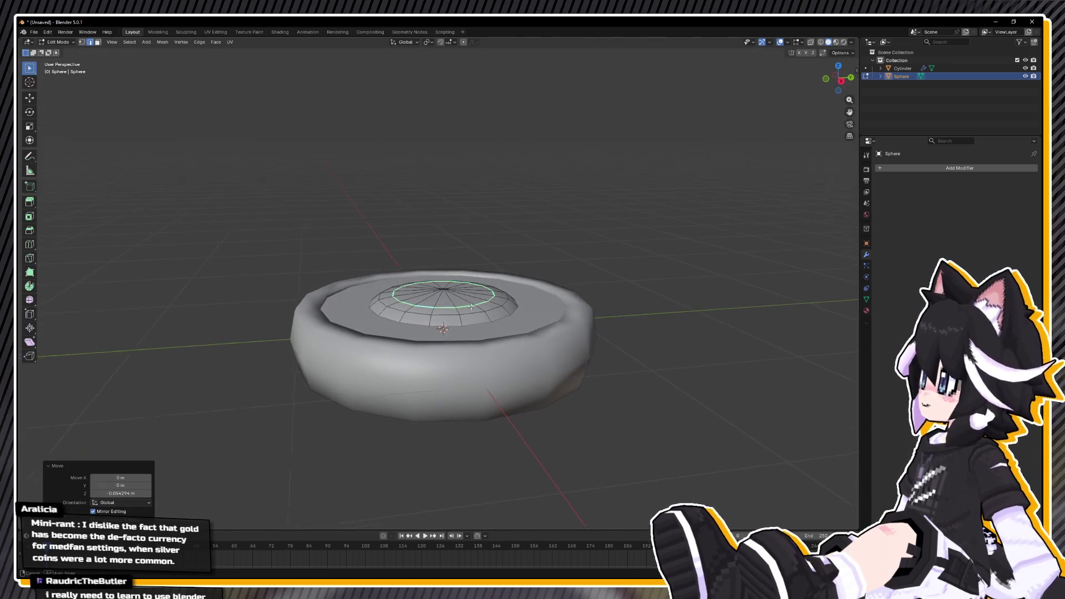
{"action": "key", "text": "g"}
{"action": "key", "text": "z"}
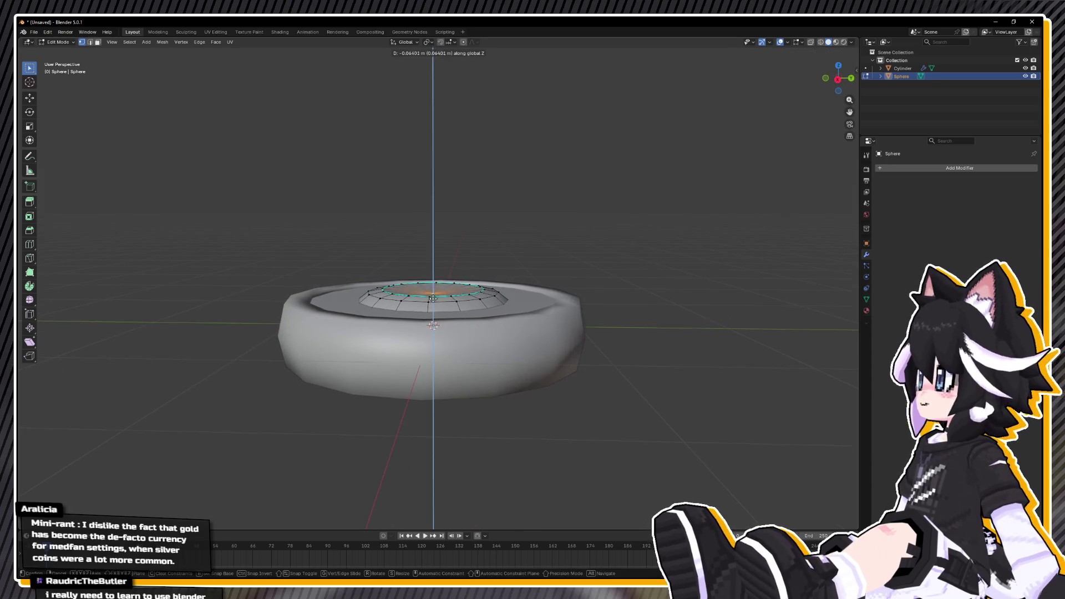
{"action": "left_click", "coordinate": [435, 298]}
{"action": "key", "text": "Tab"}
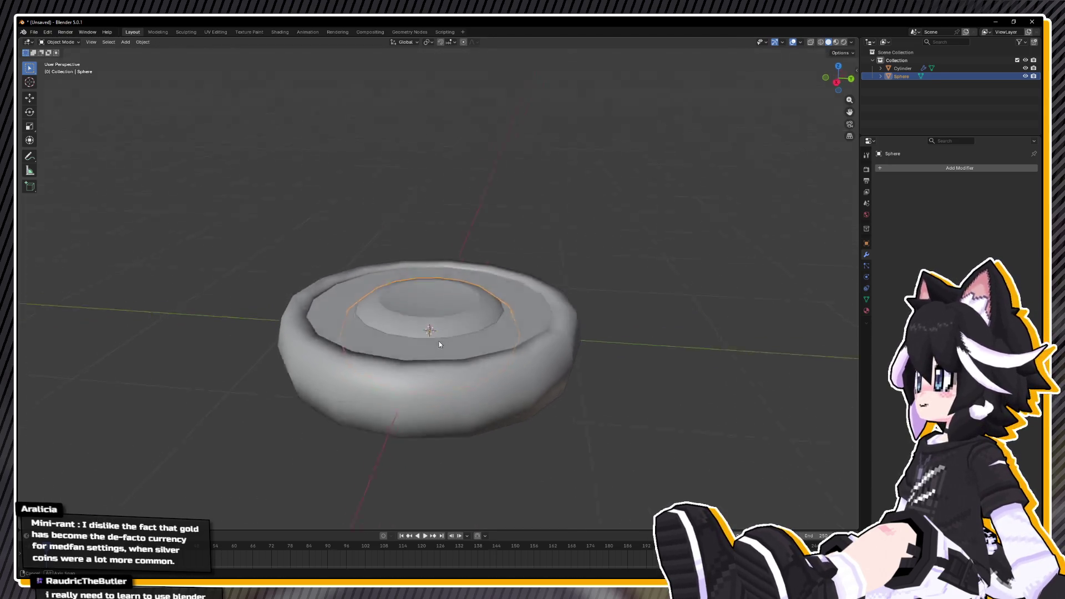
{"action": "left_click_drag", "start_coordinate": [351, 397], "coordinate": [386, 382]}
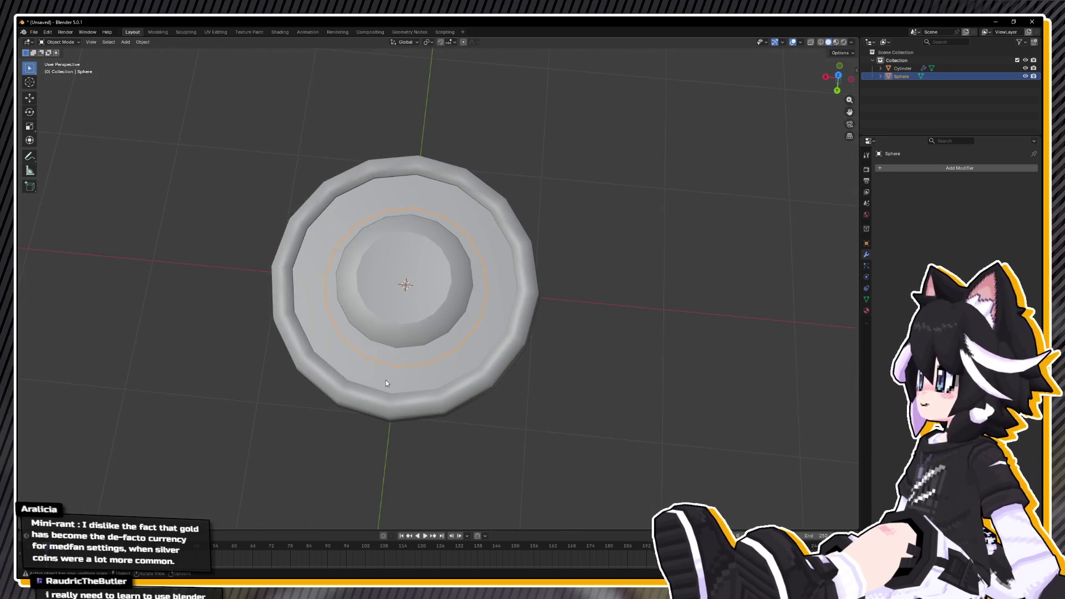
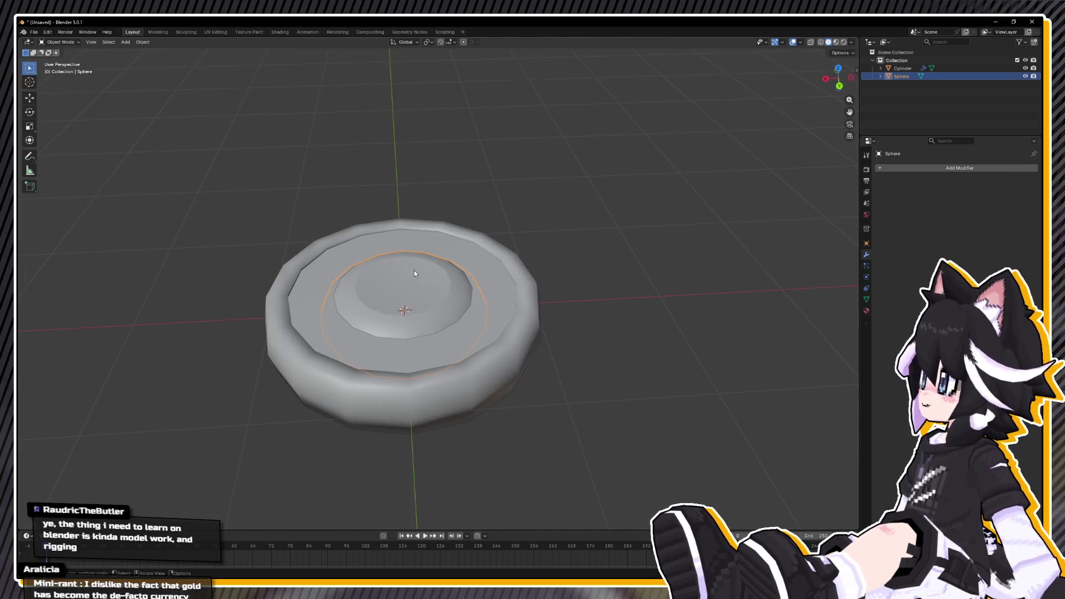
Deselect the sphere's centre vertex, then remove the Cylinder's Mirror modifier.
{"action": "key", "text": "Tab"}
{"action": "left_click", "coordinate": [553, 343]}
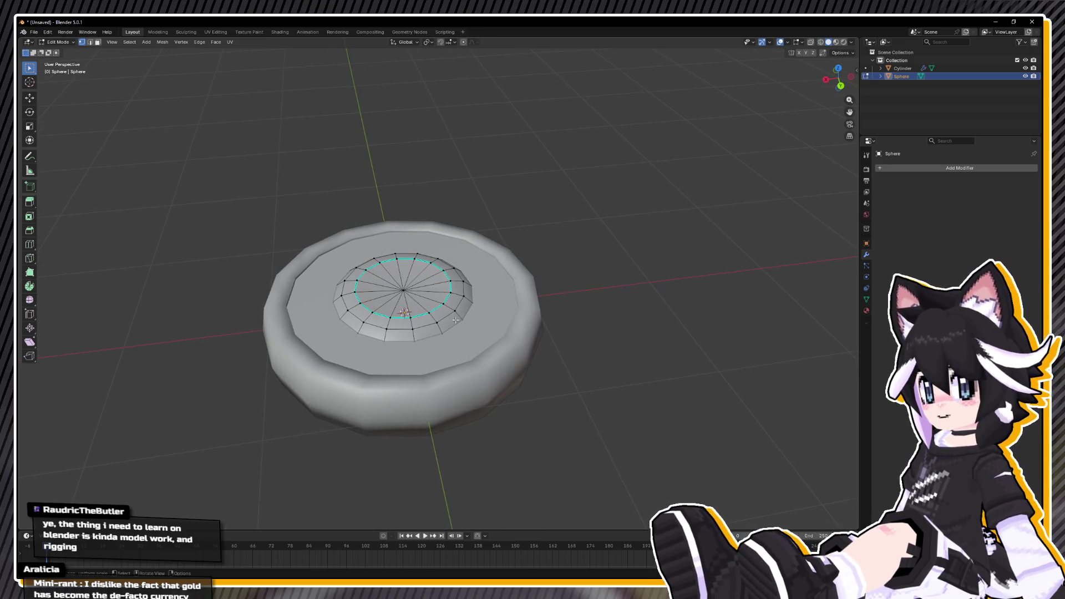
{"action": "key", "text": "Tab"}
{"action": "key", "text": "a"}
{"action": "mouse_move", "coordinate": [454, 313]}
{"action": "left_mouse_down"}
{"action": "mouse_move", "coordinate": [441, 298]}
{"action": "mouse_move", "coordinate": [420, 307]}
{"action": "mouse_move", "coordinate": [437, 320]}
{"action": "left_mouse_up"}
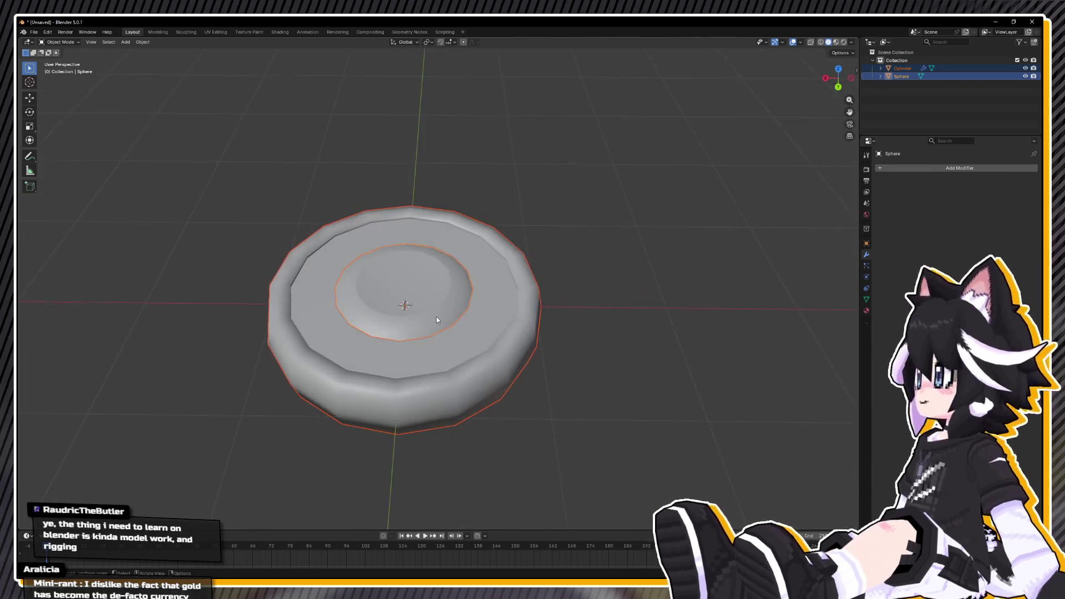
{"action": "left_click", "coordinate": [498, 343]}
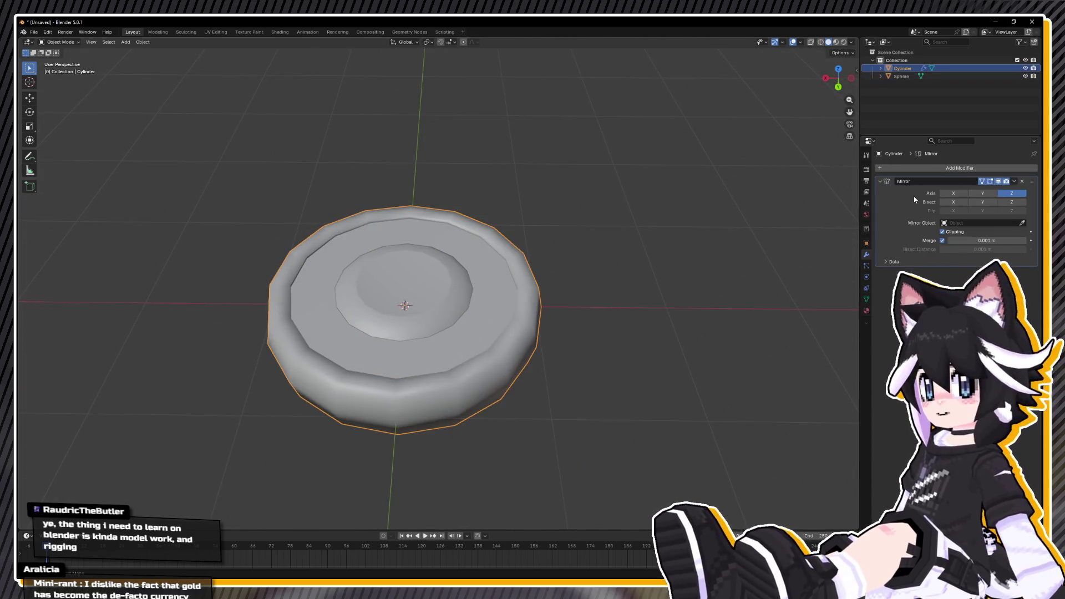
{"action": "left_click", "coordinate": [1021, 181]}
Join the Sphere into the Cylinder with Ctrl+J.
{"action": "left_click", "coordinate": [454, 279]}
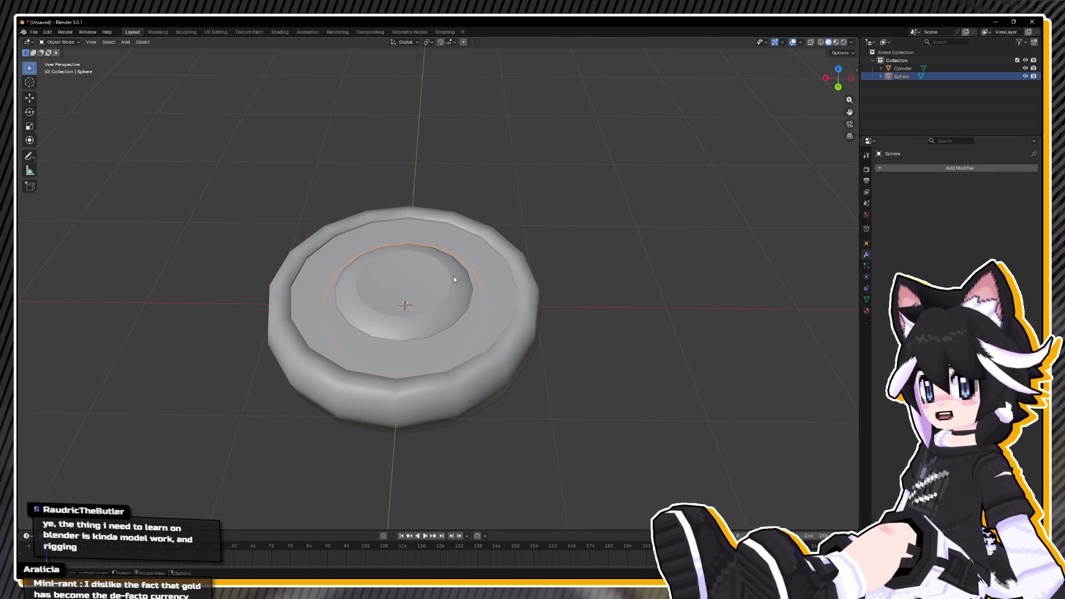
{"action": "left_click", "coordinate": [525, 349], "text": "shift"}
{"action": "key", "text": "ctrl+j"}
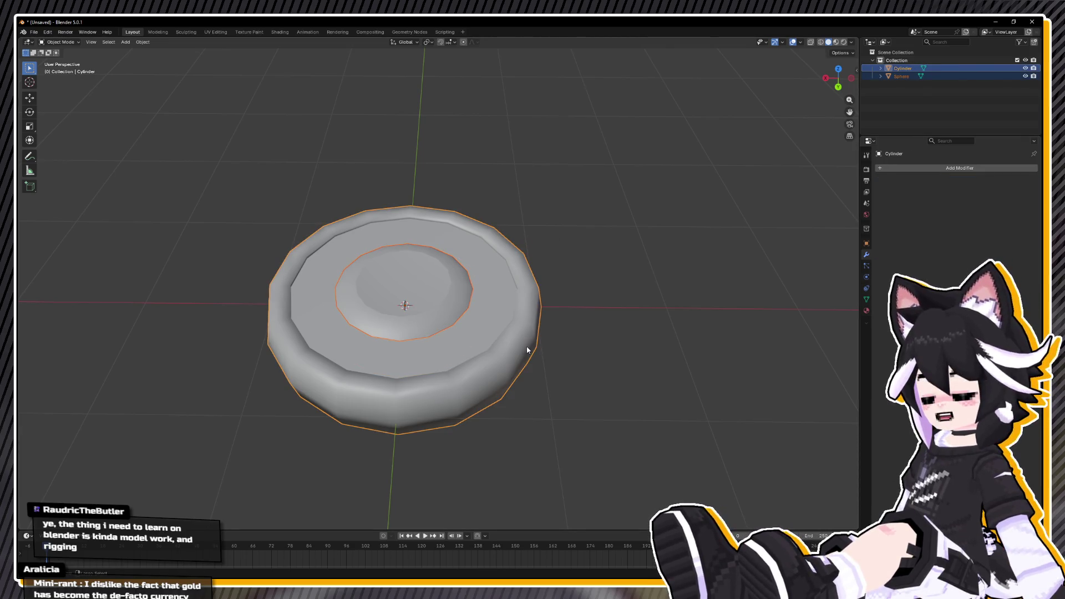
Rotate the joined coin 90° around Z and view it from the top.
{"action": "left_click_drag", "start_coordinate": [523, 335], "coordinate": [414, 285]}
{"action": "type", "text": "rz90"}
{"action": "key", "text": "Return"}
{"action": "mouse_move", "coordinate": [556, 305]}
{"action": "left_mouse_down"}
{"action": "mouse_move", "coordinate": [553, 274]}
{"action": "mouse_move", "coordinate": [611, 316]}
{"action": "left_mouse_up"}
{"action": "key", "text": "KP_7"}
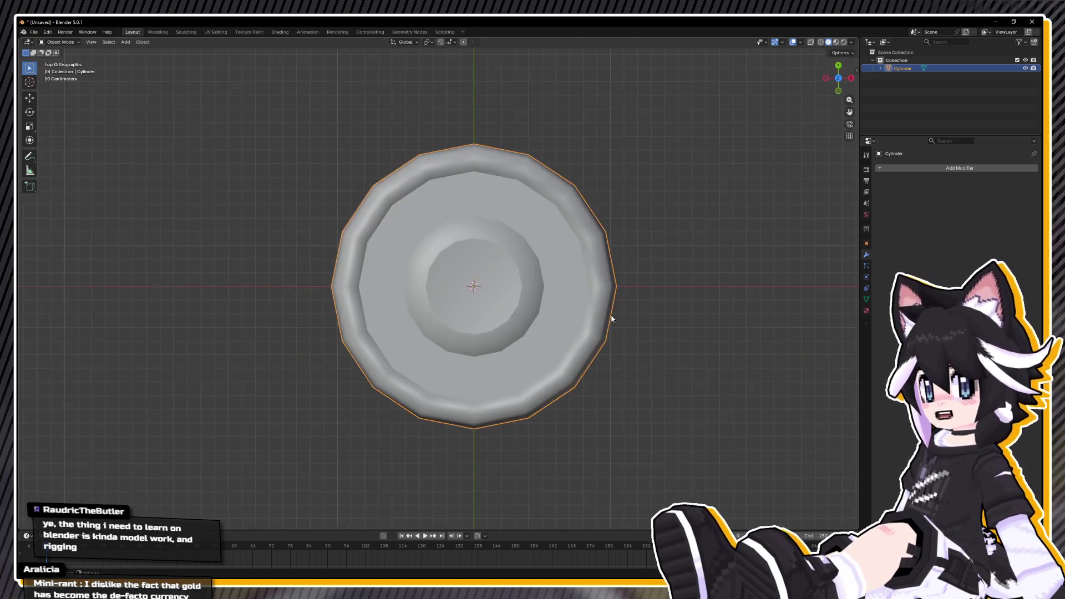
Rotate the coin 90° around X and view it from the front.
{"action": "key", "text": "r"}
{"action": "type", "text": "y"}
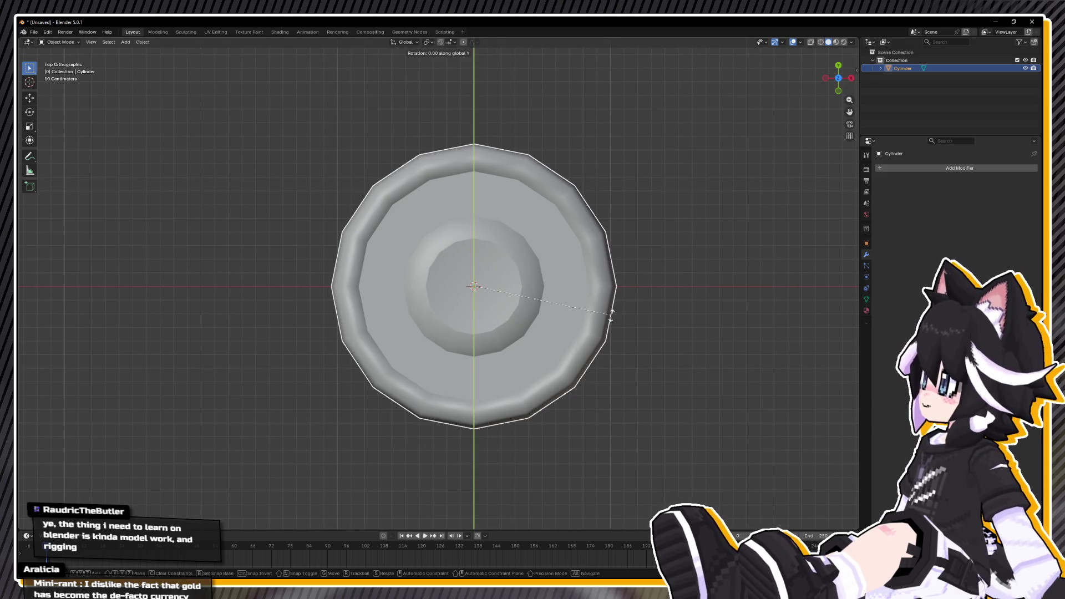
{"action": "type", "text": "x90"}
{"action": "key", "text": "Return"}
{"action": "key", "text": "KP_1"}
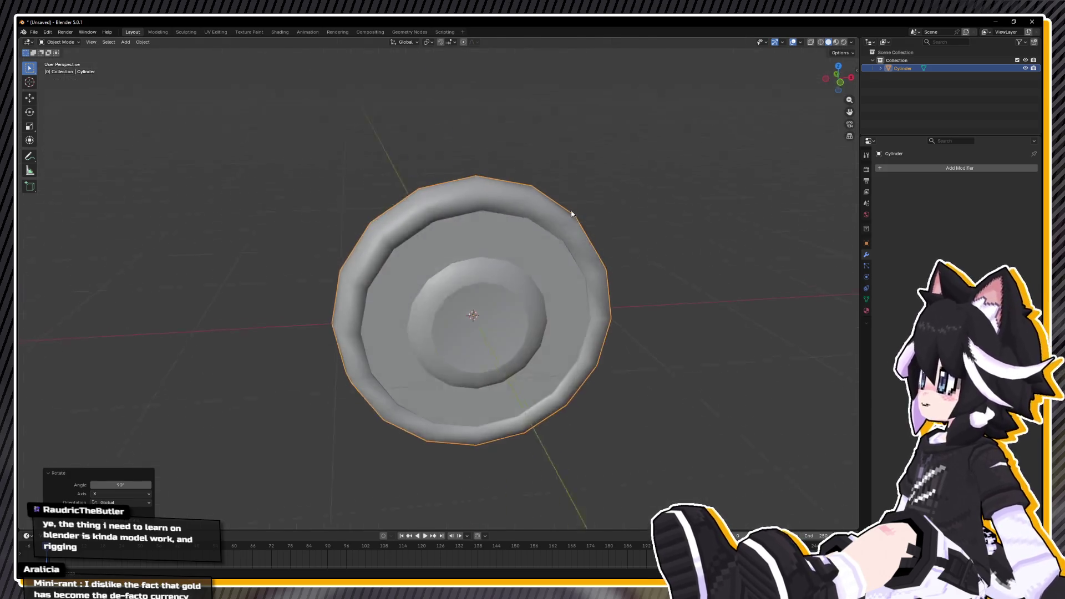
{"action": "scroll", "coordinate": [557, 214], "scroll_direction": "down", "scroll_amount": 5}
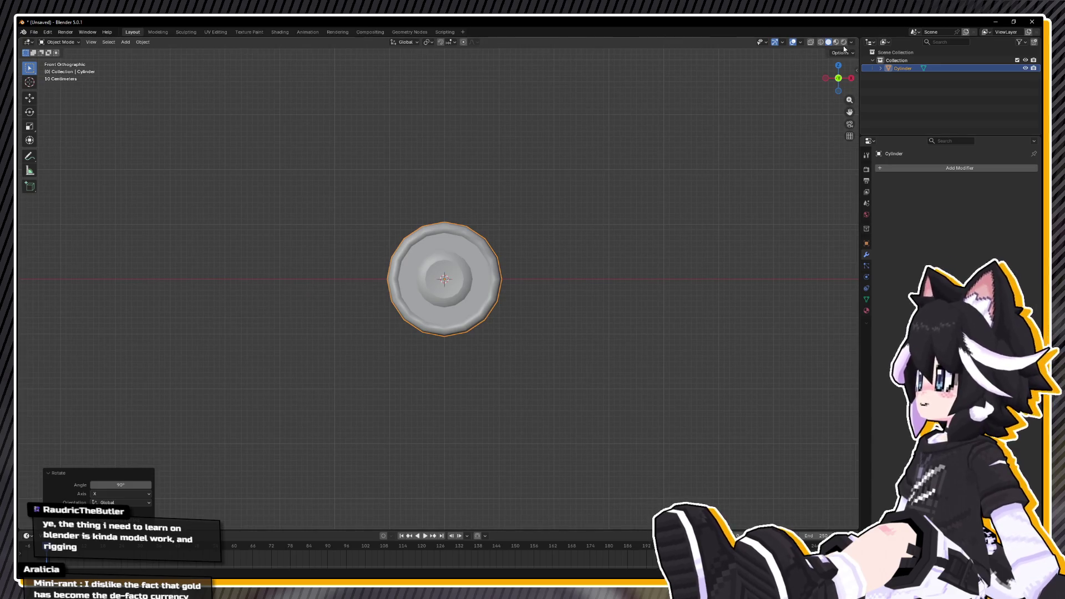
Set viewport lighting to MatCap using the rainbow normal matcap.
{"action": "left_click", "coordinate": [851, 42]}
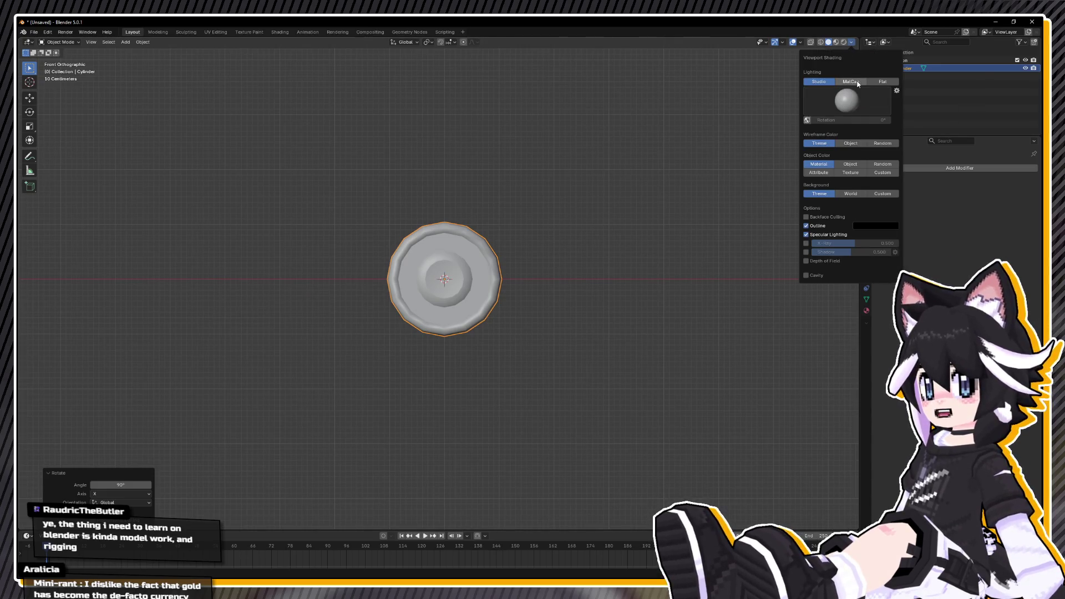
{"action": "left_click", "coordinate": [851, 81]}
{"action": "left_click", "coordinate": [848, 100]}
{"action": "left_click", "coordinate": [708, 153]}
Look over the matcap-shaded coin and return to the front view.
{"action": "mouse_move", "coordinate": [519, 216]}
{"action": "left_mouse_down"}
{"action": "mouse_move", "coordinate": [427, 256]}
{"action": "mouse_move", "coordinate": [499, 260]}
{"action": "left_mouse_up"}
{"action": "key", "text": "Tab"}
{"action": "key", "text": "F3"}
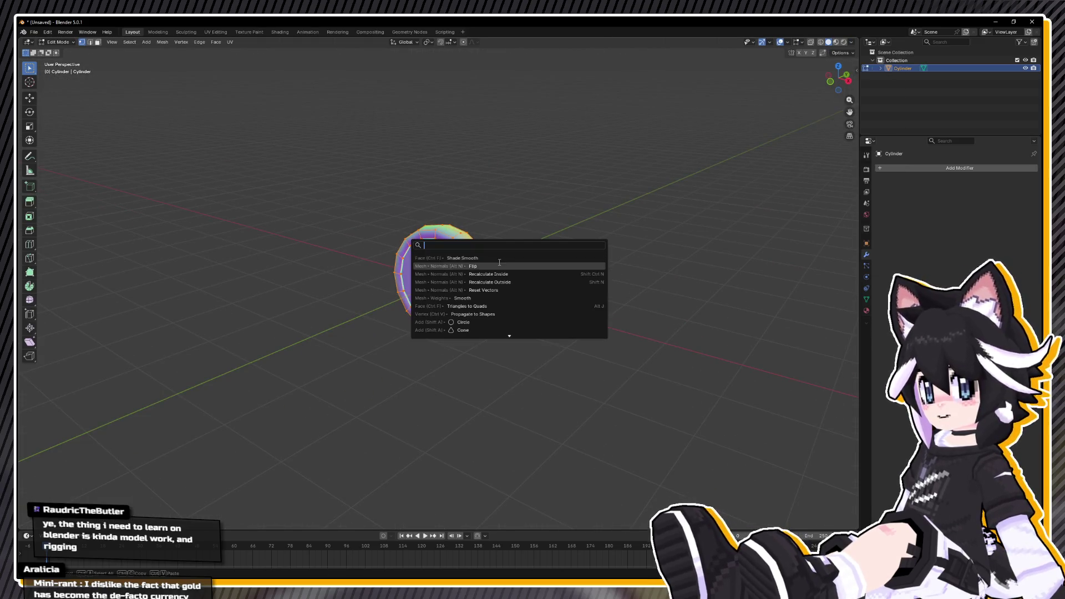
{"action": "key", "text": "Escape"}
{"action": "key", "text": "Tab"}
{"action": "left_click_drag", "start_coordinate": [500, 260], "coordinate": [528, 249]}
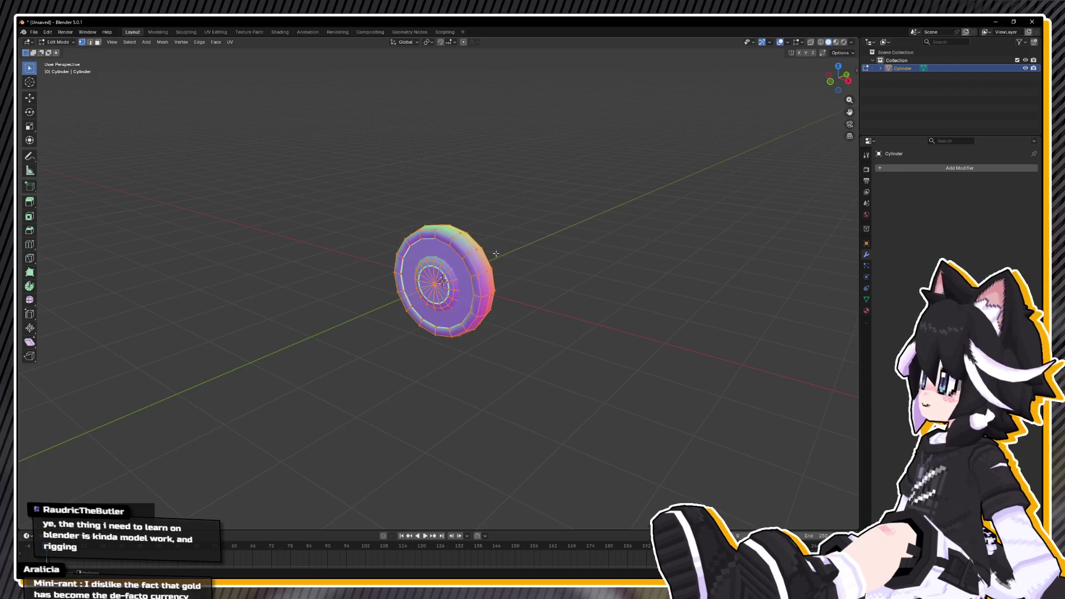
{"action": "key", "text": "KP_1"}
{"action": "scroll", "coordinate": [467, 256], "scroll_direction": "up", "scroll_amount": 3}
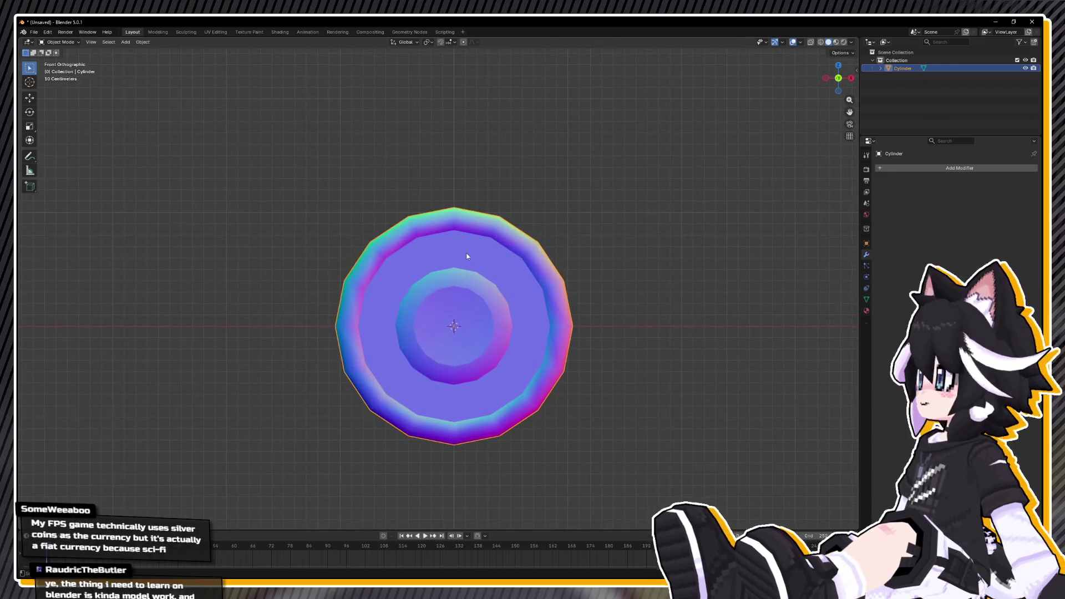
{"action": "left_click", "coordinate": [34, 32]}
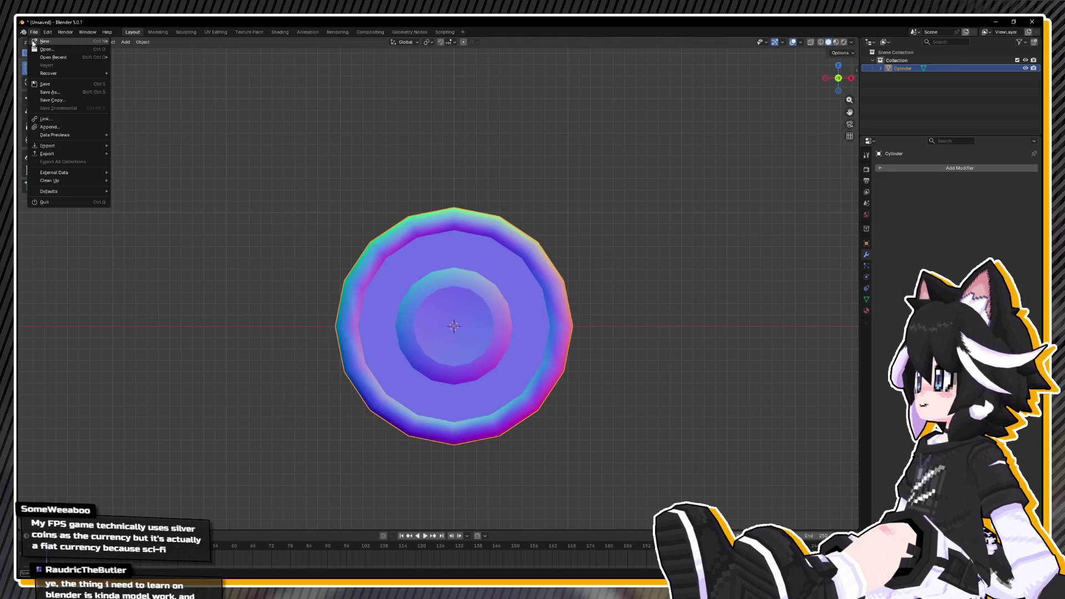
Enter Edit Mode on the coin mesh, viewed edge-on with X-ray enabled.
{"action": "mouse_move", "coordinate": [66, 153]}
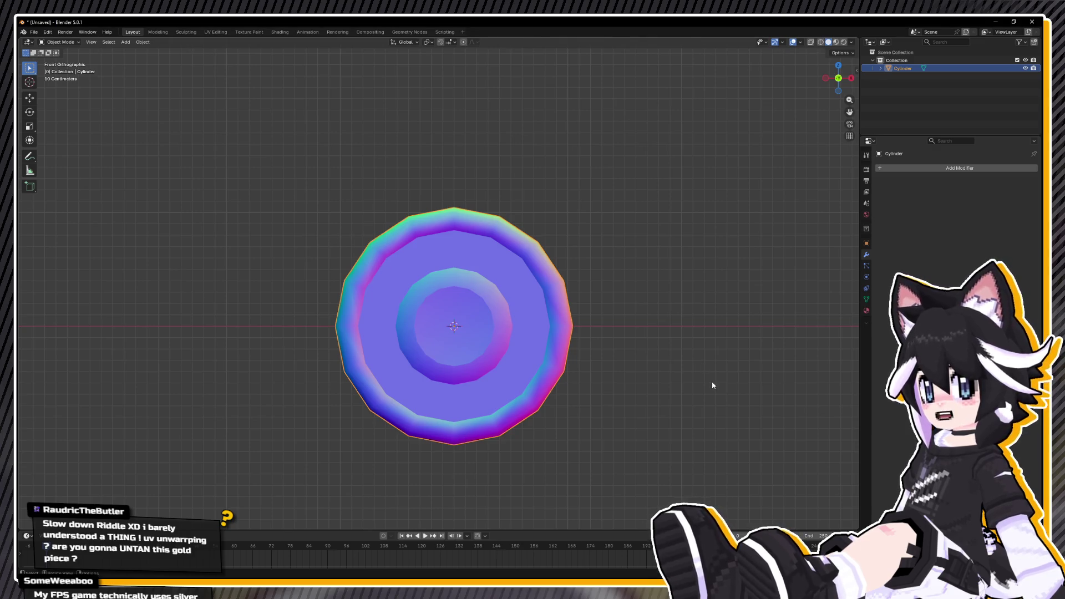
{"action": "mouse_move", "coordinate": [273, 266]}
{"action": "left_mouse_down"}
{"action": "mouse_move", "coordinate": [451, 264]}
{"action": "mouse_move", "coordinate": [409, 270]}
{"action": "mouse_move", "coordinate": [522, 304]}
{"action": "mouse_move", "coordinate": [620, 298]}
{"action": "mouse_move", "coordinate": [444, 263]}
{"action": "mouse_move", "coordinate": [454, 300]}
{"action": "mouse_move", "coordinate": [609, 361]}
{"action": "mouse_move", "coordinate": [758, 344]}
{"action": "mouse_move", "coordinate": [611, 374]}
{"action": "mouse_move", "coordinate": [765, 373]}
{"action": "mouse_move", "coordinate": [571, 371]}
{"action": "mouse_move", "coordinate": [516, 355]}
{"action": "mouse_move", "coordinate": [327, 338]}
{"action": "left_mouse_up"}
{"action": "key", "text": "Tab"}
{"action": "scroll", "coordinate": [344, 330], "scroll_direction": "up", "scroll_amount": 3}
{"action": "key", "text": "alt+z"}
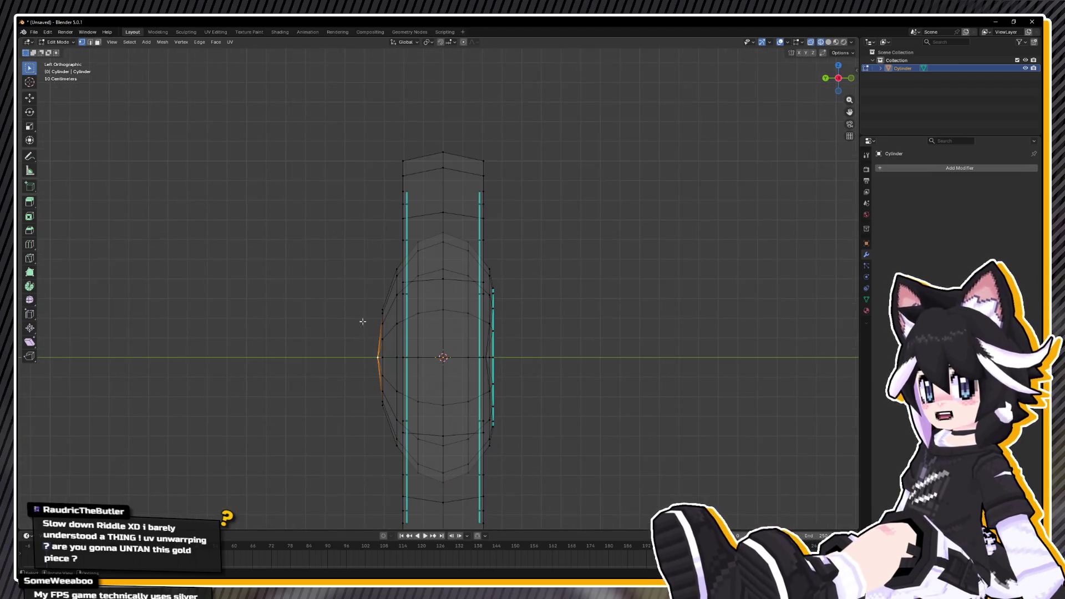
Select face loops of one half of the coin and delete their vertices, plus leftover edge vertices.
{"action": "key", "text": "3"}
{"action": "left_click", "coordinate": [429, 276], "text": "alt"}
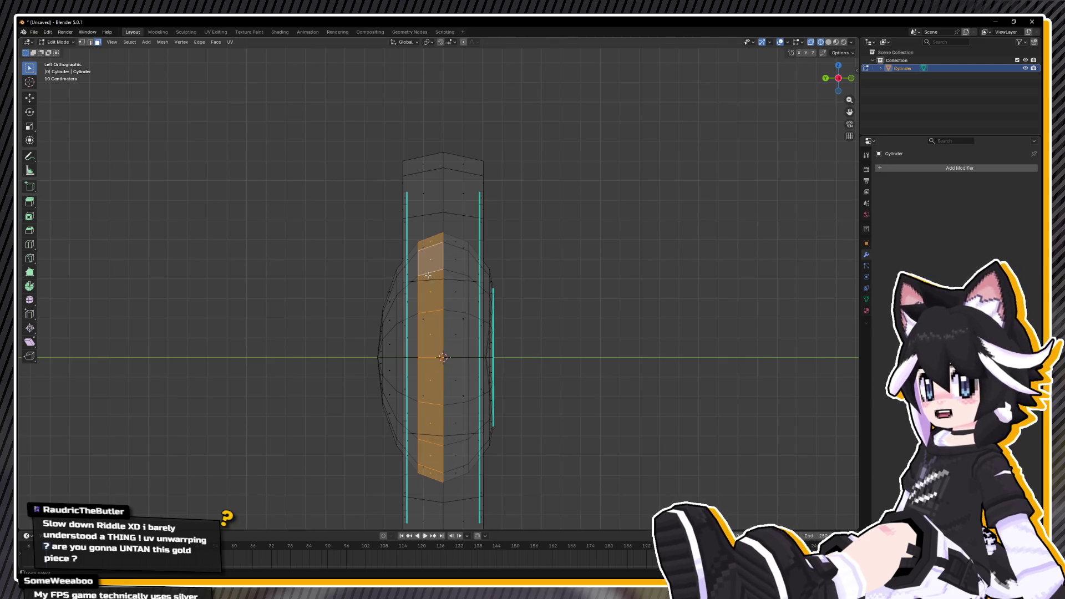
{"action": "left_click", "coordinate": [394, 297], "text": "alt+shift"}
{"action": "left_click", "coordinate": [389, 299], "text": "alt+shift"}
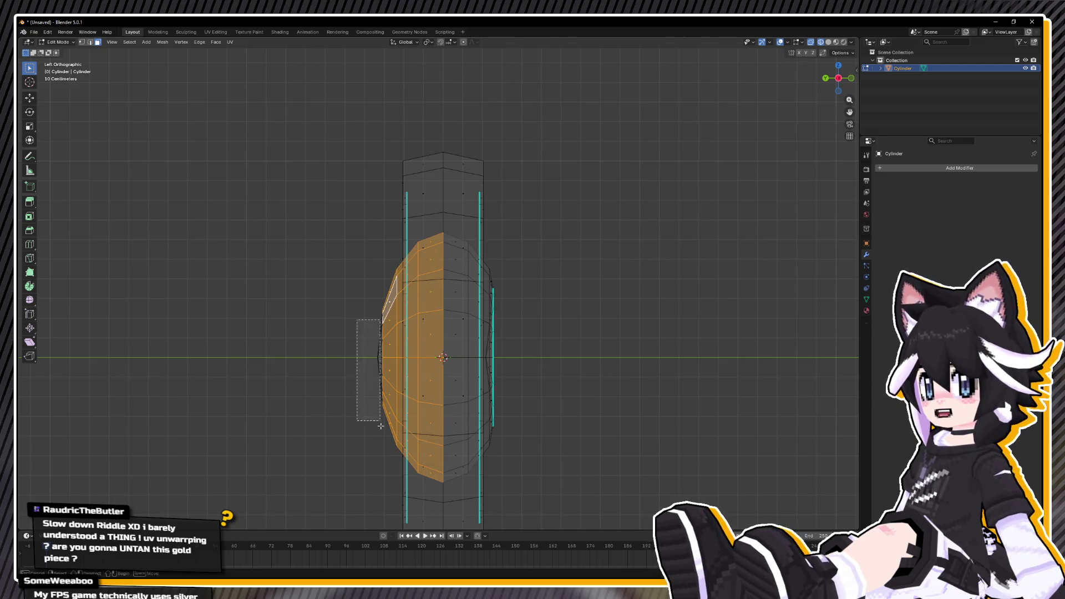
{"action": "key", "text": "1"}
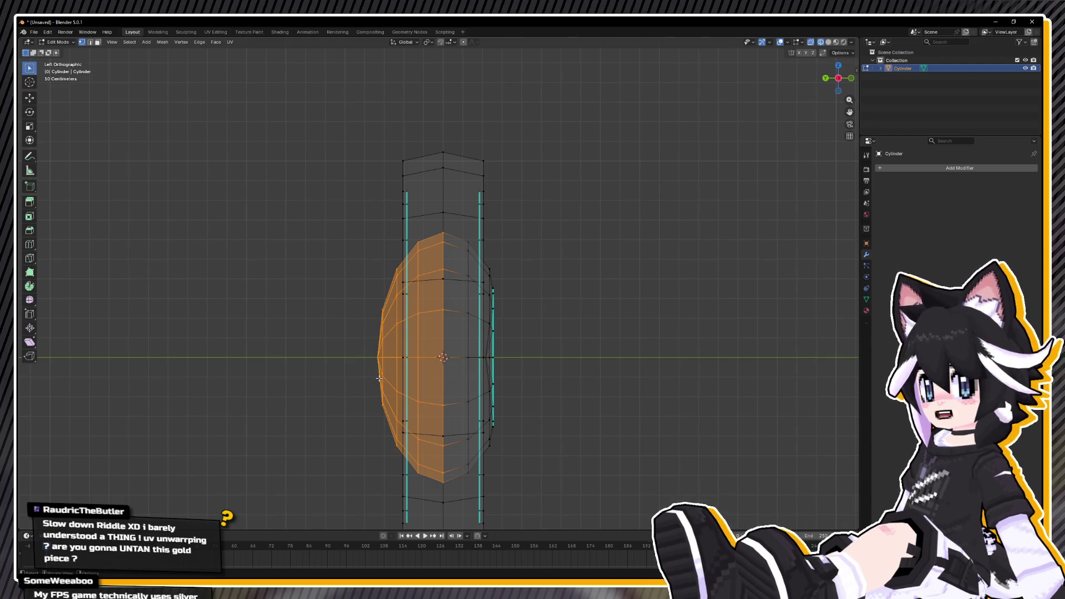
{"action": "key", "text": "x"}
{"action": "left_click", "coordinate": [379, 377]}
{"action": "scroll", "coordinate": [347, 238], "scroll_direction": "down", "scroll_amount": 2}
{"action": "mouse_move", "coordinate": [356, 170]}
{"action": "left_mouse_down"}
{"action": "mouse_move", "coordinate": [419, 477]}
{"action": "mouse_move", "coordinate": [429, 483]}
{"action": "left_mouse_up"}
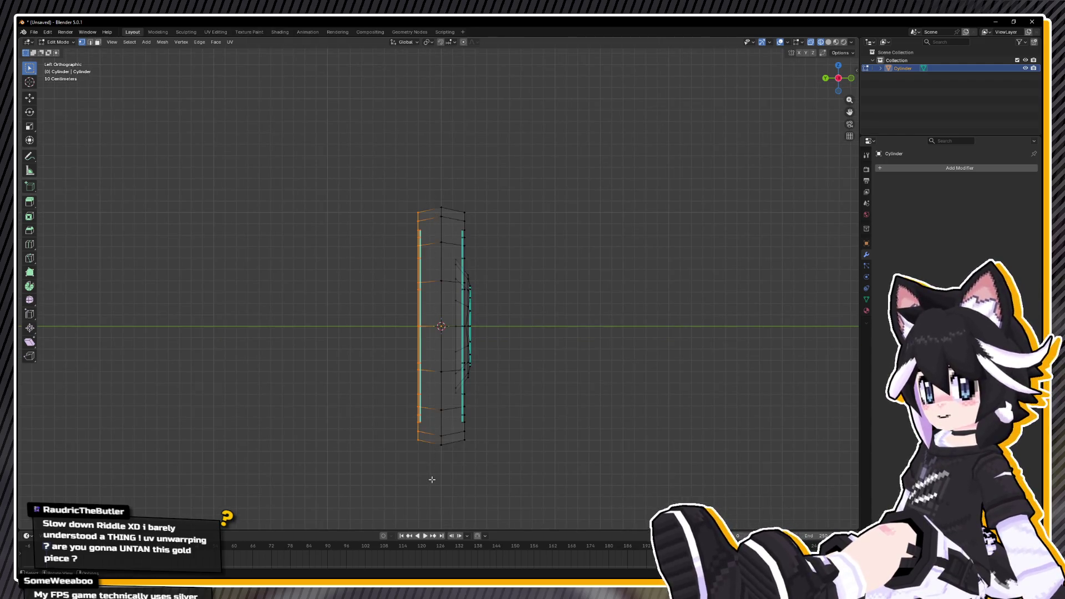
{"action": "key", "text": "x"}
{"action": "left_click", "coordinate": [432, 478]}
Select all and add a Mirror modifier with its axis set to Z only.
{"action": "left_click_drag", "start_coordinate": [838, 78], "coordinate": [848, 83]}
{"action": "key", "text": "a"}
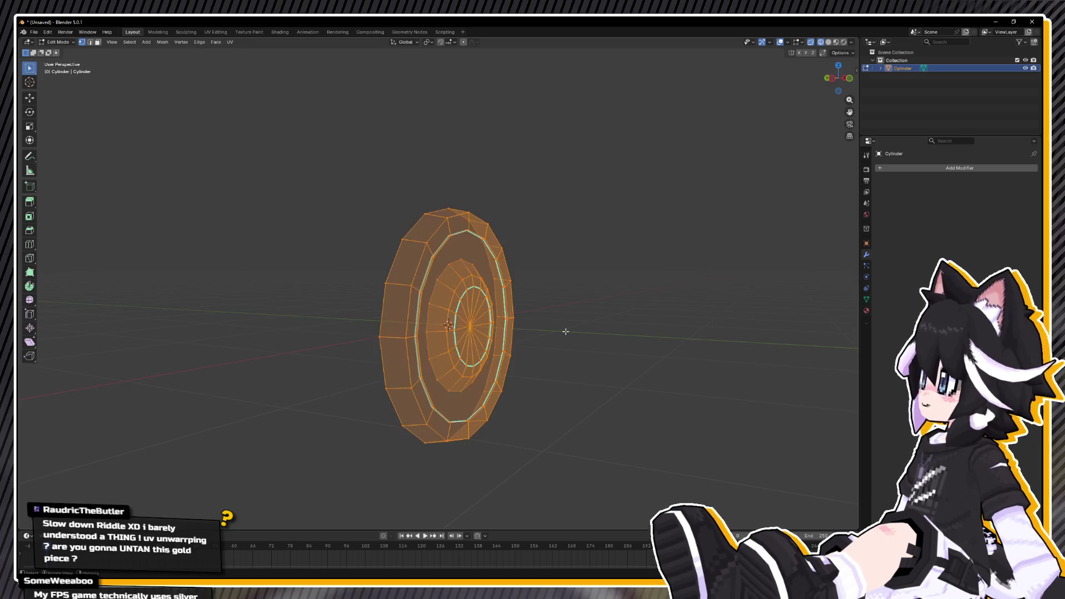
{"action": "left_click", "coordinate": [965, 169]}
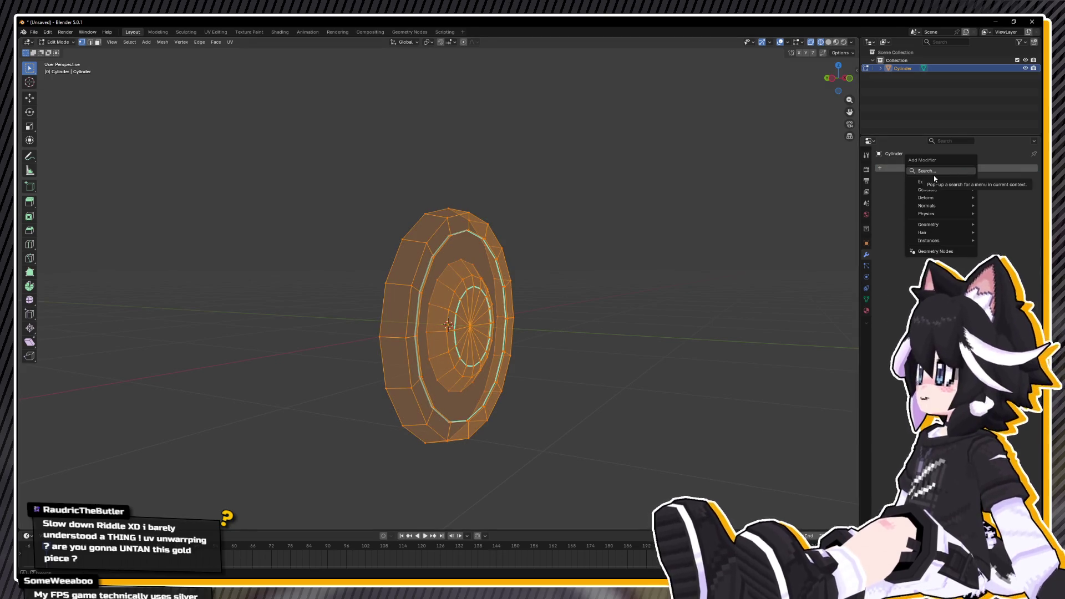
{"action": "type", "text": "mirror"}
{"action": "key", "text": "Return"}
{"action": "left_click", "coordinate": [953, 193]}
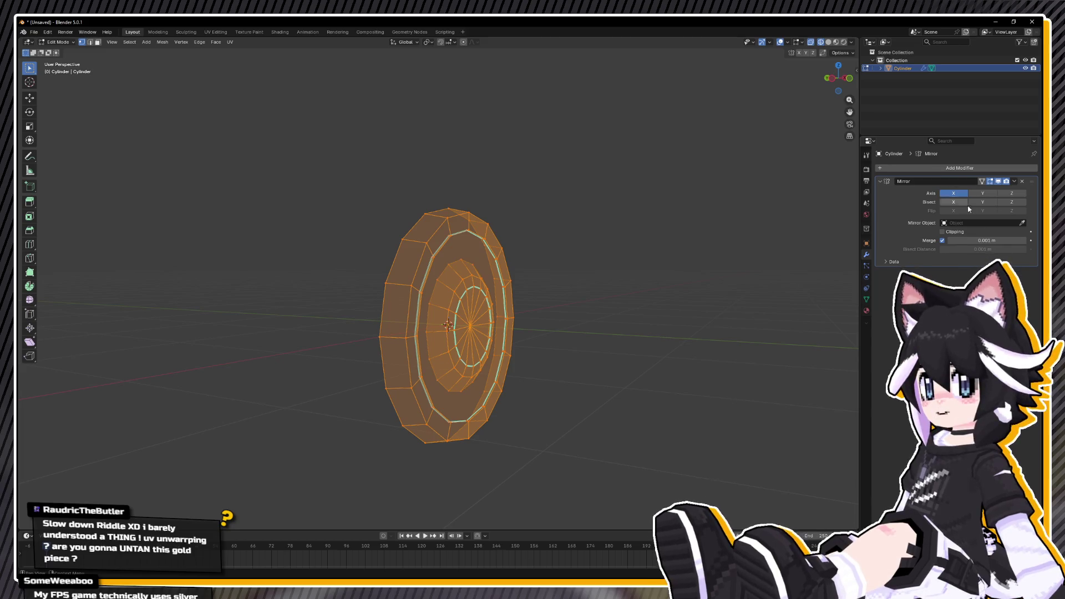
{"action": "left_click", "coordinate": [1009, 193]}
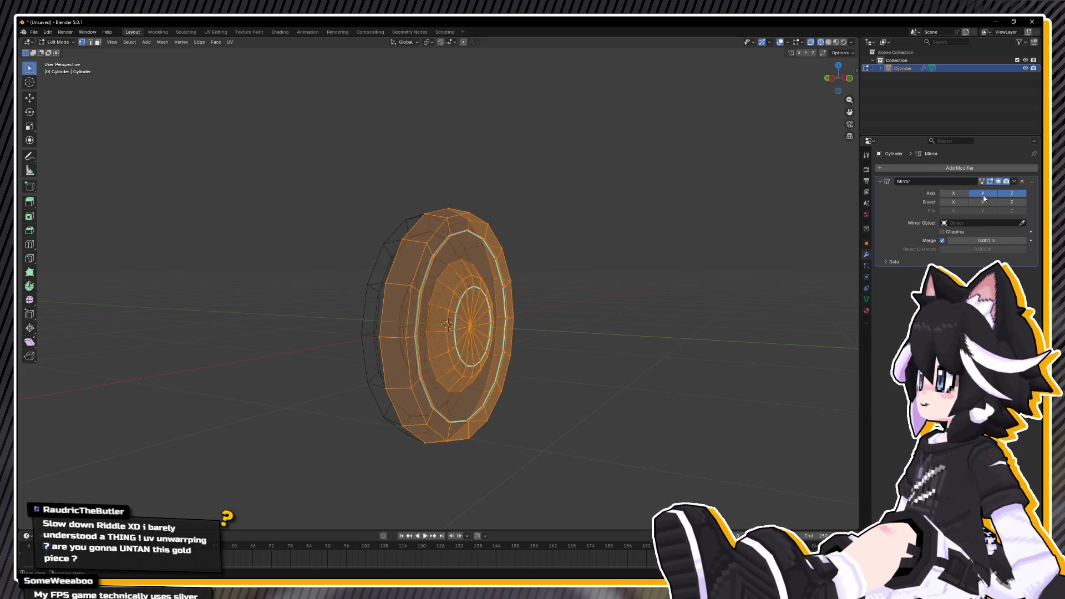
{"action": "left_click", "coordinate": [954, 193]}
{"action": "left_click", "coordinate": [979, 193]}
{"action": "left_click", "coordinate": [1011, 193]}
{"action": "left_click", "coordinate": [953, 193]}
{"action": "left_click", "coordinate": [1011, 193]}
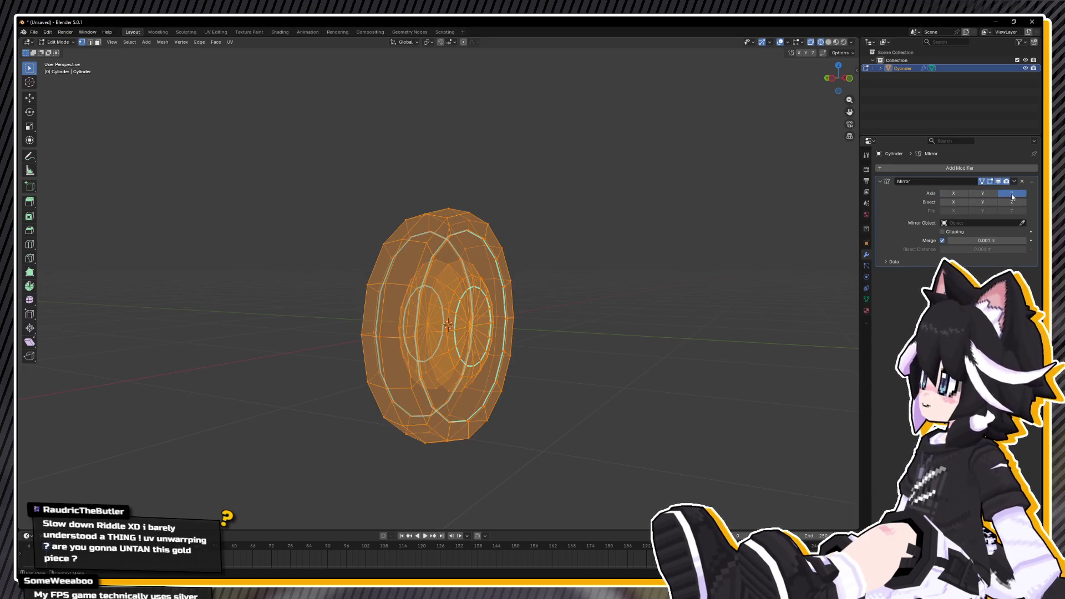
Open the Mirror modifier's extra options and return to Object Mode.
{"action": "left_click", "coordinate": [1015, 182]}
{"action": "right_click", "coordinate": [570, 206]}
{"action": "key", "text": "Escape"}
{"action": "key", "text": "Tab"}
{"action": "left_click", "coordinate": [1014, 181]}
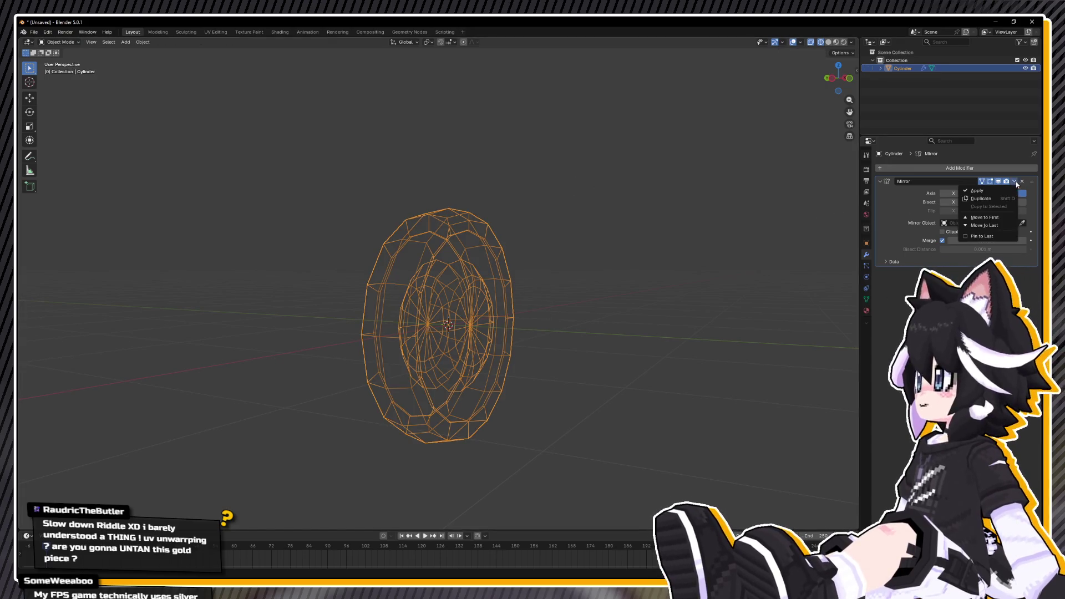
Apply the Mirror modifier and inspect the coin in solid shading.
{"action": "left_click", "coordinate": [987, 192]}
{"action": "key", "text": "z"}
{"action": "left_click", "coordinate": [535, 335]}
{"action": "mouse_move", "coordinate": [459, 309]}
{"action": "left_mouse_down"}
{"action": "mouse_move", "coordinate": [460, 345]}
{"action": "mouse_move", "coordinate": [480, 344]}
{"action": "mouse_move", "coordinate": [484, 324]}
{"action": "mouse_move", "coordinate": [501, 343]}
{"action": "left_mouse_up"}
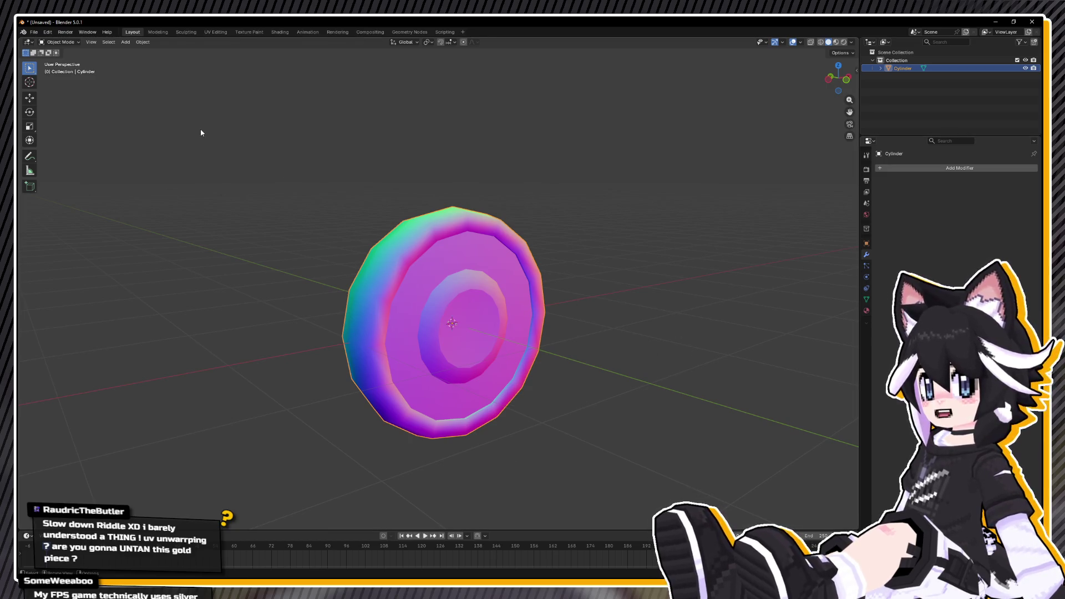
{"action": "mouse_move", "coordinate": [510, 249]}
{"action": "left_mouse_down"}
{"action": "mouse_move", "coordinate": [619, 249]}
{"action": "mouse_move", "coordinate": [532, 264]}
{"action": "mouse_move", "coordinate": [446, 248]}
{"action": "left_mouse_up"}
{"action": "scroll", "coordinate": [387, 247], "scroll_direction": "up", "scroll_amount": 3}
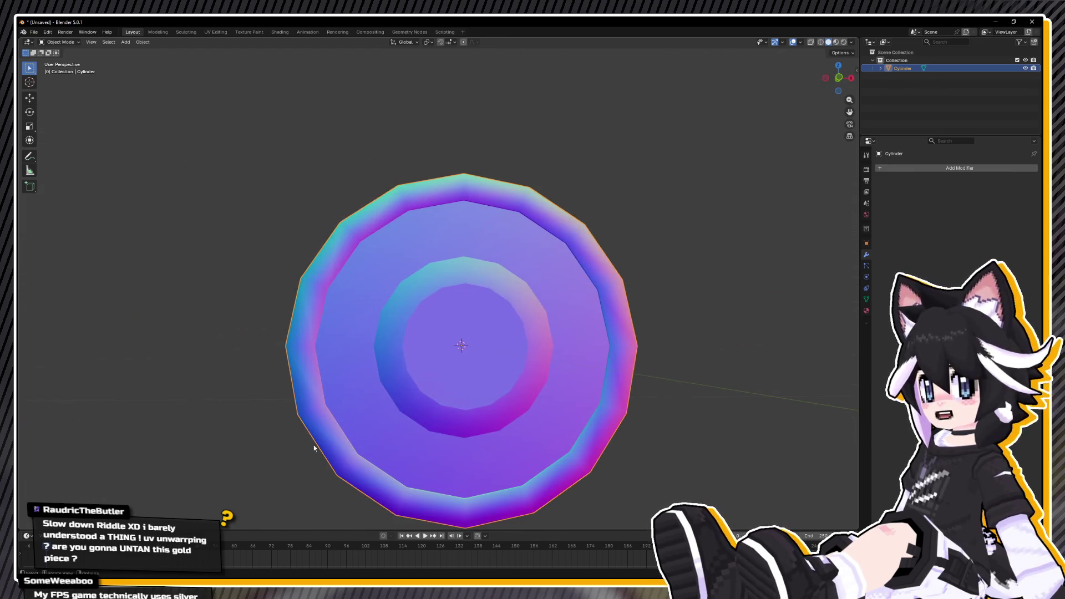
{"action": "scroll", "coordinate": [387, 352], "scroll_direction": "up", "scroll_amount": 1}
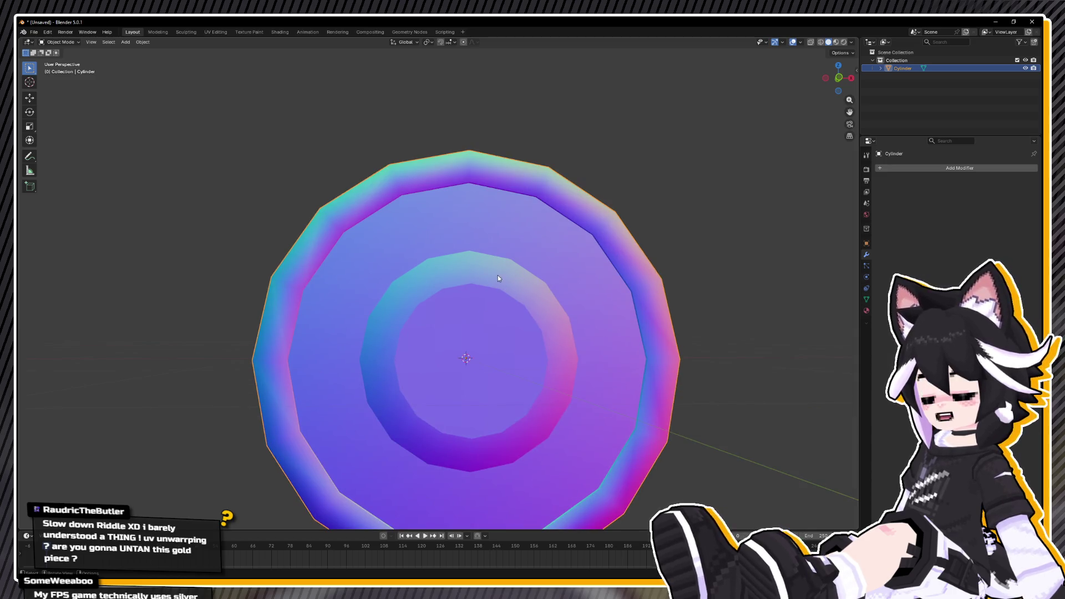
{"action": "scroll", "coordinate": [447, 297], "scroll_direction": "down", "scroll_amount": 2}
{"action": "mouse_move", "coordinate": [448, 297]}
{"action": "left_mouse_down"}
{"action": "mouse_move", "coordinate": [465, 304]}
{"action": "mouse_move", "coordinate": [450, 300]}
{"action": "left_mouse_up"}
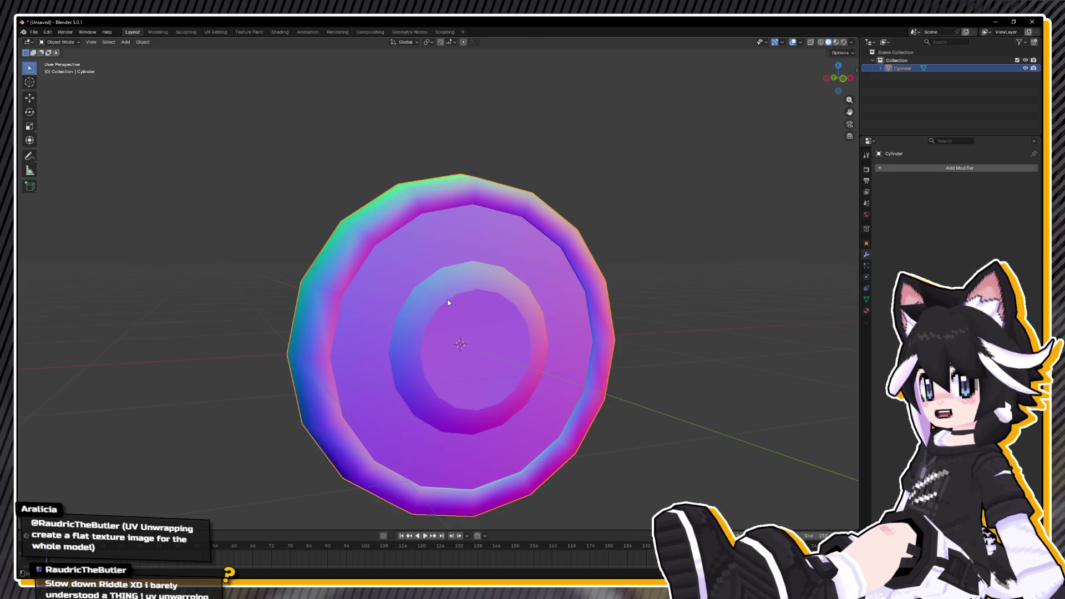
Enter Edit Mode on the coin and switch to the UV Editing workspace.
{"action": "key", "text": "Tab"}
{"action": "mouse_move", "coordinate": [451, 301]}
{"action": "left_mouse_down"}
{"action": "mouse_move", "coordinate": [515, 300]}
{"action": "mouse_move", "coordinate": [488, 302]}
{"action": "left_mouse_up"}
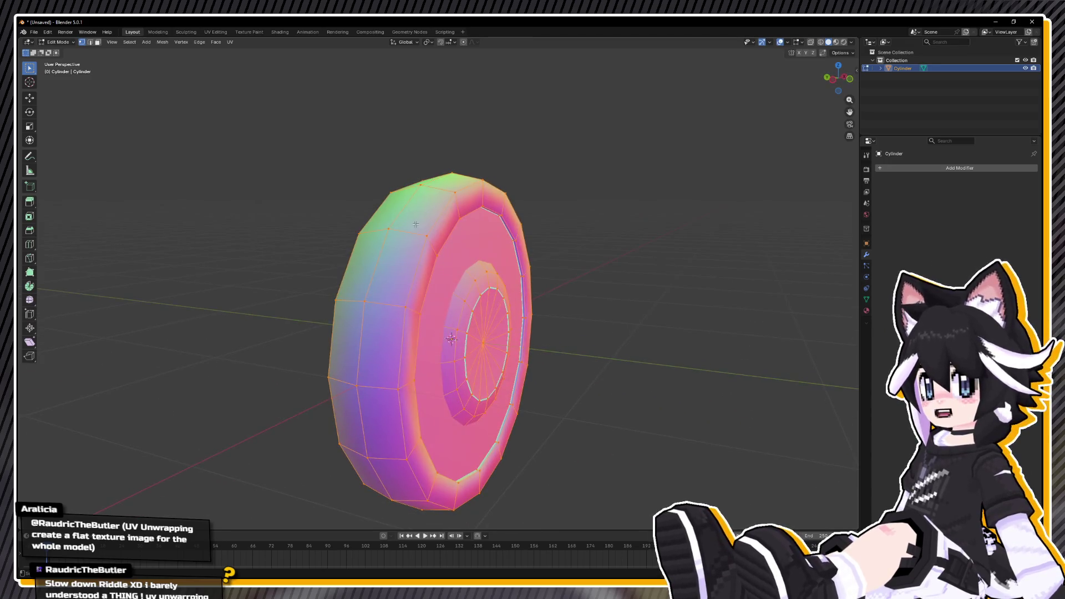
{"action": "left_click", "coordinate": [215, 31]}
{"action": "left_click_drag", "start_coordinate": [708, 256], "coordinate": [601, 248]}
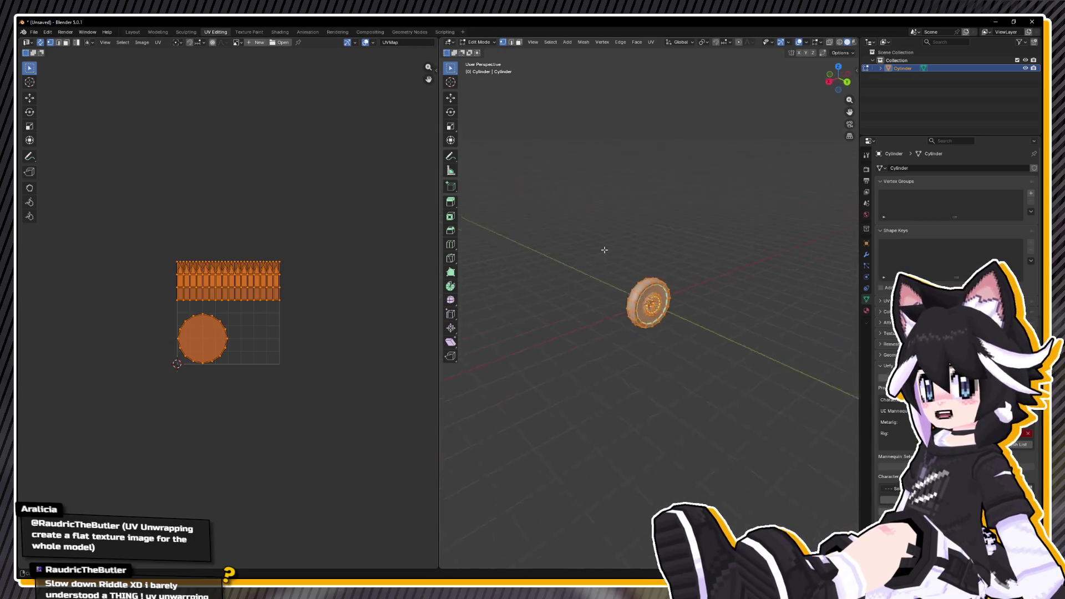
Select all to inspect the rim-strip and circle UVs, deselect, and save as Coin.blend.
{"action": "scroll", "coordinate": [638, 216], "scroll_direction": "up", "scroll_amount": 5}
{"action": "key", "text": "alt+a"}
{"action": "key", "text": "a"}
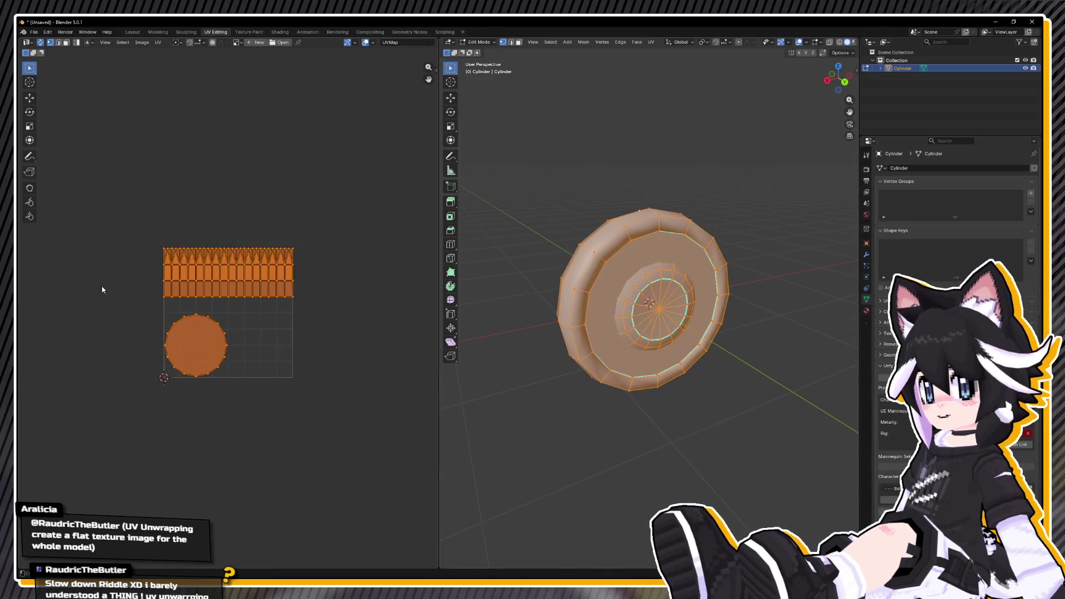
{"action": "scroll", "coordinate": [173, 277], "scroll_direction": "up", "scroll_amount": 4}
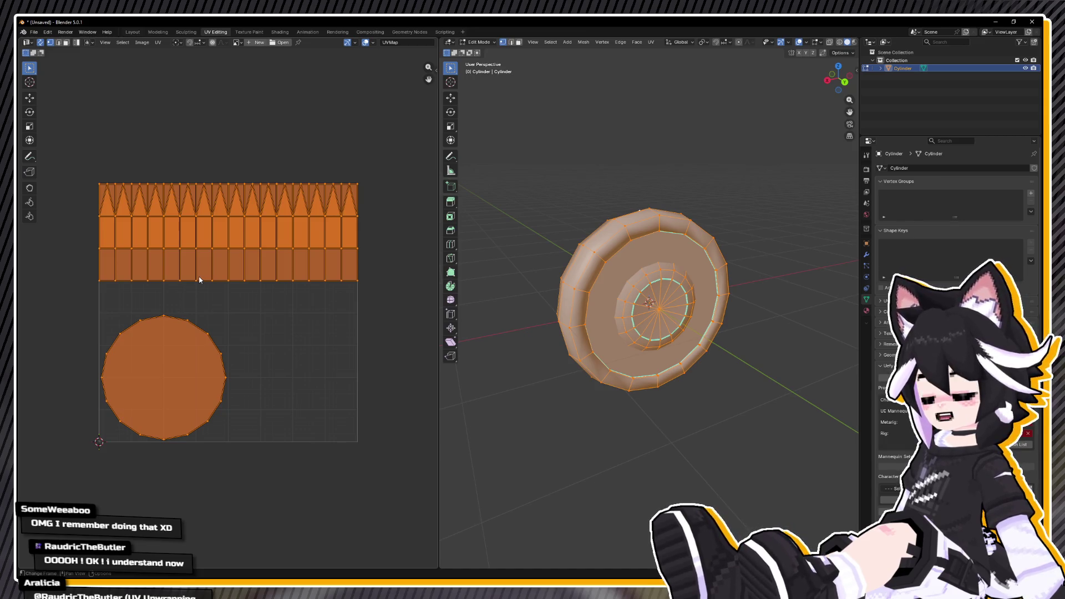
{"action": "left_click", "coordinate": [649, 164]}
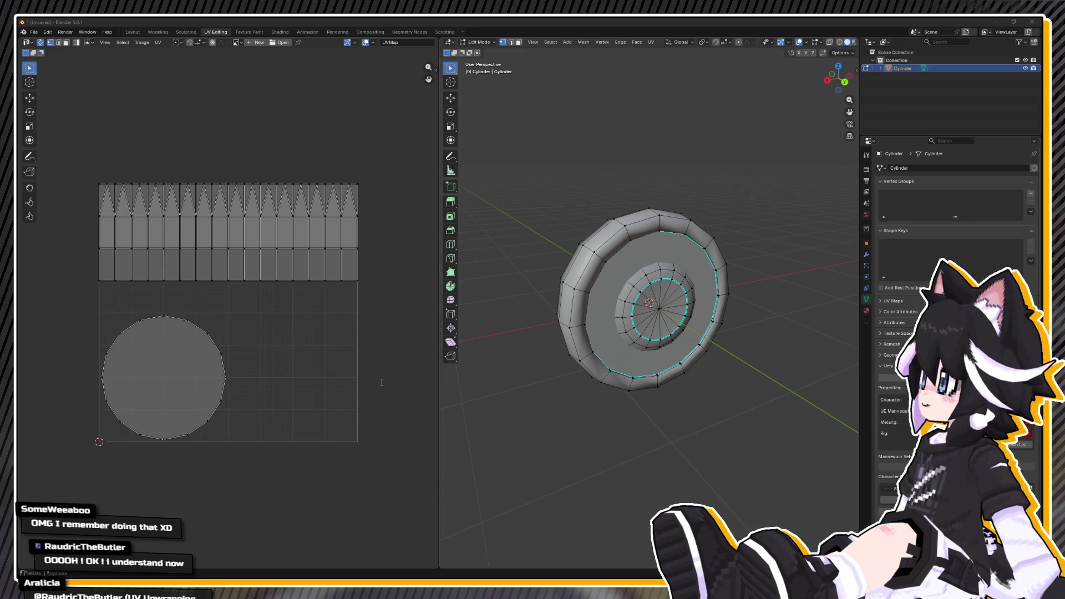
{"action": "key", "text": "ctrl+s"}
{"action": "left_click", "coordinate": [33, 31]}
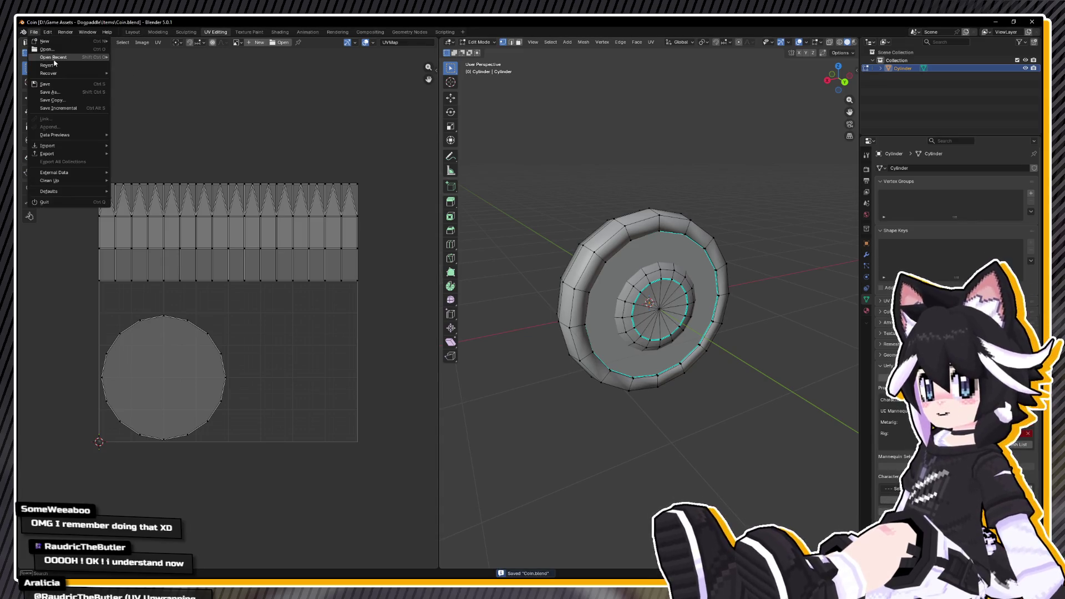
Open the recent Pawfolk.blend file and select and frame the Novice Chest mesh.
{"action": "mouse_move", "coordinate": [54, 64]}
{"action": "left_click", "coordinate": [172, 62]}
{"action": "scroll", "coordinate": [423, 256], "scroll_direction": "up", "scroll_amount": 8}
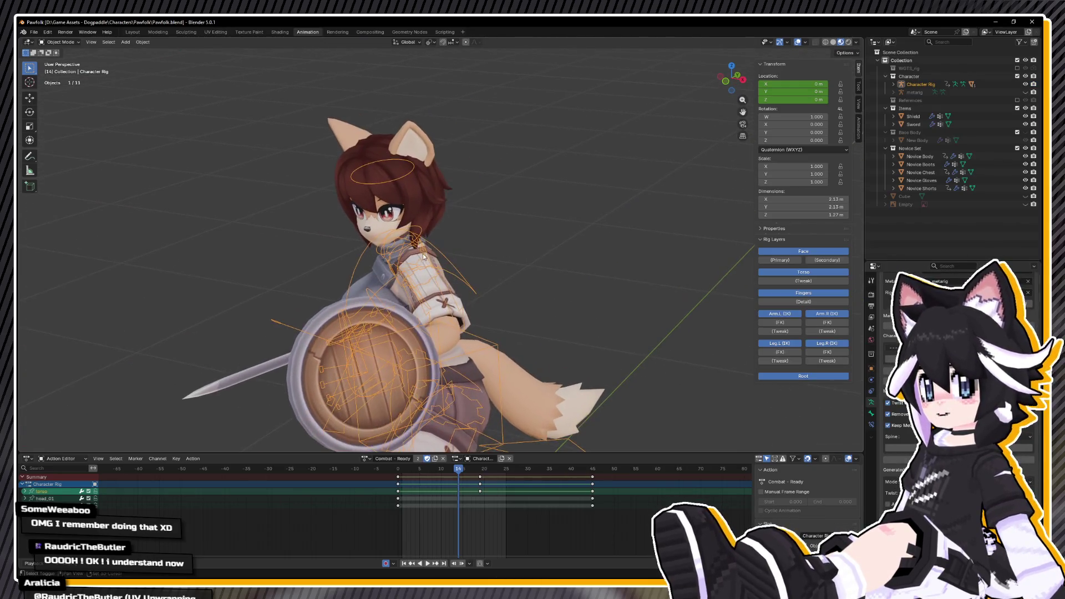
{"action": "key", "text": "KP_1"}
{"action": "left_click", "coordinate": [564, 274]}
{"action": "key", "text": "KP_Decimal"}
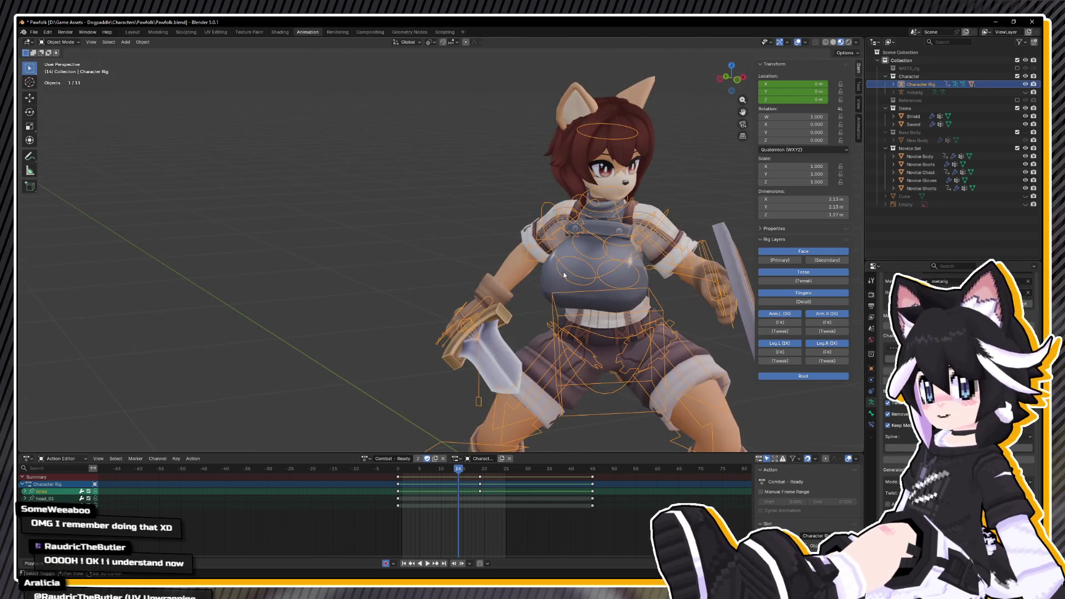
{"action": "left_click", "coordinate": [469, 286]}
{"action": "key", "text": "KP_Decimal"}
{"action": "key", "text": "g"}
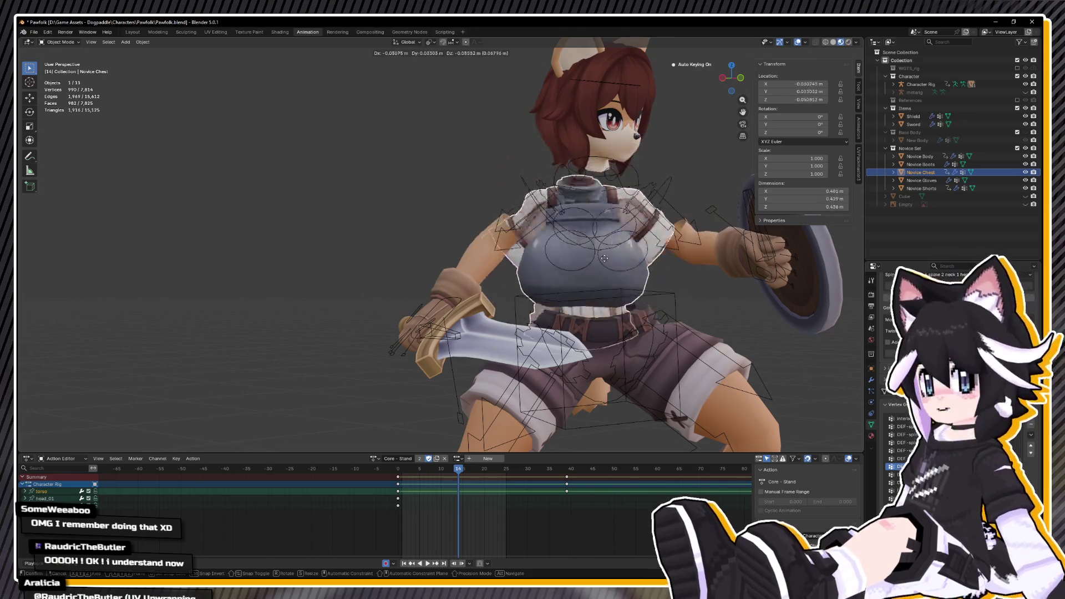
{"action": "key", "text": "Escape"}
{"action": "key", "text": "KP_1"}
In UV Editing, display the chest UVs over Tex_GrauF_Novice_Chest01.png.
{"action": "left_click", "coordinate": [216, 34]}
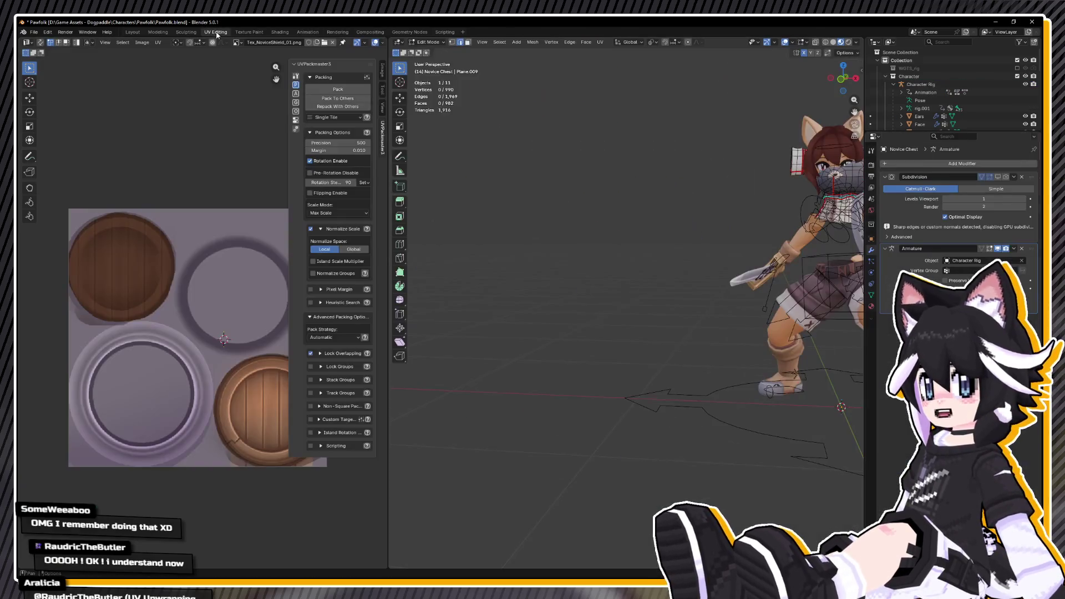
{"action": "key", "text": "Home"}
{"action": "scroll", "coordinate": [698, 220], "scroll_direction": "up", "scroll_amount": 2}
{"action": "key", "text": "a"}
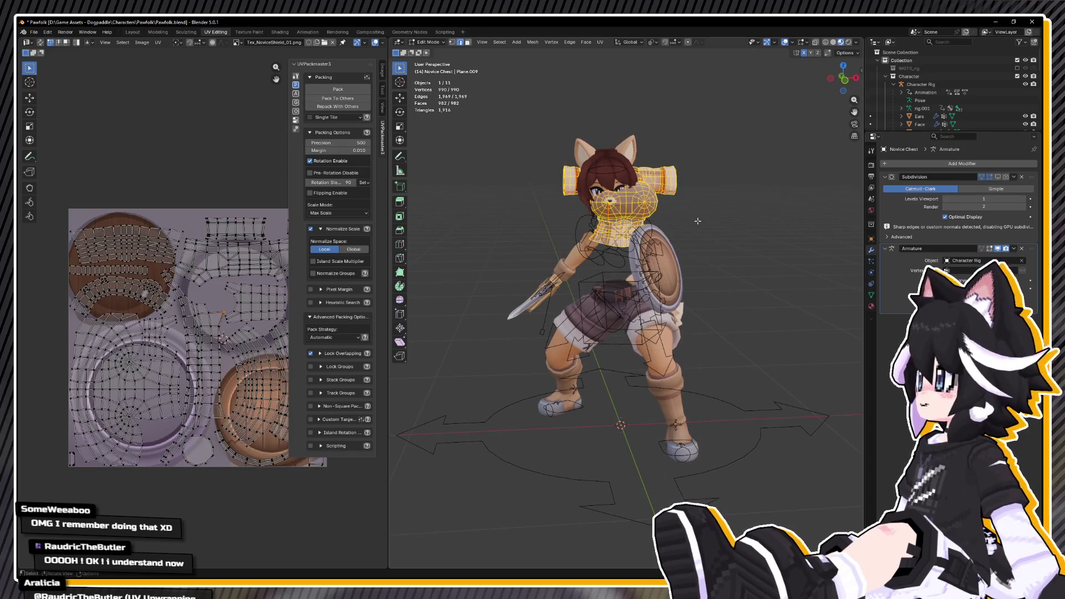
{"action": "left_click", "coordinate": [237, 42]}
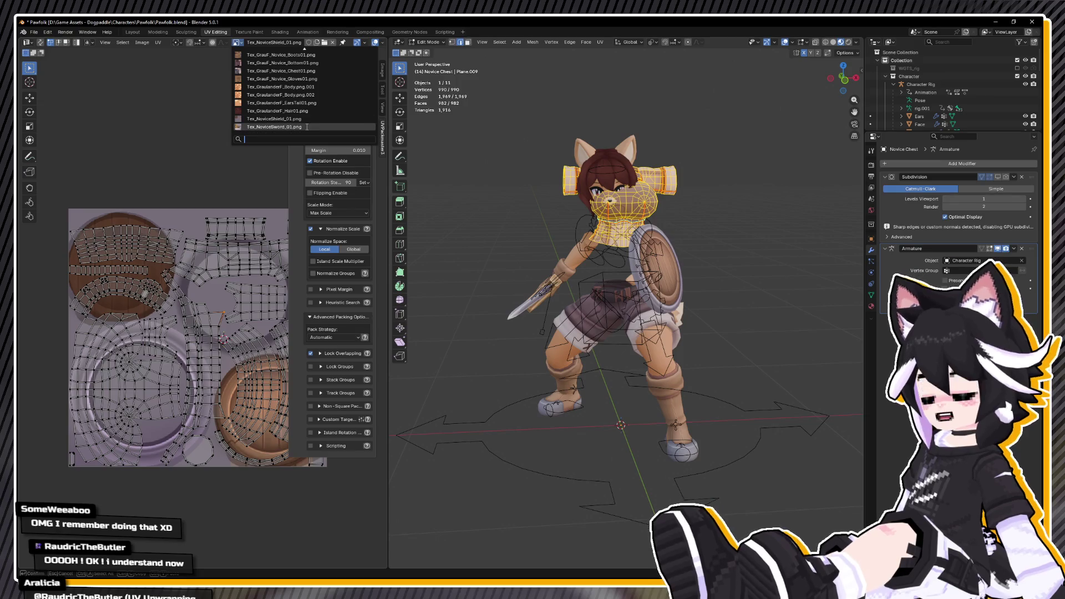
{"action": "scroll", "coordinate": [320, 54], "scroll_direction": "up", "scroll_amount": 2}
{"action": "left_click", "coordinate": [281, 86]}
{"action": "scroll", "coordinate": [229, 234], "scroll_direction": "down", "scroll_amount": 2}
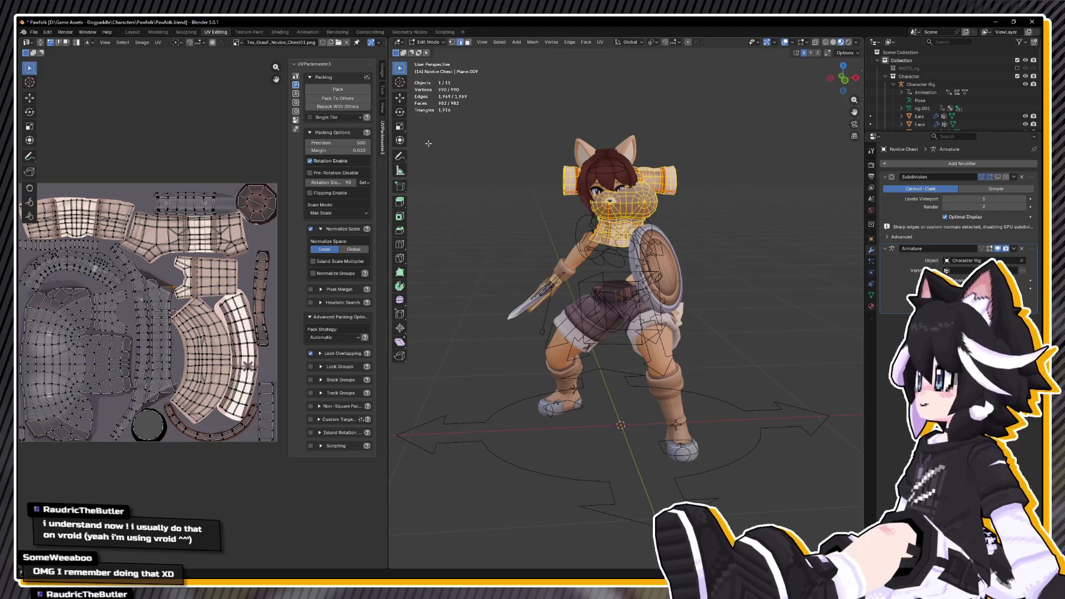
Widen the UV editor and inspect the full texture sheet and the textured chest.
{"action": "left_click_drag", "start_coordinate": [388, 156], "coordinate": [486, 154]}
{"action": "scroll", "coordinate": [715, 135], "scroll_direction": "up", "scroll_amount": 4}
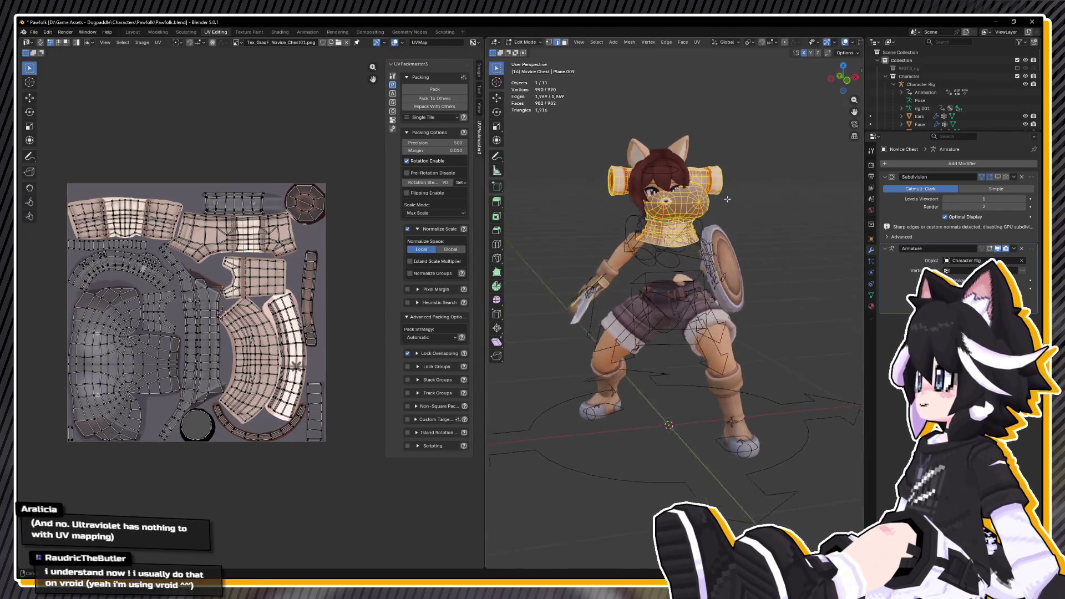
{"action": "scroll", "coordinate": [715, 135], "scroll_direction": "down", "scroll_amount": 3}
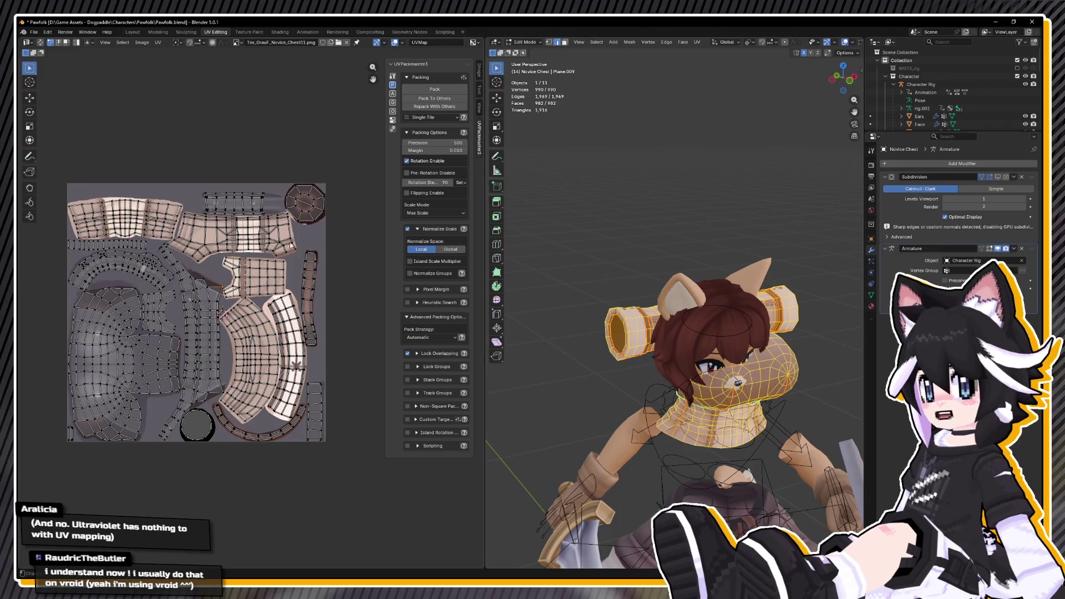
{"action": "scroll", "coordinate": [155, 199], "scroll_direction": "up", "scroll_amount": 3}
{"action": "scroll", "coordinate": [147, 176], "scroll_direction": "left", "scroll_amount": 3}
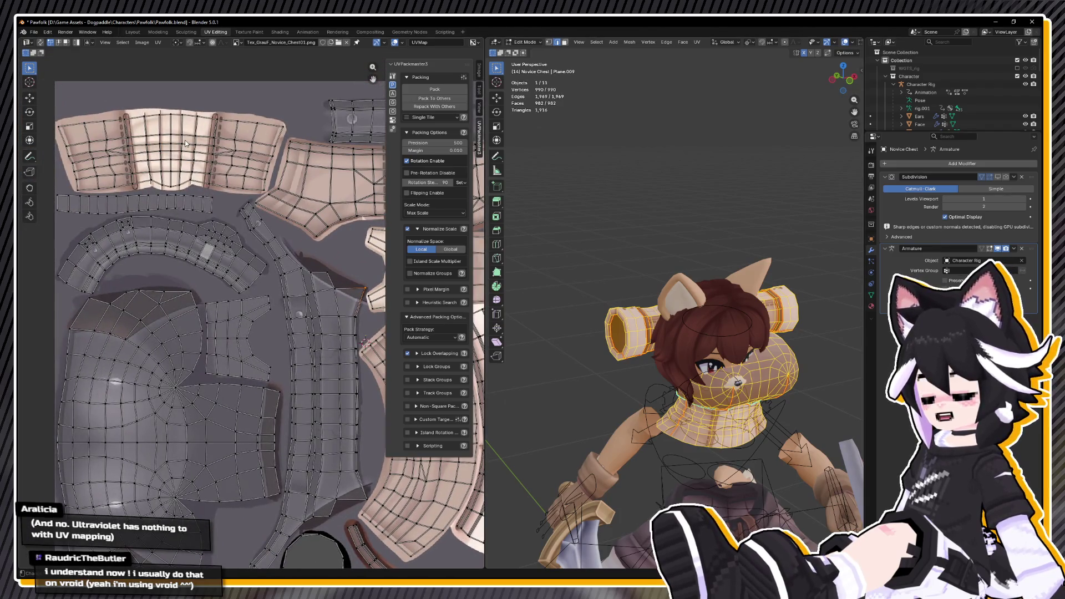
{"action": "key", "text": "Tab"}
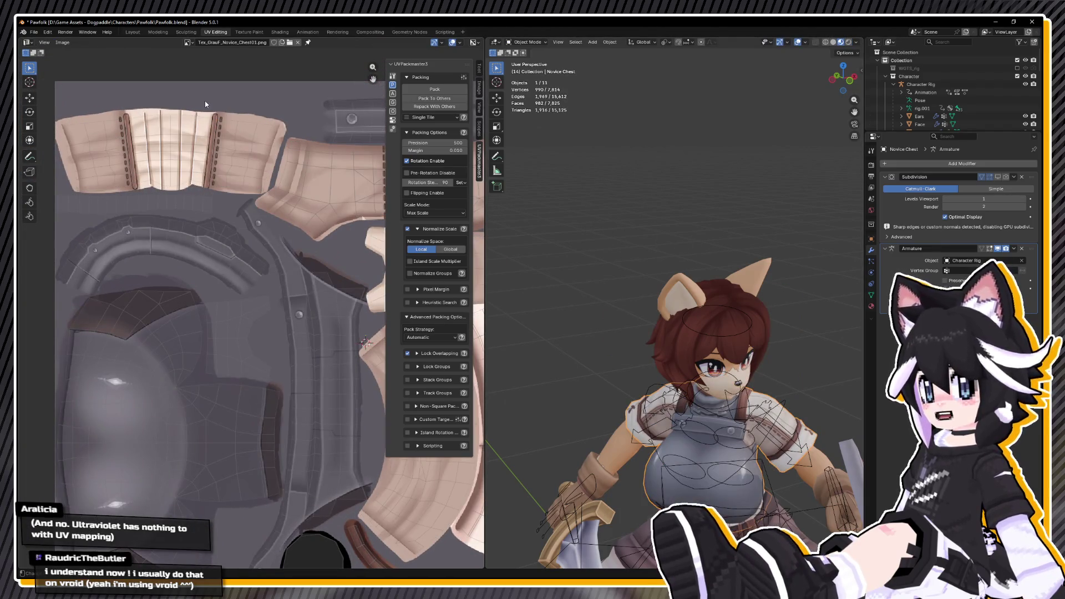
{"action": "scroll", "coordinate": [210, 151], "scroll_direction": "right", "scroll_amount": 3}
{"action": "scroll", "coordinate": [248, 292], "scroll_direction": "right", "scroll_amount": 5}
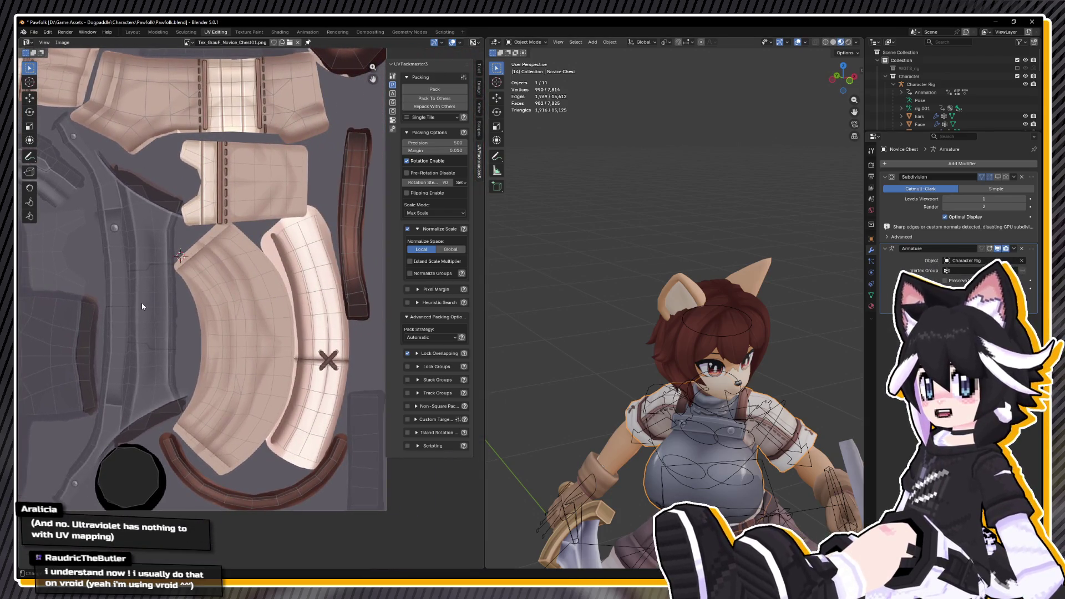
{"action": "key", "text": "Home"}
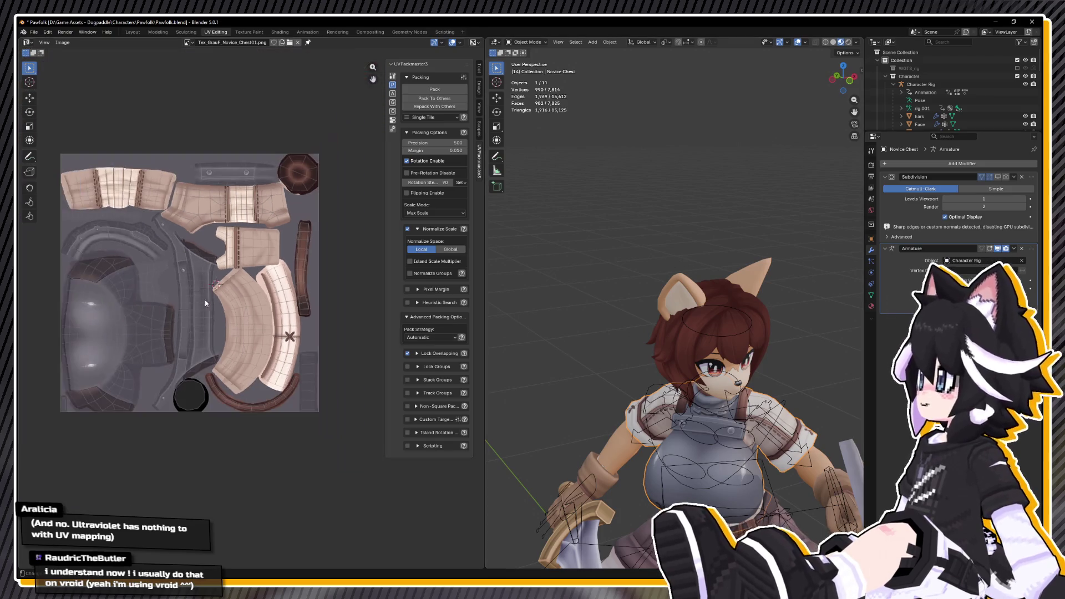
{"action": "scroll", "coordinate": [676, 303], "scroll_direction": "up", "scroll_amount": 2}
{"action": "scroll", "coordinate": [693, 295], "scroll_direction": "up", "scroll_amount": 4}
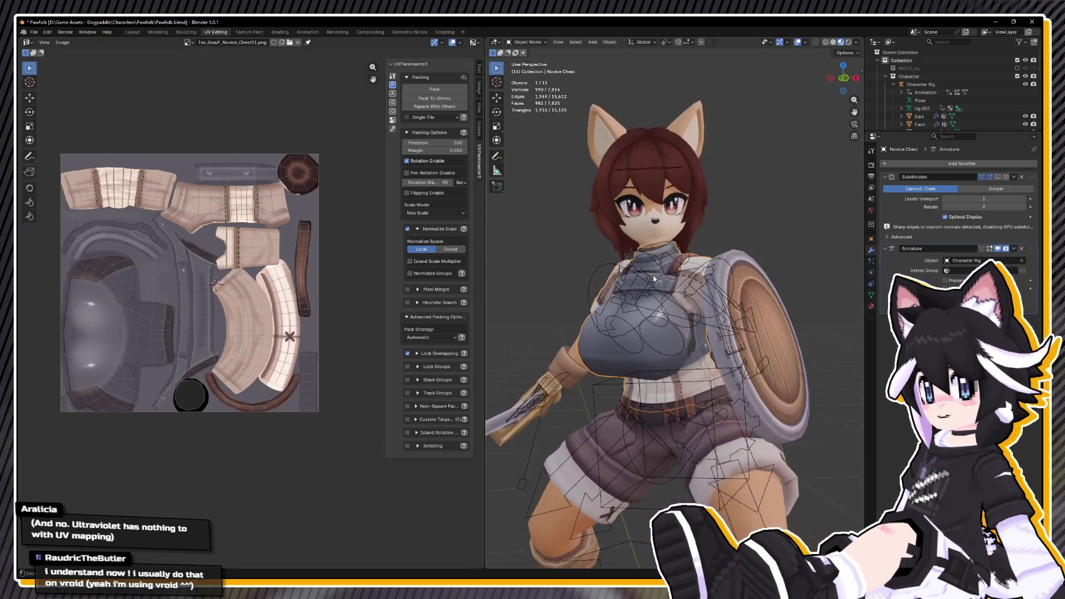
{"action": "left_click_drag", "start_coordinate": [709, 288], "coordinate": [765, 295]}
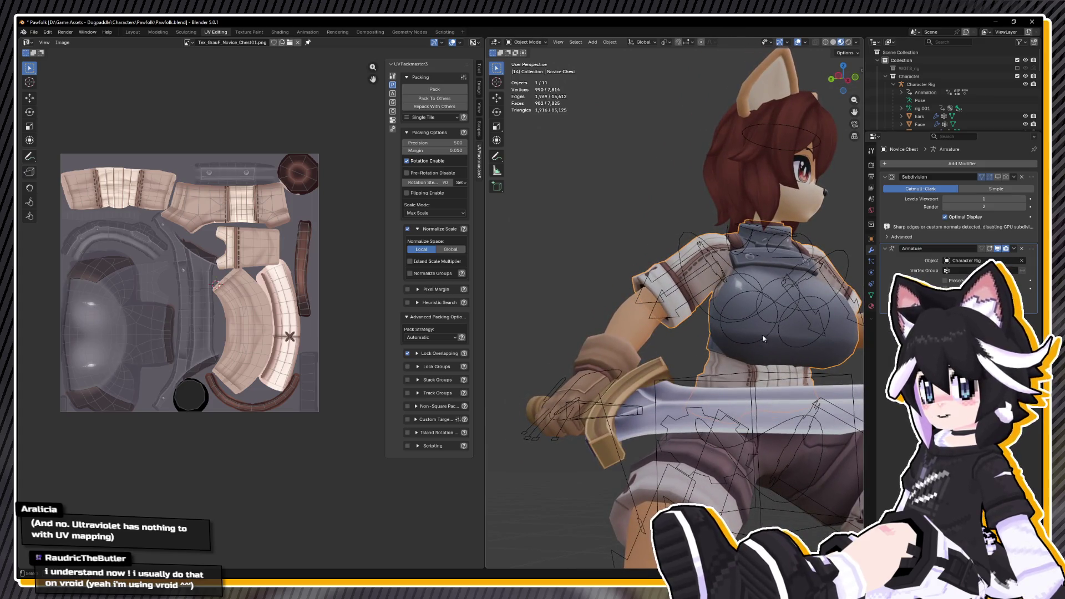
{"action": "scroll", "coordinate": [636, 355], "scroll_direction": "down", "scroll_amount": 5}
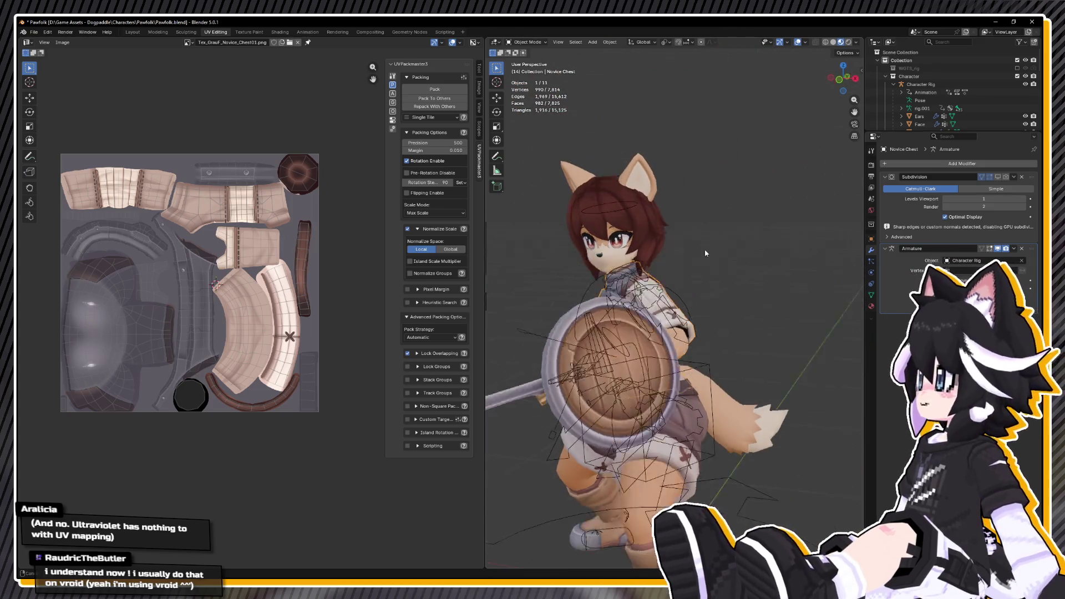
Reopen the recent coin file from File > Open Recent.
{"action": "left_click", "coordinate": [34, 32]}
{"action": "mouse_move", "coordinate": [69, 61]}
{"action": "left_click", "coordinate": [162, 62]}
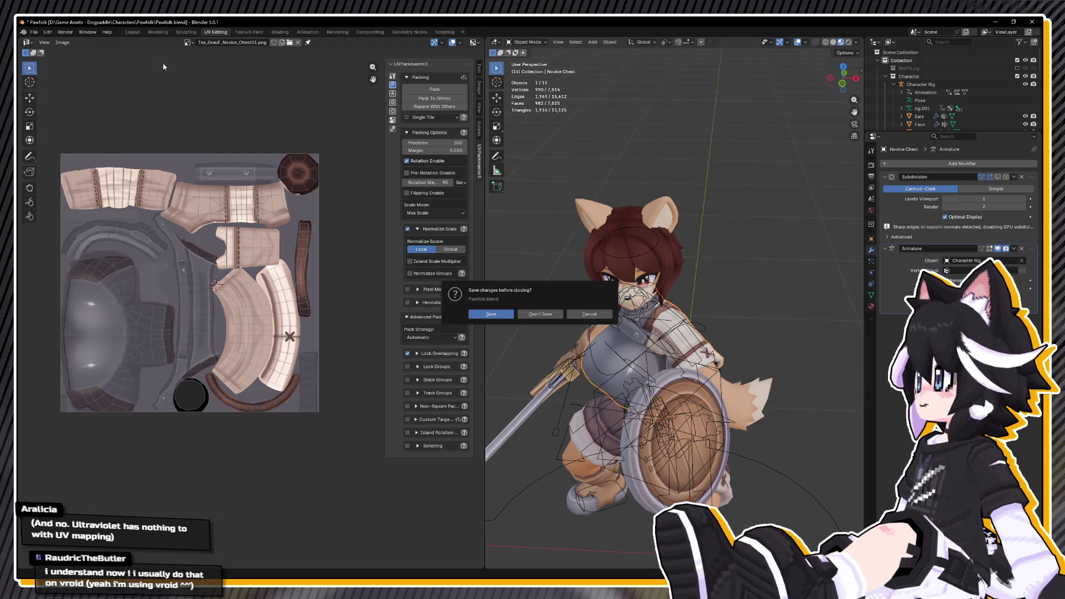
Discard the Pawfolk edits, reopen the coin, and mark its outer edge loop and top ring as seams.
{"action": "left_click", "coordinate": [539, 314]}
{"action": "mouse_move", "coordinate": [533, 253]}
{"action": "left_mouse_down"}
{"action": "mouse_move", "coordinate": [494, 258]}
{"action": "mouse_move", "coordinate": [629, 244]}
{"action": "mouse_move", "coordinate": [509, 265]}
{"action": "left_mouse_up"}
{"action": "key", "text": "2"}
{"action": "left_click", "coordinate": [588, 247], "text": "alt"}
{"action": "left_click", "coordinate": [610, 248], "text": "alt+shift"}
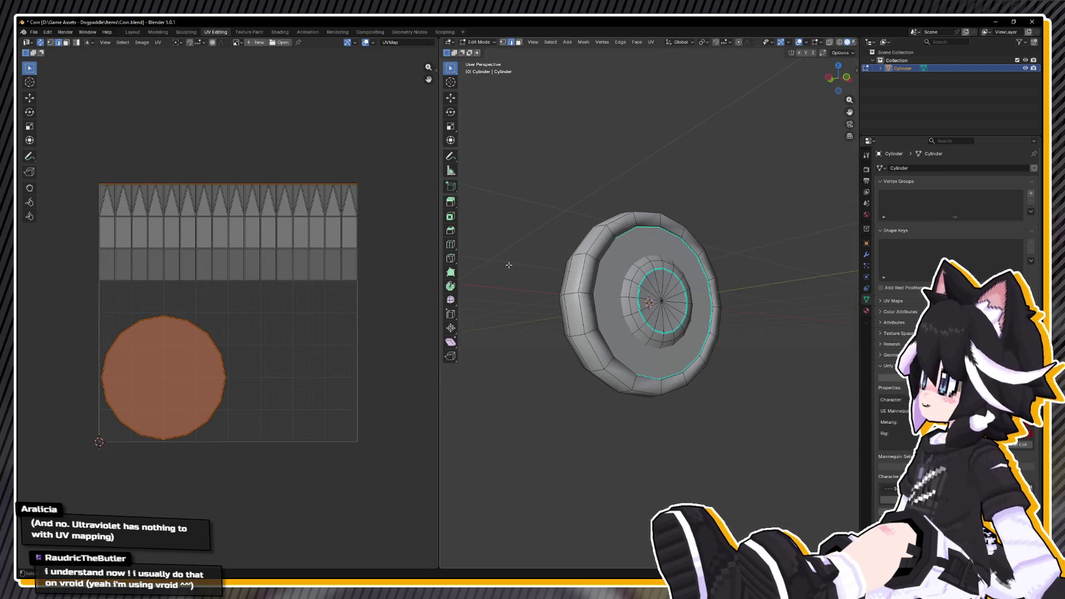
{"action": "right_click", "coordinate": [648, 232]}
{"action": "left_click", "coordinate": [620, 399]}
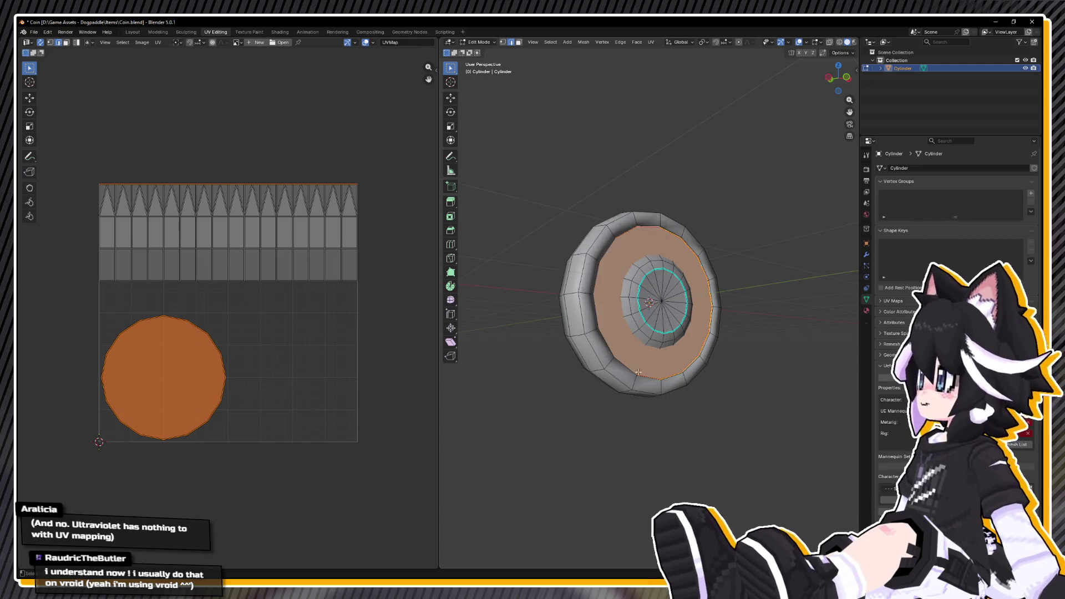
{"action": "key", "text": "Tab"}
{"action": "key", "text": "Tab"}
Check the coin in wireframe from the front, then select all and unwrap it along the seams.
{"action": "key", "text": "z"}
{"action": "left_click", "coordinate": [582, 309]}
{"action": "left_click_drag", "start_coordinate": [588, 308], "coordinate": [658, 280]}
{"action": "key", "text": "KP_1"}
{"action": "key", "text": "z"}
{"action": "left_click", "coordinate": [693, 304]}
{"action": "key", "text": "a"}
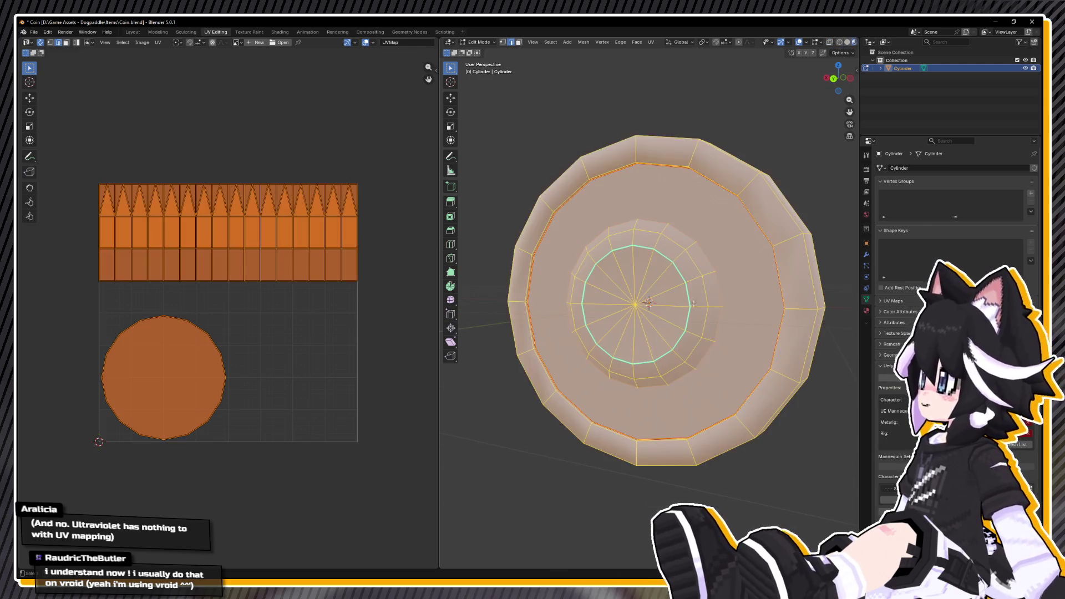
{"action": "left_click", "coordinate": [657, 44]}
{"action": "left_click", "coordinate": [657, 50]}
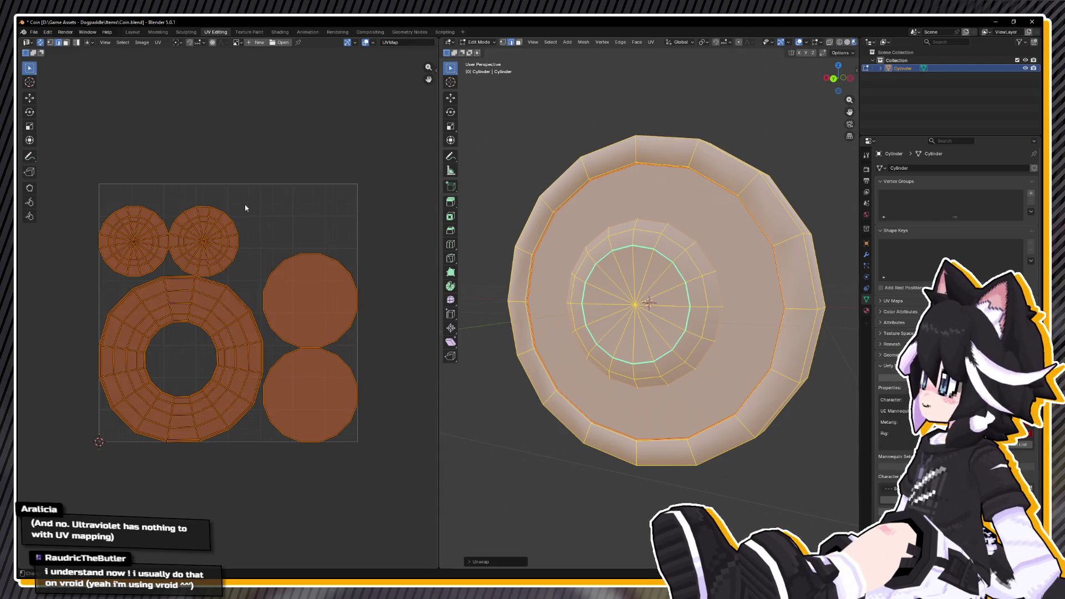
Add a seam on a rim edge and re-unwrap the coin into rim strips and circular islands.
{"action": "scroll", "coordinate": [692, 364], "scroll_direction": "down", "scroll_amount": 5}
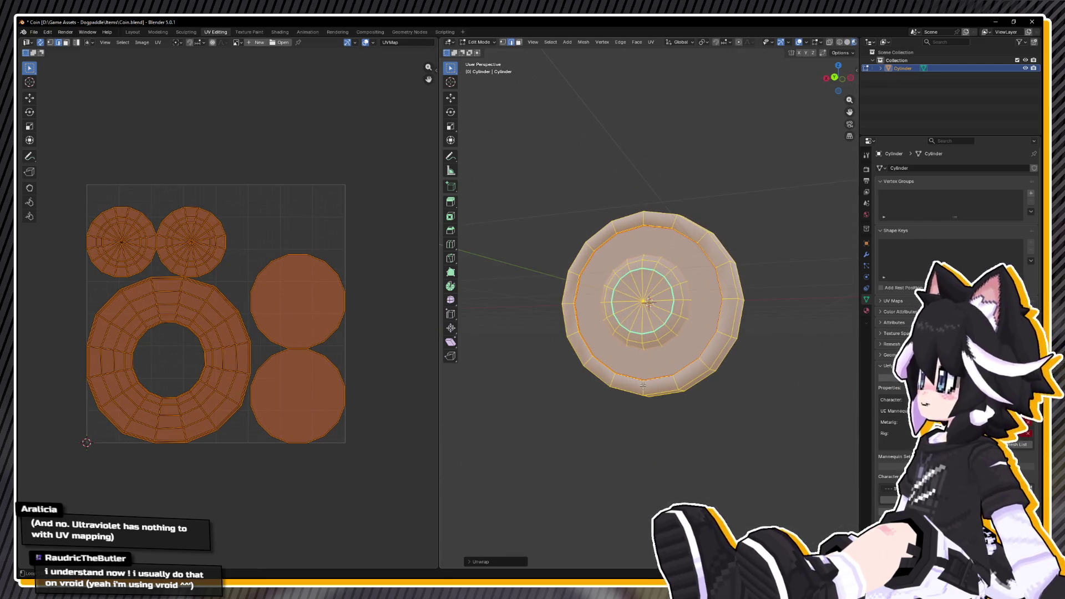
{"action": "left_click", "coordinate": [643, 385]}
{"action": "key", "text": "ctrl+e"}
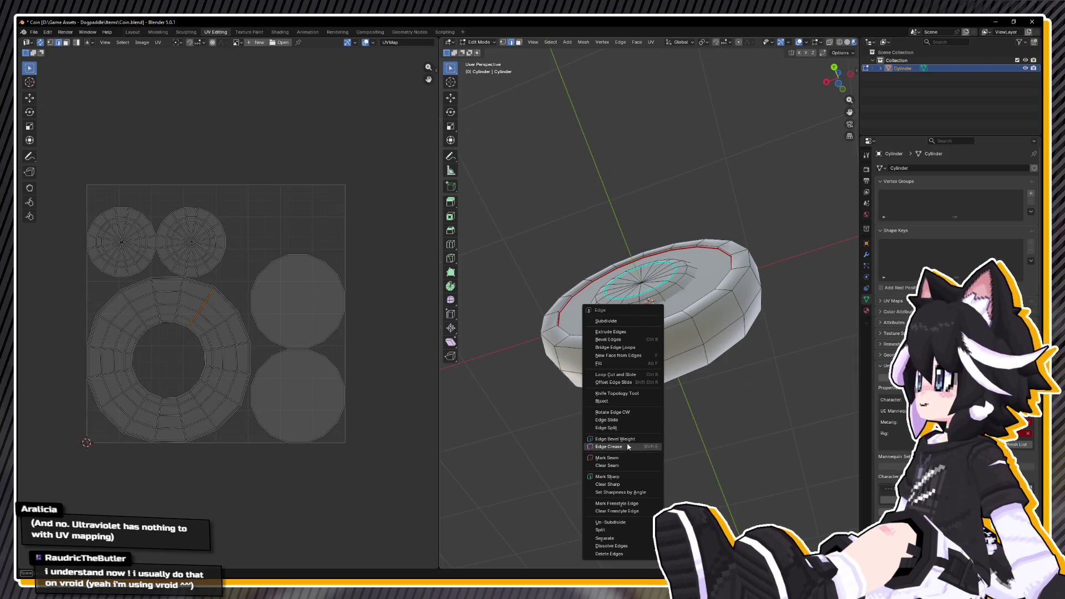
{"action": "key", "text": "a"}
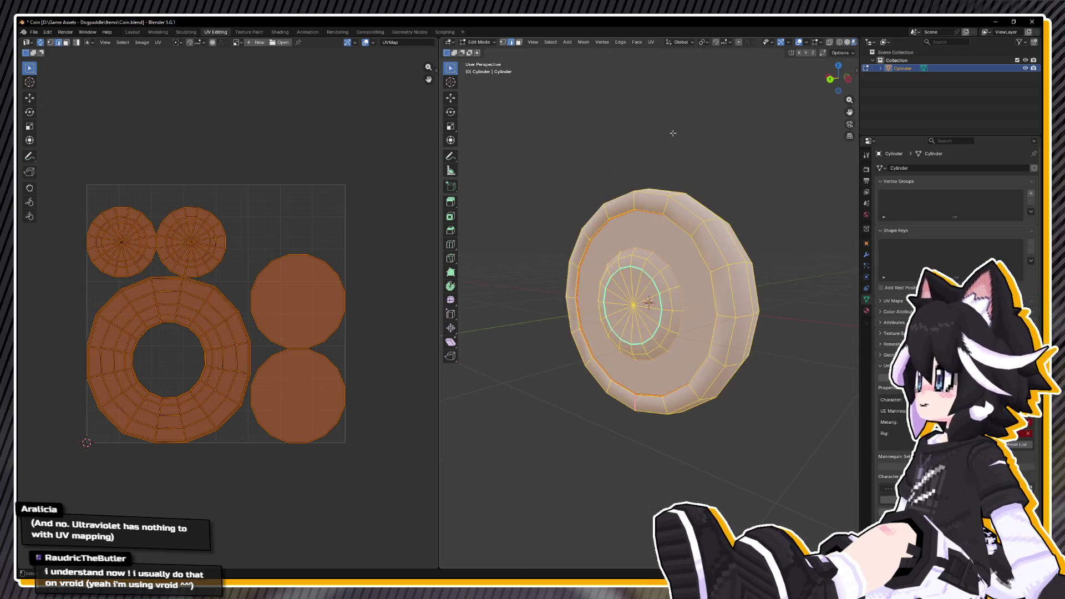
{"action": "key", "text": "alt+a"}
{"action": "key", "text": "ctrl+e"}
{"action": "key", "text": "Escape"}
{"action": "key", "text": "a"}
{"action": "key", "text": "u"}
{"action": "left_click", "coordinate": [669, 78]}
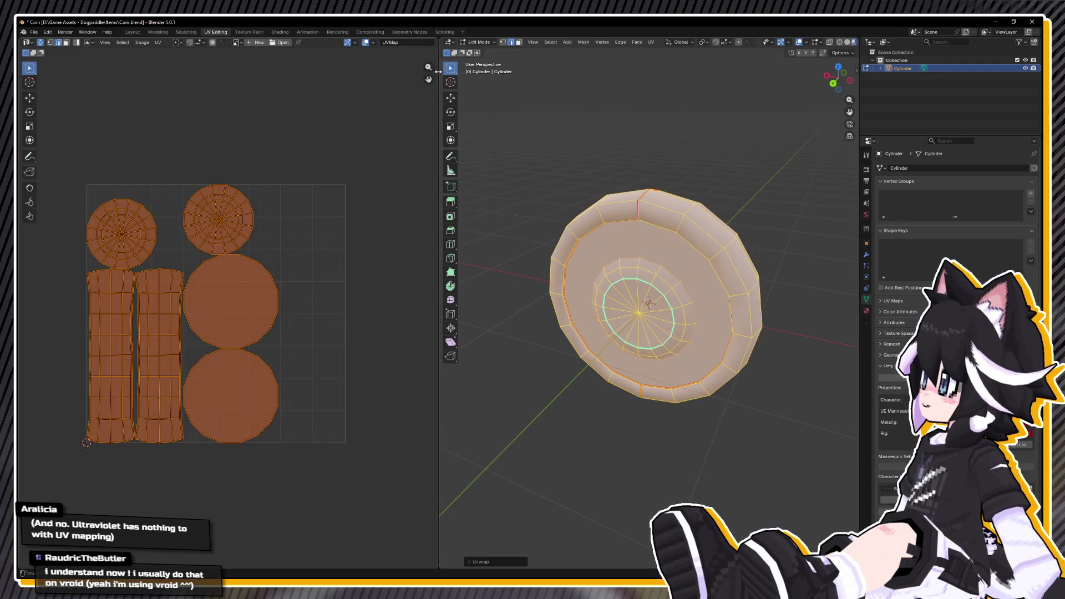
{"action": "key", "text": "n"}
{"action": "left_click", "coordinate": [433, 136]}
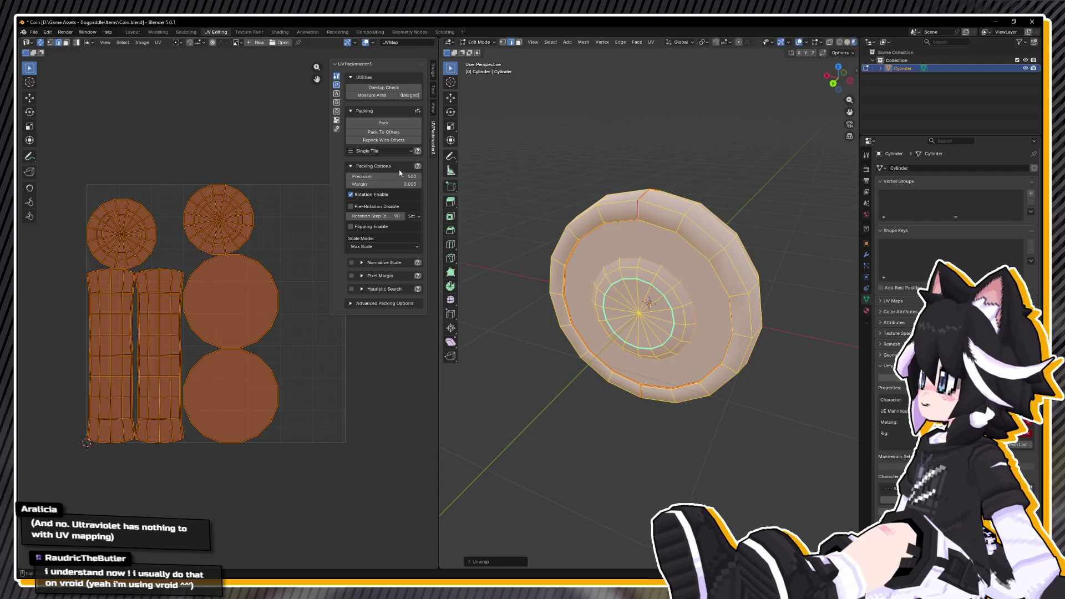
Stack the matching coin UV islands with Align Similar (Stack) in UVPackmaster3.
{"action": "left_click", "coordinate": [211, 133]}
{"action": "key", "text": "a"}
{"action": "left_click", "coordinate": [337, 93]}
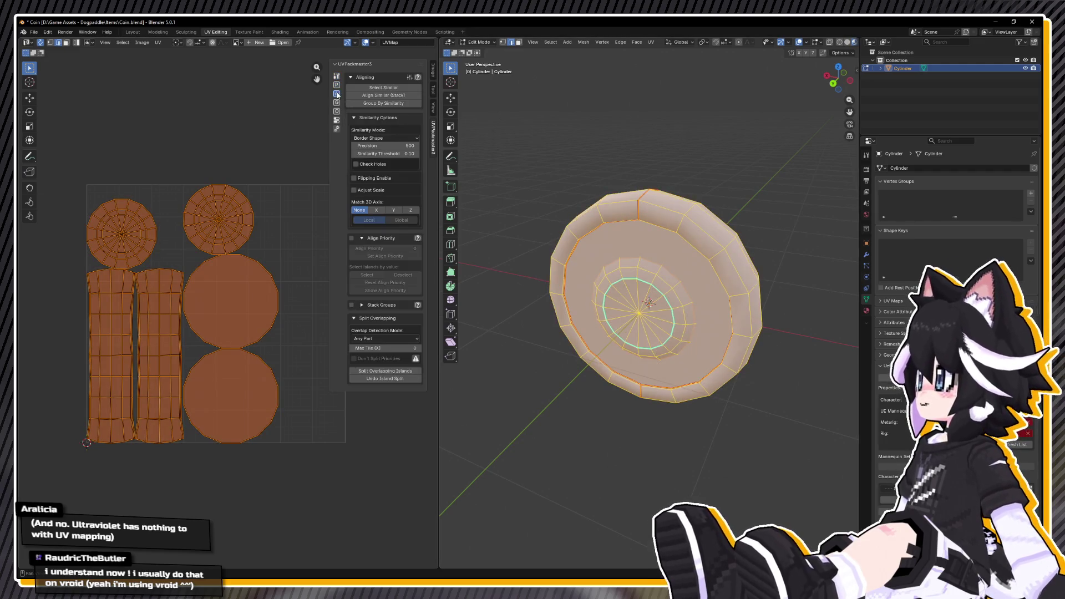
{"action": "left_click", "coordinate": [365, 96]}
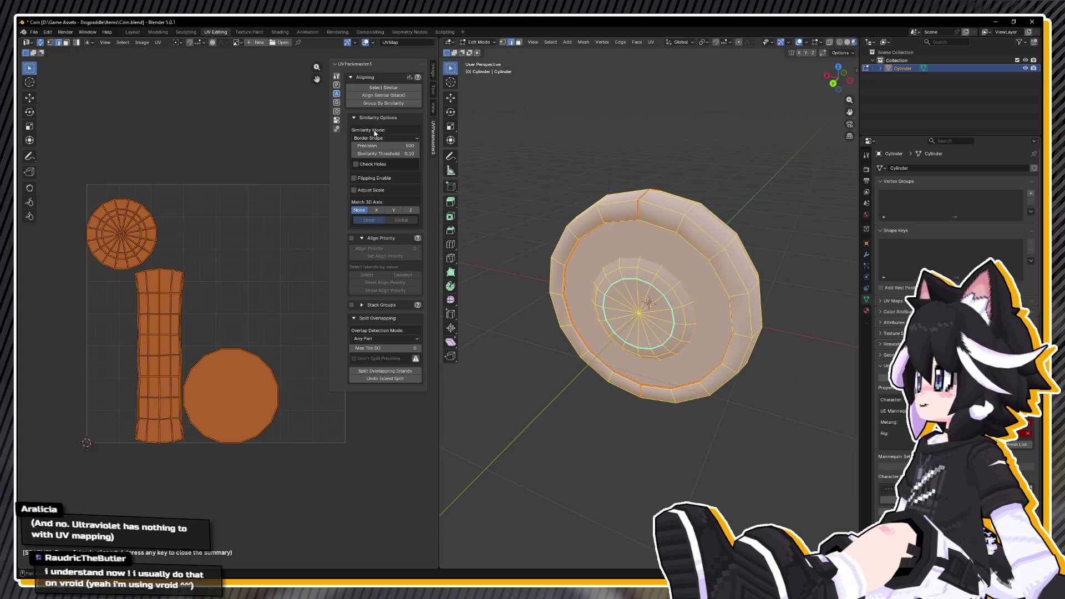
{"action": "left_click", "coordinate": [336, 84]}
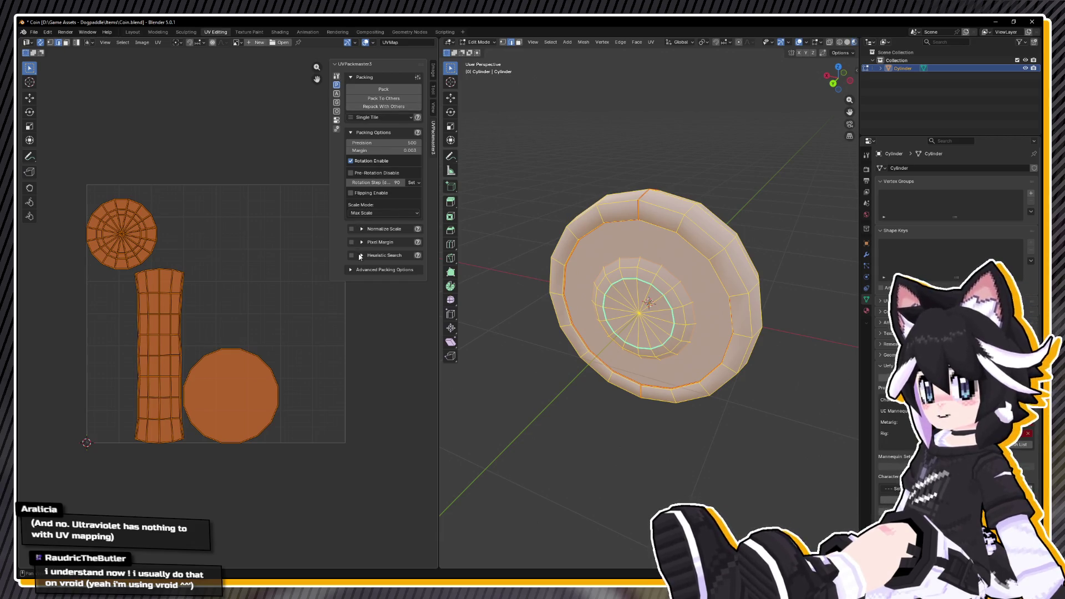
Enable Lock Overlapping under Advanced Packing Options and pack the islands into the UV square.
{"action": "left_click", "coordinate": [337, 120]}
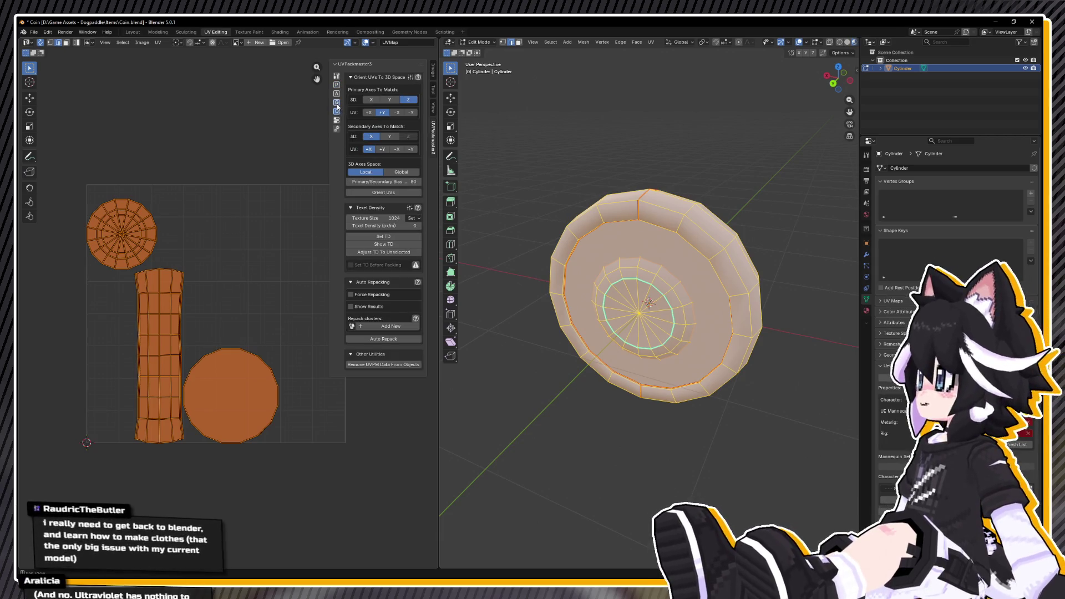
{"action": "left_click", "coordinate": [336, 102]}
{"action": "left_click", "coordinate": [336, 111]}
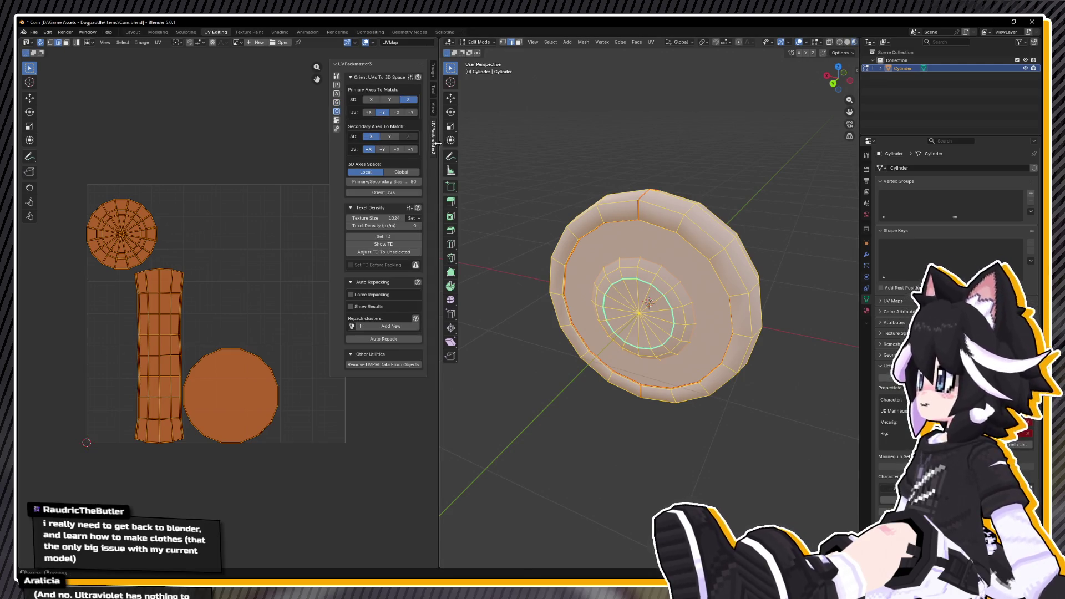
{"action": "left_click", "coordinate": [337, 104]}
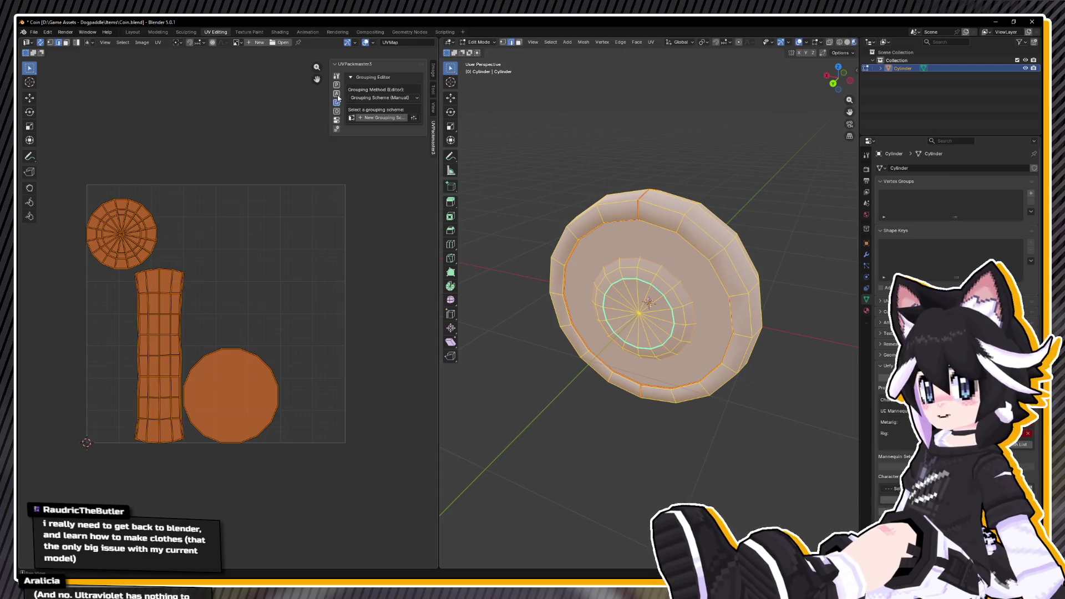
{"action": "left_click", "coordinate": [338, 95]}
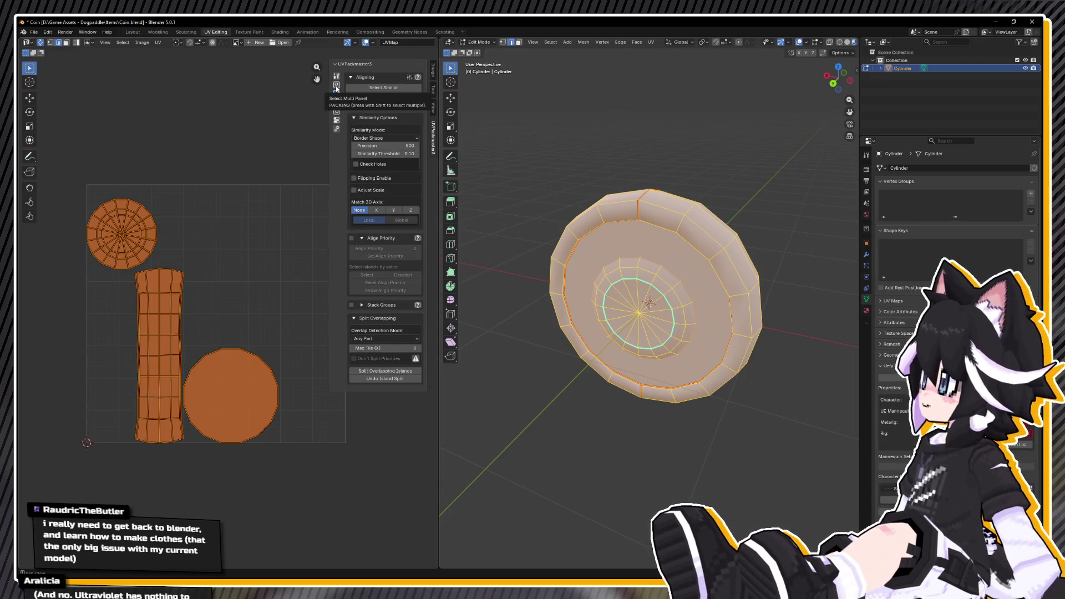
{"action": "left_click", "coordinate": [337, 86]}
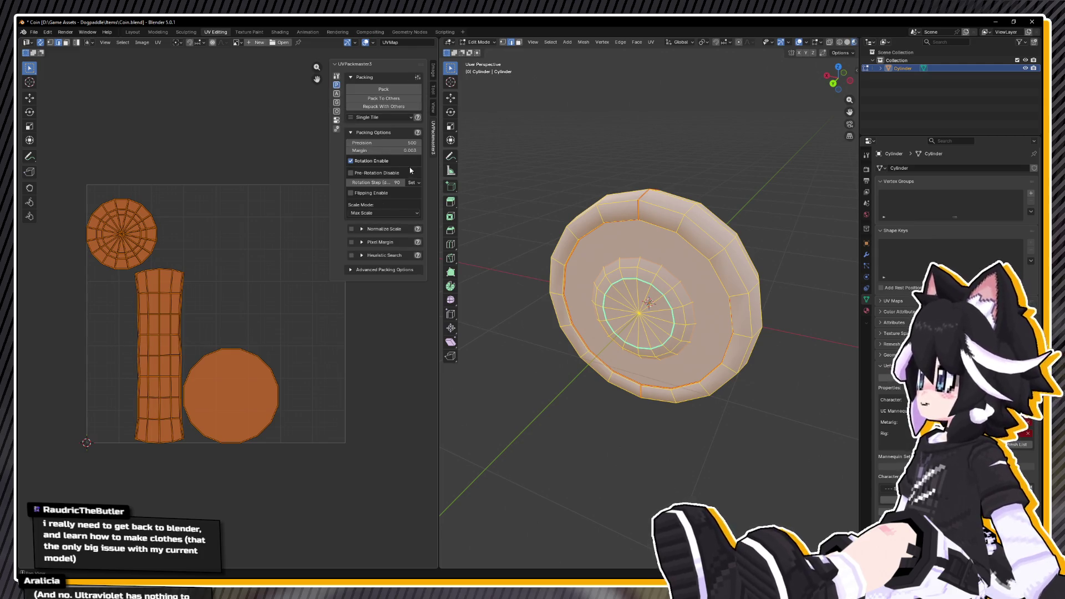
{"action": "left_click", "coordinate": [351, 270]}
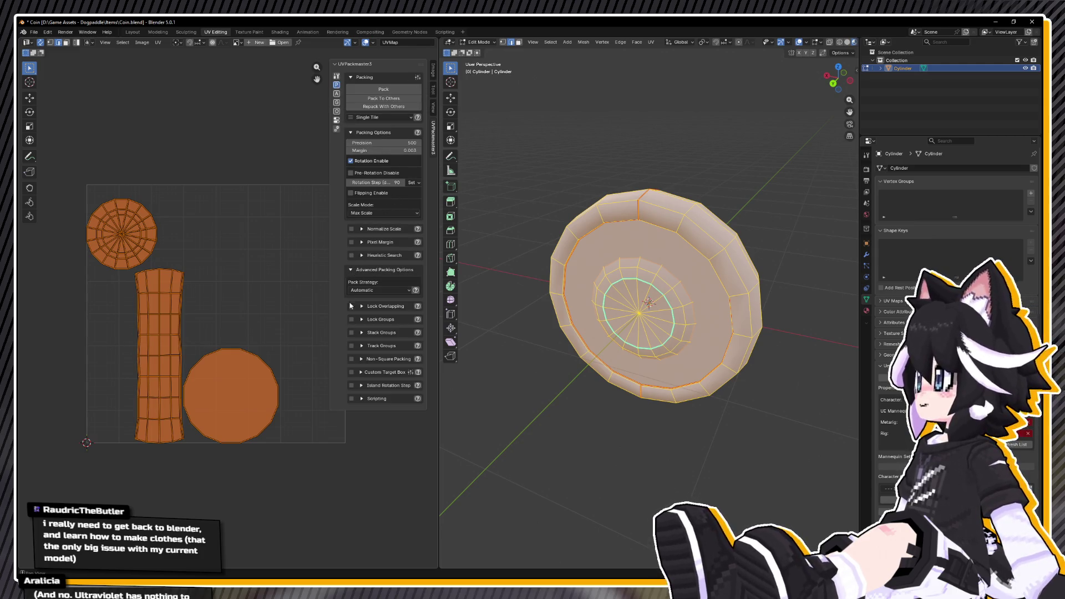
{"action": "left_click", "coordinate": [383, 89]}
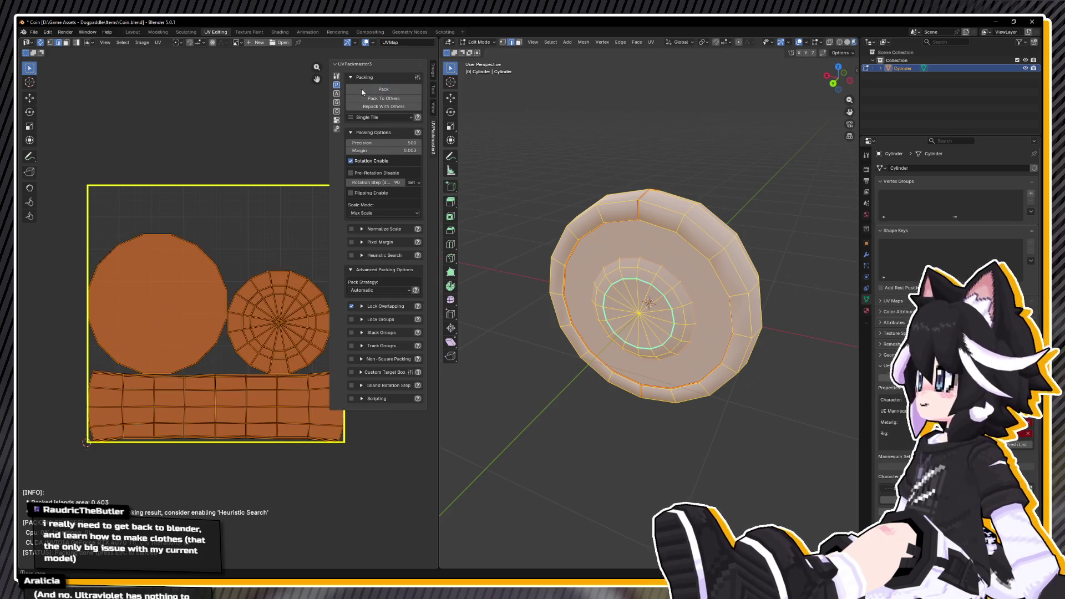
Orbit around the coin and save Coin.blend with the packed UVs.
{"action": "scroll", "coordinate": [199, 190], "scroll_direction": "down", "scroll_amount": 2}
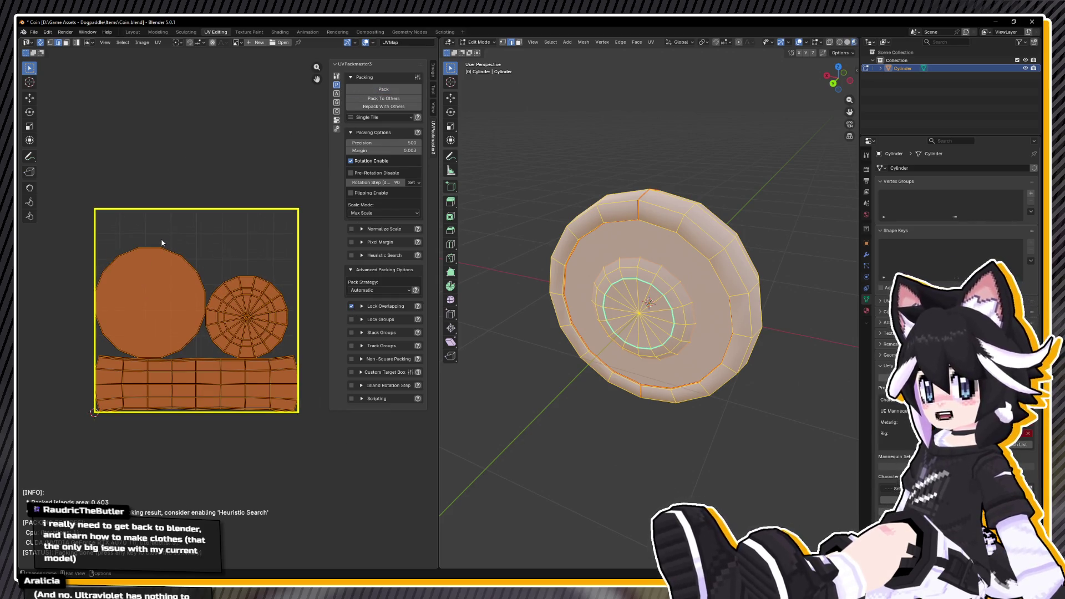
{"action": "mouse_move", "coordinate": [621, 233]}
{"action": "left_mouse_down"}
{"action": "mouse_move", "coordinate": [581, 206]}
{"action": "mouse_move", "coordinate": [603, 192]}
{"action": "left_mouse_up"}
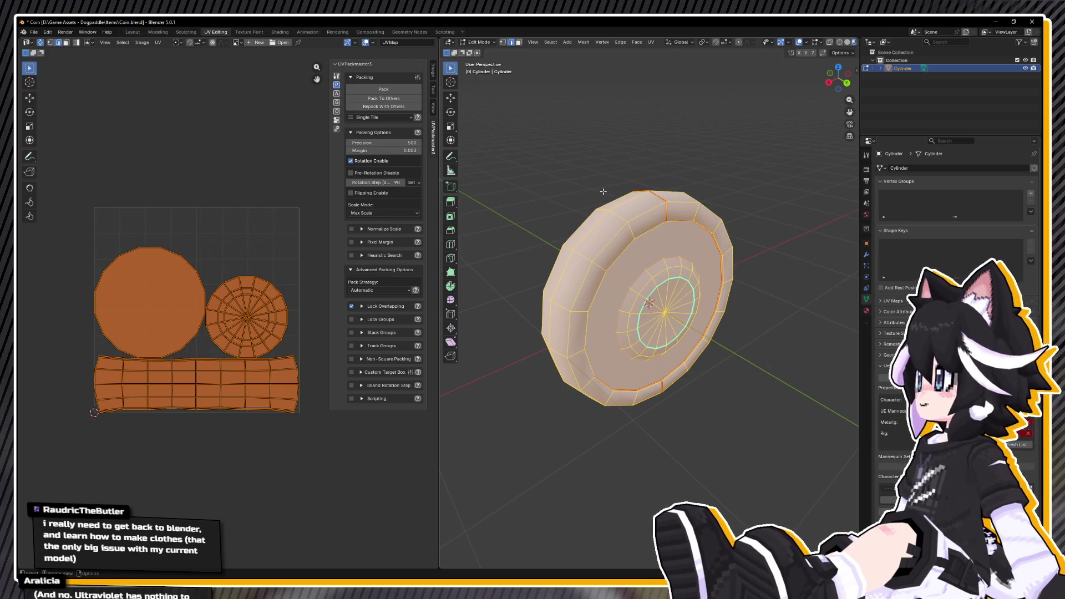
{"action": "key", "text": "ctrl+s"}
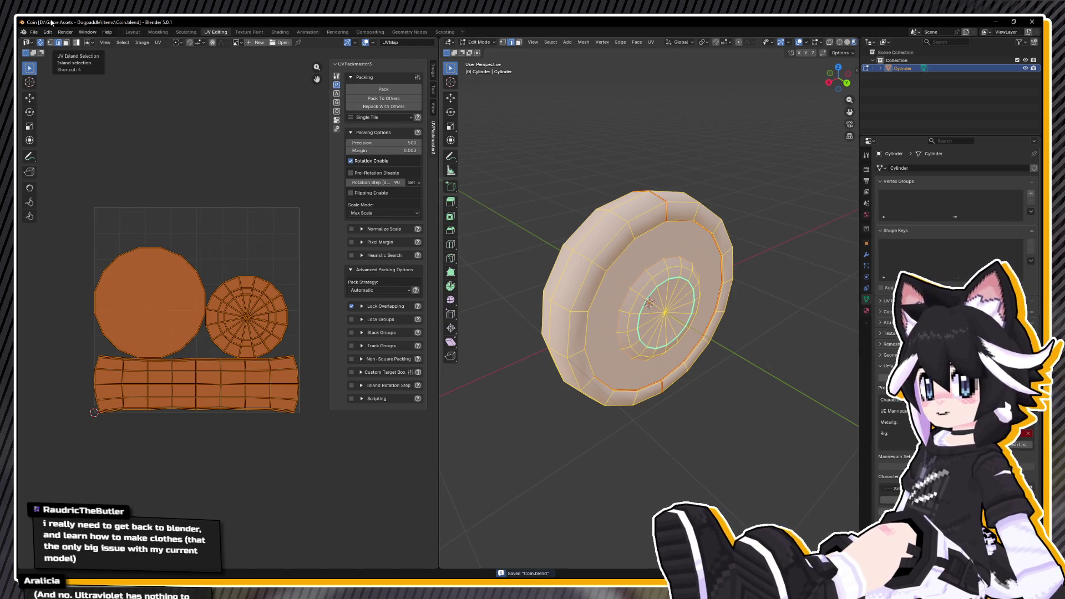
Return the coin to Object Mode and look through the File > Export formats.
{"action": "left_click", "coordinate": [33, 32]}
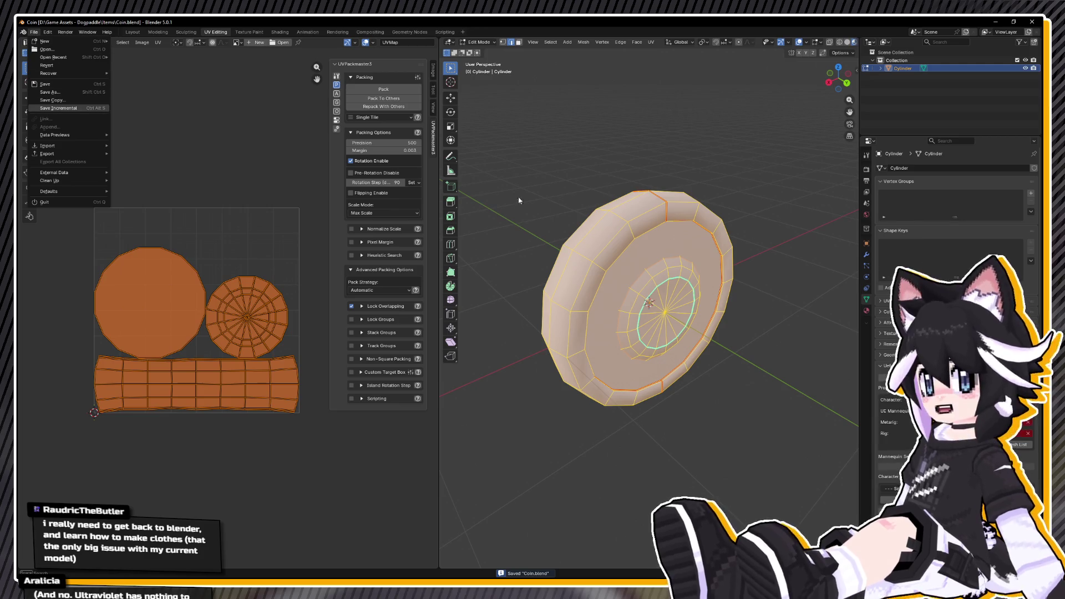
{"action": "key", "text": "Tab"}
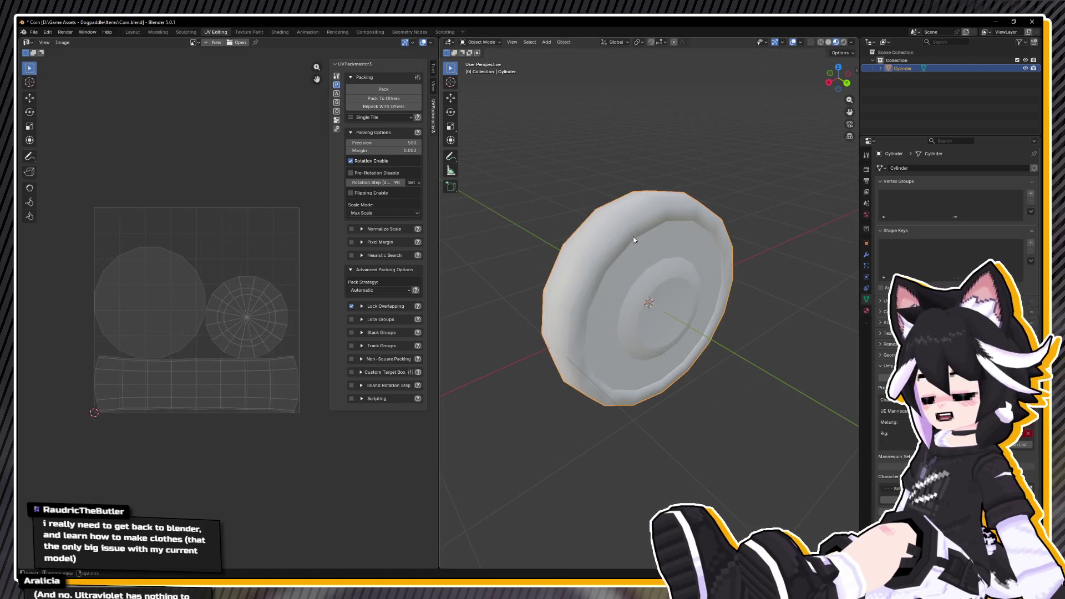
{"action": "left_click", "coordinate": [34, 32]}
{"action": "mouse_move", "coordinate": [66, 153]}
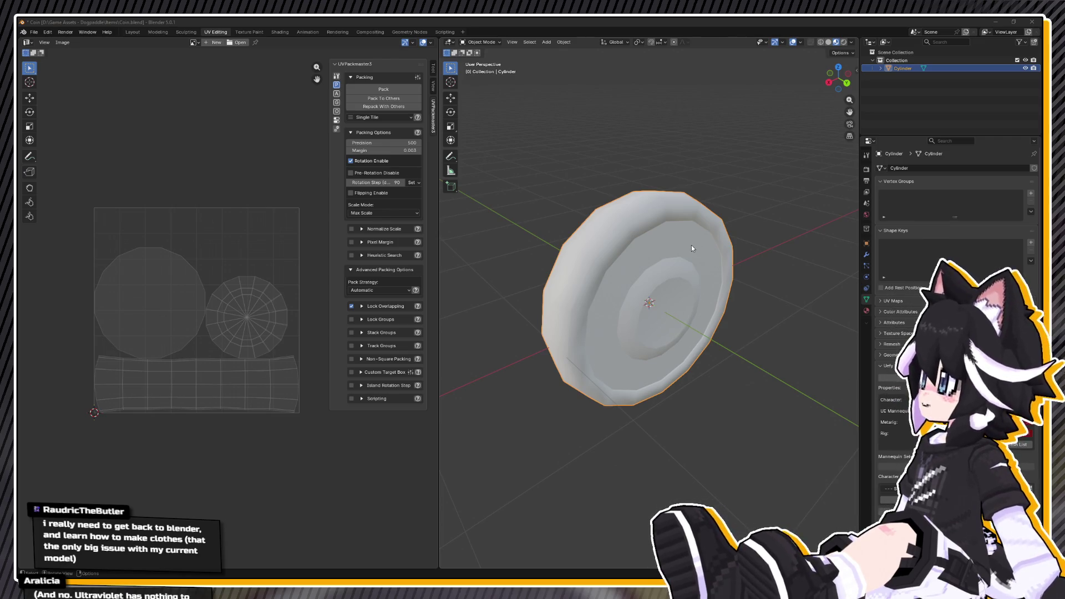
{"action": "left_click", "coordinate": [651, 381]}
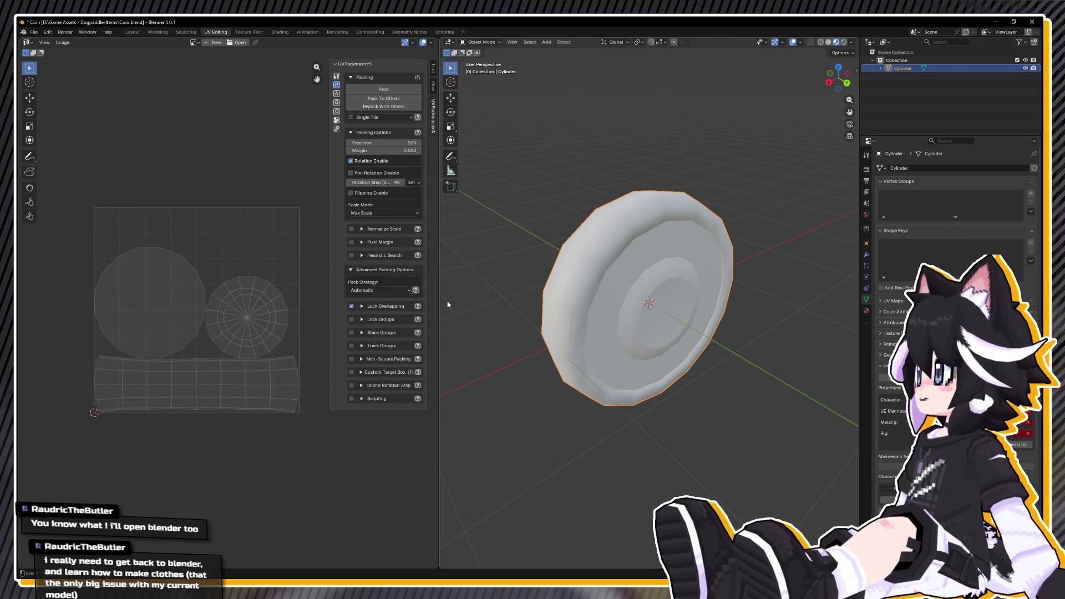
Open Pawfolk.blend from the recent files, saving Coin.blend first.
{"action": "left_click", "coordinate": [34, 32]}
{"action": "mouse_move", "coordinate": [55, 57]}
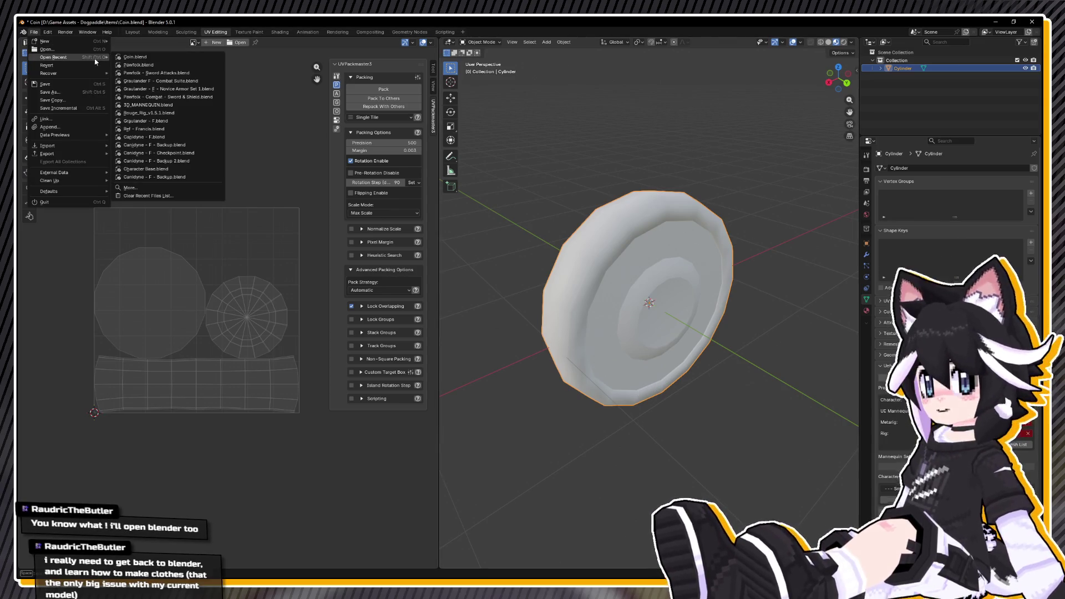
{"action": "left_click", "coordinate": [149, 65]}
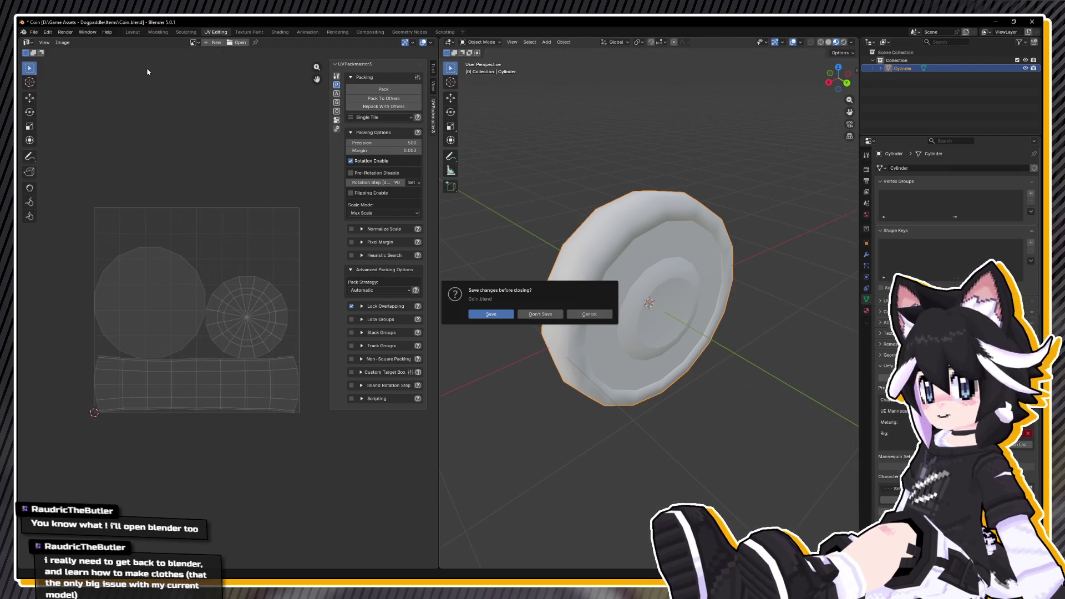
{"action": "left_click", "coordinate": [491, 314]}
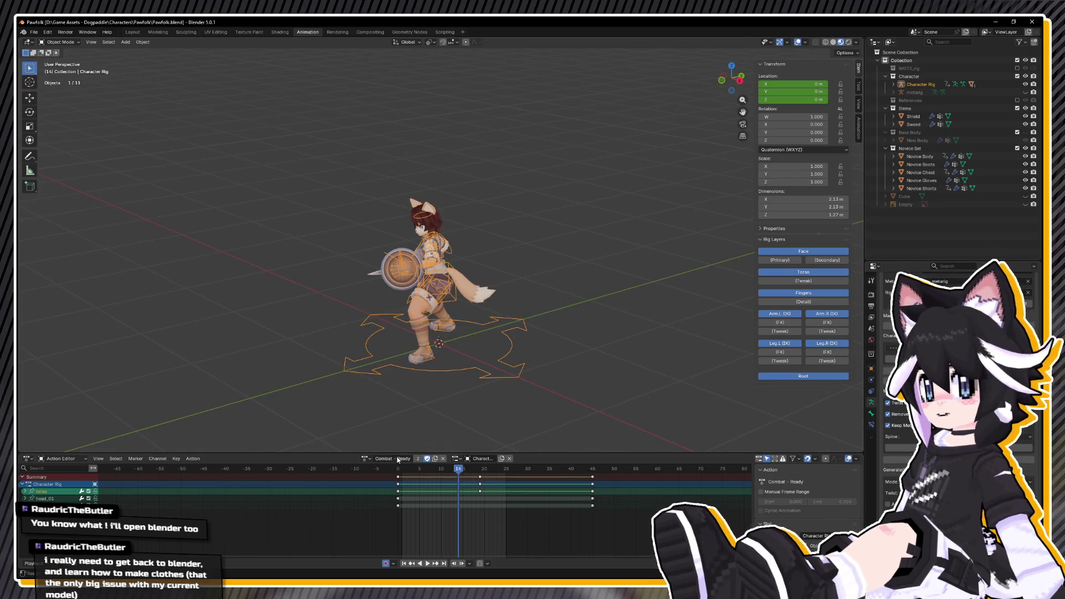
Apply the T-Pose action to all the rig's bones and return the rig to Object Mode.
{"action": "key", "text": "ctrl+Tab"}
{"action": "left_click", "coordinate": [389, 373]}
{"action": "key", "text": "a"}
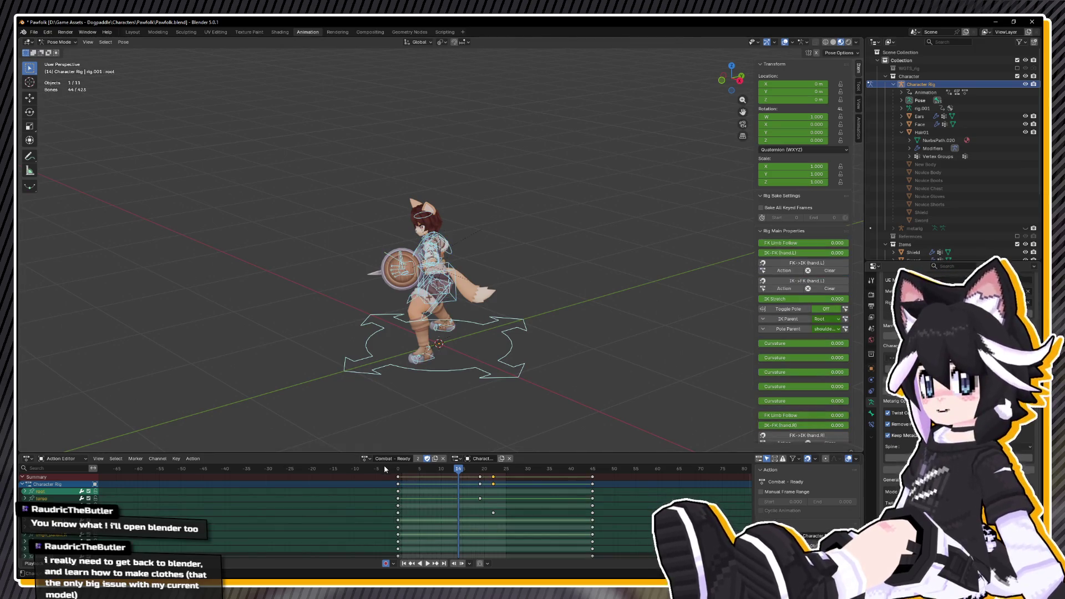
{"action": "left_click", "coordinate": [370, 459]}
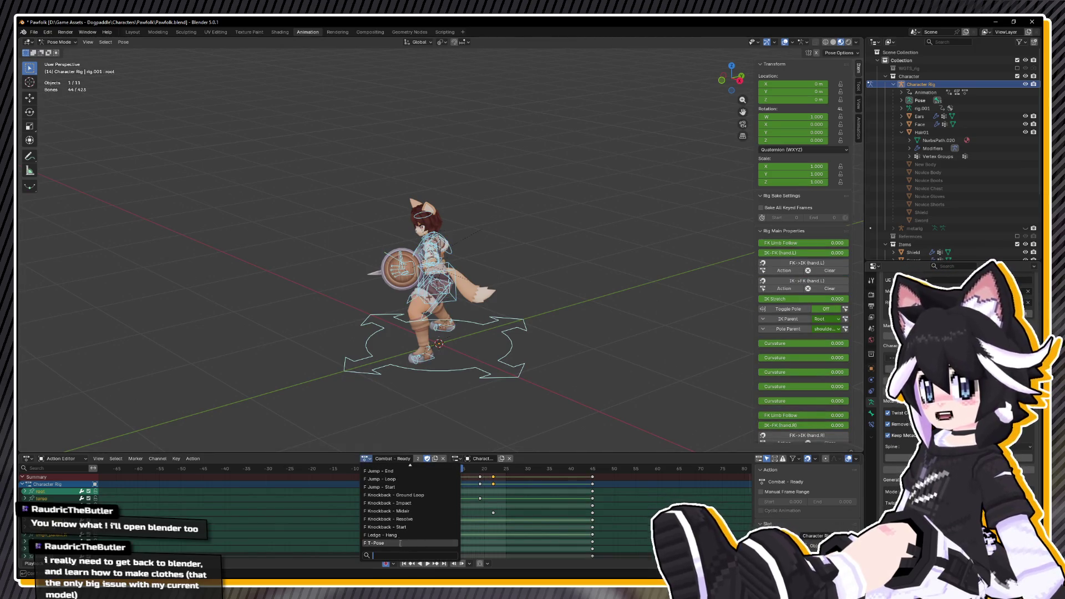
{"action": "left_click", "coordinate": [396, 547]}
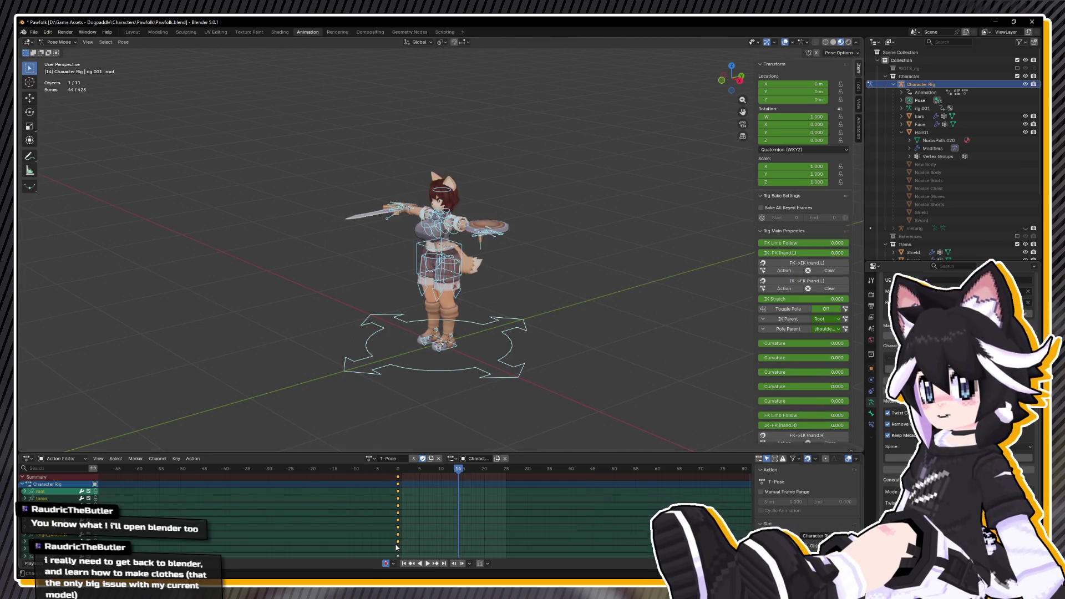
{"action": "left_click", "coordinate": [60, 41]}
{"action": "left_click", "coordinate": [71, 51]}
{"action": "key", "text": "alt+a"}
Hide the Items and Novice Set collections and show the Base Body collection.
{"action": "scroll", "coordinate": [954, 139], "scroll_direction": "down", "scroll_amount": 5}
{"action": "left_click", "coordinate": [1017, 155]}
{"action": "scroll", "coordinate": [482, 250], "scroll_direction": "up", "scroll_amount": 3}
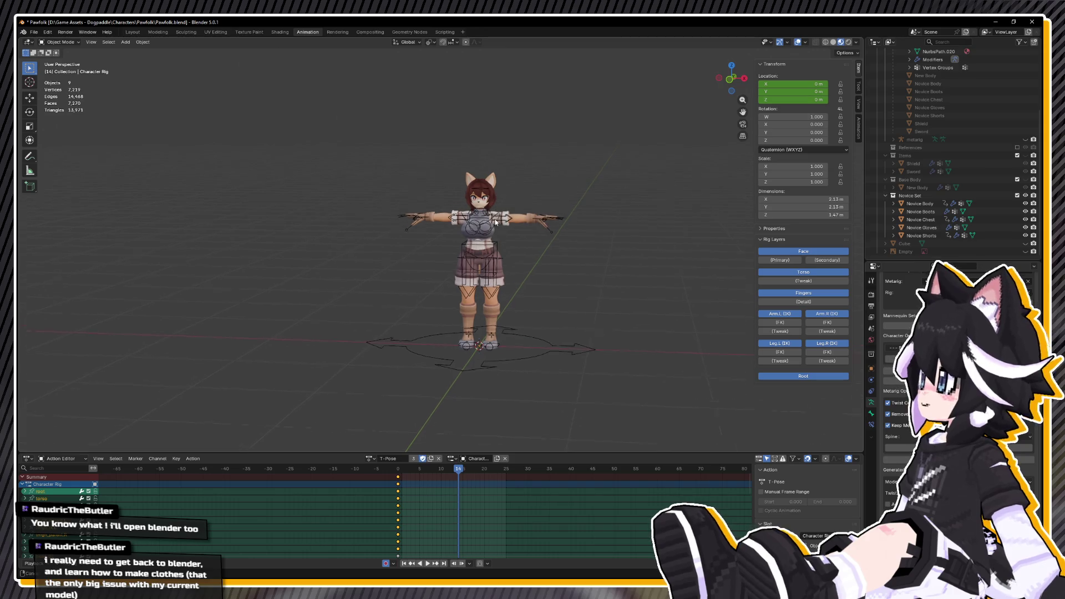
{"action": "left_click", "coordinate": [1025, 195]}
{"action": "scroll", "coordinate": [1032, 166], "scroll_direction": "up", "scroll_amount": 1}
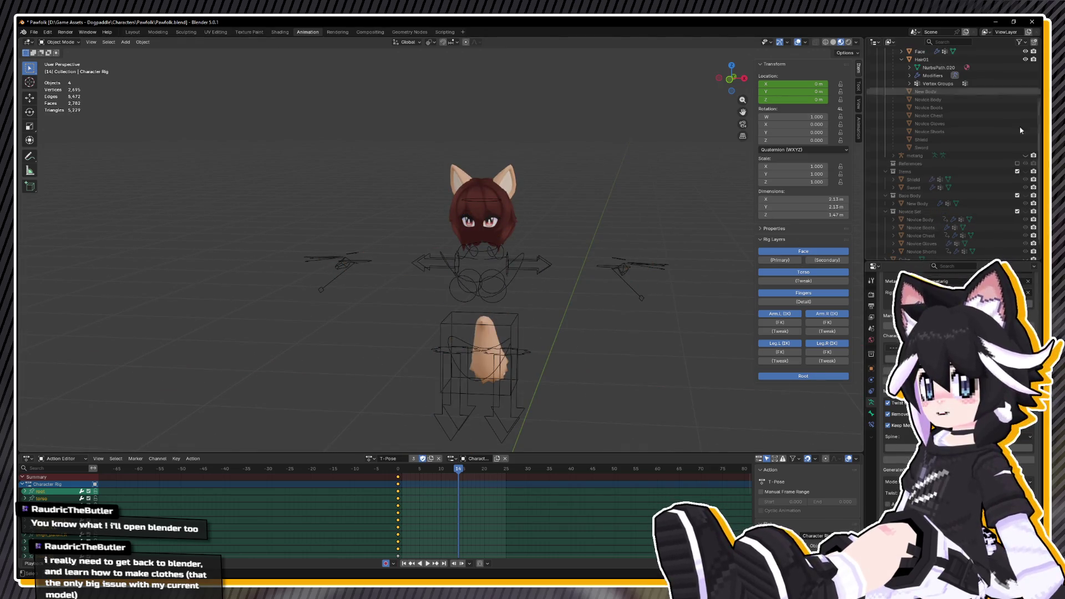
{"action": "left_click", "coordinate": [1025, 195]}
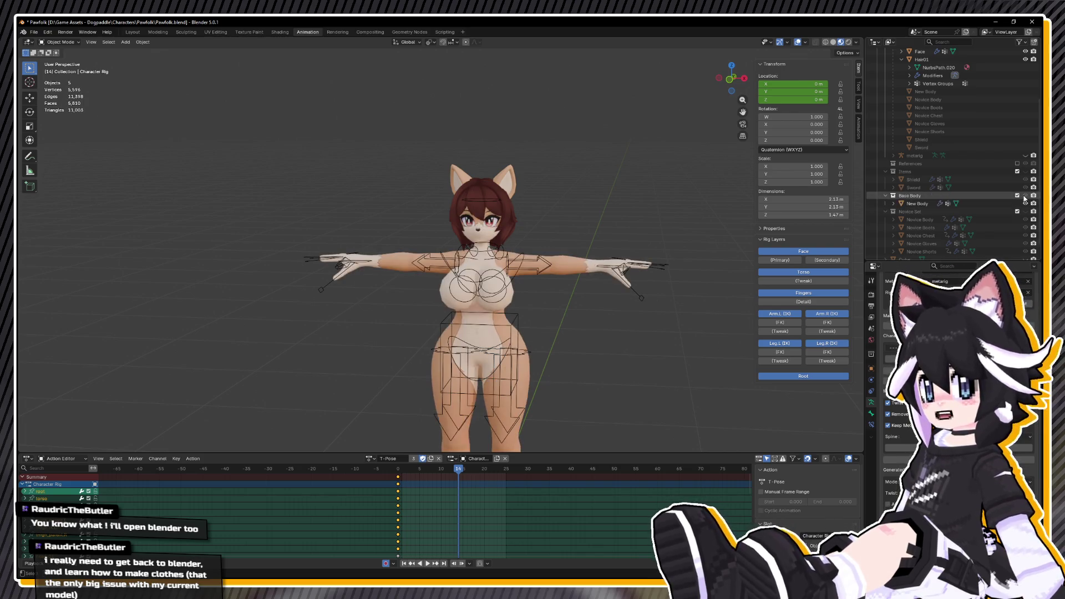
Hide the armature, select the New Body mesh, and edit it from the front view.
{"action": "mouse_move", "coordinate": [424, 331]}
{"action": "left_mouse_down"}
{"action": "mouse_move", "coordinate": [466, 331]}
{"action": "mouse_move", "coordinate": [483, 277]}
{"action": "mouse_move", "coordinate": [456, 216]}
{"action": "left_mouse_up"}
{"action": "key", "text": "h"}
{"action": "left_click", "coordinate": [488, 234]}
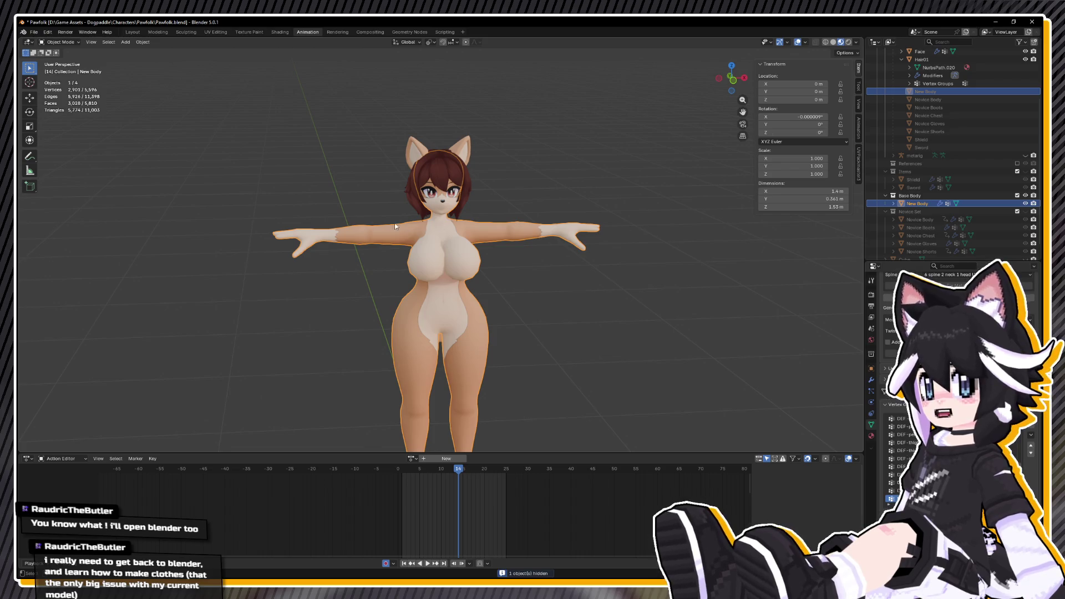
{"action": "key", "text": "KP_1"}
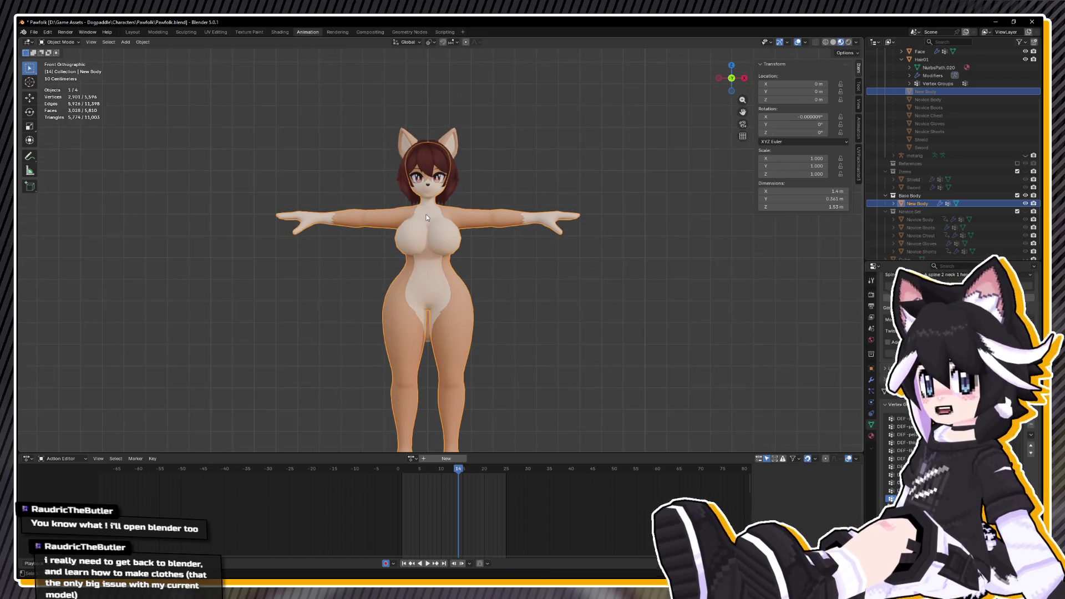
{"action": "scroll", "coordinate": [438, 249], "scroll_direction": "up", "scroll_amount": 3}
{"action": "key", "text": "Tab"}
{"action": "key", "text": "Tab"}
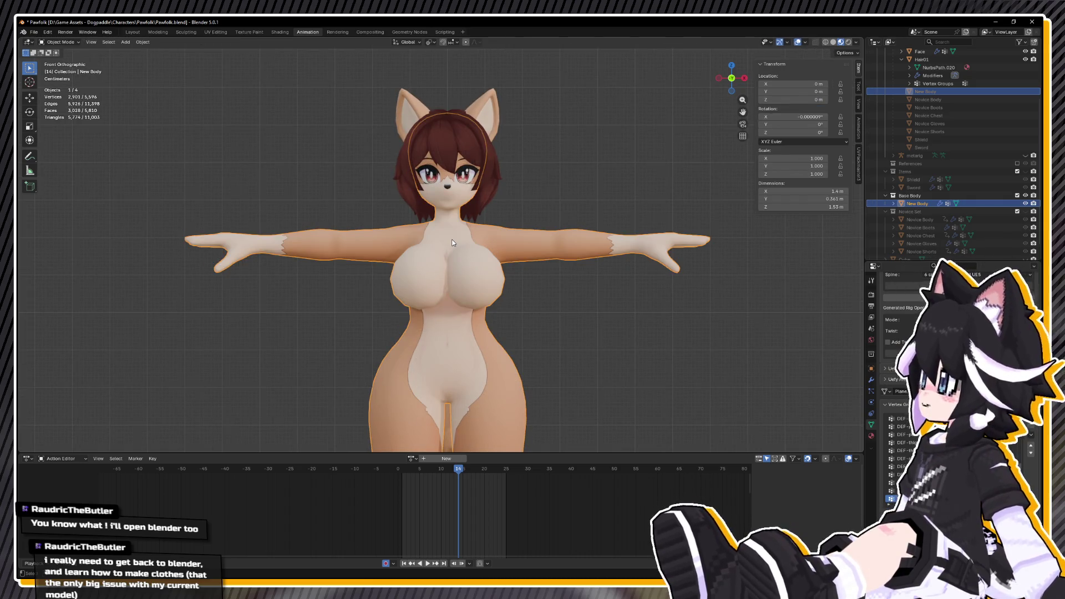
{"action": "key", "text": "Tab"}
{"action": "scroll", "coordinate": [480, 288], "scroll_direction": "up", "scroll_amount": 2}
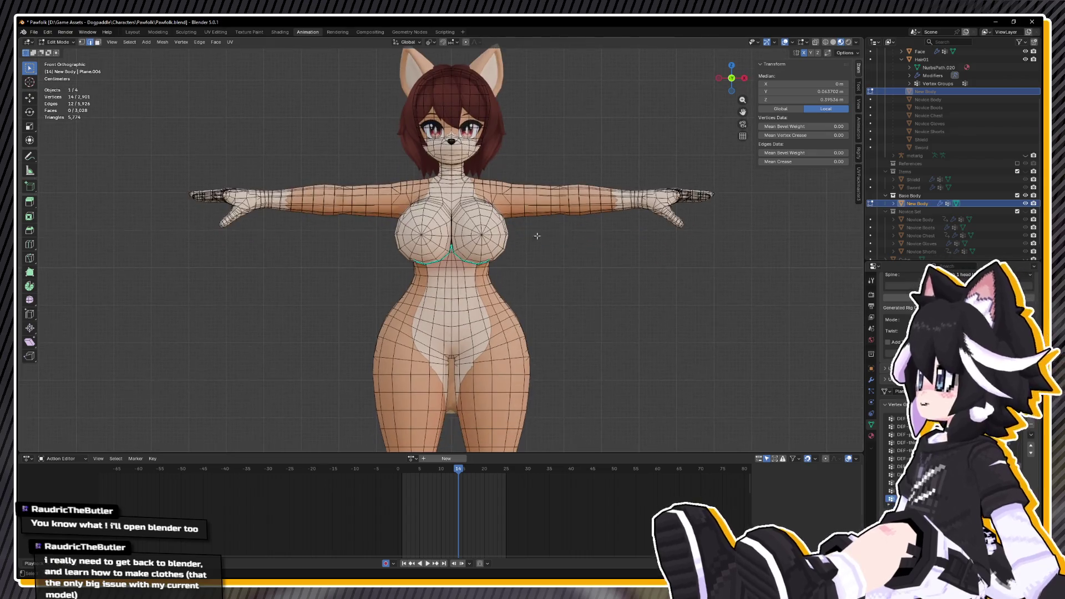
In see-through wireframe, box-select the chest, upper-arm and lower torso vertices.
{"action": "key", "text": "shift+z"}
{"action": "mouse_move", "coordinate": [376, 158]}
{"action": "left_mouse_down"}
{"action": "mouse_move", "coordinate": [546, 268]}
{"action": "mouse_move", "coordinate": [574, 332]}
{"action": "mouse_move", "coordinate": [560, 336]}
{"action": "mouse_move", "coordinate": [555, 316]}
{"action": "left_mouse_up"}
{"action": "mouse_move", "coordinate": [336, 158]}
{"action": "left_mouse_down"}
{"action": "mouse_move", "coordinate": [399, 204]}
{"action": "mouse_move", "coordinate": [554, 262]}
{"action": "mouse_move", "coordinate": [565, 278]}
{"action": "left_mouse_up"}
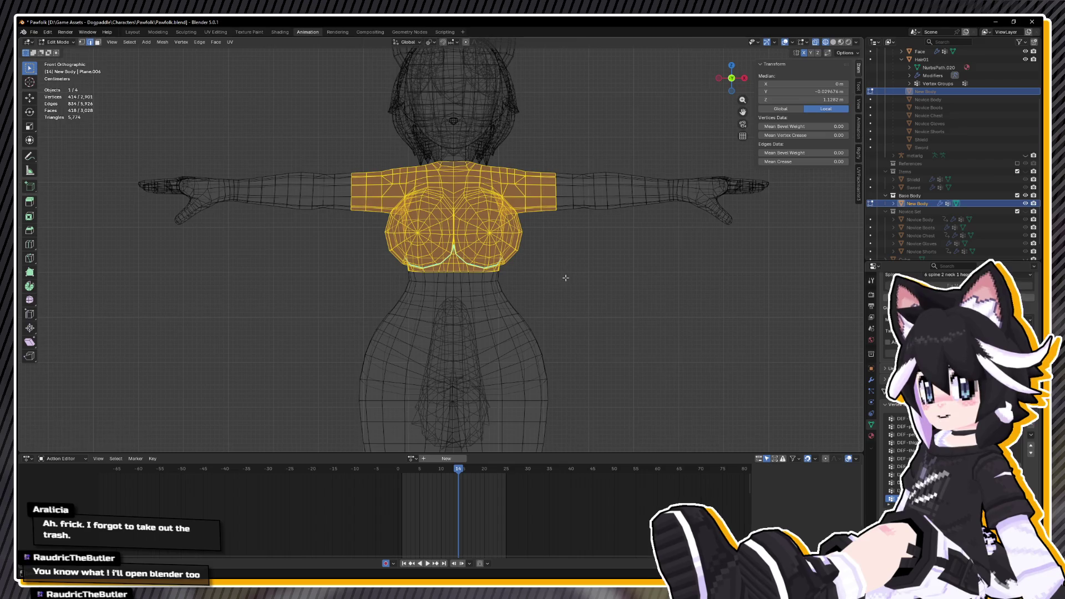
{"action": "mouse_move", "coordinate": [363, 248]}
{"action": "left_mouse_down"}
{"action": "mouse_move", "coordinate": [544, 311]}
{"action": "mouse_move", "coordinate": [544, 322]}
{"action": "left_mouse_up"}
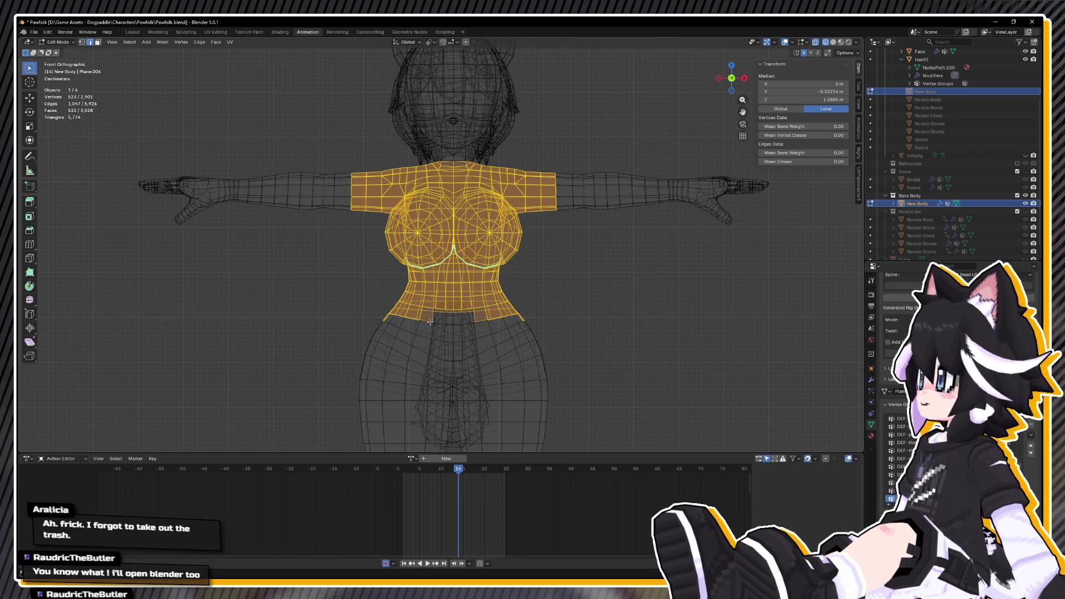
{"action": "left_click", "coordinate": [401, 321], "text": "alt+shift"}
{"action": "left_click", "coordinate": [401, 321], "text": "alt+shift"}
{"action": "left_click", "coordinate": [401, 321], "text": "alt+shift"}
Switch to face selection and add the waist face loops to the torso selection.
{"action": "key", "text": "3"}
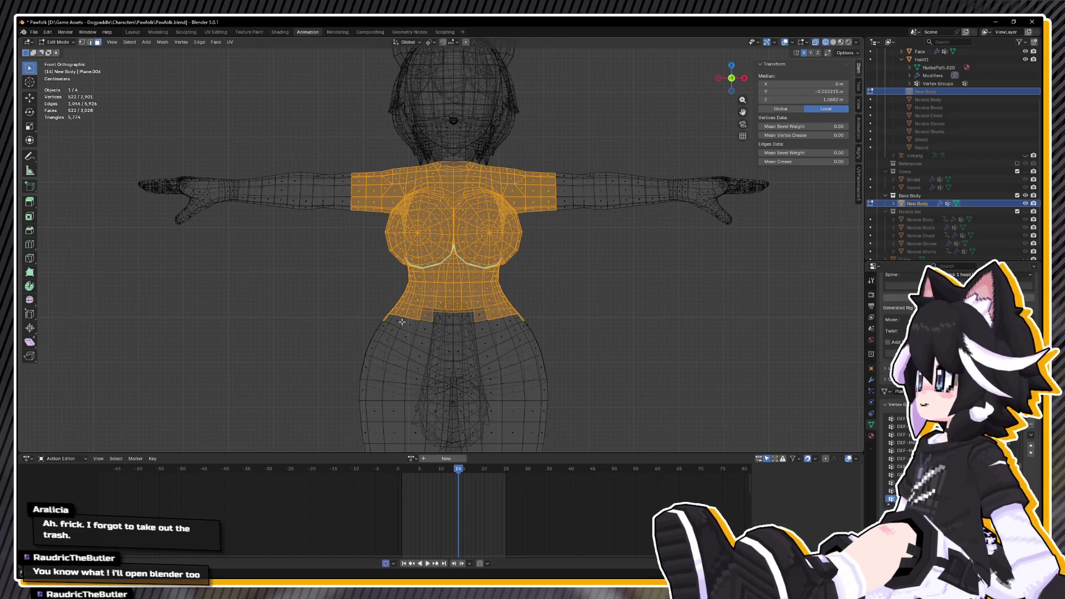
{"action": "left_click", "coordinate": [402, 321], "text": "alt+shift"}
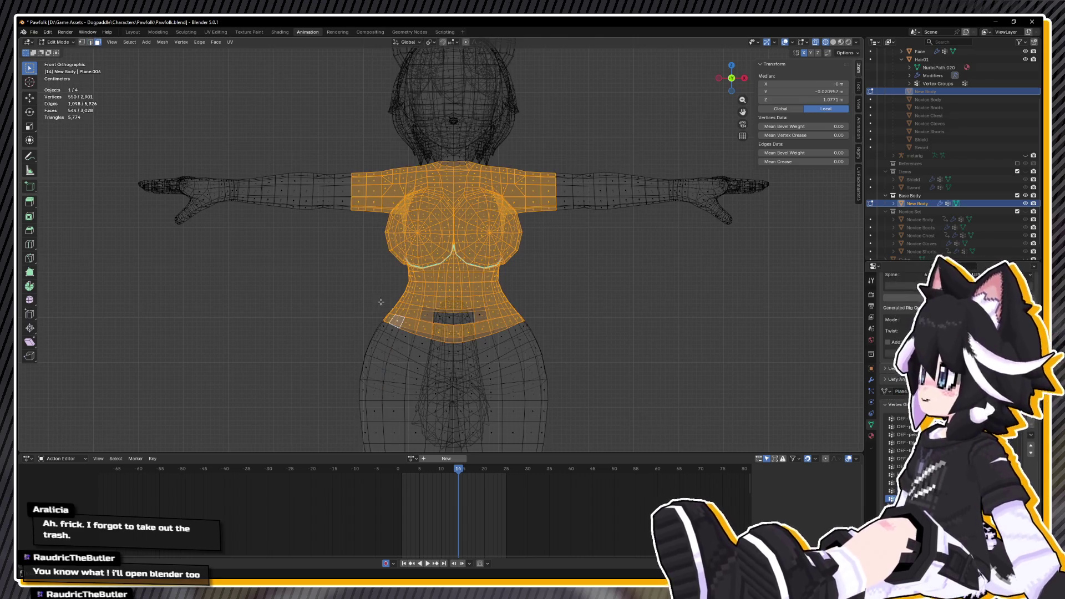
{"action": "left_click", "coordinate": [393, 308], "text": "alt+shift"}
{"action": "mouse_move", "coordinate": [393, 308]}
{"action": "left_mouse_down"}
{"action": "mouse_move", "coordinate": [603, 298]}
{"action": "mouse_move", "coordinate": [444, 292]}
{"action": "mouse_move", "coordinate": [499, 298]}
{"action": "left_mouse_up"}
{"action": "key", "text": "KP_1"}
{"action": "scroll", "coordinate": [488, 291], "scroll_direction": "up", "scroll_amount": 2}
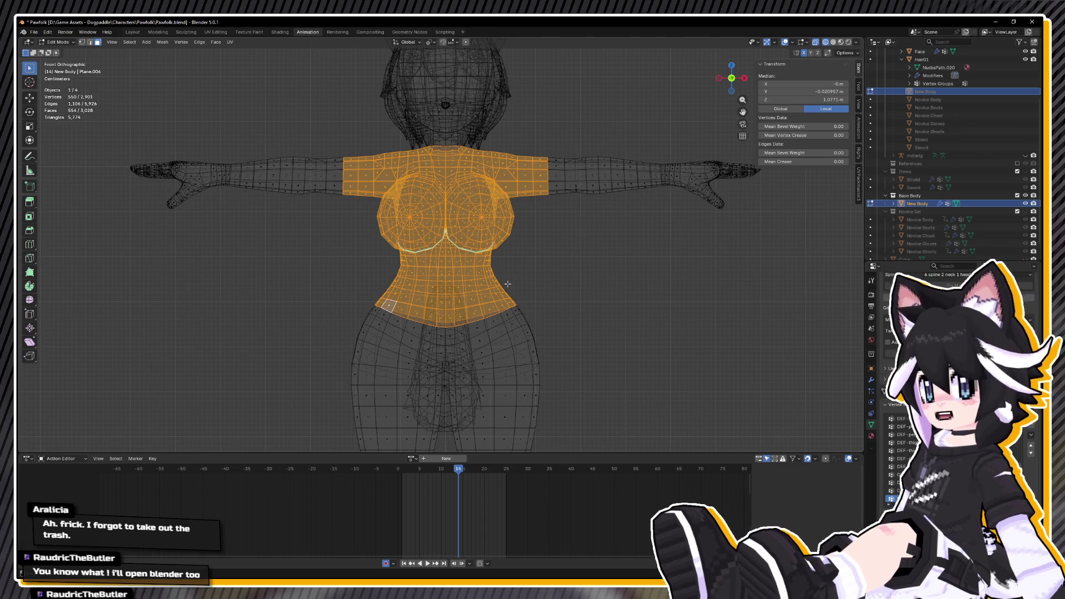
Duplicate the torso faces in place, separate them into New Body.001, and select it in Object Mode.
{"action": "key", "text": "shift+d"}
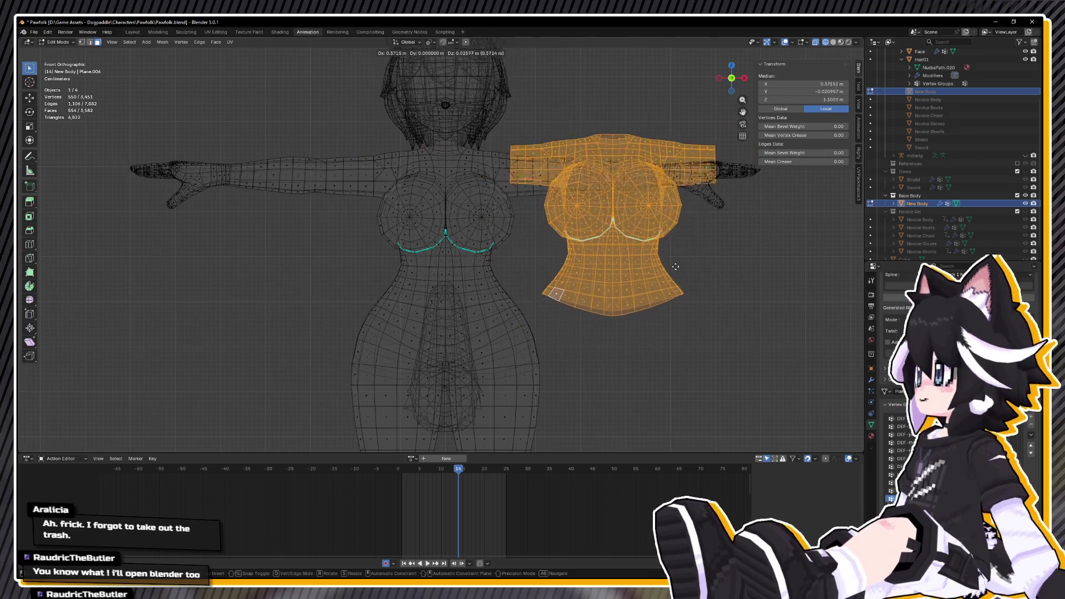
{"action": "right_click", "coordinate": [546, 286]}
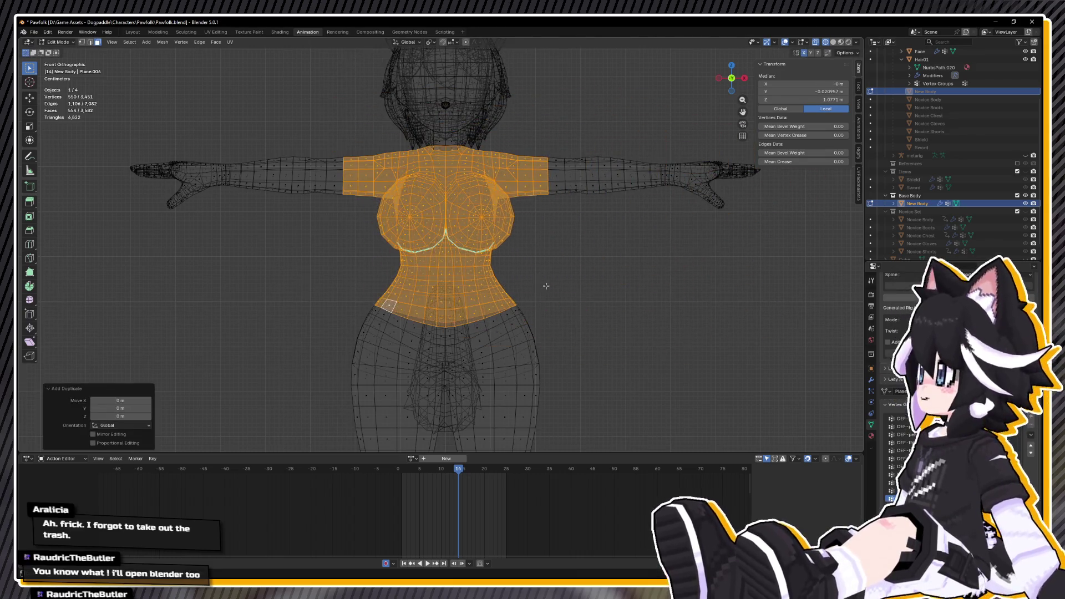
{"action": "key", "text": "g"}
{"action": "right_click", "coordinate": [674, 288]}
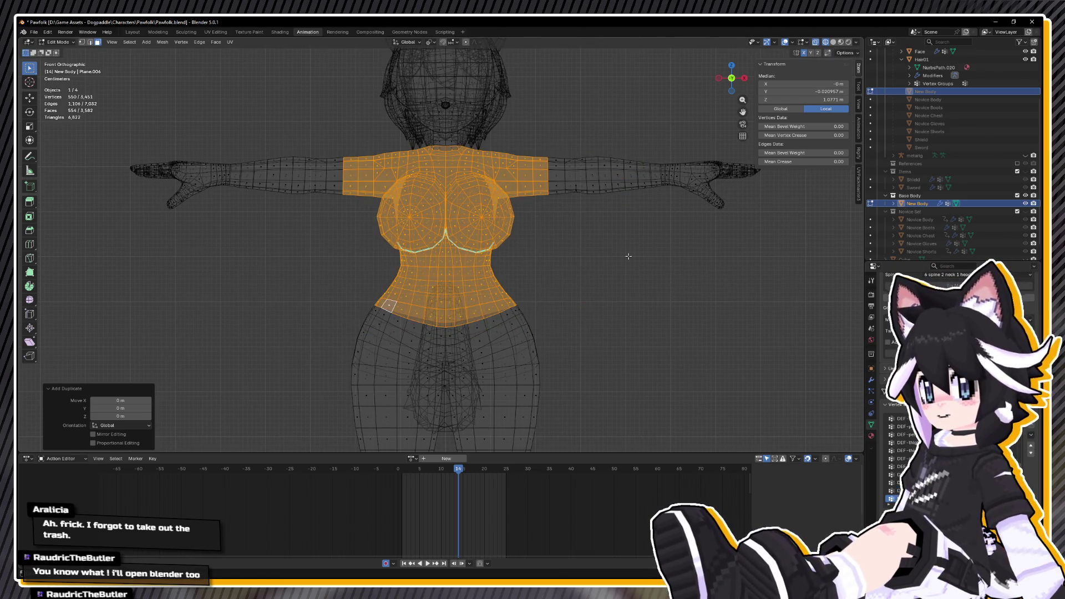
{"action": "key", "text": "p"}
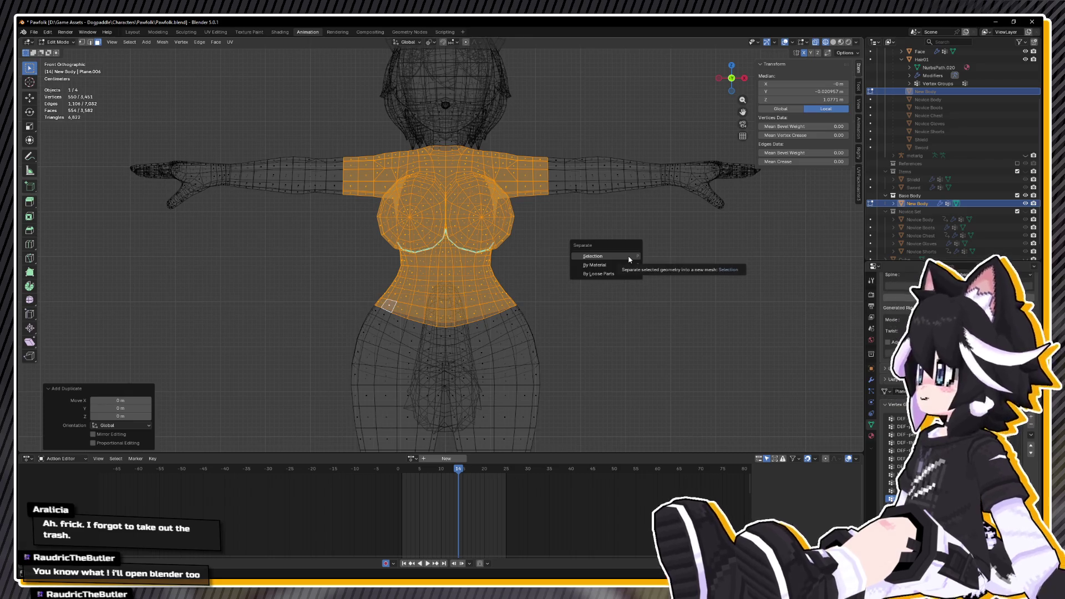
{"action": "left_click", "coordinate": [628, 257]}
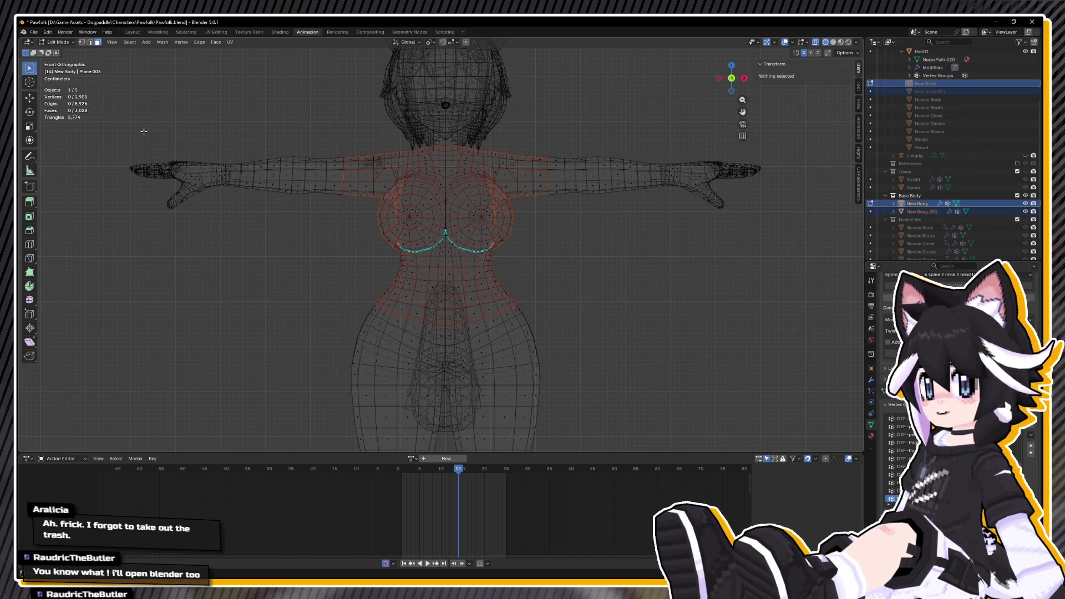
{"action": "left_click", "coordinate": [65, 43]}
{"action": "left_click", "coordinate": [58, 53]}
{"action": "left_click", "coordinate": [451, 268]}
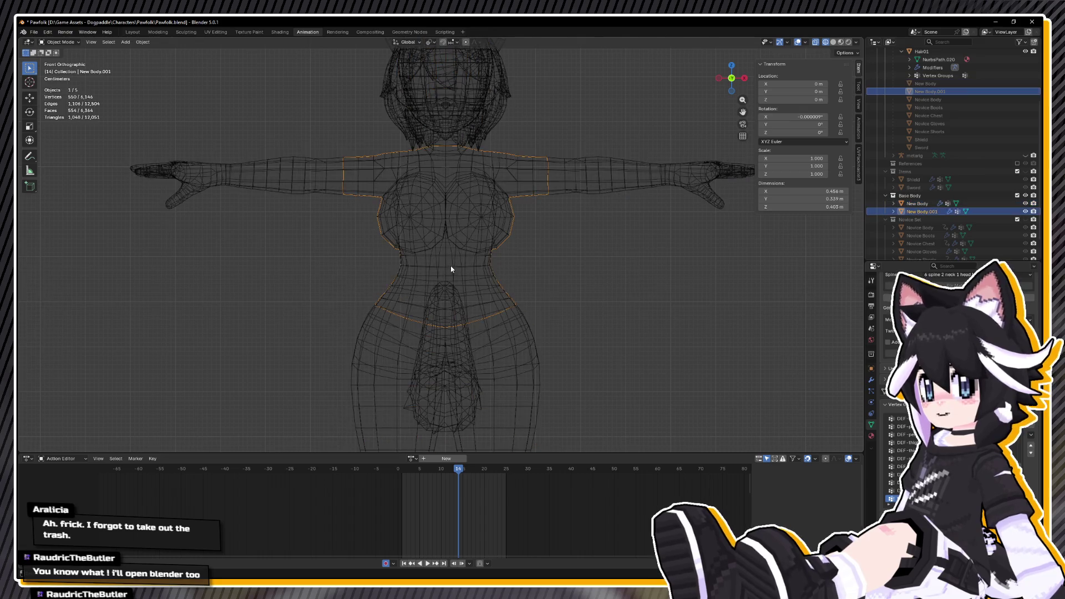
Move New Body.001 aside and view the character in Material Preview, checking its material.
{"action": "mouse_move", "coordinate": [466, 267]}
{"action": "left_mouse_down"}
{"action": "mouse_move", "coordinate": [487, 278]}
{"action": "mouse_move", "coordinate": [589, 275]}
{"action": "left_mouse_up"}
{"action": "key", "text": "g"}
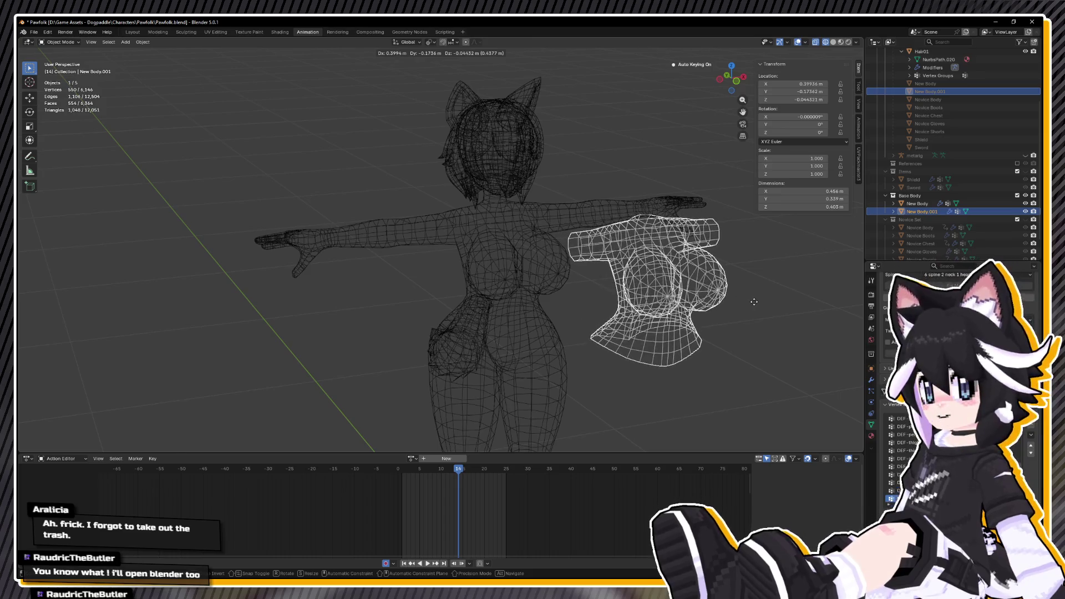
{"action": "left_click", "coordinate": [740, 297]}
{"action": "key", "text": "z"}
{"action": "left_click", "coordinate": [738, 331]}
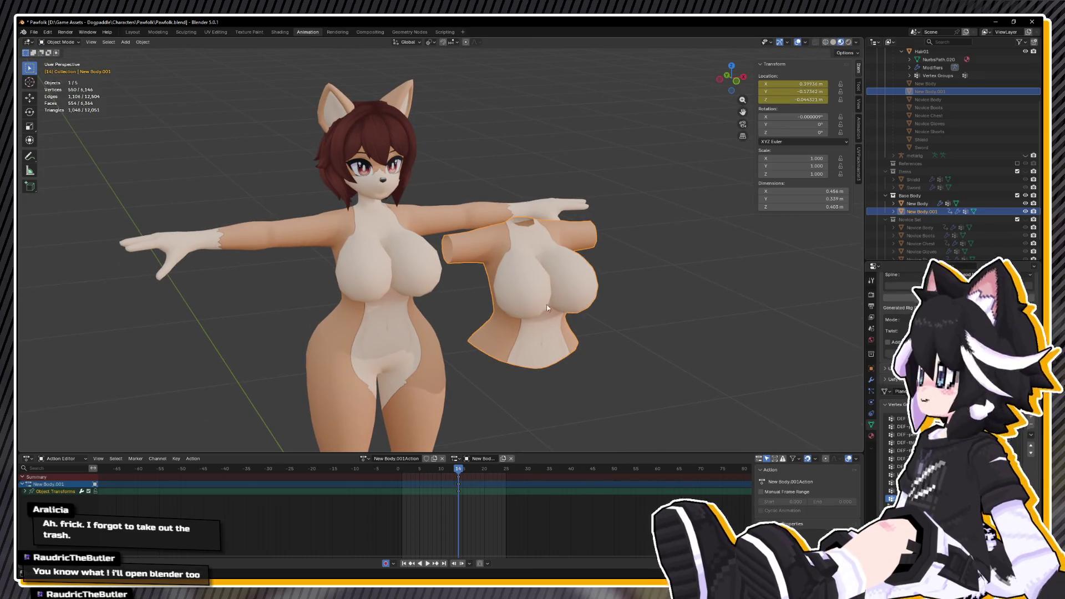
{"action": "left_click", "coordinate": [871, 436]}
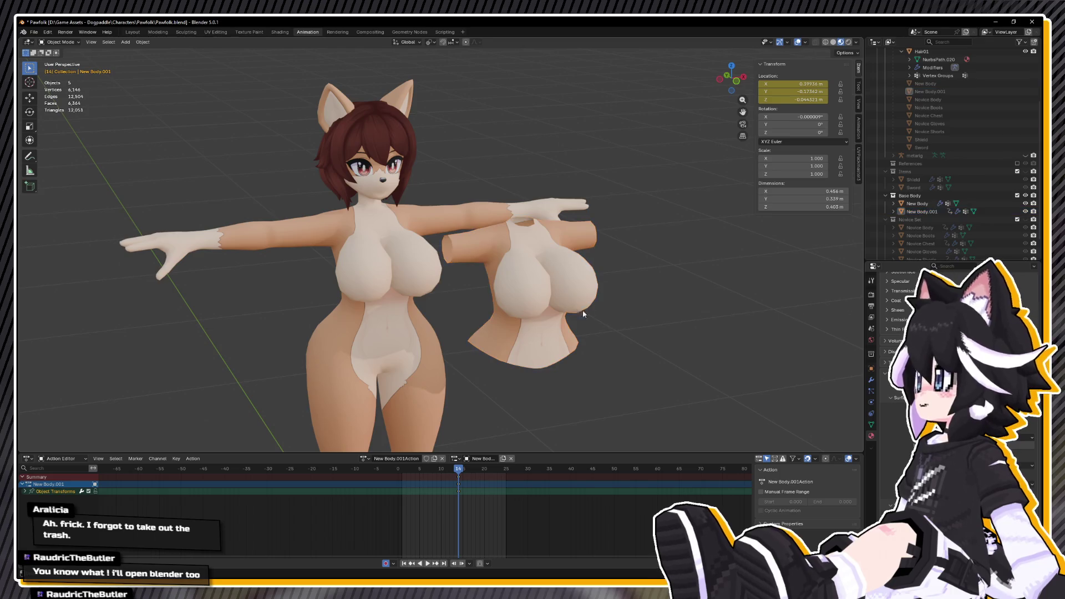
{"action": "left_click", "coordinate": [870, 424]}
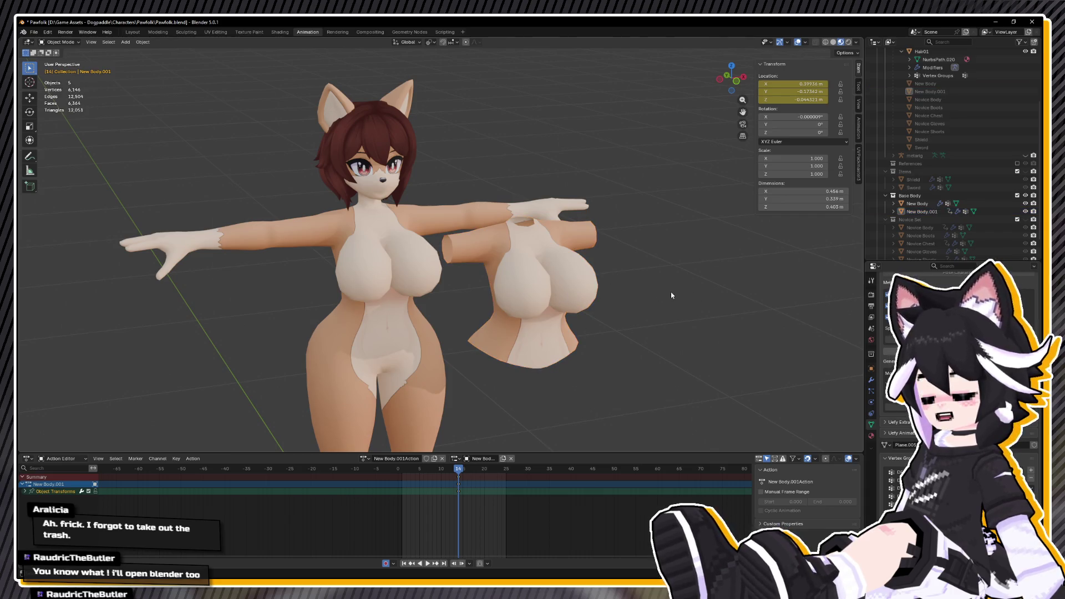
Put New Body.001 back at its original position and enter Edit Mode from the front view.
{"action": "key", "text": "ctrl+z"}
{"action": "key", "text": "KP_1"}
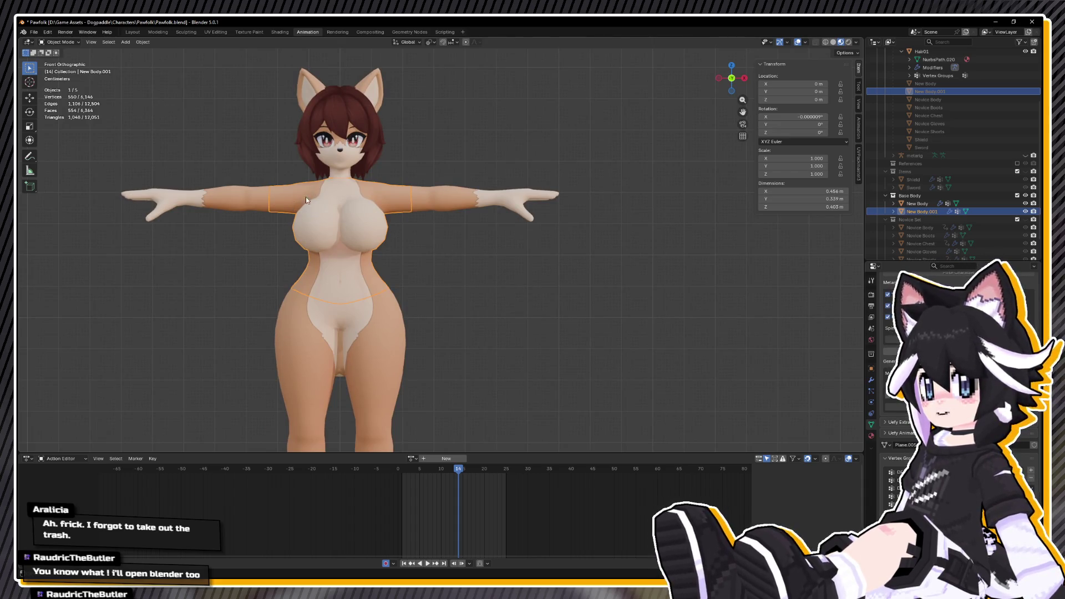
{"action": "key", "text": "Tab"}
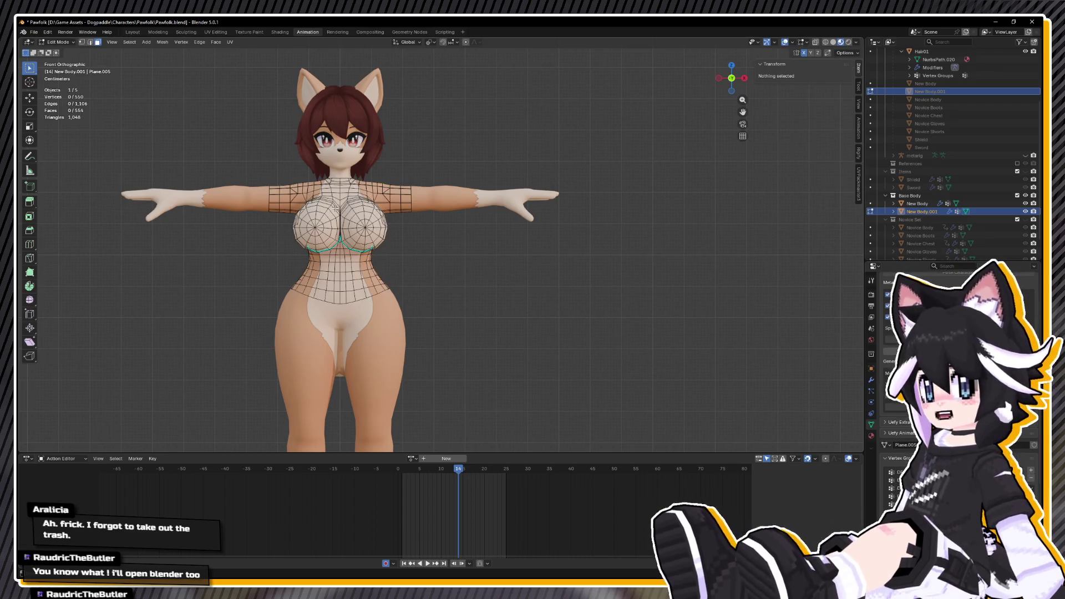
Select the whole torso piece and Shrink/Fatten it outward by 0.00206 m.
{"action": "scroll", "coordinate": [405, 211], "scroll_direction": "up", "scroll_amount": 5}
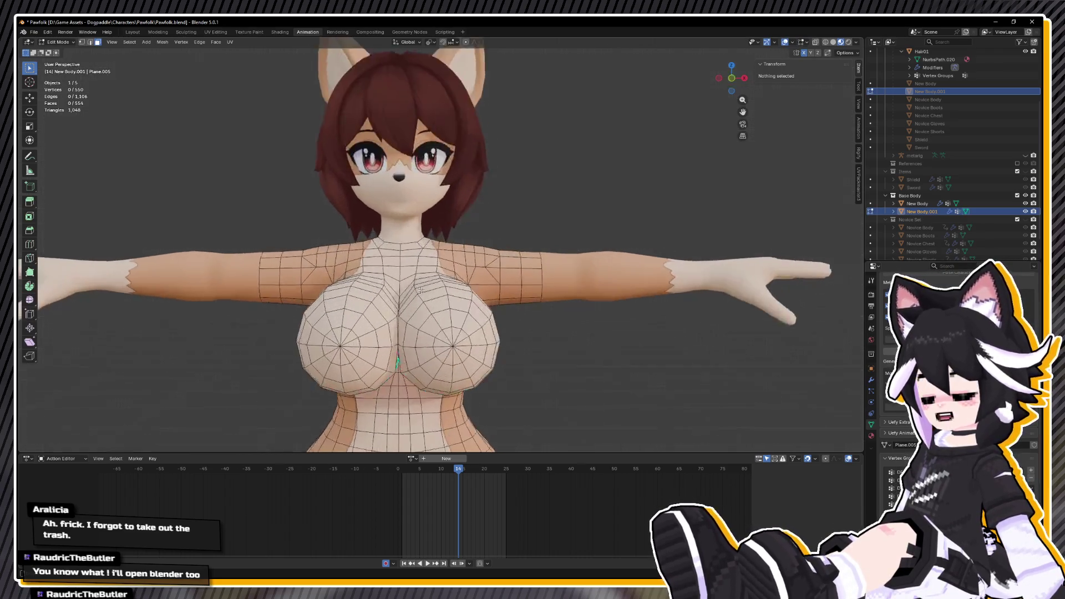
{"action": "scroll", "coordinate": [452, 297], "scroll_direction": "down", "scroll_amount": 2}
{"action": "key", "text": "a"}
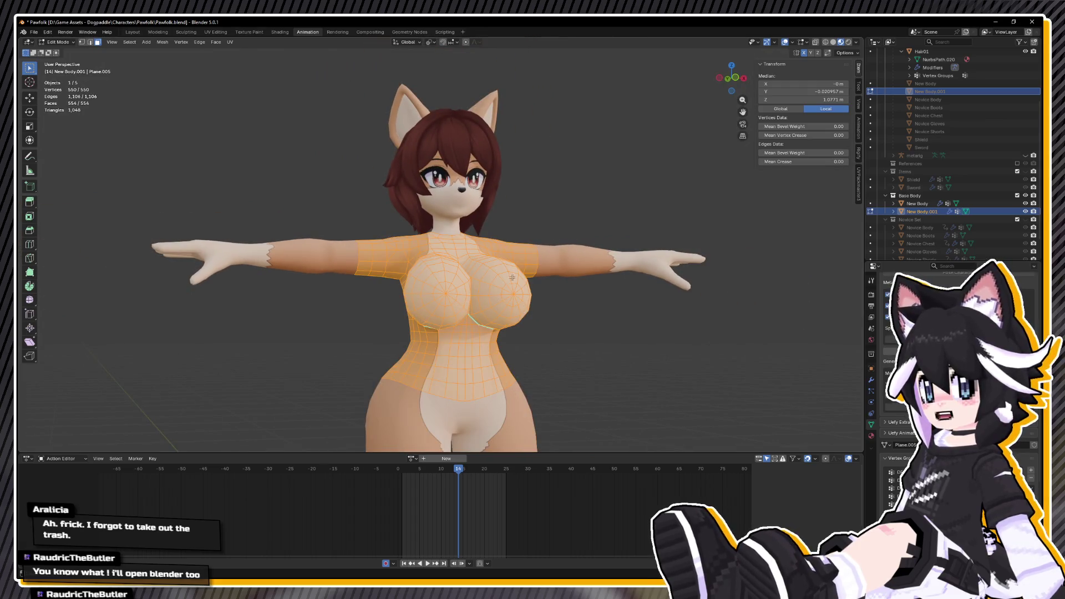
{"action": "scroll", "coordinate": [504, 239], "scroll_direction": "up", "scroll_amount": 4}
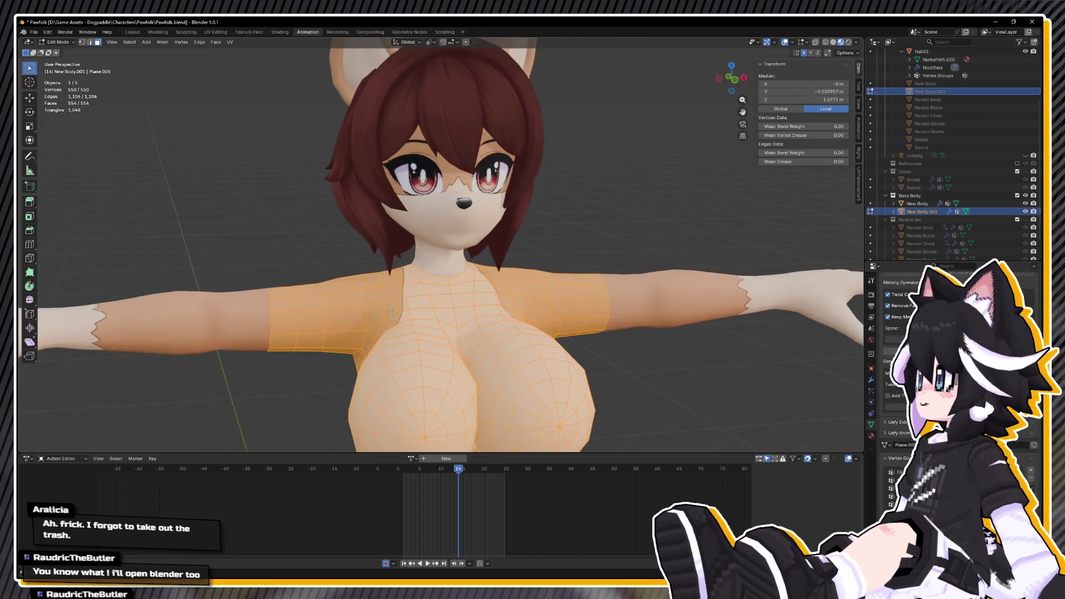
{"action": "left_click_drag", "start_coordinate": [507, 331], "coordinate": [521, 290]}
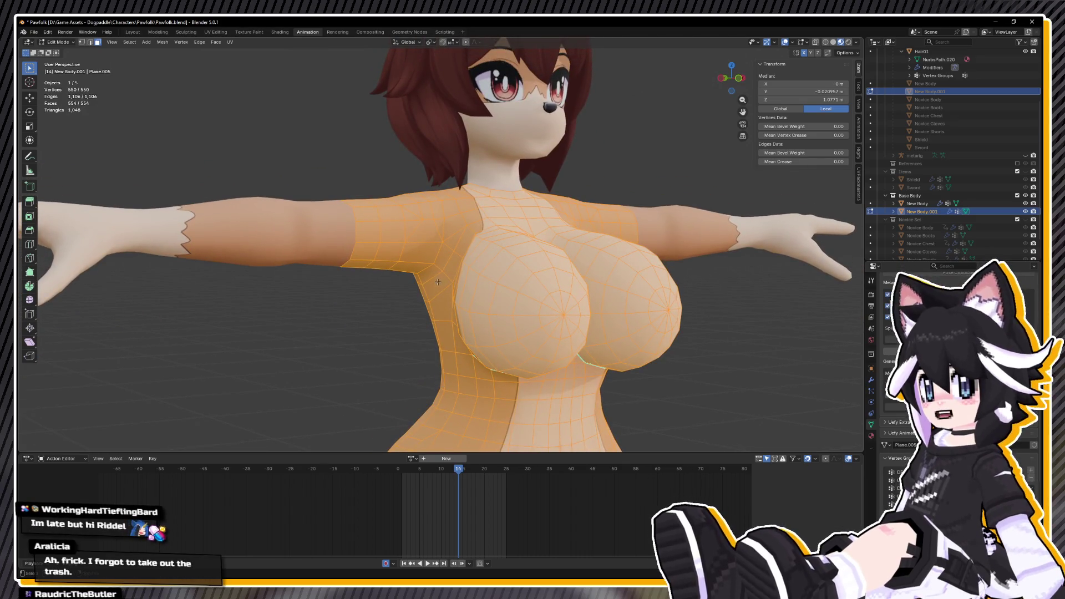
{"action": "key", "text": "ctrl+z"}
{"action": "key", "text": "ctrl+z"}
{"action": "key", "text": "ctrl+shift+z"}
{"action": "key", "text": "ctrl+shift+z"}
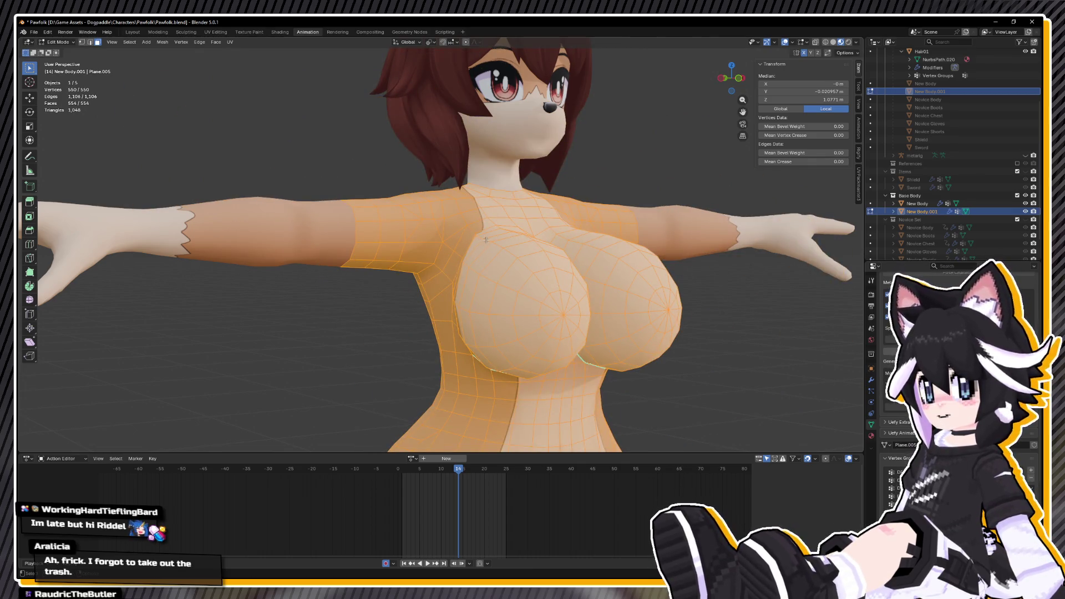
{"action": "key", "text": "ctrl+f"}
{"action": "key", "text": "Escape"}
{"action": "key", "text": "alt+s"}
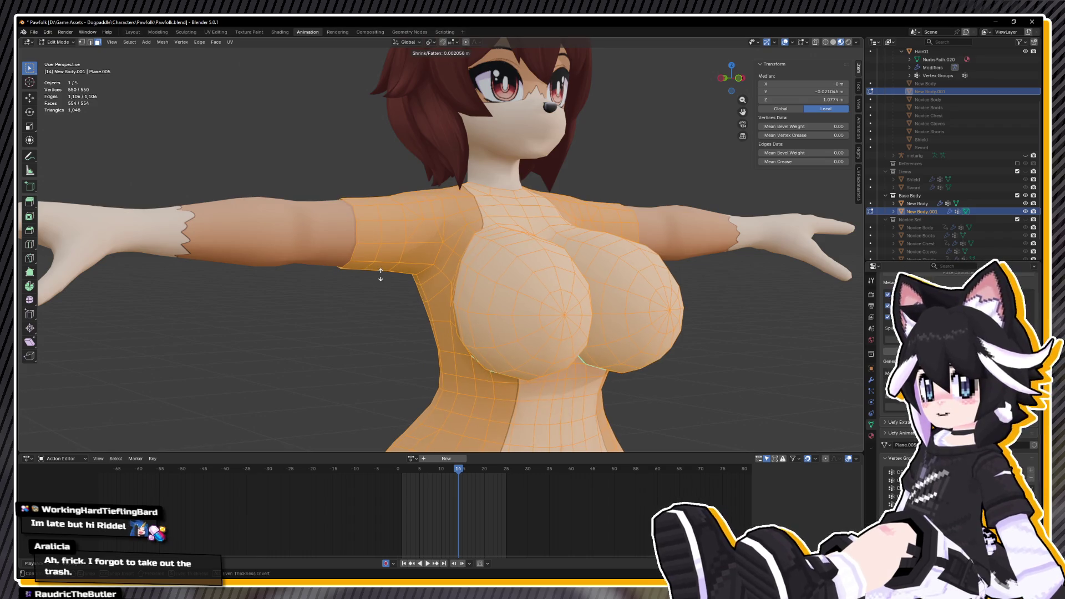
{"action": "left_click", "coordinate": [380, 275]}
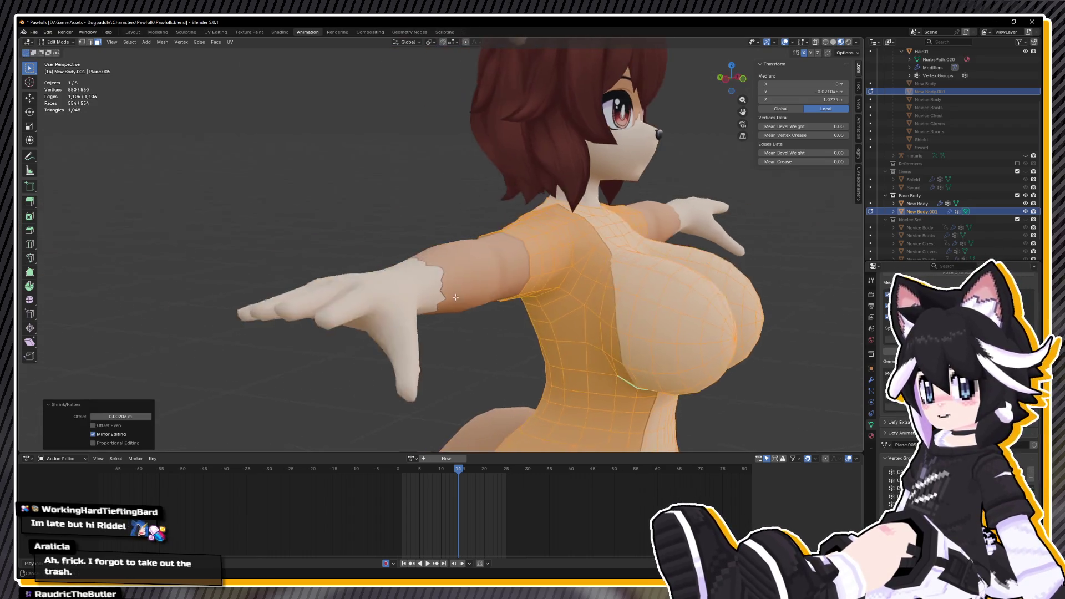
Select an upper-arm edge loop, then return to Object Mode with the whole character framed.
{"action": "scroll", "coordinate": [373, 267], "scroll_direction": "up", "scroll_amount": 4}
{"action": "scroll", "coordinate": [373, 266], "scroll_direction": "down", "scroll_amount": 5}
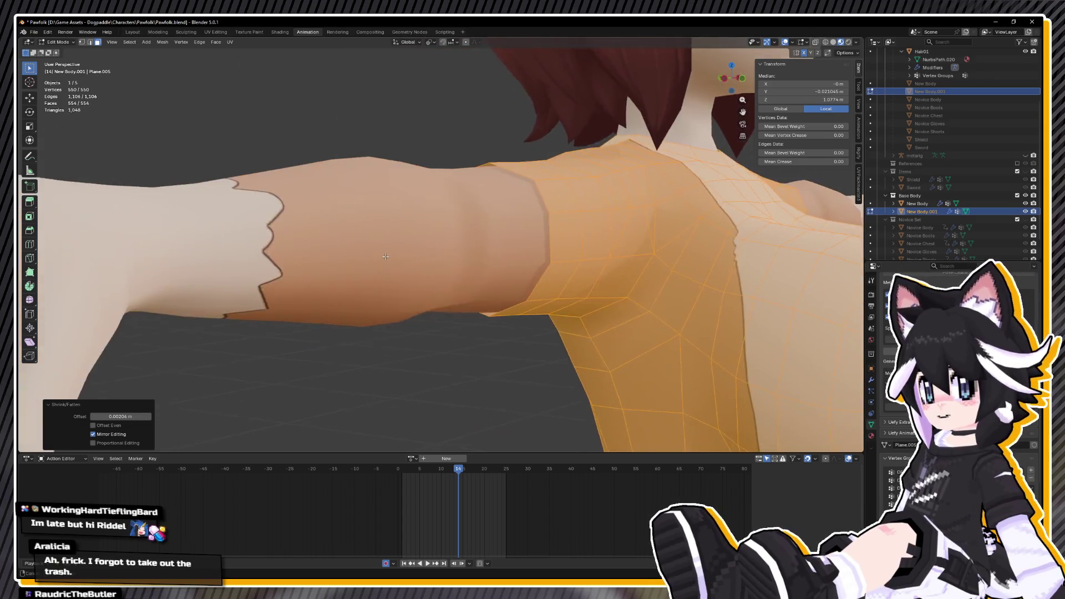
{"action": "key", "text": "2"}
{"action": "left_click", "coordinate": [428, 269], "text": "alt"}
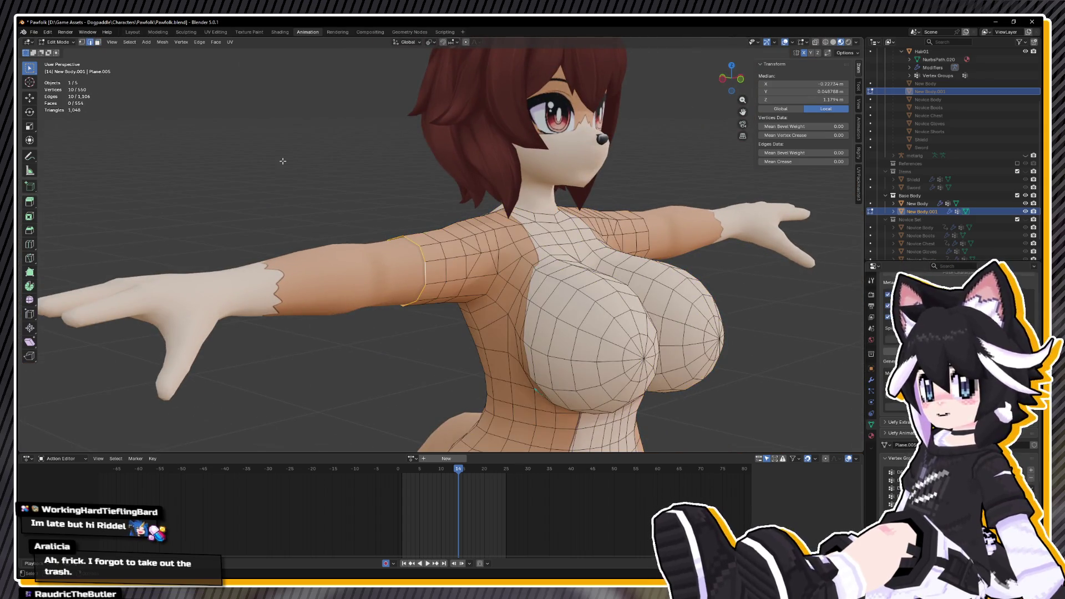
{"action": "key", "text": "Tab"}
{"action": "scroll", "coordinate": [303, 257], "scroll_direction": "down", "scroll_amount": 3}
{"action": "key", "text": "ctrl+z"}
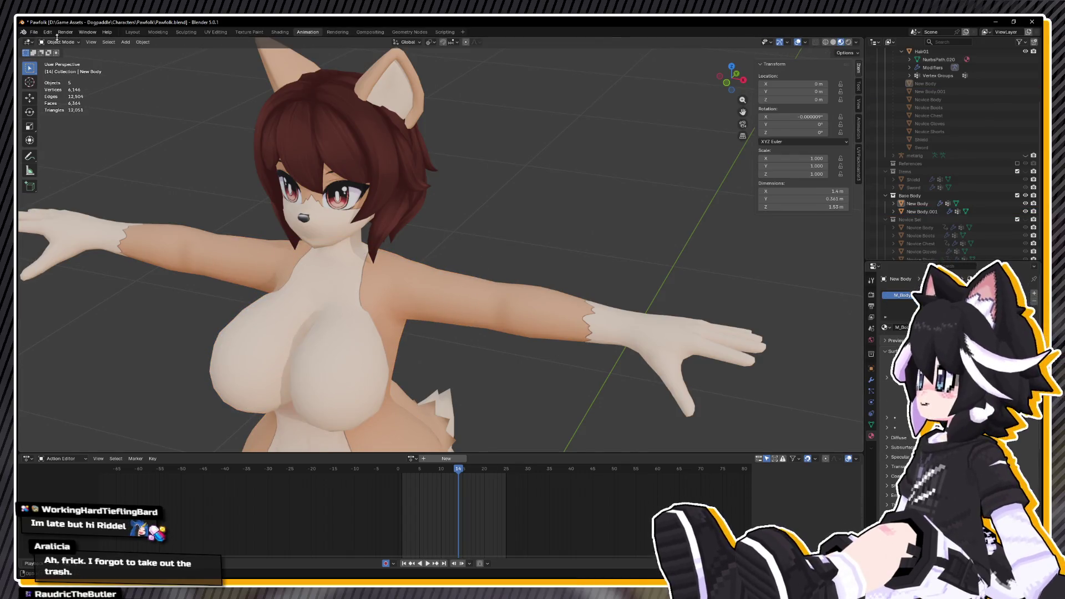
Revert Pawfolk.blend to its saved state, confirming the unsaved changes are discarded.
{"action": "left_click", "coordinate": [34, 32]}
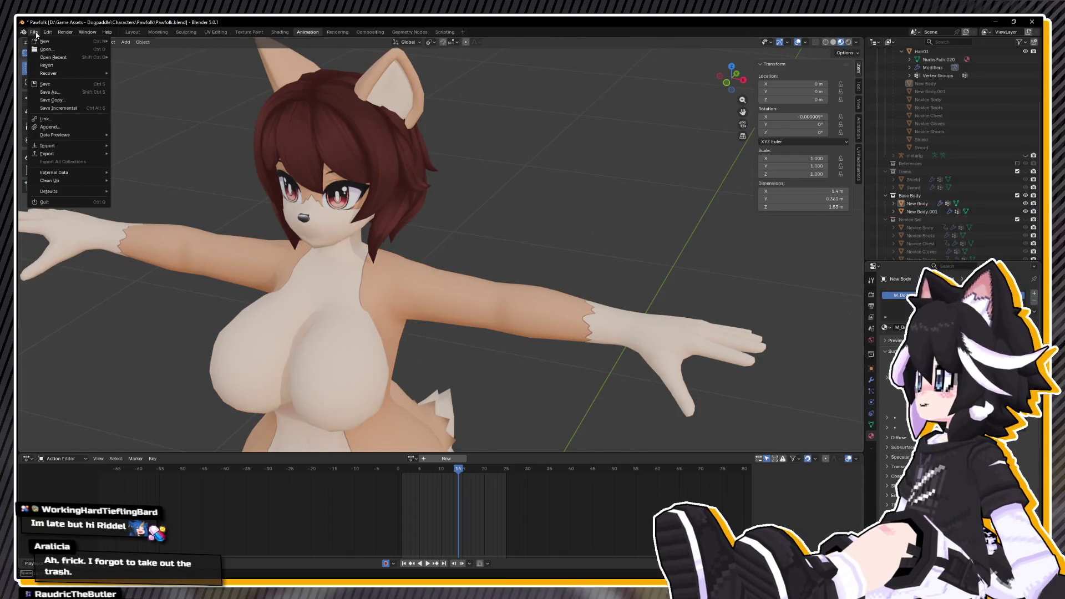
{"action": "left_click", "coordinate": [81, 65]}
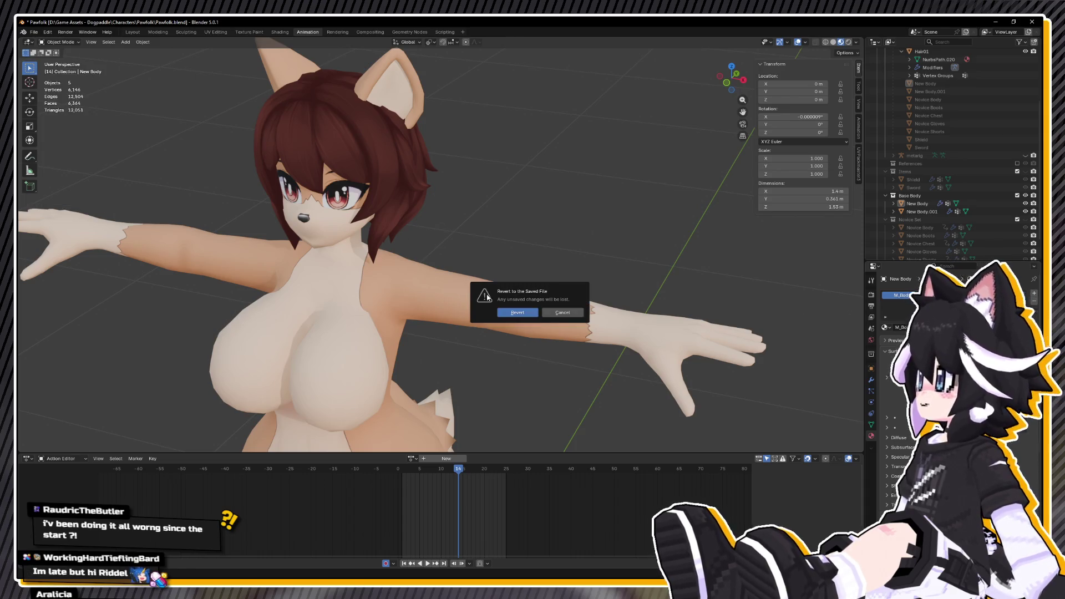
{"action": "left_click", "coordinate": [517, 312]}
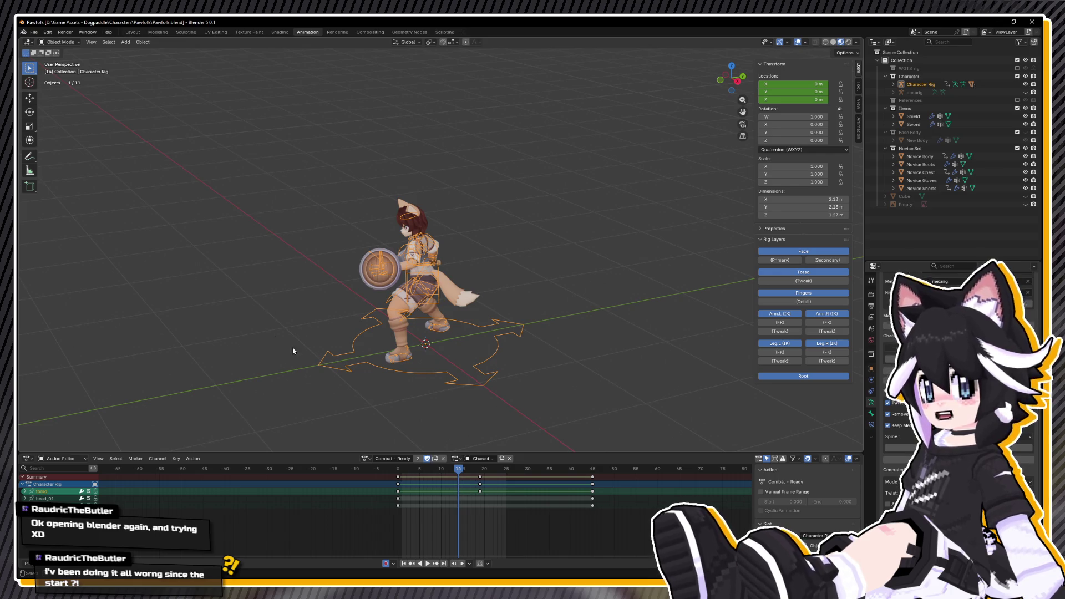
Open Coin.blend from the File > Open Recent list.
{"action": "left_click", "coordinate": [40, 35]}
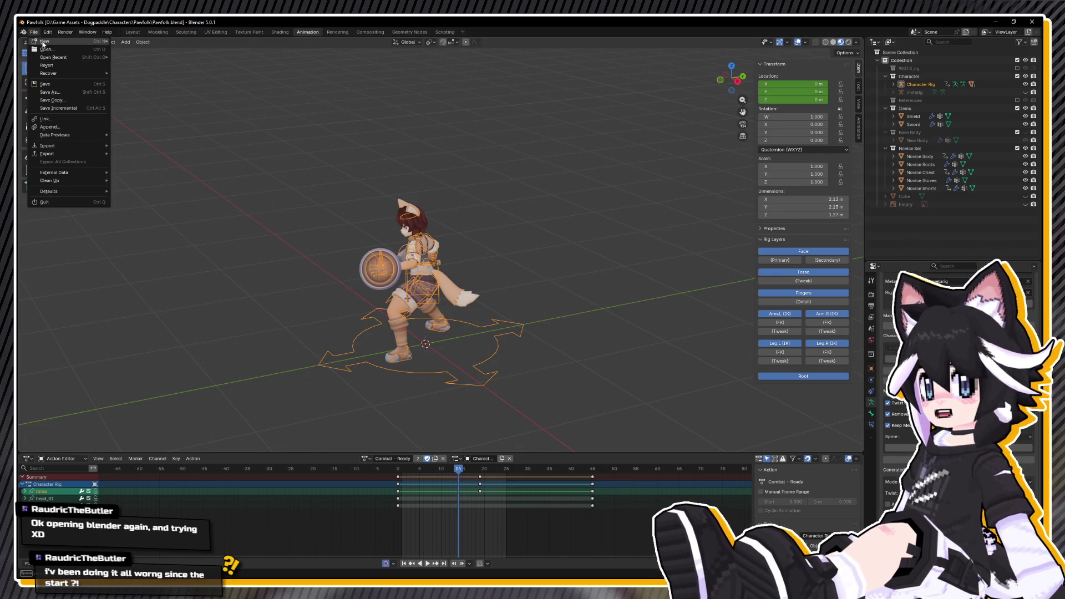
{"action": "mouse_move", "coordinate": [63, 60]}
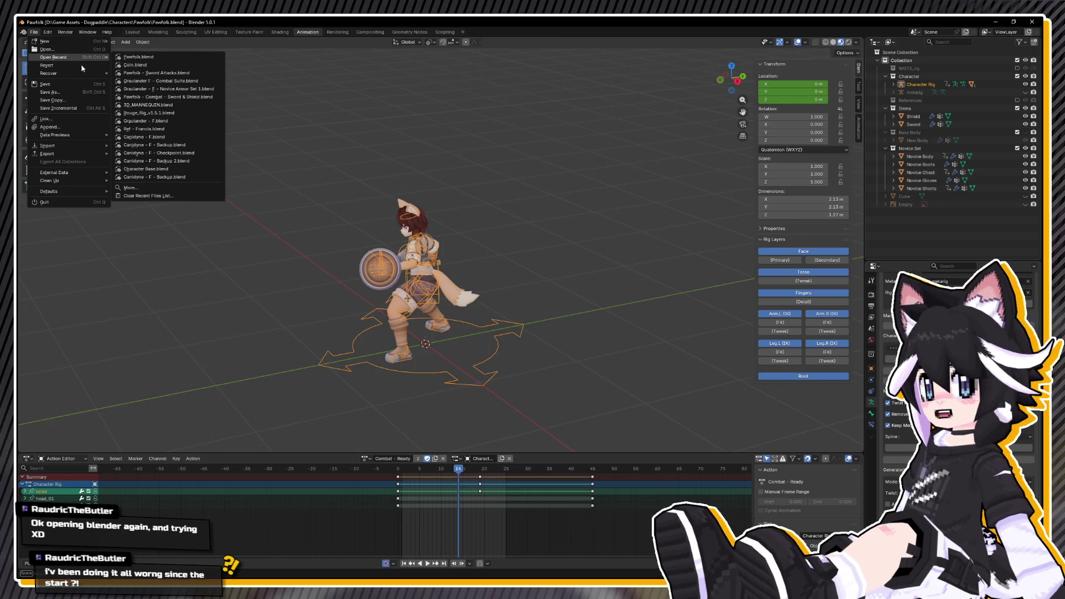
{"action": "left_click", "coordinate": [133, 64]}
Alt+Tab from Blender to the Unreal Engine editor showing the Lvl_ThirdPerson level.
{"action": "key", "text": "alt+Tab"}
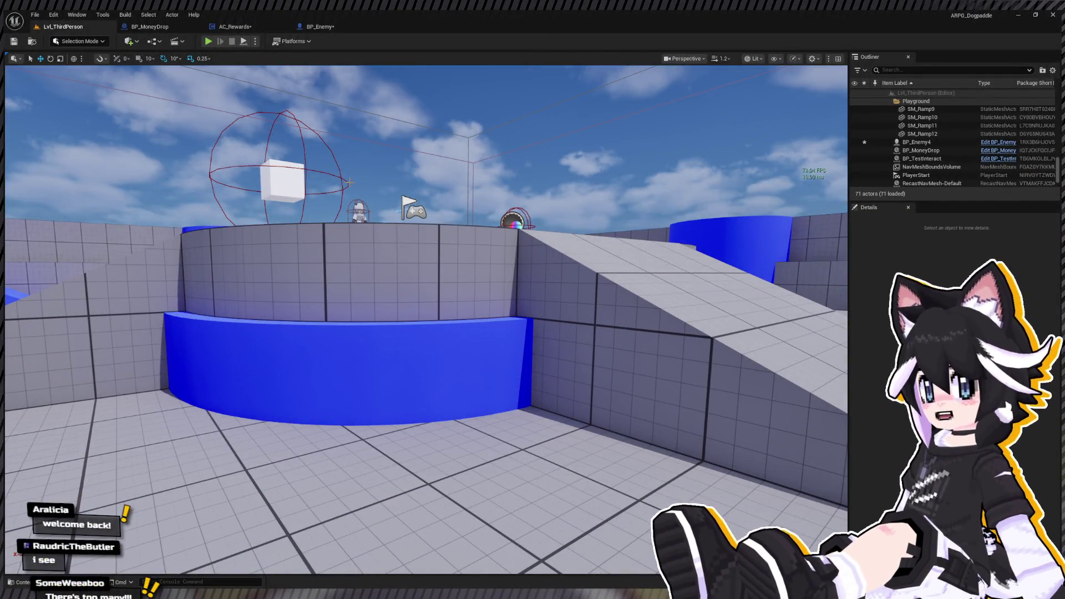
Create a new folder named Money inside the Items folder.
{"action": "key", "text": "ctrl+space"}
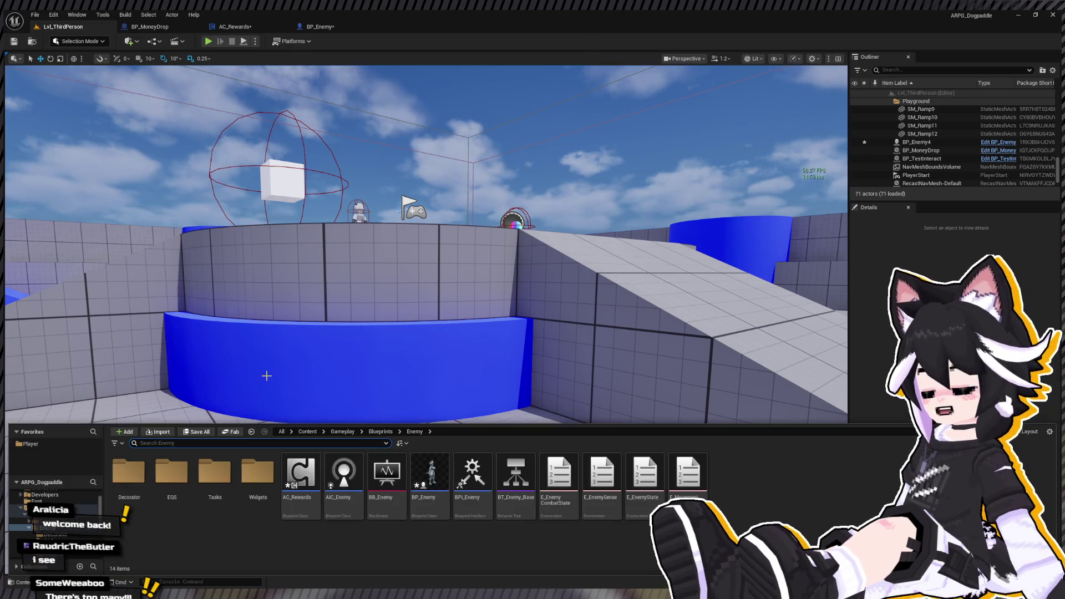
{"action": "scroll", "coordinate": [56, 516], "scroll_direction": "down", "scroll_amount": 5}
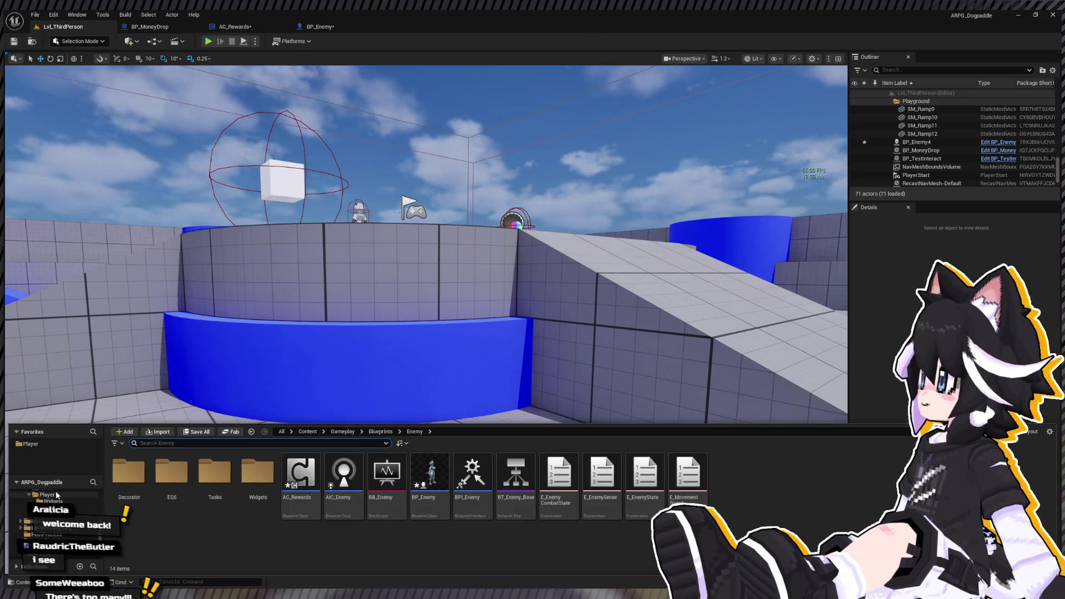
{"action": "left_click", "coordinate": [56, 516]}
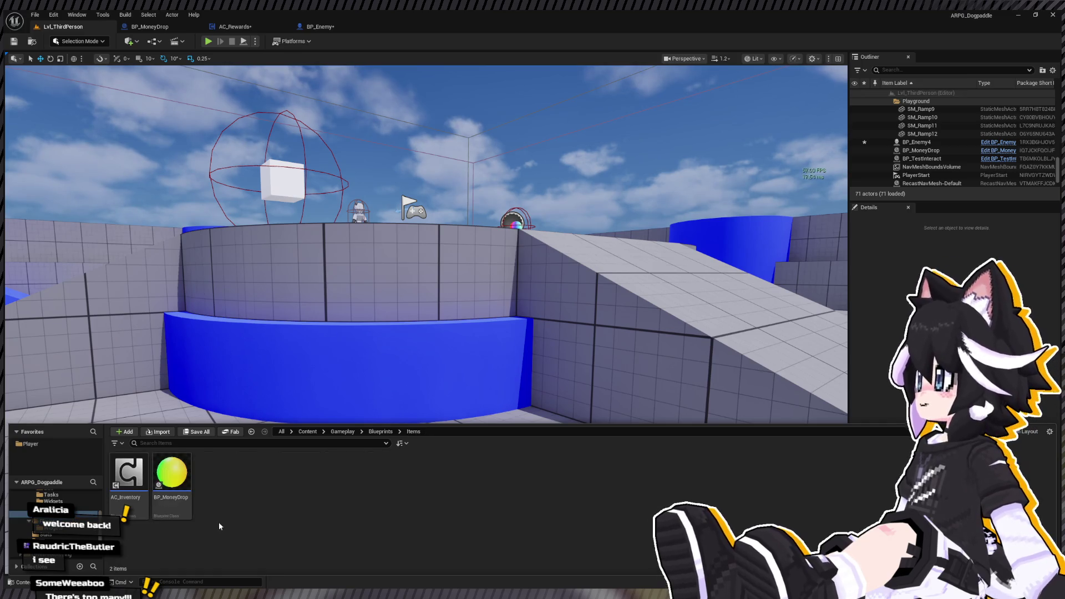
{"action": "key", "text": "ctrl+shift+n"}
{"action": "type", "text": "mONEY"}
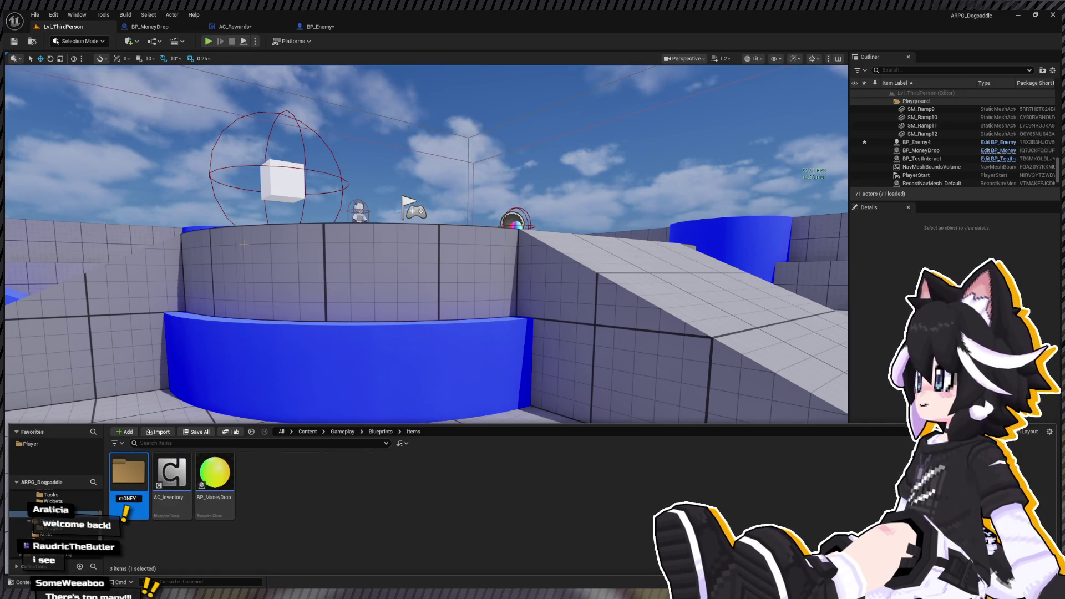
{"action": "key", "text": "BackSpace"}
{"action": "key", "text": "BackSpace"}
{"action": "key", "text": "BackSpace"}
{"action": "key", "text": "BackSpace"}
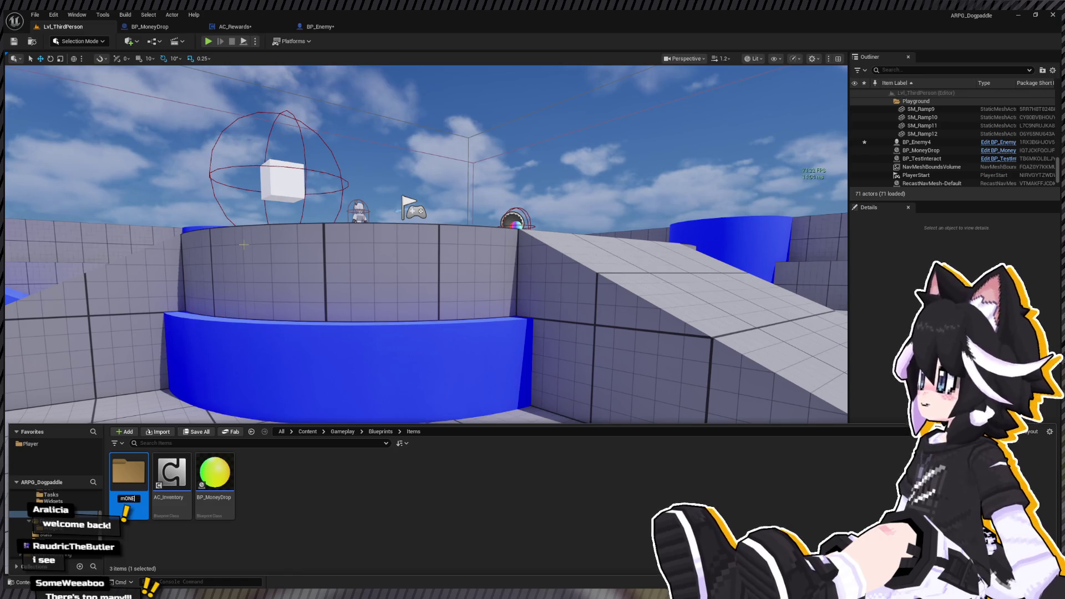
{"action": "type", "text": "Money"}
{"action": "key", "text": "Return"}
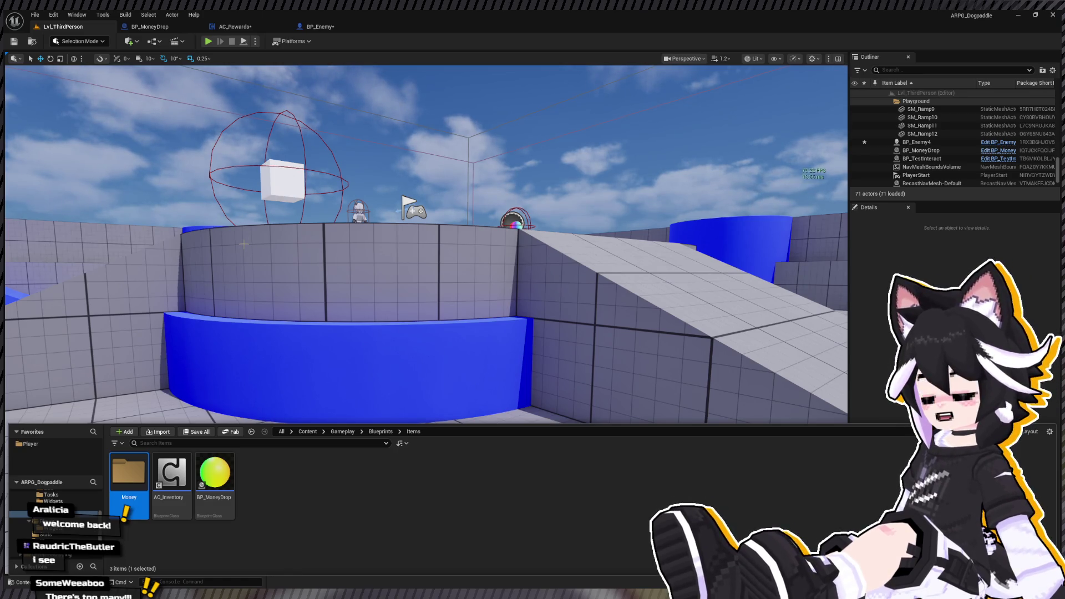
Move BP_MoneyDrop into the Money folder and open that folder.
{"action": "left_click", "coordinate": [219, 496]}
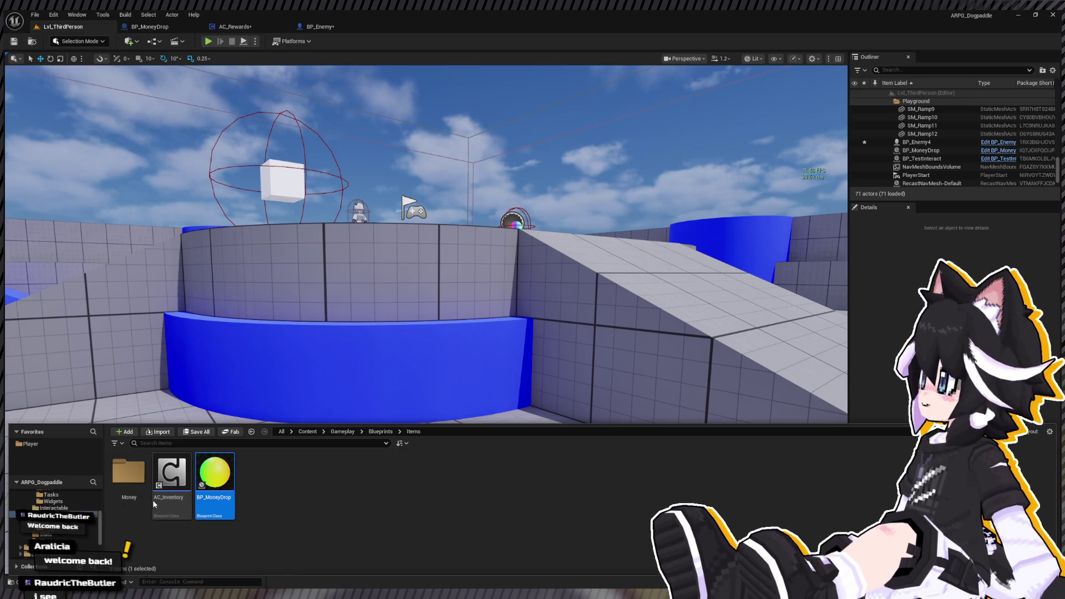
{"action": "left_click_drag", "start_coordinate": [132, 491], "coordinate": [132, 492]}
{"action": "double_click", "coordinate": [132, 491]}
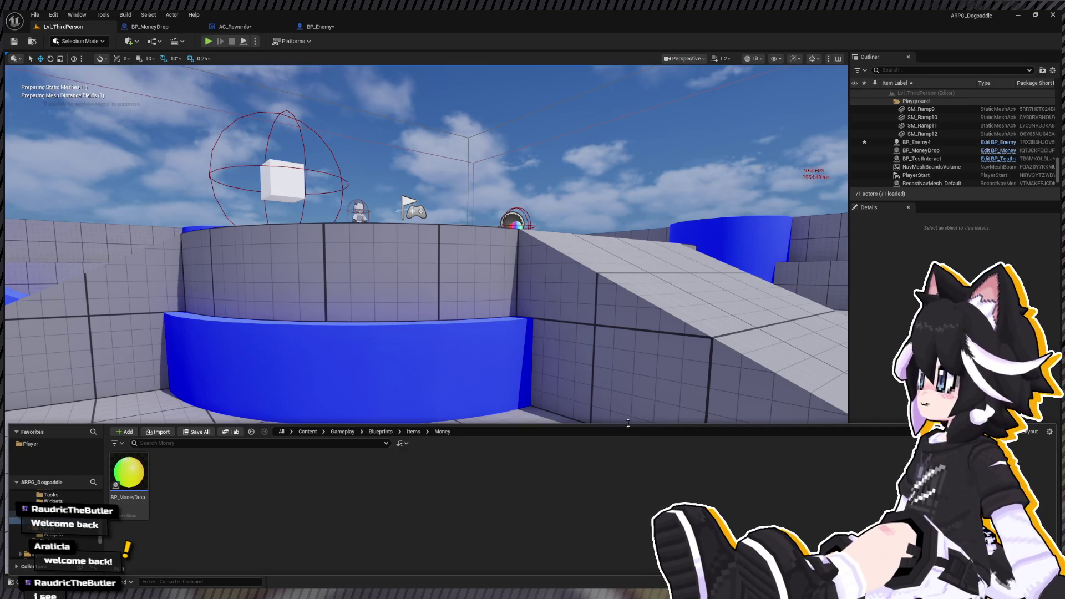
Place a Coin mesh in the level, duplicate it as Coin2 to its left, and start Play.
{"action": "scroll", "coordinate": [426, 320], "scroll_direction": "down", "scroll_amount": 2}
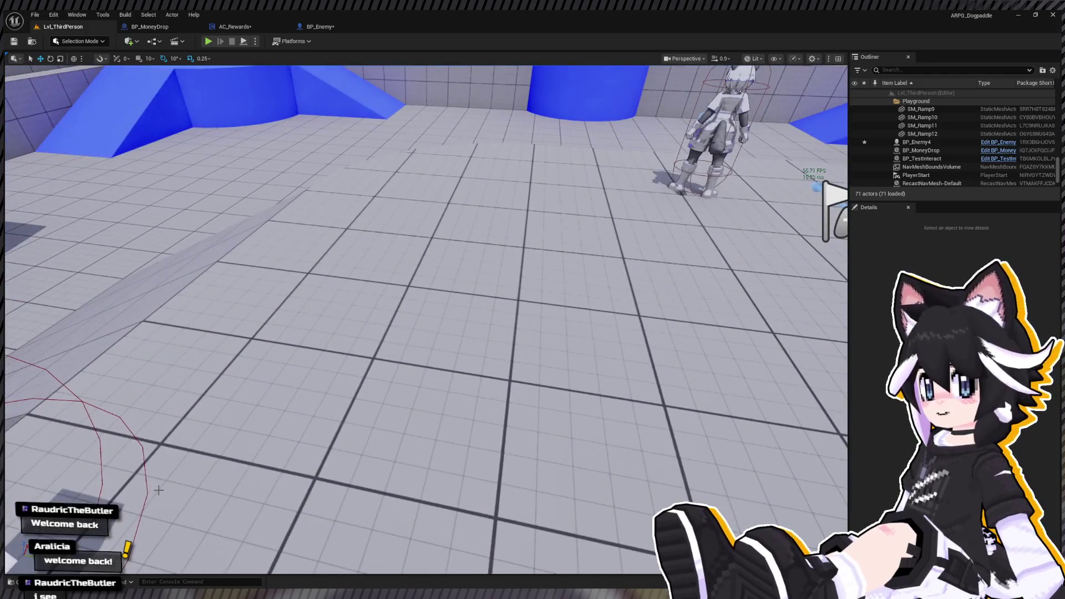
{"action": "key", "text": "ctrl+space"}
{"action": "mouse_move", "coordinate": [172, 413]}
{"action": "left_mouse_down"}
{"action": "mouse_move", "coordinate": [383, 286]}
{"action": "mouse_move", "coordinate": [366, 119]}
{"action": "left_mouse_up"}
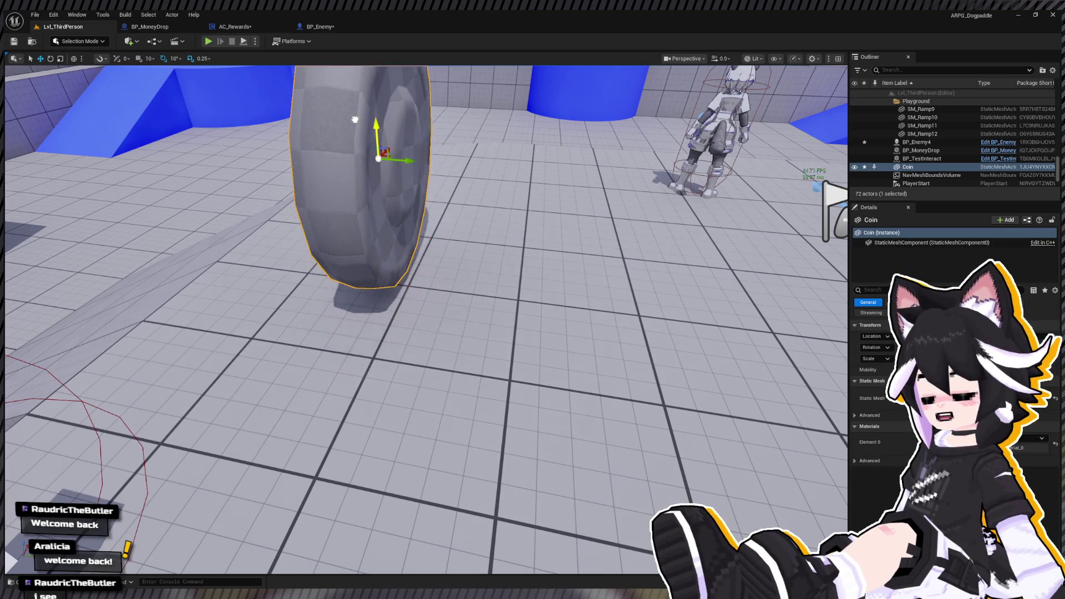
{"action": "key", "text": "f"}
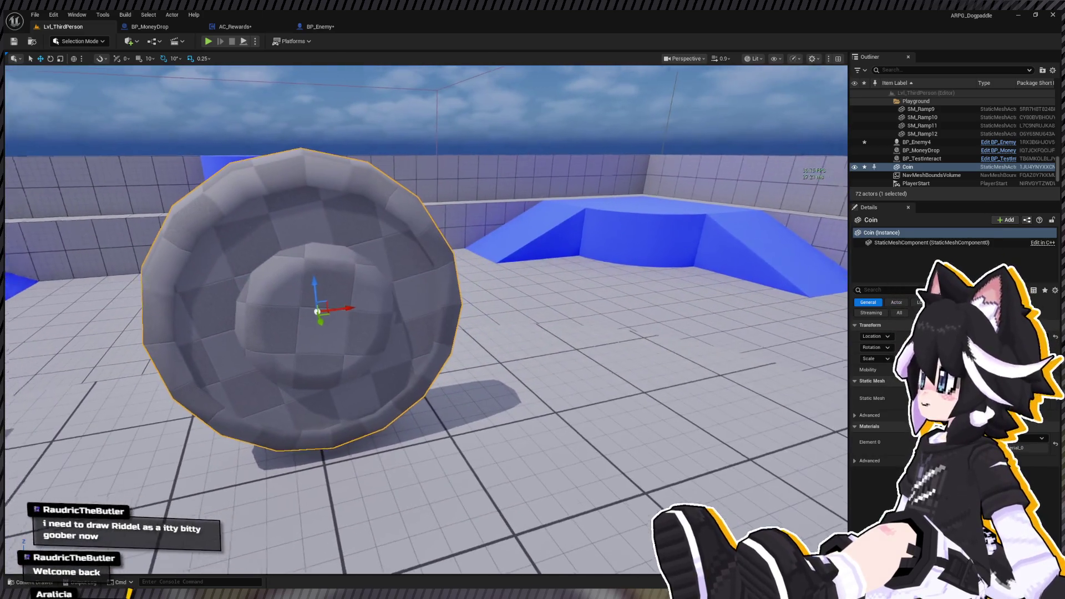
{"action": "key", "text": "f"}
{"action": "mouse_move", "coordinate": [439, 283]}
{"action": "left_mouse_down"}
{"action": "mouse_move", "coordinate": [184, 294]}
{"action": "mouse_move", "coordinate": [182, 431]}
{"action": "left_mouse_up"}
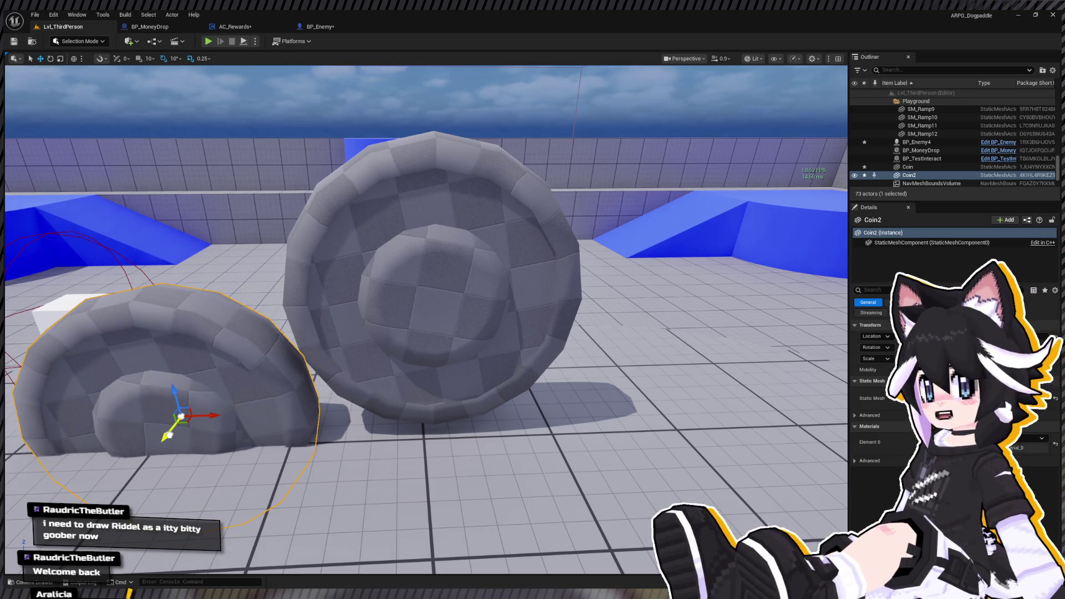
{"action": "left_click", "coordinate": [208, 41]}
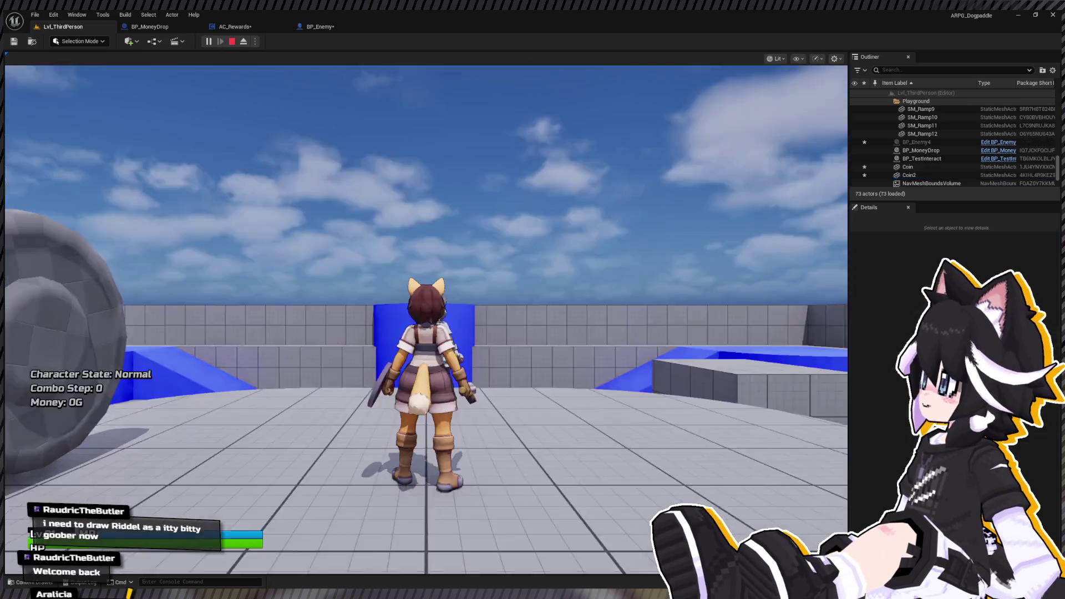
Run to the Dummy, lock on and attack until it breaks and drops coins, then stop playing.
{"action": "key", "text": "w"}
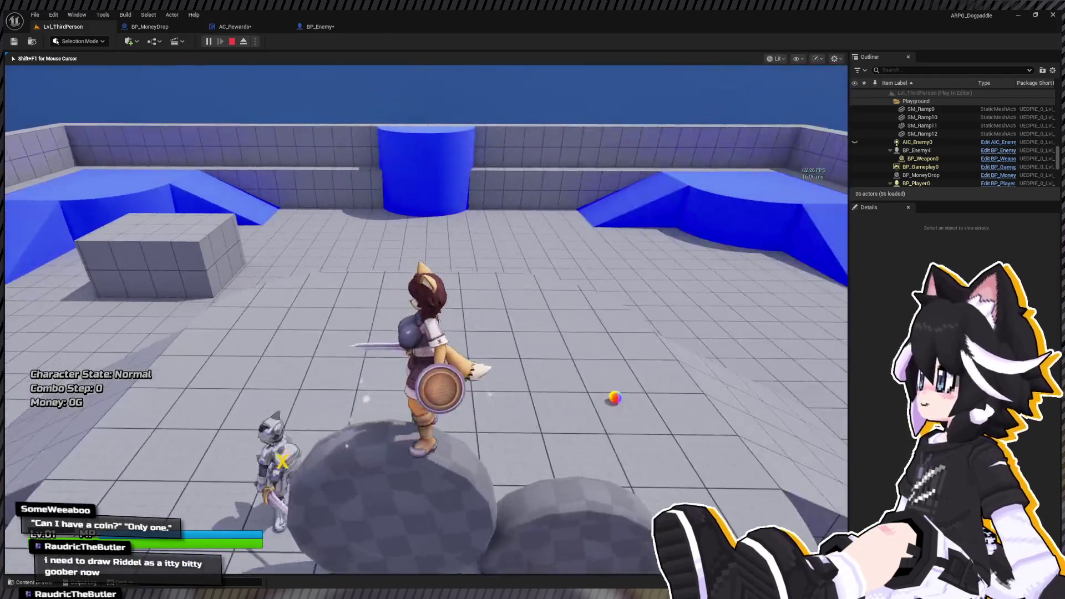
{"action": "mouse_move", "coordinate": [425, 318]}
{"action": "key", "text": "w"}
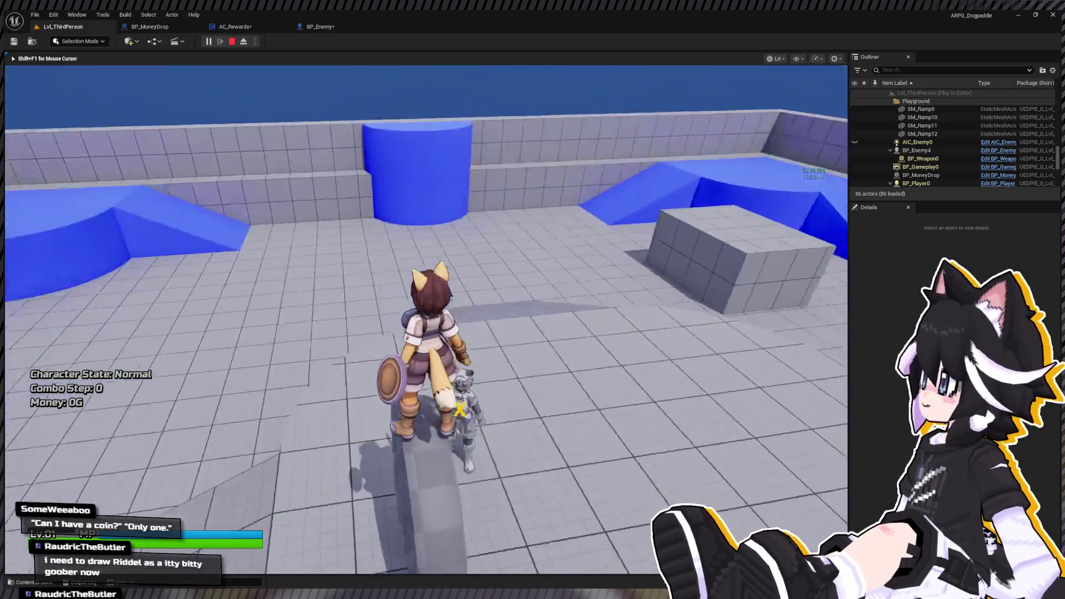
{"action": "key", "text": "s"}
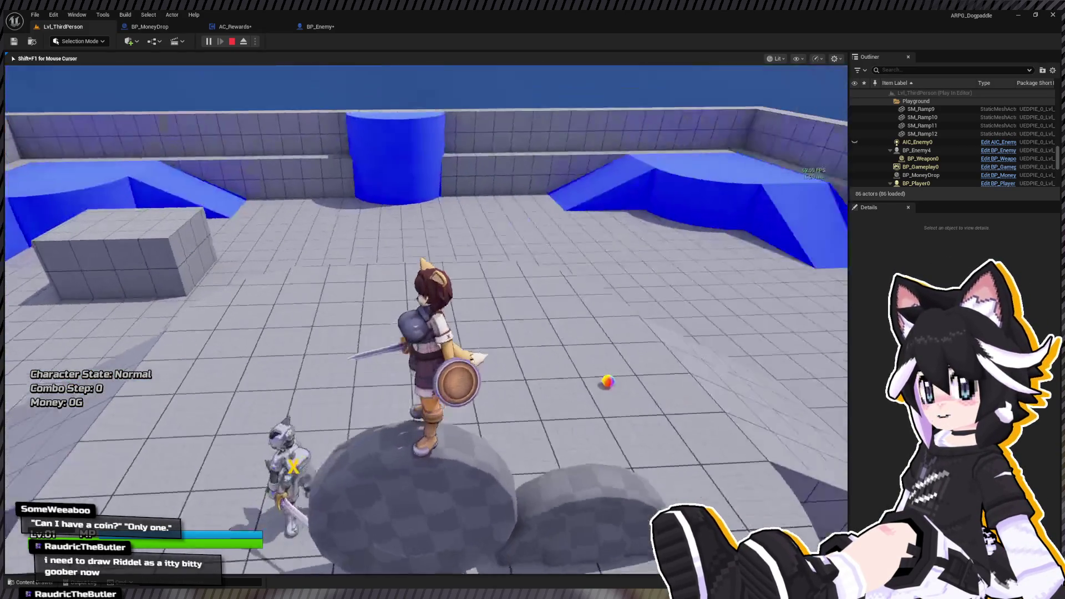
{"action": "key", "text": "Tab"}
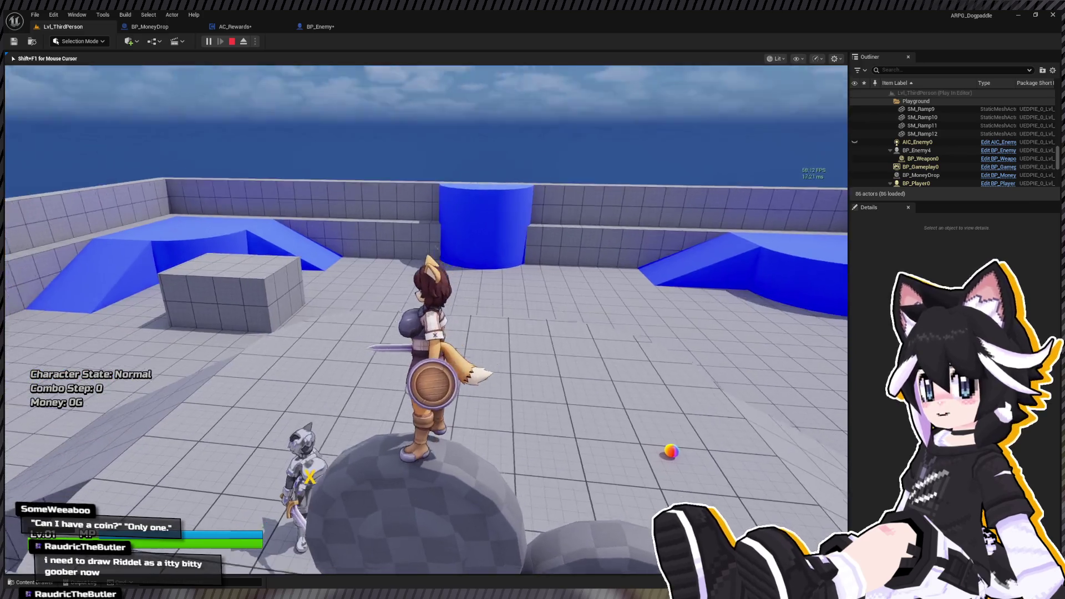
{"action": "key", "text": "w"}
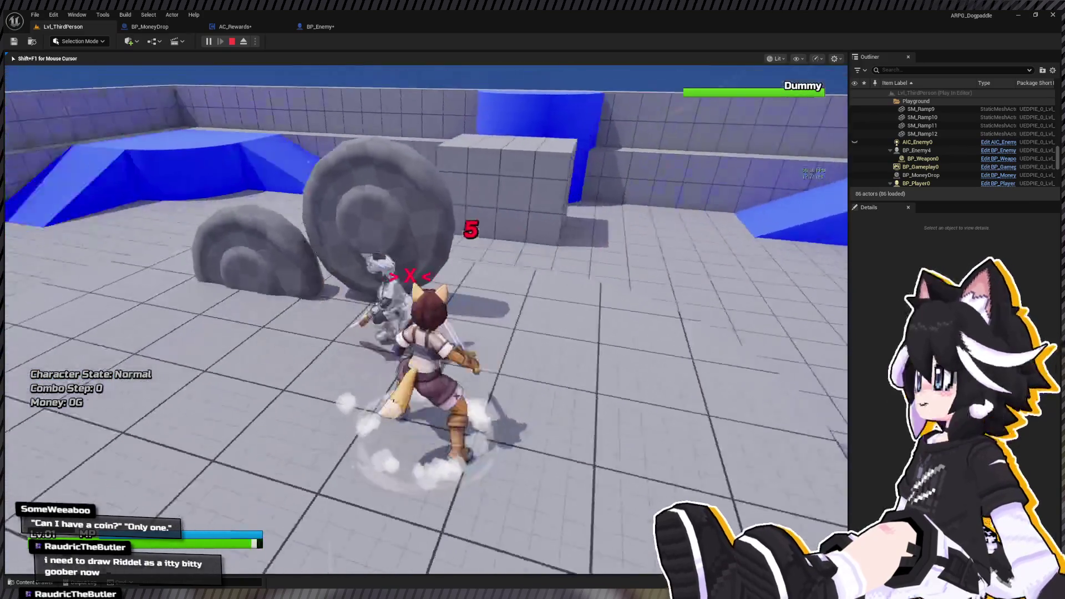
{"action": "key", "text": "j"}
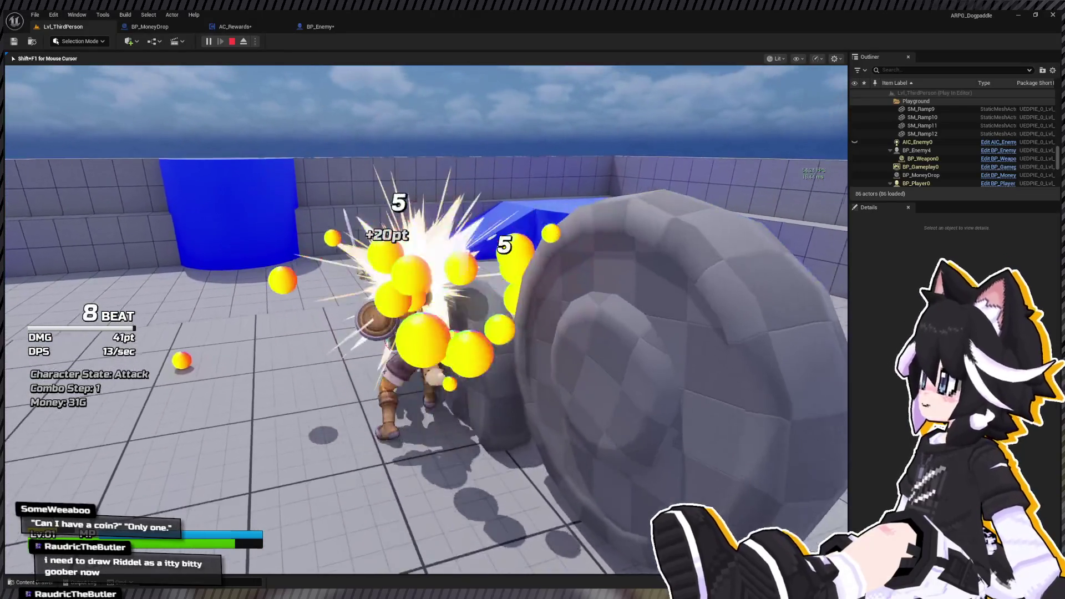
{"action": "key", "text": "Escape"}
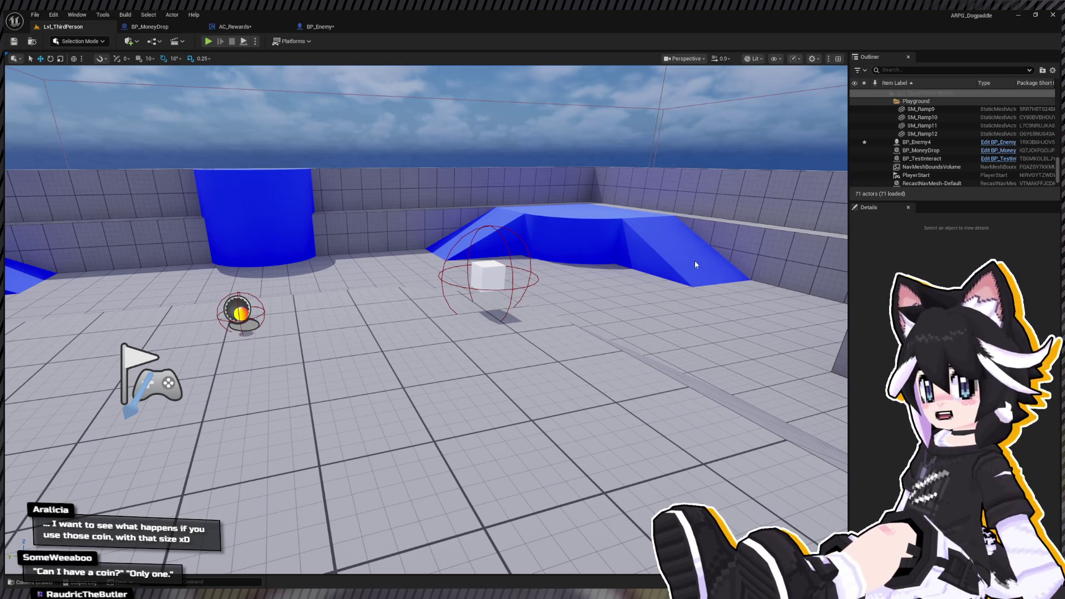
Place a Coin mesh on the level floor and select it.
{"action": "key", "text": "ctrl+space"}
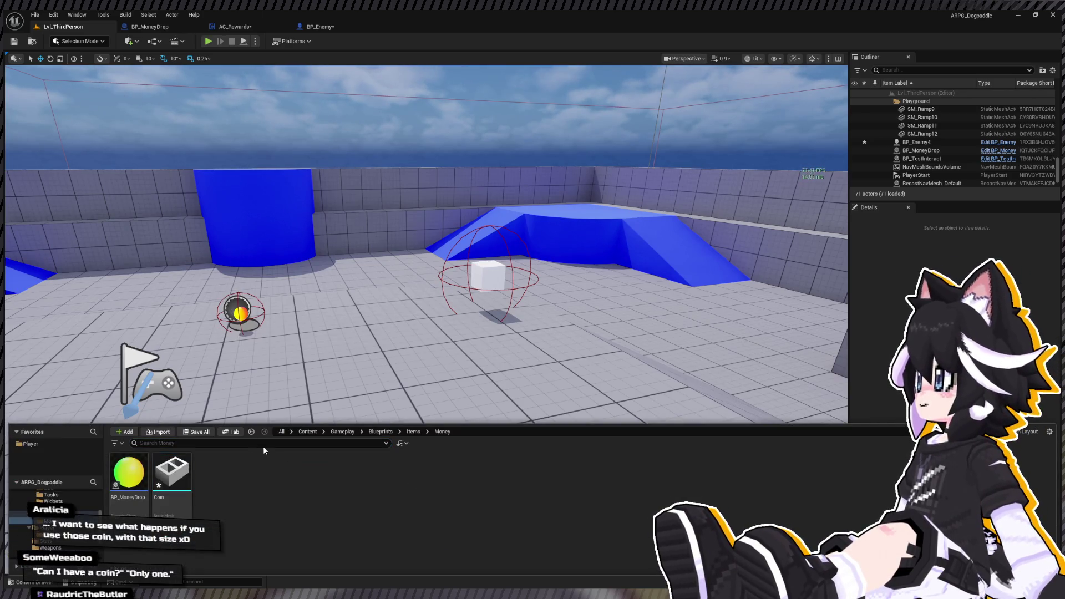
{"action": "left_click_drag", "start_coordinate": [172, 471], "coordinate": [320, 320]}
{"action": "left_click", "coordinate": [320, 319]}
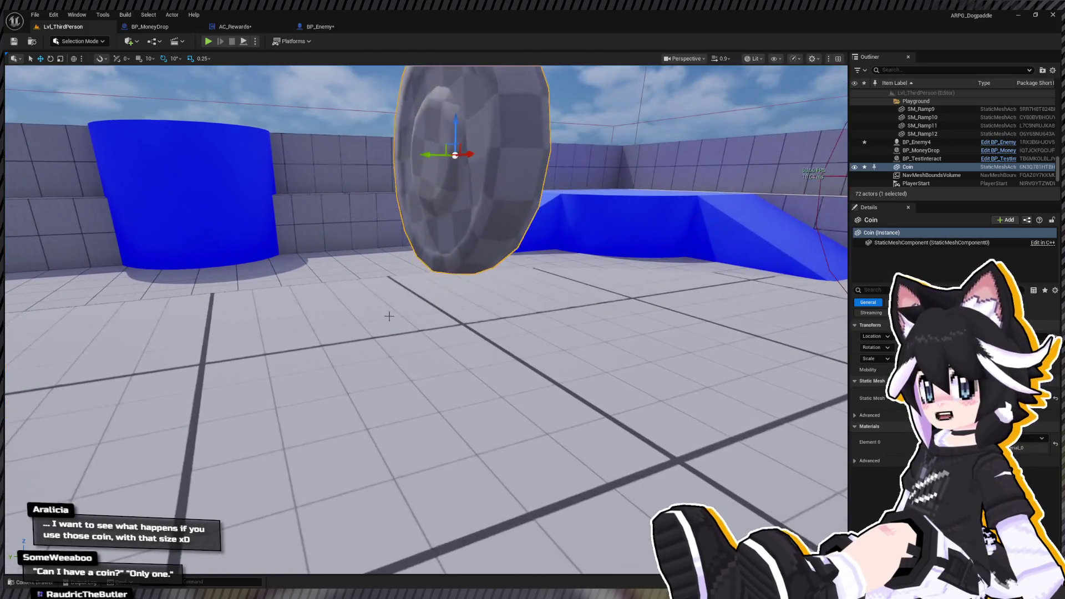
{"action": "key", "text": "ctrl+space"}
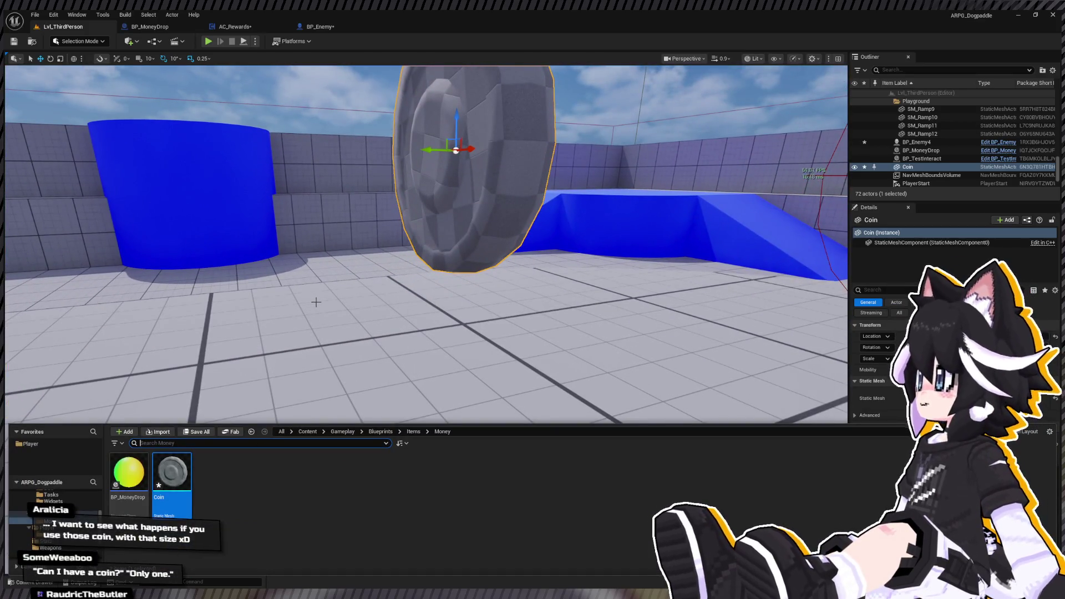
Create a new material named M_Coin in the Money folder.
{"action": "left_click", "coordinate": [287, 506]}
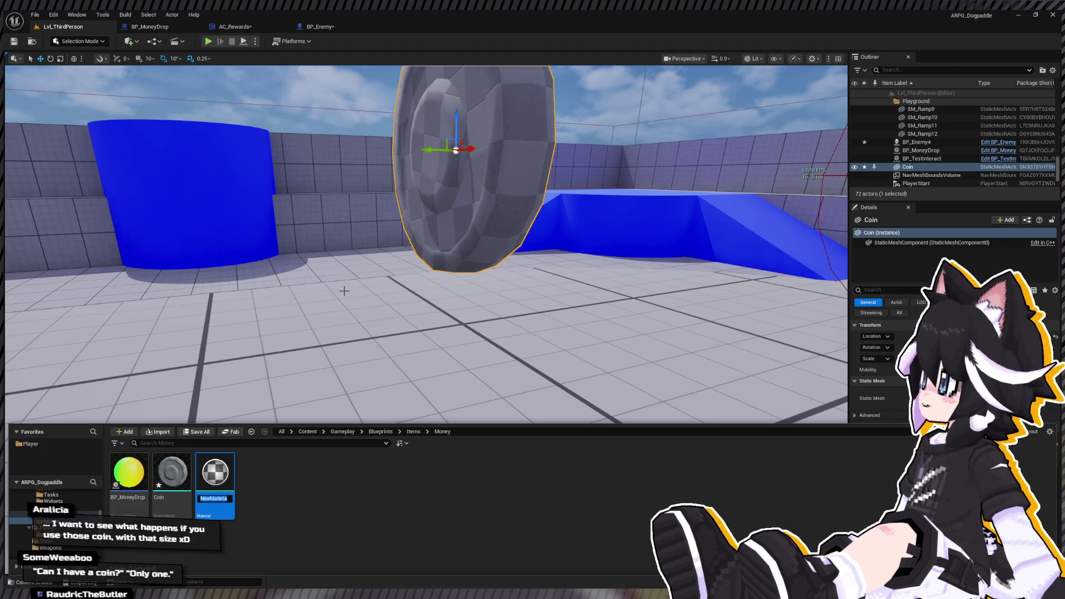
{"action": "type", "text": "M_Coin"}
{"action": "key", "text": "Return"}
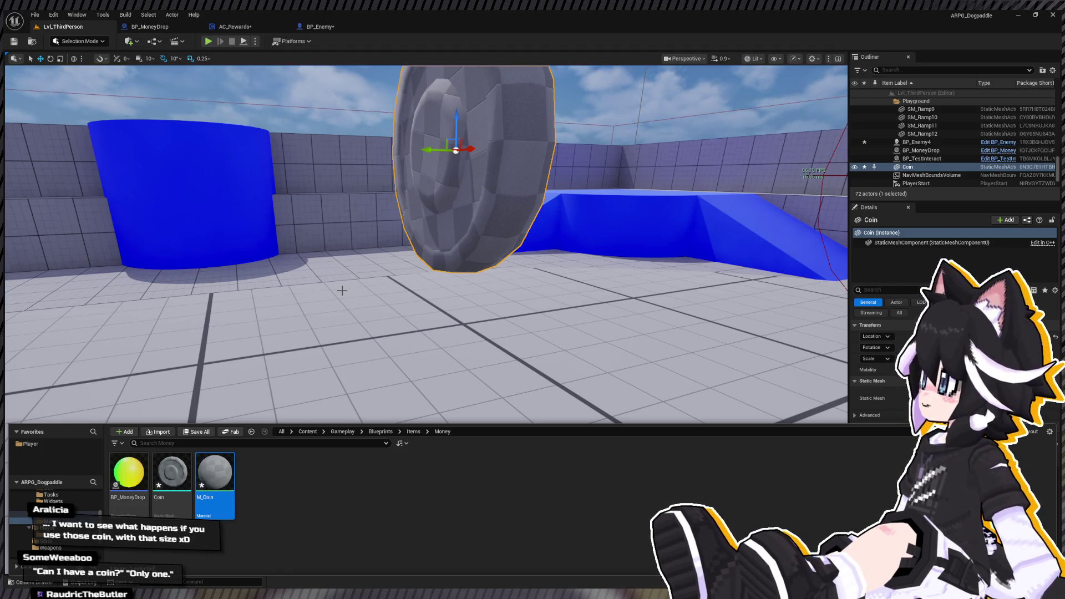
{"action": "key", "text": "ctrl+space"}
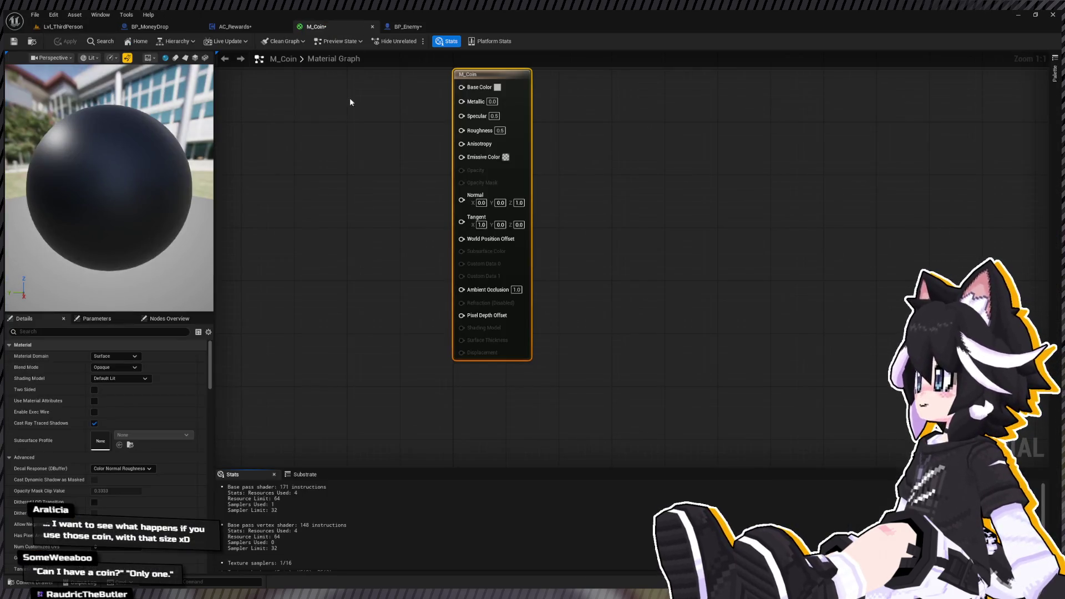
Feed a yellow constant (1.0, 0.6343, 0.0) into Base Color and set Metallic and Specular to 1.
{"action": "left_click", "coordinate": [458, 228]}
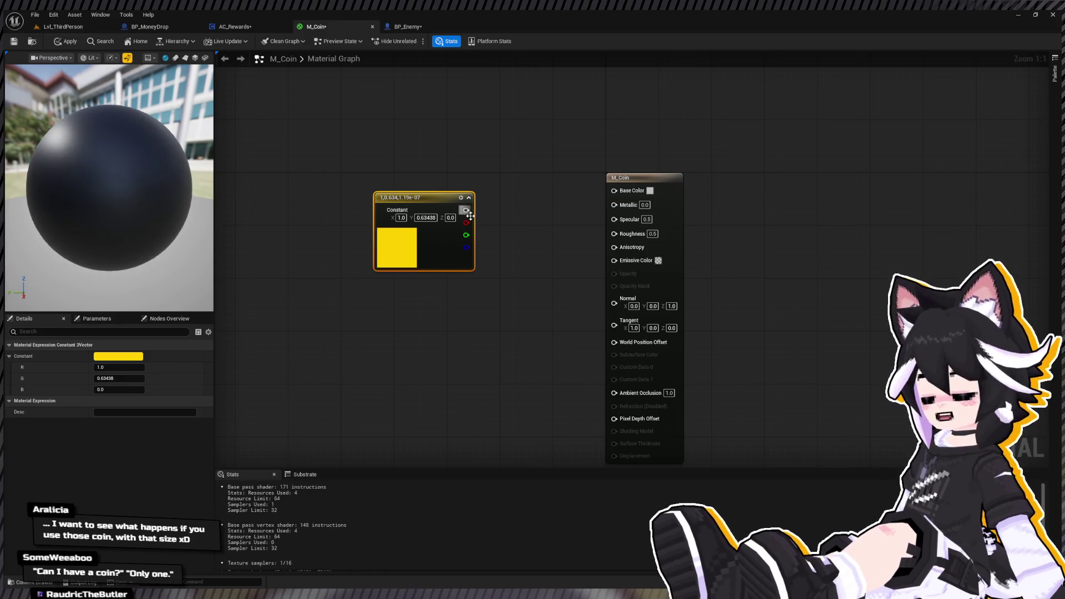
{"action": "mouse_move", "coordinate": [466, 209]}
{"action": "left_mouse_down"}
{"action": "mouse_move", "coordinate": [610, 187]}
{"action": "mouse_move", "coordinate": [653, 201]}
{"action": "left_mouse_up"}
{"action": "left_click", "coordinate": [663, 216]}
{"action": "type", "text": "1"}
{"action": "key", "text": "Tab"}
{"action": "type", "text": "1"}
{"action": "key", "text": "Return"}
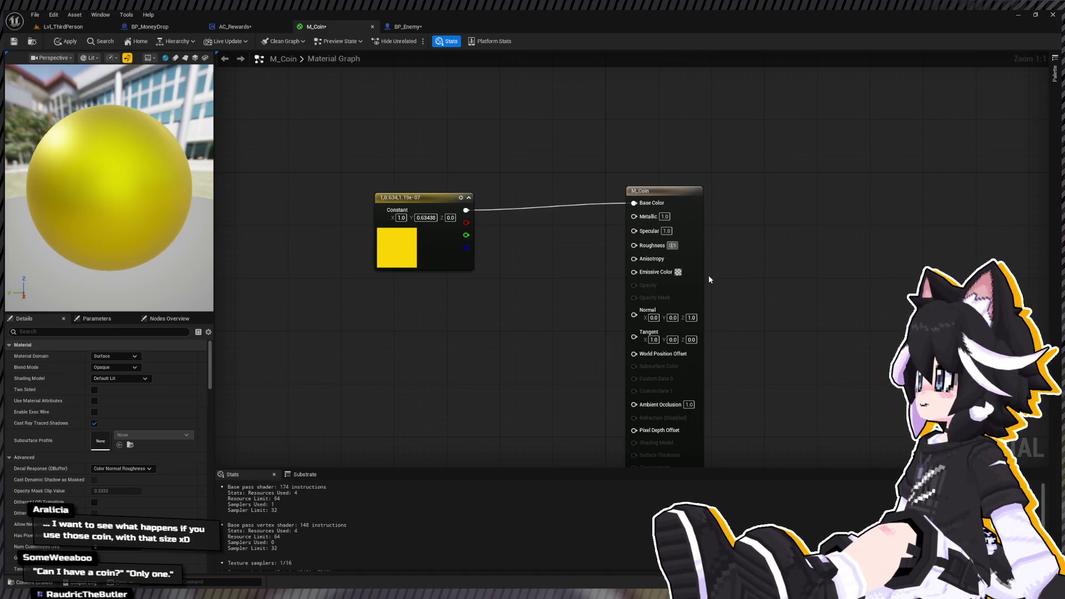
{"action": "type", "text": "0"}
{"action": "key", "text": "Return"}
Change Roughness to 0.75 and apply the M_Coin material.
{"action": "left_click_drag", "start_coordinate": [108, 217], "coordinate": [109, 218]}
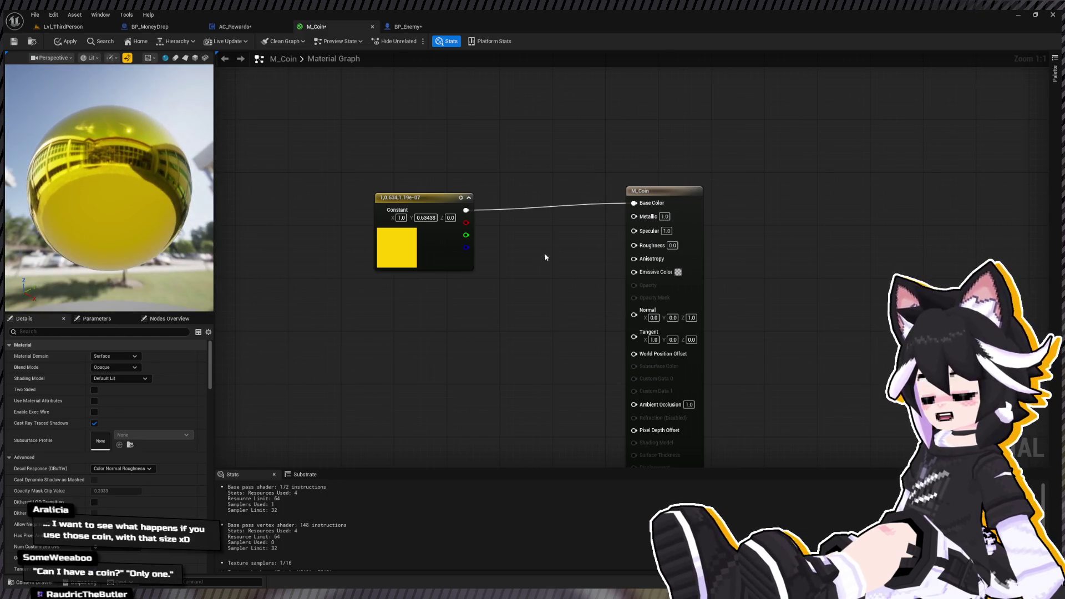
{"action": "left_click", "coordinate": [673, 245]}
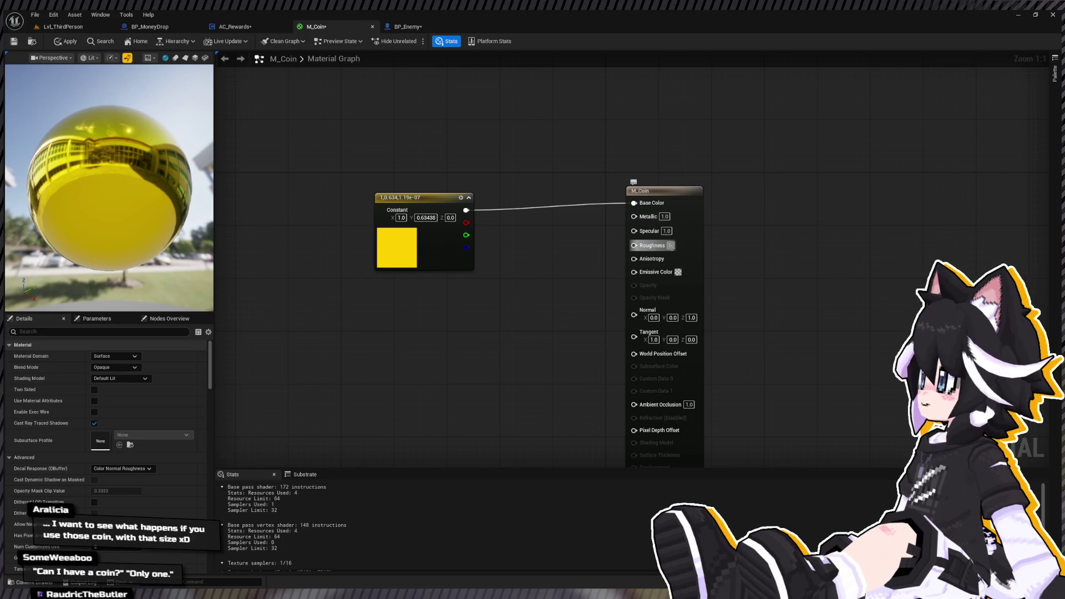
{"action": "type", "text": "0.75"}
{"action": "key", "text": "Return"}
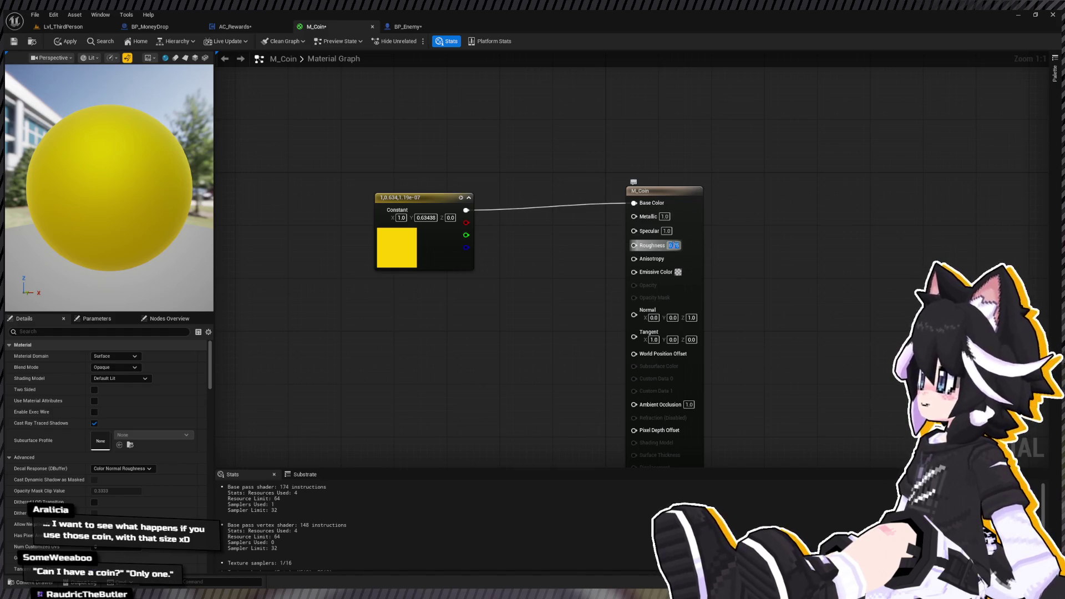
{"action": "left_click_drag", "start_coordinate": [139, 150], "coordinate": [206, 152]}
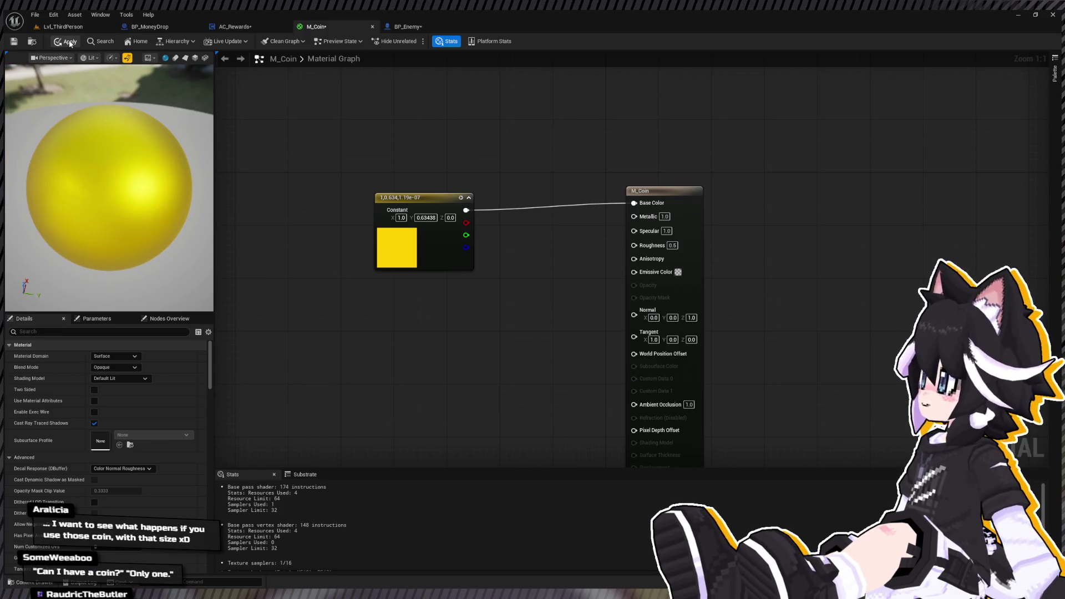
{"action": "left_click", "coordinate": [14, 42]}
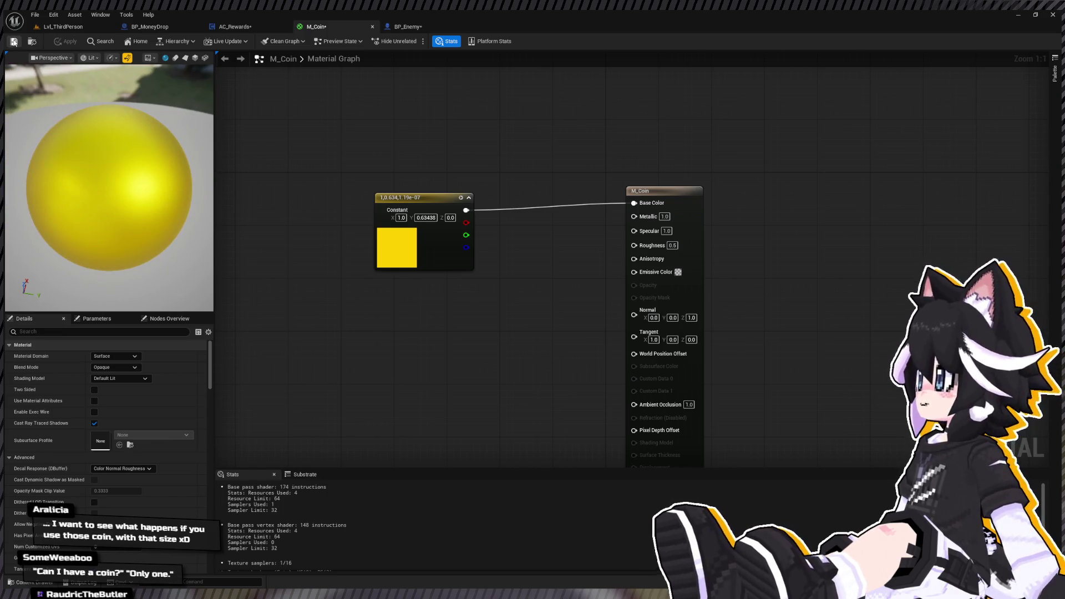
Align the colour node with the output, straighten its wire, and select the constant node.
{"action": "mouse_move", "coordinate": [389, 157]}
{"action": "left_mouse_down"}
{"action": "mouse_move", "coordinate": [491, 178]}
{"action": "mouse_move", "coordinate": [673, 142]}
{"action": "left_mouse_up"}
{"action": "key", "text": "shift+w"}
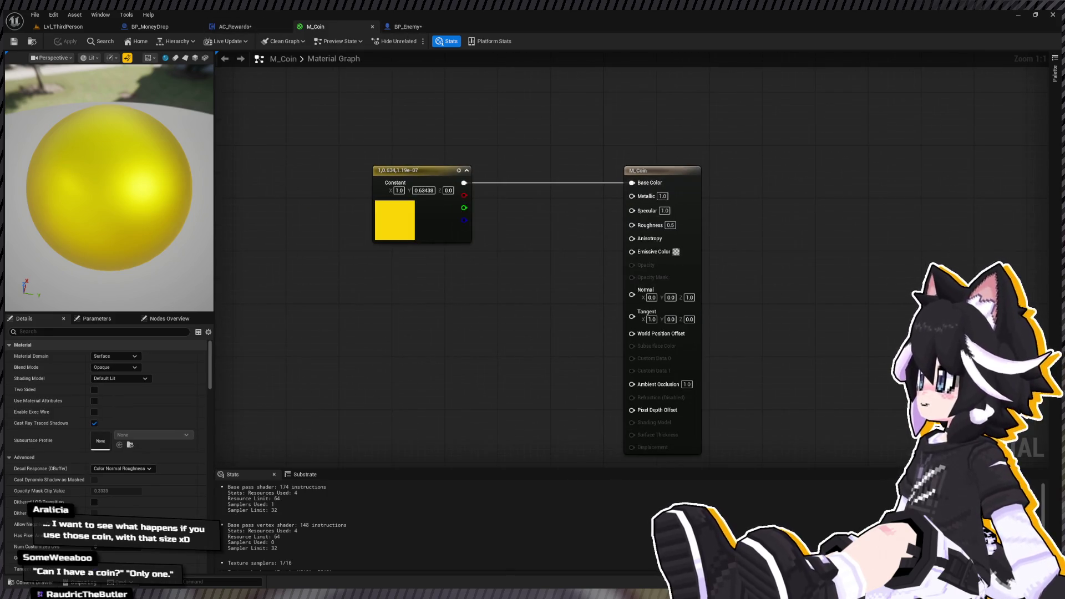
{"action": "key", "text": "ctrl+space"}
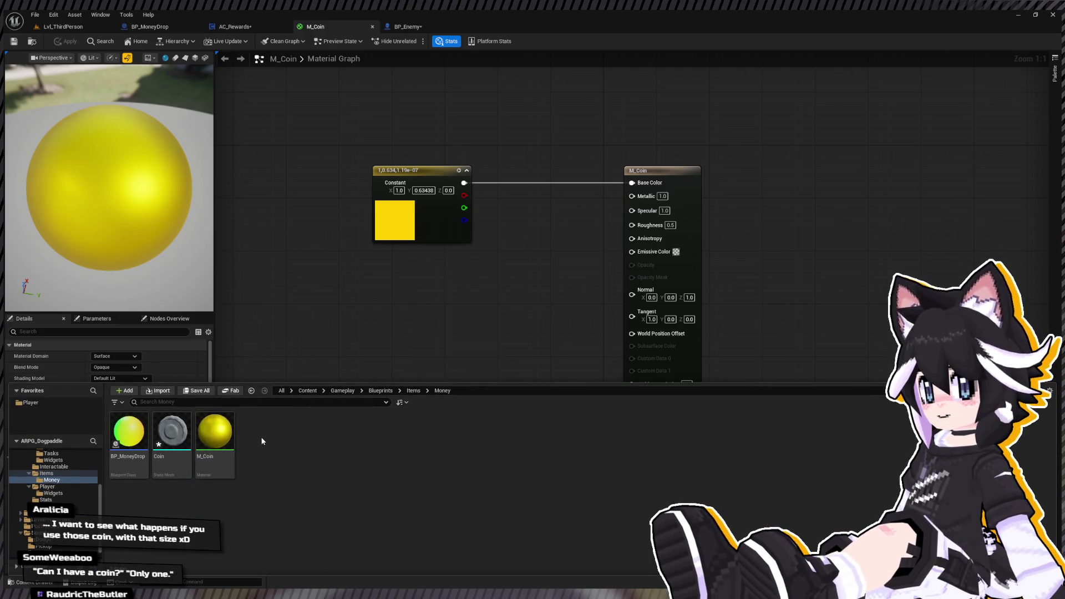
{"action": "left_click", "coordinate": [223, 440]}
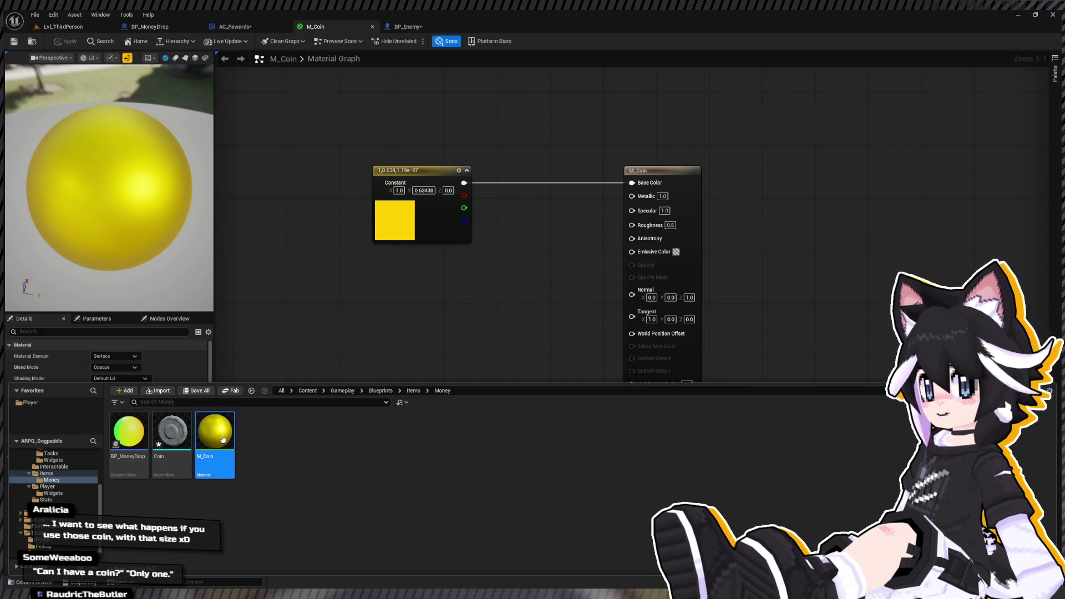
{"action": "left_click", "coordinate": [421, 169]}
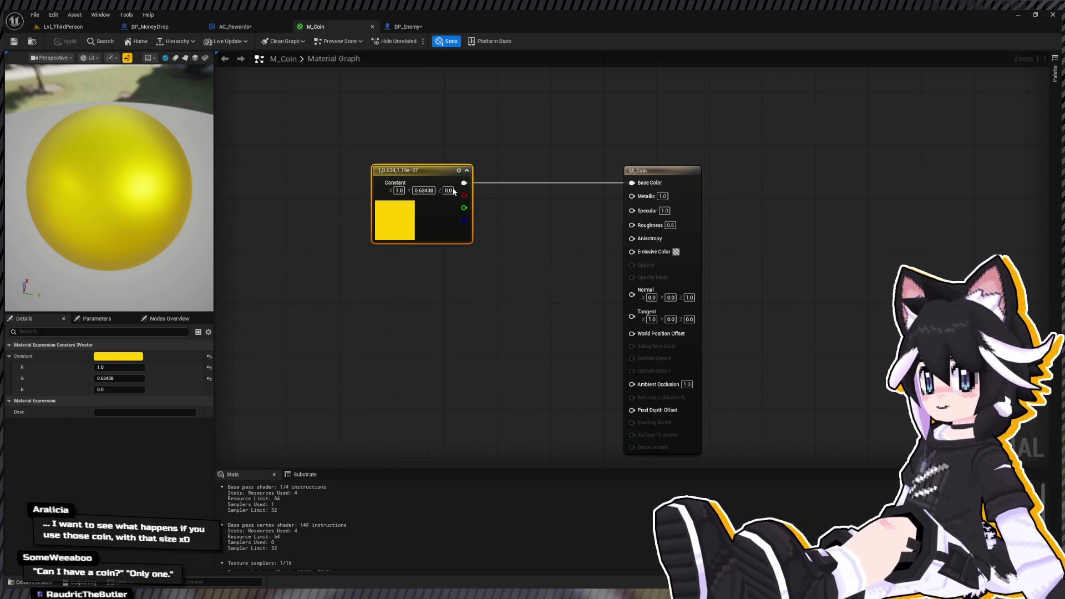
Convert the colour constant into a parameter named Color.
{"action": "type", "text": "Color"}
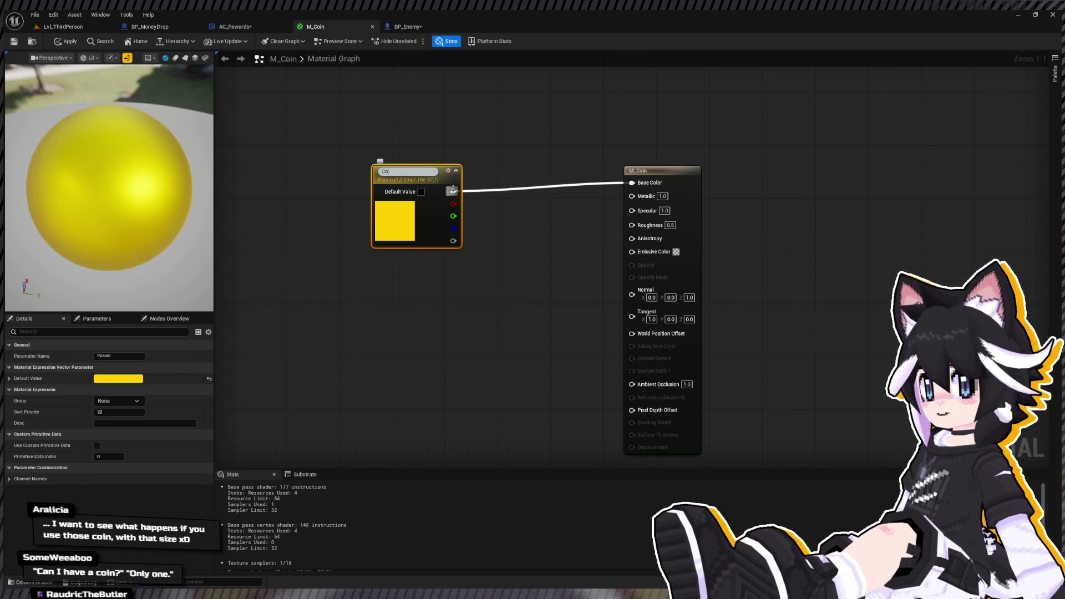
{"action": "key", "text": "Return"}
{"action": "key", "text": "ctrl+a"}
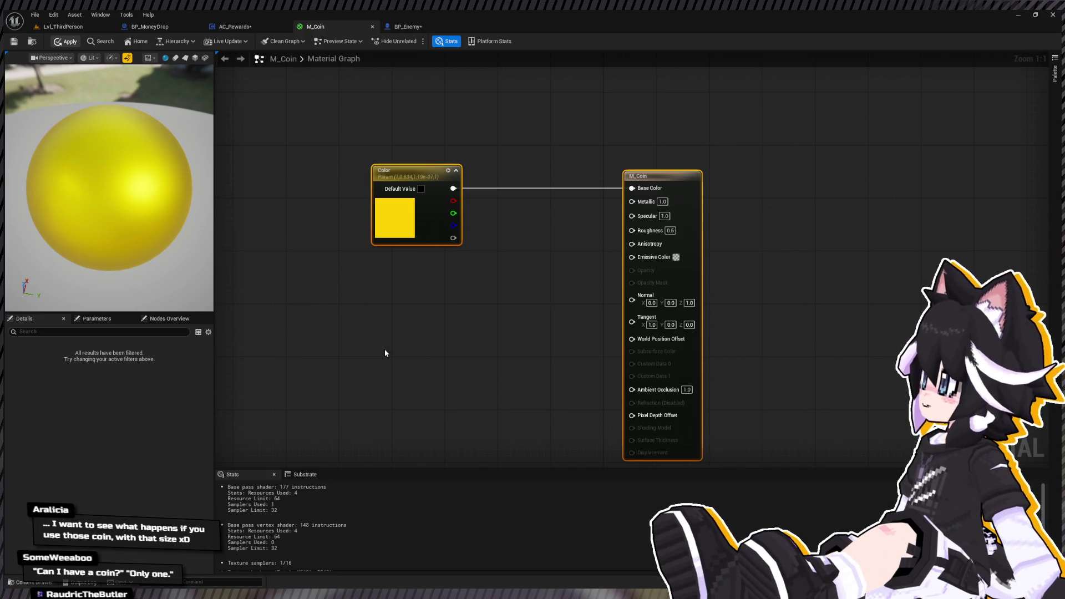
Create M_Coin material instances named M_Coin1, M_Coin5 and M_Coin10.
{"action": "key", "text": "ctrl+space"}
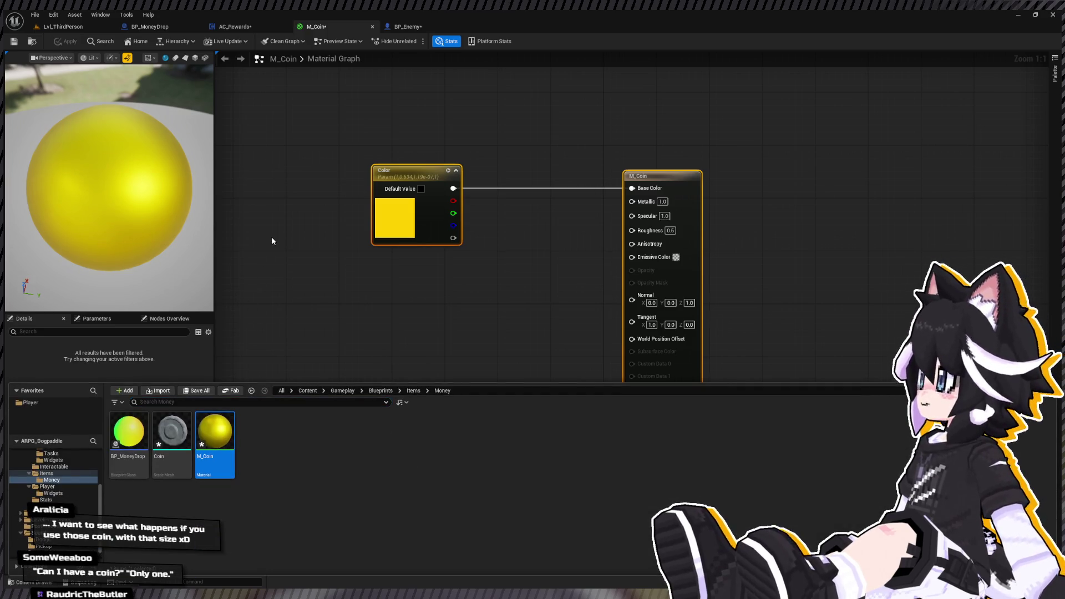
{"action": "type", "text": "M_Coin1"}
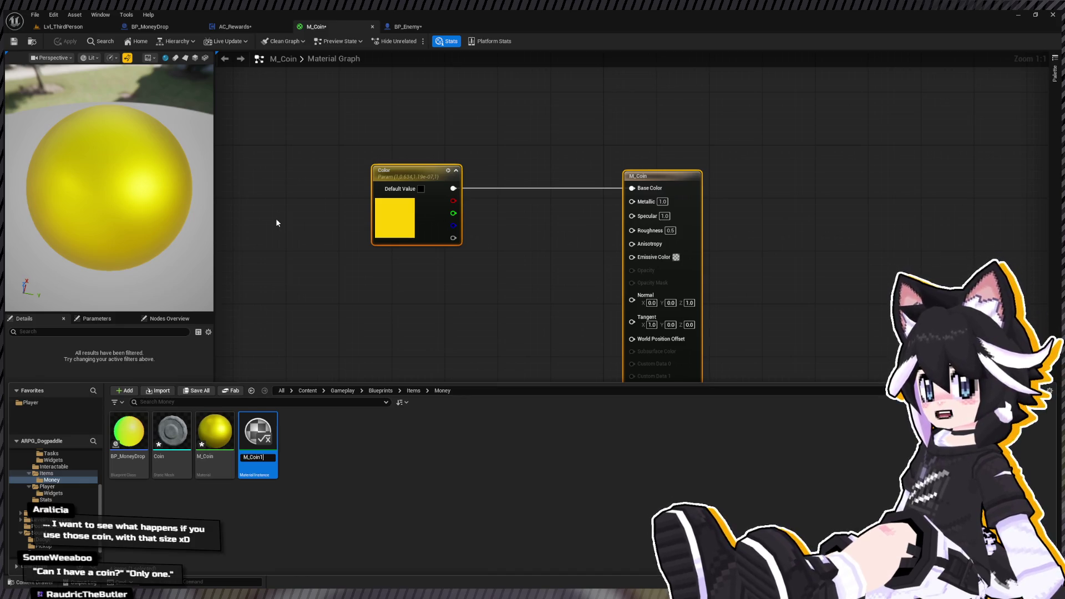
{"action": "key", "text": "Return"}
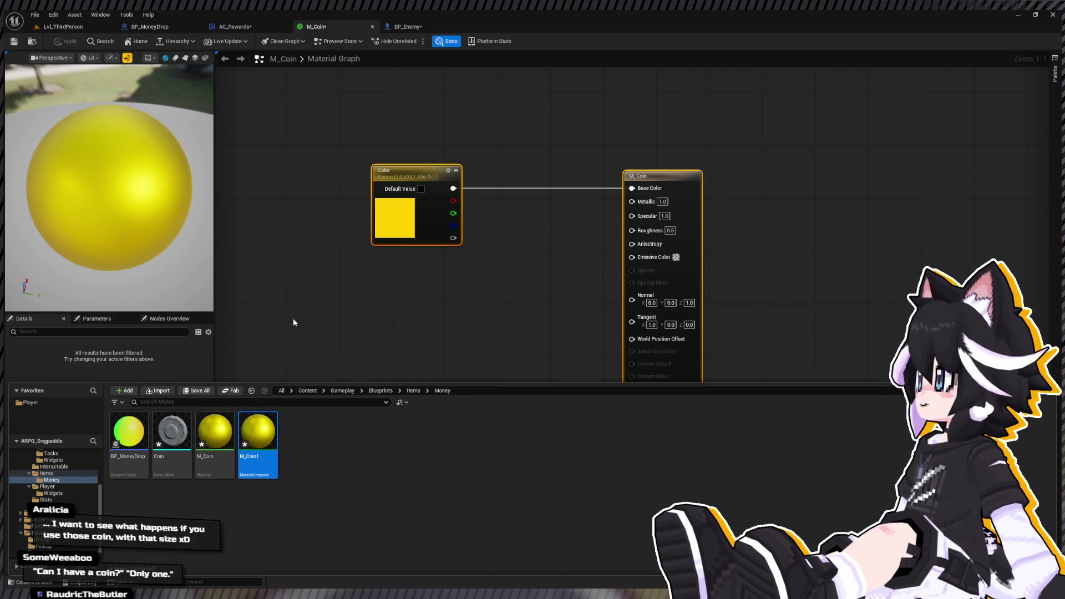
{"action": "key", "text": "ctrl+d"}
{"action": "type", "text": "M_Coin"}
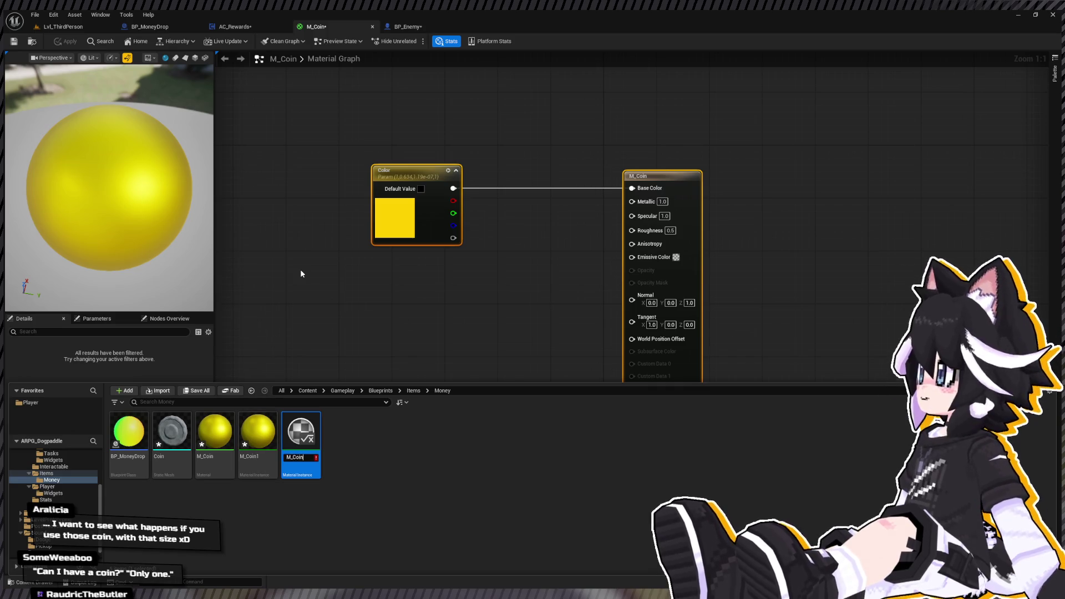
{"action": "type", "text": "5"}
{"action": "key", "text": "Return"}
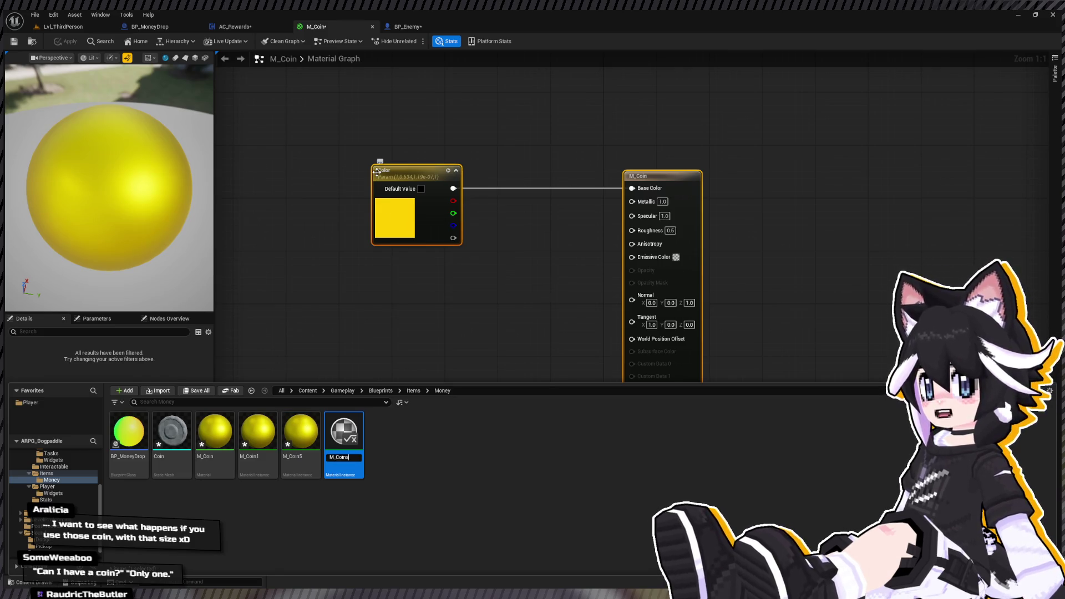
{"action": "key", "text": "Return"}
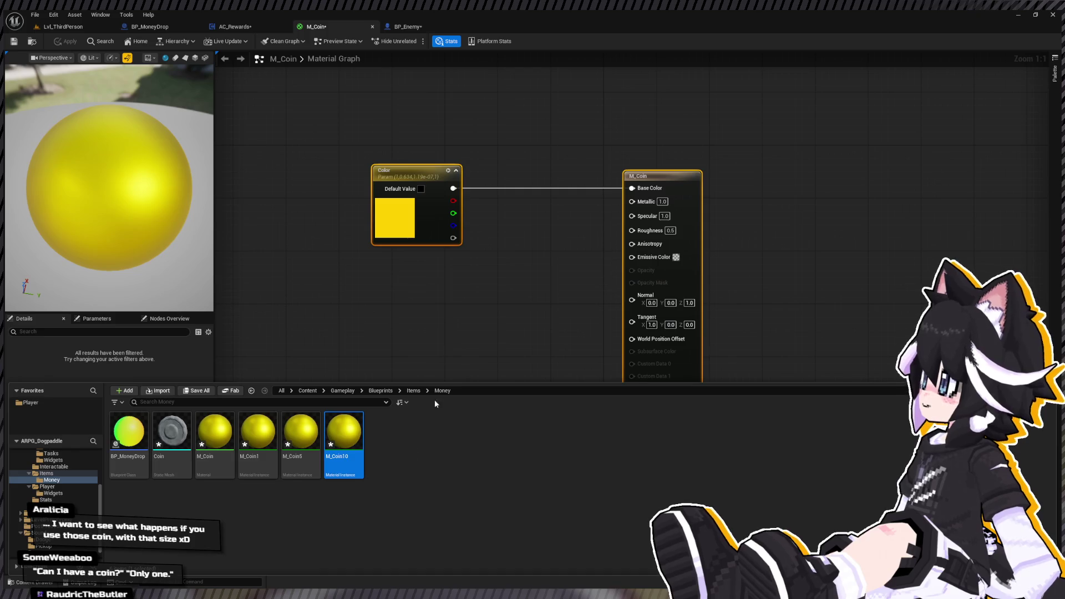
Duplicate M_Coin10 as M_Coin25, then bring up the AC_Rewards graph.
{"action": "key", "text": "ctrl+d"}
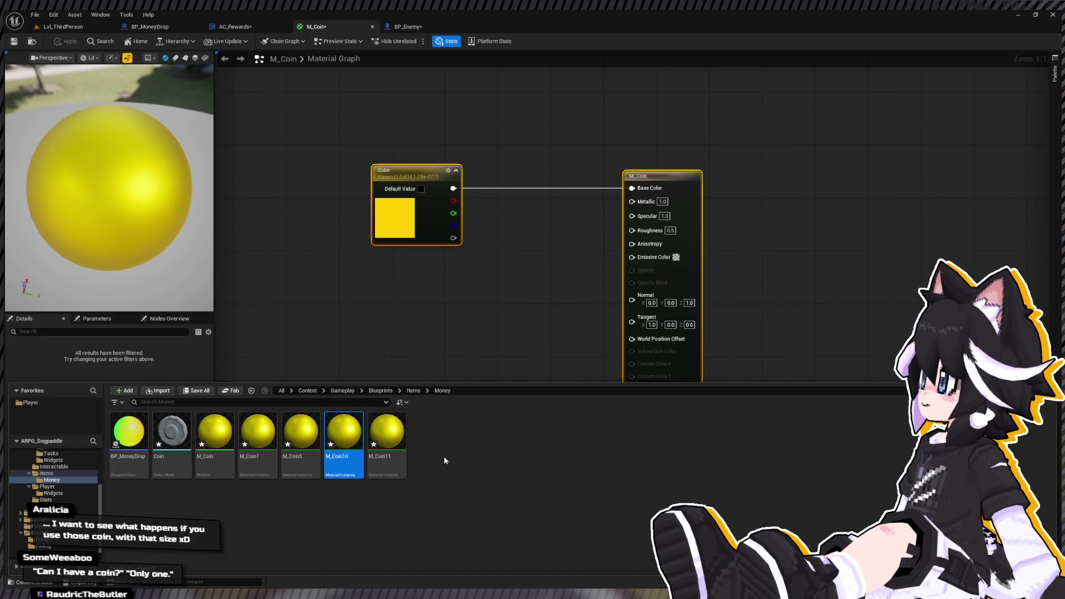
{"action": "type", "text": "M_Coin25"}
{"action": "key", "text": "Return"}
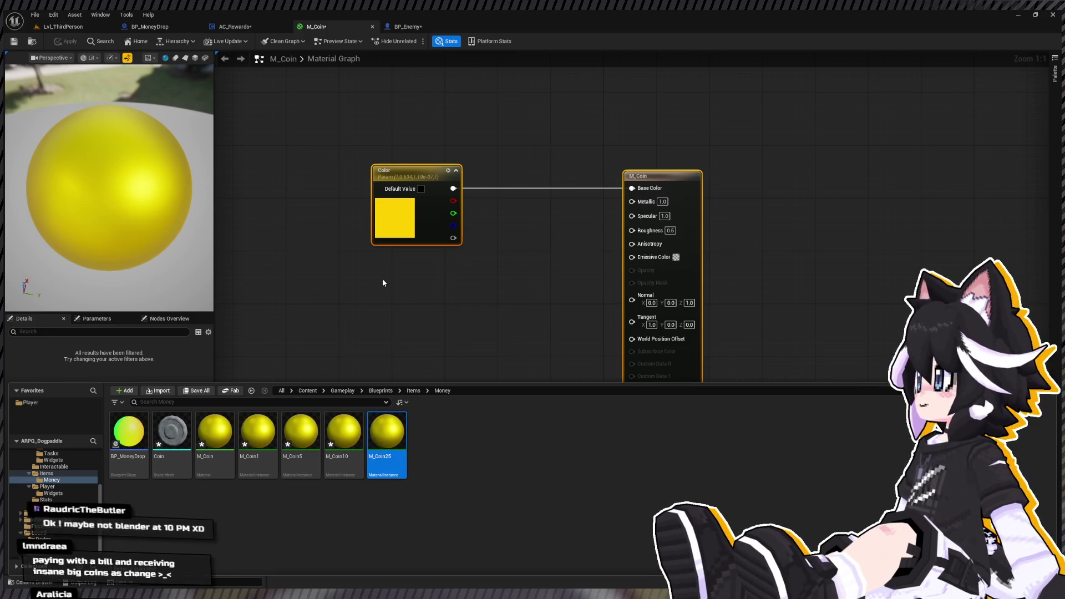
{"action": "left_click", "coordinate": [382, 283]}
{"action": "left_click", "coordinate": [251, 26]}
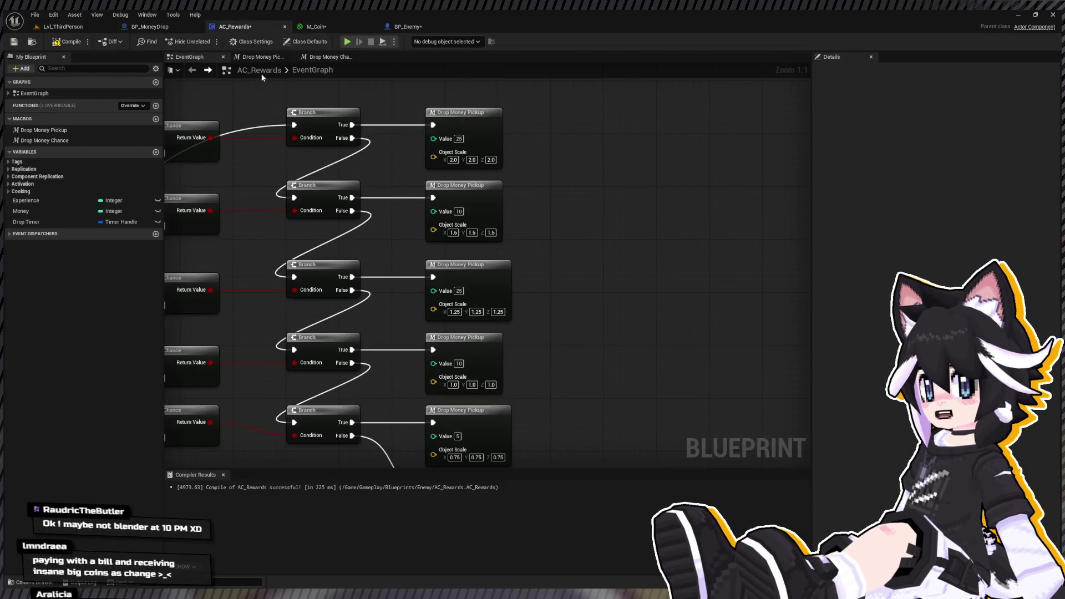
Pan the AC_Rewards graph along the branch chain up to the Value 250 node.
{"action": "scroll", "coordinate": [433, 160], "scroll_direction": "up", "scroll_amount": 2}
{"action": "left_click_drag", "start_coordinate": [433, 161], "coordinate": [481, 168]}
{"action": "mouse_move", "coordinate": [409, 343]}
{"action": "left_mouse_down"}
{"action": "mouse_move", "coordinate": [433, 352]}
{"action": "mouse_move", "coordinate": [340, 329]}
{"action": "left_mouse_up"}
{"action": "mouse_move", "coordinate": [377, 388]}
{"action": "left_mouse_down"}
{"action": "mouse_move", "coordinate": [357, 371]}
{"action": "mouse_move", "coordinate": [341, 224]}
{"action": "left_mouse_up"}
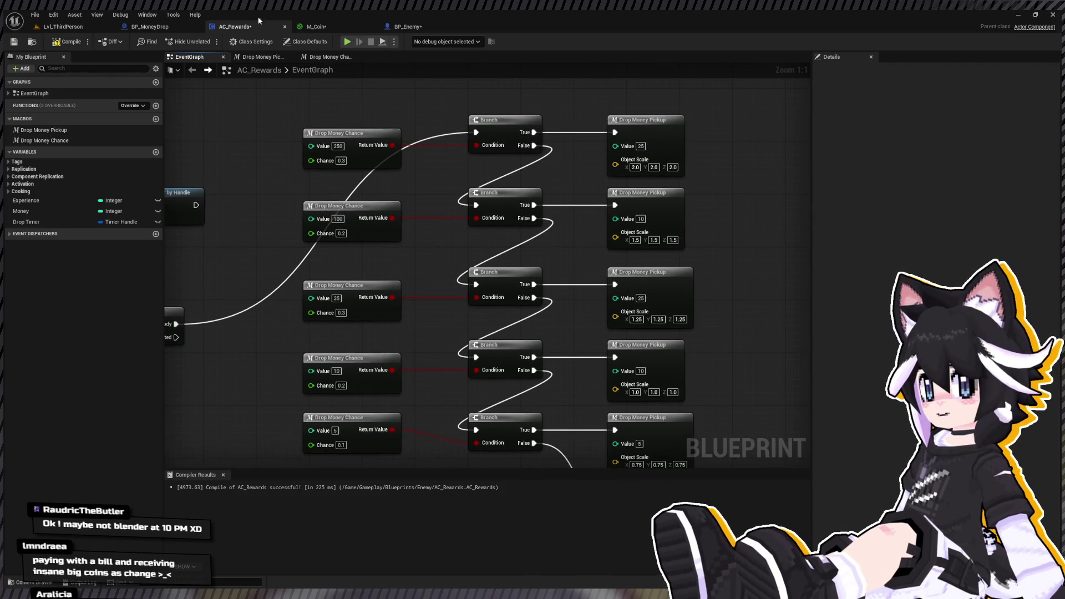
Duplicate M_Coin25 into M_Coin100 and M_Coin250, then open M_Coin1 for editing.
{"action": "key", "text": "ctrl+space"}
{"action": "left_click", "coordinate": [391, 477]}
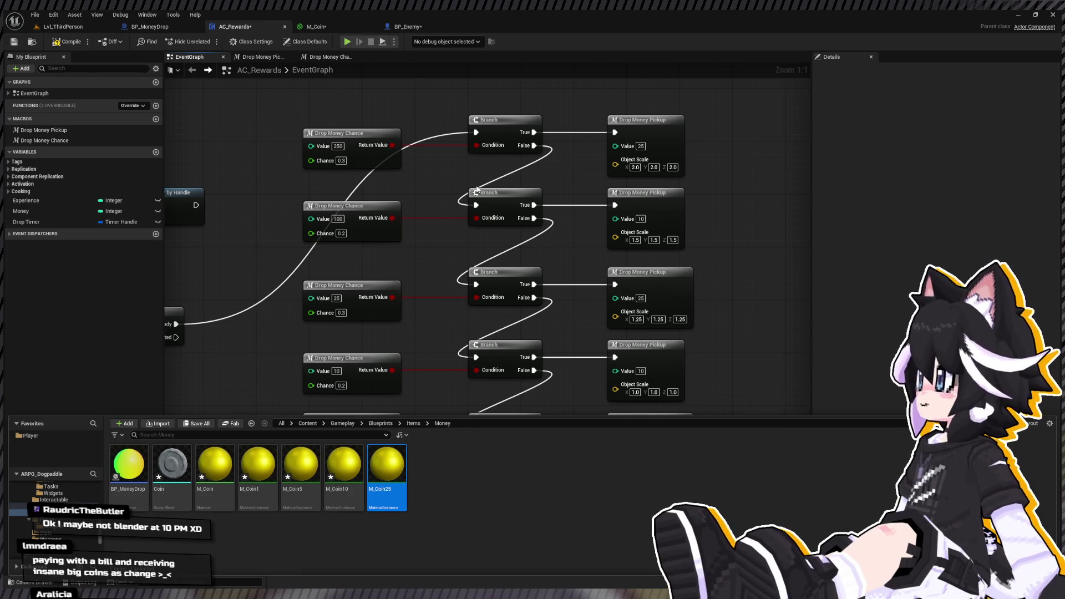
{"action": "key", "text": "ctrl+d"}
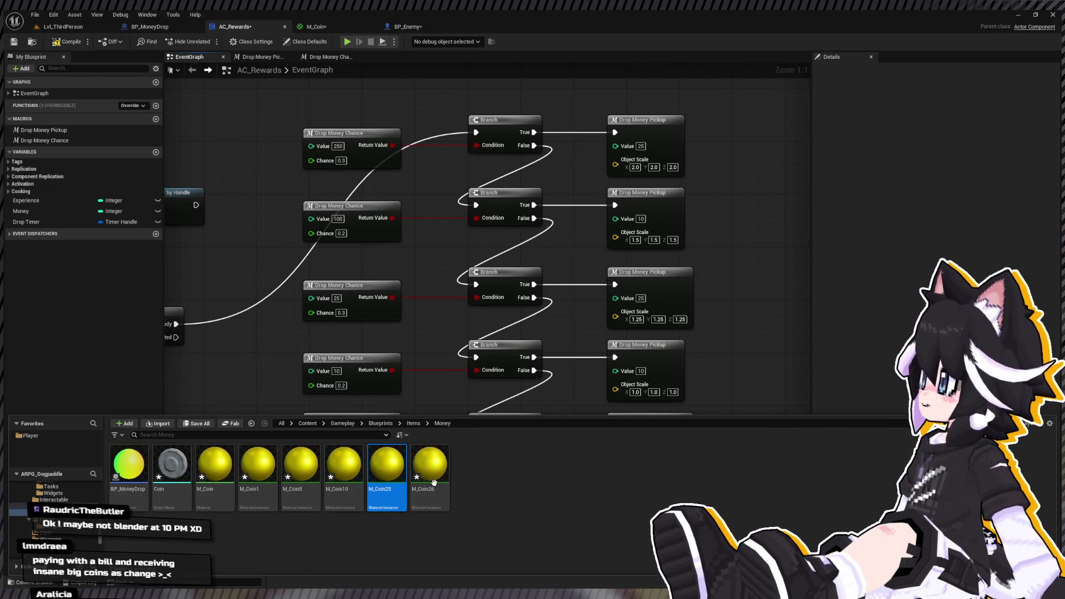
{"action": "type", "text": "M_Coin199"}
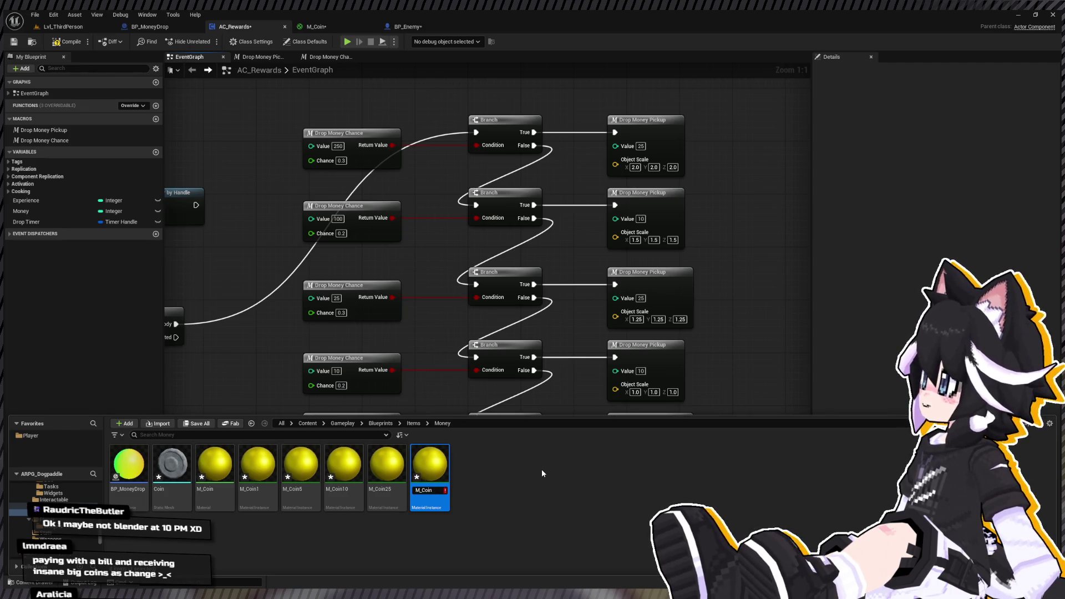
{"action": "key", "text": "BackSpace"}
{"action": "key", "text": "BackSpace"}
{"action": "type", "text": "00"}
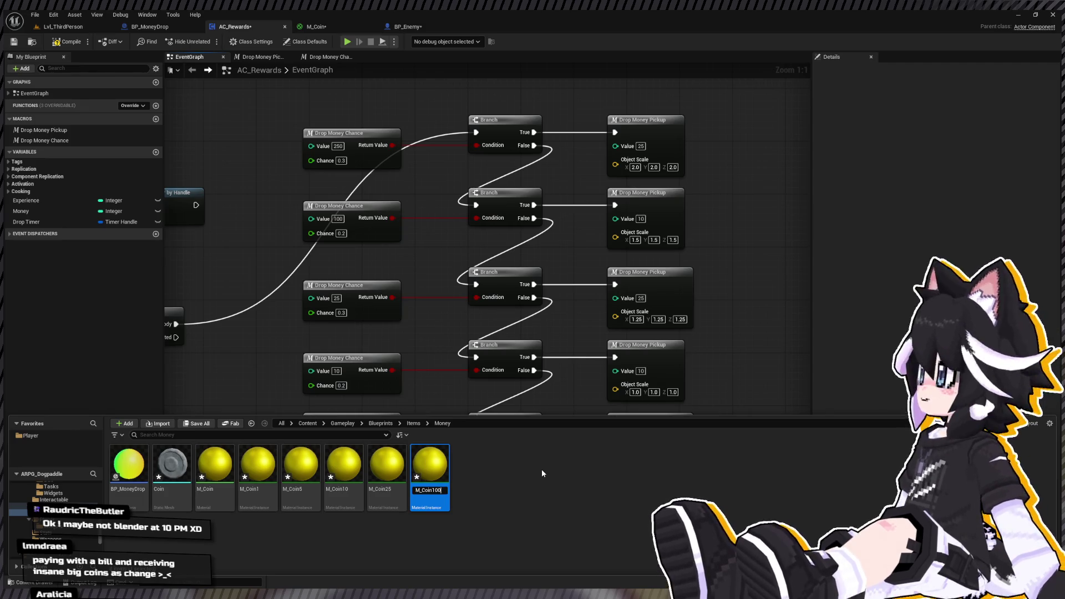
{"action": "key", "text": "Return"}
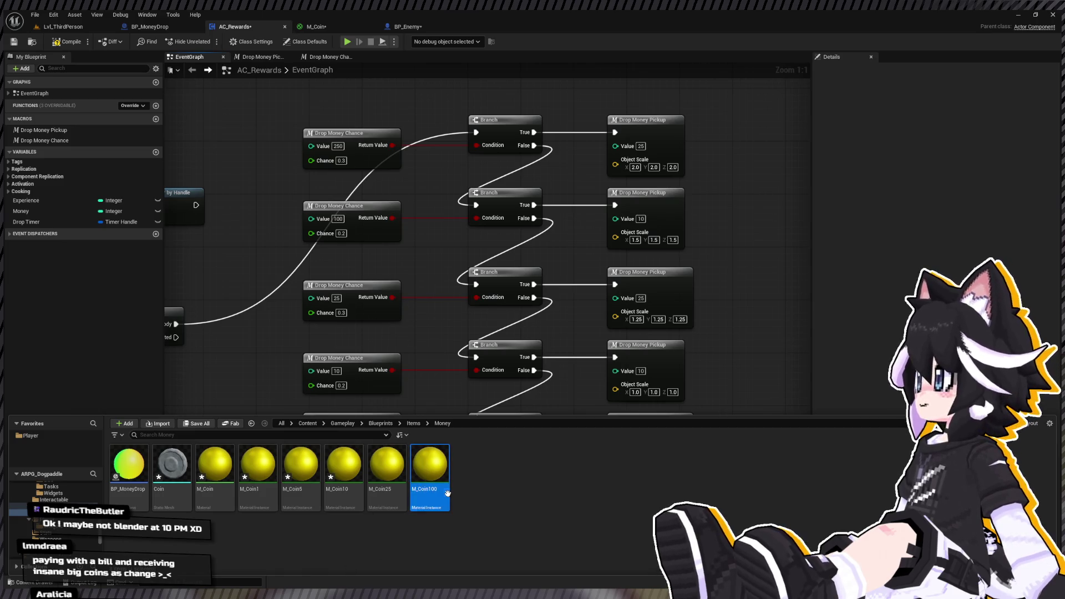
{"action": "key", "text": "ctrl+d"}
{"action": "type", "text": "M_Coin250"}
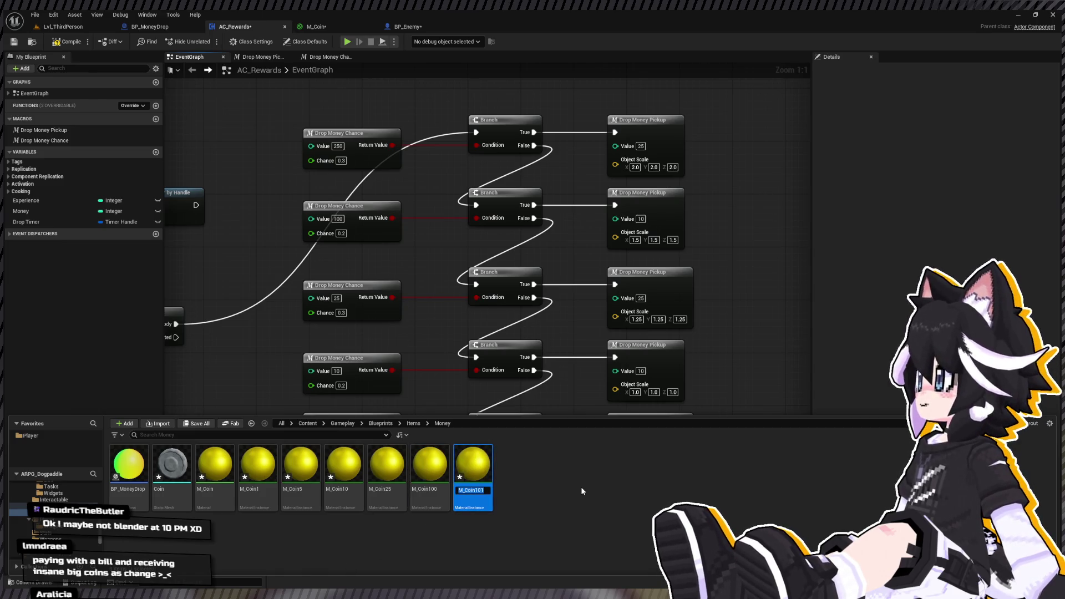
{"action": "key", "text": "Return"}
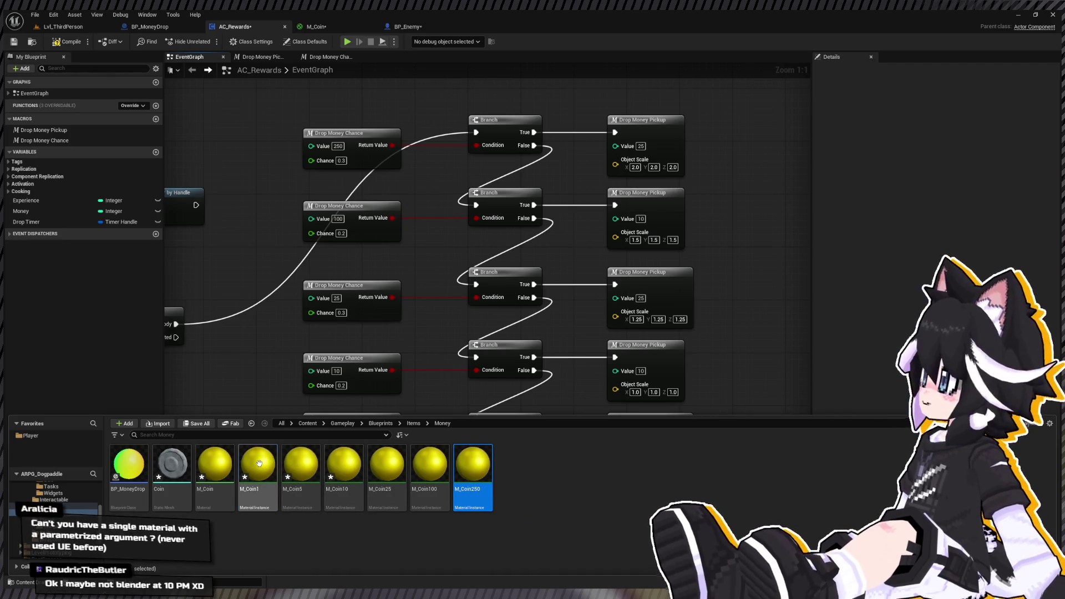
{"action": "left_click", "coordinate": [260, 467]}
{"action": "double_click", "coordinate": [258, 463]}
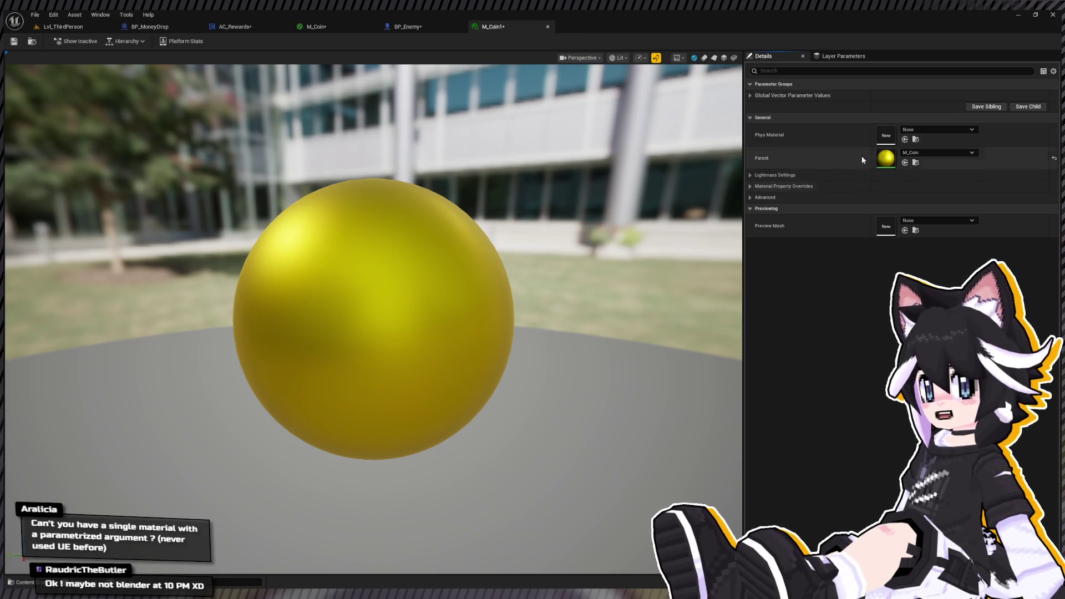
Give M_Coin1's Color parameter a dull bronze override.
{"action": "left_click", "coordinate": [750, 96]}
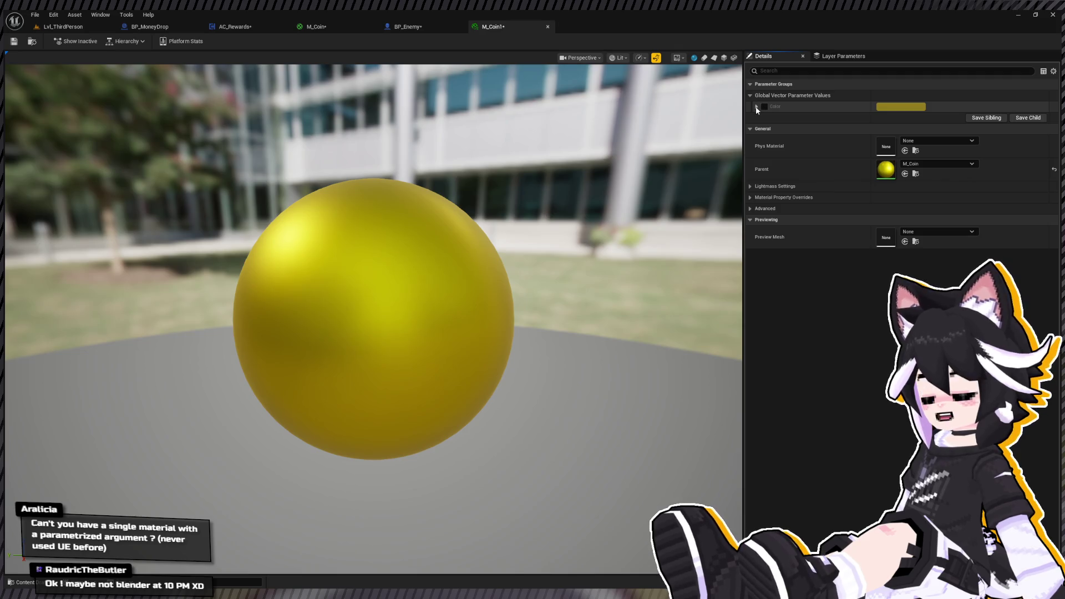
{"action": "left_click", "coordinate": [314, 27]}
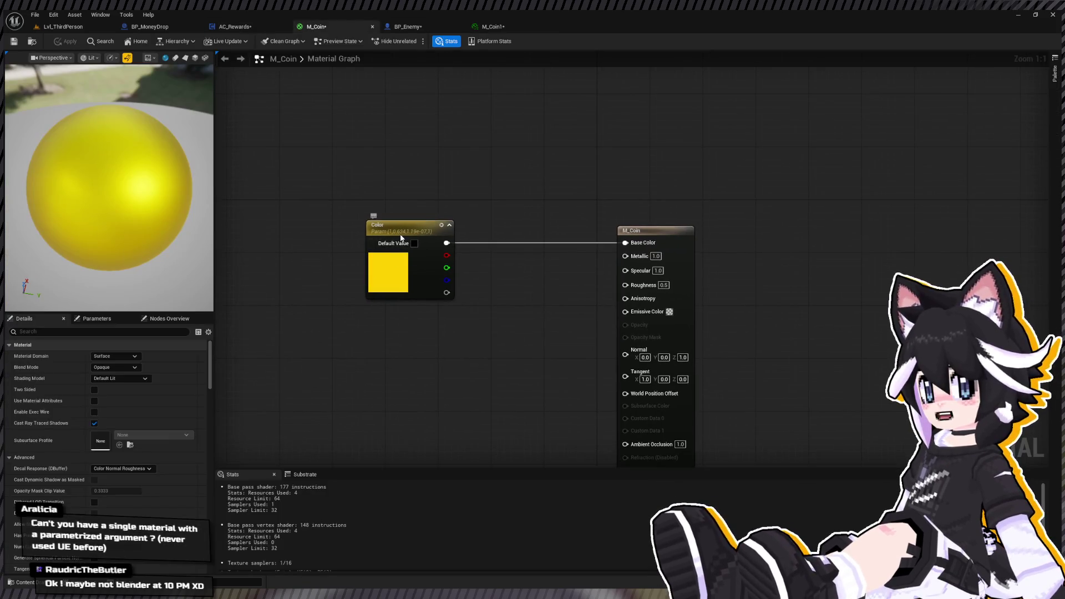
{"action": "left_click", "coordinate": [398, 234]}
{"action": "left_click_drag", "start_coordinate": [494, 27], "coordinate": [425, 31]}
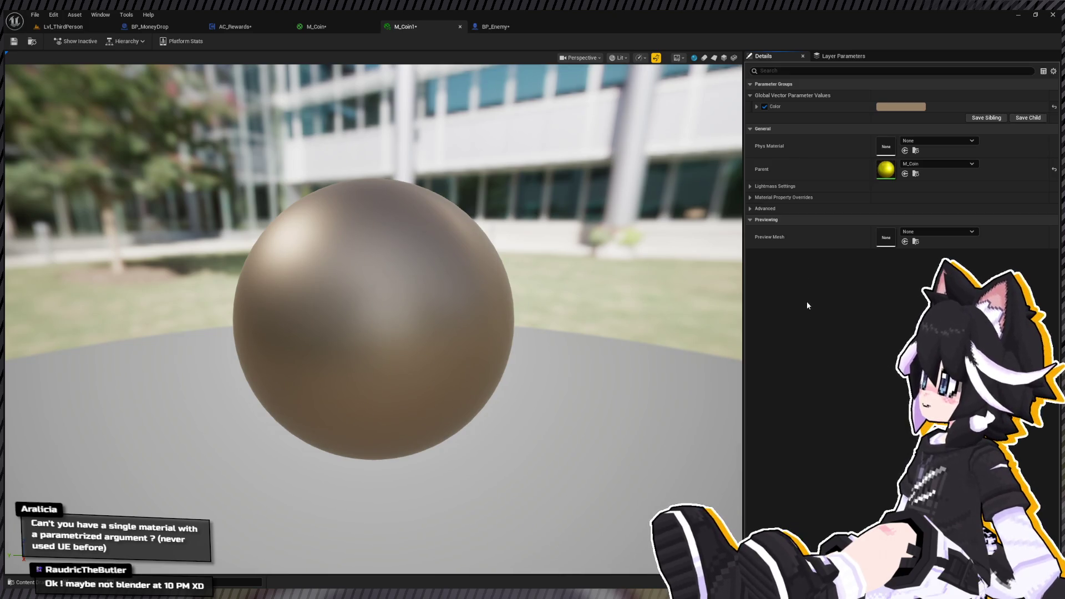
Open the M_Coin5 instance and expand its Color parameter.
{"action": "key", "text": "ctrl+space"}
{"action": "key", "text": "ctrl+space"}
{"action": "key", "text": "ctrl+space"}
{"action": "left_click", "coordinate": [286, 438]}
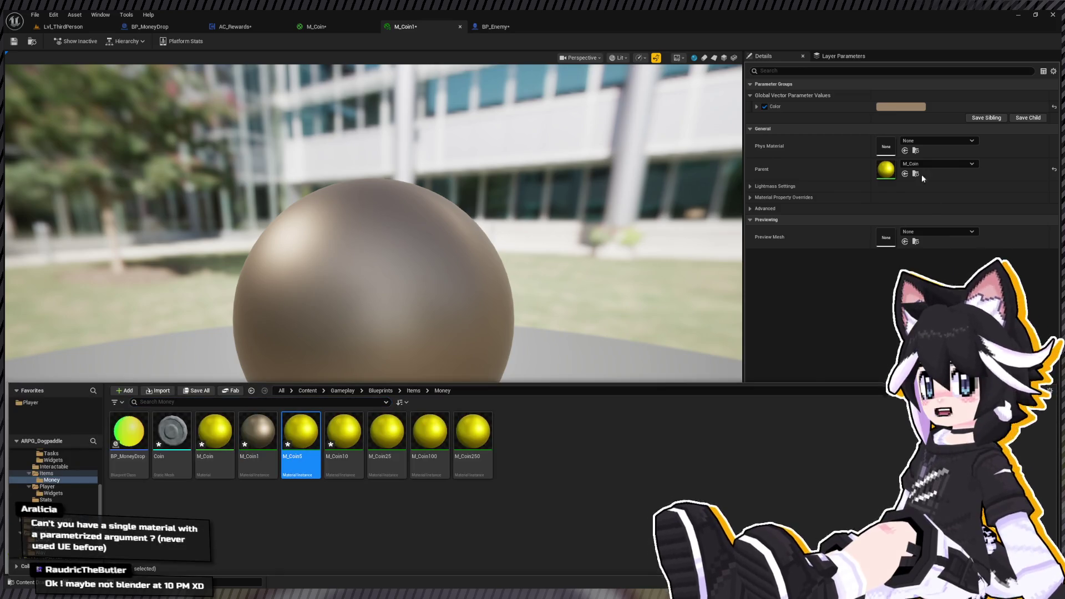
{"action": "key", "text": "Return"}
{"action": "left_click", "coordinate": [784, 97]}
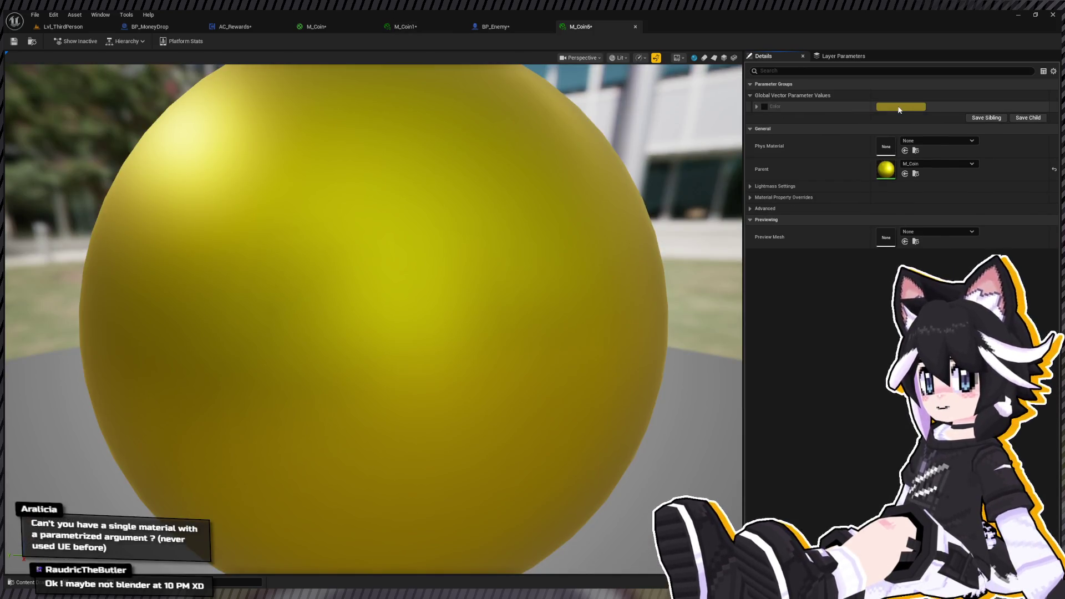
Override Color with silver on M_Coin5 and gold on M_Coin25.
{"action": "left_click", "coordinate": [764, 106]}
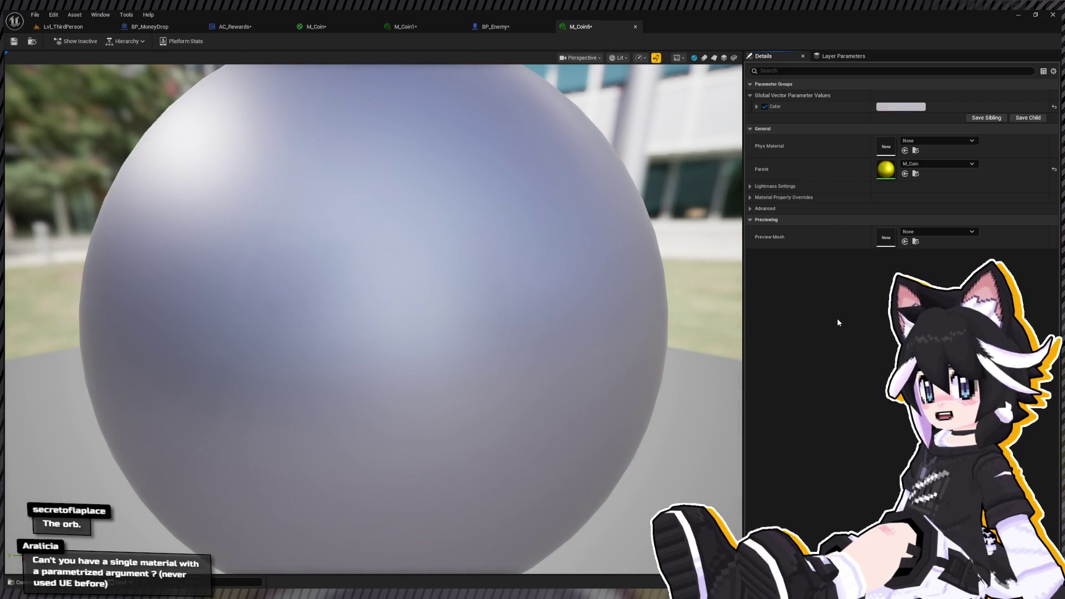
{"action": "key", "text": "ctrl+space"}
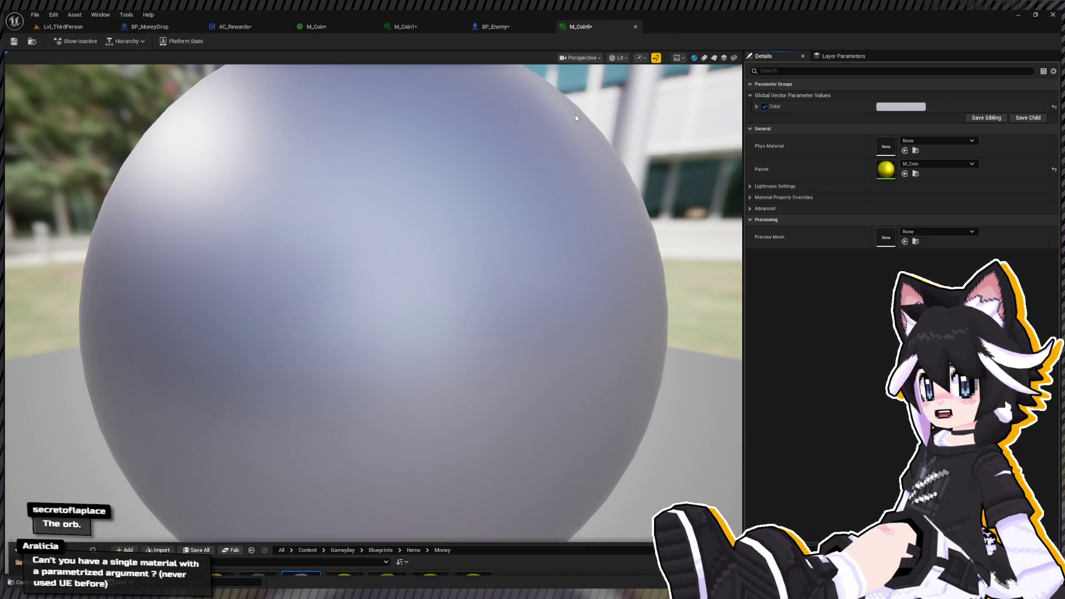
{"action": "left_click", "coordinate": [345, 438]}
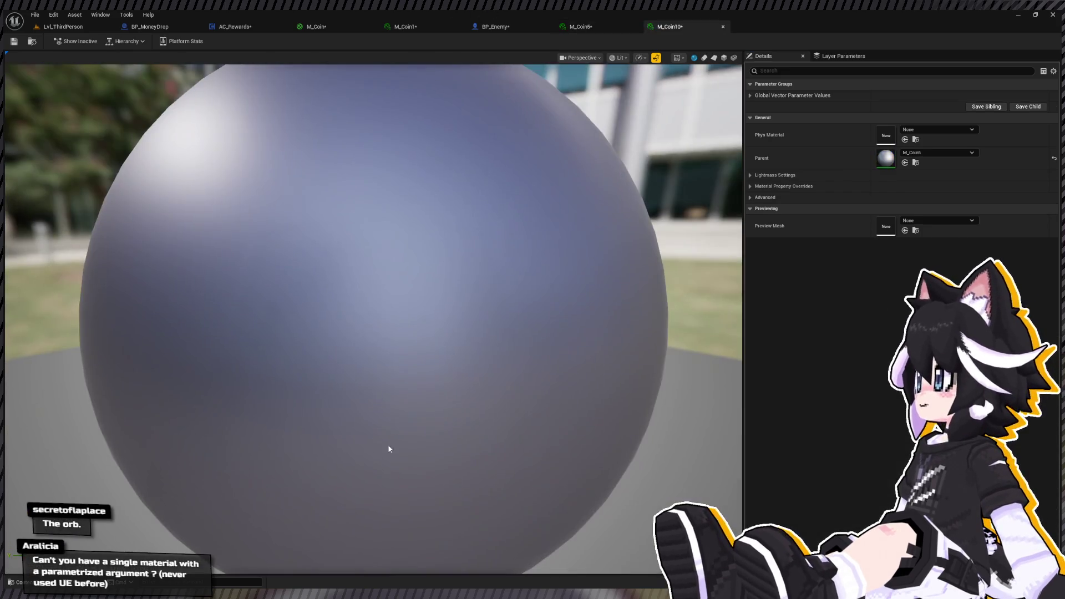
{"action": "key", "text": "ctrl+space"}
{"action": "left_click", "coordinate": [378, 438]}
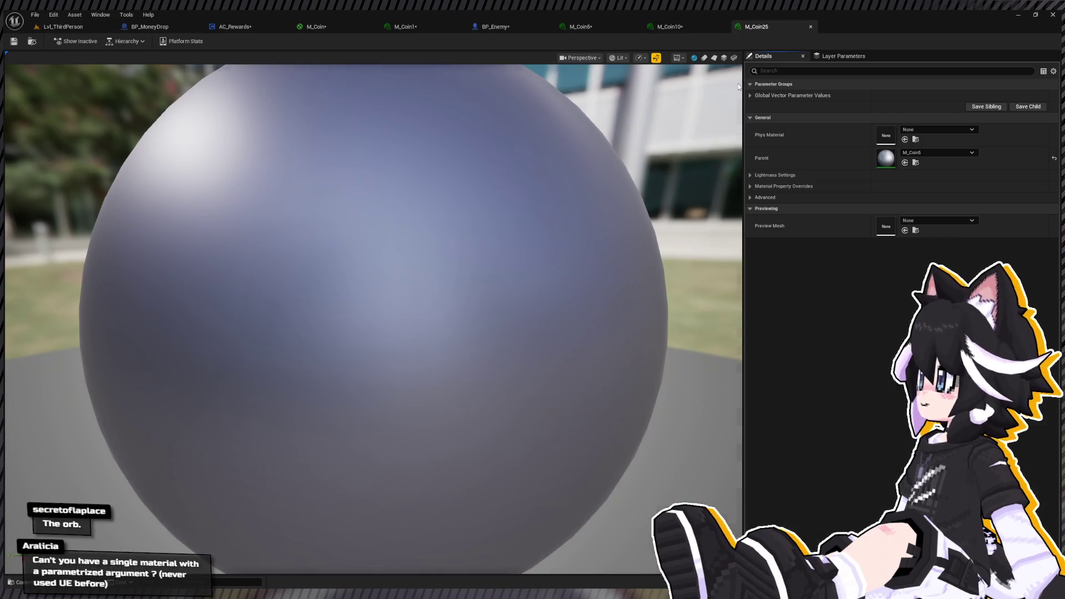
{"action": "left_click", "coordinate": [749, 96]}
{"action": "left_click", "coordinate": [765, 107]}
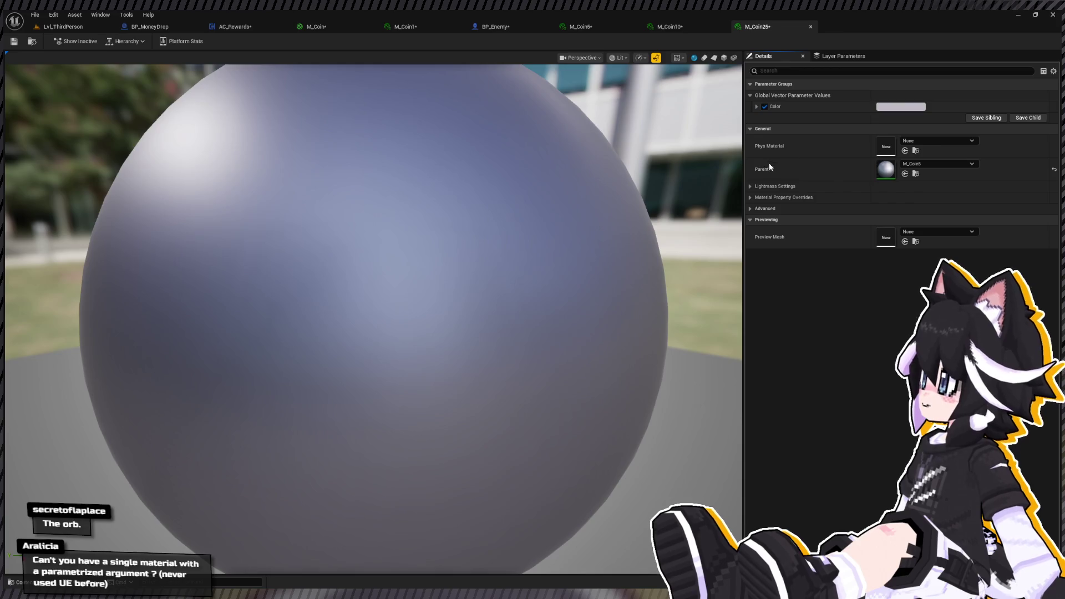
{"action": "key", "text": "ctrl+v"}
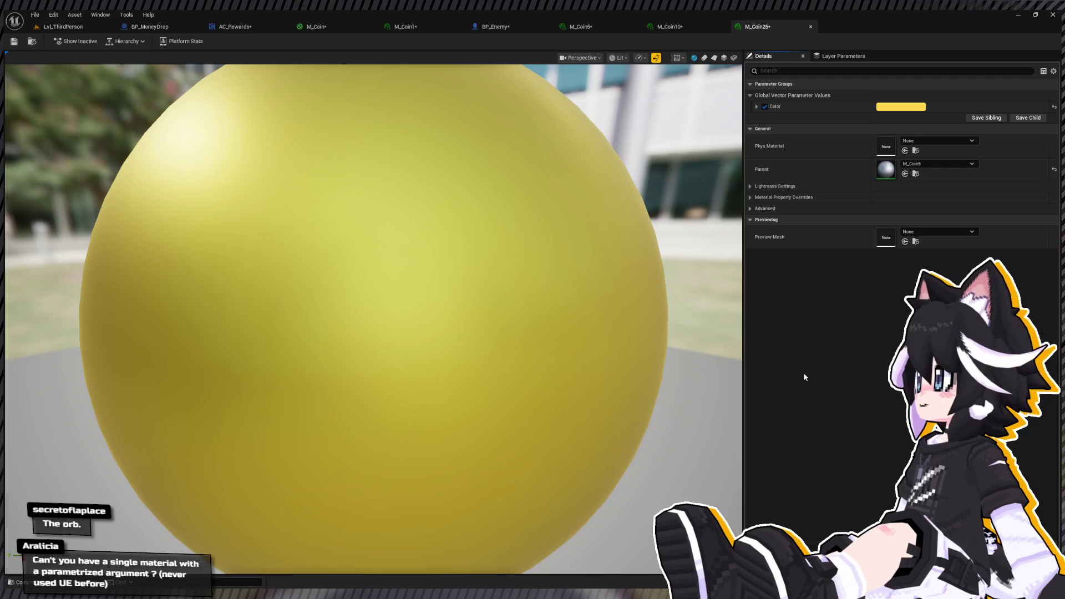
Set M_Coin100's Color to blue and M_Coin250's to purple, then save.
{"action": "key", "text": "ctrl+space"}
{"action": "double_click", "coordinate": [428, 452]}
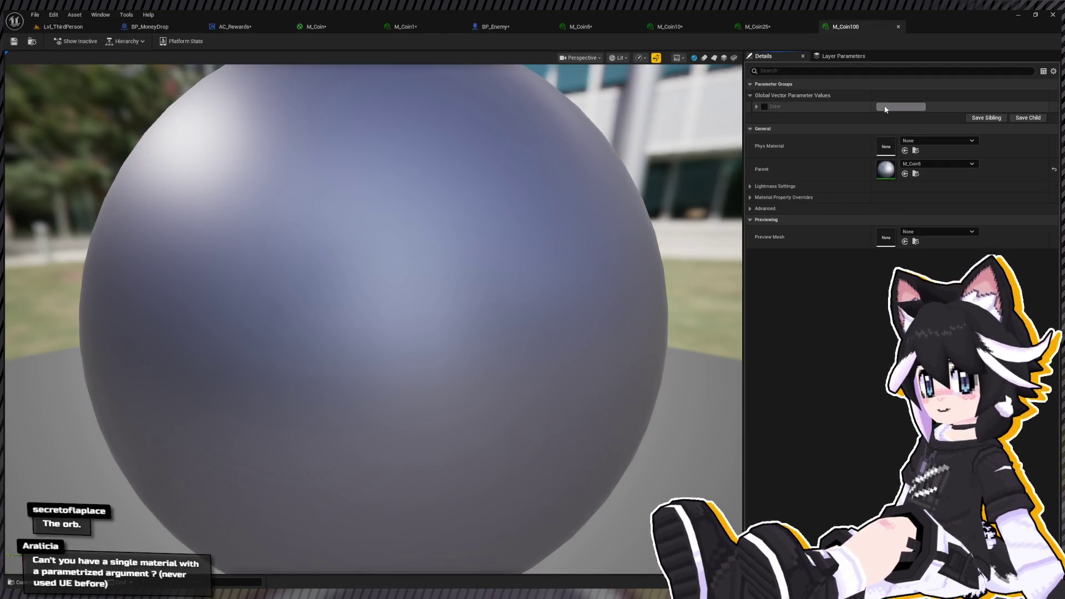
{"action": "left_click", "coordinate": [757, 107]}
{"action": "left_click", "coordinate": [765, 106]}
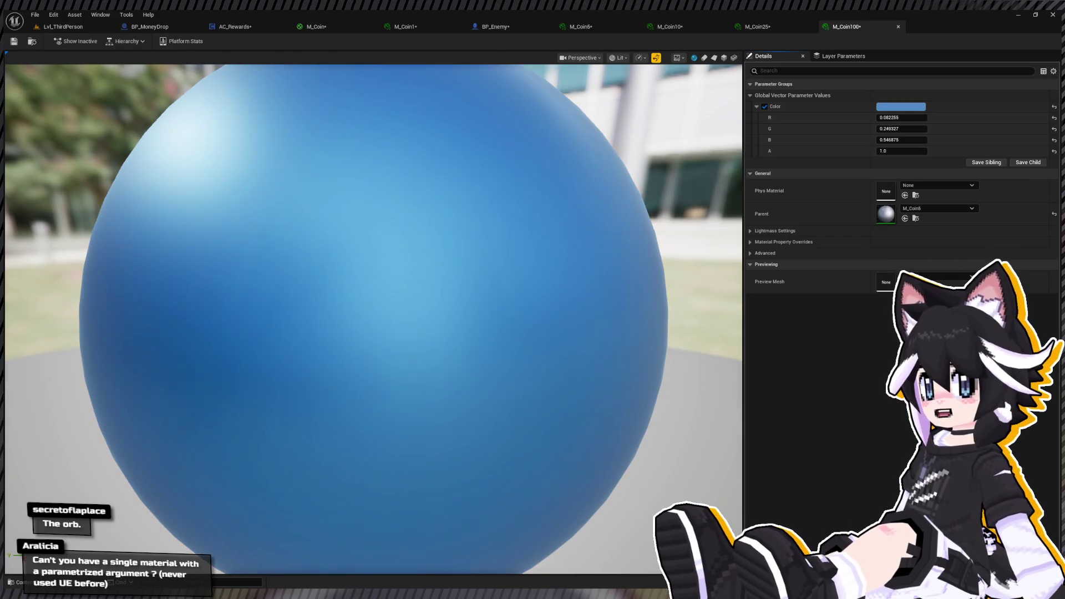
{"action": "key", "text": "ctrl+space"}
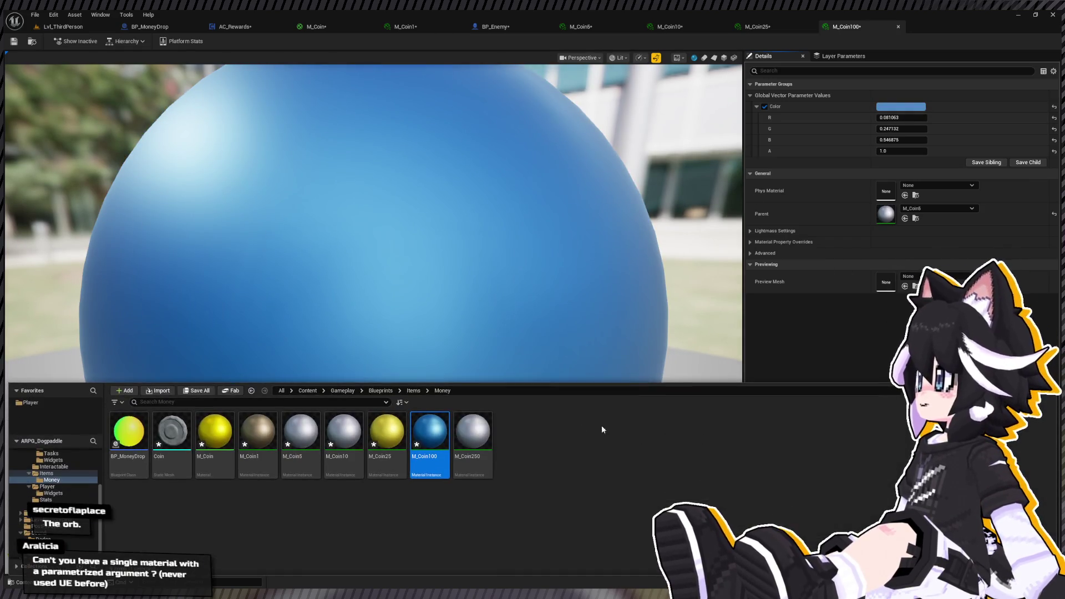
{"action": "left_click", "coordinate": [470, 433]}
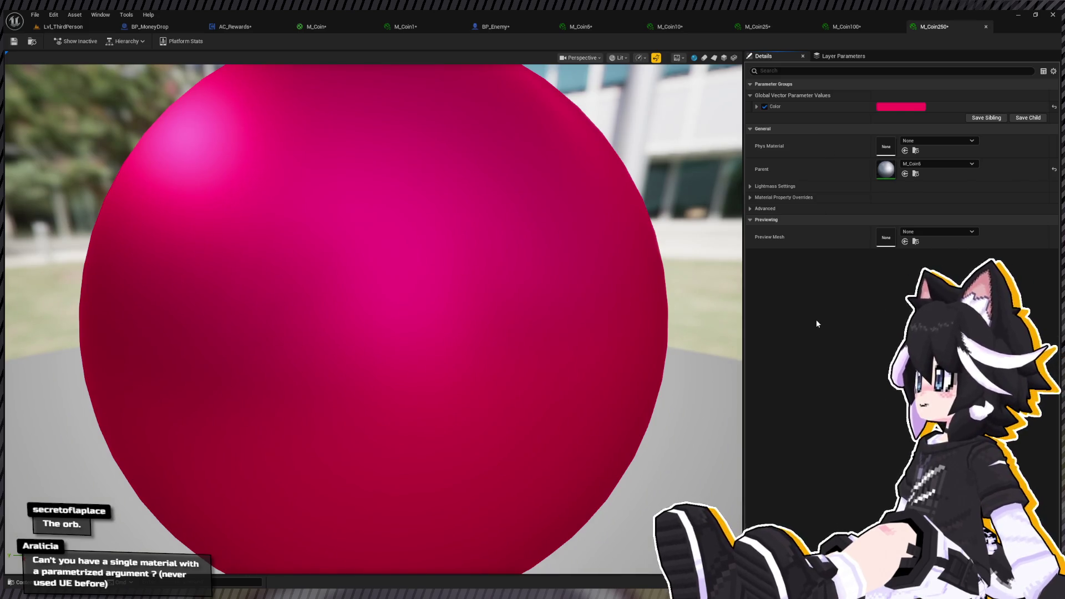
{"action": "left_click", "coordinate": [14, 41]}
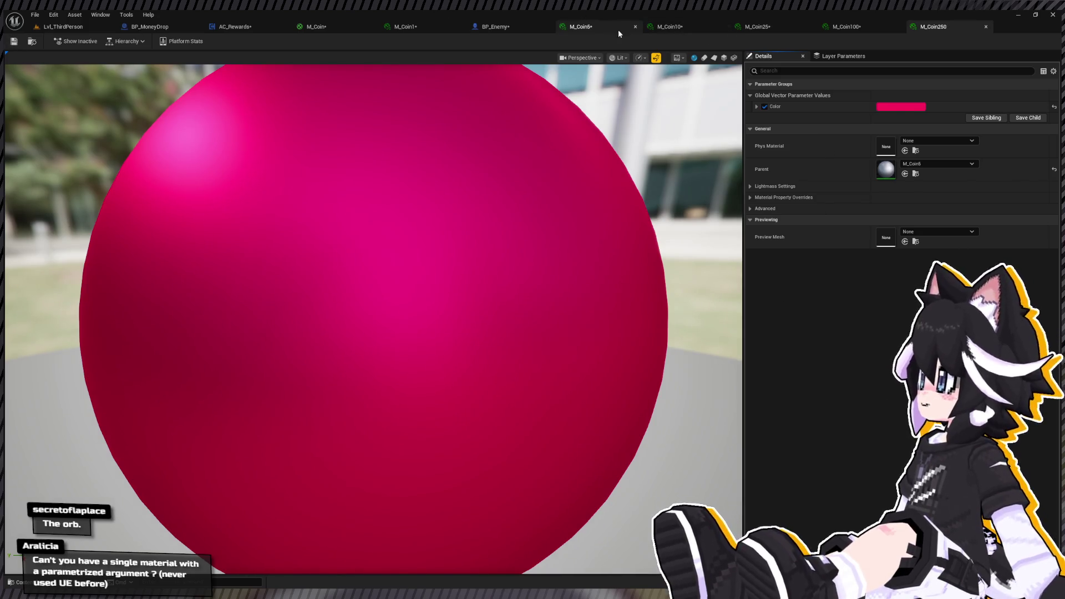
Close the M_Coin5, M_Coin10, M_Coin25, M_Coin100 and M_Coin250 editor tabs.
{"action": "left_click", "coordinate": [618, 29]}
{"action": "left_click", "coordinate": [636, 27]}
{"action": "left_click", "coordinate": [636, 26]}
{"action": "left_click", "coordinate": [637, 27]}
{"action": "left_click", "coordinate": [636, 26]}
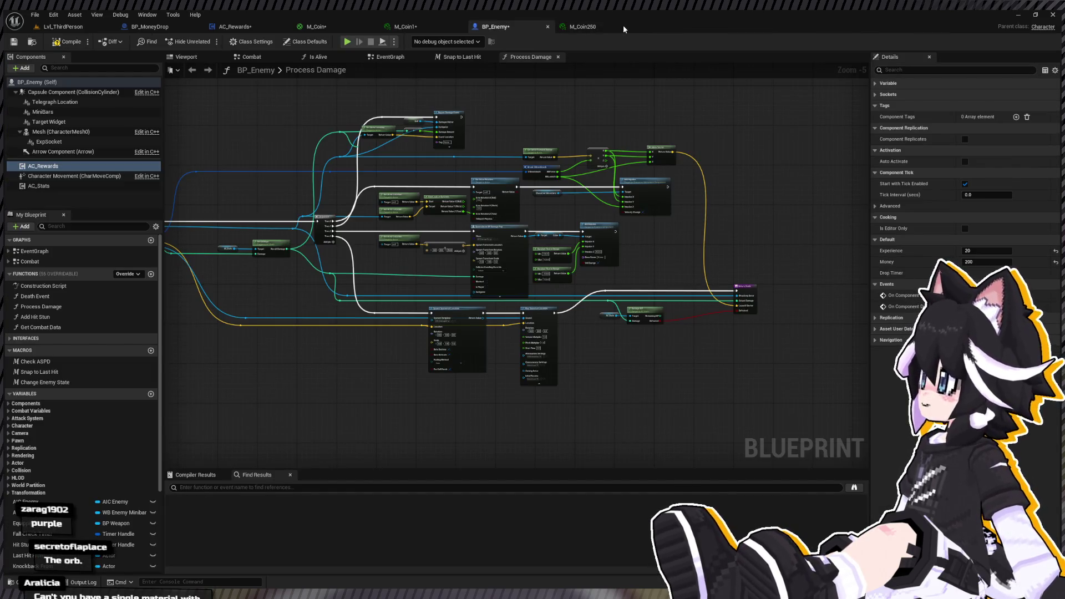
{"action": "left_click", "coordinate": [613, 28]}
{"action": "left_click", "coordinate": [634, 28]}
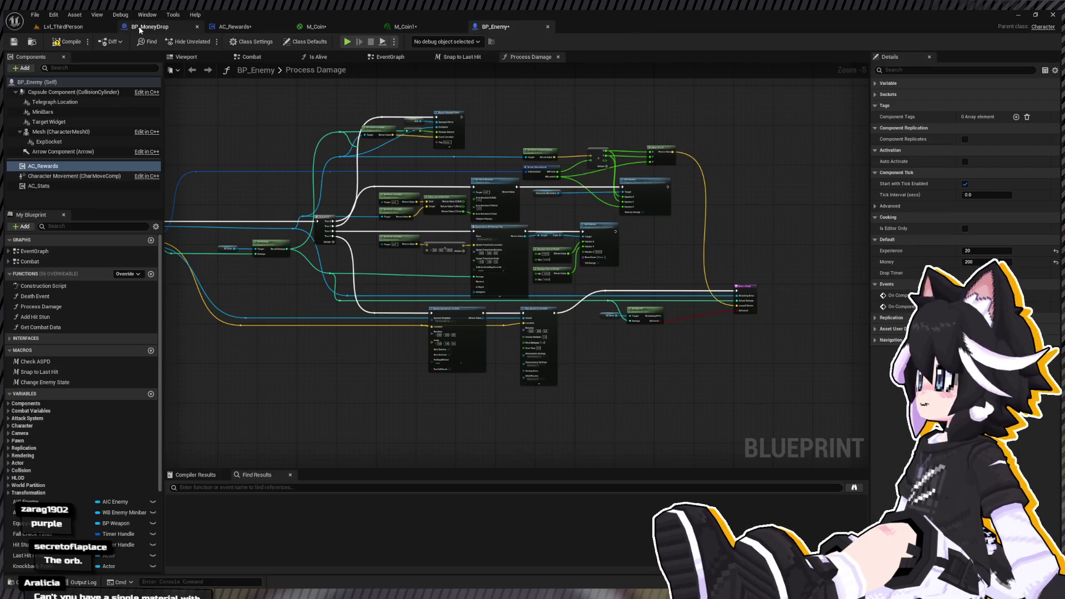
Recentre the BP_MoneyDrop event graph and reopen the M_Coin250 instance.
{"action": "left_click", "coordinate": [140, 29]}
{"action": "mouse_move", "coordinate": [291, 169]}
{"action": "left_mouse_down"}
{"action": "mouse_move", "coordinate": [507, 252]}
{"action": "mouse_move", "coordinate": [406, 181]}
{"action": "left_mouse_up"}
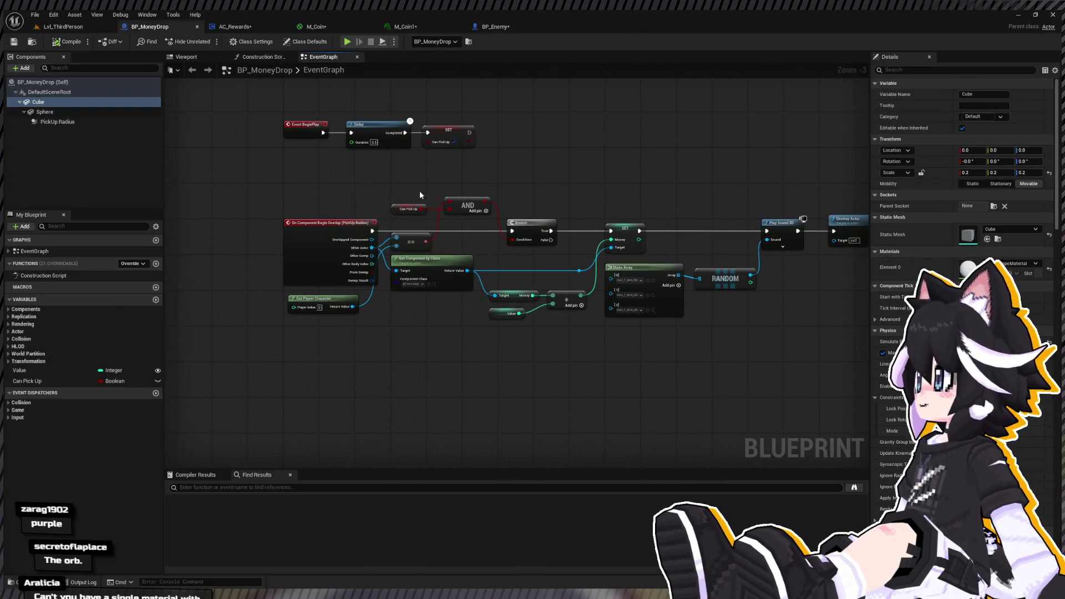
{"action": "key", "text": "ctrl+space"}
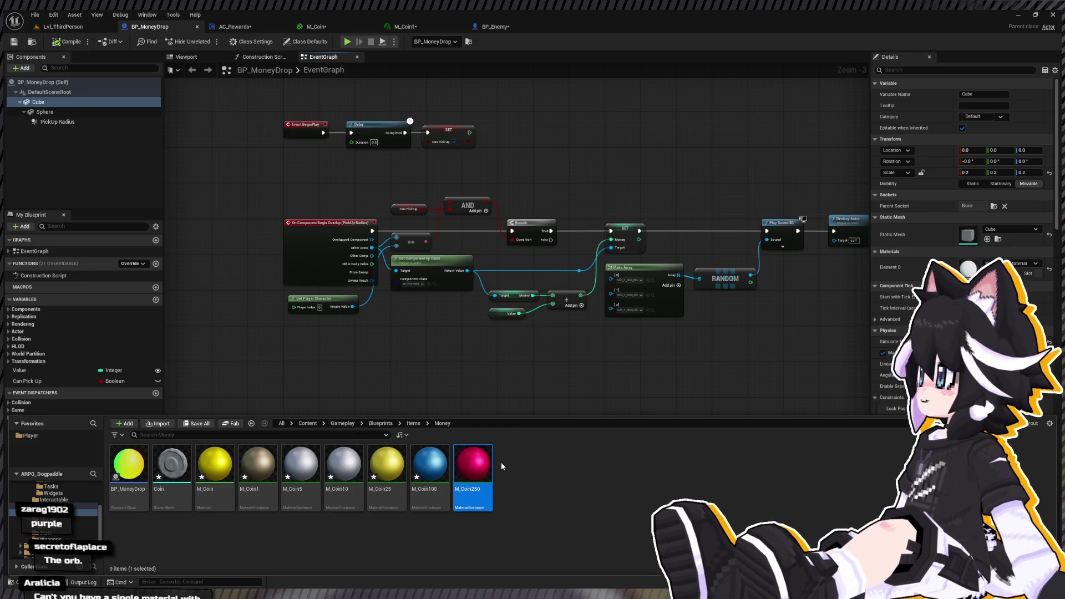
{"action": "key", "text": "Return"}
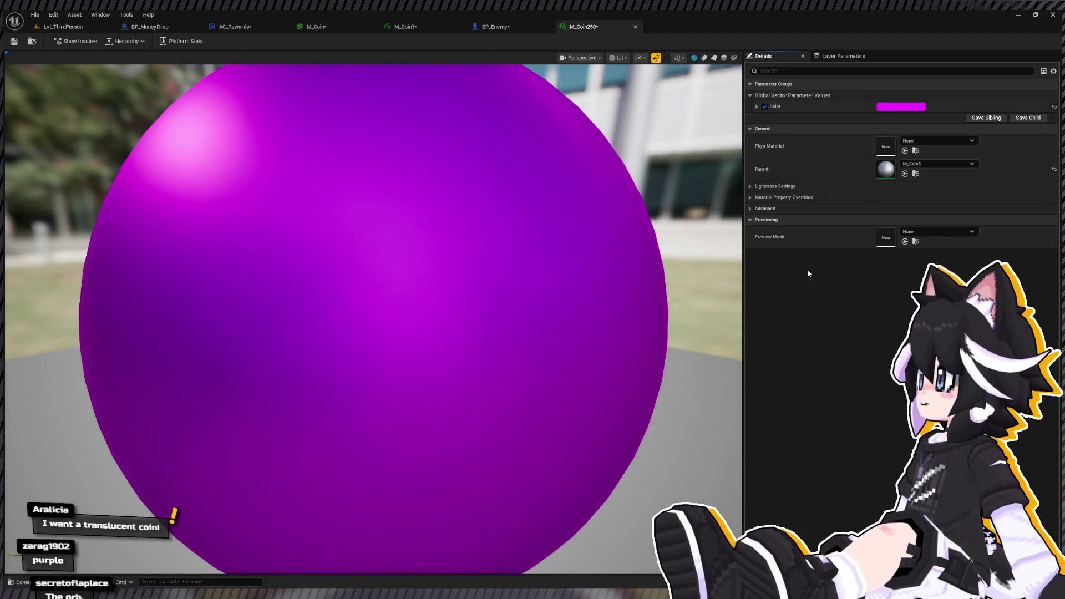
{"action": "left_click", "coordinate": [324, 27]}
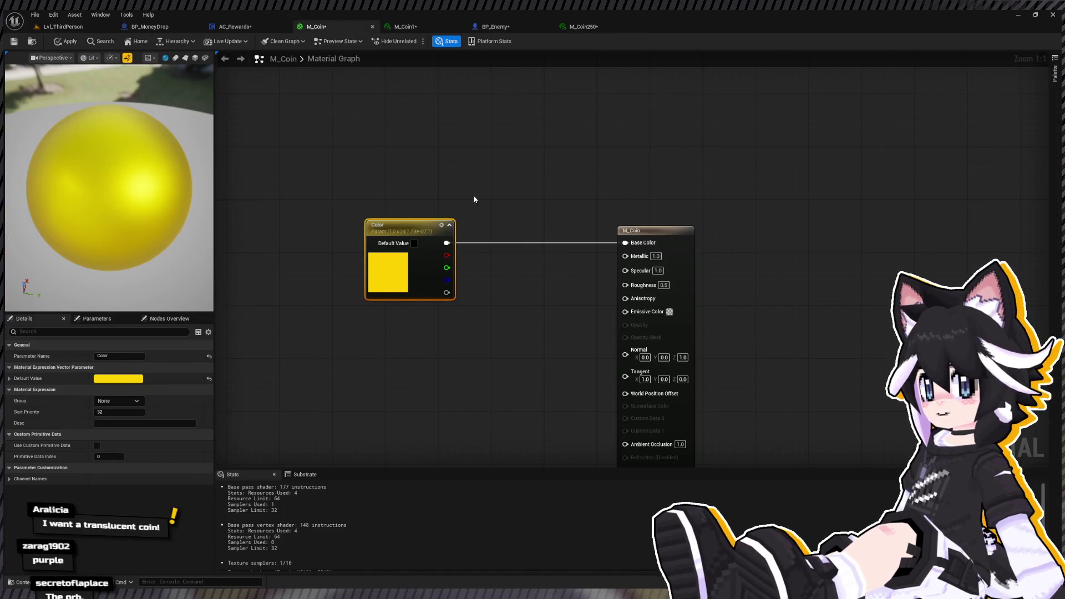
Switch M_Coin's blend mode to Masked with an opacity mask of 0.1.
{"action": "left_click_drag", "start_coordinate": [473, 194], "coordinate": [487, 143]}
{"action": "left_click", "coordinate": [488, 145]}
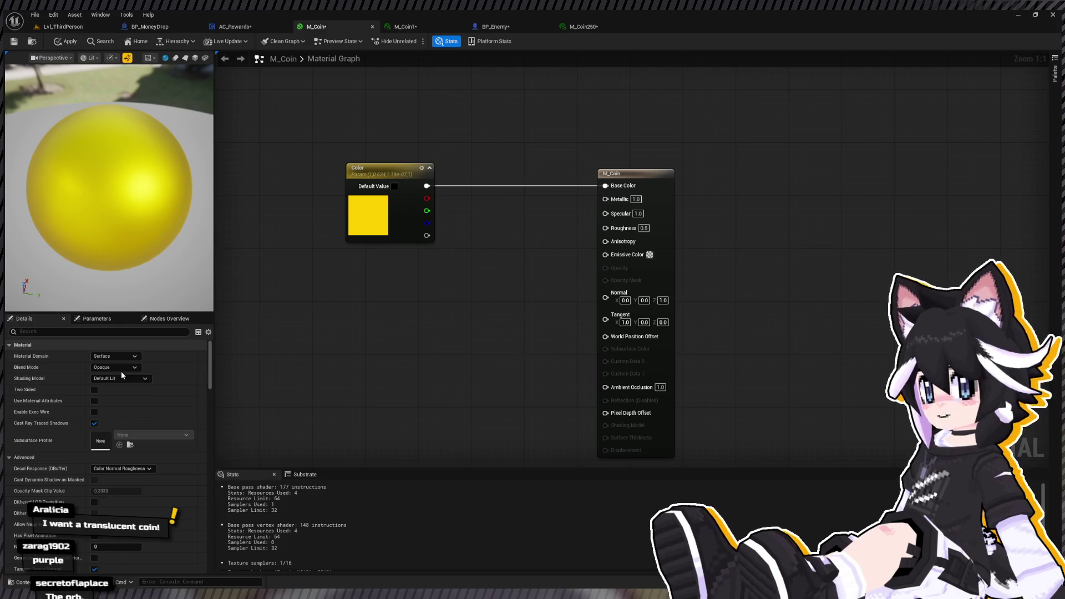
{"action": "left_click", "coordinate": [115, 367]}
{"action": "left_click", "coordinate": [114, 400]}
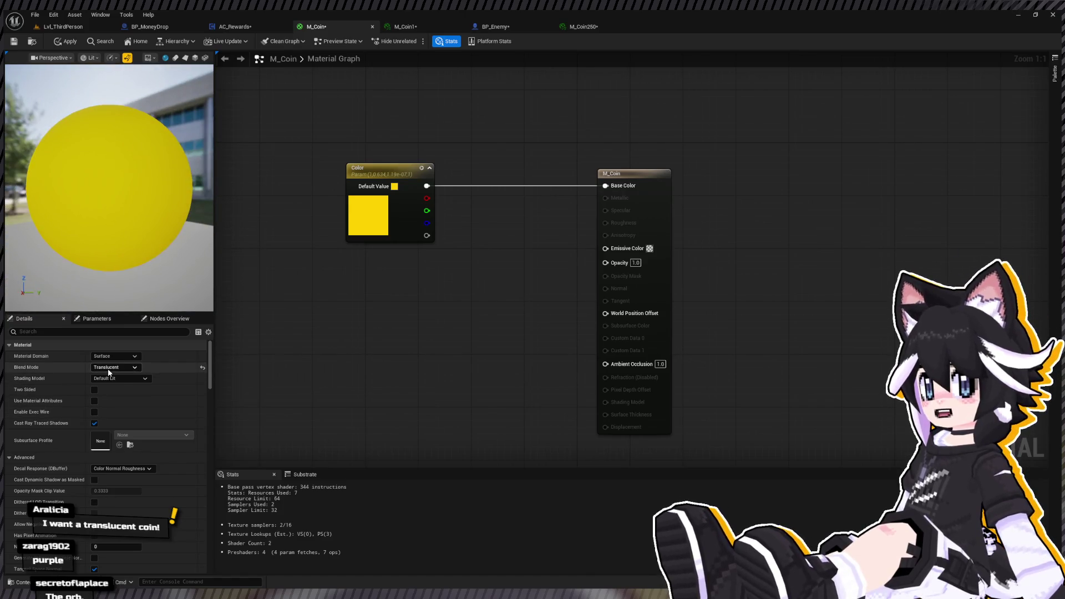
{"action": "left_click", "coordinate": [118, 389]}
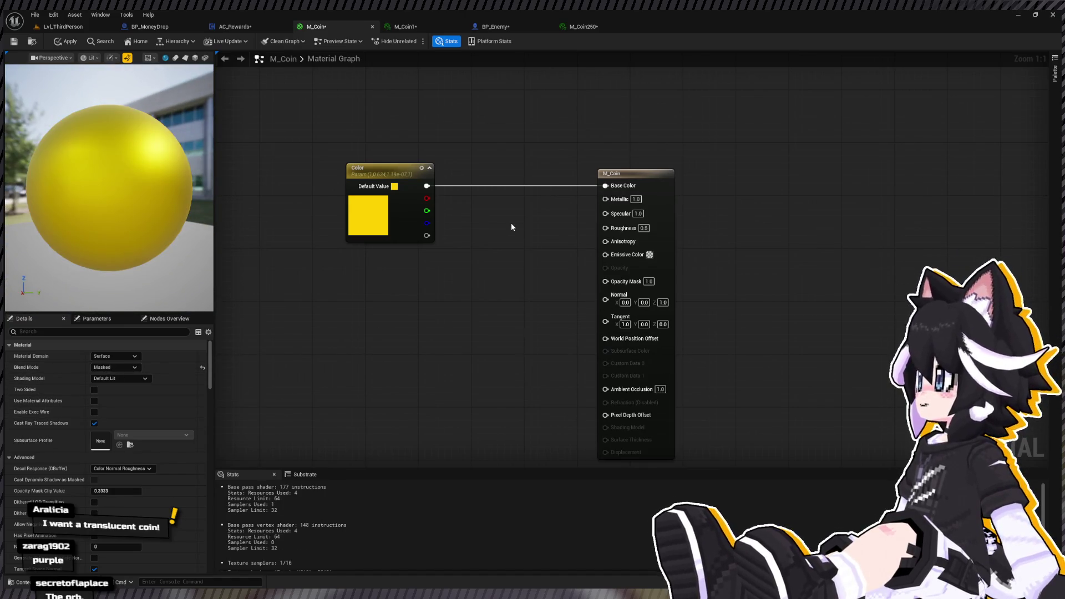
{"action": "type", "text": "0.1"}
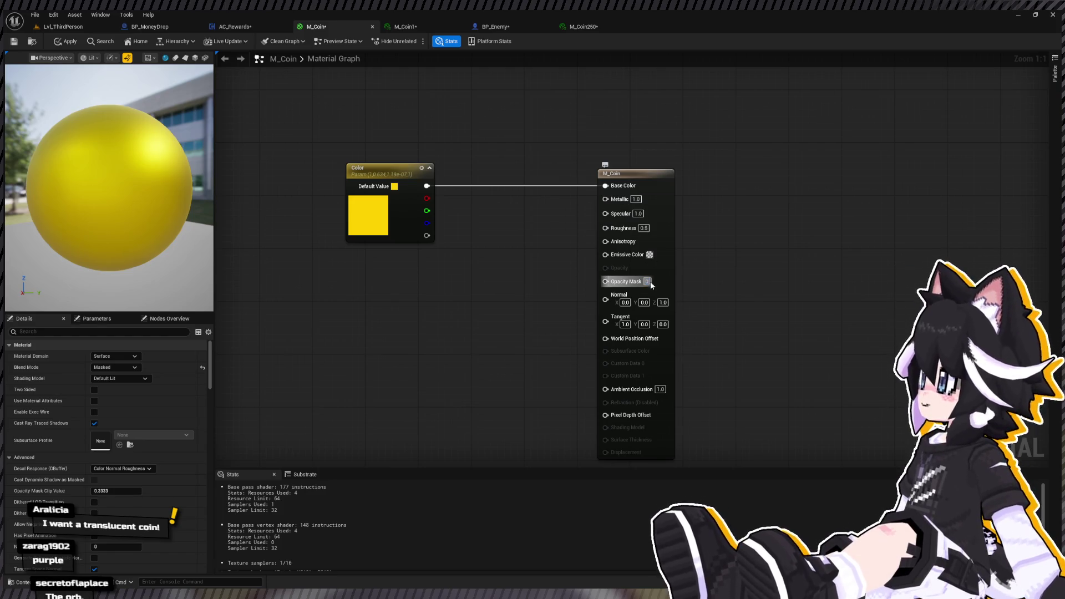
{"action": "key", "text": "Return"}
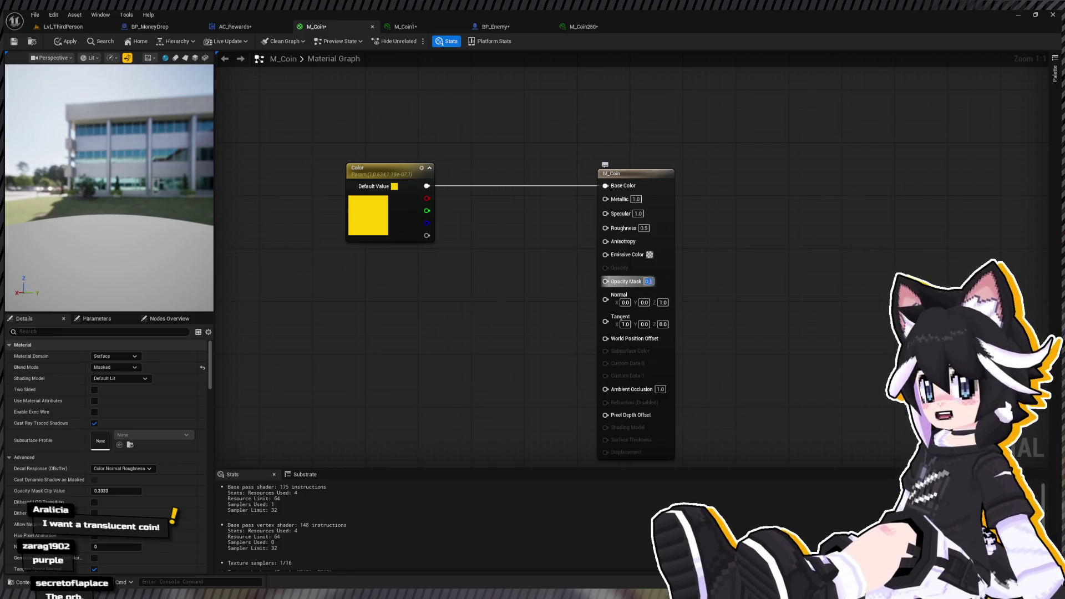
{"action": "type", "text": "1"}
{"action": "left_click", "coordinate": [648, 282]}
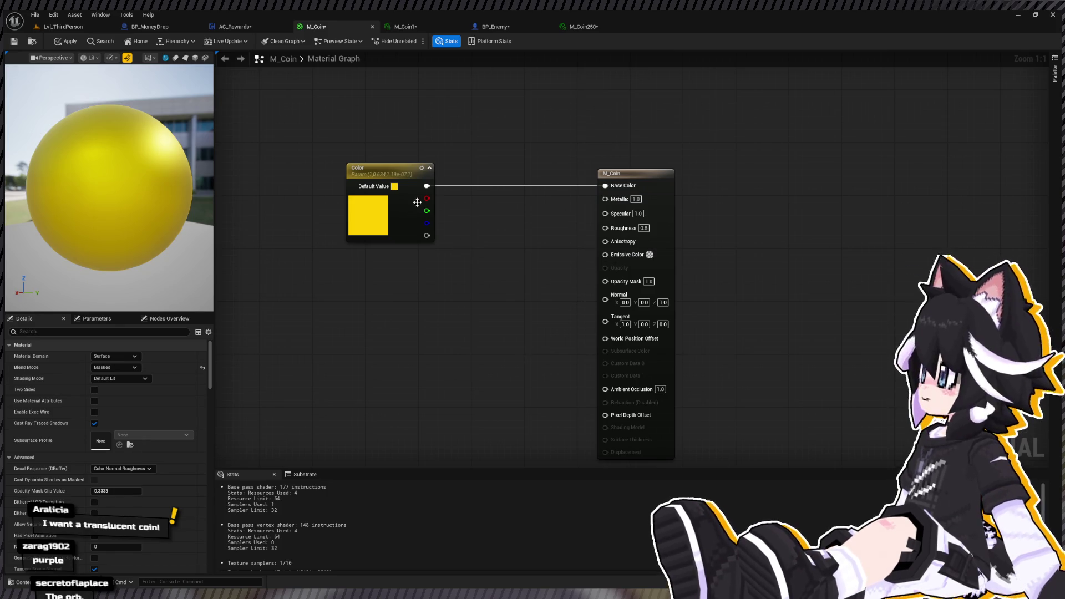
Drive Emissive Color with Color multiplied by 2 and check the glow on M_Coin250.
{"action": "mouse_move", "coordinate": [427, 186]}
{"action": "left_mouse_down"}
{"action": "mouse_move", "coordinate": [452, 247]}
{"action": "mouse_move", "coordinate": [627, 247]}
{"action": "mouse_move", "coordinate": [643, 211]}
{"action": "mouse_move", "coordinate": [606, 255]}
{"action": "left_mouse_up"}
{"action": "type", "text": "5"}
{"action": "key", "text": "Return"}
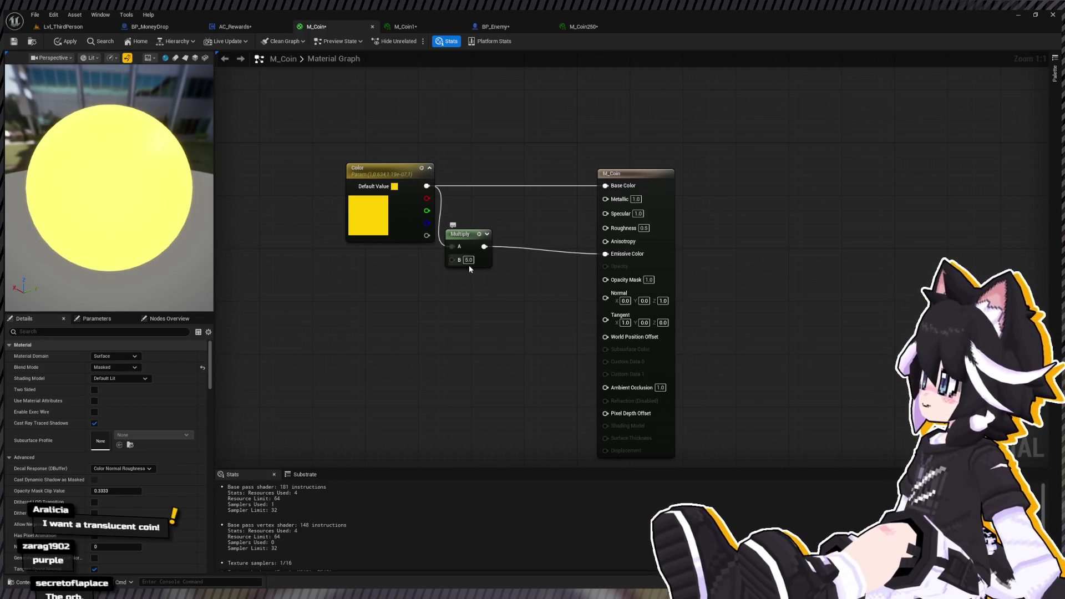
{"action": "key", "text": "Return"}
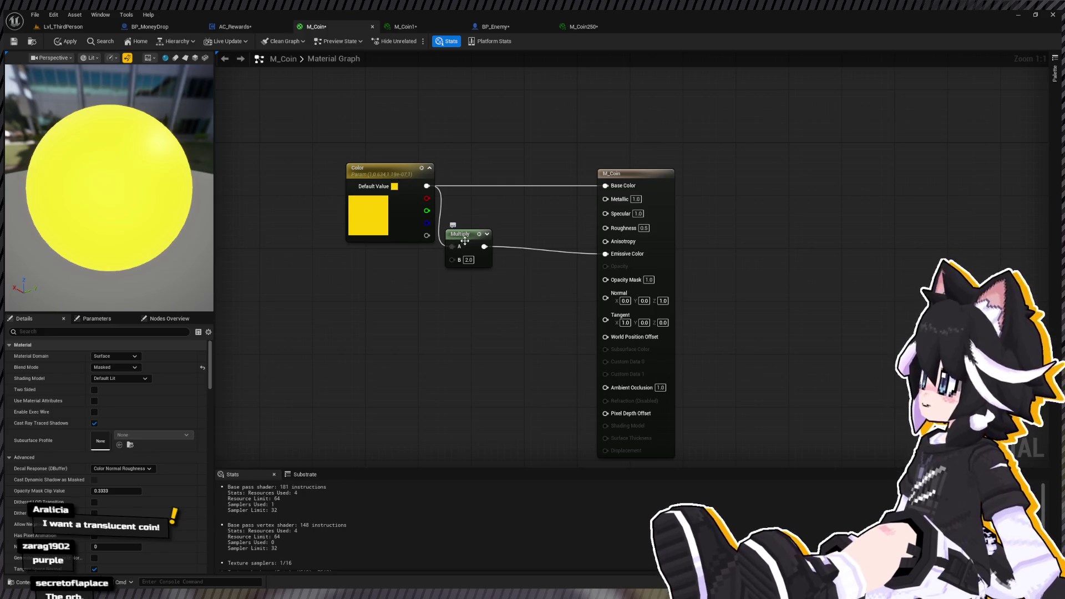
{"action": "left_click_drag", "start_coordinate": [465, 240], "coordinate": [463, 241]}
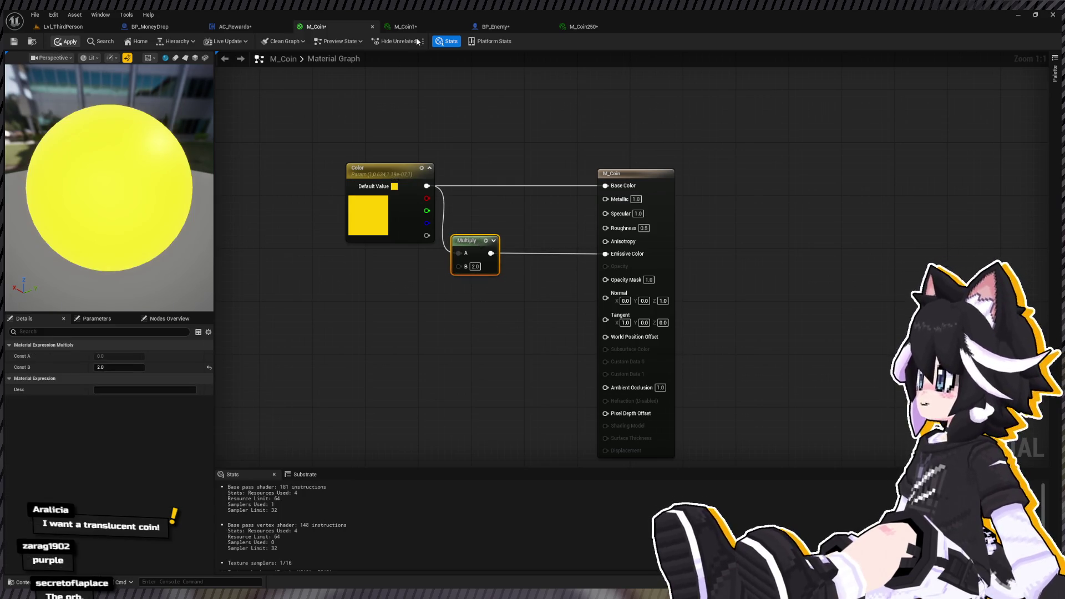
{"action": "left_click", "coordinate": [586, 28]}
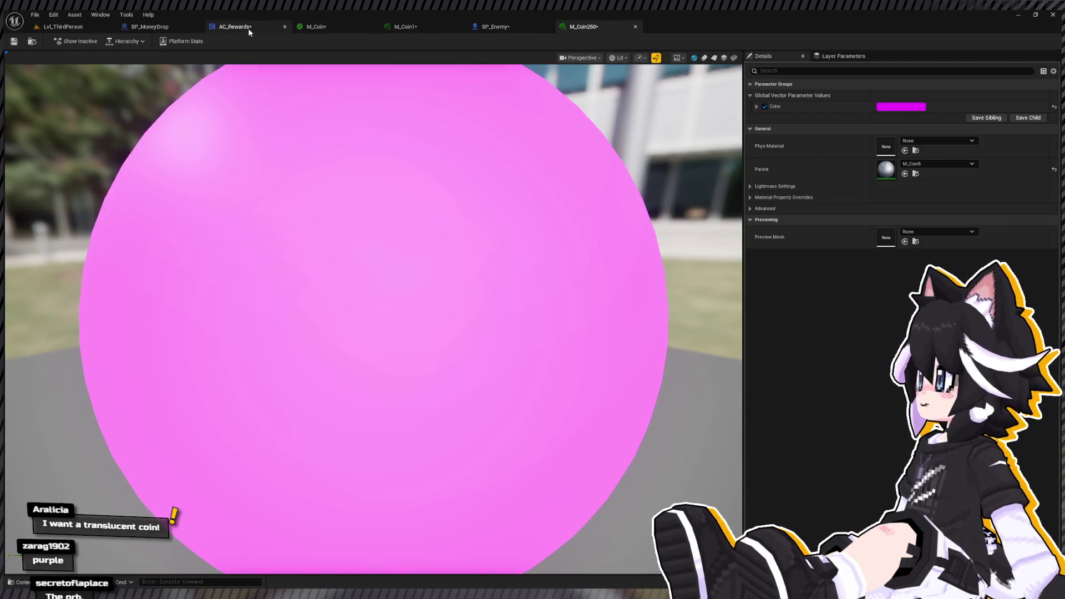
{"action": "left_click", "coordinate": [327, 26]}
Remove the emissive glow so Color feeds only Base Color, and apply the material.
{"action": "mouse_move", "coordinate": [426, 186]}
{"action": "left_mouse_down"}
{"action": "mouse_move", "coordinate": [666, 280]}
{"action": "mouse_move", "coordinate": [605, 253]}
{"action": "left_mouse_up"}
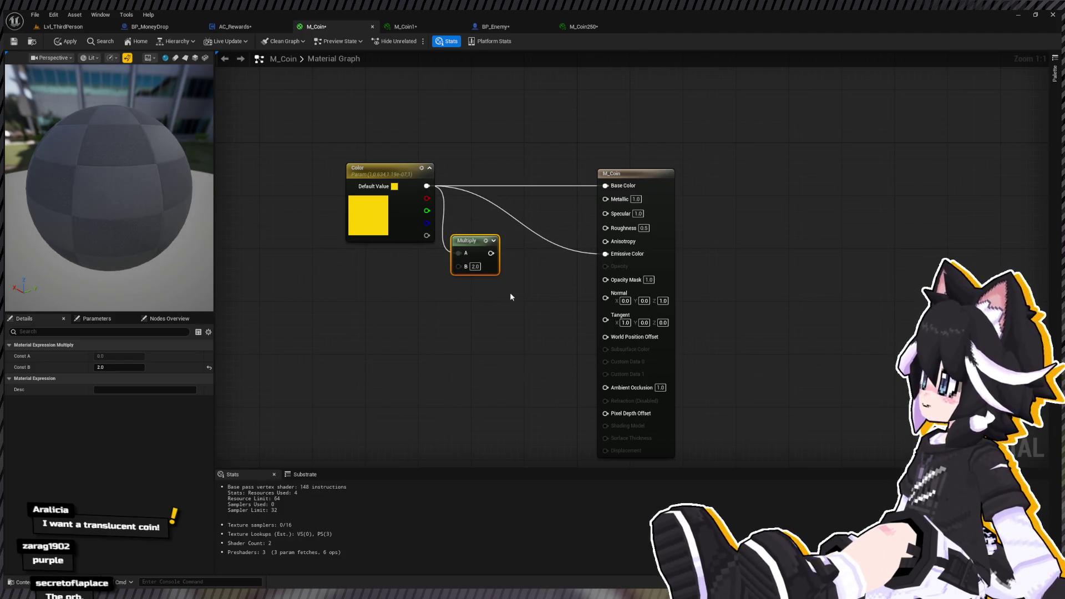
{"action": "key", "text": "Delete"}
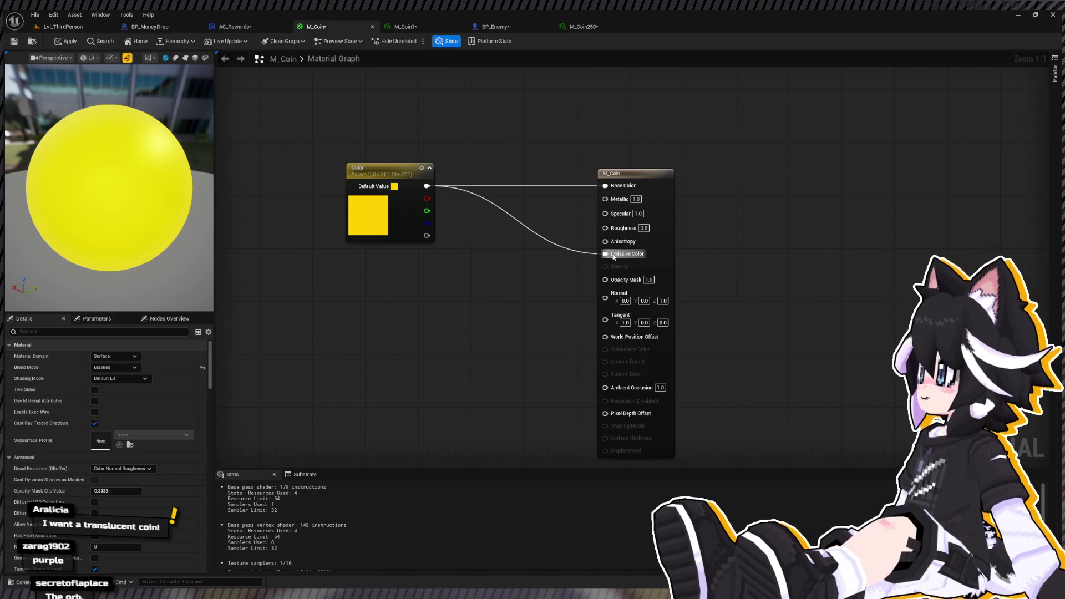
{"action": "mouse_move", "coordinate": [606, 255]}
{"action": "left_mouse_down"}
{"action": "mouse_move", "coordinate": [511, 257]}
{"action": "mouse_move", "coordinate": [600, 254]}
{"action": "left_mouse_up"}
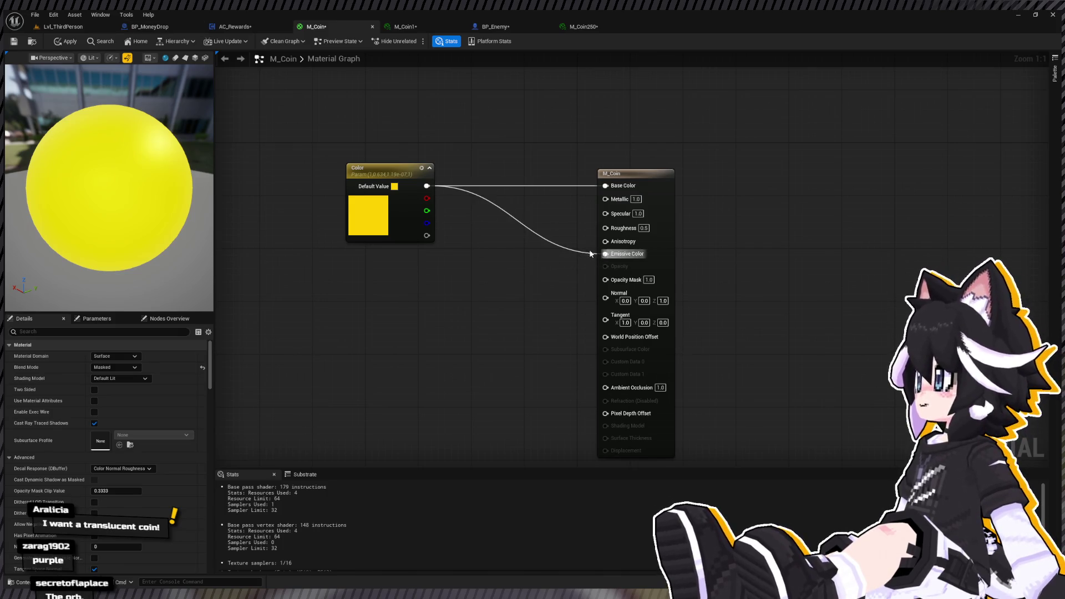
{"action": "left_click", "coordinate": [73, 42]}
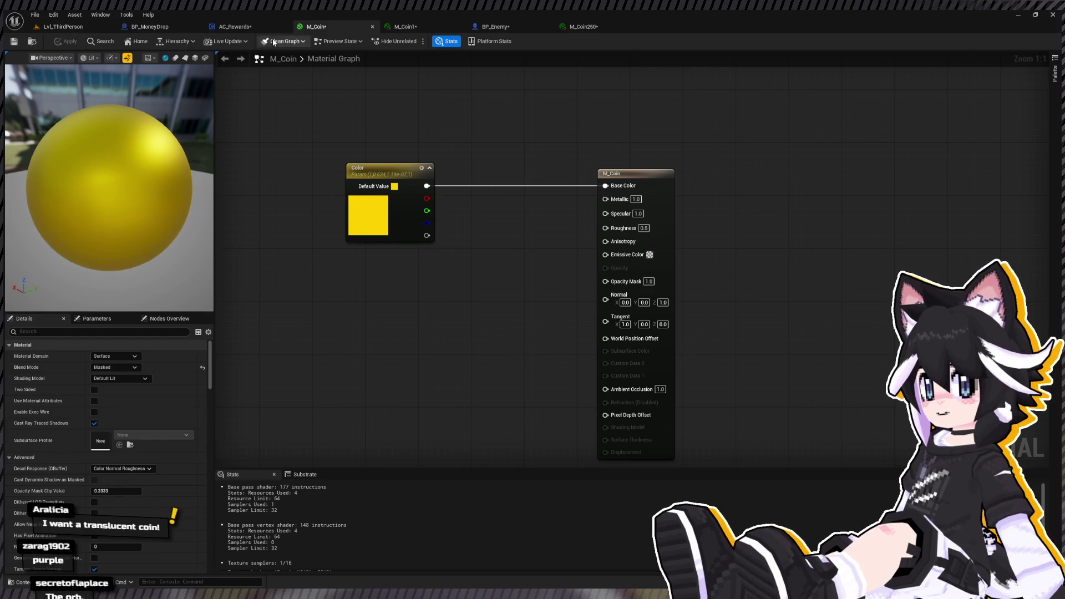
{"action": "left_click", "coordinate": [149, 27]}
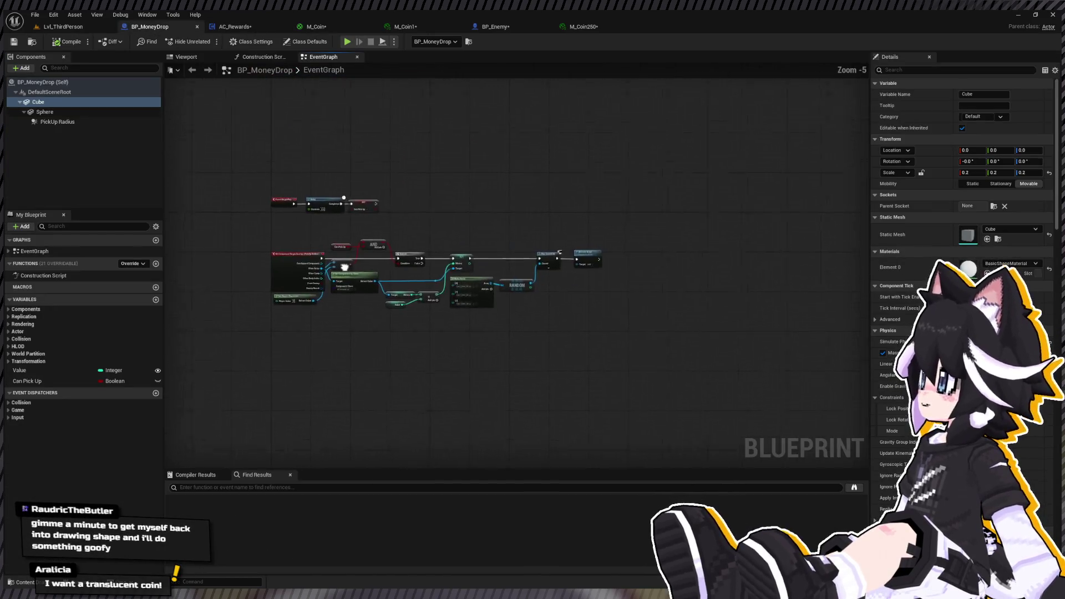
Place a Value getter node on the EventGraph beside the BeginPlay, Delay and SET nodes.
{"action": "scroll", "coordinate": [259, 169], "scroll_direction": "up", "scroll_amount": 1}
{"action": "mouse_move", "coordinate": [260, 169]}
{"action": "left_mouse_down"}
{"action": "mouse_move", "coordinate": [452, 231]}
{"action": "mouse_move", "coordinate": [452, 122]}
{"action": "left_mouse_up"}
{"action": "left_click", "coordinate": [508, 229]}
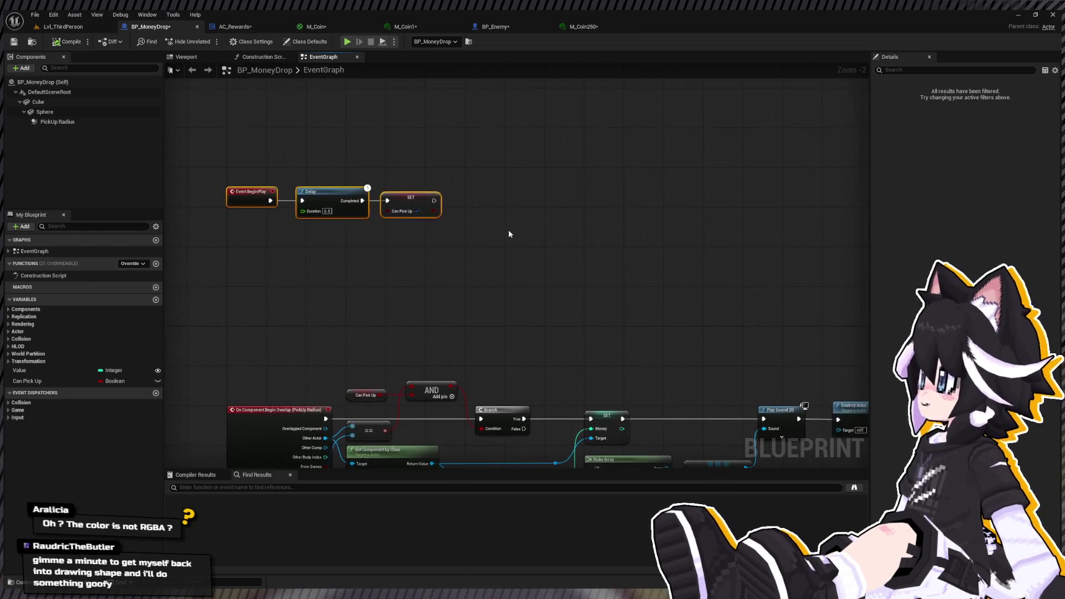
{"action": "left_click", "coordinate": [74, 371]}
{"action": "left_click_drag", "start_coordinate": [386, 284], "coordinate": [448, 277]}
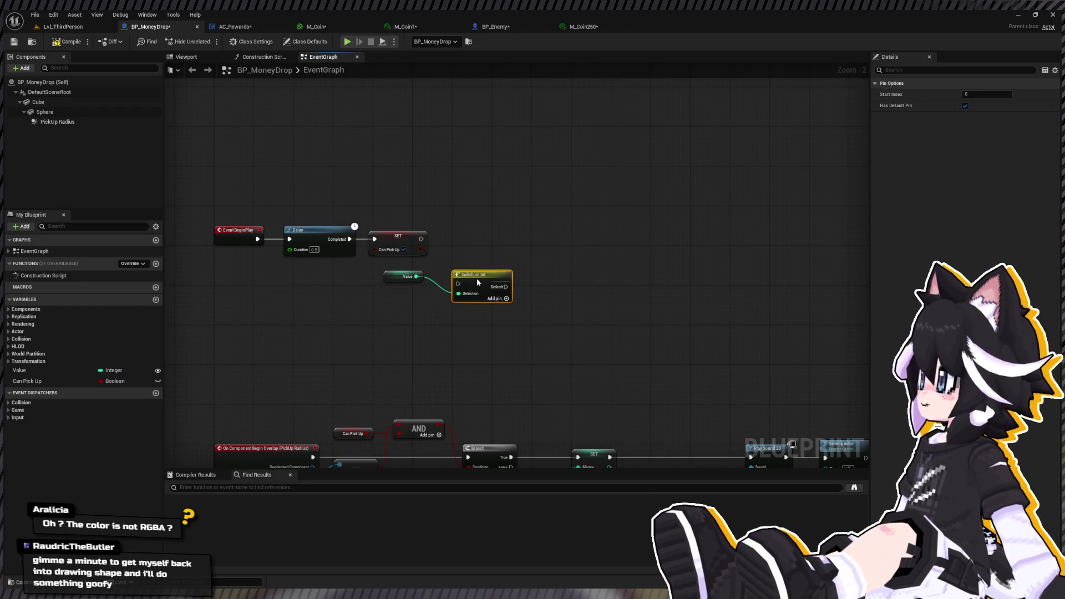
Delete the old Switch on Int node from the graph.
{"action": "left_click", "coordinate": [568, 280]}
{"action": "left_click", "coordinate": [497, 299]}
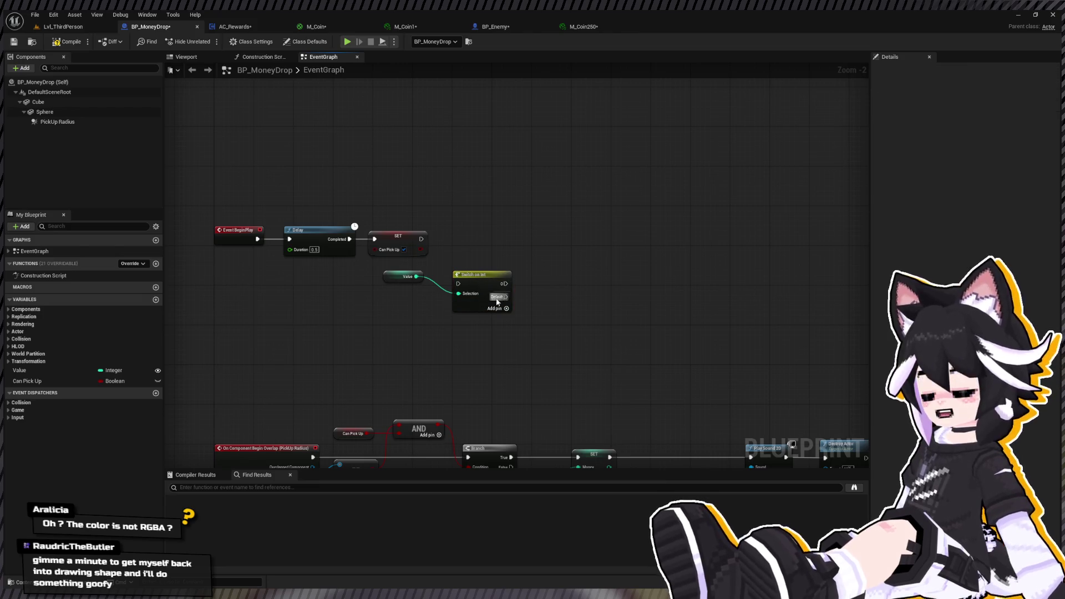
{"action": "scroll", "coordinate": [498, 302], "scroll_direction": "up", "scroll_amount": 2}
{"action": "left_click", "coordinate": [495, 272]}
{"action": "key", "text": "Delete"}
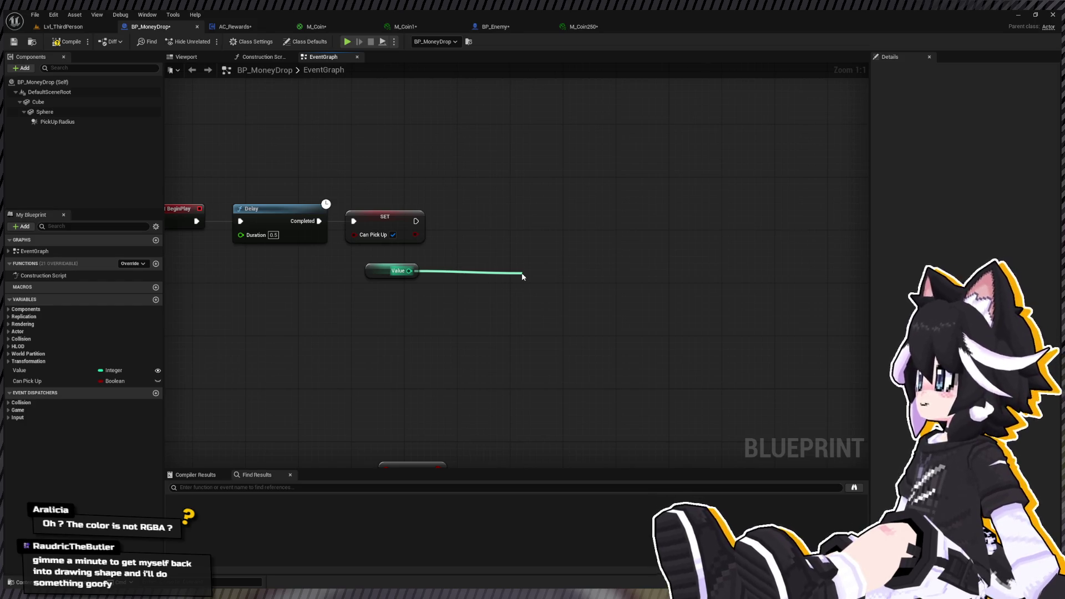
Pull an == comparison from Value's output and duplicate it into four stacked == nodes.
{"action": "left_click_drag", "start_coordinate": [528, 281], "coordinate": [528, 281]}
{"action": "left_click_drag", "start_coordinate": [391, 271], "coordinate": [391, 277]}
{"action": "left_click", "coordinate": [586, 278]}
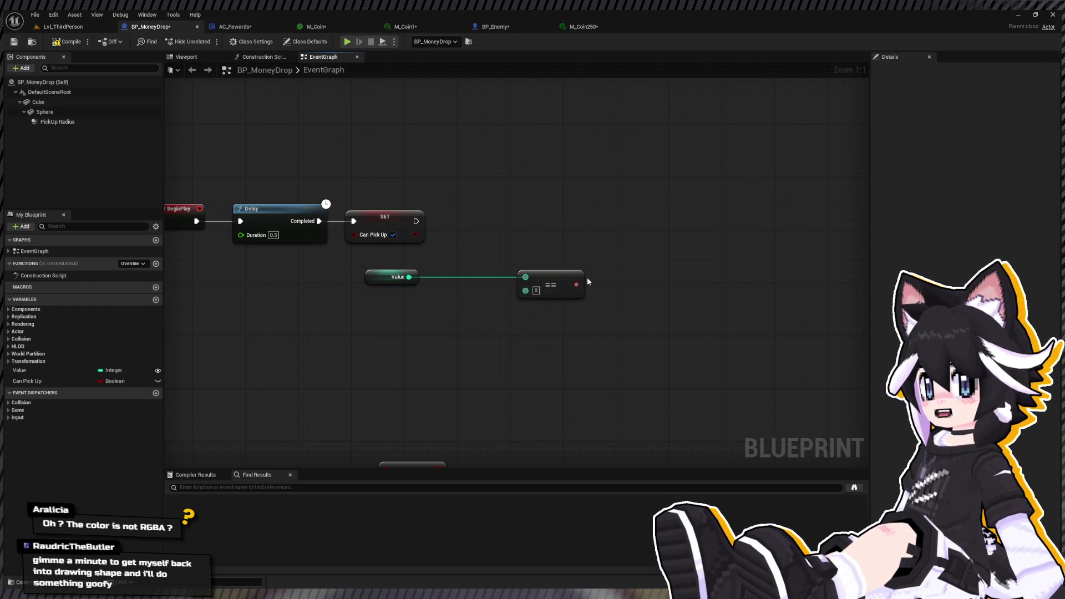
{"action": "left_click", "coordinate": [547, 277]}
{"action": "left_click_drag", "start_coordinate": [546, 277], "coordinate": [520, 283]}
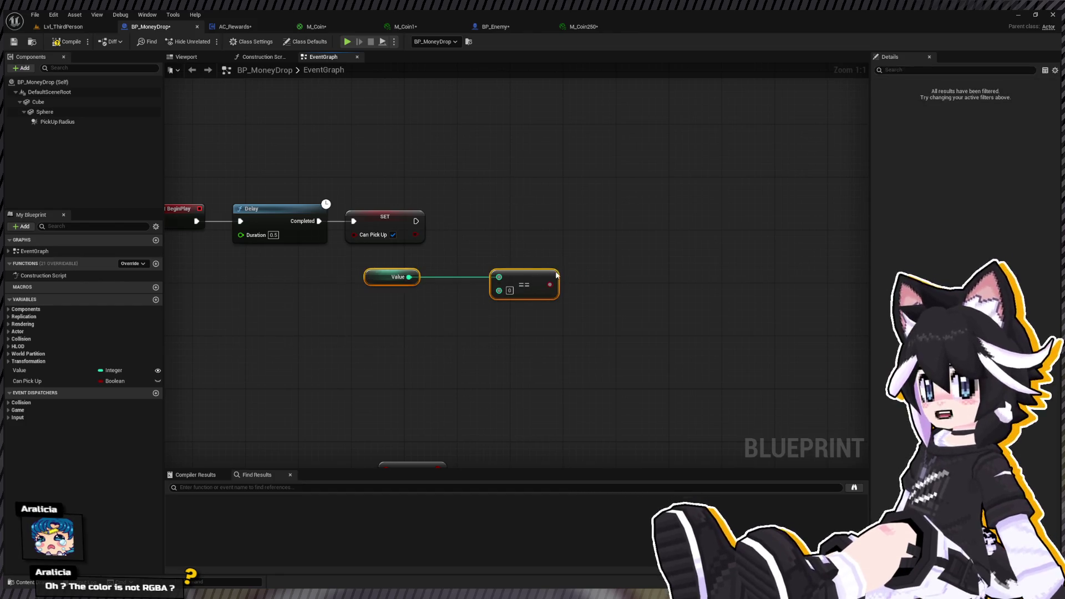
{"action": "key", "text": "ctrl+d"}
{"action": "left_click_drag", "start_coordinate": [585, 278], "coordinate": [531, 351]}
{"action": "key", "text": "ctrl+d"}
{"action": "mouse_move", "coordinate": [626, 350]}
{"action": "left_mouse_down"}
{"action": "mouse_move", "coordinate": [501, 348]}
{"action": "mouse_move", "coordinate": [533, 348]}
{"action": "left_mouse_up"}
{"action": "mouse_move", "coordinate": [388, 239]}
{"action": "left_mouse_down"}
{"action": "mouse_move", "coordinate": [428, 276]}
{"action": "mouse_move", "coordinate": [394, 236]}
{"action": "left_mouse_up"}
Feed the first == result into a new Branch, delete the extra == nodes, and view AC_Rewards.
{"action": "left_click_drag", "start_coordinate": [344, 269], "coordinate": [572, 437]}
{"action": "mouse_move", "coordinate": [388, 278]}
{"action": "left_mouse_down"}
{"action": "mouse_move", "coordinate": [483, 268]}
{"action": "mouse_move", "coordinate": [442, 309]}
{"action": "left_mouse_up"}
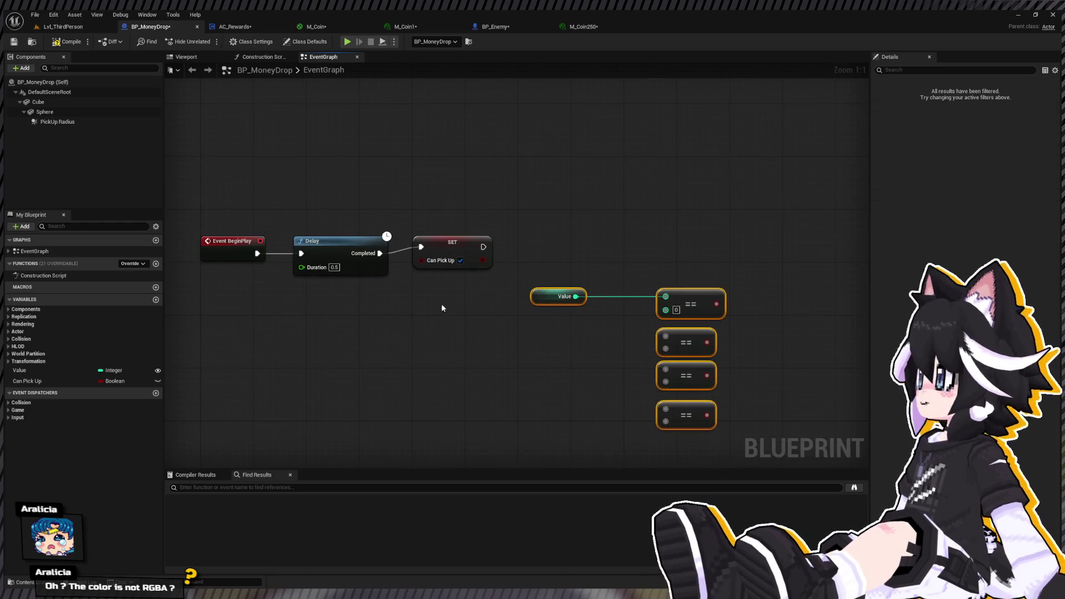
{"action": "left_click_drag", "start_coordinate": [230, 215], "coordinate": [486, 269]}
{"action": "left_click_drag", "start_coordinate": [550, 262], "coordinate": [367, 224]}
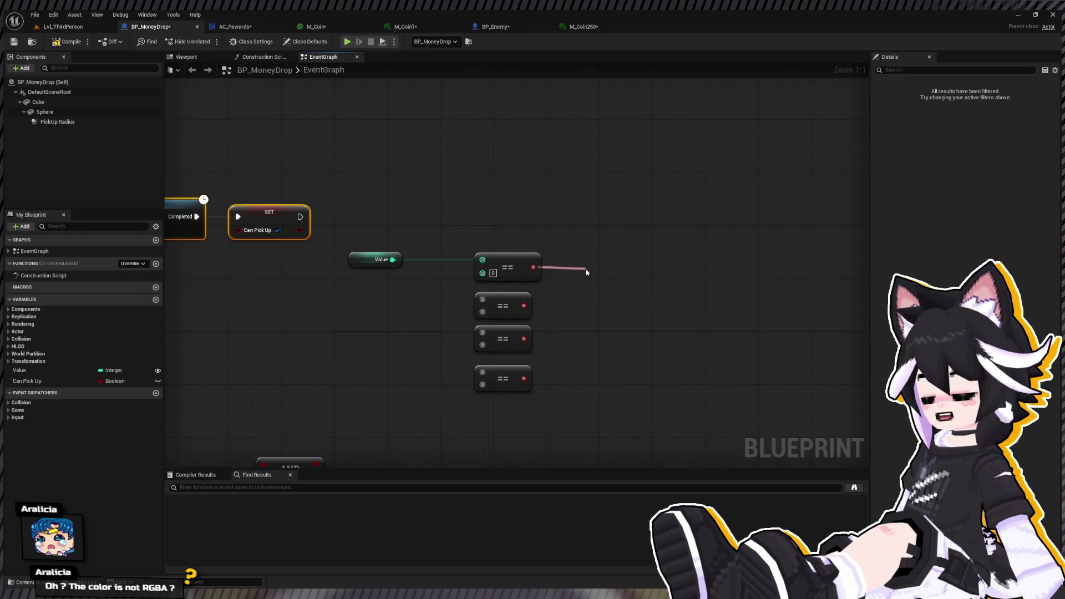
{"action": "left_click_drag", "start_coordinate": [586, 272], "coordinate": [585, 271]}
{"action": "left_click_drag", "start_coordinate": [567, 389], "coordinate": [473, 324]}
{"action": "key", "text": "Delete"}
{"action": "left_click_drag", "start_coordinate": [662, 233], "coordinate": [490, 268]}
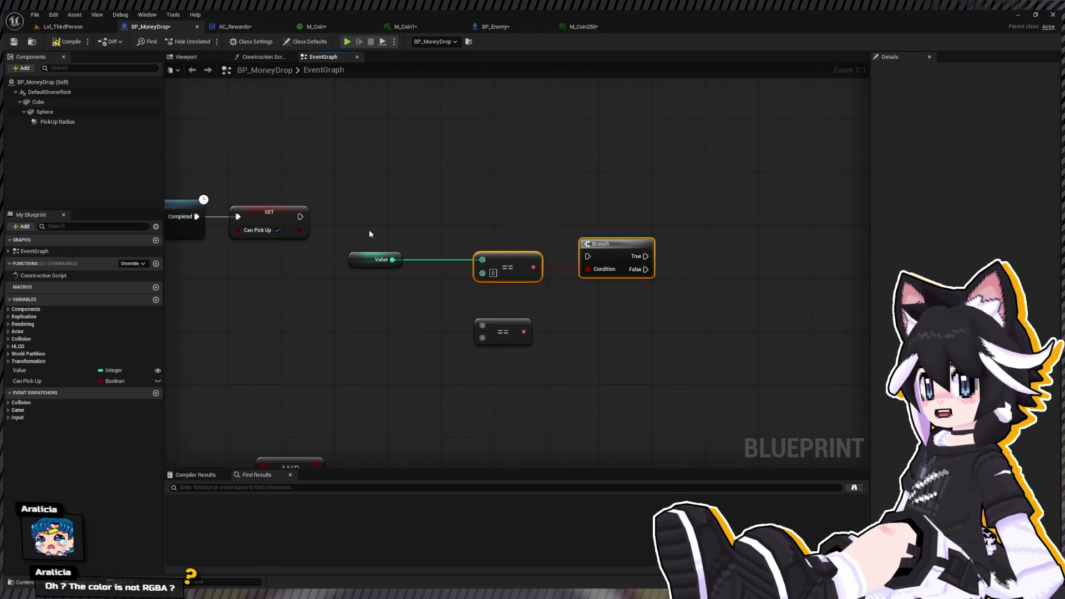
{"action": "left_click", "coordinate": [229, 29]}
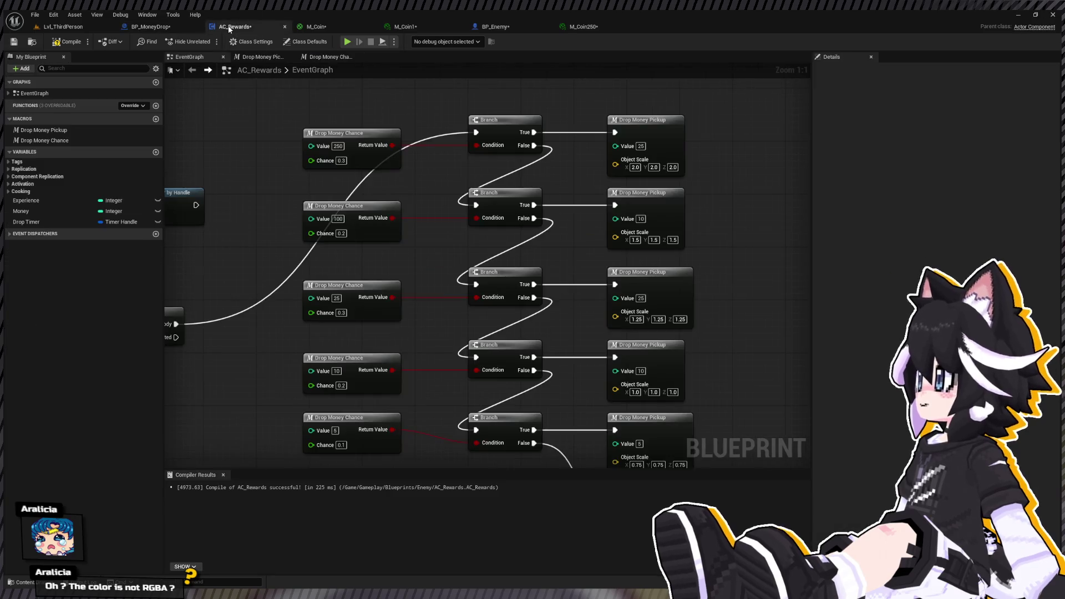
{"action": "left_click", "coordinate": [446, 25]}
Try Additive blend mode on M_Coin, inspect the preview sphere, then revert to Opaque.
{"action": "left_click", "coordinate": [319, 27]}
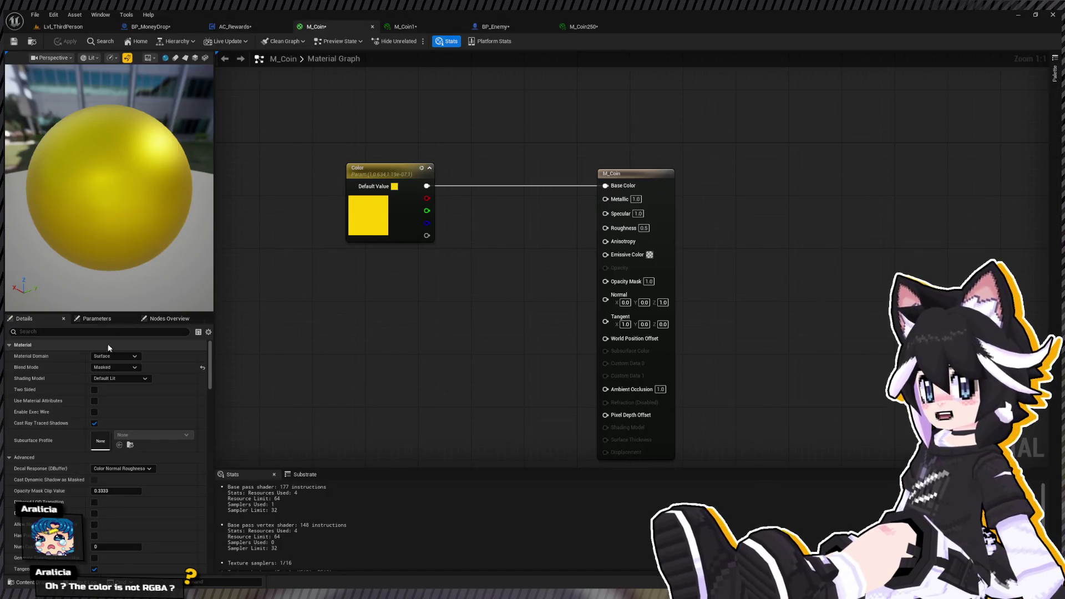
{"action": "left_click", "coordinate": [115, 367]}
{"action": "left_click", "coordinate": [114, 407]}
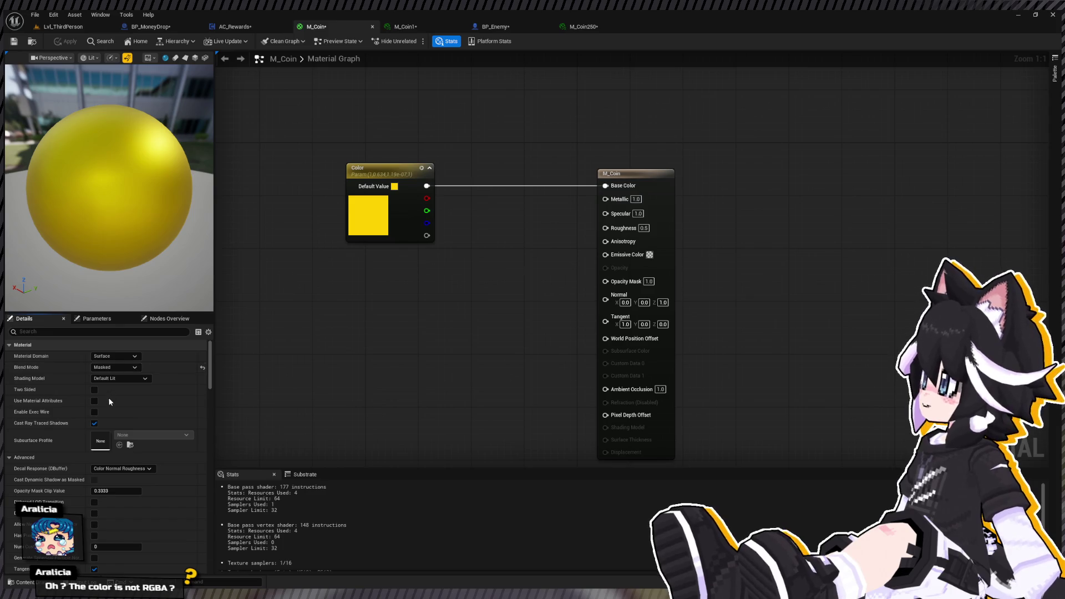
{"action": "mouse_move", "coordinate": [117, 202]}
{"action": "left_mouse_down"}
{"action": "mouse_move", "coordinate": [116, 166]}
{"action": "mouse_move", "coordinate": [113, 203]}
{"action": "left_mouse_up"}
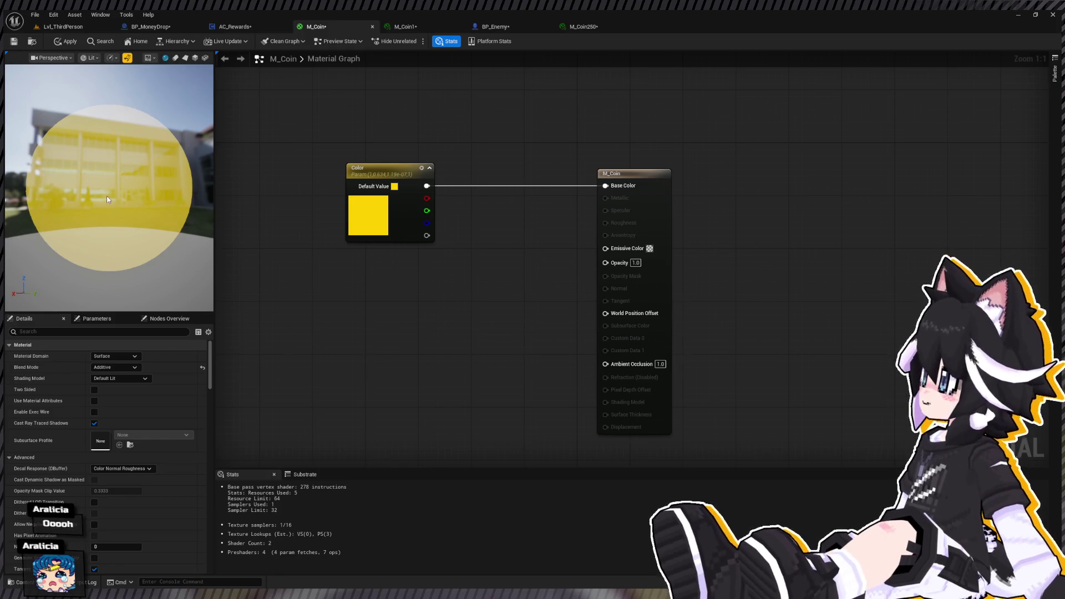
{"action": "mouse_move", "coordinate": [159, 130]}
{"action": "left_mouse_down"}
{"action": "mouse_move", "coordinate": [144, 178]}
{"action": "mouse_move", "coordinate": [150, 136]}
{"action": "left_mouse_up"}
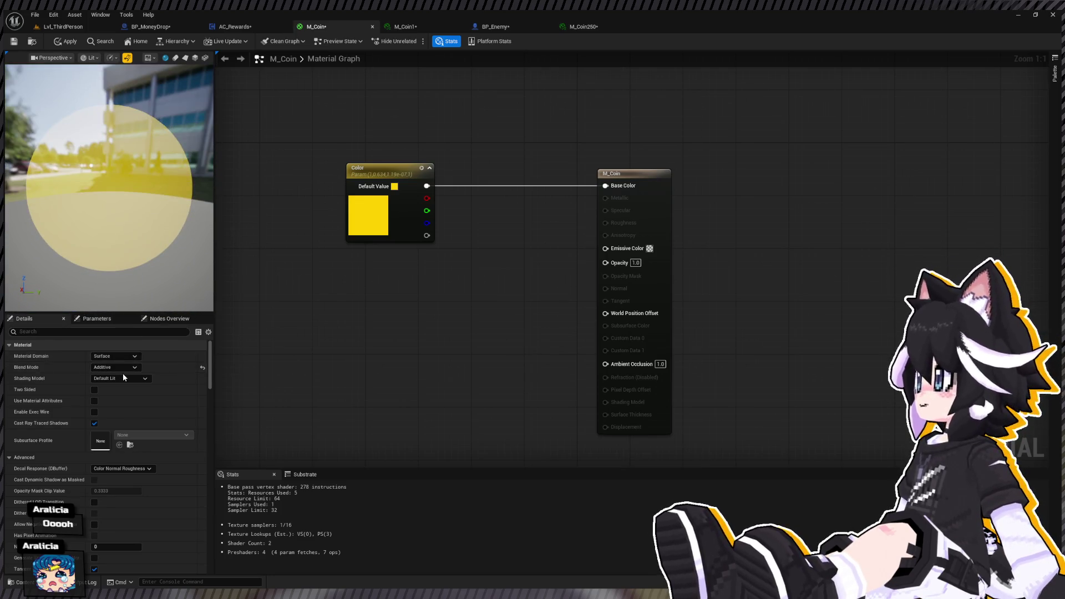
{"action": "key", "text": "ctrl+z"}
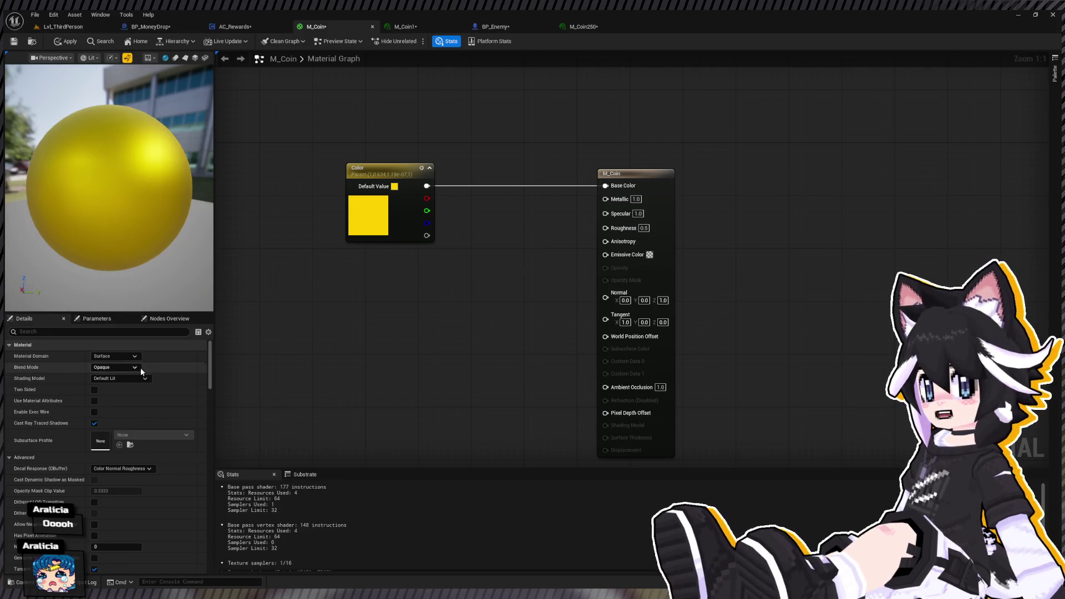
{"action": "key", "text": "ctrl+f"}
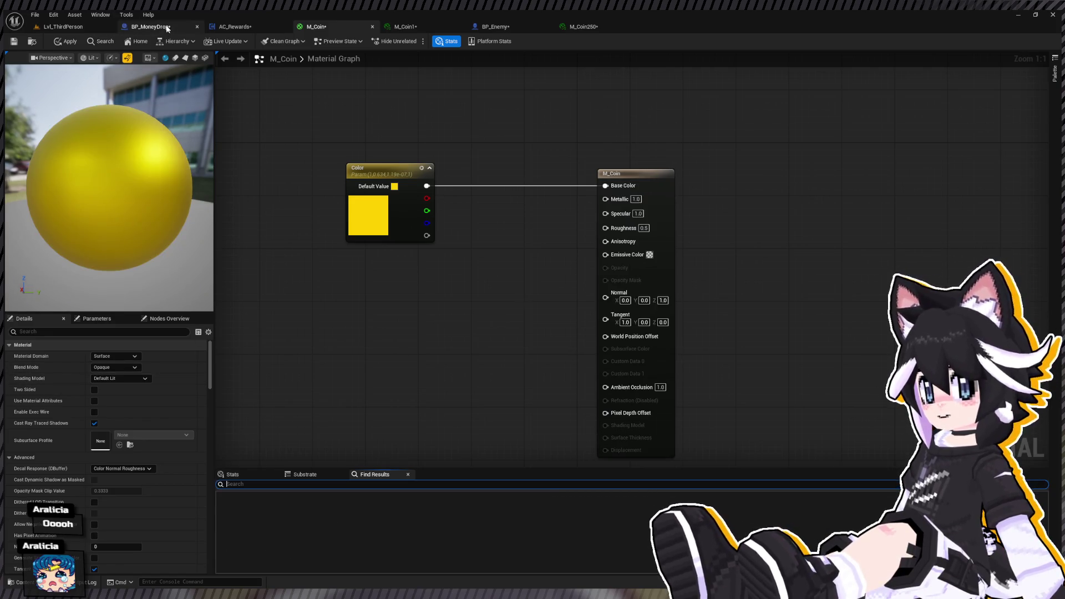
In BP_MoneyDrop, set the == node's compare value to 250.
{"action": "left_click", "coordinate": [165, 26]}
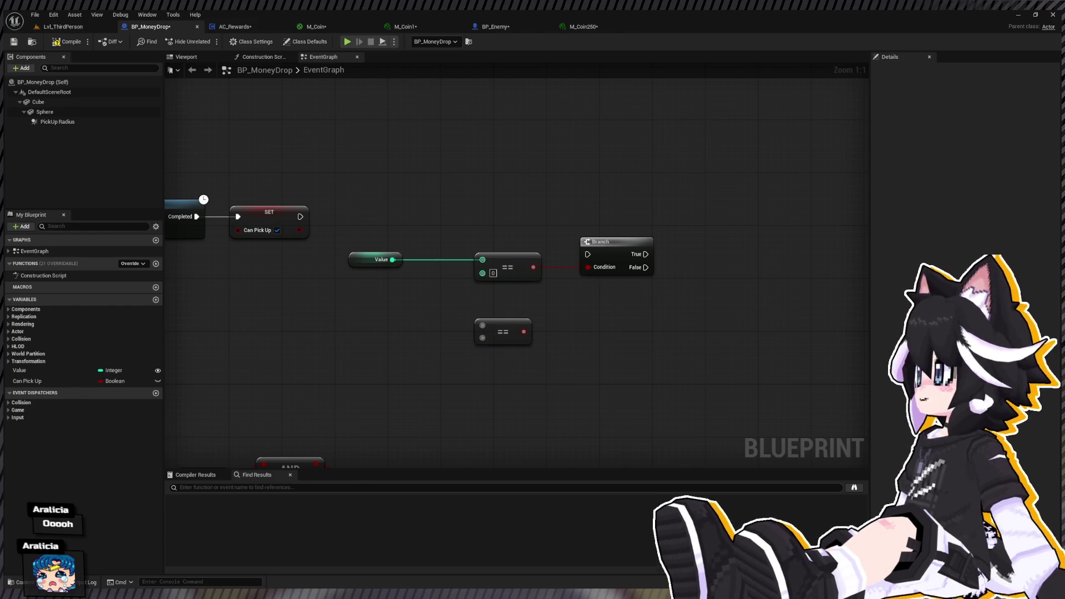
{"action": "mouse_move", "coordinate": [218, 254]}
{"action": "left_mouse_down"}
{"action": "mouse_move", "coordinate": [252, 270]}
{"action": "mouse_move", "coordinate": [384, 234]}
{"action": "left_mouse_up"}
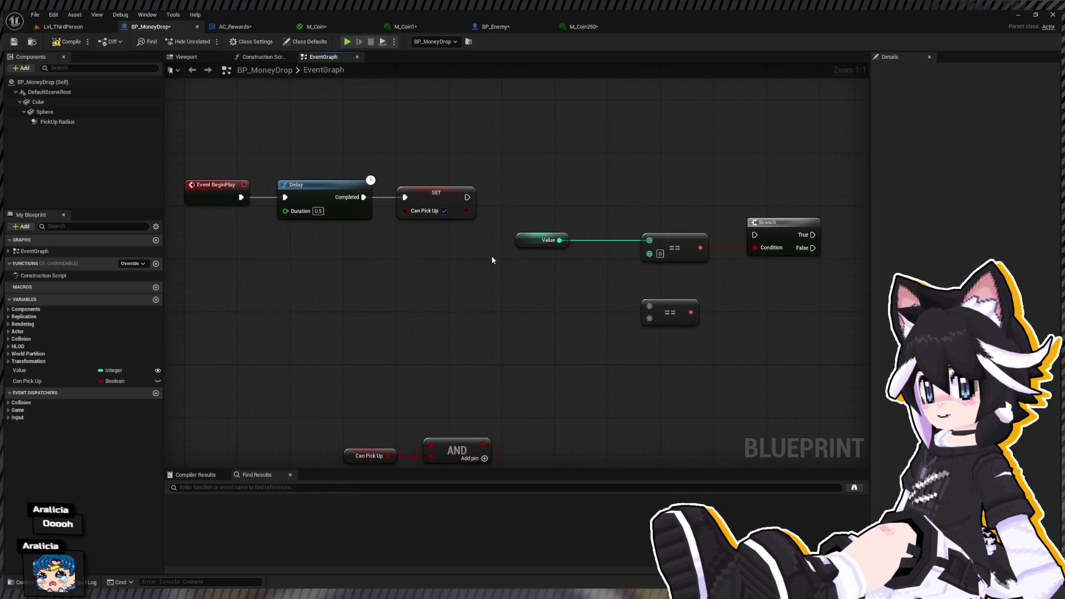
{"action": "left_click_drag", "start_coordinate": [516, 251], "coordinate": [394, 241]}
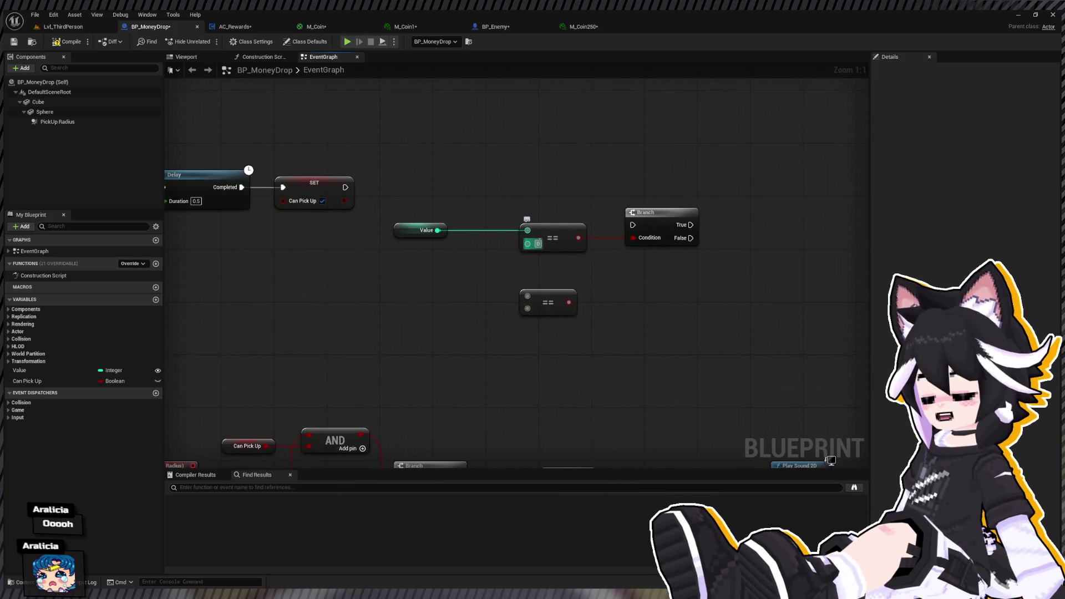
{"action": "left_click", "coordinate": [538, 243]}
{"action": "type", "text": "350"}
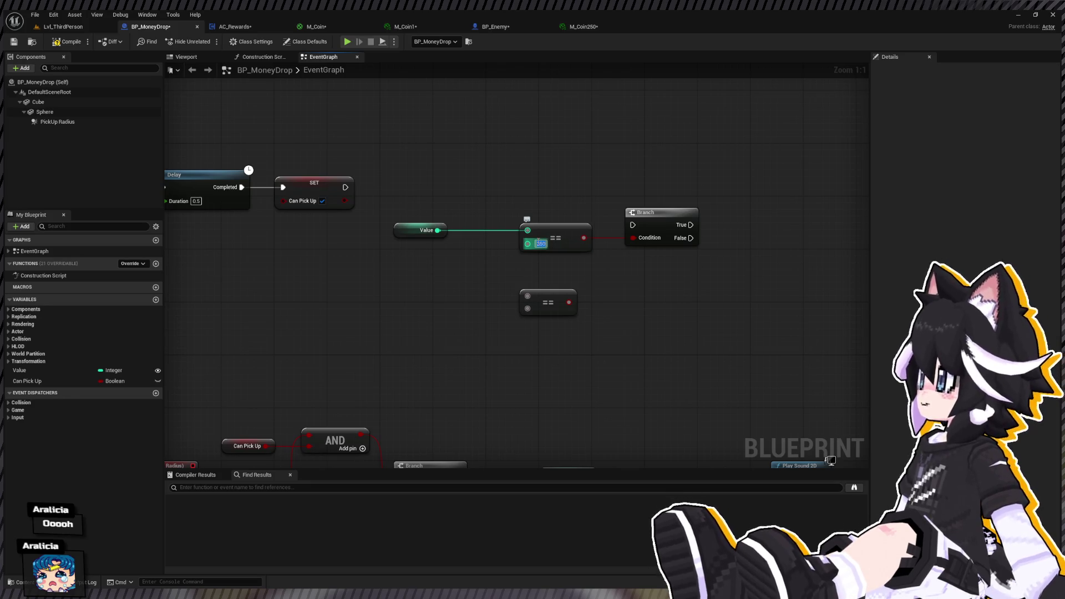
Copy the Value, == and Branch chain, paste it below, and delete the loose == node.
{"action": "left_click_drag", "start_coordinate": [703, 191], "coordinate": [524, 255]}
{"action": "left_click_drag", "start_coordinate": [521, 293], "coordinate": [284, 279]}
{"action": "left_click_drag", "start_coordinate": [389, 216], "coordinate": [705, 255]}
{"action": "key", "text": "ctrl+c"}
{"action": "key", "text": "ctrl+v"}
{"action": "left_click_drag", "start_coordinate": [724, 290], "coordinate": [691, 271]}
{"action": "left_click", "coordinate": [309, 289]}
{"action": "key", "text": "Delete"}
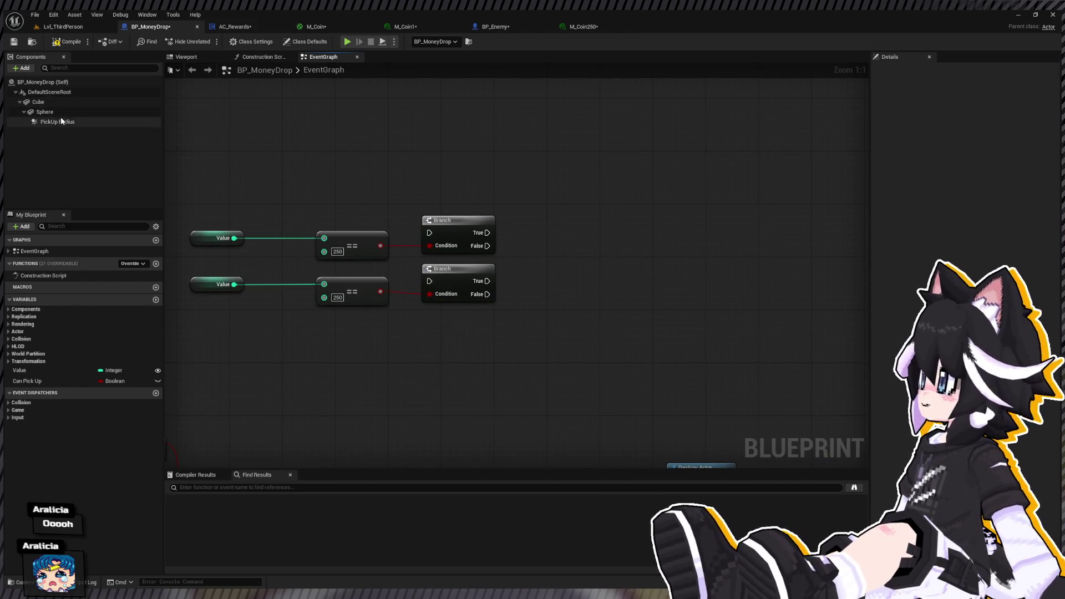
Give the Sphere component the Coin mesh and nudge it slightly along X.
{"action": "left_click", "coordinate": [55, 110]}
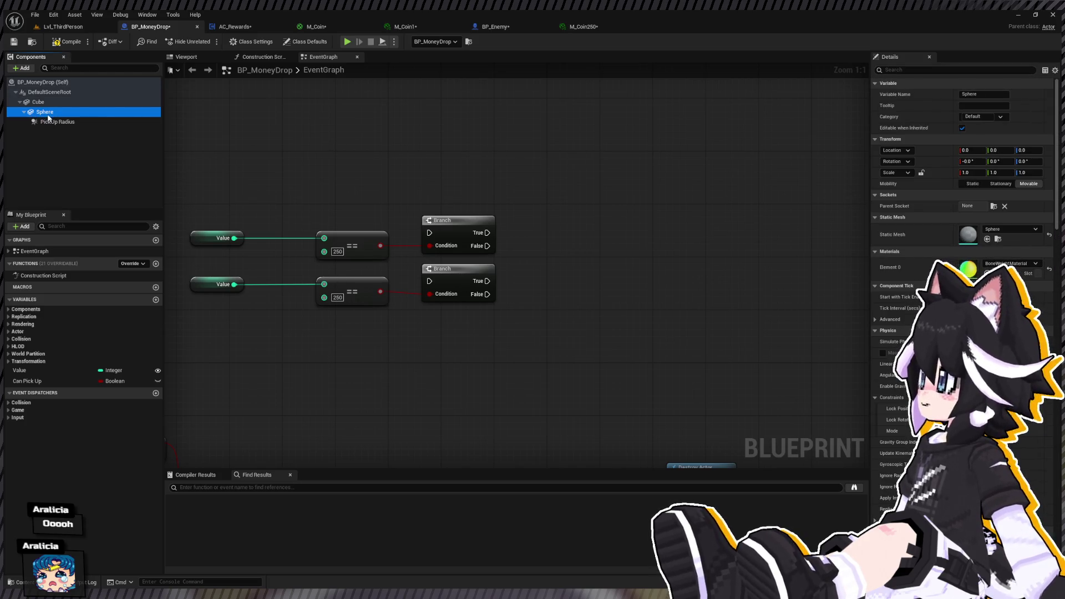
{"action": "left_click", "coordinate": [1007, 228], "text": "shift"}
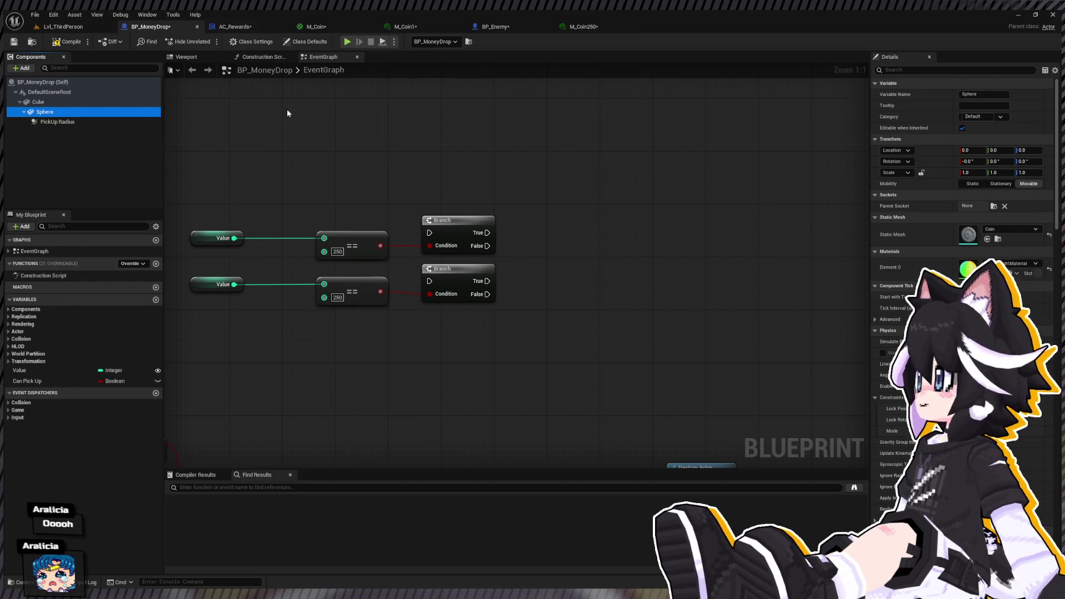
{"action": "left_click", "coordinate": [183, 57]}
{"action": "left_click_drag", "start_coordinate": [546, 274], "coordinate": [542, 272]}
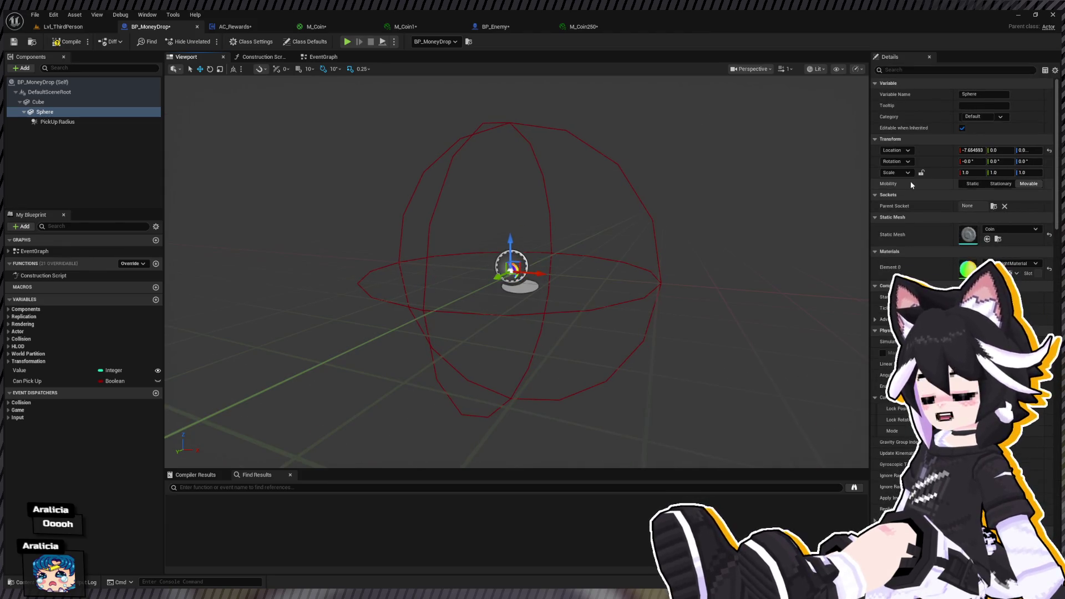
Reset the Cube component's scale to 1.0, frame it, and compile the blueprint.
{"action": "left_click", "coordinate": [55, 103]}
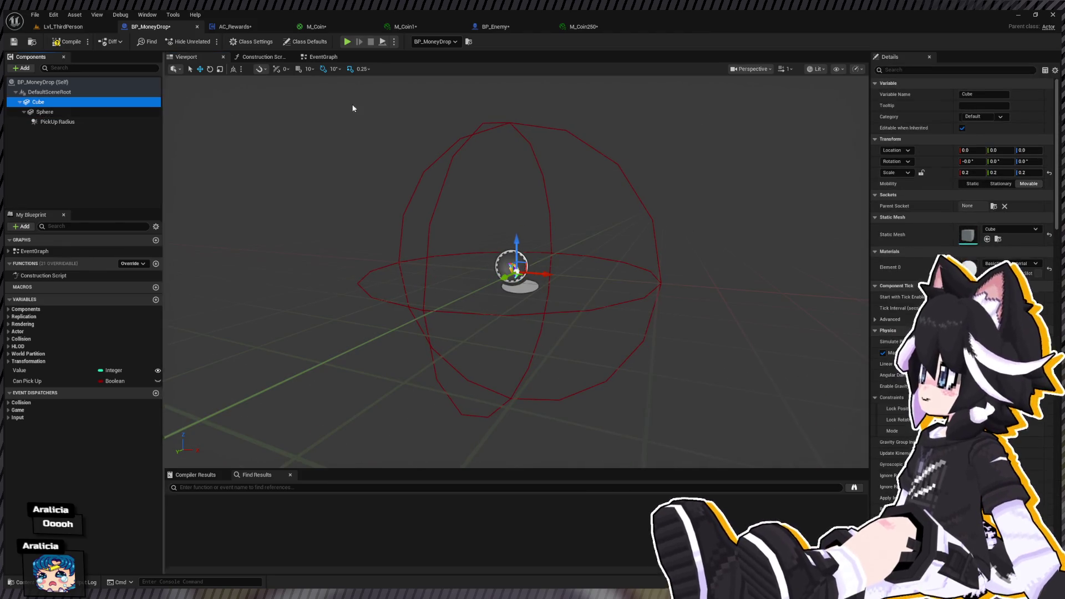
{"action": "left_click", "coordinate": [1050, 176]}
{"action": "scroll", "coordinate": [404, 293], "scroll_direction": "down", "scroll_amount": 3}
{"action": "scroll", "coordinate": [405, 292], "scroll_direction": "up", "scroll_amount": 3}
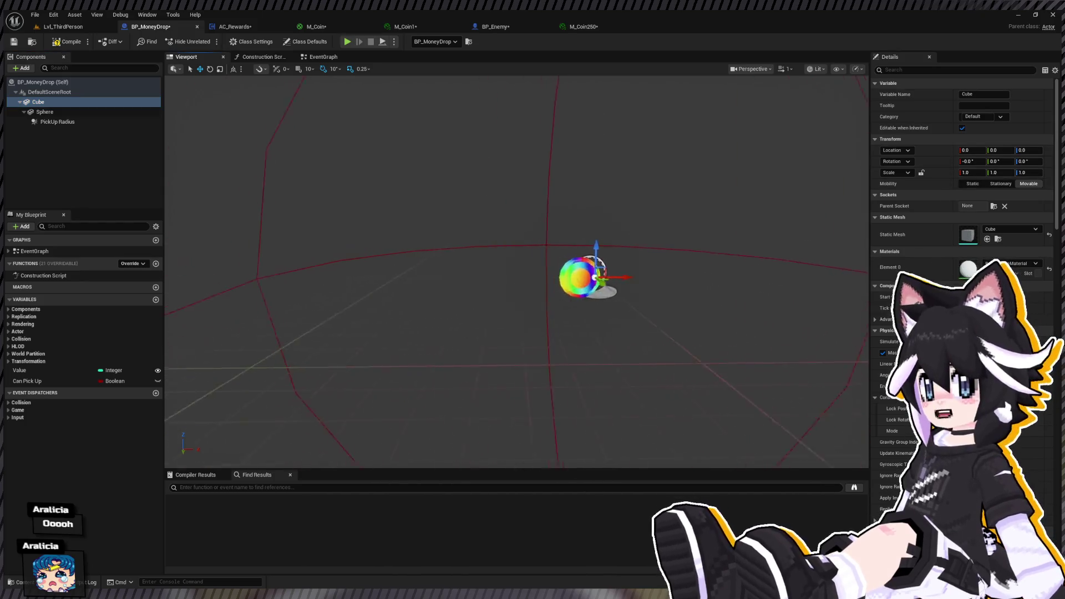
{"action": "key", "text": "f"}
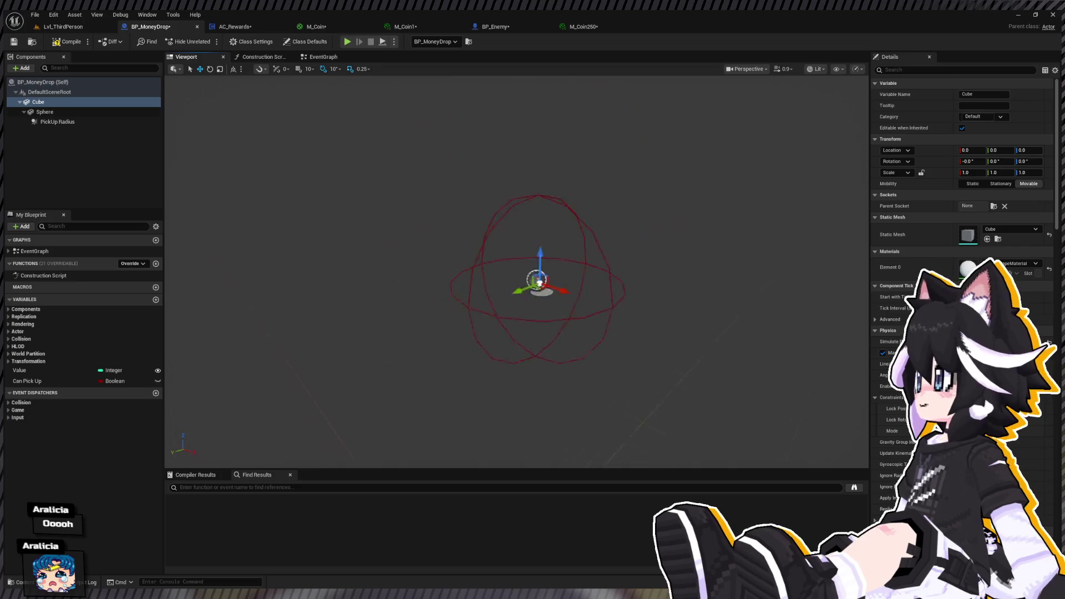
{"action": "left_click", "coordinate": [56, 112]}
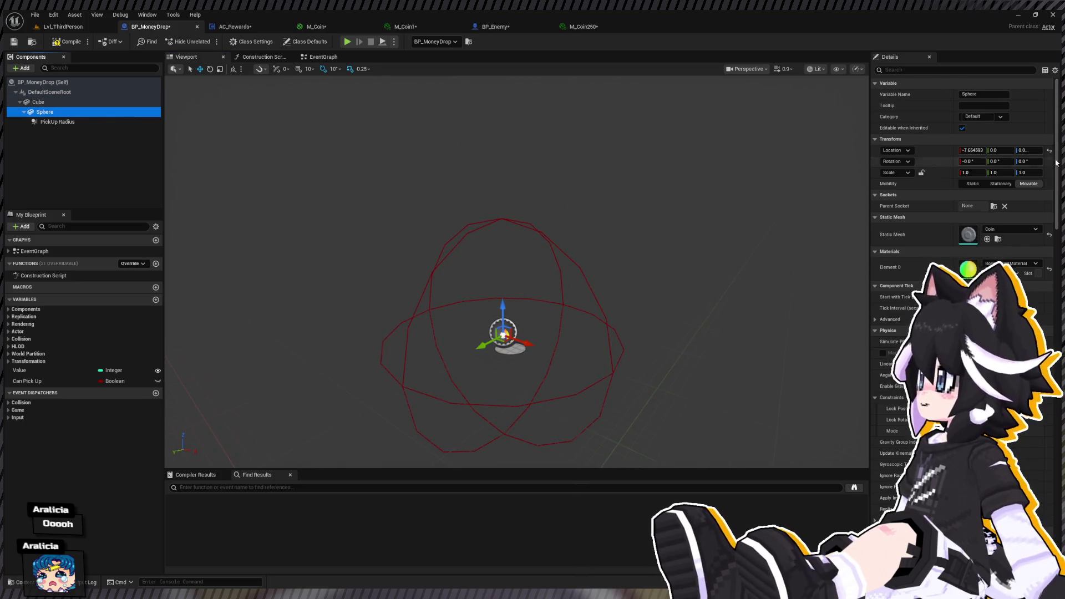
{"action": "left_click", "coordinate": [61, 47]}
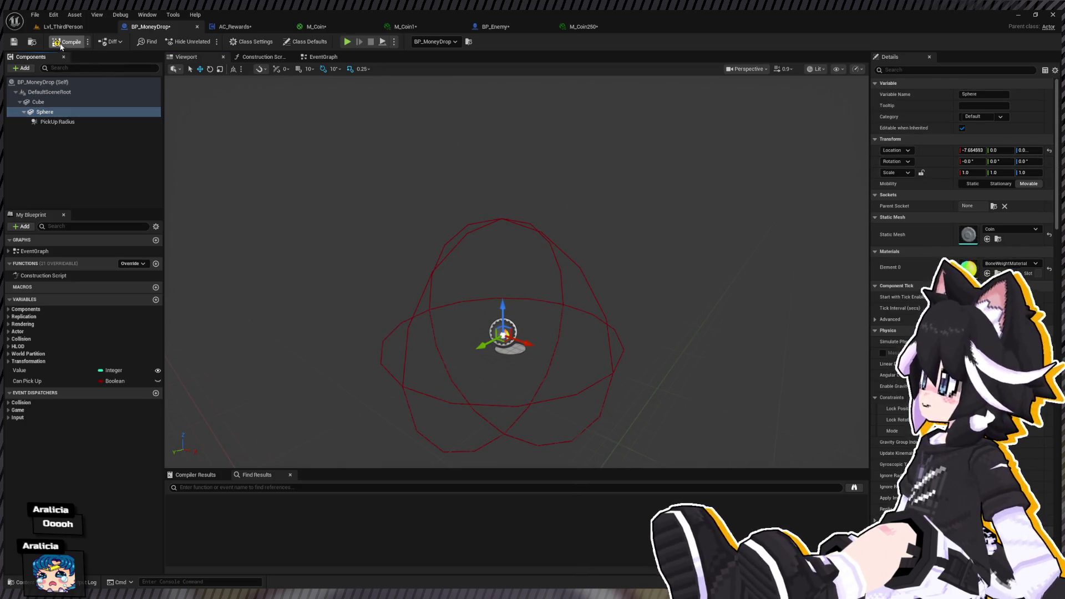
Drag Sphere onto DefaultSceneRoot so it no longer sits under Cube.
{"action": "left_click", "coordinate": [62, 27]}
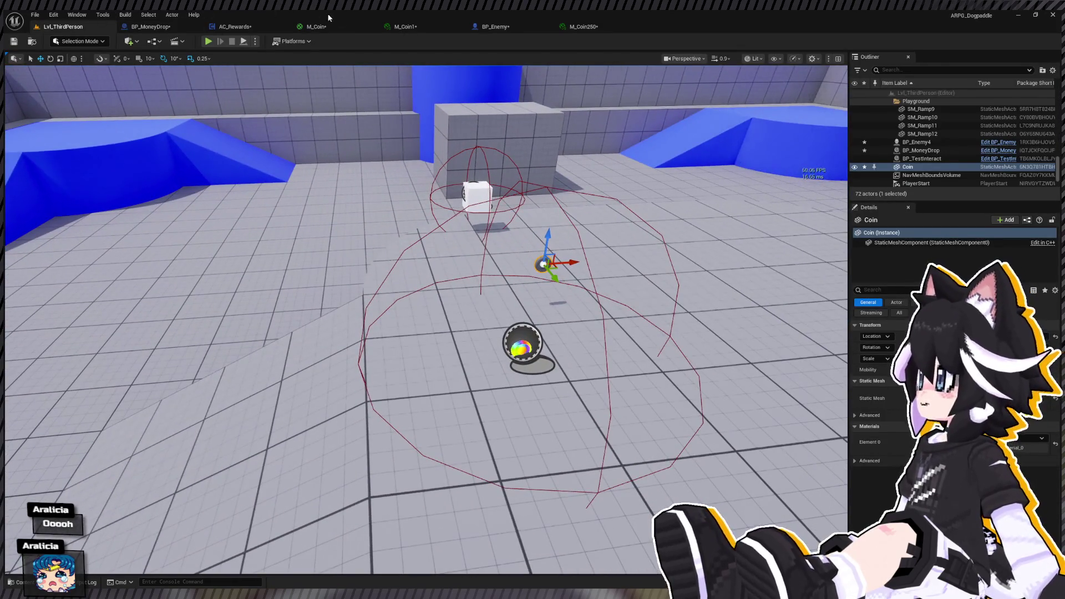
{"action": "left_click", "coordinate": [160, 28]}
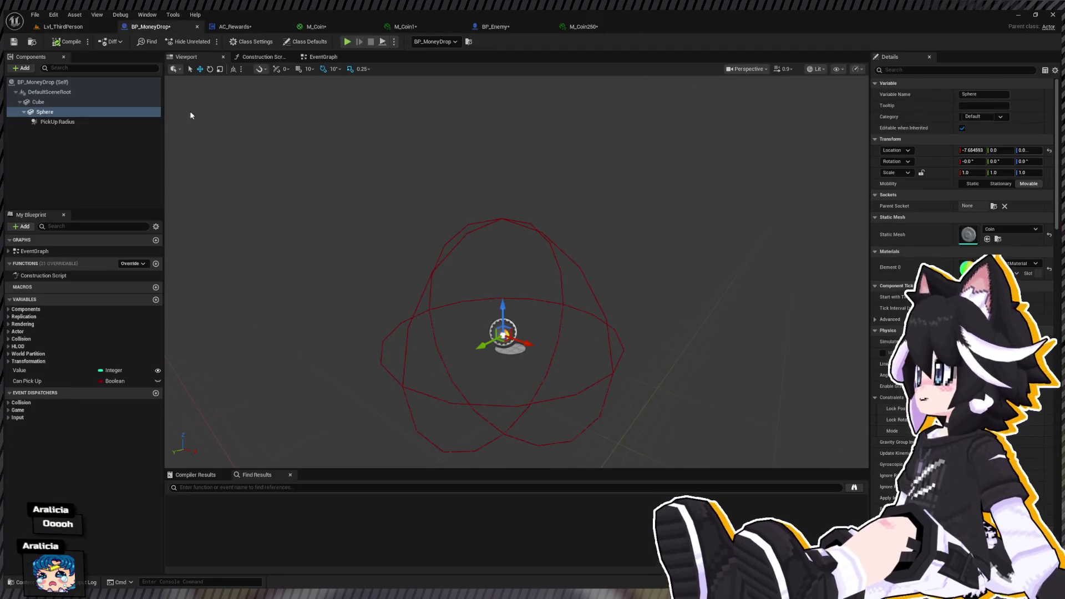
{"action": "left_click", "coordinate": [50, 109]}
{"action": "left_click_drag", "start_coordinate": [50, 106], "coordinate": [51, 107]}
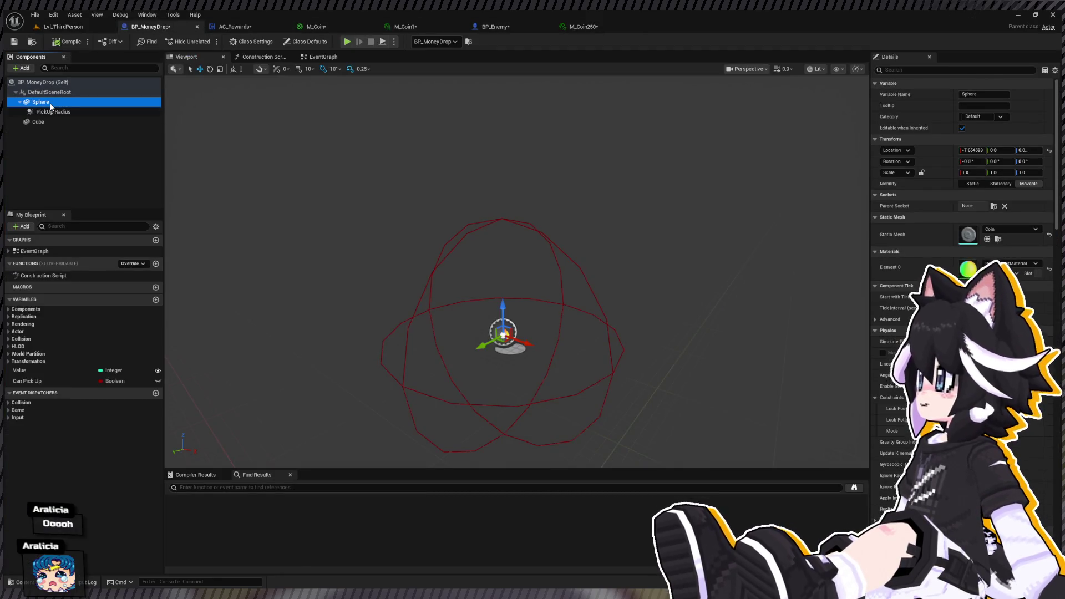
Delete the Cube component and enable Simulate Physics on the Sphere.
{"action": "left_click", "coordinate": [37, 122]}
{"action": "key", "text": "Delete"}
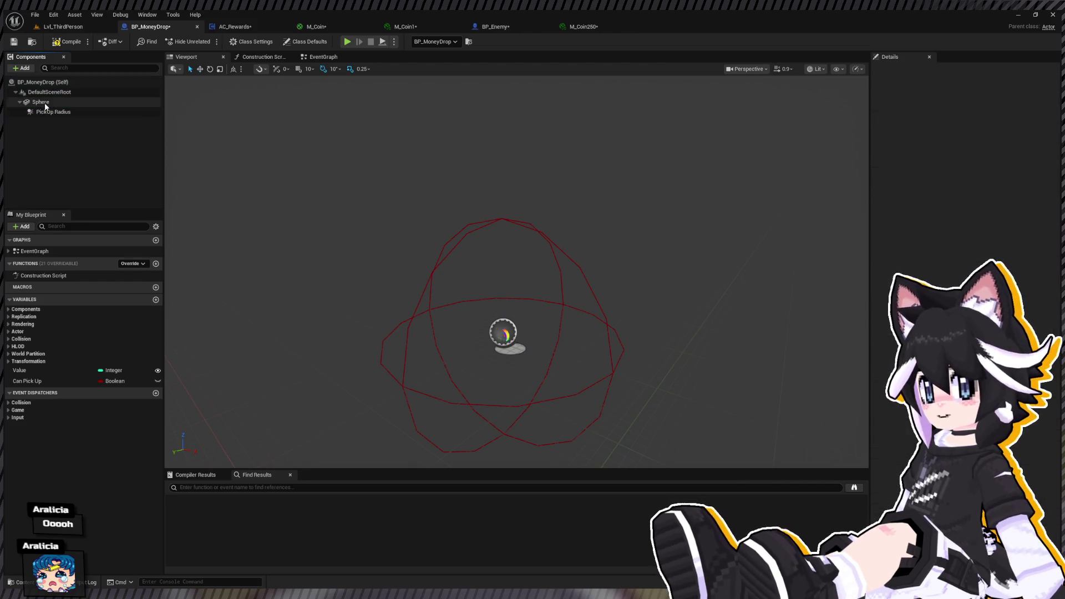
{"action": "left_click", "coordinate": [38, 103]}
{"action": "left_click", "coordinate": [921, 70]}
{"action": "type", "text": "sim"}
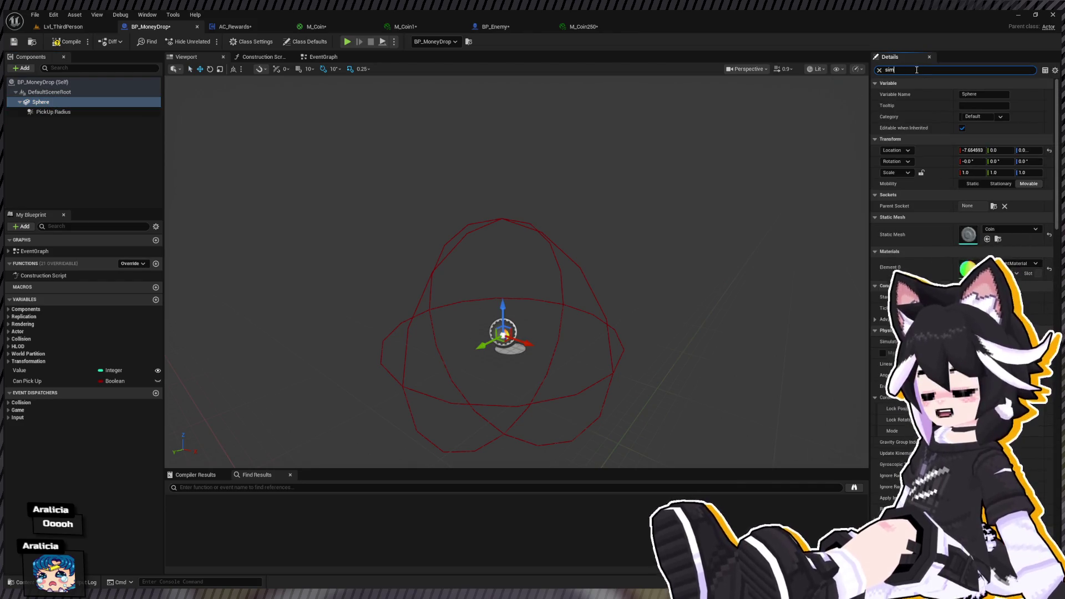
{"action": "left_click", "coordinate": [965, 94]}
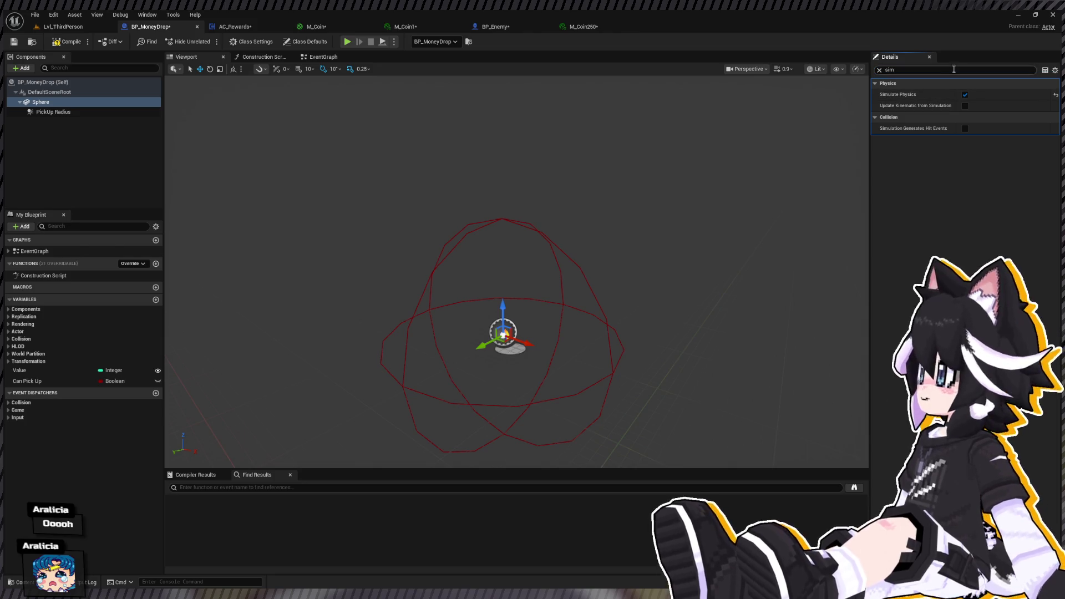
{"action": "key", "text": "BackSpace"}
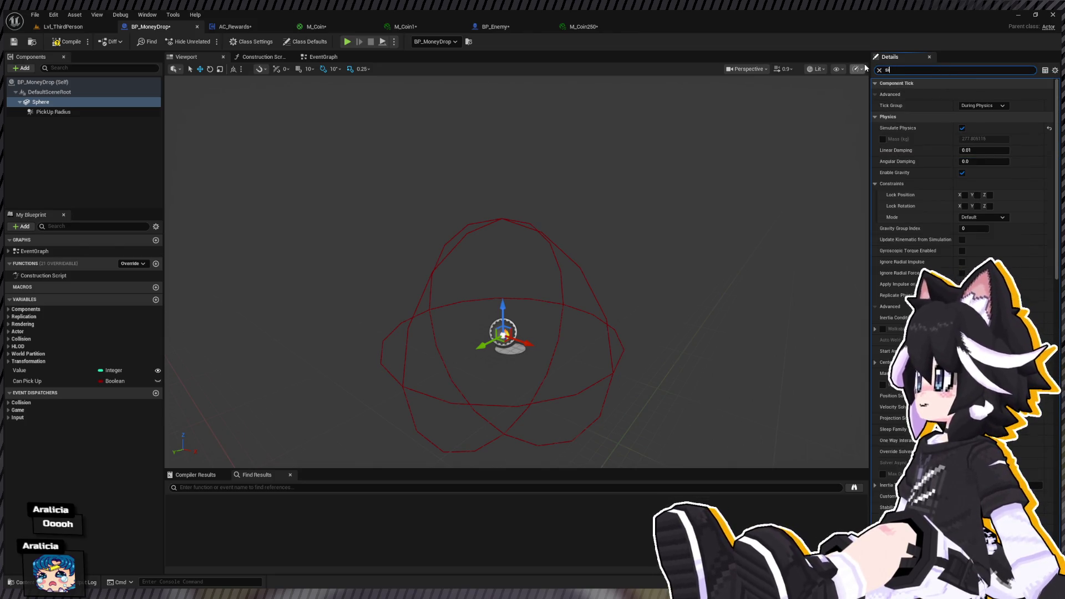
{"action": "type", "text": "coll"}
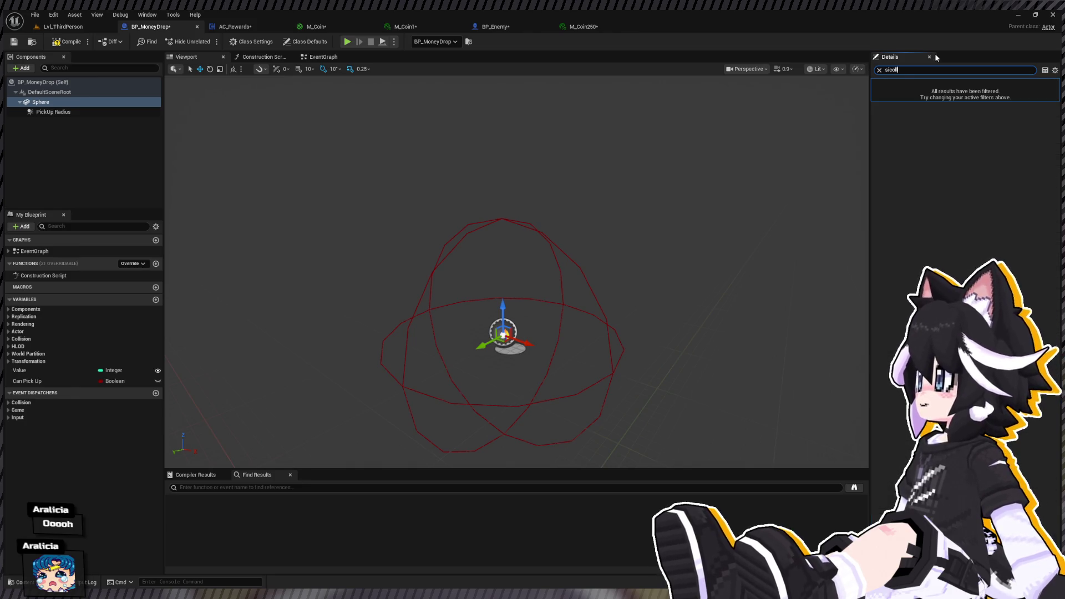
{"action": "type", "text": "l"}
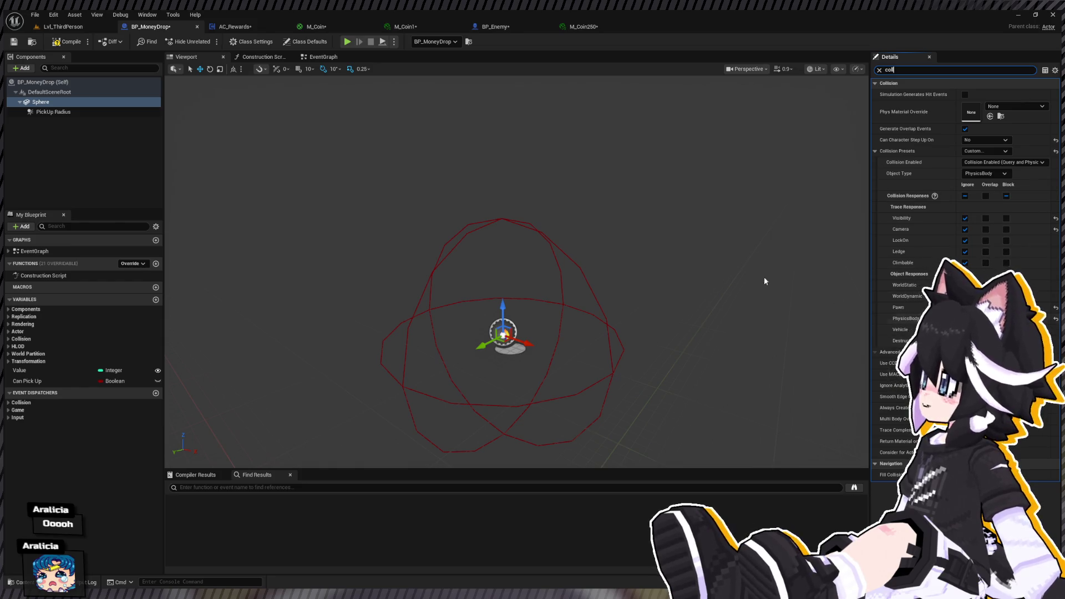
Reset the PickUp Radius component's scale to 1.0.
{"action": "left_click", "coordinate": [63, 111]}
{"action": "left_click", "coordinate": [66, 101]}
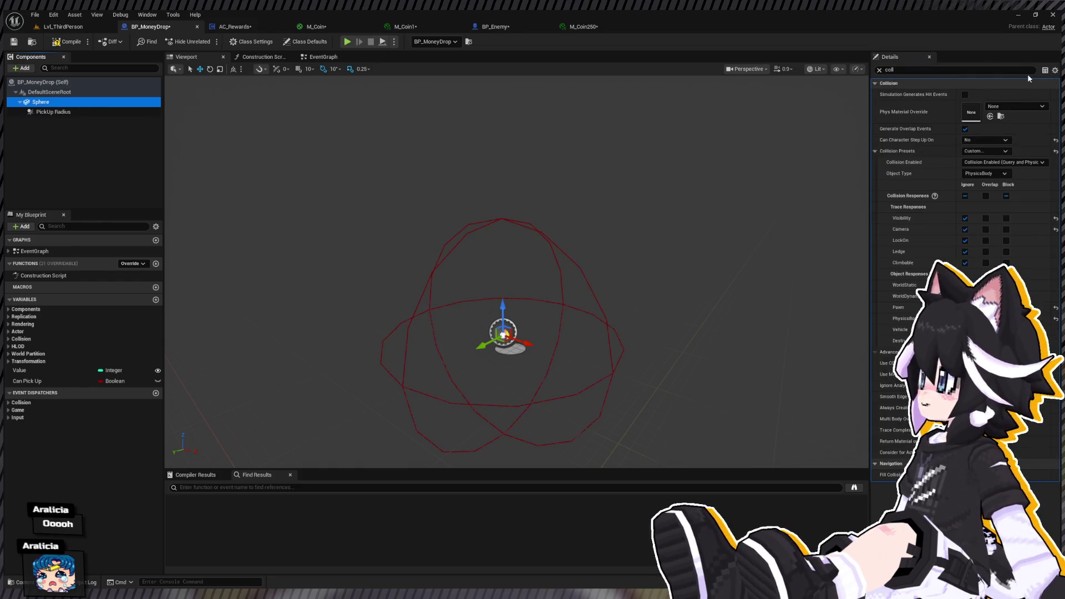
{"action": "left_click", "coordinate": [878, 70]}
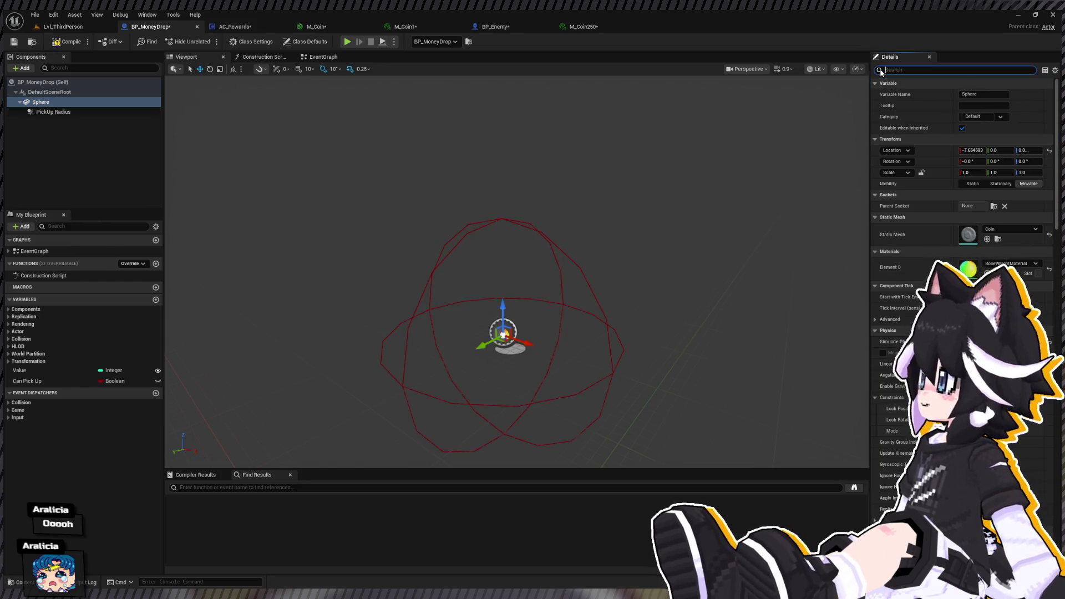
{"action": "left_click", "coordinate": [118, 112]}
{"action": "left_click", "coordinate": [934, 238]}
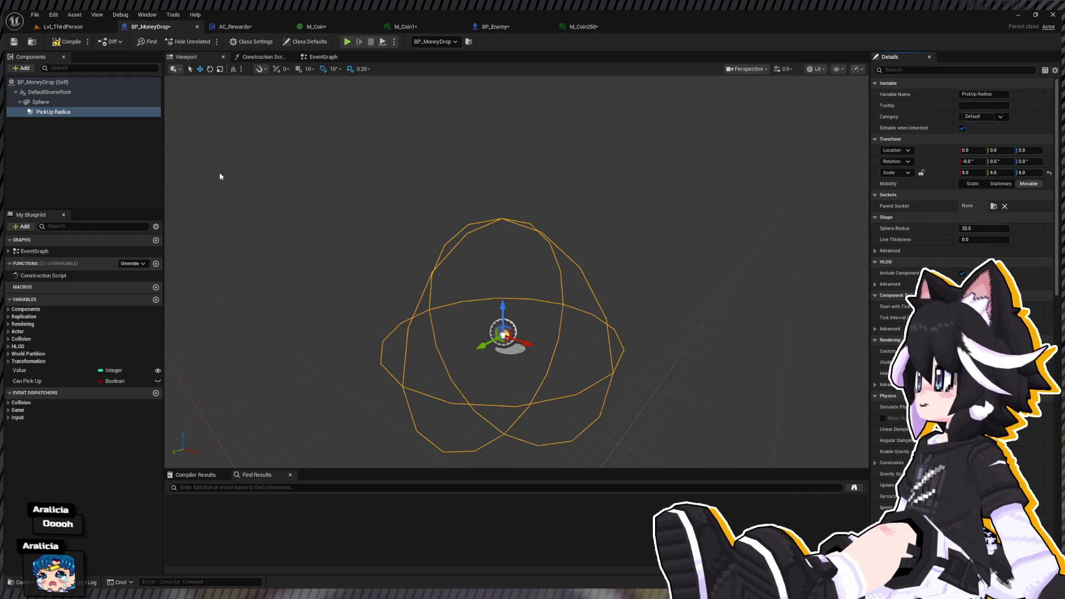
{"action": "left_click", "coordinate": [1049, 174]}
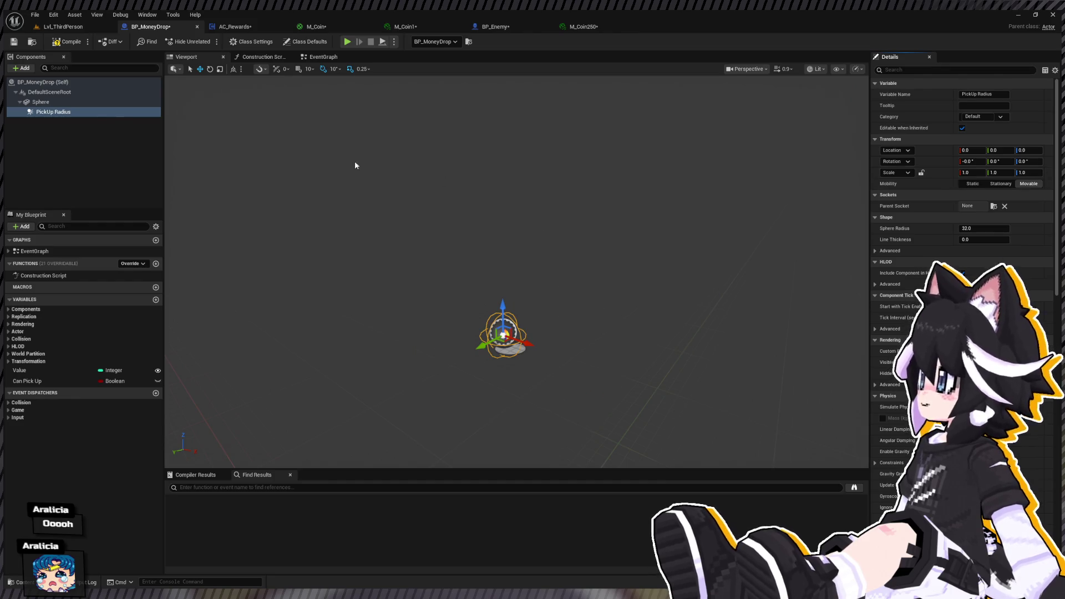
Compile BP_MoneyDrop and return to its event graph.
{"action": "left_click", "coordinate": [82, 102]}
{"action": "left_click", "coordinate": [64, 44]}
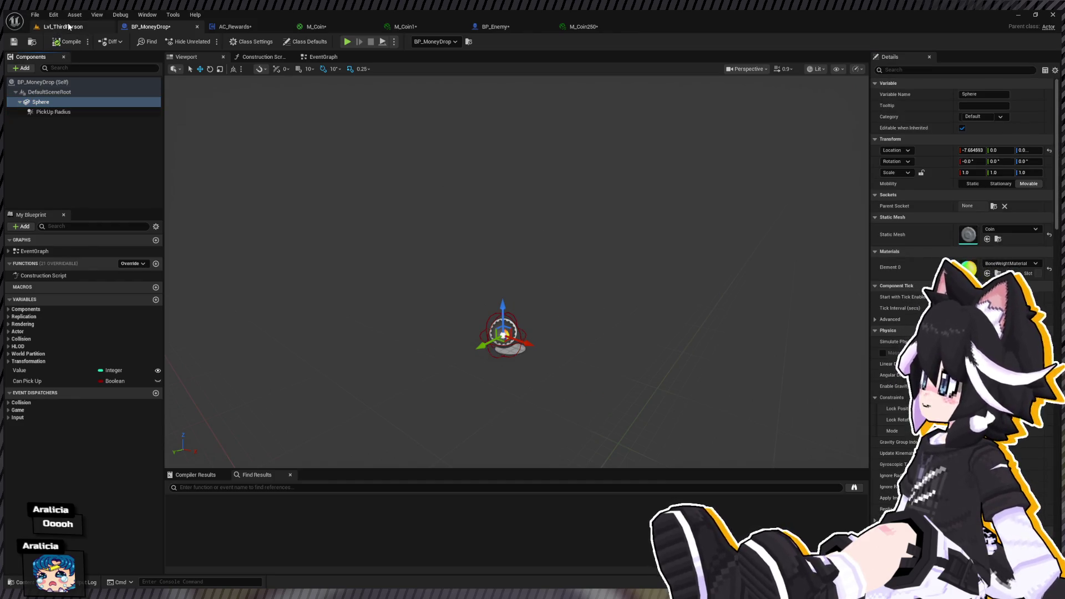
{"action": "left_click", "coordinate": [63, 27]}
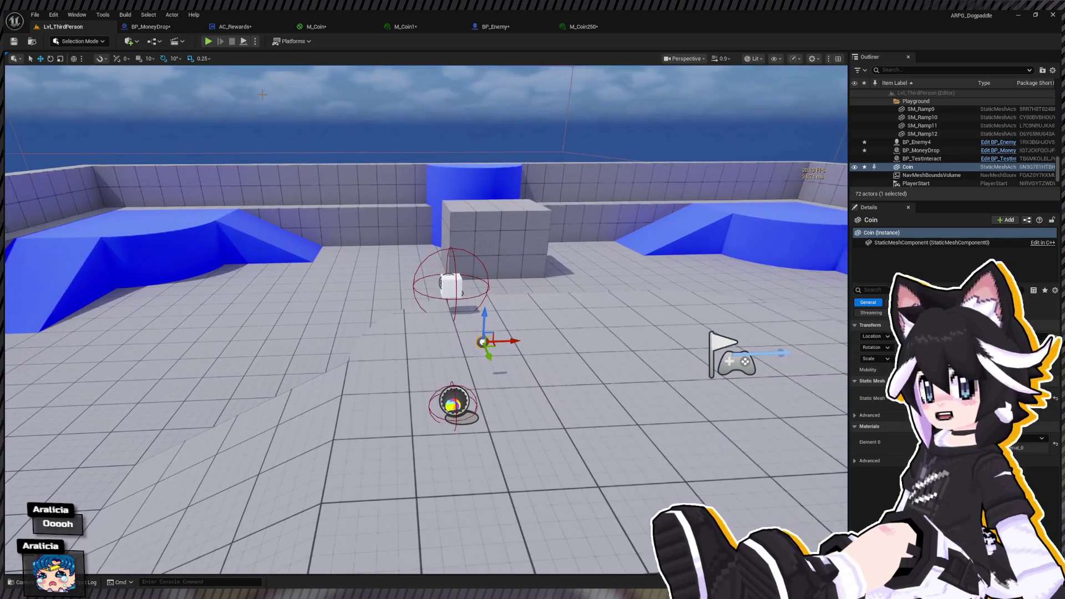
{"action": "left_click", "coordinate": [149, 27]}
{"action": "left_click", "coordinate": [355, 61]}
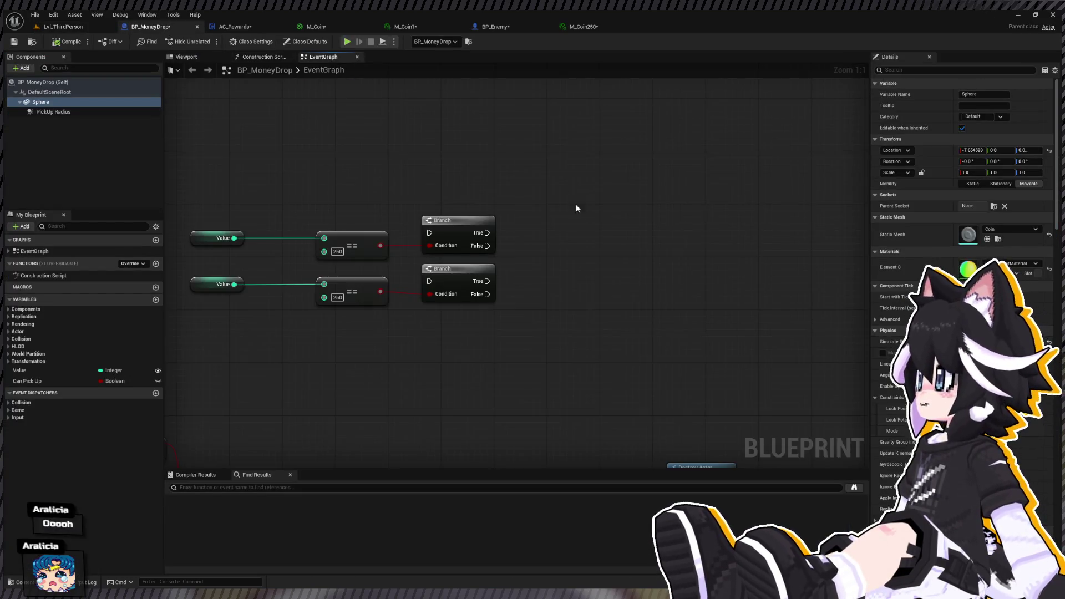
Duplicate a Value/==/Branch row and set its comparison value to 25.
{"action": "left_click", "coordinate": [557, 349]}
{"action": "scroll", "coordinate": [459, 268], "scroll_direction": "down", "scroll_amount": 3}
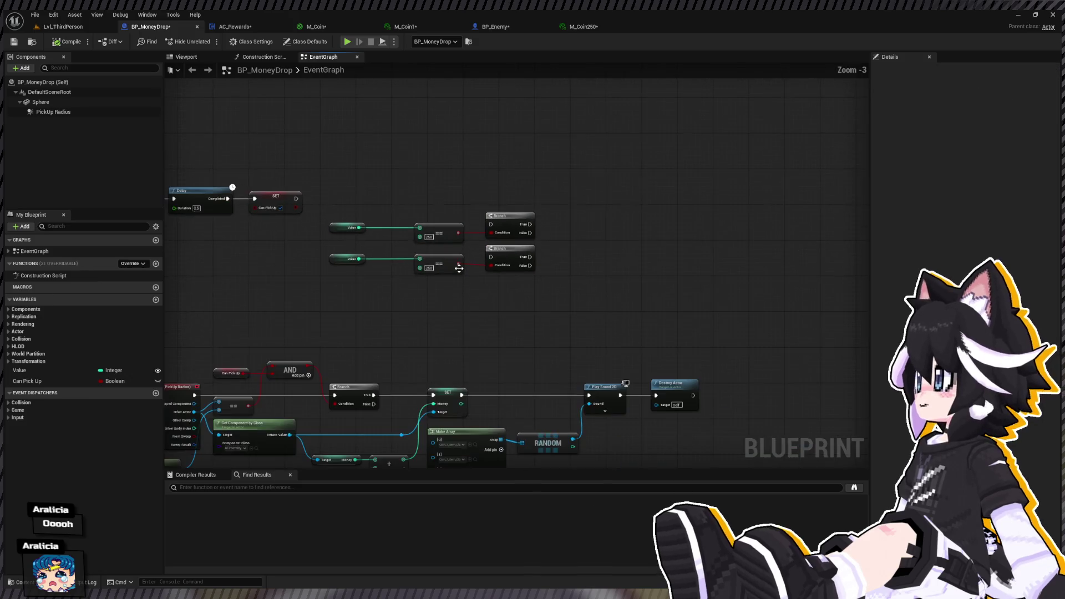
{"action": "left_click_drag", "start_coordinate": [335, 284], "coordinate": [536, 244]}
{"action": "key", "text": "ctrl+w"}
{"action": "left_click_drag", "start_coordinate": [541, 286], "coordinate": [530, 287]}
{"action": "scroll", "coordinate": [419, 270], "scroll_direction": "up", "scroll_amount": 2}
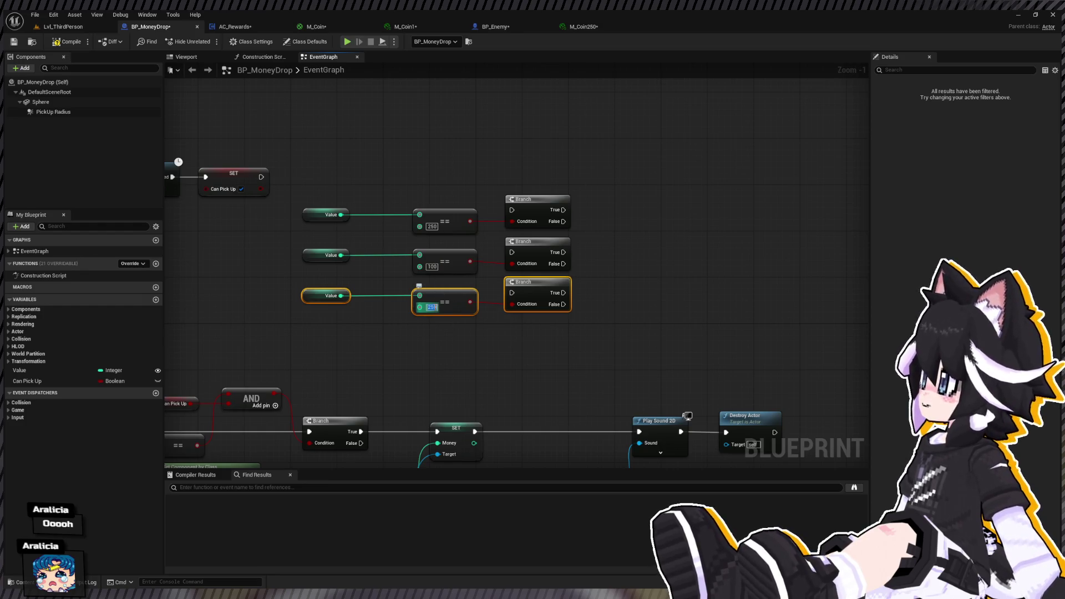
{"action": "type", "text": "25"}
{"action": "key", "text": "Return"}
Copy the three comparison rows below and set the new rows' values to 10, 5 and 1.
{"action": "left_click_drag", "start_coordinate": [344, 192], "coordinate": [574, 324]}
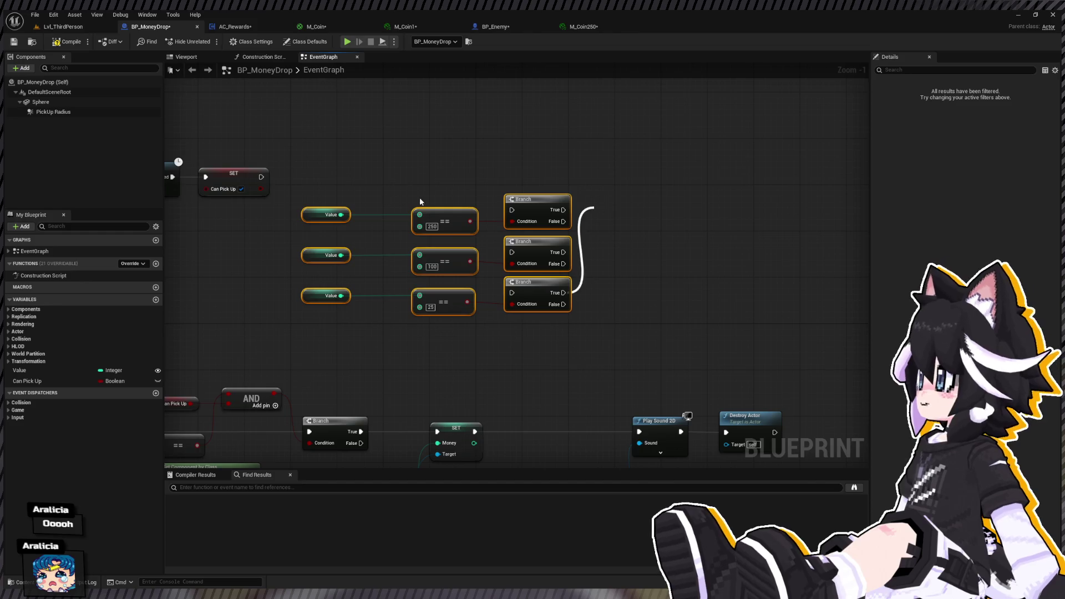
{"action": "left_click_drag", "start_coordinate": [466, 307], "coordinate": [524, 204]}
{"action": "left_click", "coordinate": [300, 286]}
{"action": "left_click_drag", "start_coordinate": [294, 238], "coordinate": [663, 125]}
{"action": "key", "text": "ctrl+c"}
{"action": "key", "text": "ctrl+v"}
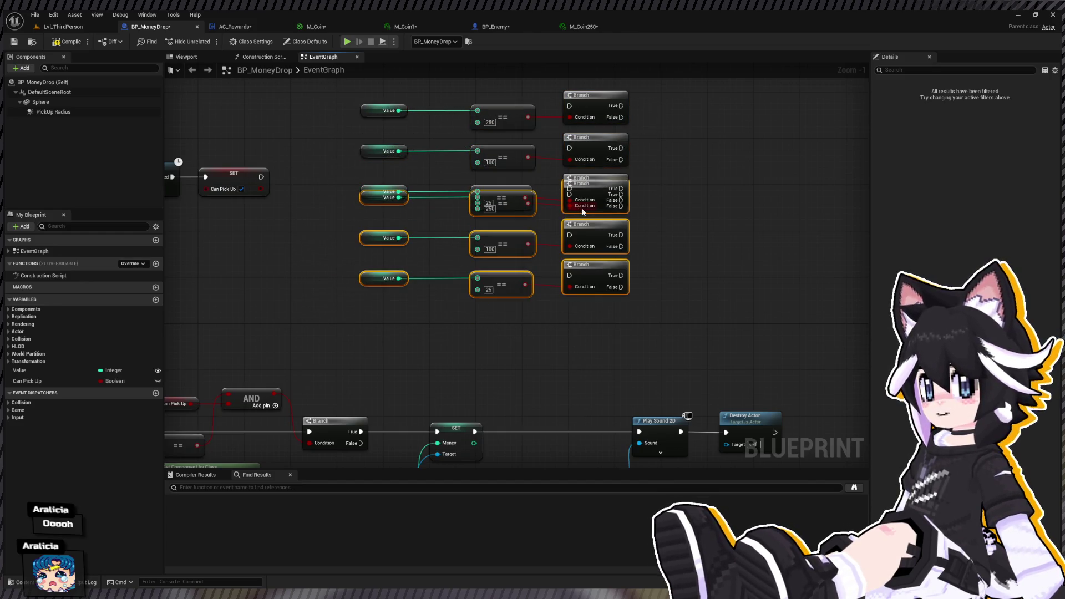
{"action": "left_click_drag", "start_coordinate": [594, 212], "coordinate": [593, 248]}
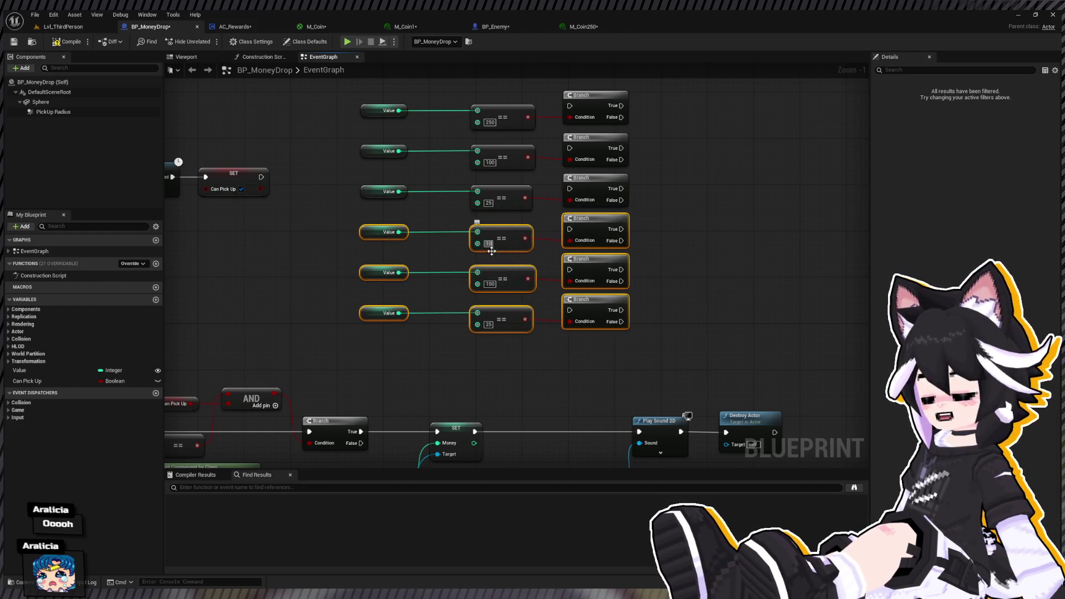
{"action": "type", "text": "5"}
{"action": "left_click", "coordinate": [488, 324]}
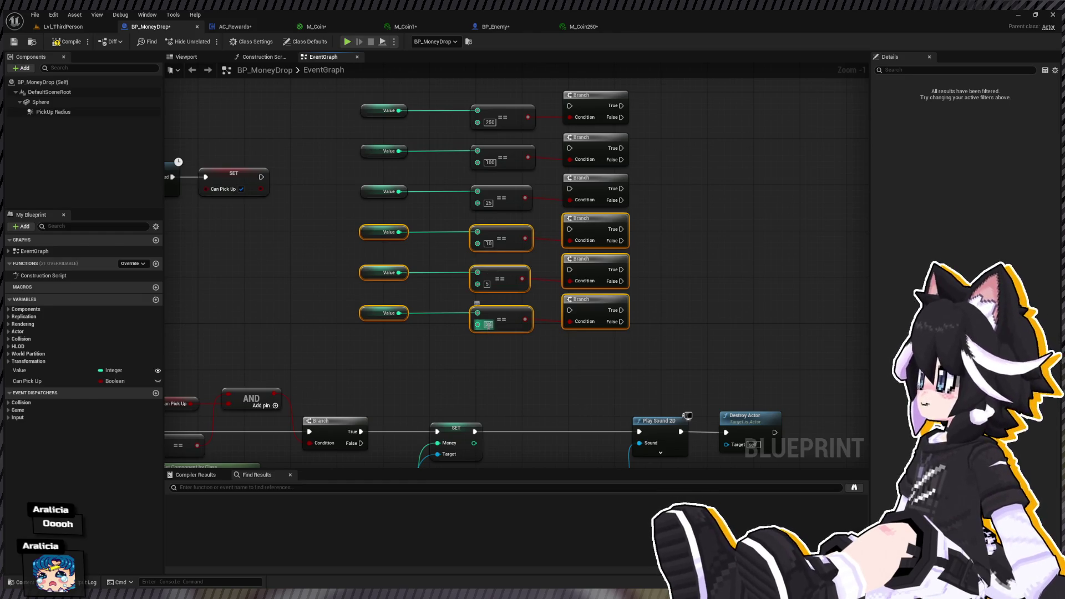
{"action": "type", "text": "1"}
{"action": "left_click", "coordinate": [524, 374]}
Chain each Branch's False output into the next Branch and connect SET to the first.
{"action": "mouse_move", "coordinate": [571, 311]}
{"action": "left_mouse_down"}
{"action": "mouse_move", "coordinate": [622, 278]}
{"action": "mouse_move", "coordinate": [620, 191]}
{"action": "mouse_move", "coordinate": [598, 215]}
{"action": "left_mouse_up"}
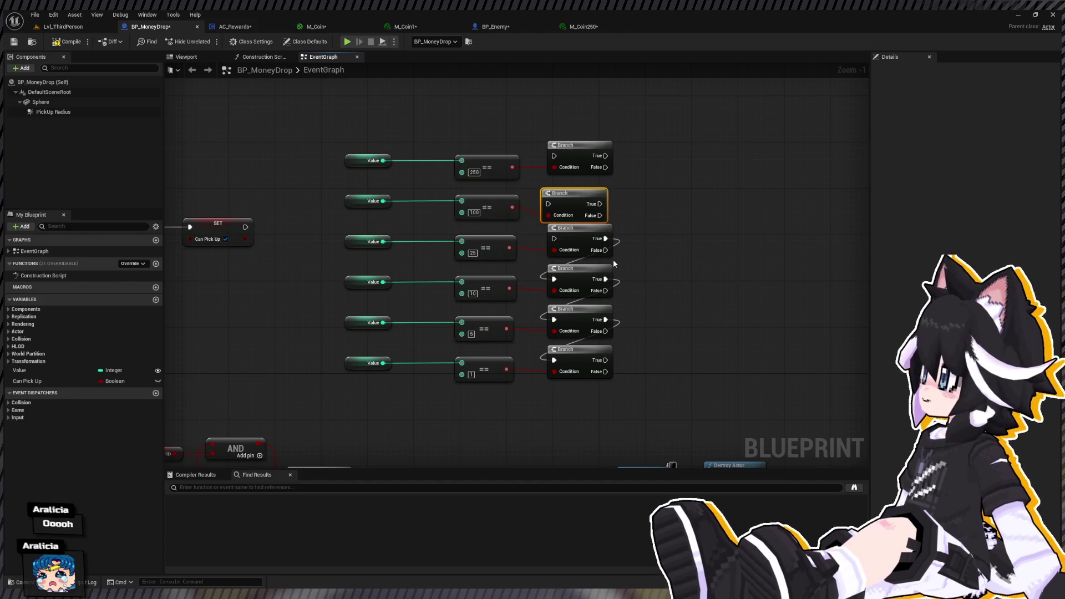
{"action": "key", "text": "ctrl+z"}
{"action": "left_click_drag", "start_coordinate": [604, 332], "coordinate": [604, 331]}
{"action": "left_click_drag", "start_coordinate": [606, 277], "coordinate": [607, 288]}
{"action": "mouse_move", "coordinate": [604, 241]}
{"action": "left_mouse_down"}
{"action": "mouse_move", "coordinate": [605, 250]}
{"action": "mouse_move", "coordinate": [606, 167]}
{"action": "mouse_move", "coordinate": [245, 227]}
{"action": "left_mouse_up"}
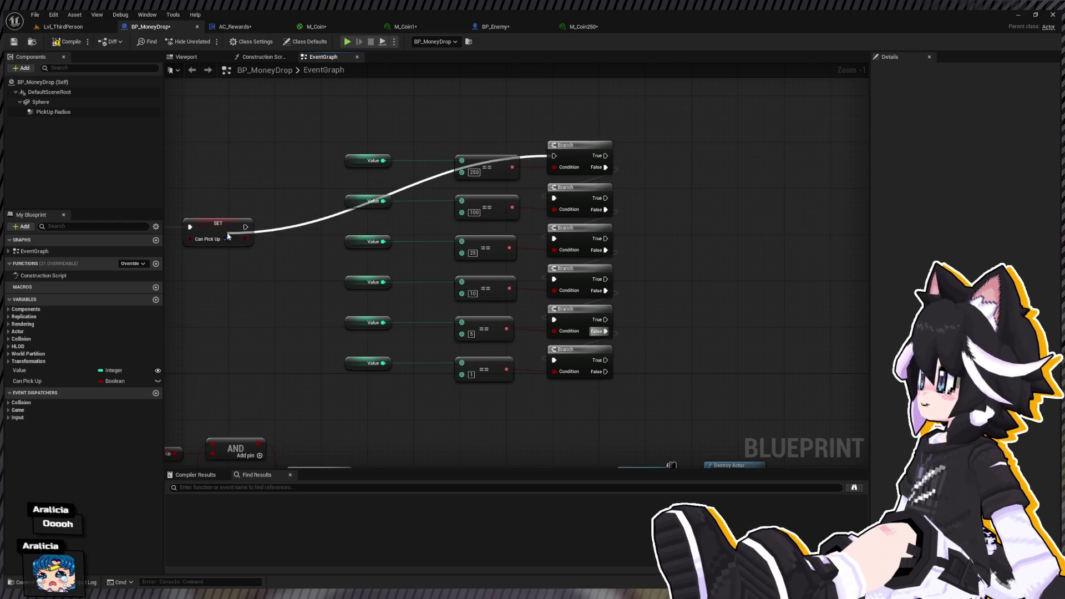
{"action": "left_click_drag", "start_coordinate": [383, 276], "coordinate": [194, 213]}
{"action": "left_click_drag", "start_coordinate": [266, 236], "coordinate": [288, 161]}
{"action": "left_click_drag", "start_coordinate": [743, 168], "coordinate": [482, 143]}
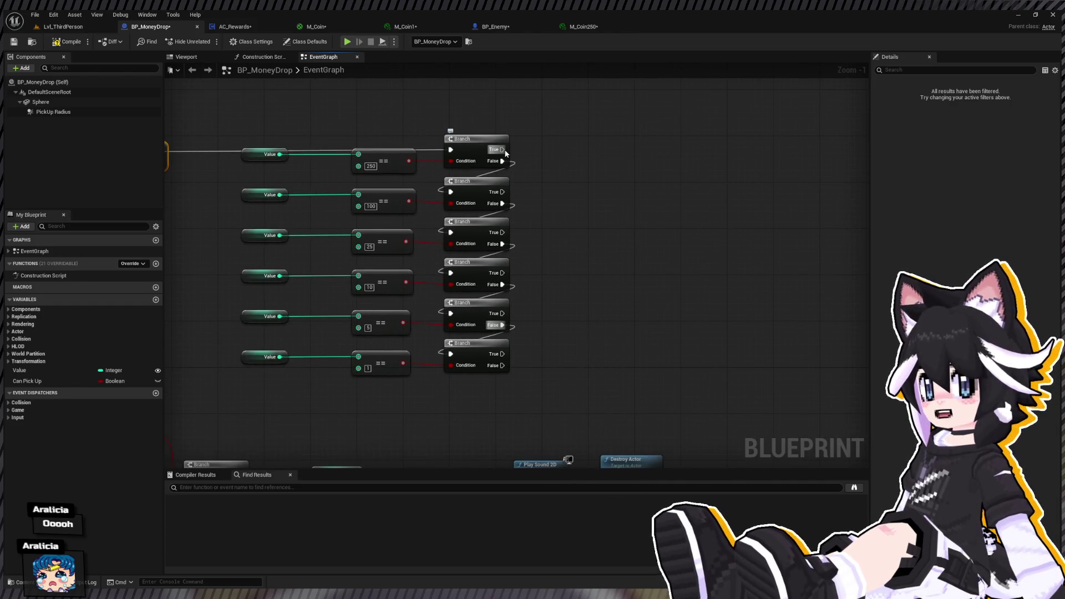